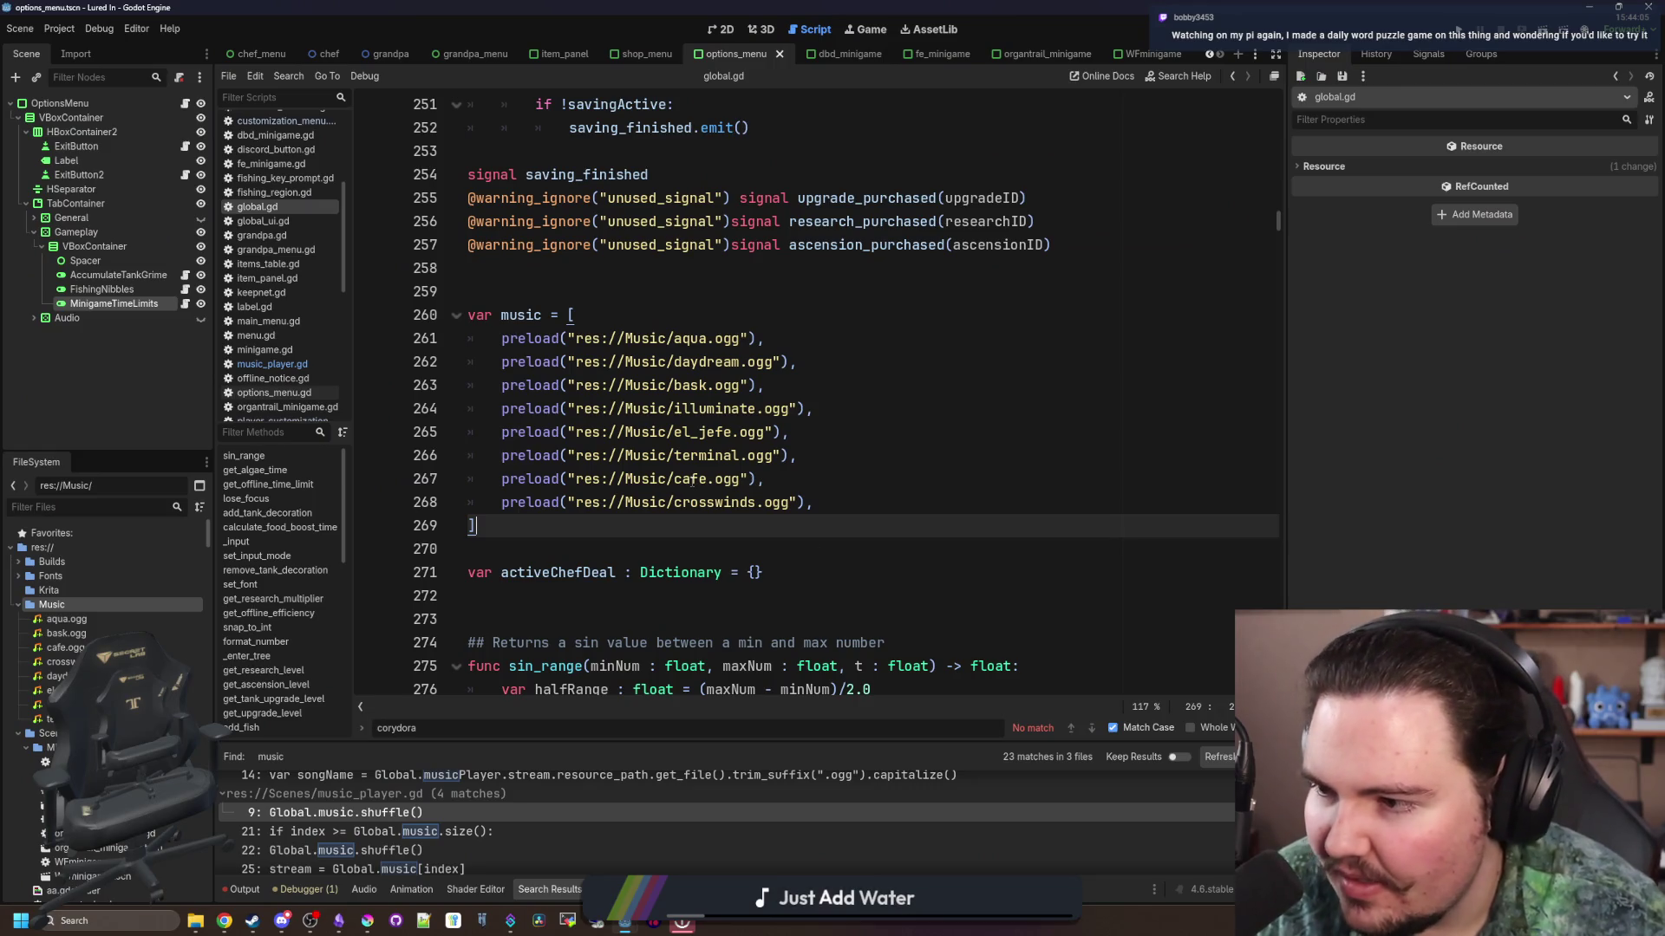
Step: Save the current Godot scene that preloads the music tracks
mouse_move(693, 481)
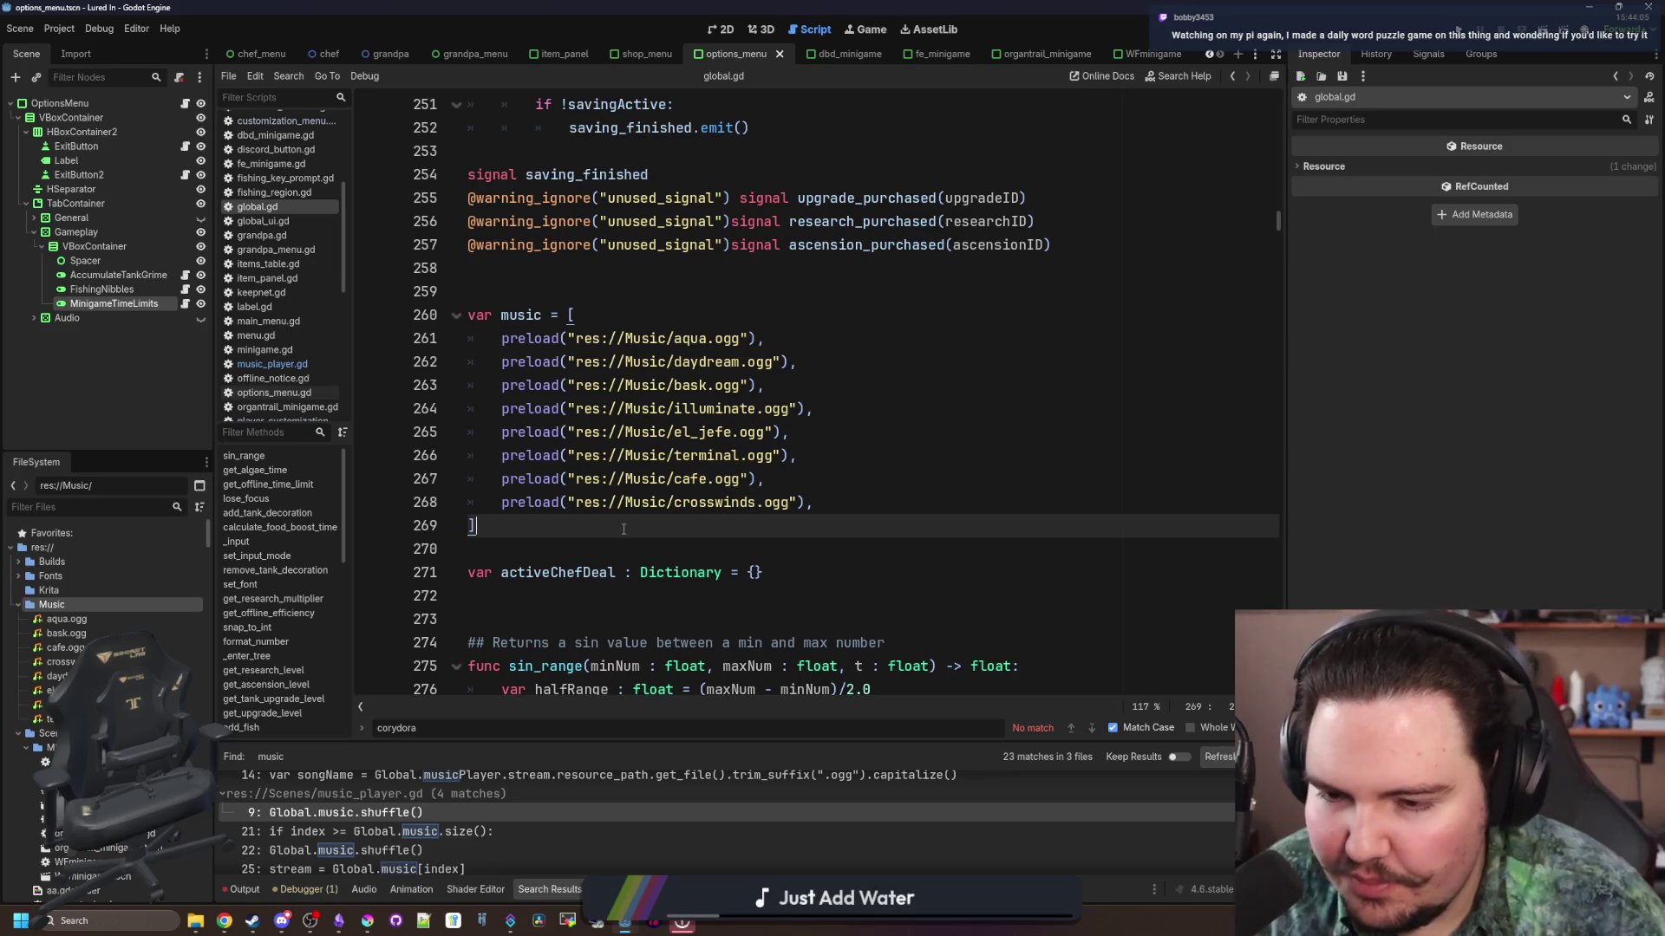
key(ctrl+s)
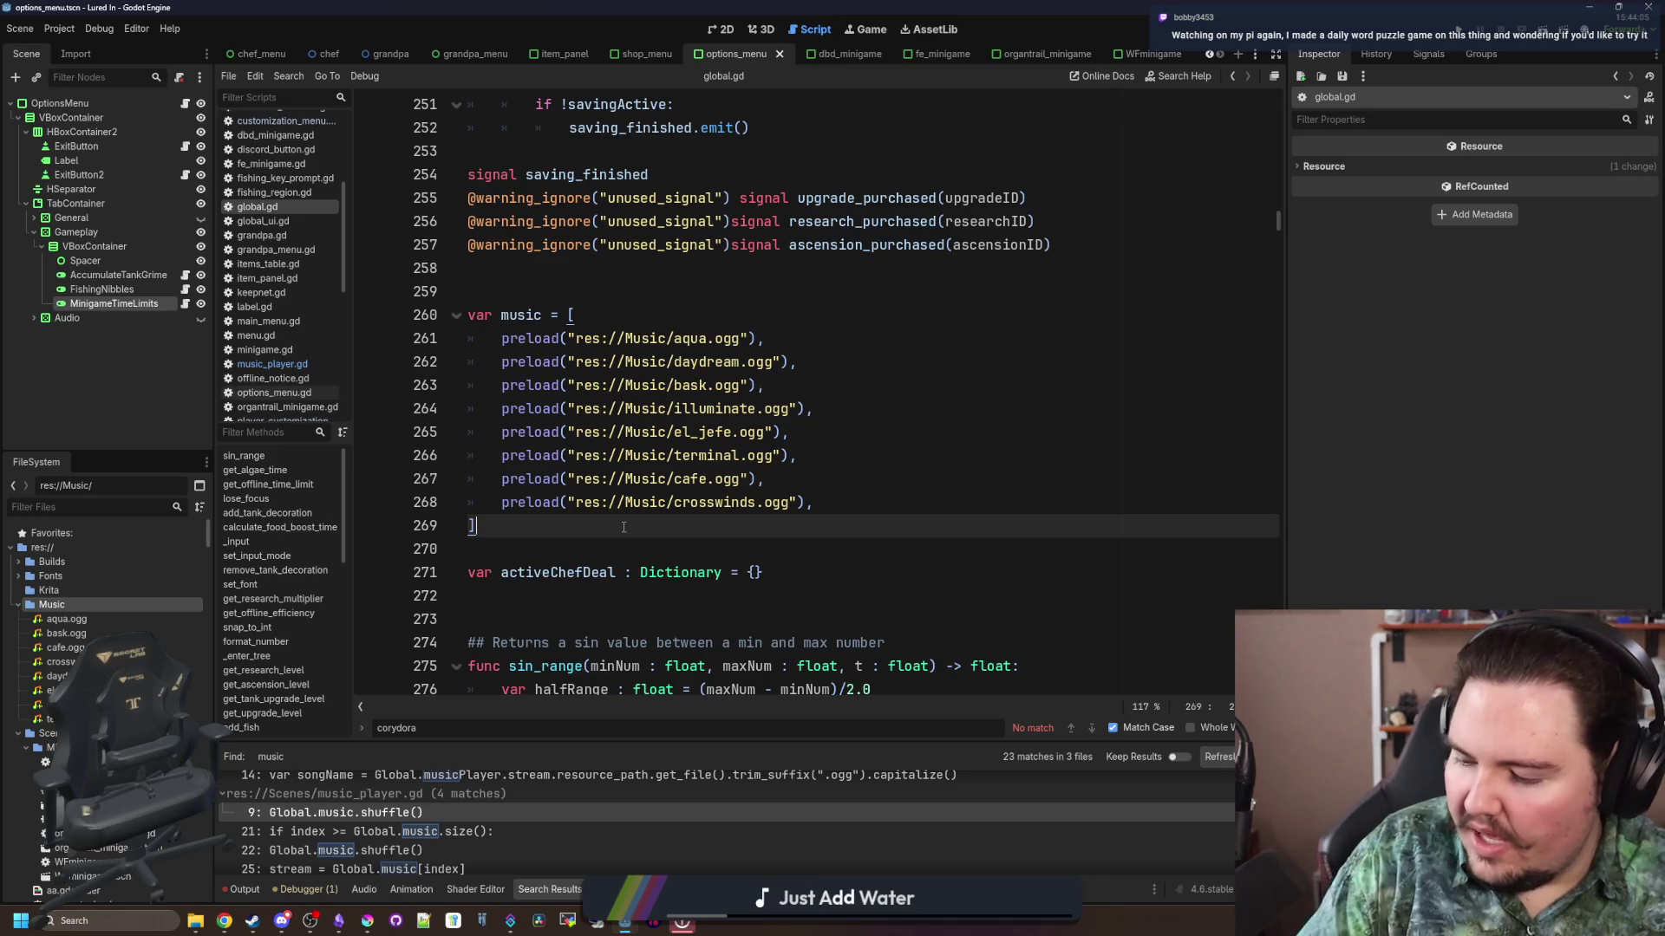
key(ctrl+s)
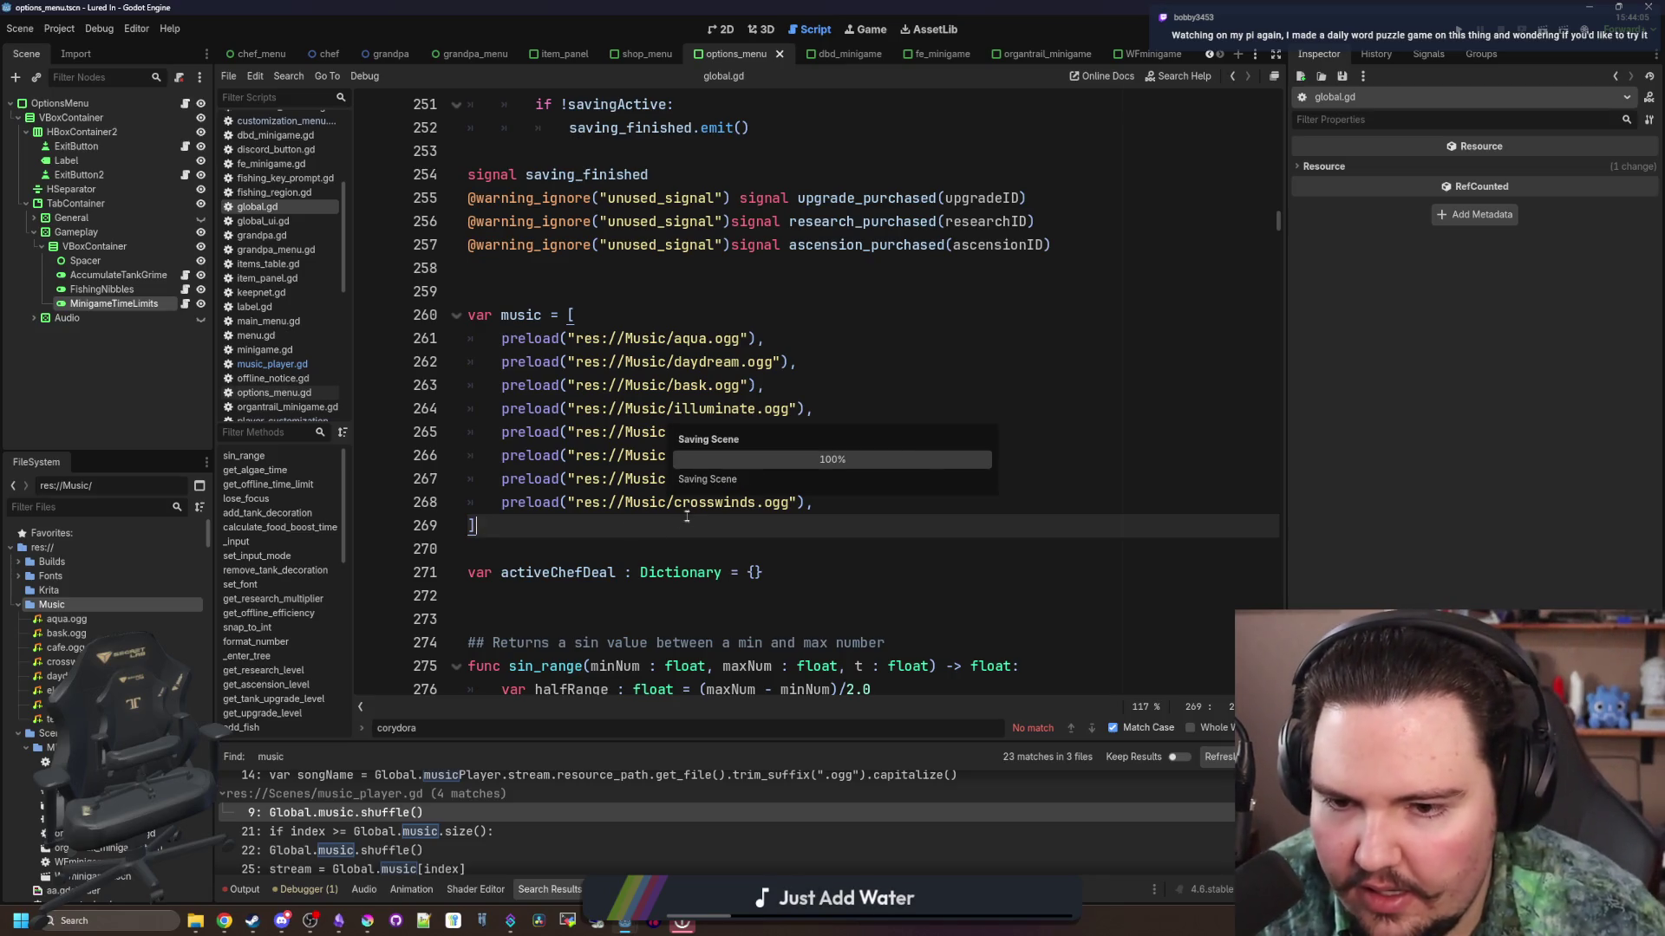
Step: Check the crosswinds.ogg entry at the end of global.gd's music array, then switch to Obsidian
ctrl+click(707, 503)
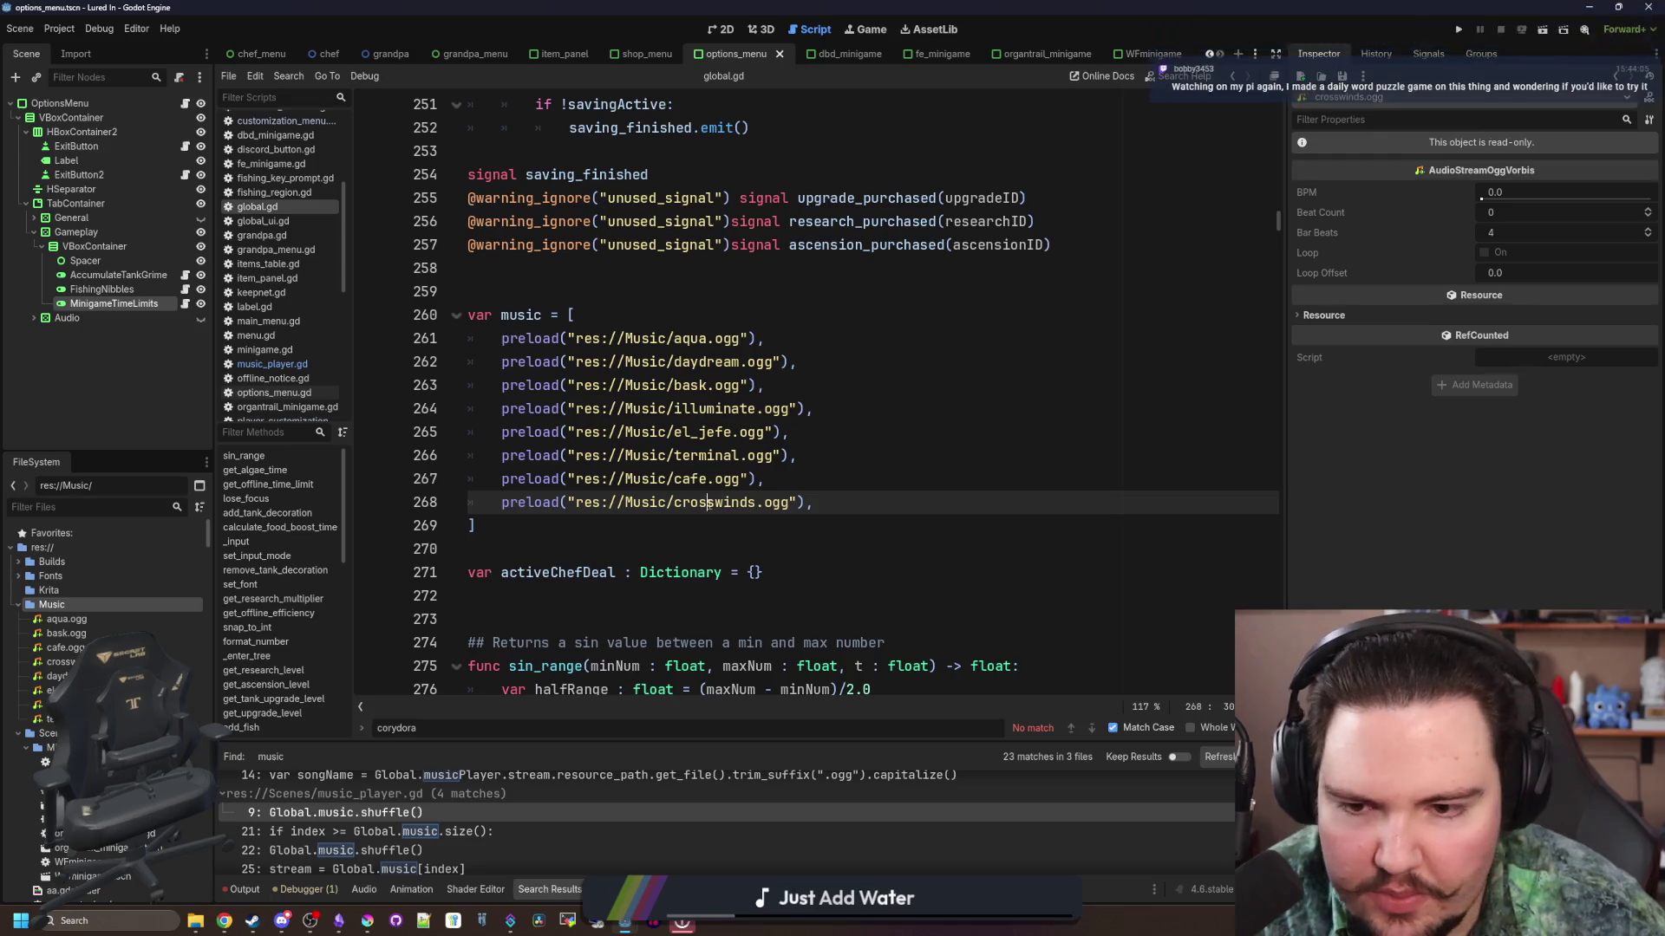
click(513, 534)
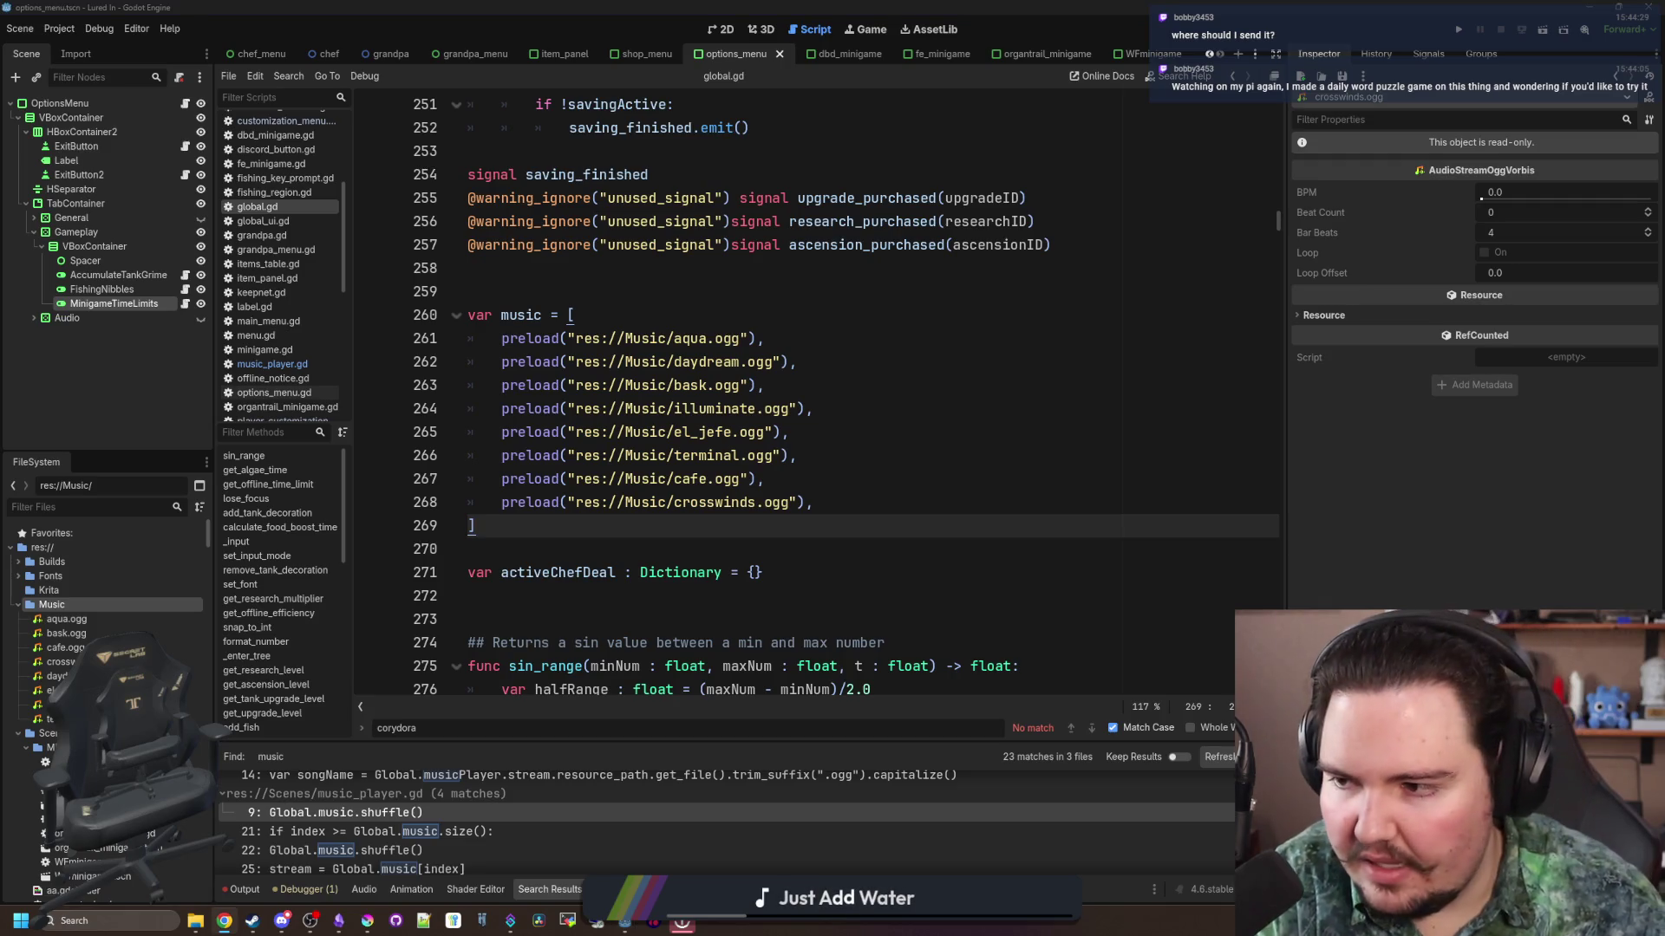
key(alt+Tab)
key(alt+Tab)
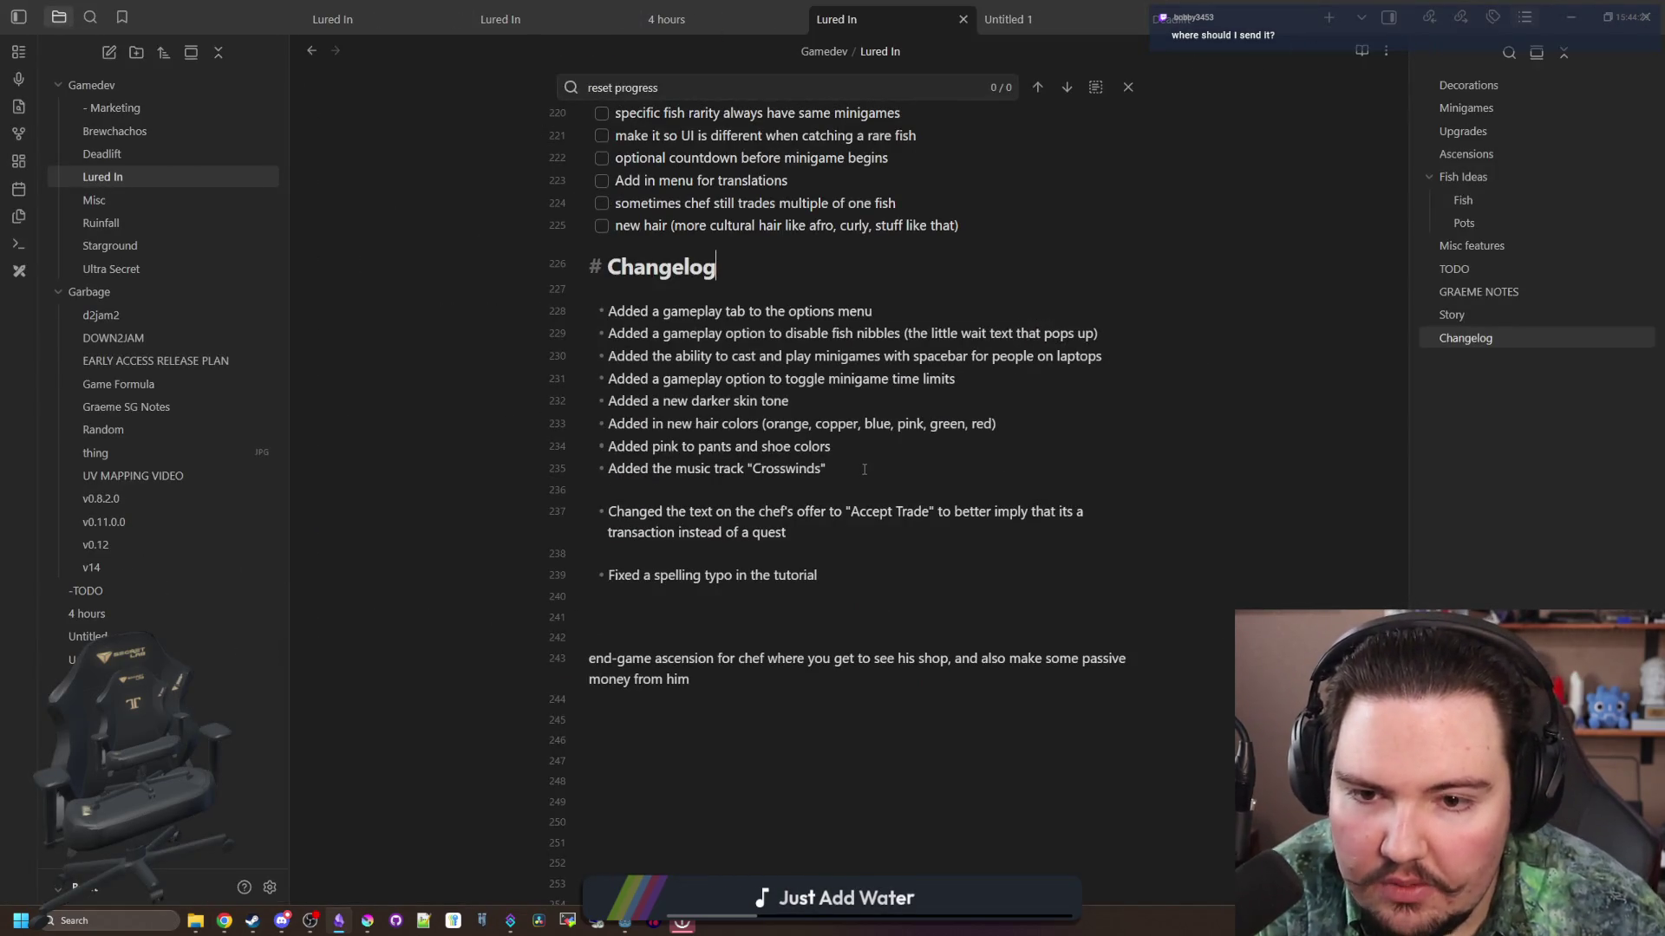
Step: Review changelog lines 228–239 in Obsidian, then return to global.gd in Godot
drag(865, 469, 607, 310)
click(707, 399)
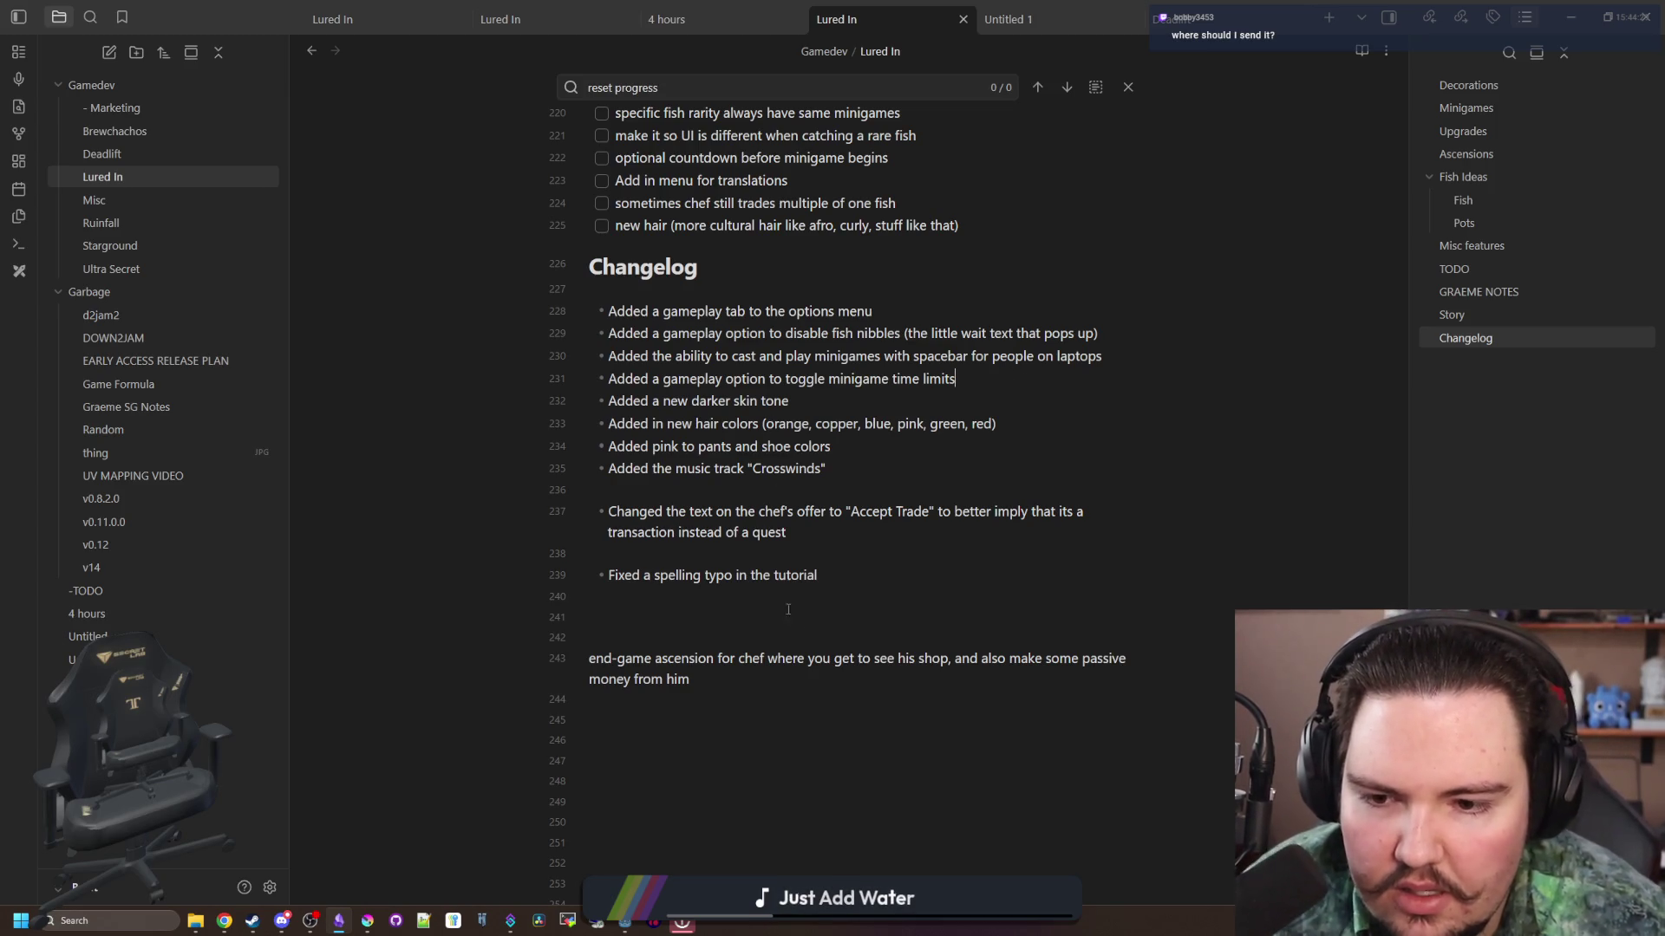
drag(866, 572, 605, 468)
click(866, 573)
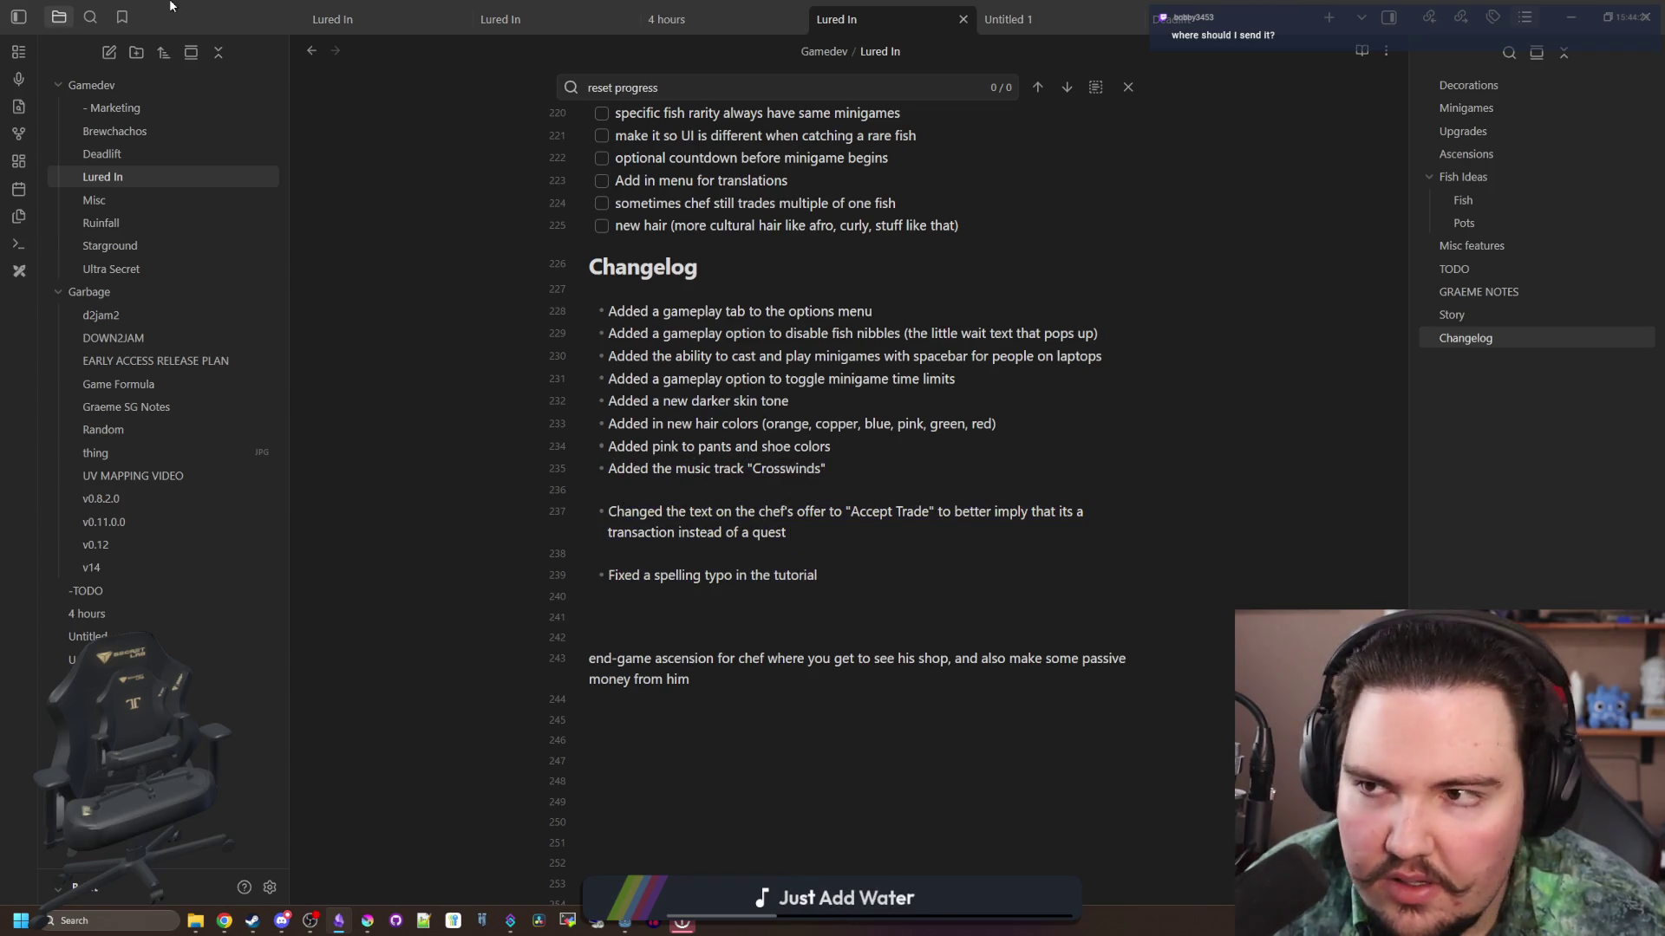
key(alt+Tab)
click(867, 408)
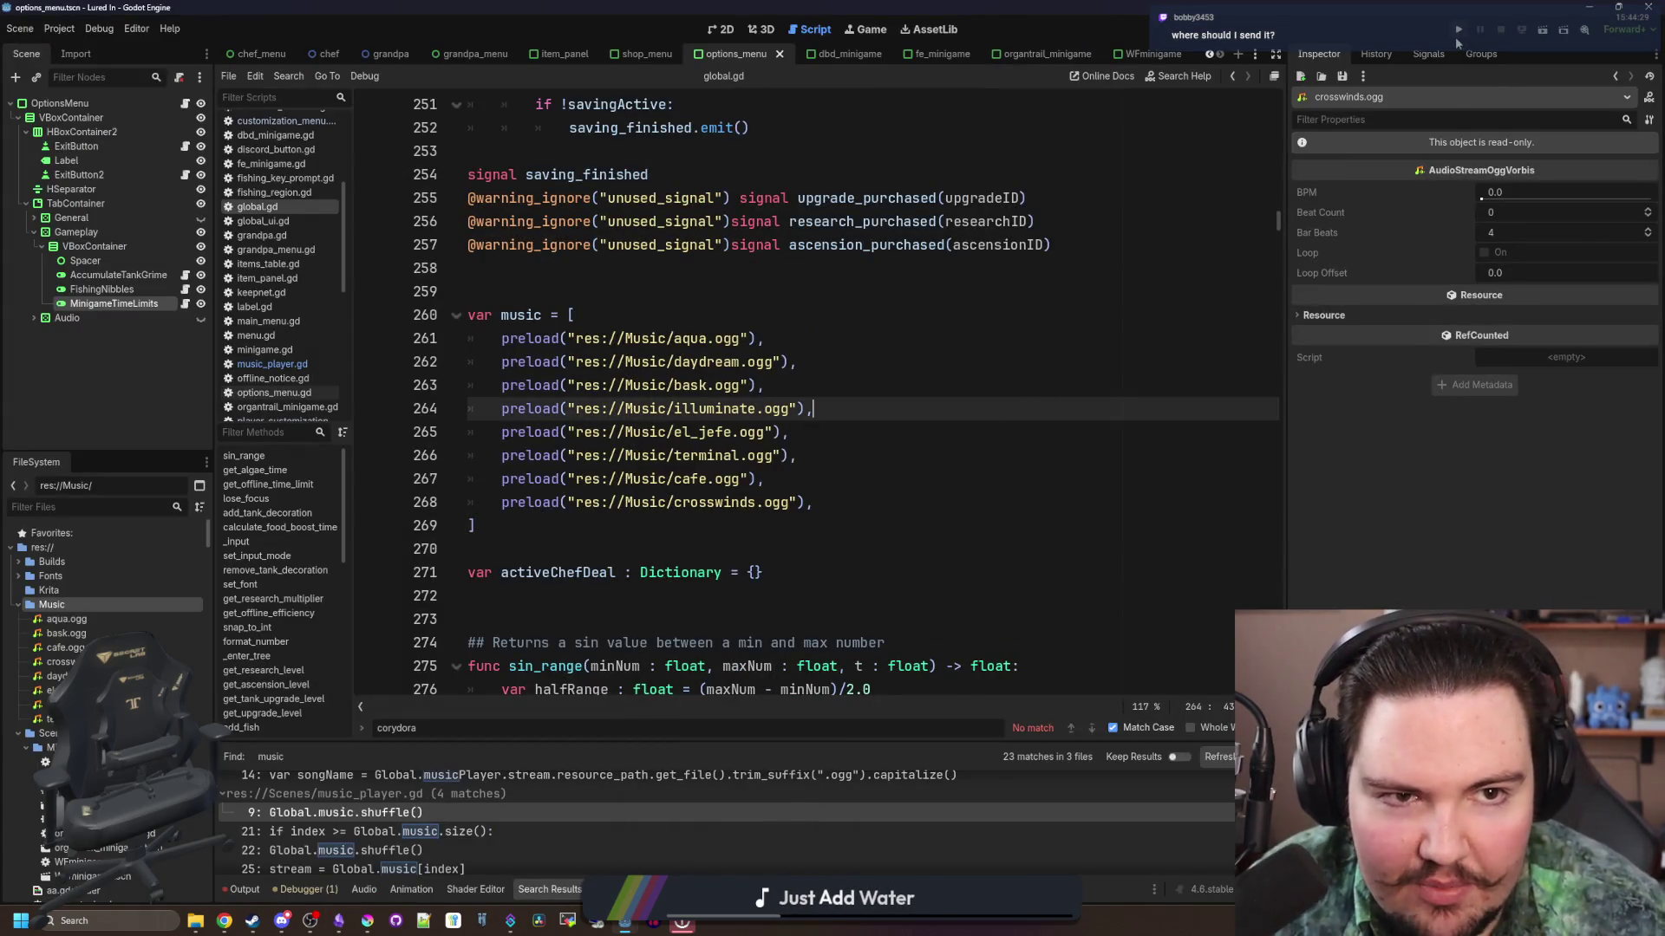
Step: Run Lured In in debug, close the popped-up Mixle page window, and bring up a new browser window
click(1458, 33)
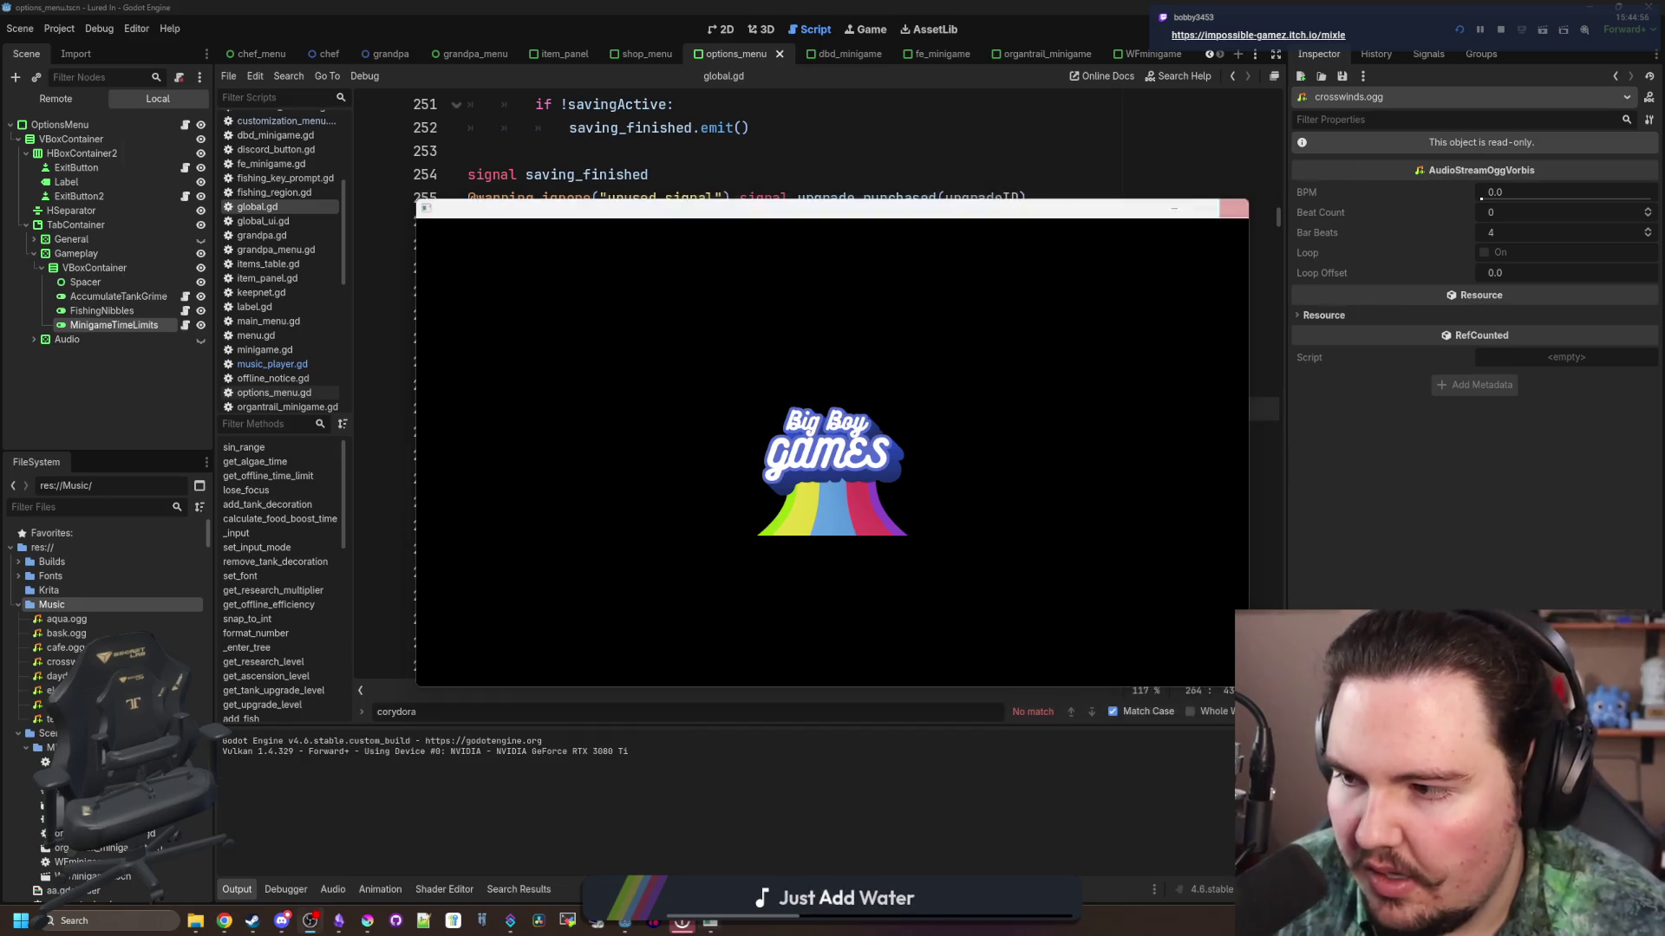
click(1233, 208)
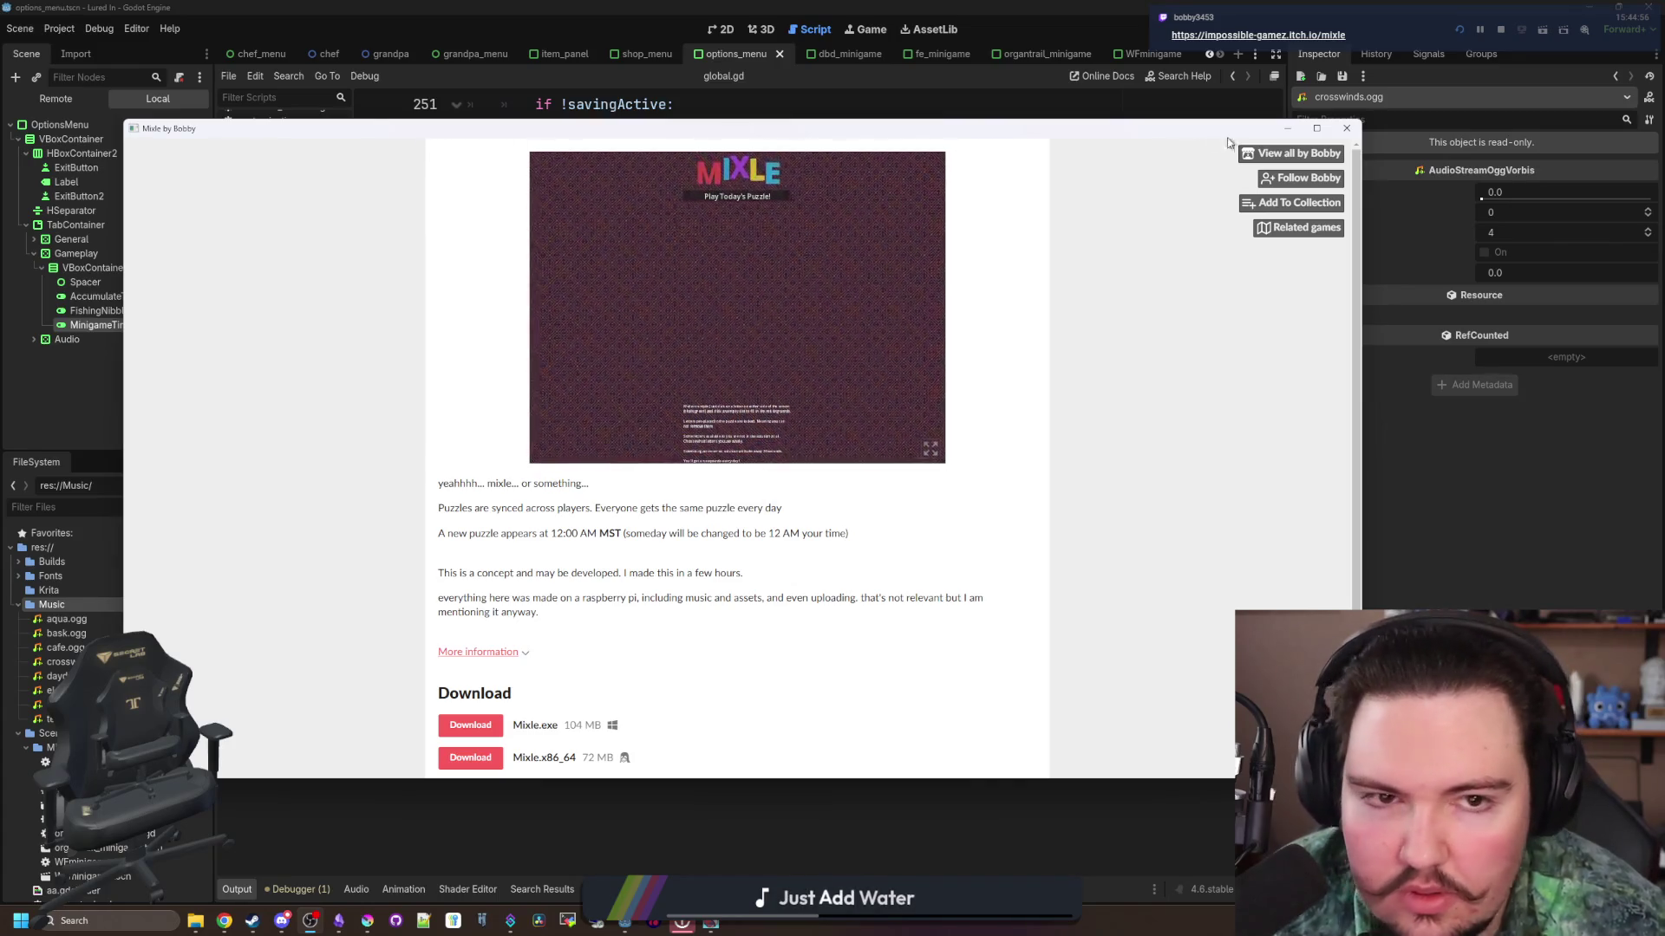
click(1347, 128)
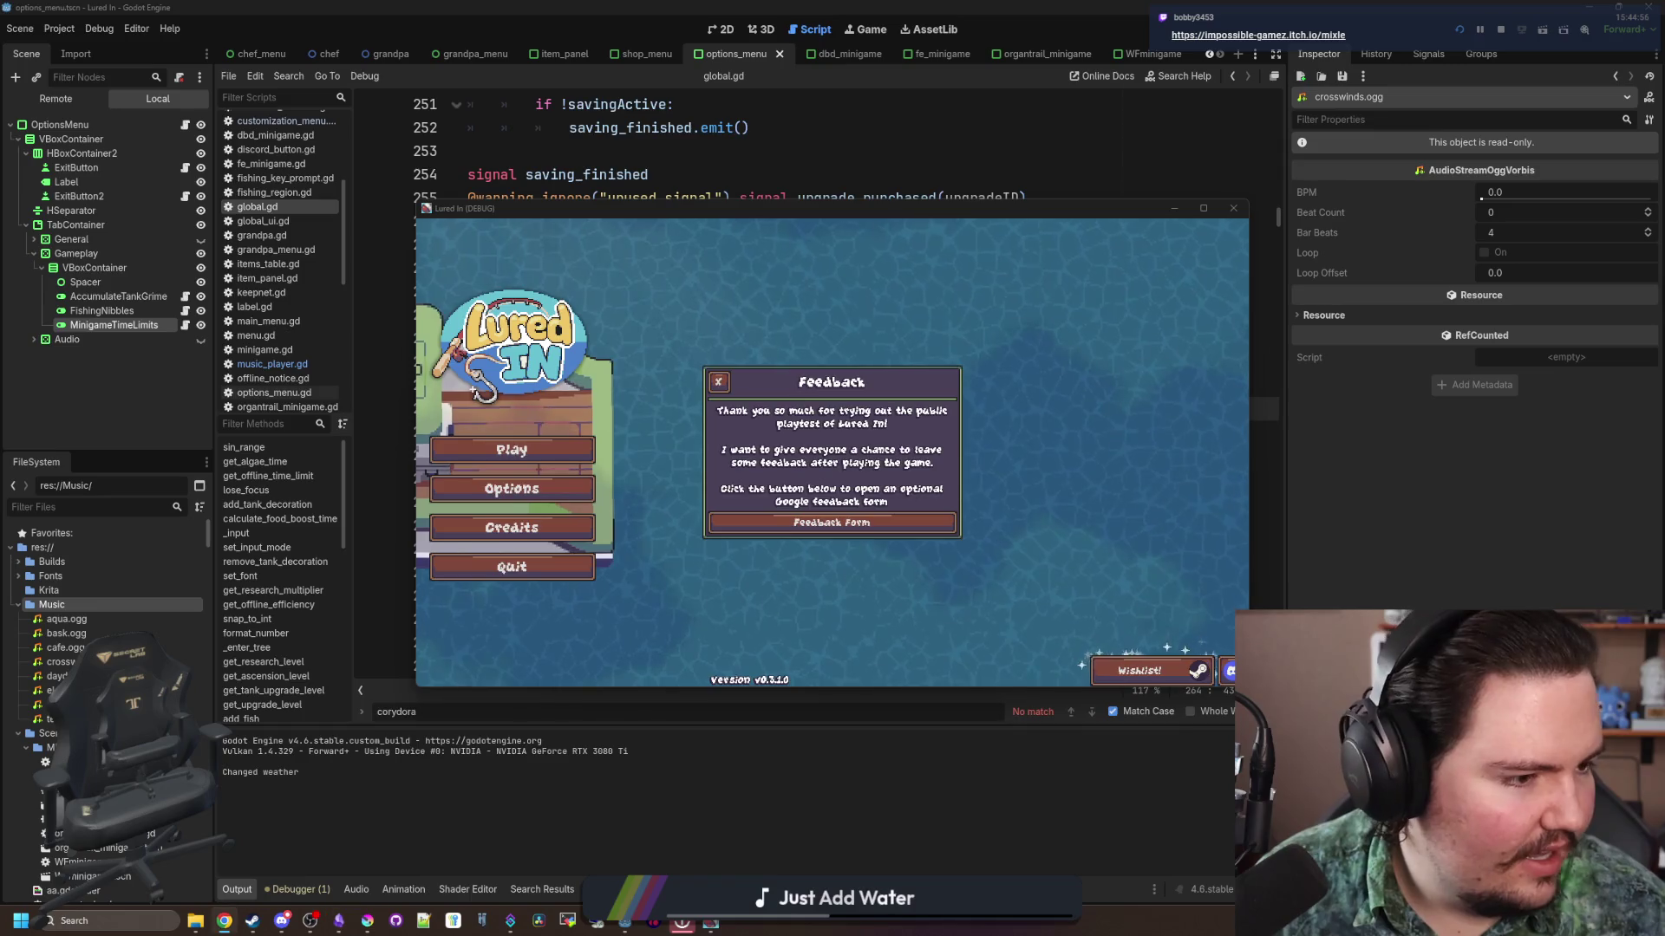
key(alt+Tab)
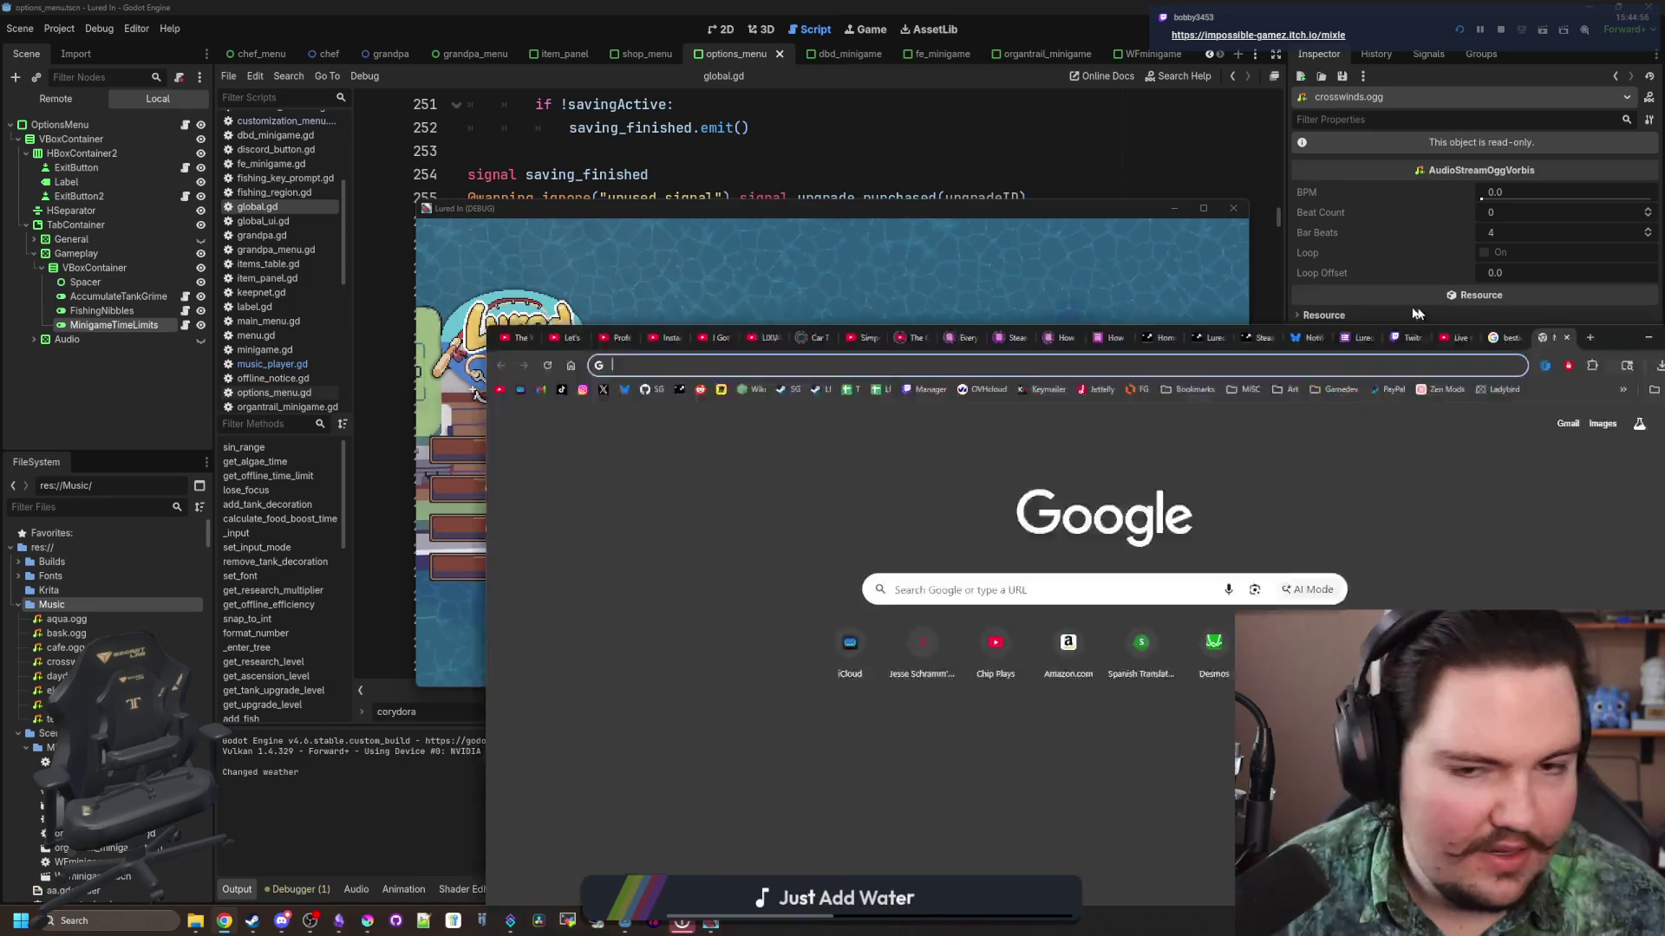
Step: Load the impossible-gamez.itch.io/mixle page in a maximized browser window
text(https://impossible-gamez.itch.io/mixle)
key(Return)
drag(1424, 311, 1463, 7)
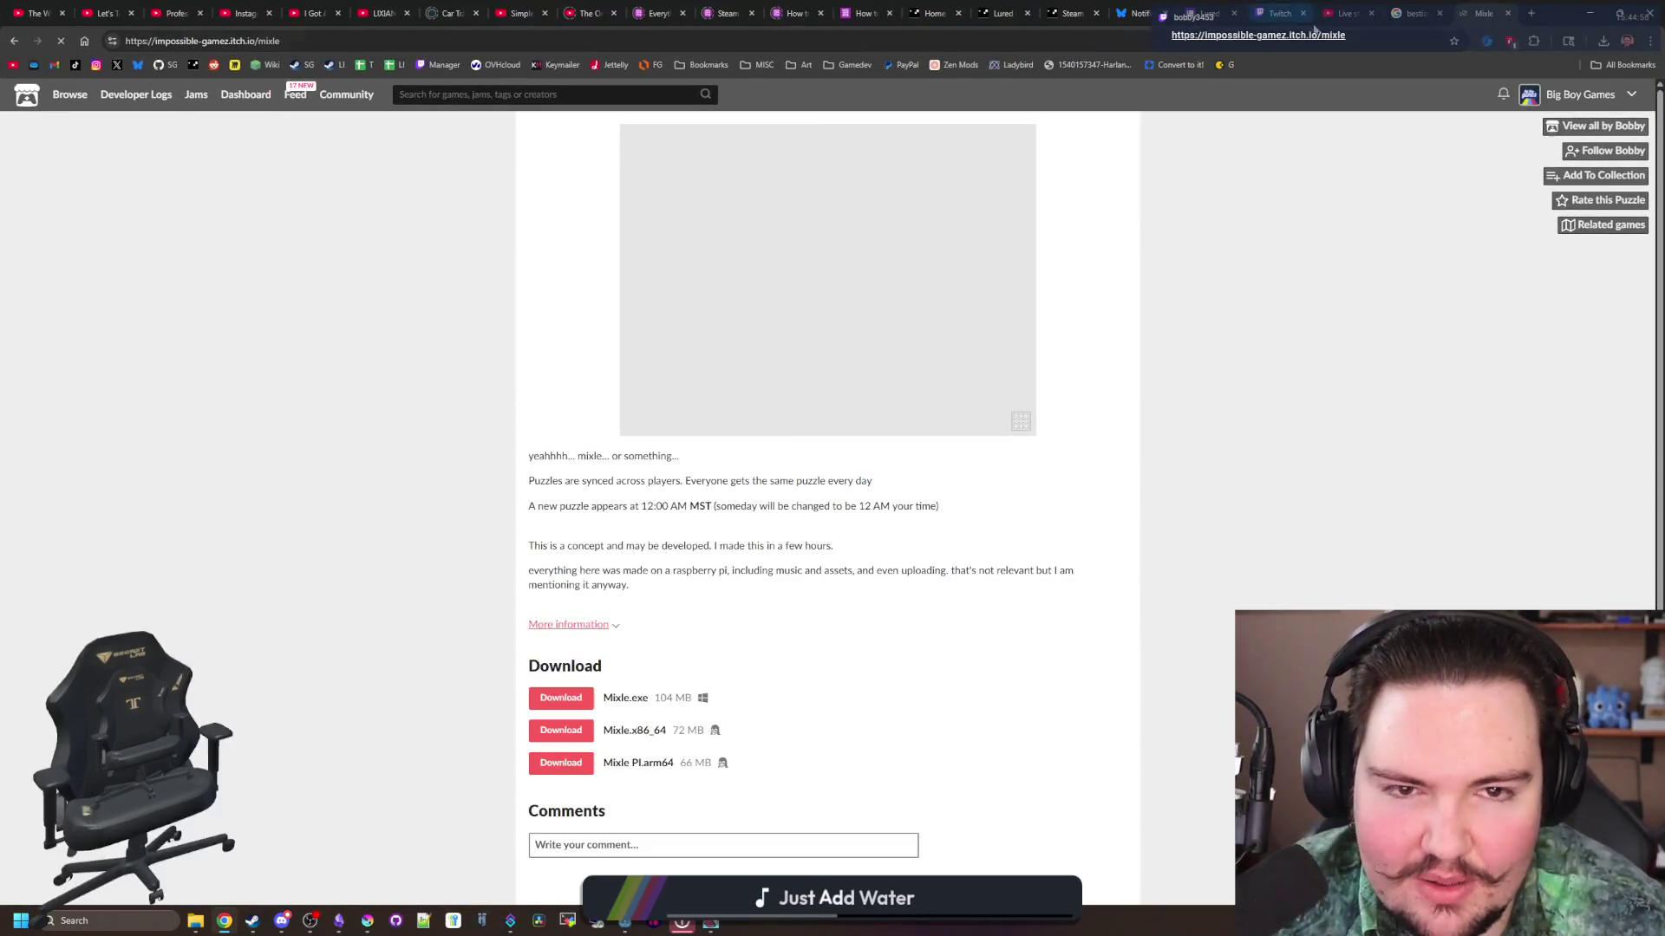
right_click(1473, 15)
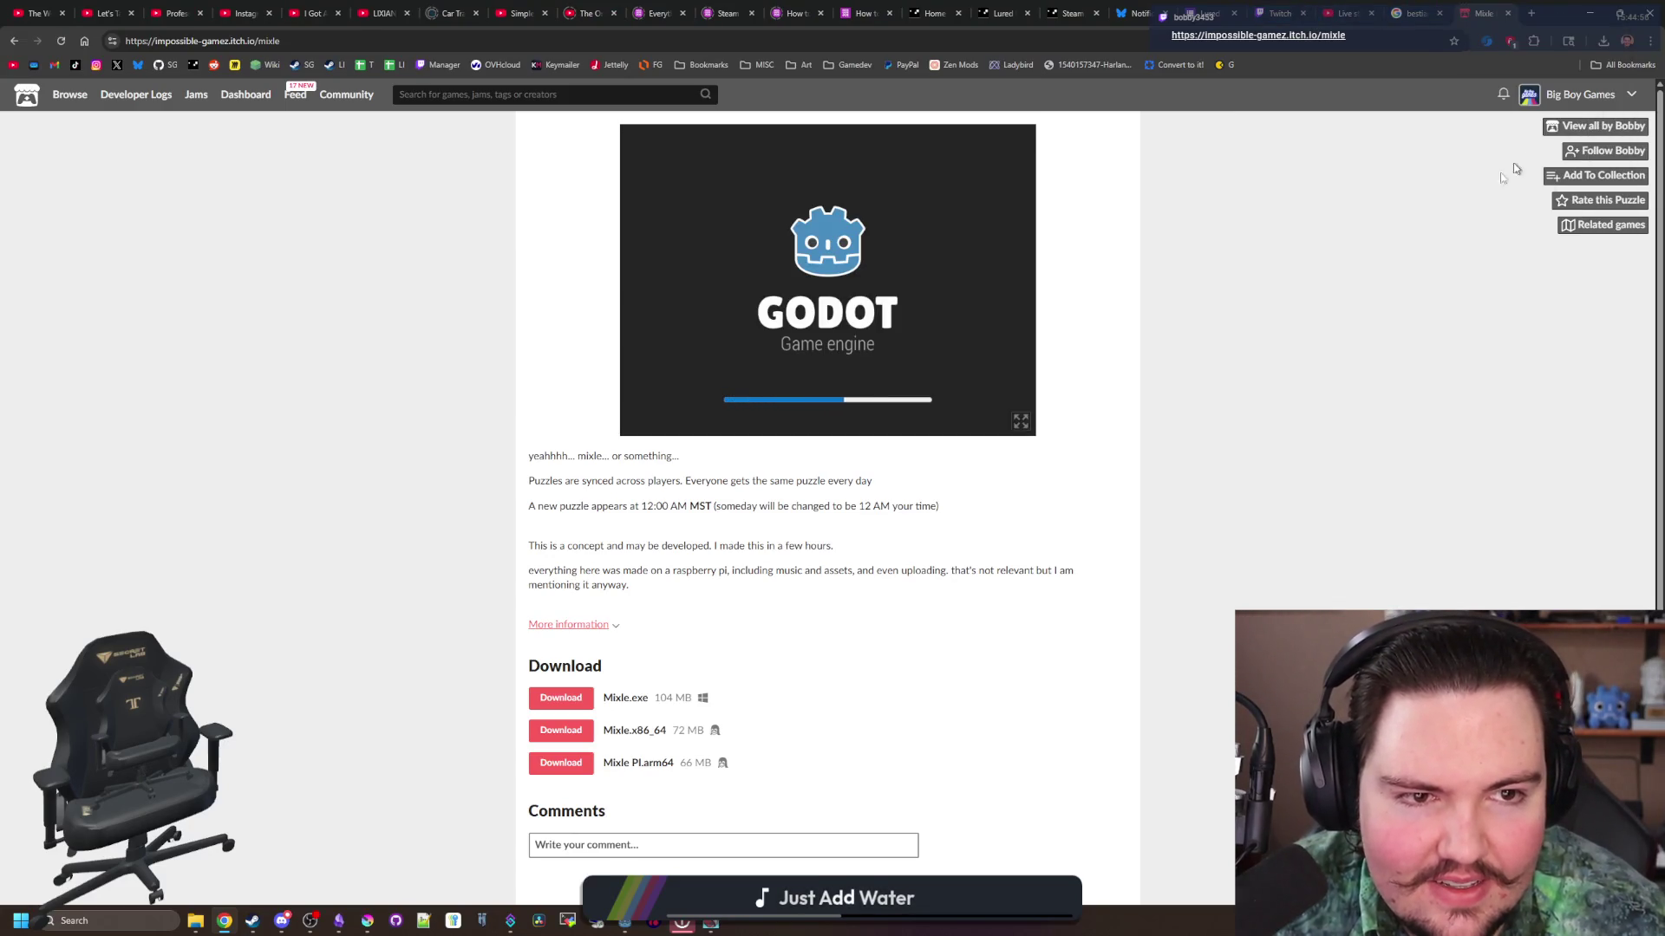
key(Escape)
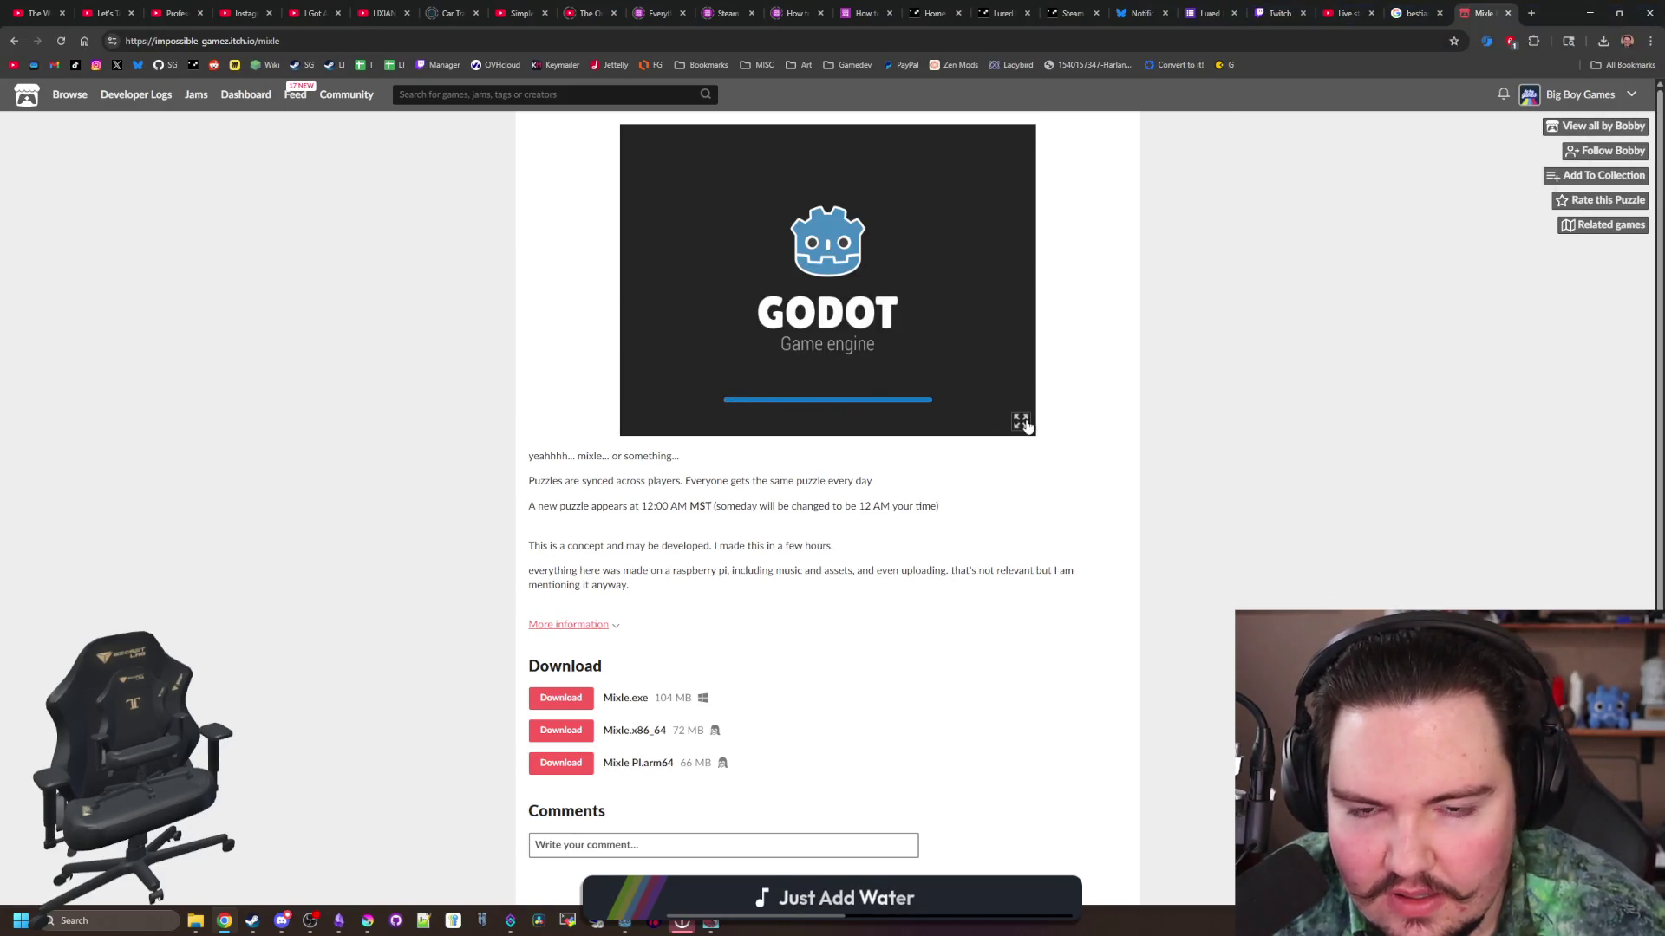
Step: Play Mixle full screen, reloading the page once to restart at the title screen
click(1022, 422)
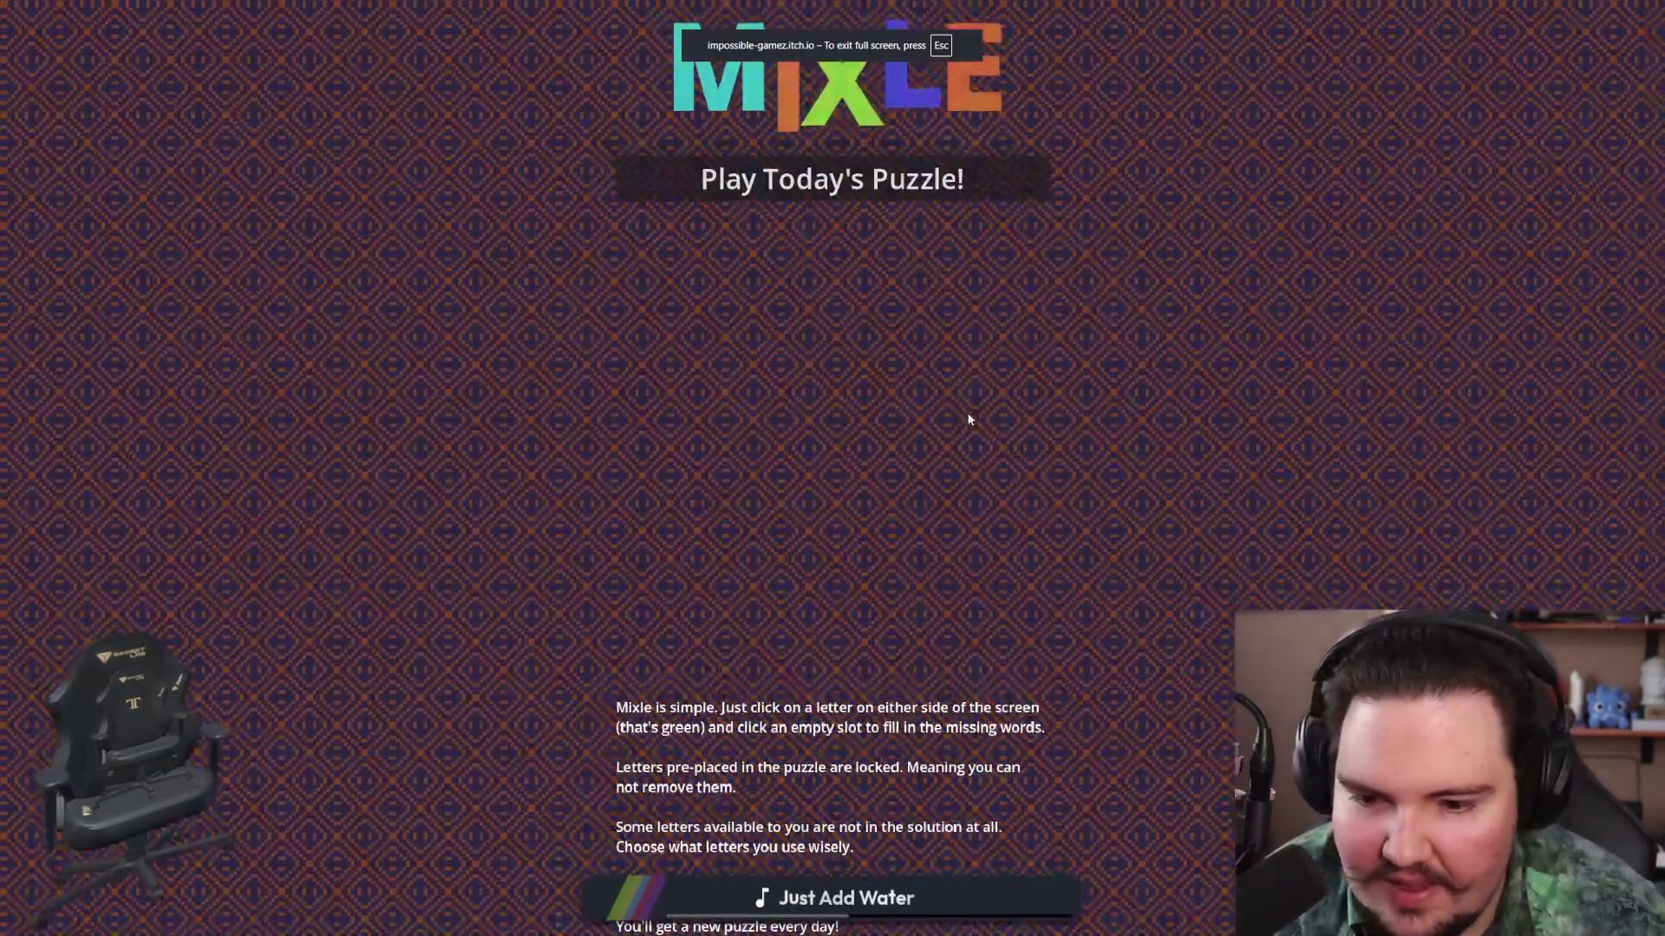
click(832, 179)
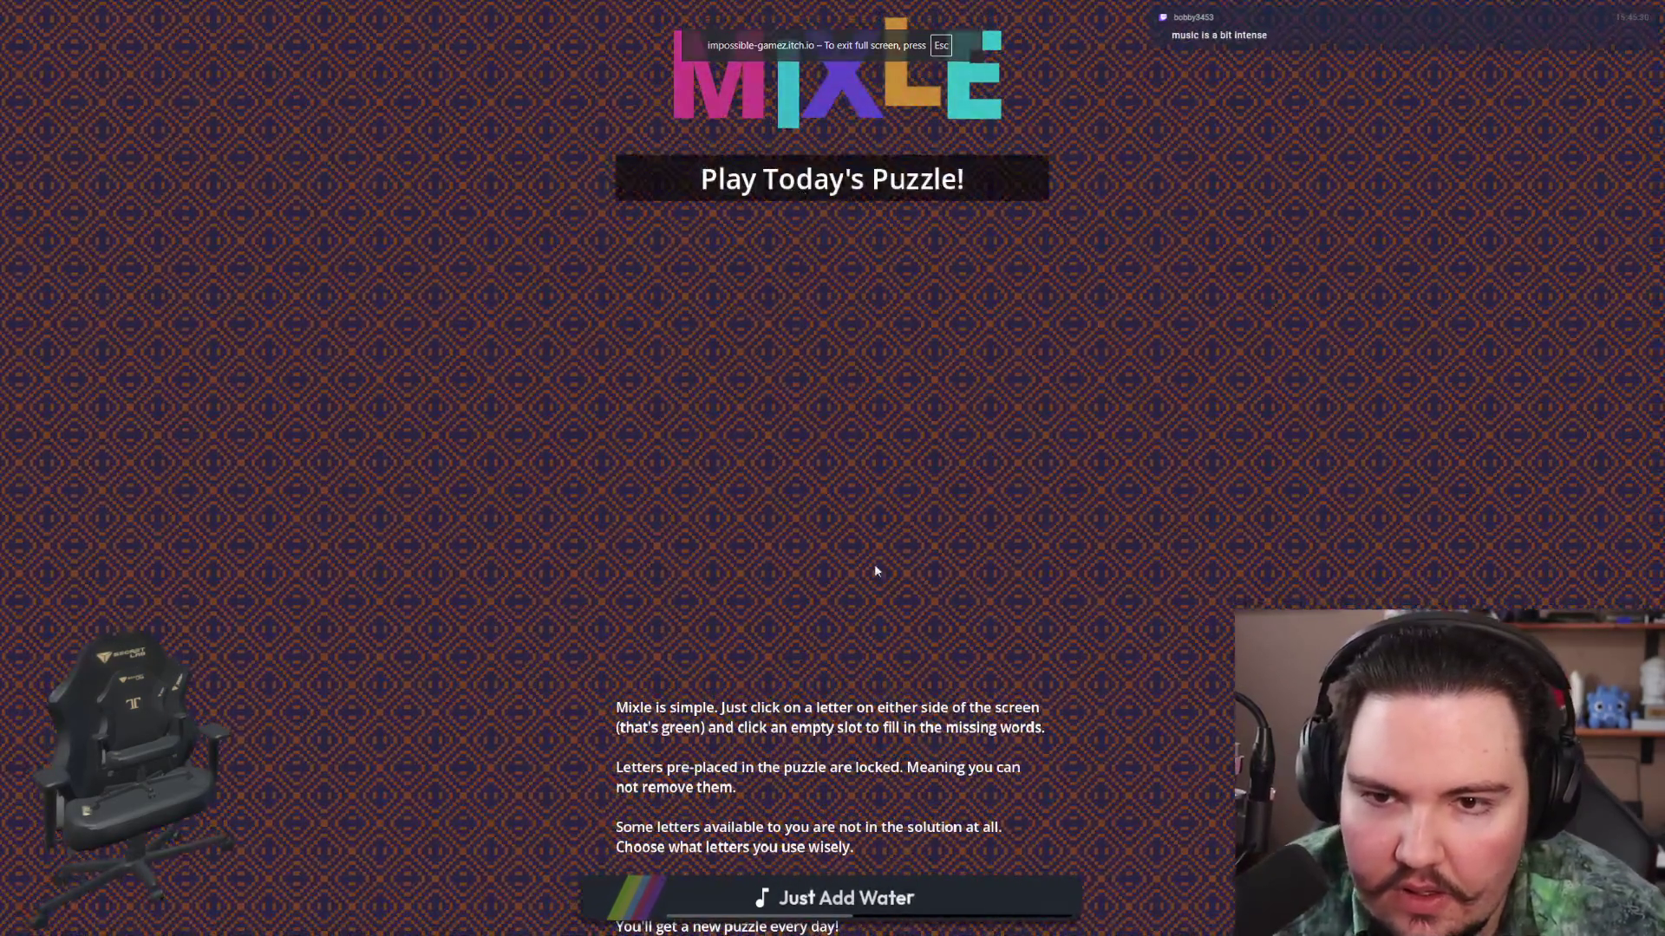
key(Escape)
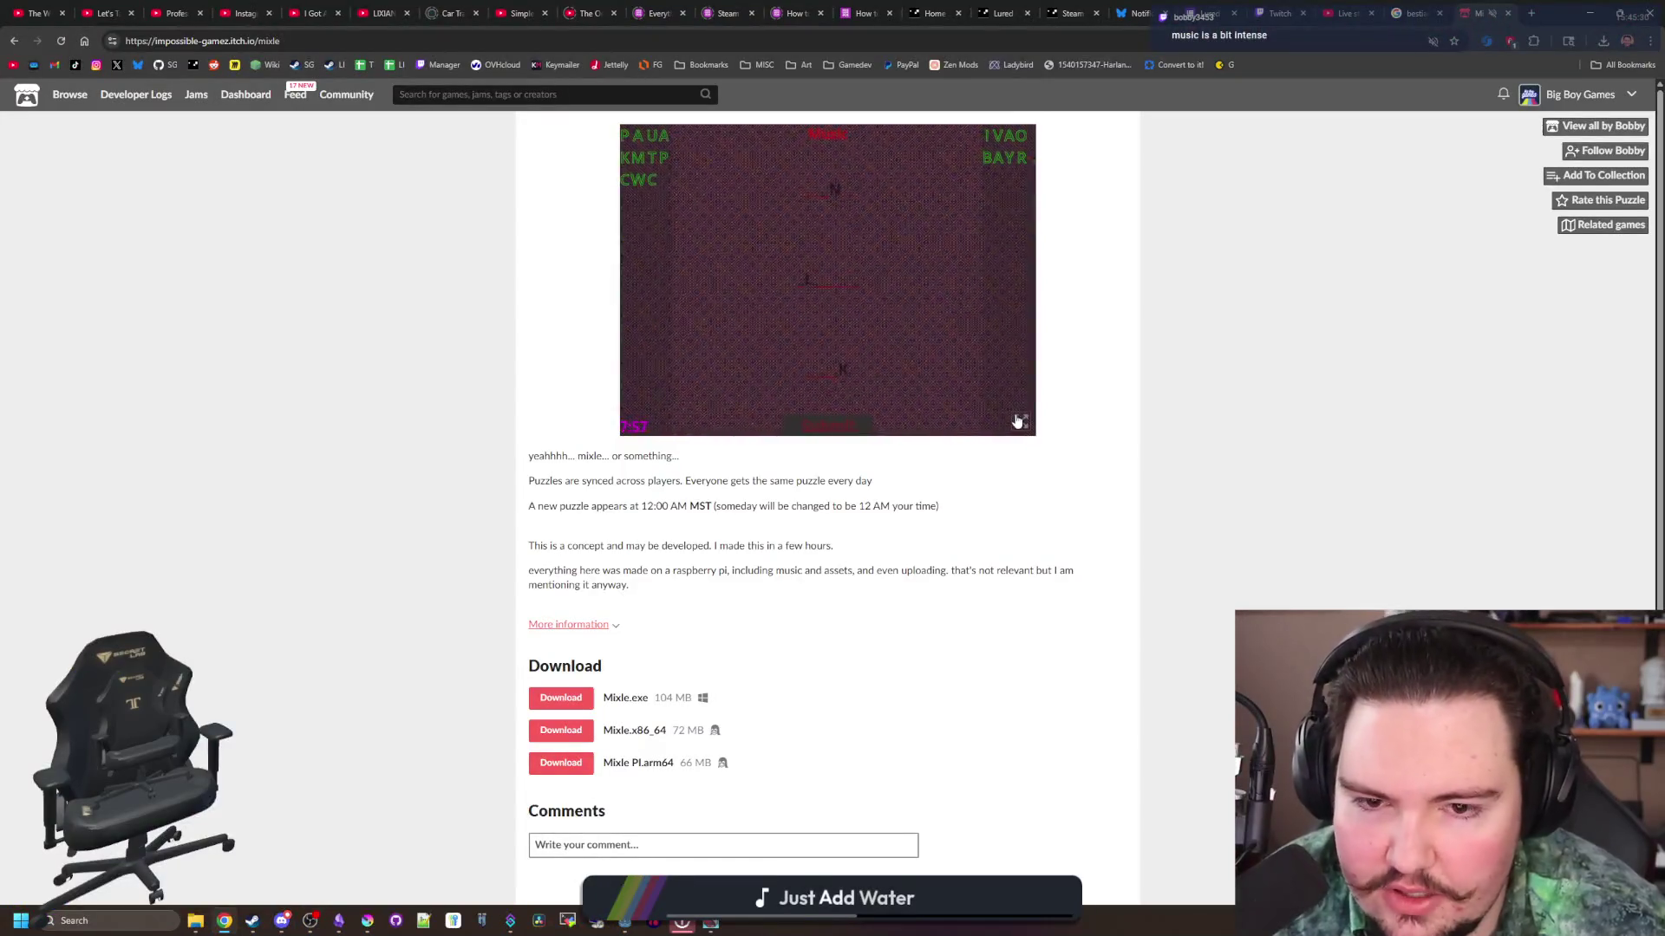
click(1020, 422)
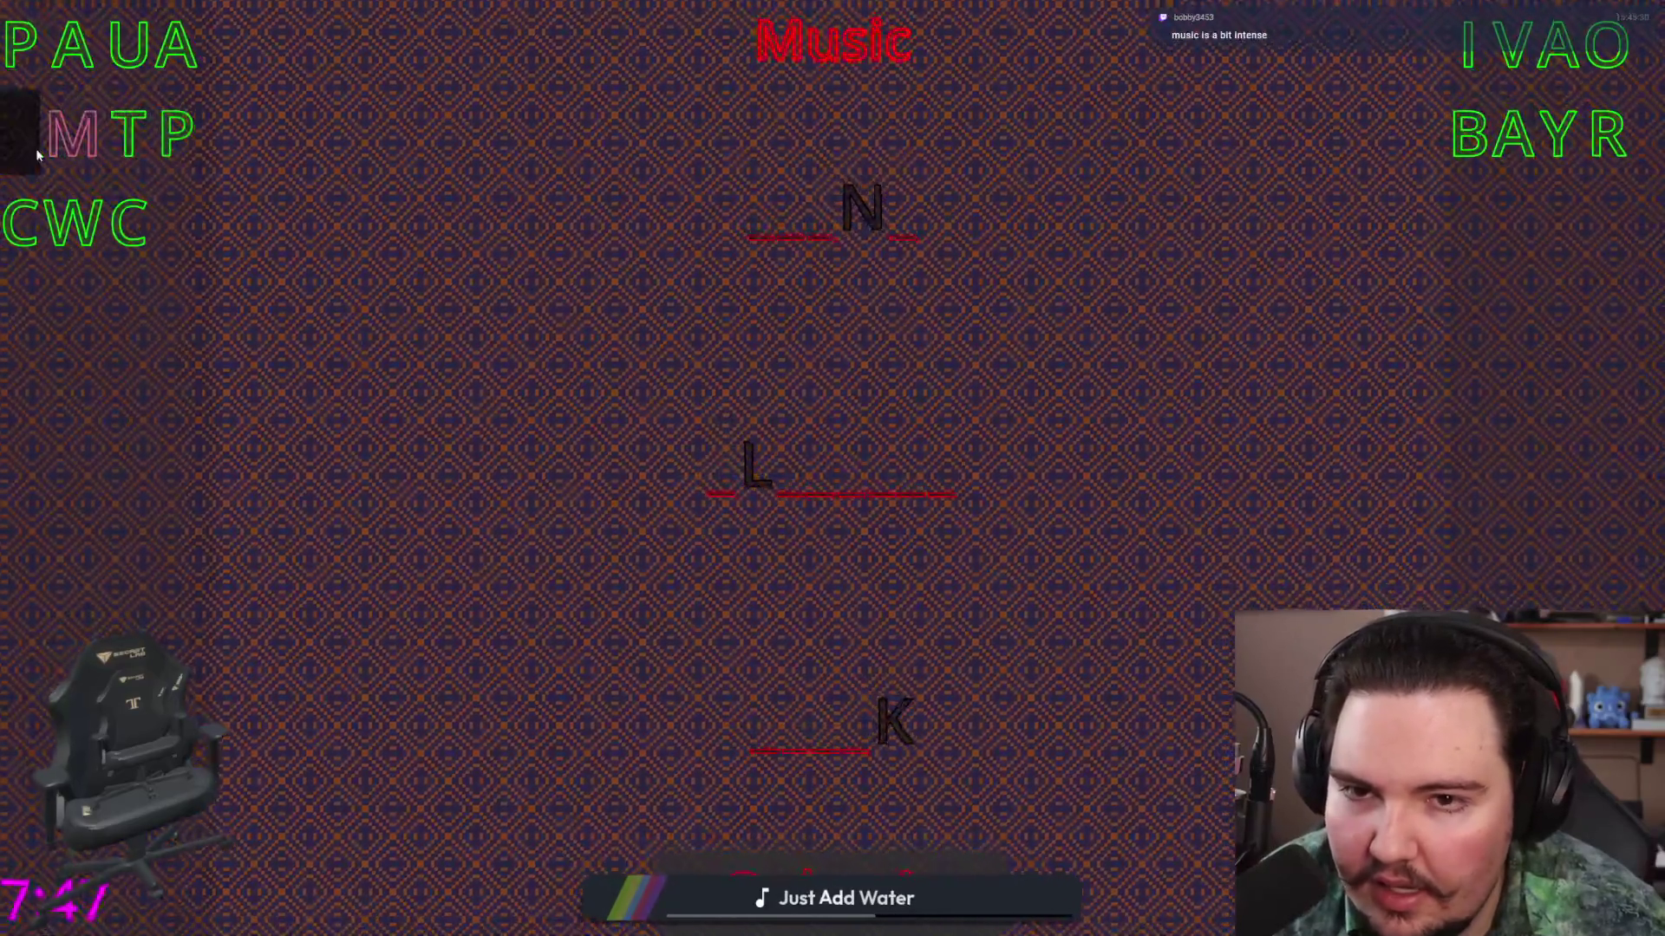
key(Escape)
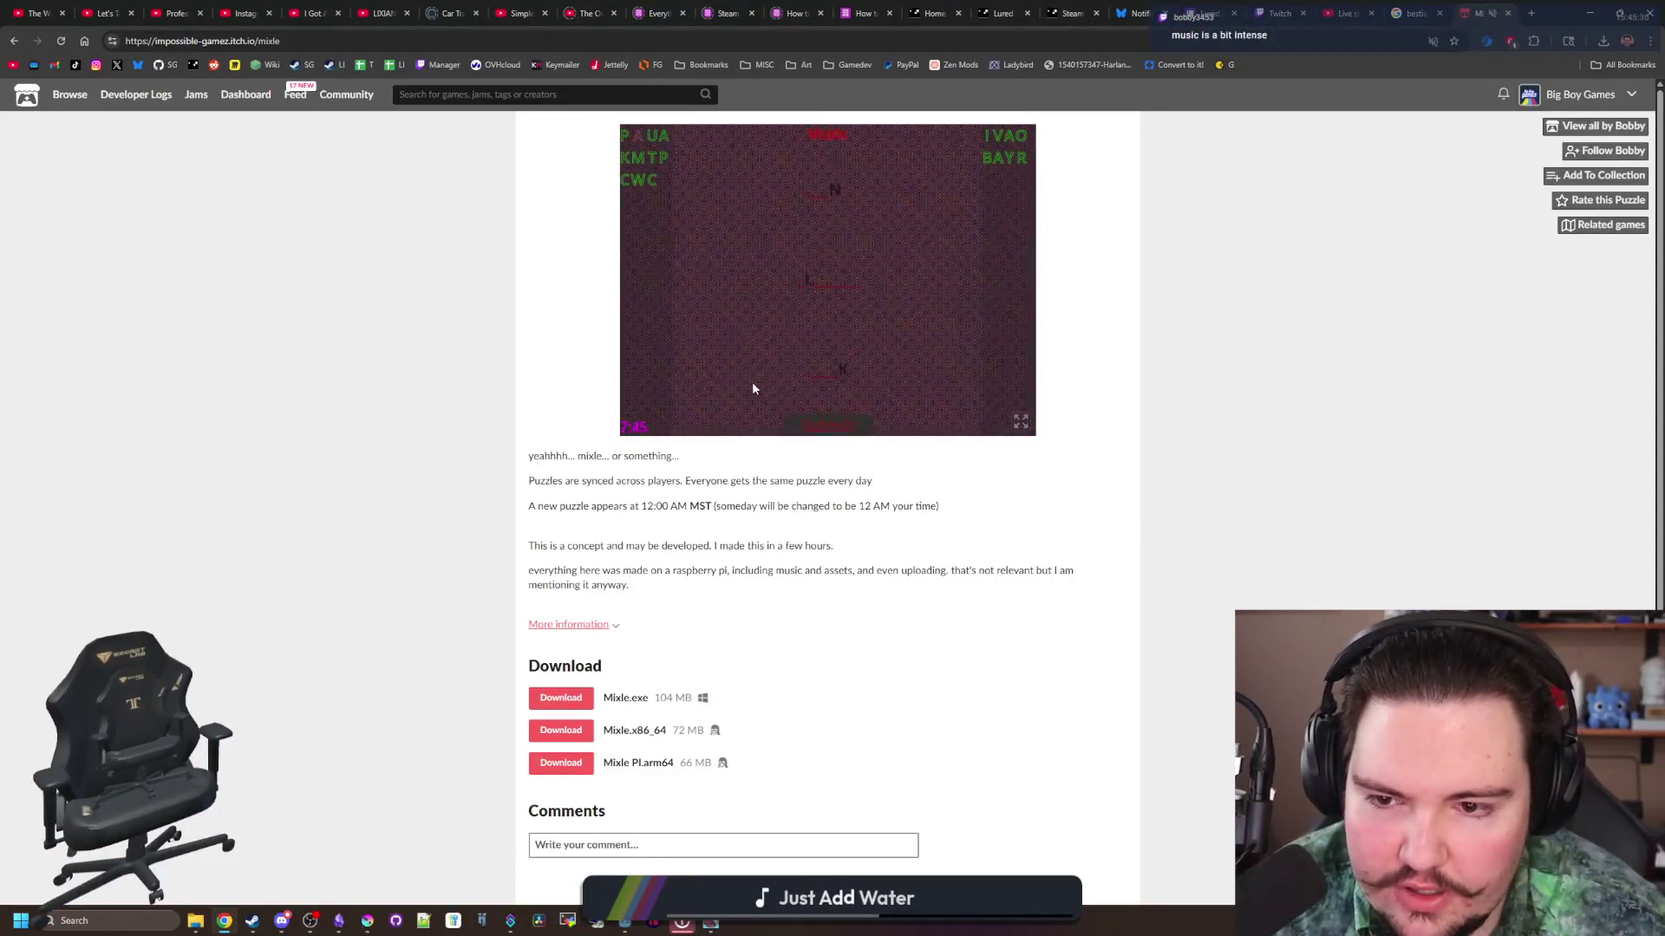
click(61, 41)
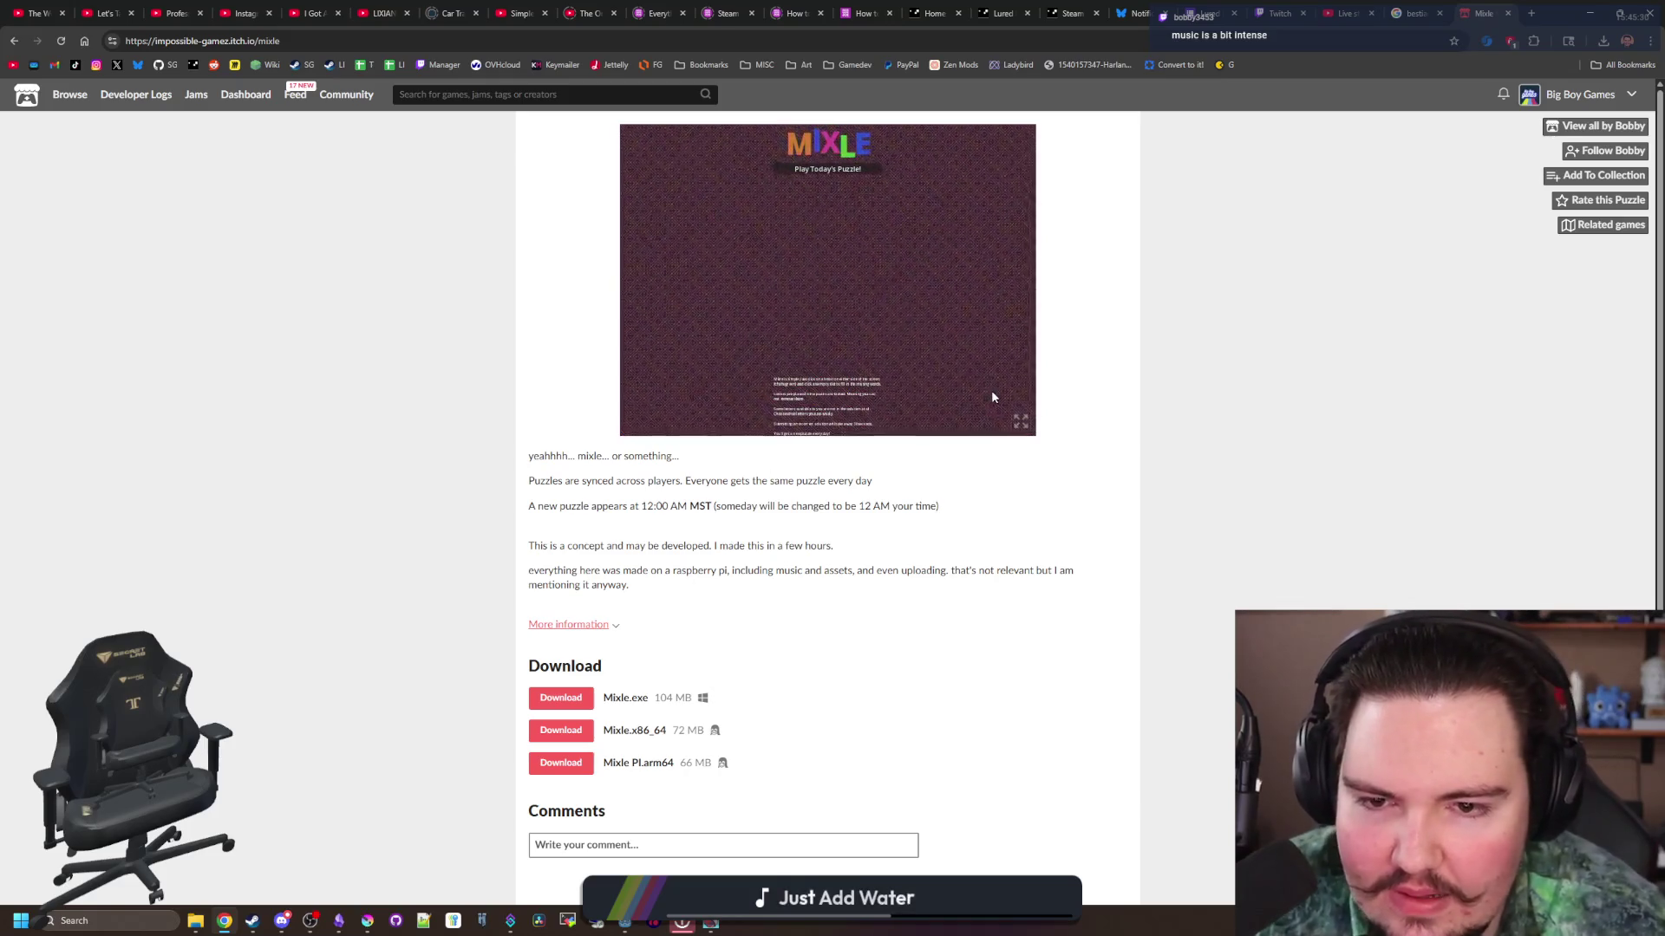
click(1021, 421)
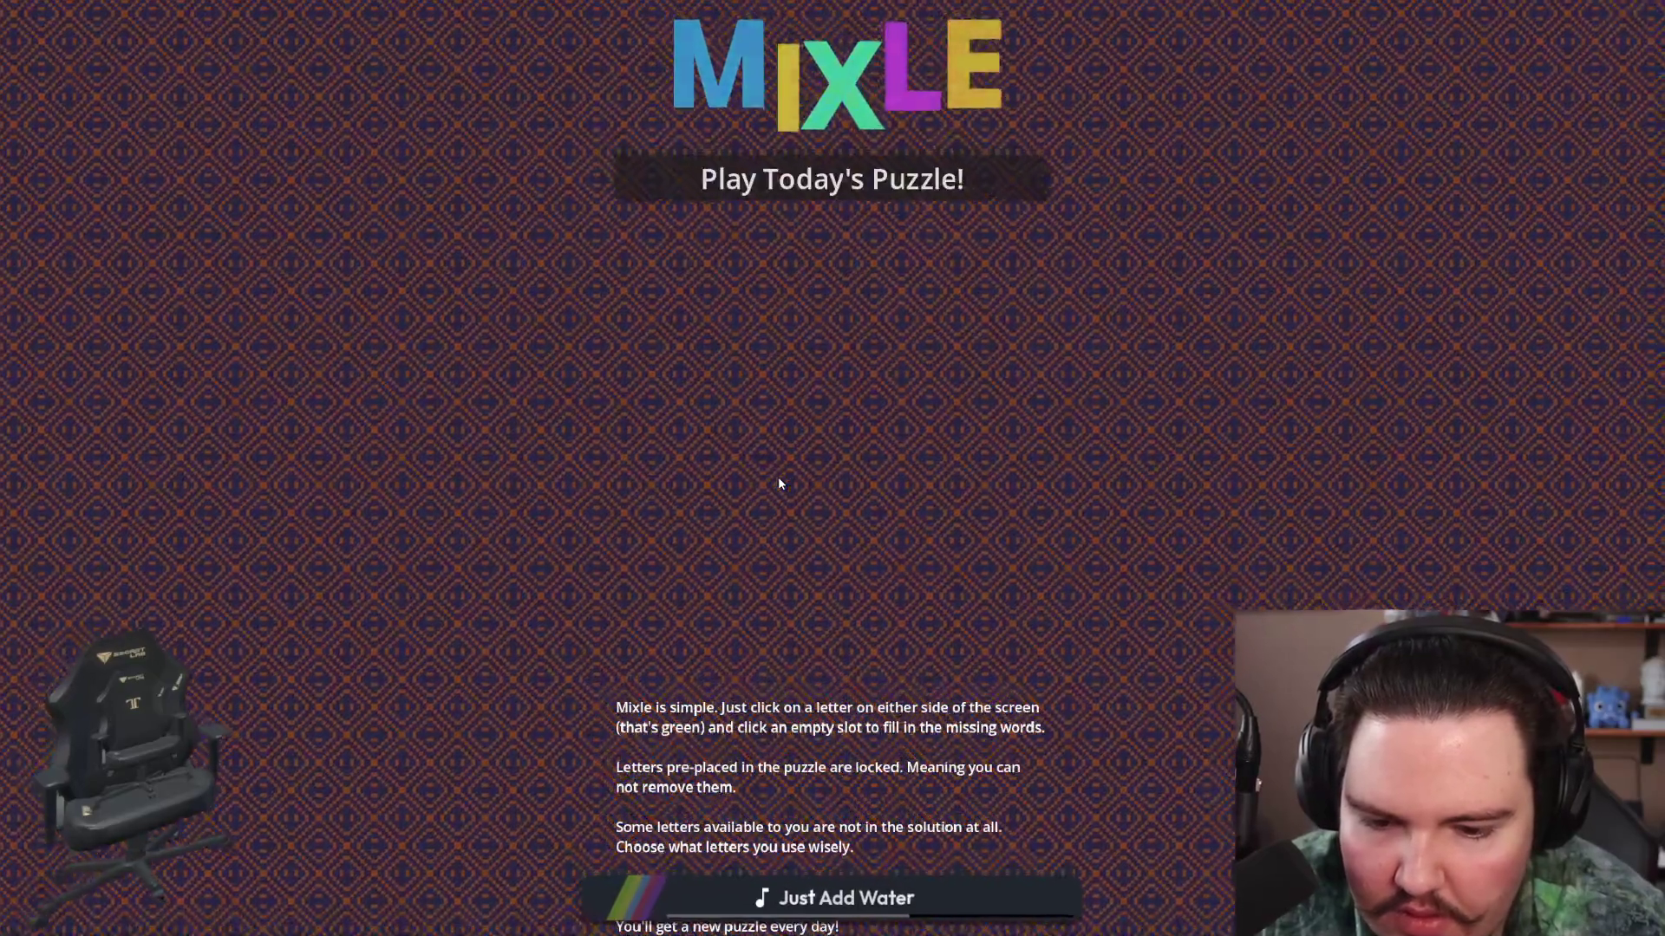
Step: Start today's Music puzzle and try P in the top word's slots
click(818, 185)
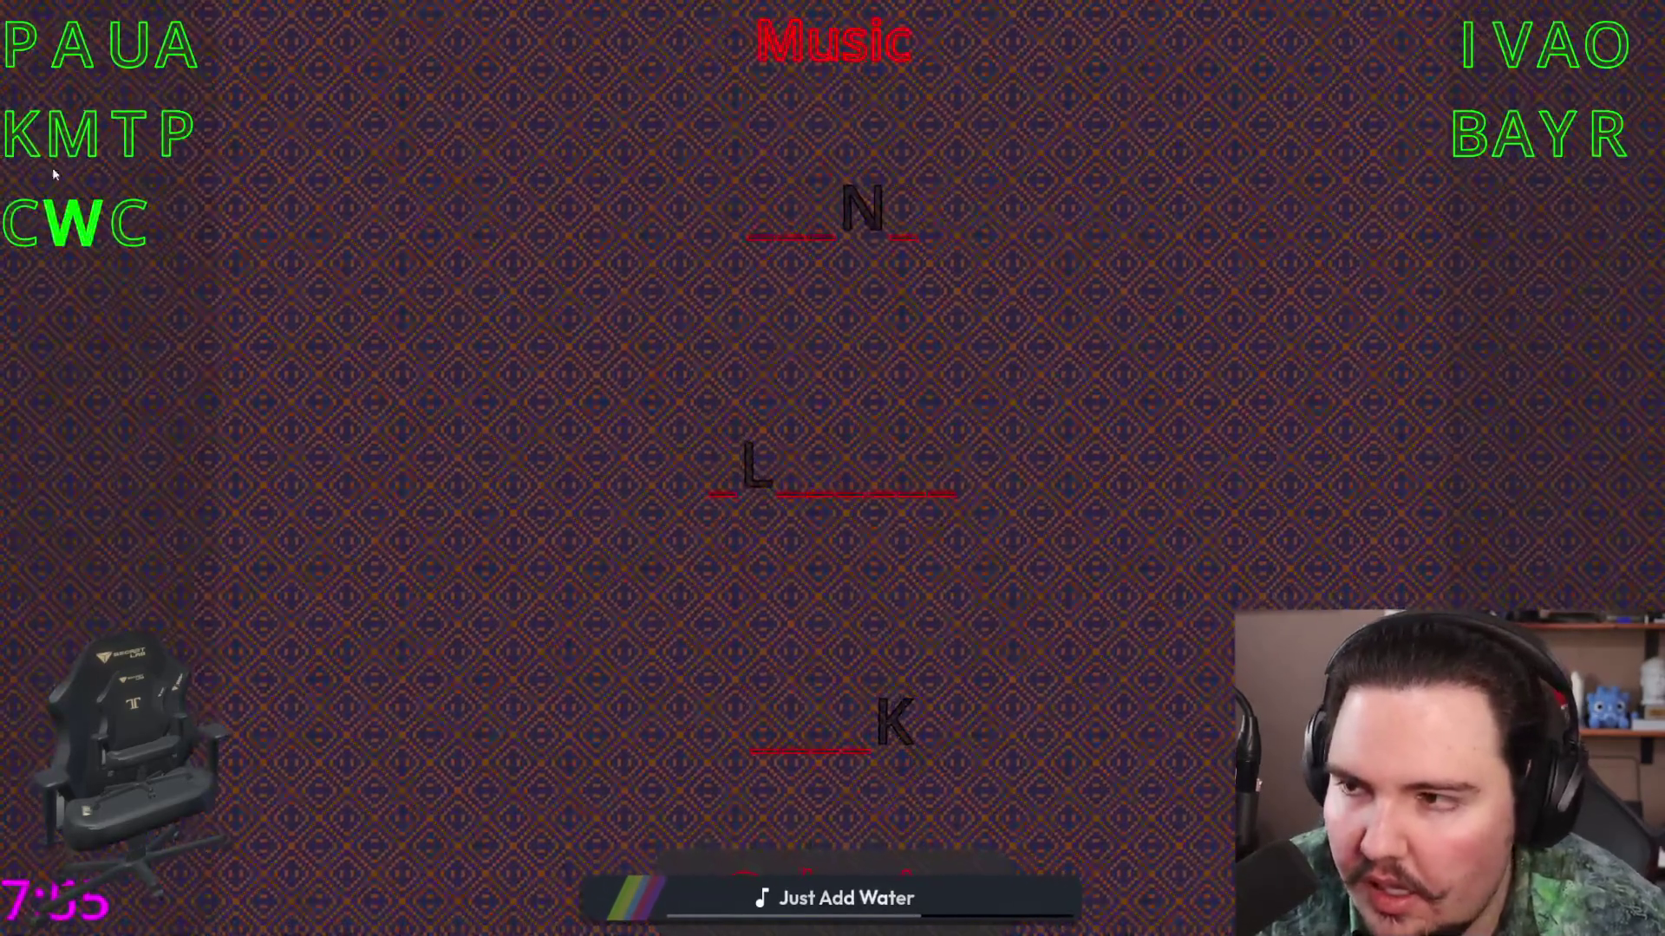
click(17, 76)
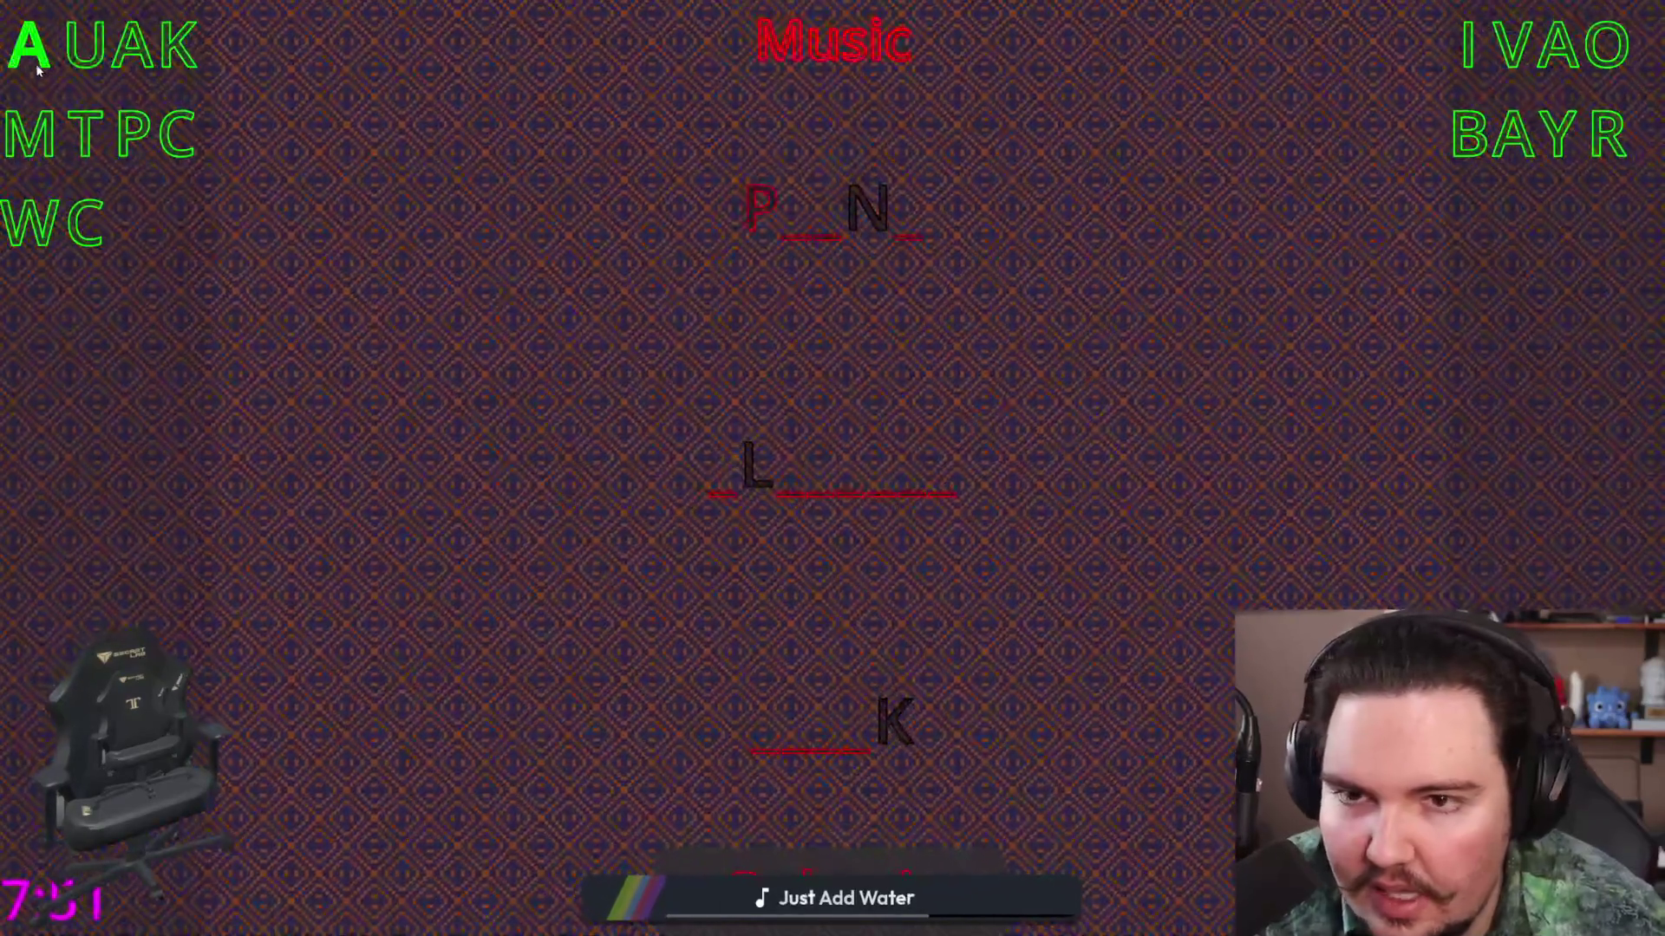
click(761, 208)
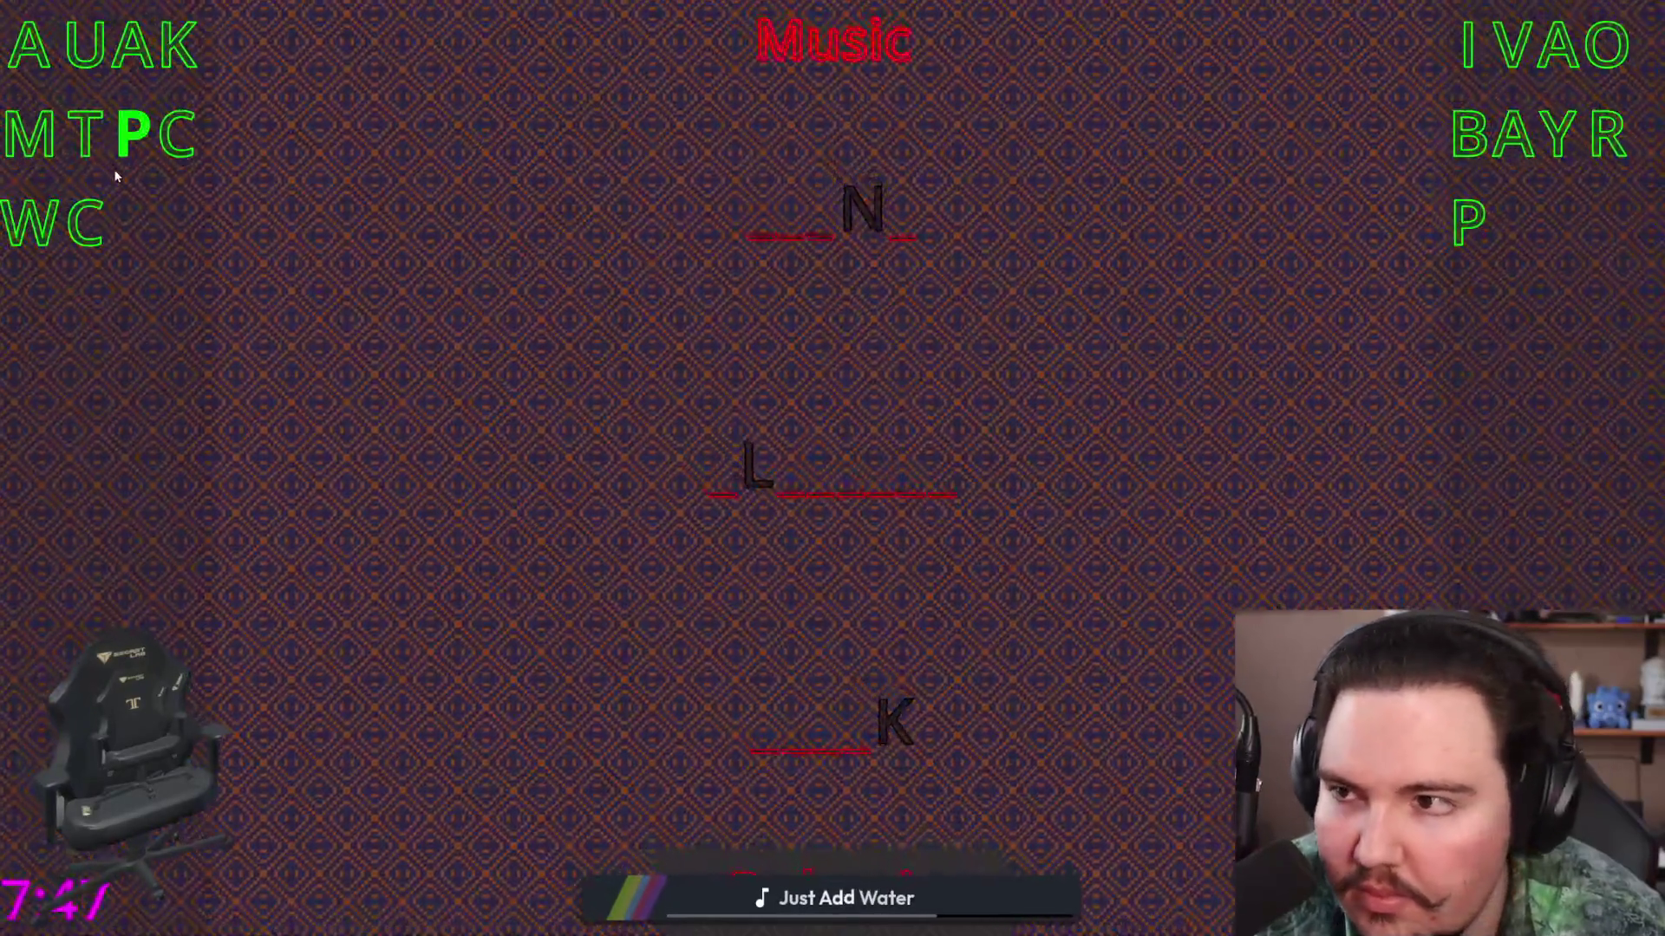
click(1468, 221)
click(895, 232)
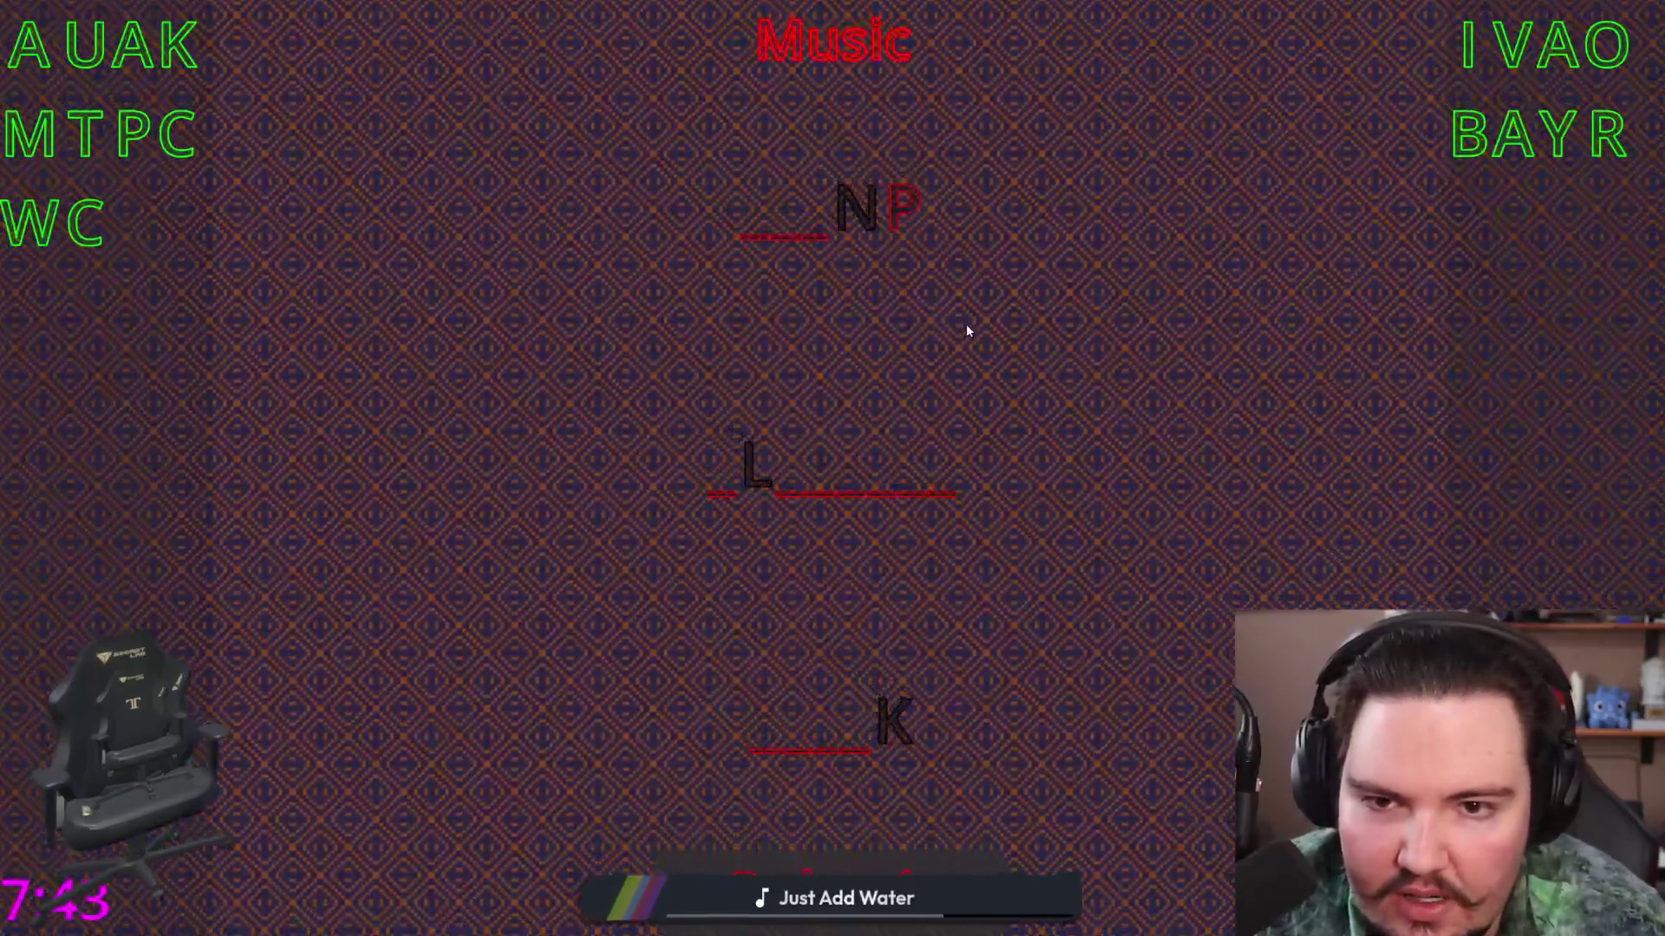
click(903, 221)
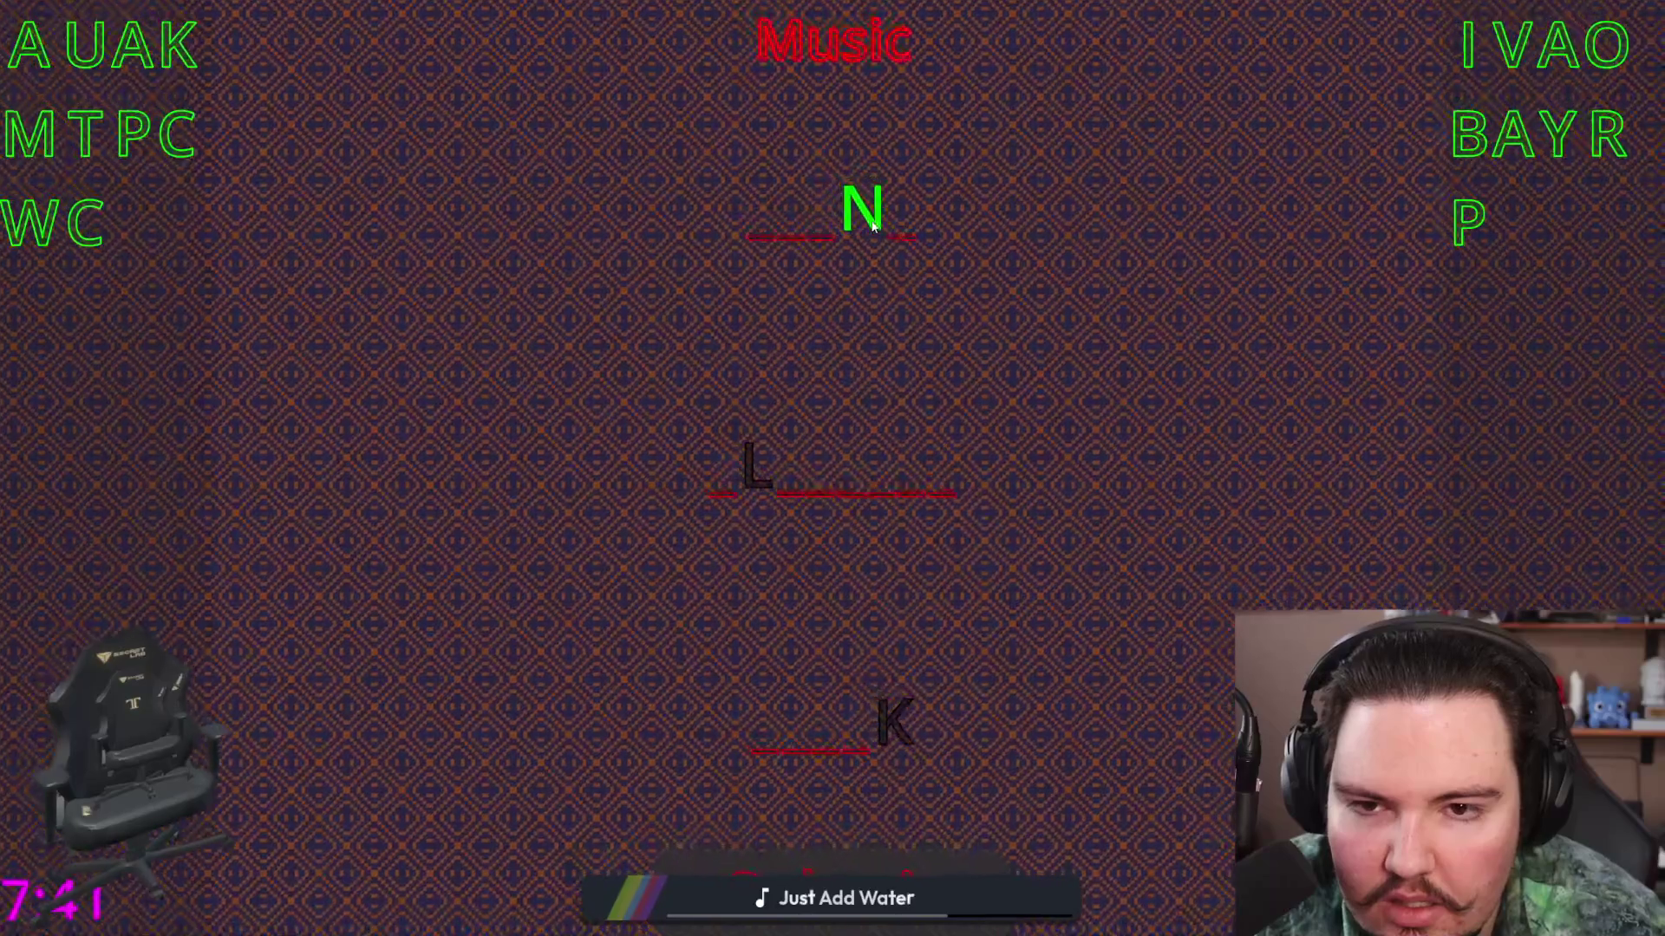
Step: Test B and A in the top word's first, second and fourth slots
click(1468, 134)
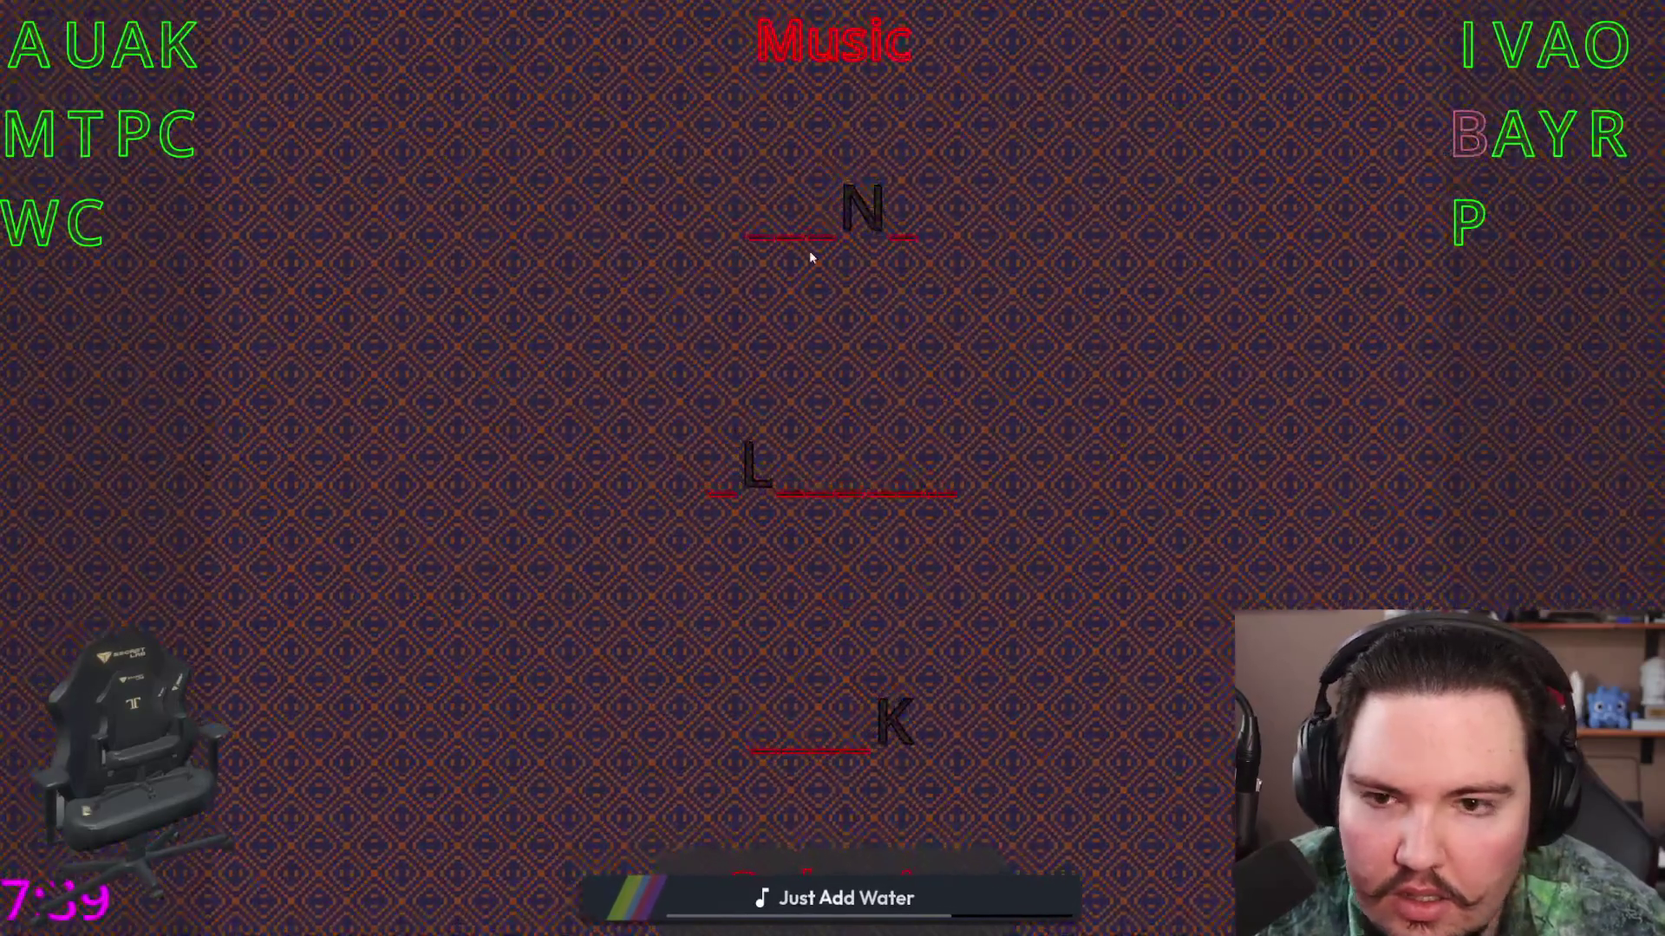
click(763, 228)
click(1474, 134)
click(815, 227)
click(798, 208)
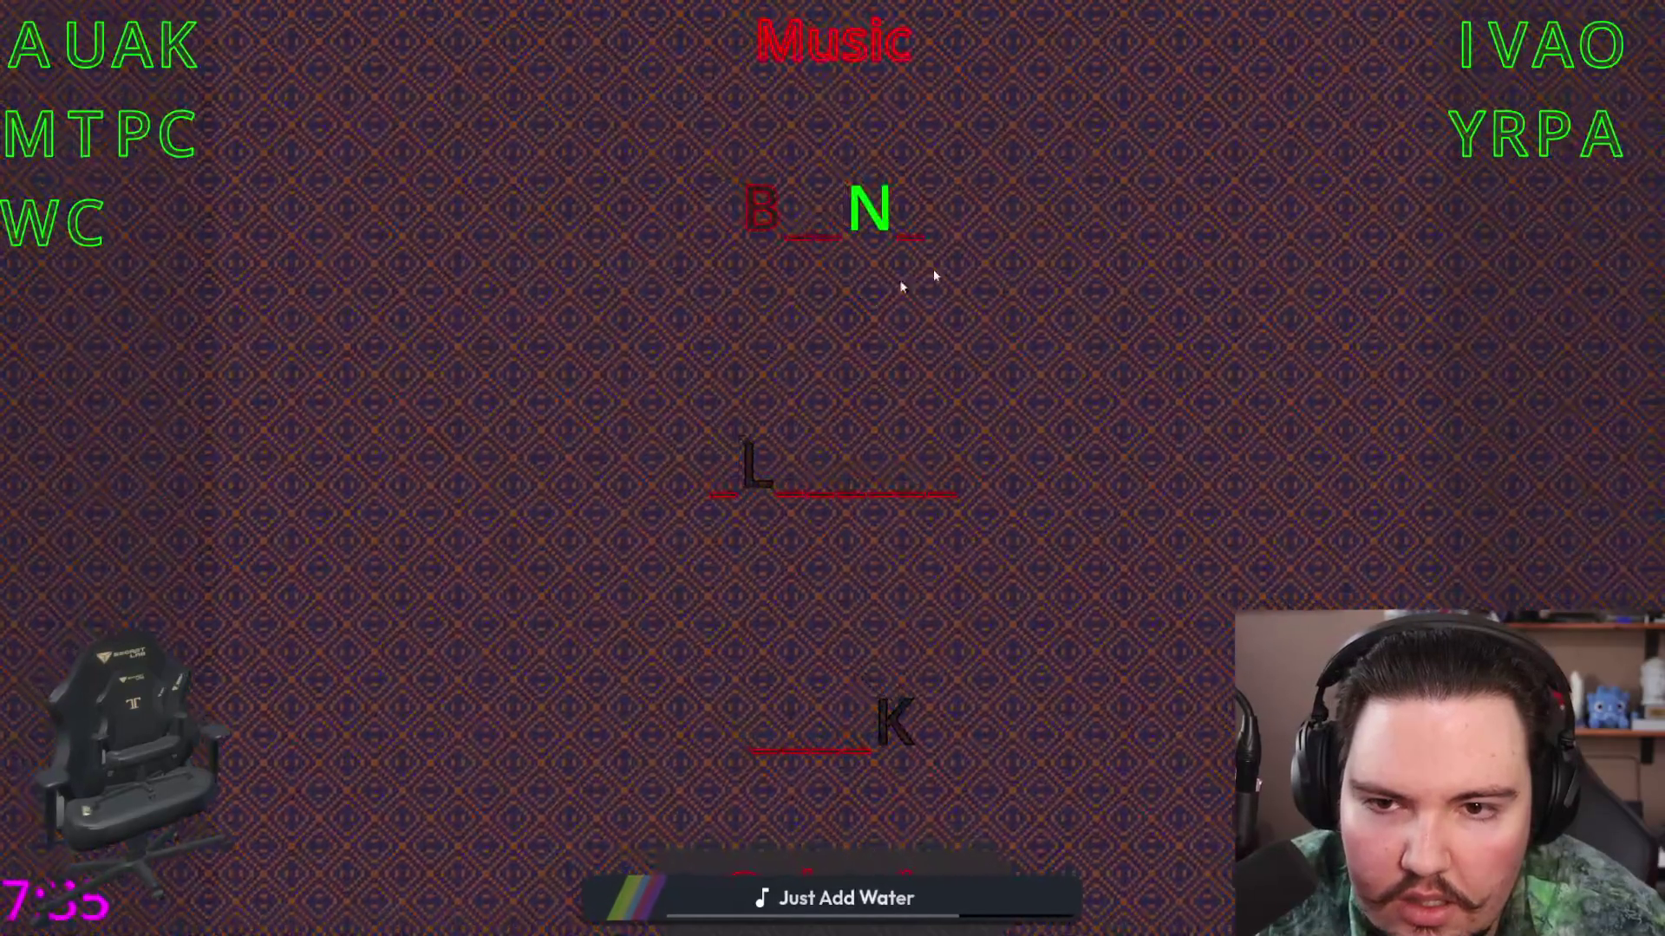
click(1601, 137)
click(837, 227)
click(843, 221)
click(1595, 139)
click(912, 229)
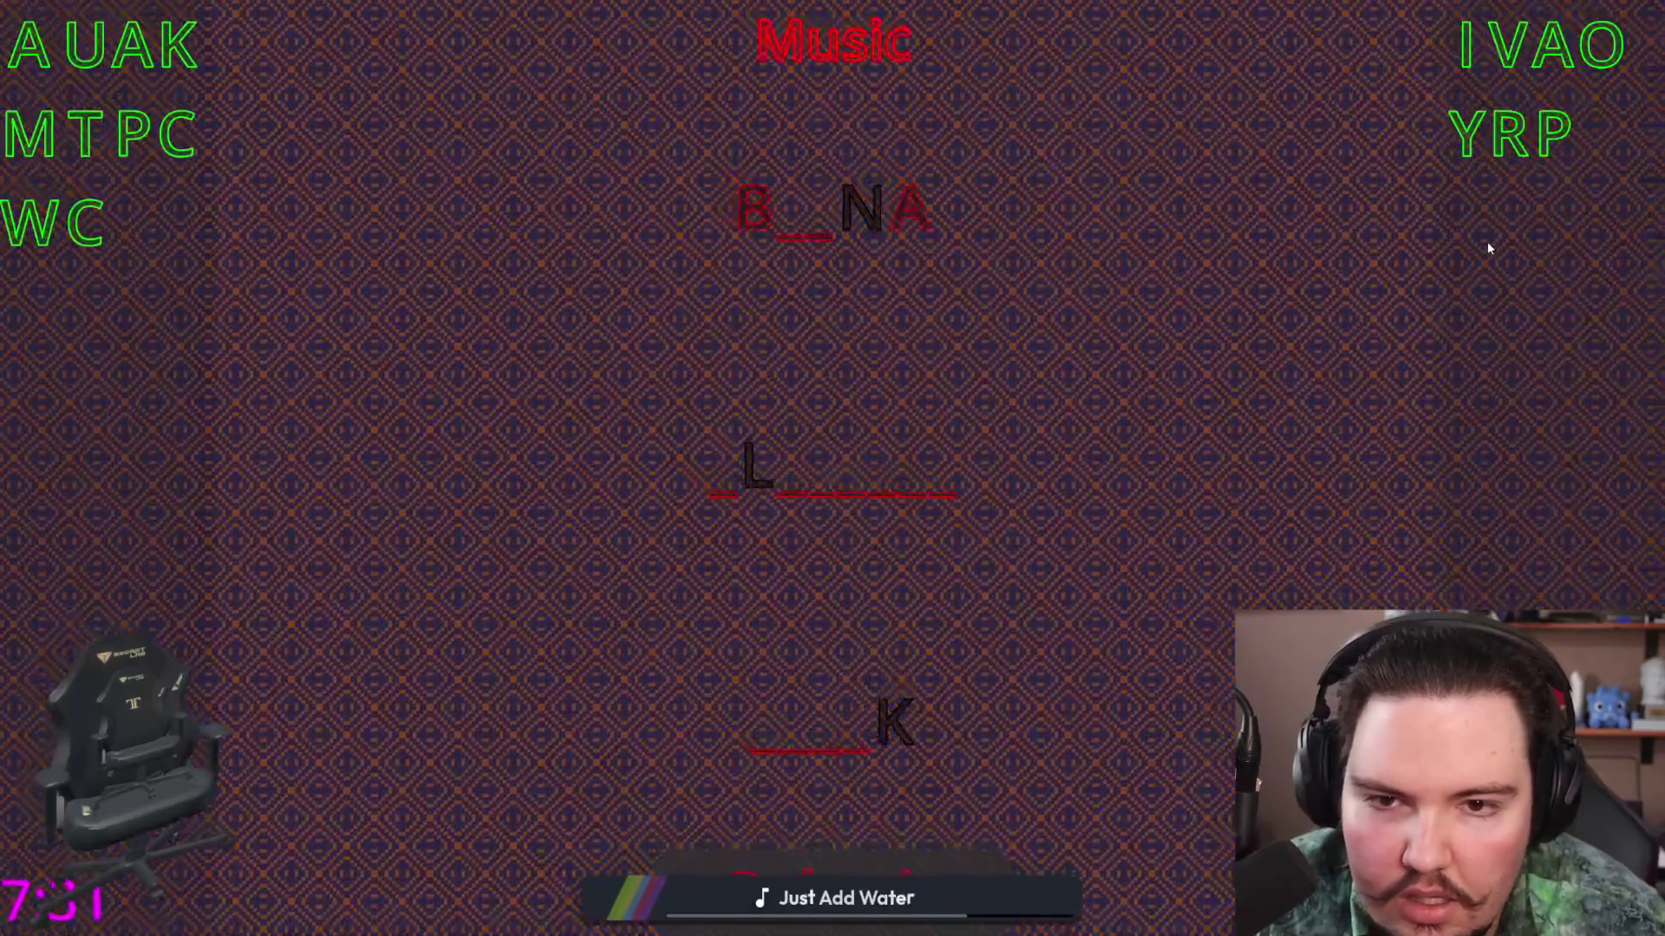
click(913, 212)
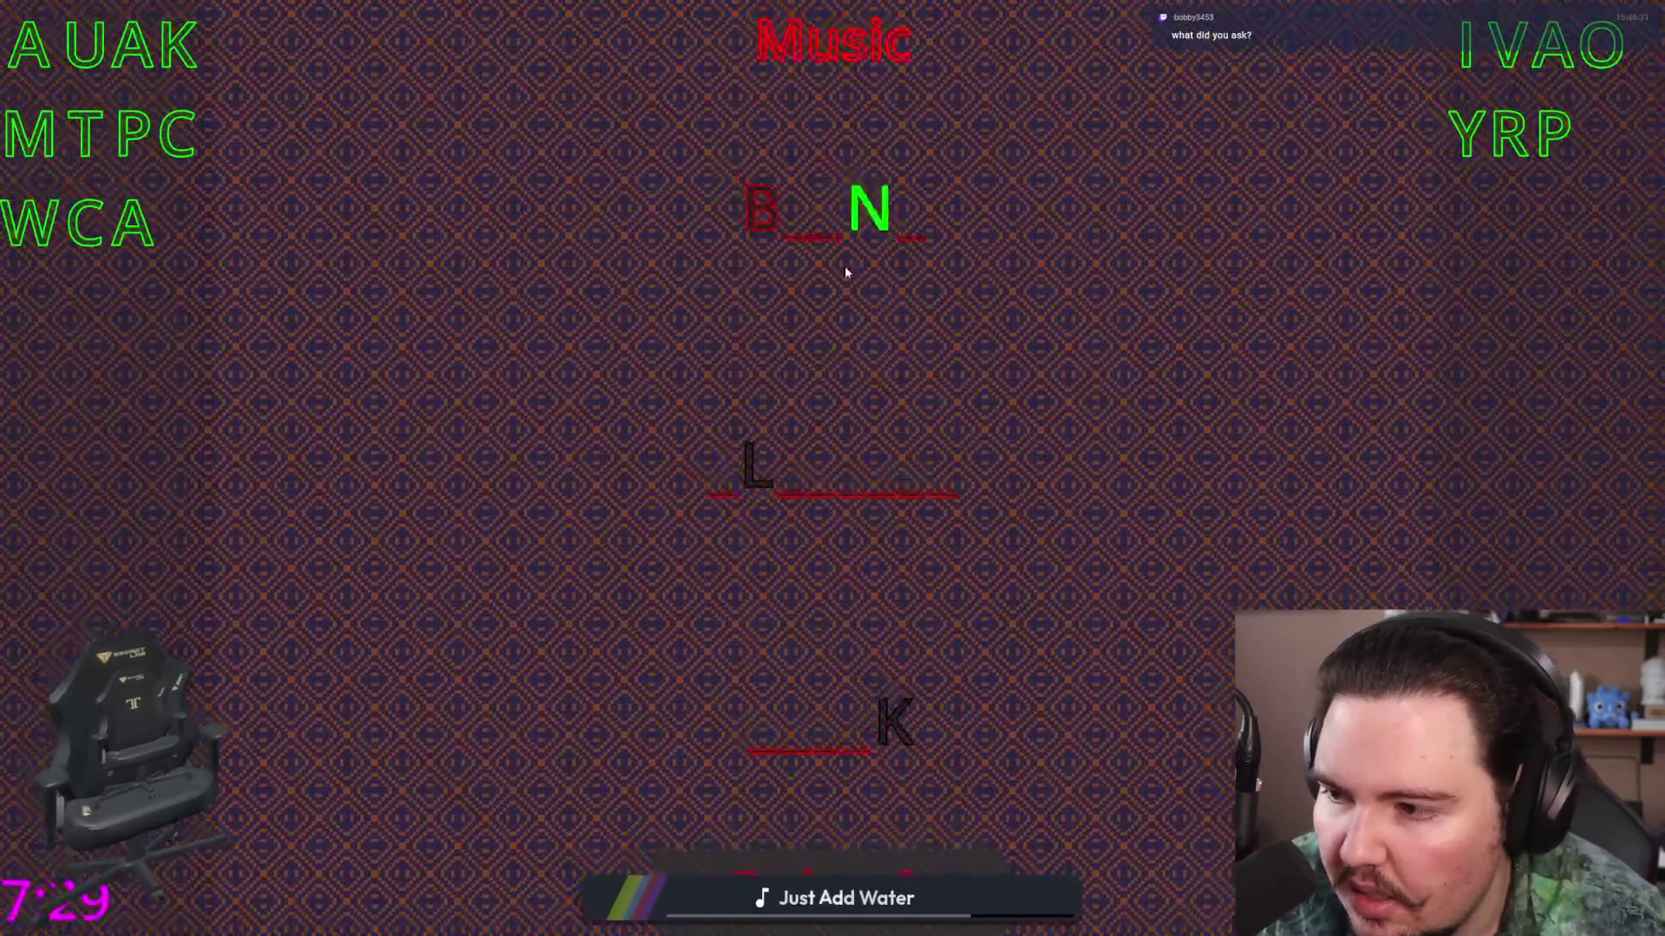
Step: Try A in several middle-word slots around the L, then remove B from the top word
click(30, 43)
click(722, 485)
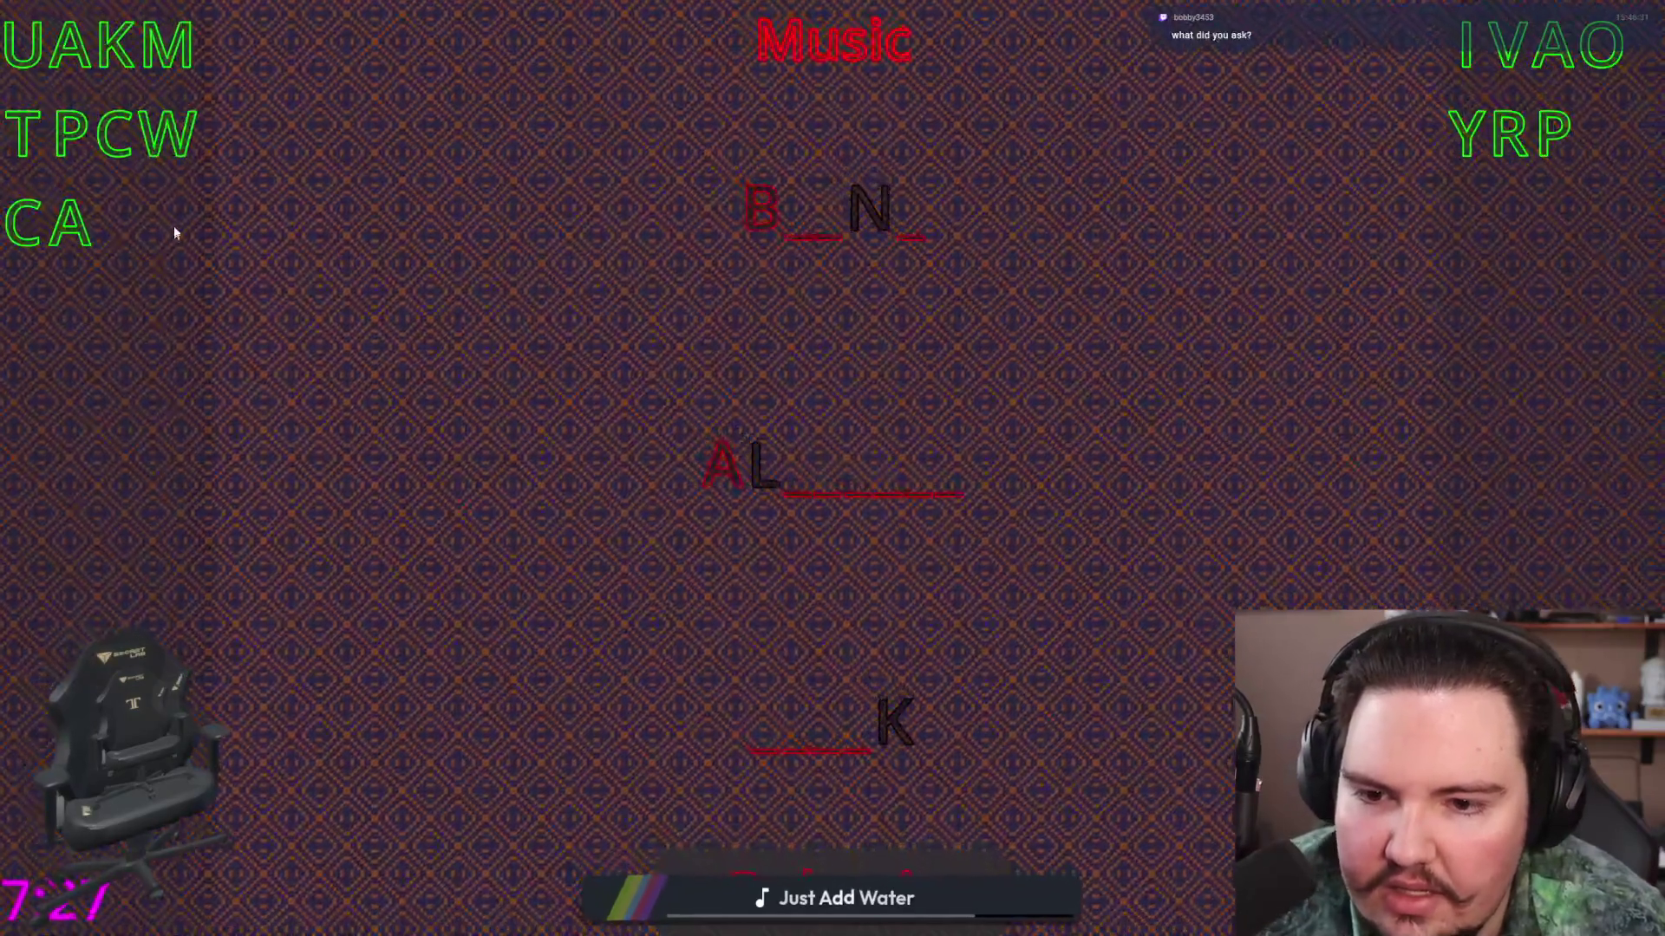
click(719, 468)
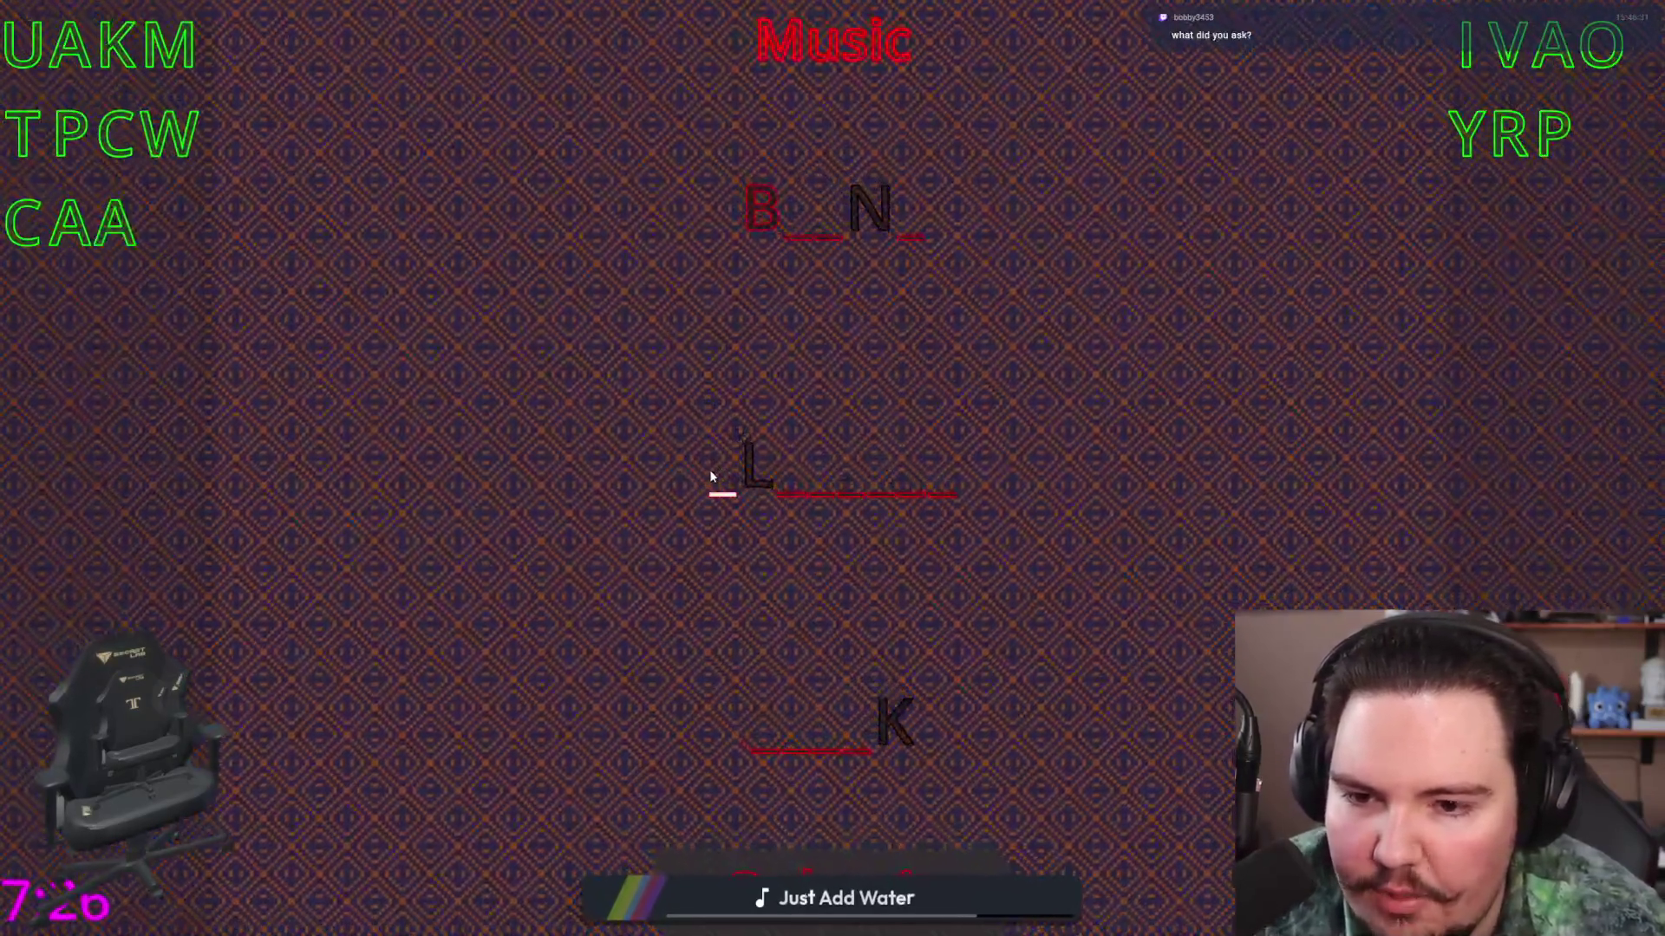
click(78, 44)
click(789, 481)
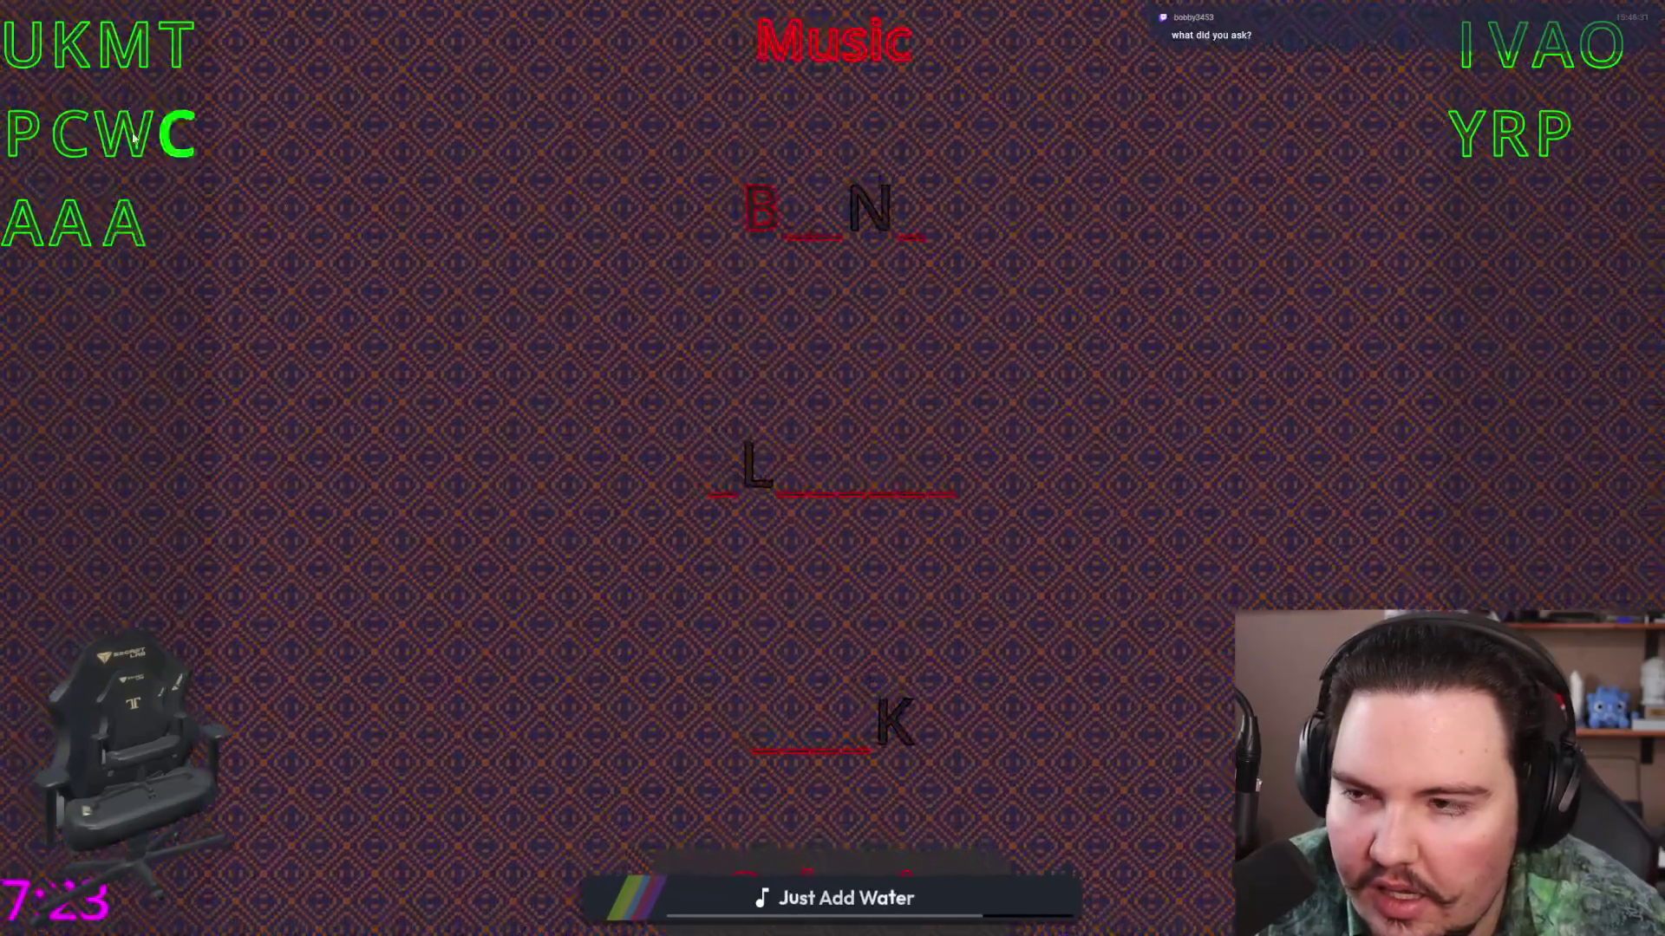
click(126, 222)
click(819, 492)
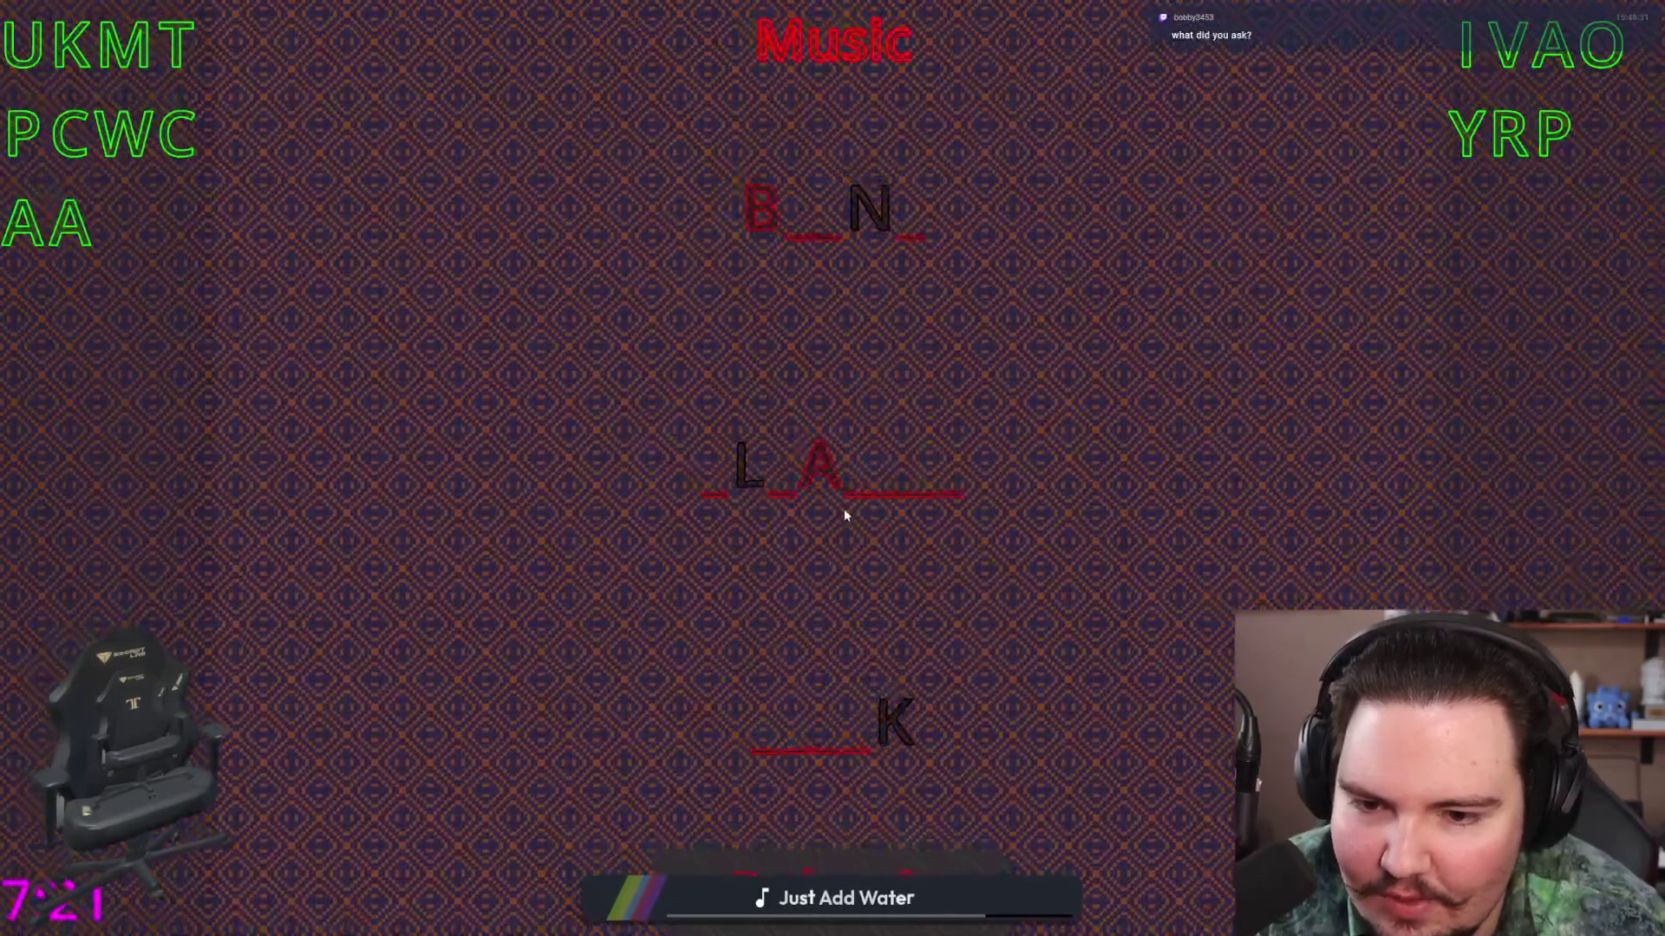
click(822, 481)
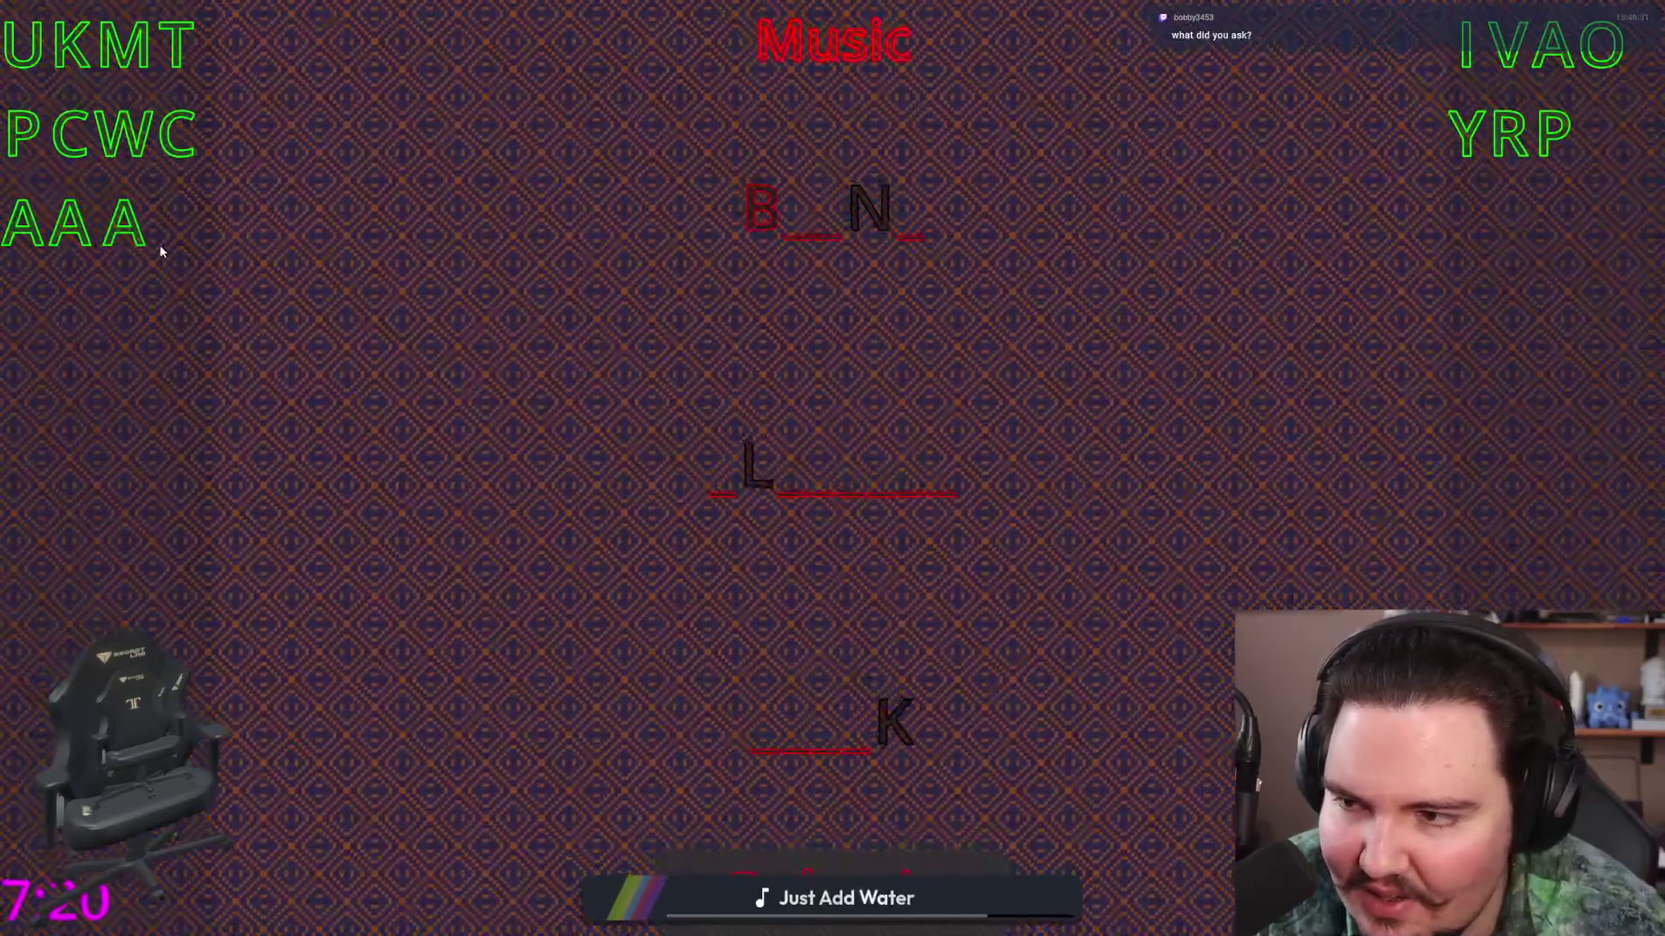
click(848, 493)
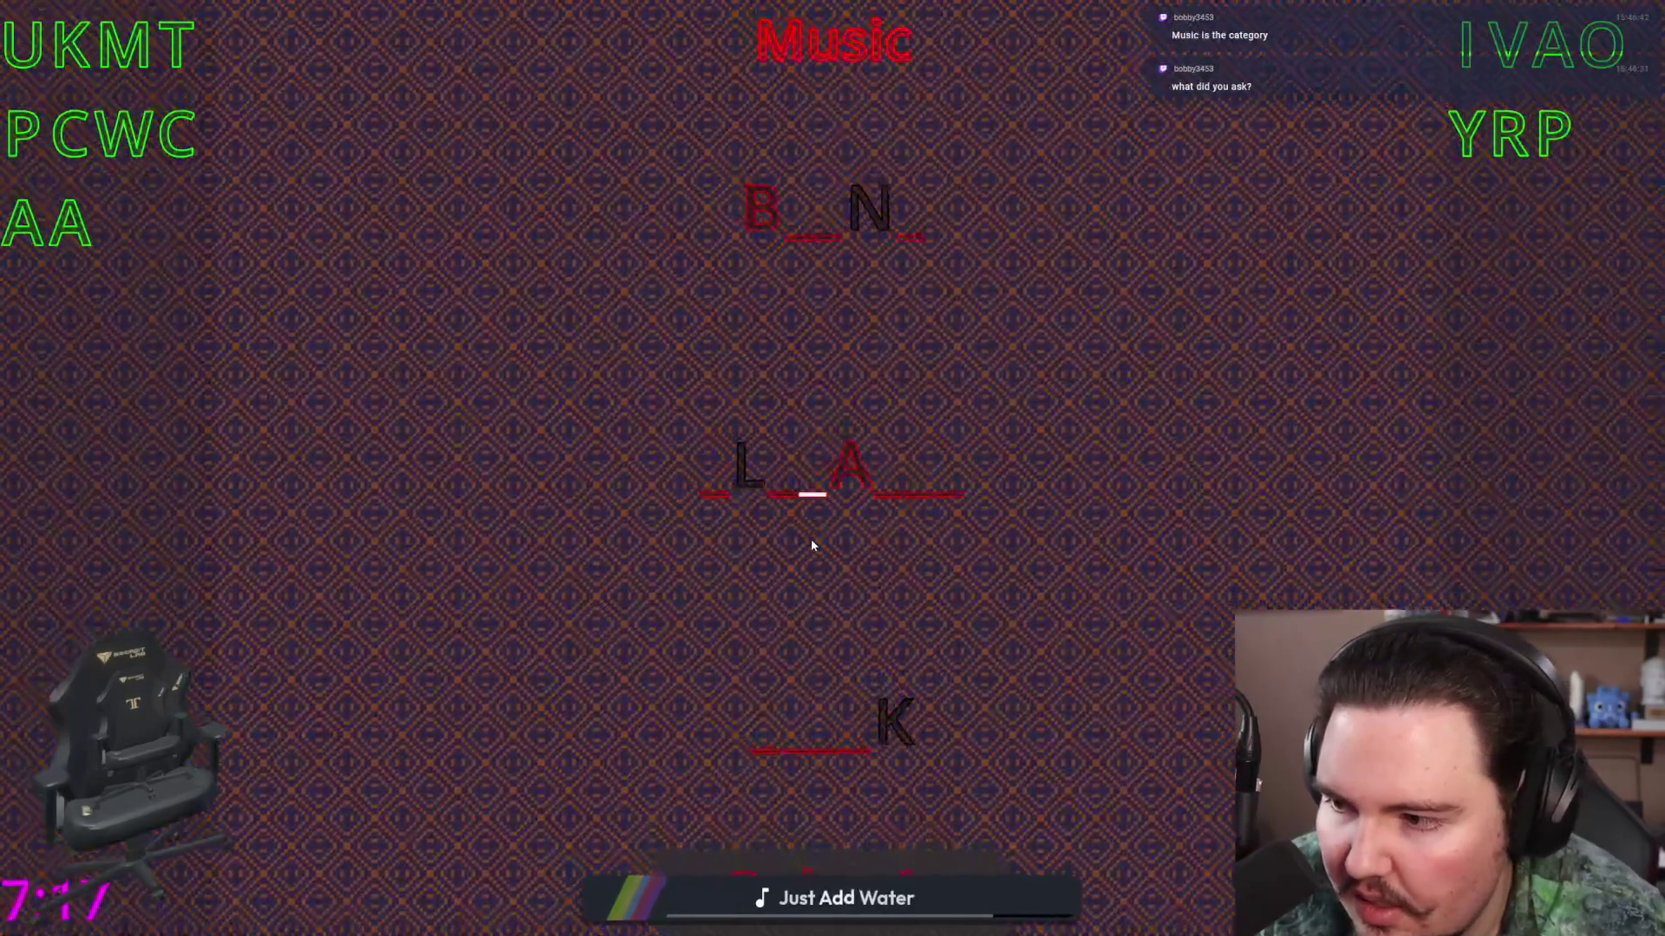
click(848, 468)
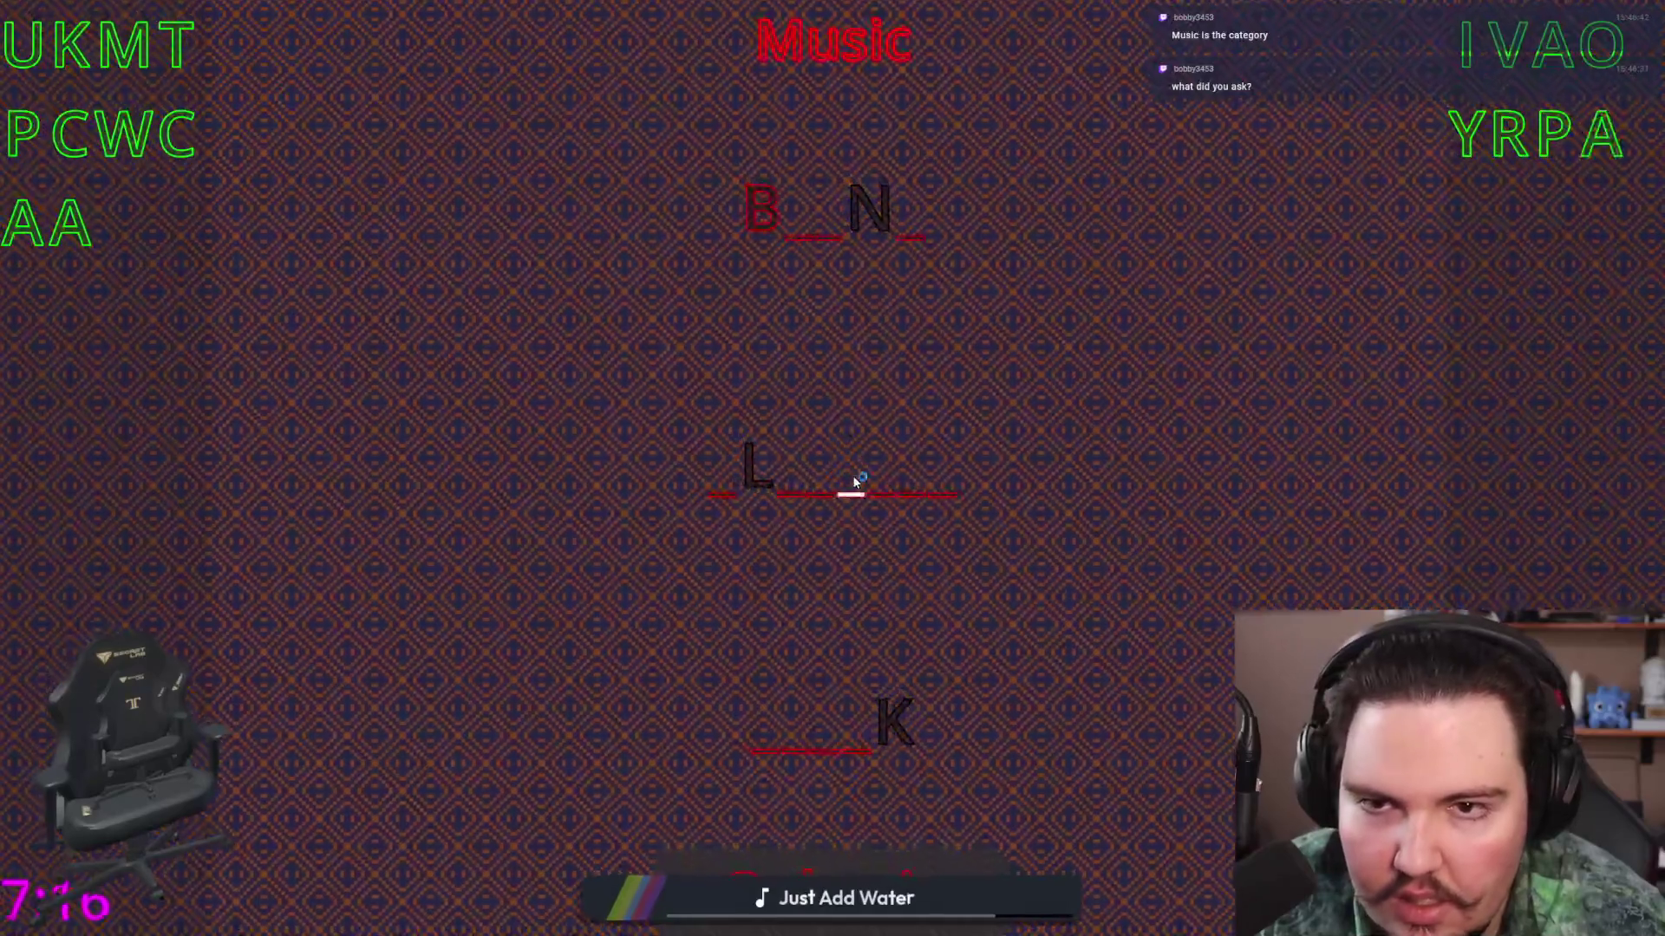
click(765, 215)
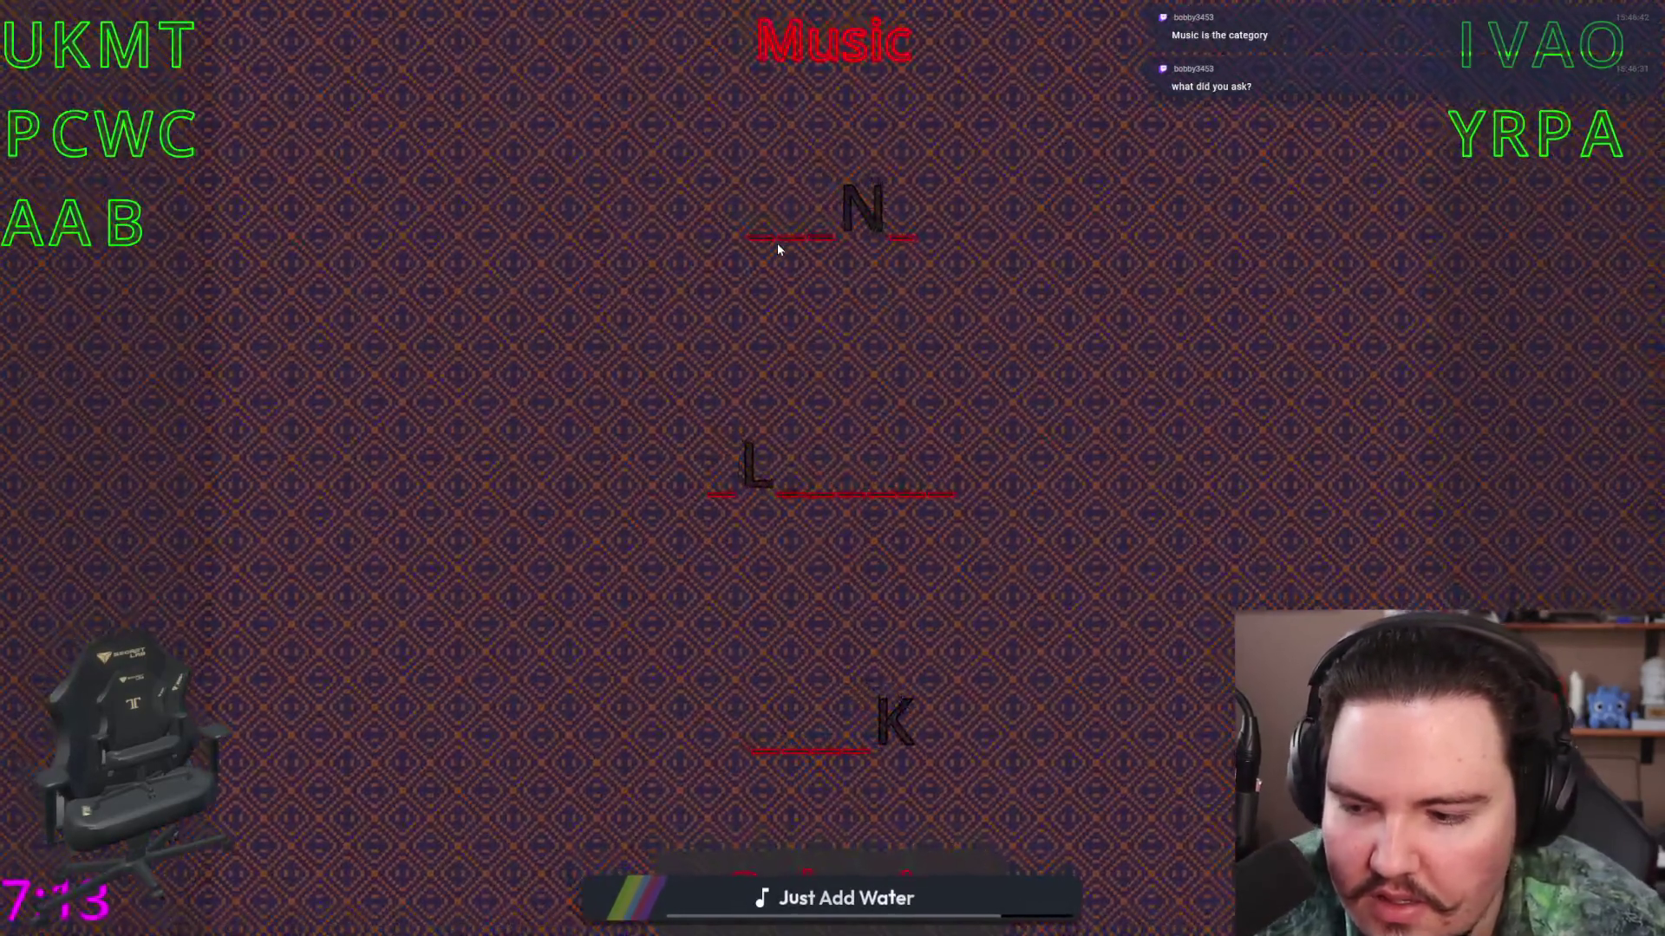
Step: Test A in the middle word's last slot and around K in the bottom word
click(71, 236)
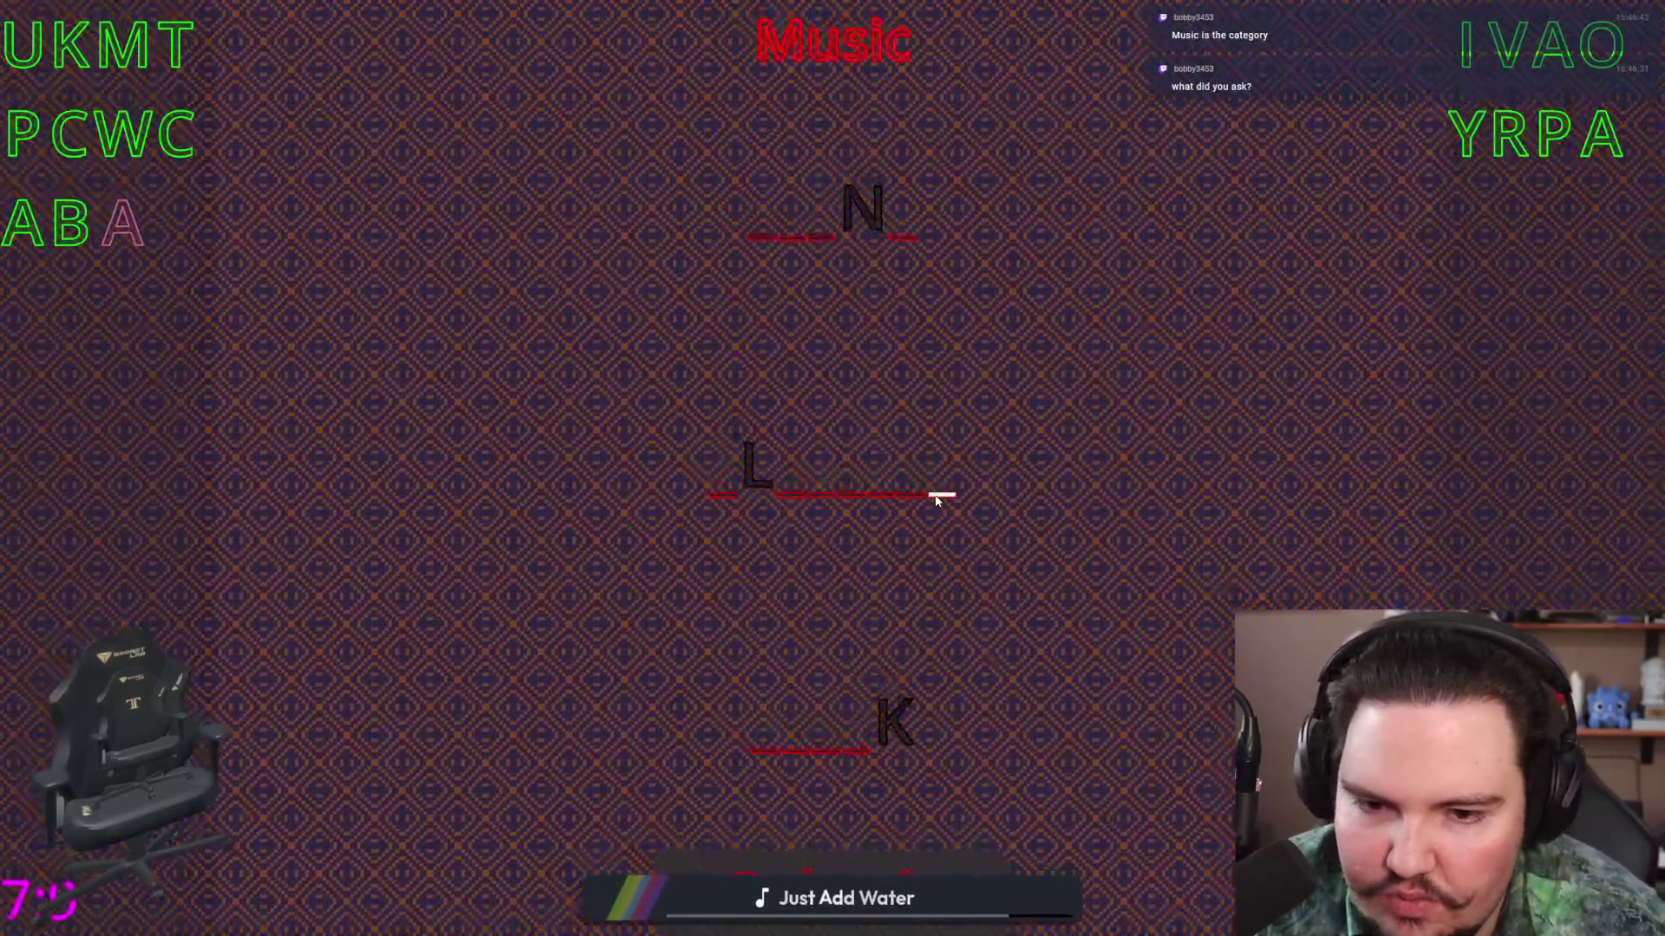
click(934, 492)
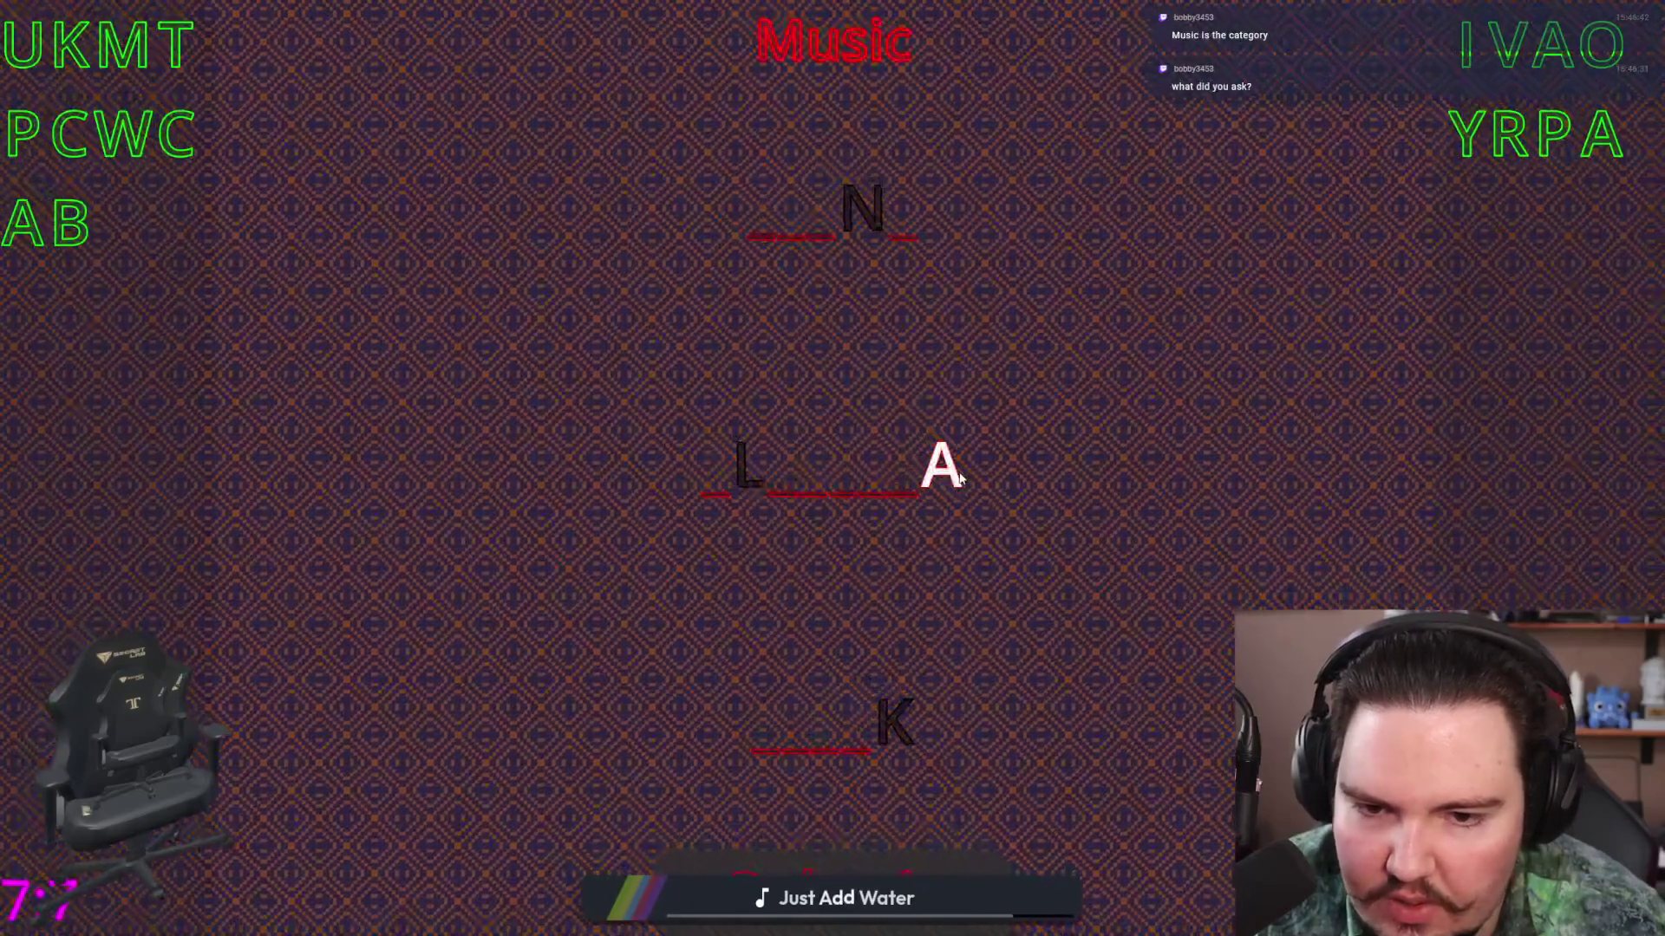
click(1438, 243)
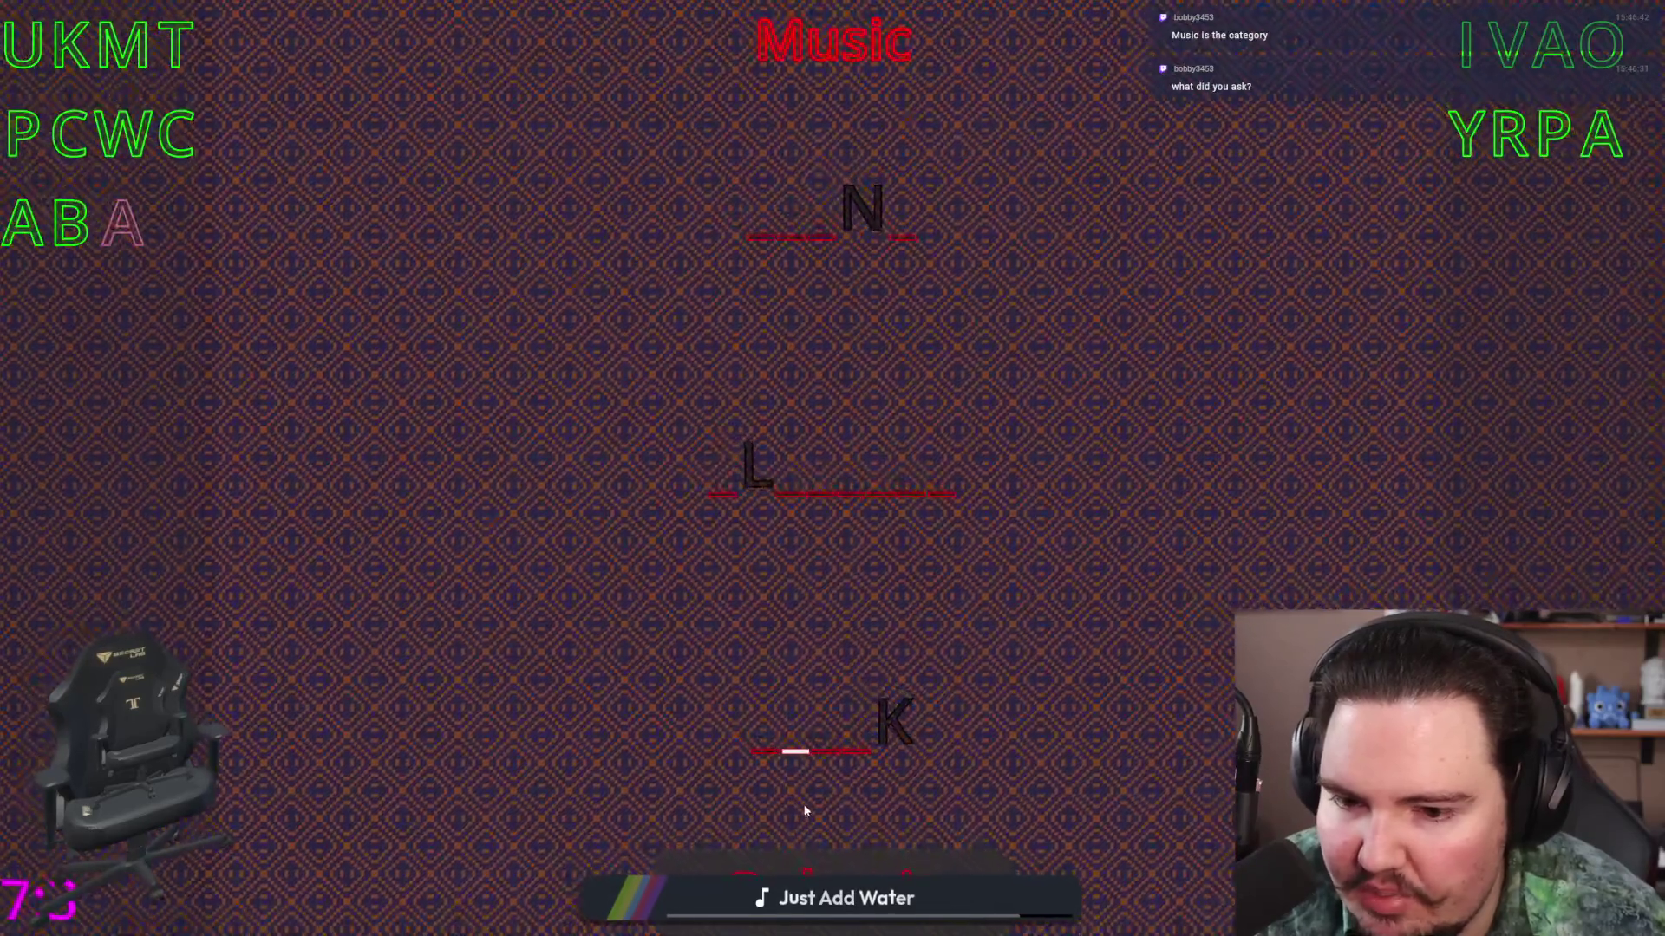
click(802, 756)
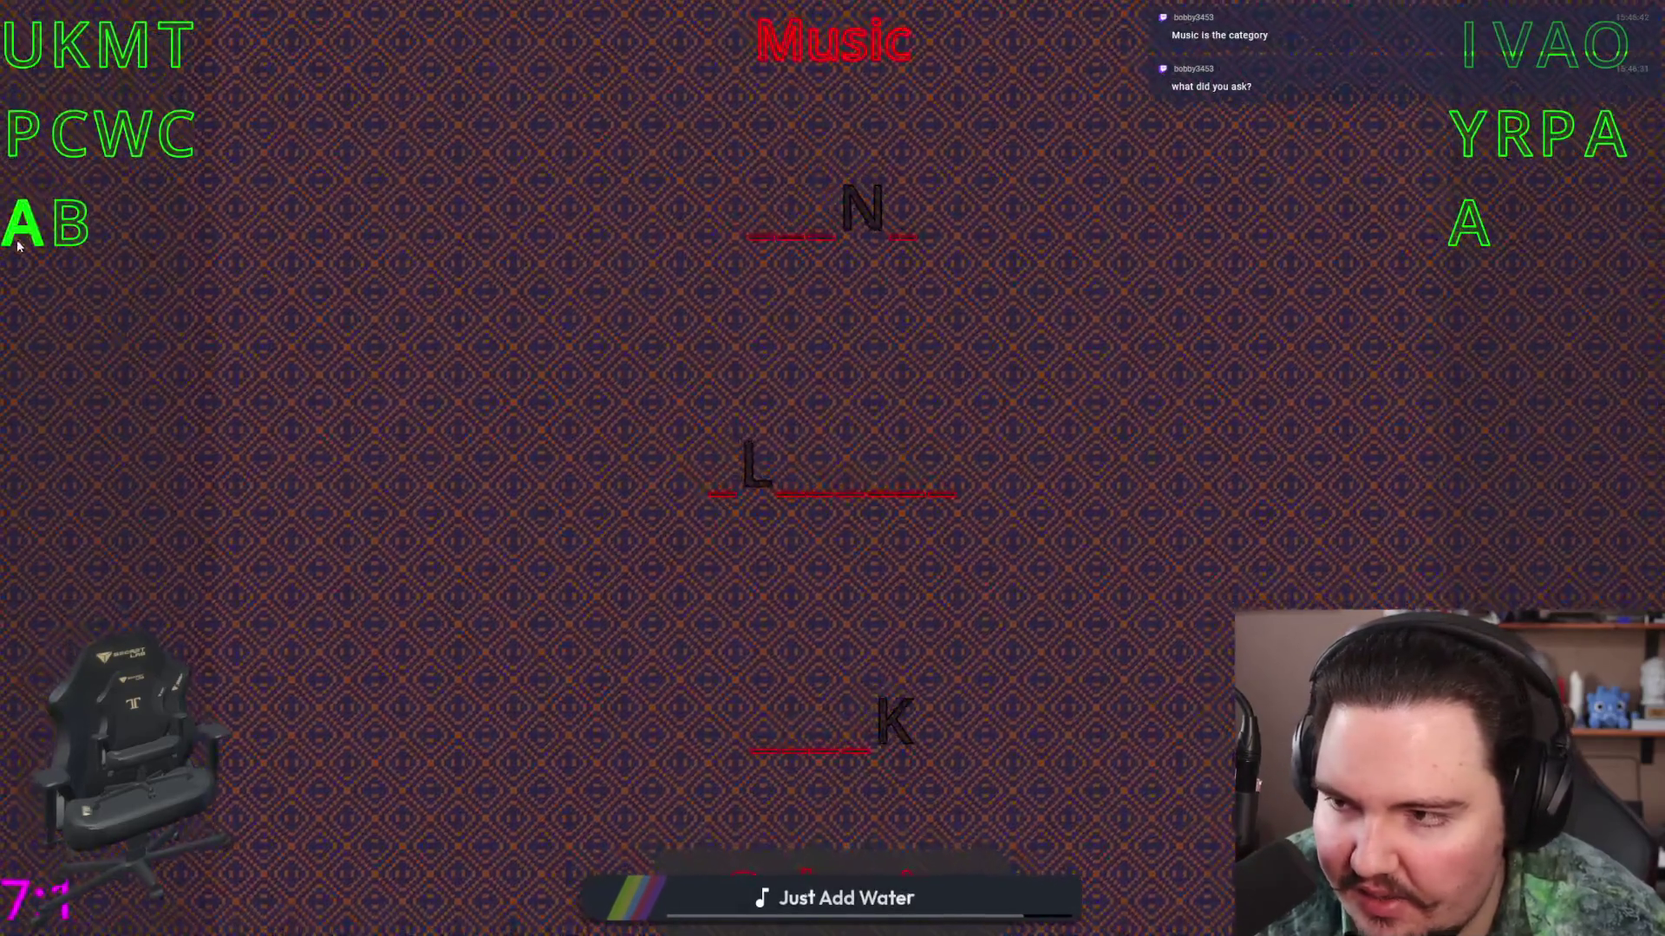
click(770, 752)
click(765, 724)
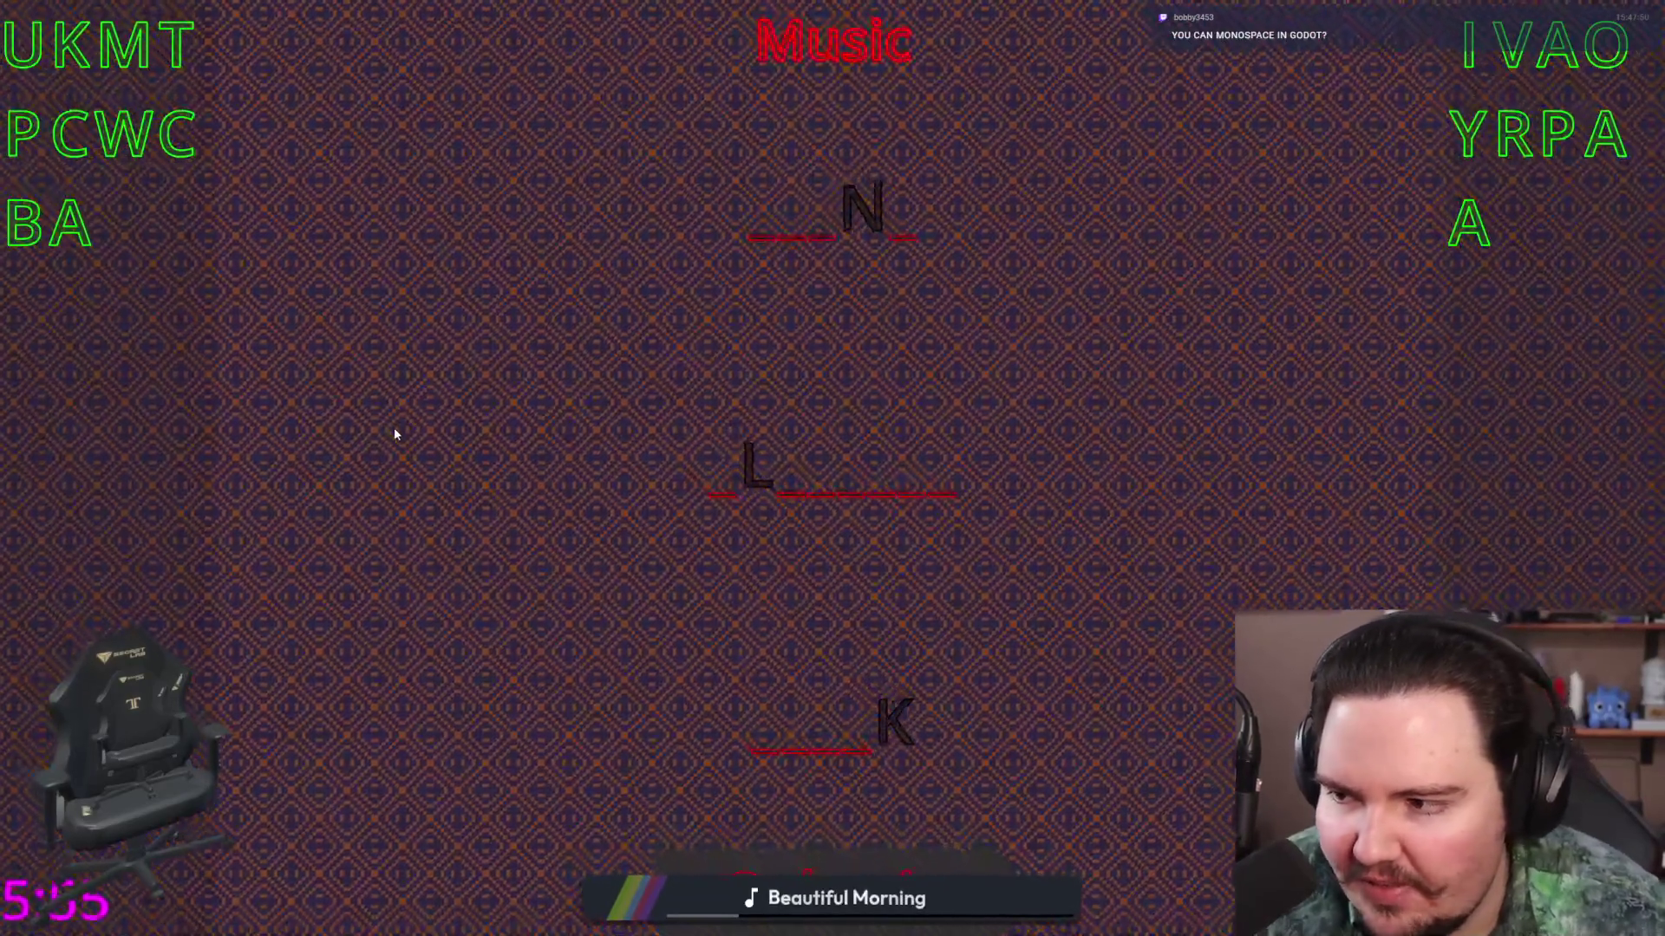
key(a)
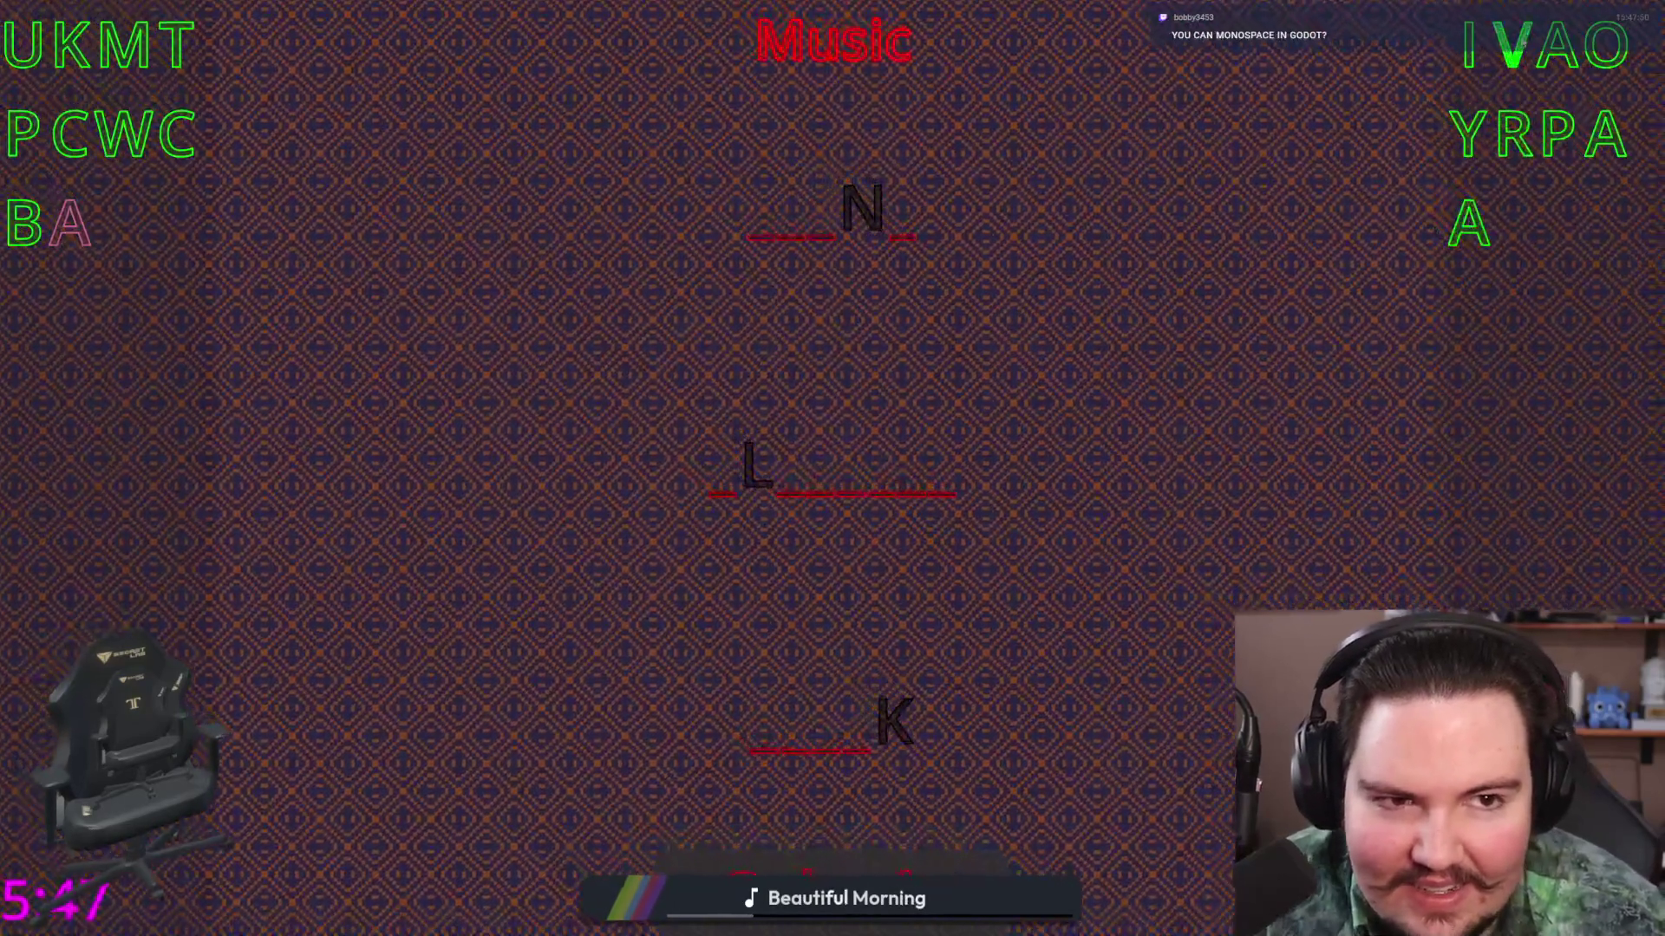
Step: Try P, A, R and M as letters in the bottom word, then clear it
click(1545, 148)
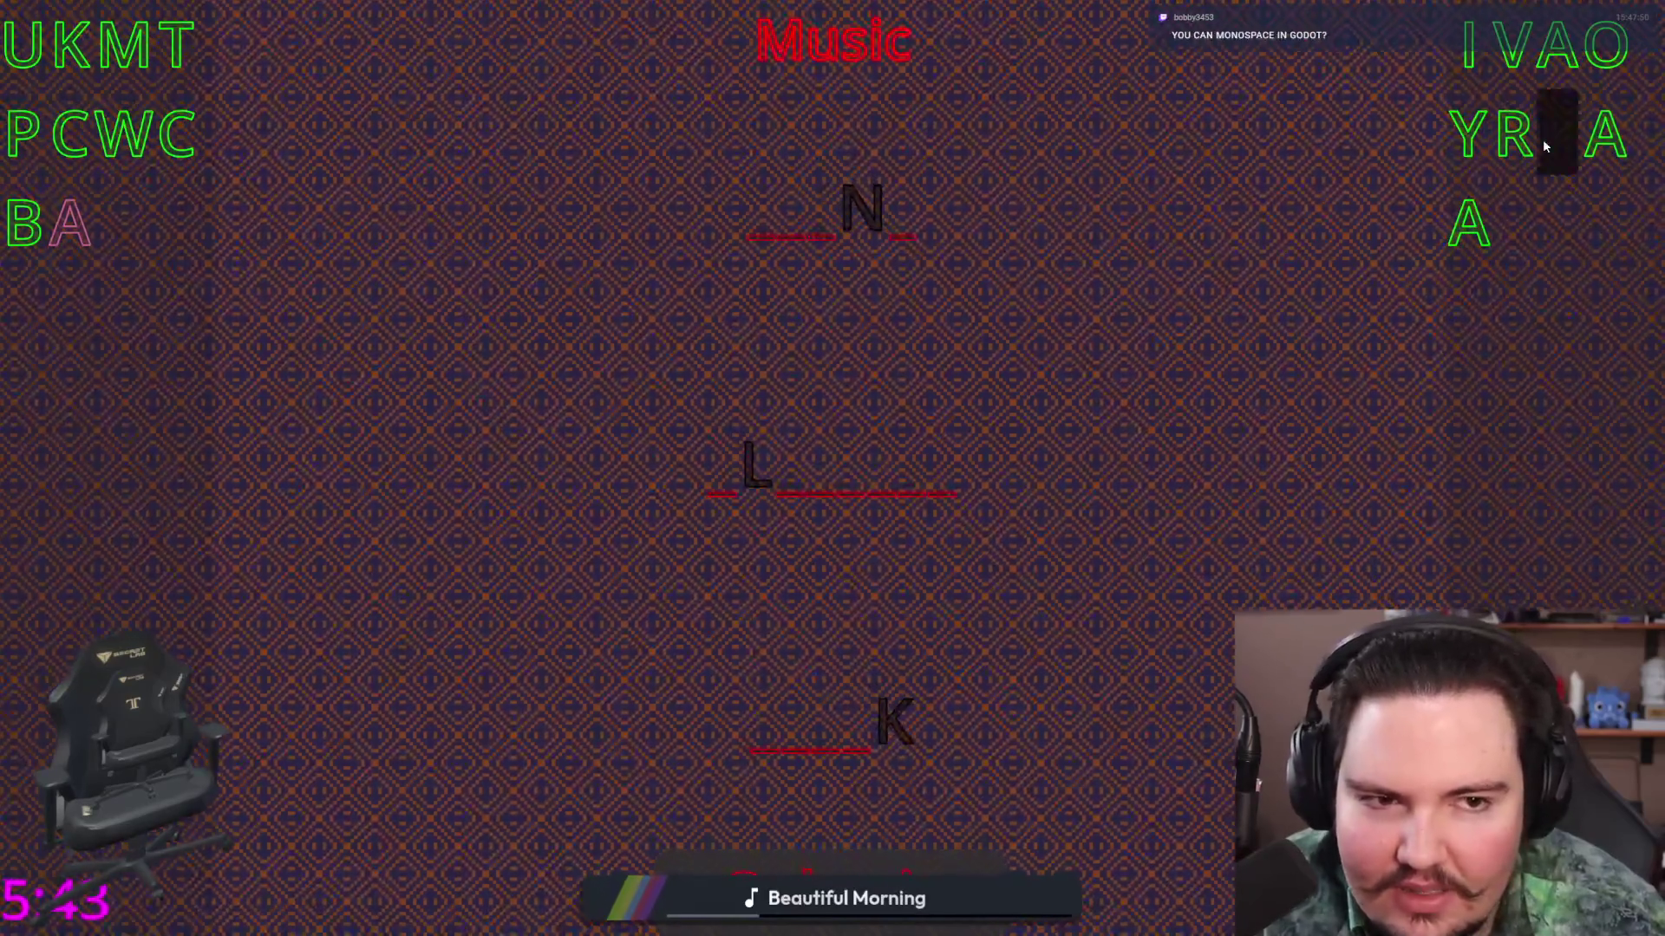
click(755, 729)
click(790, 760)
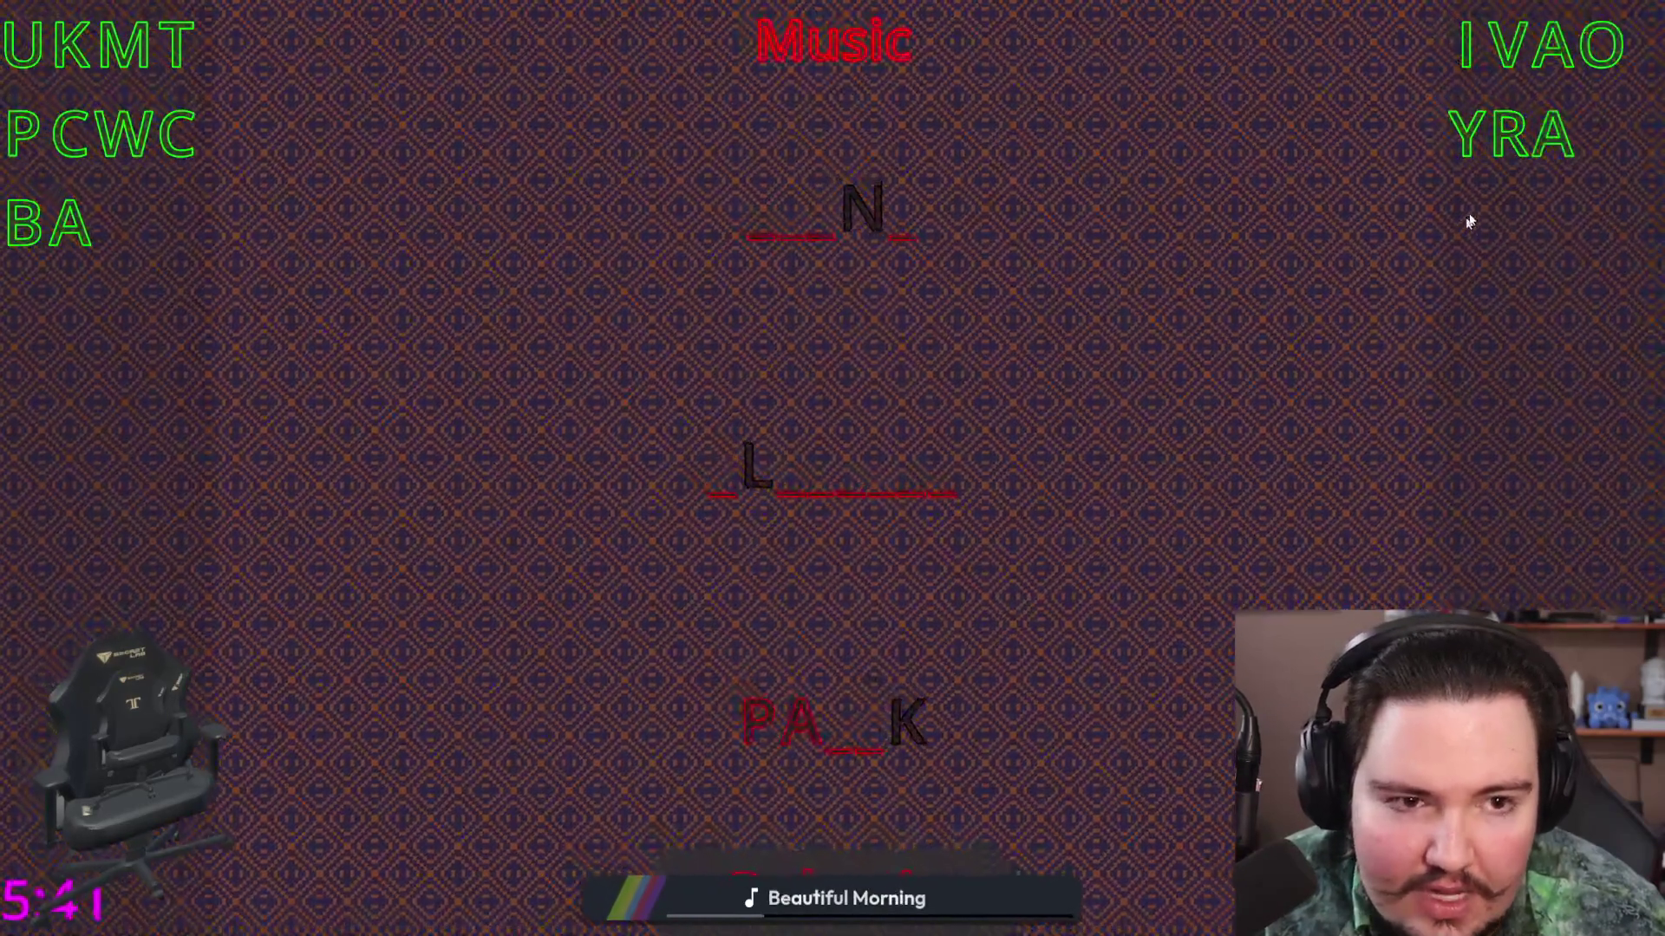
click(768, 741)
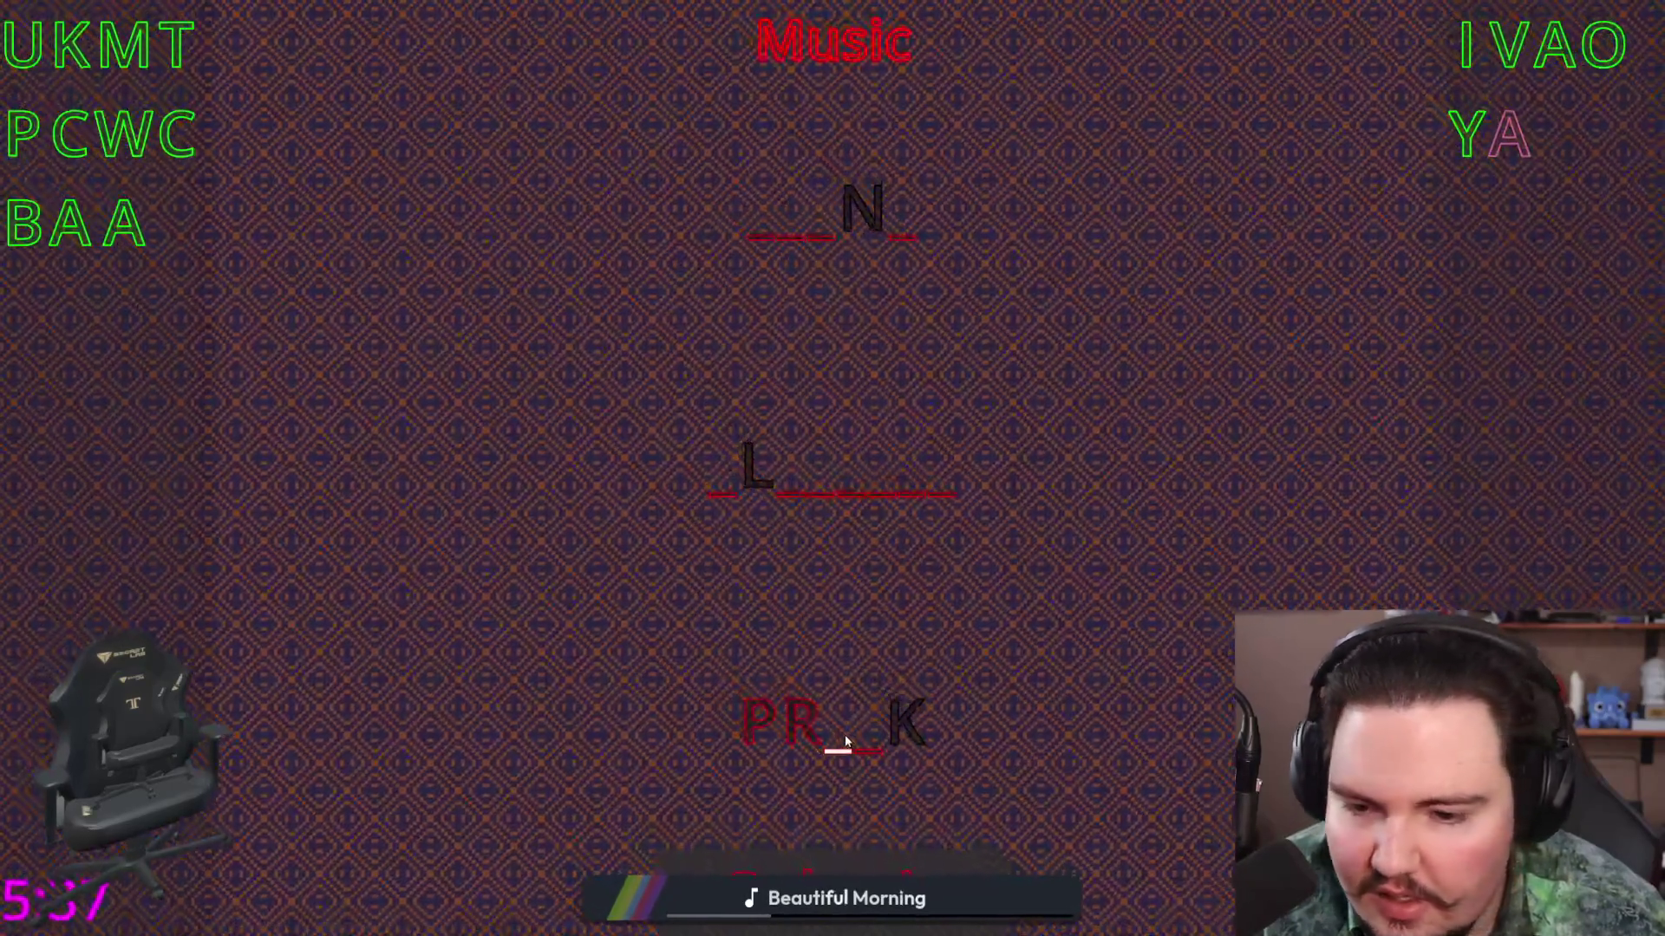
click(846, 742)
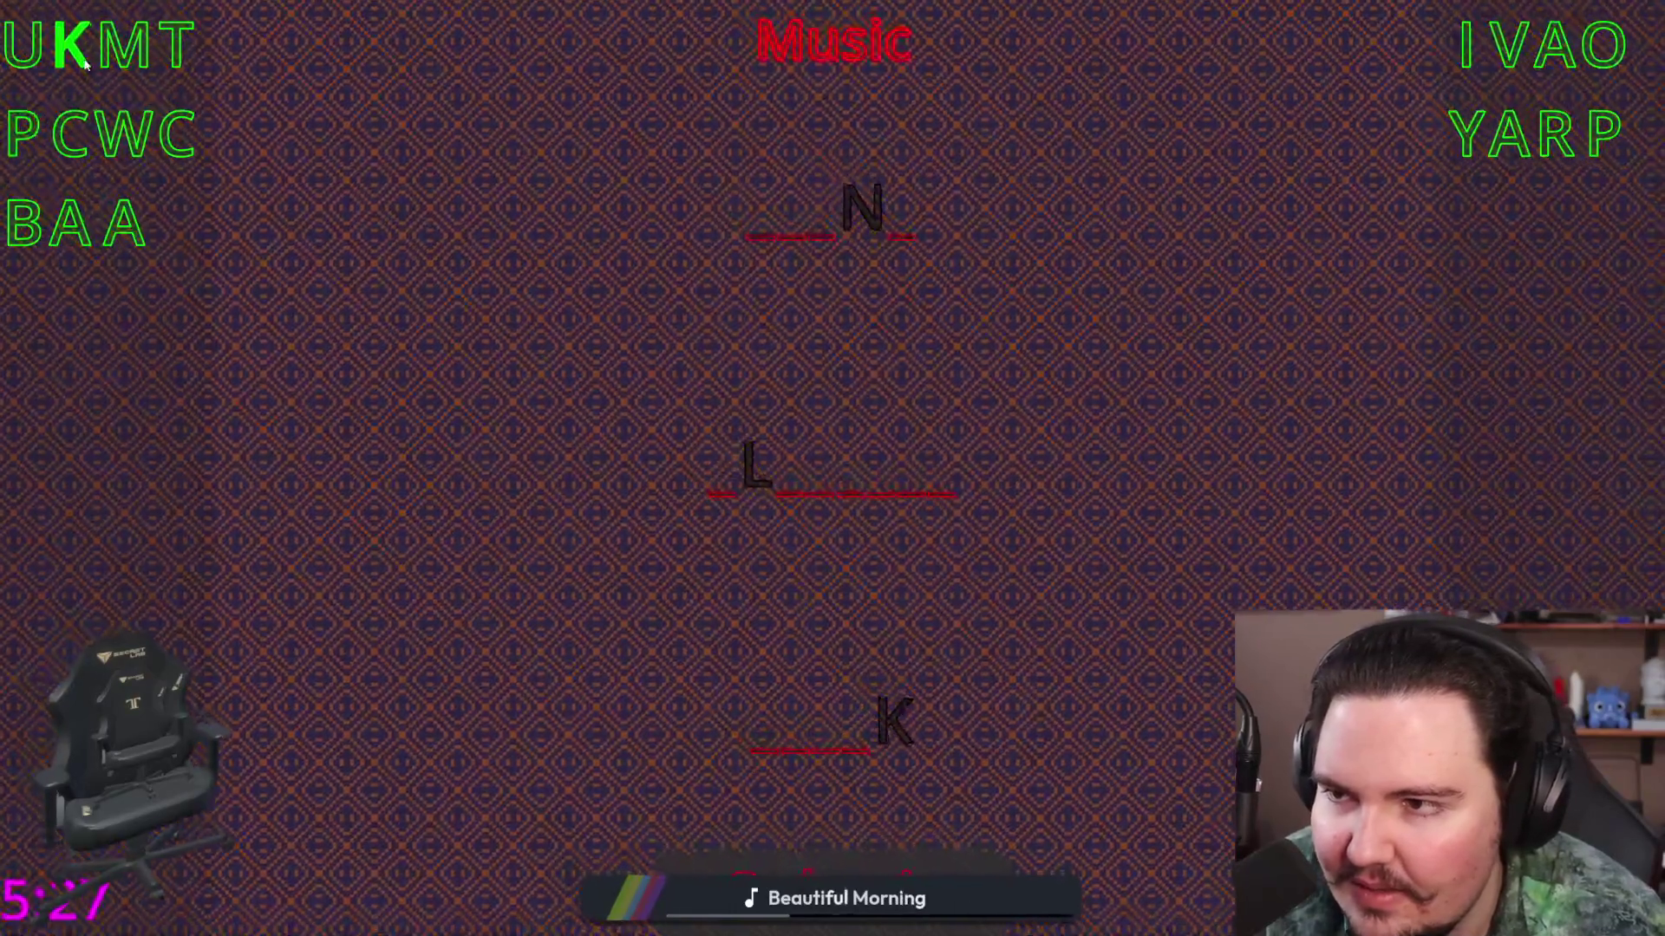
click(122, 45)
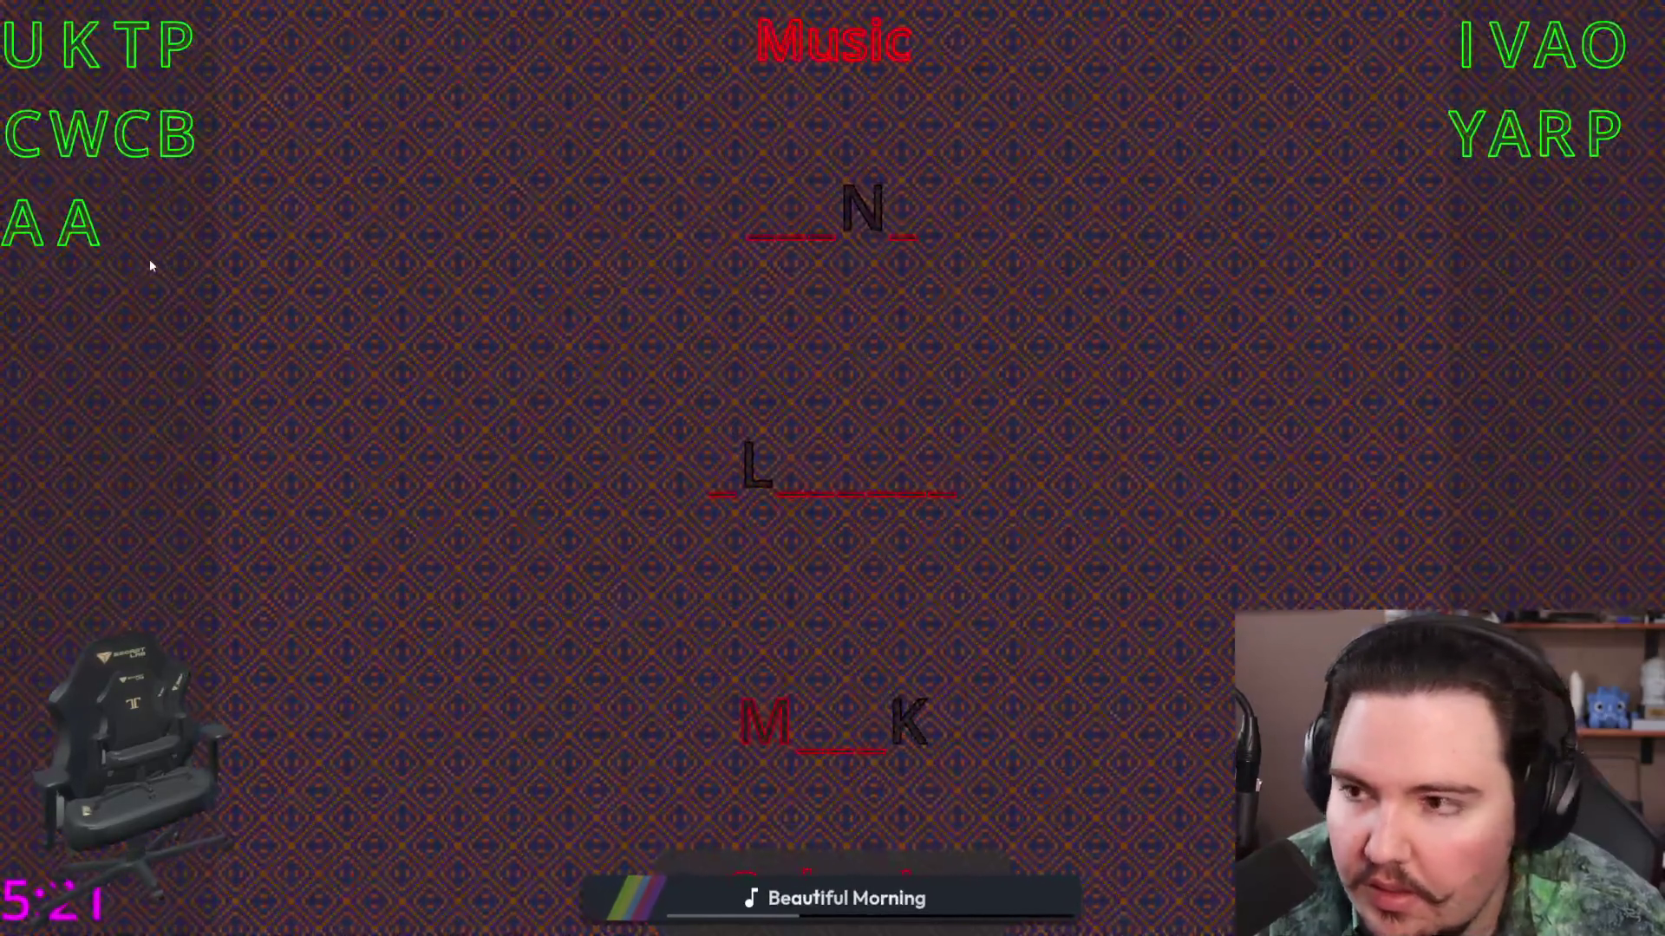
click(753, 709)
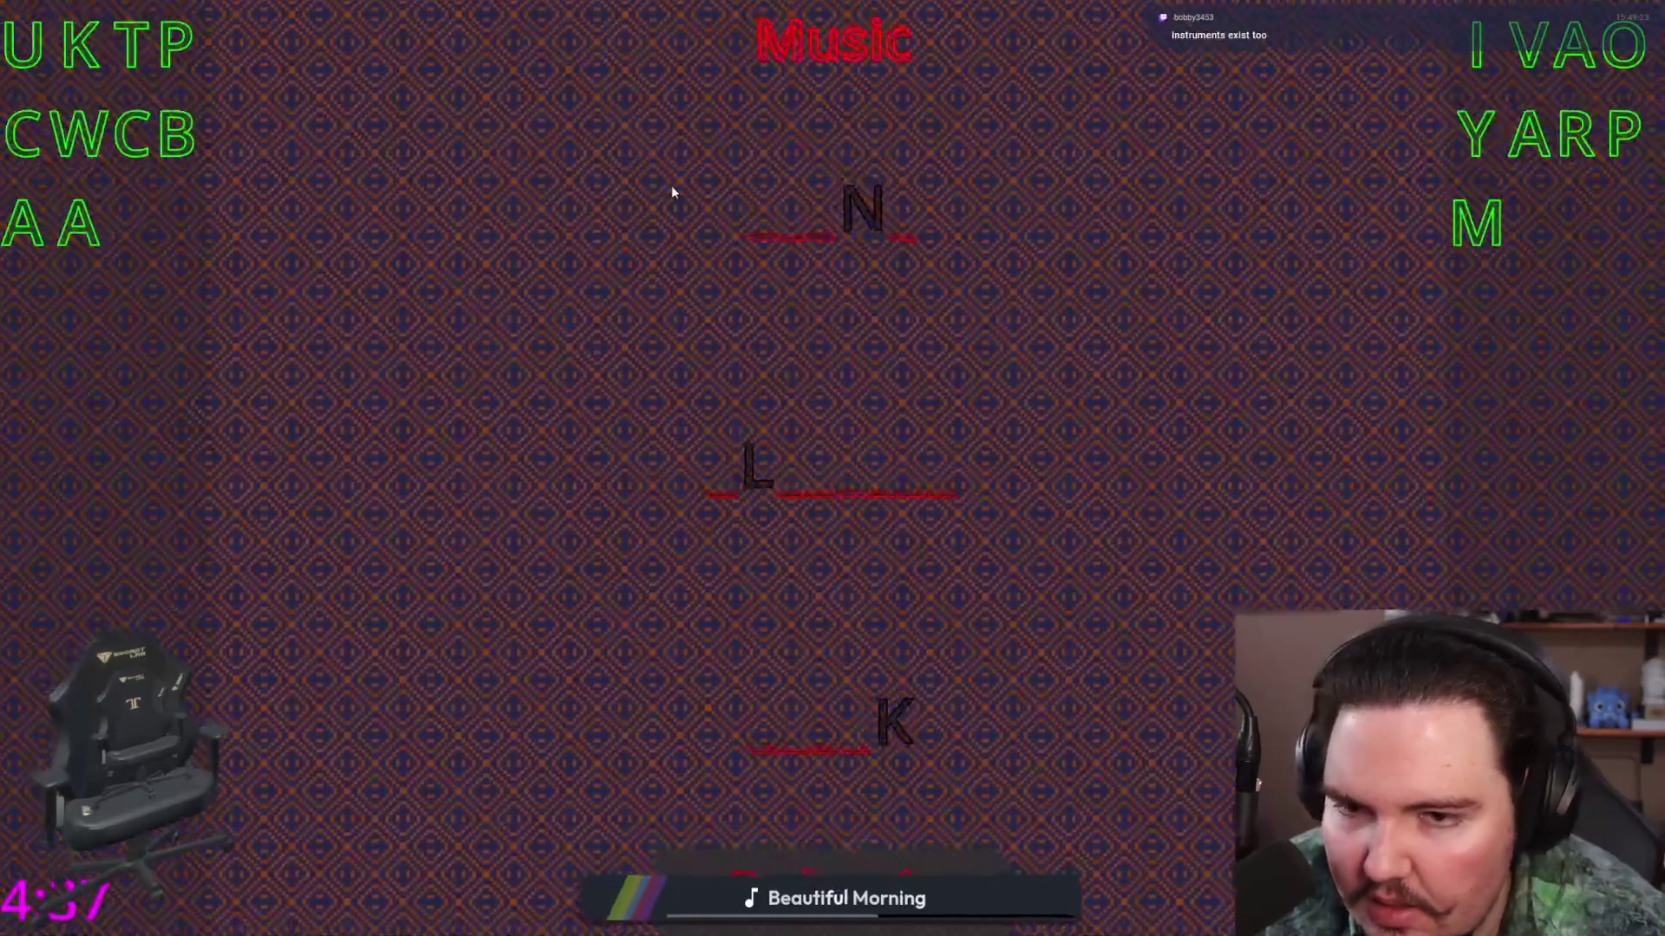
Step: Fill the top word with P, I and A so it reads PIAN_
click(178, 44)
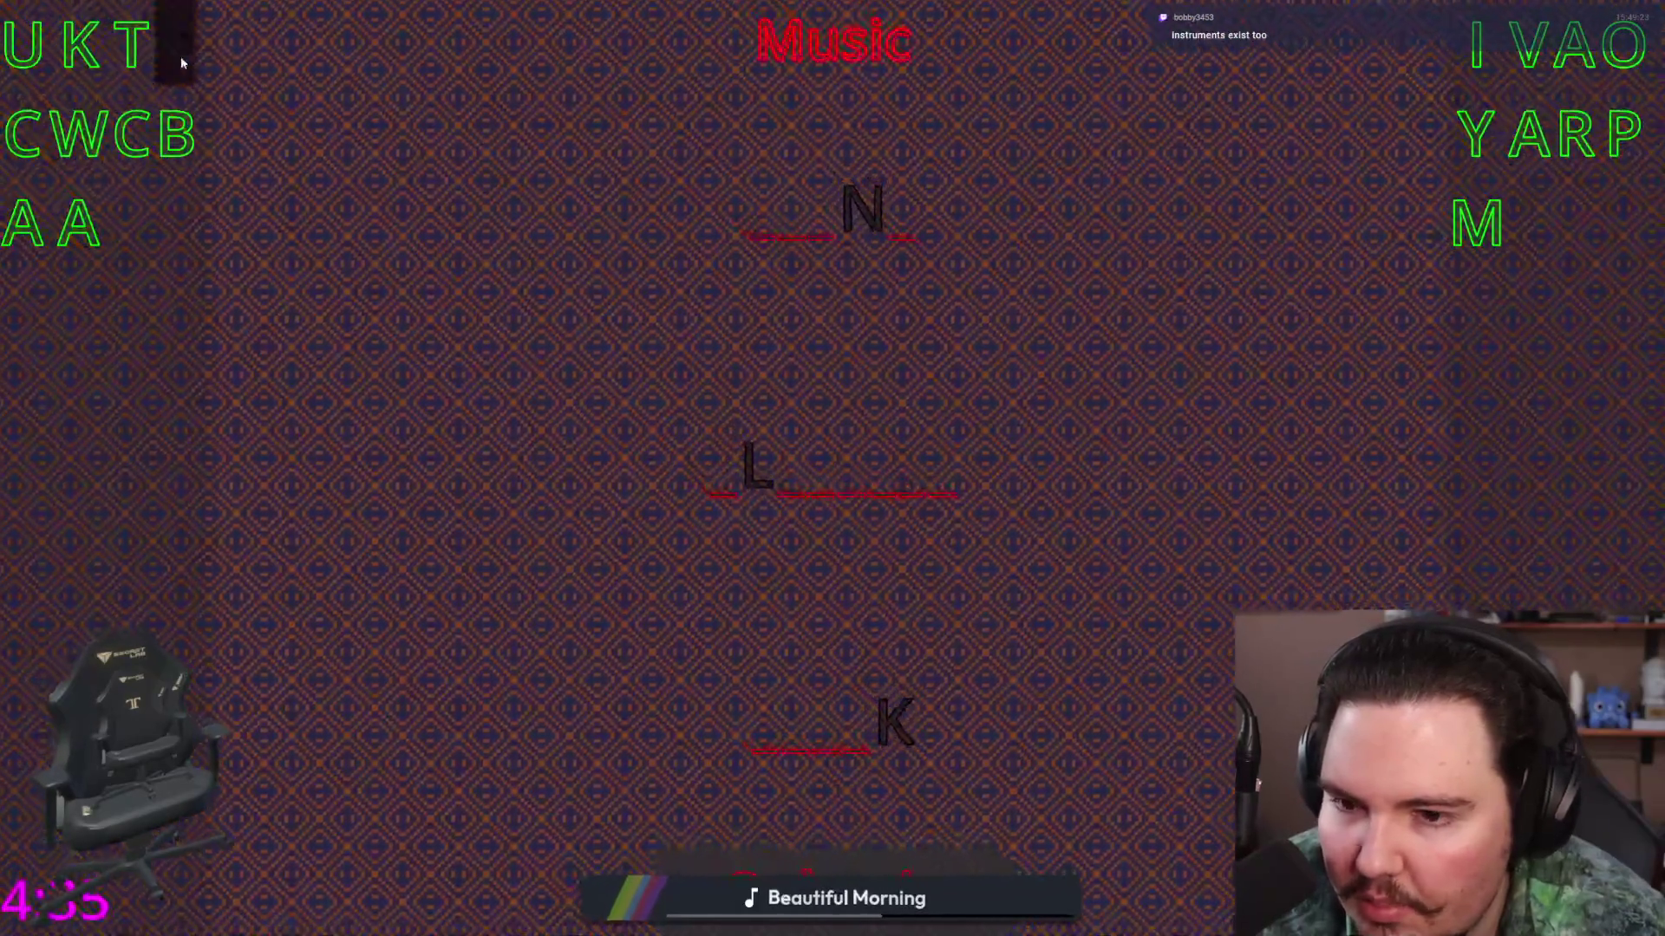
click(766, 217)
text(i)
click(39, 227)
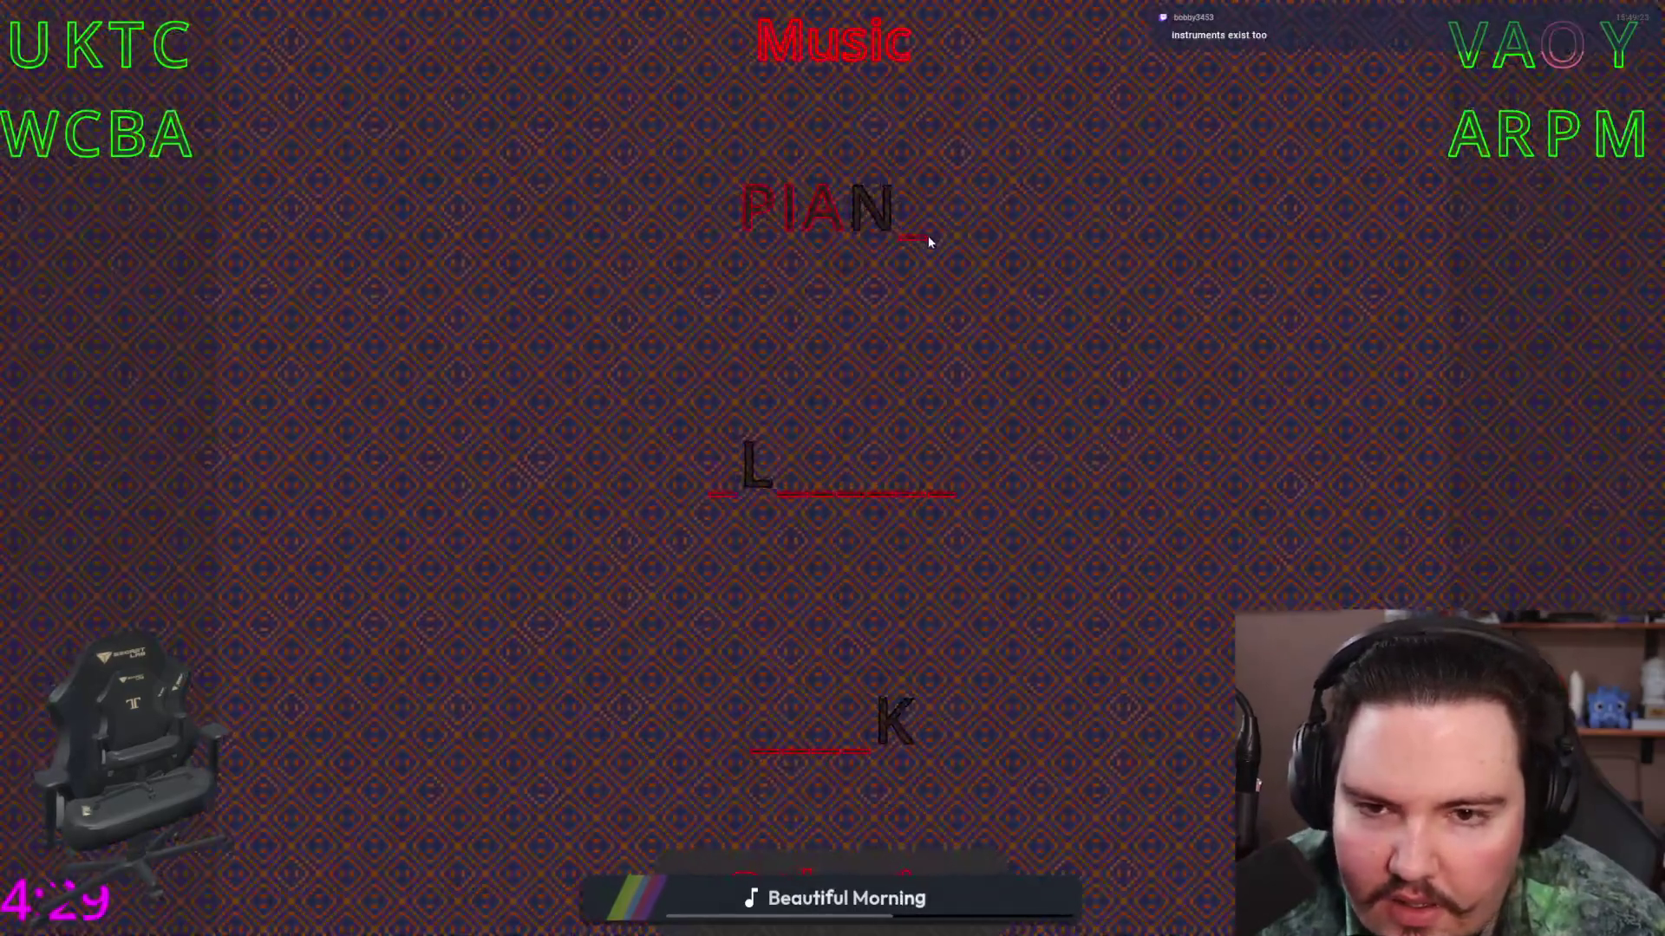
Step: Add O to the top word's last slot to solve PIANO, then pick up the left-bank B
drag(927, 242, 927, 251)
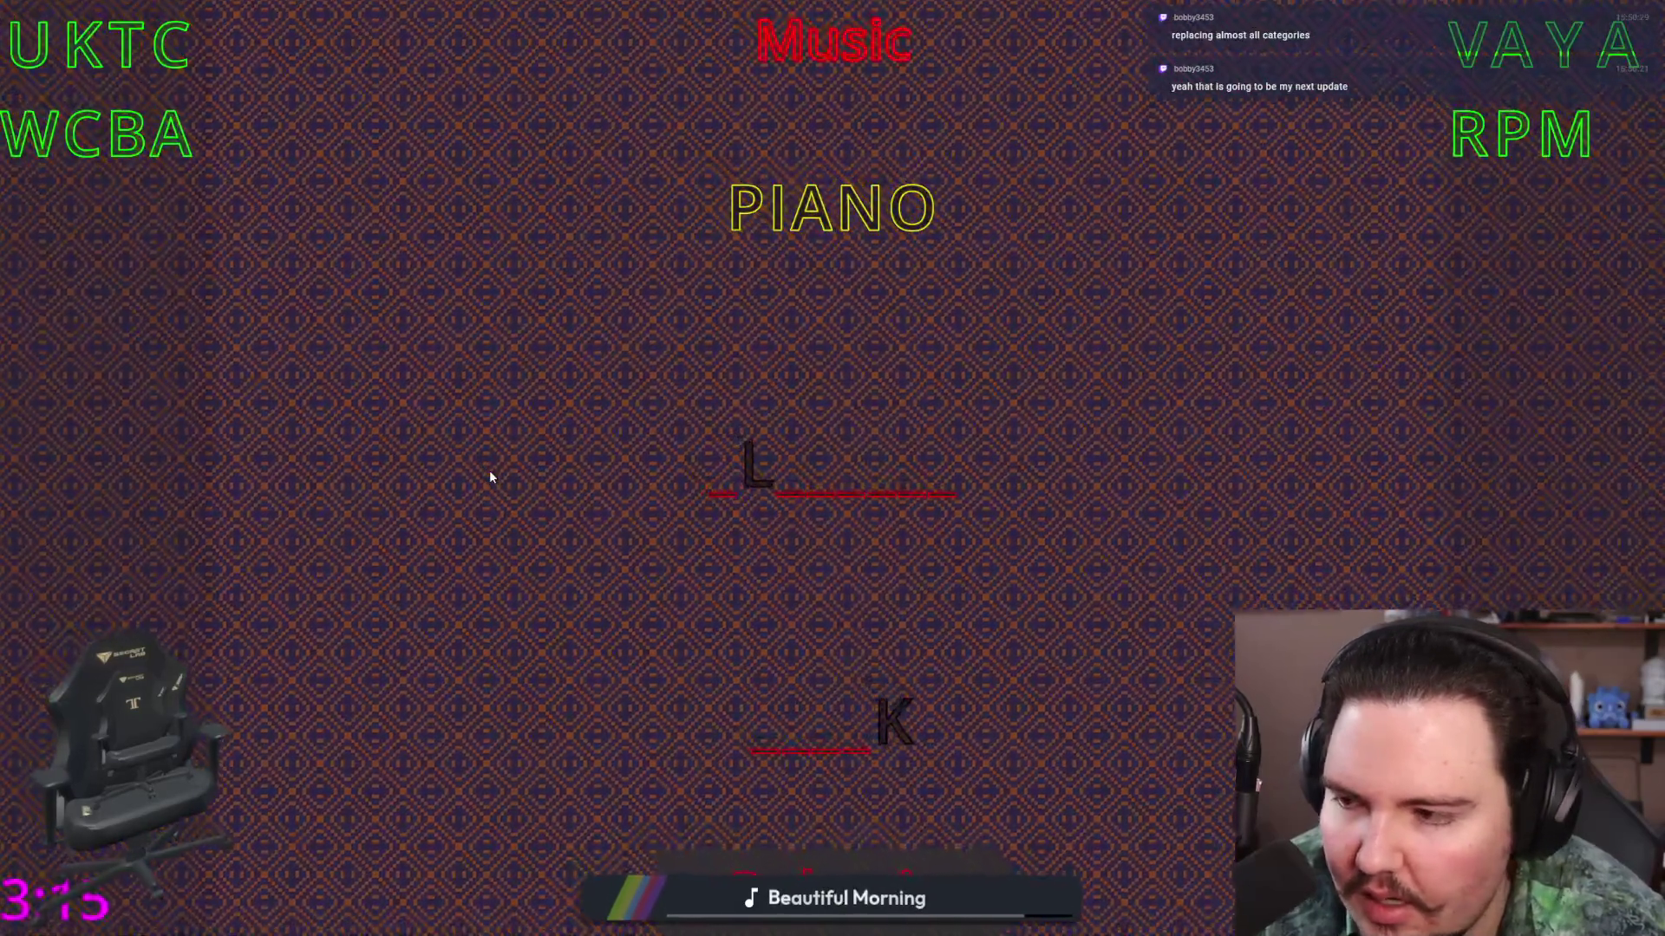
click(127, 134)
Step: Place B before the L as the middle word's first letter
click(726, 503)
click(696, 473)
click(171, 149)
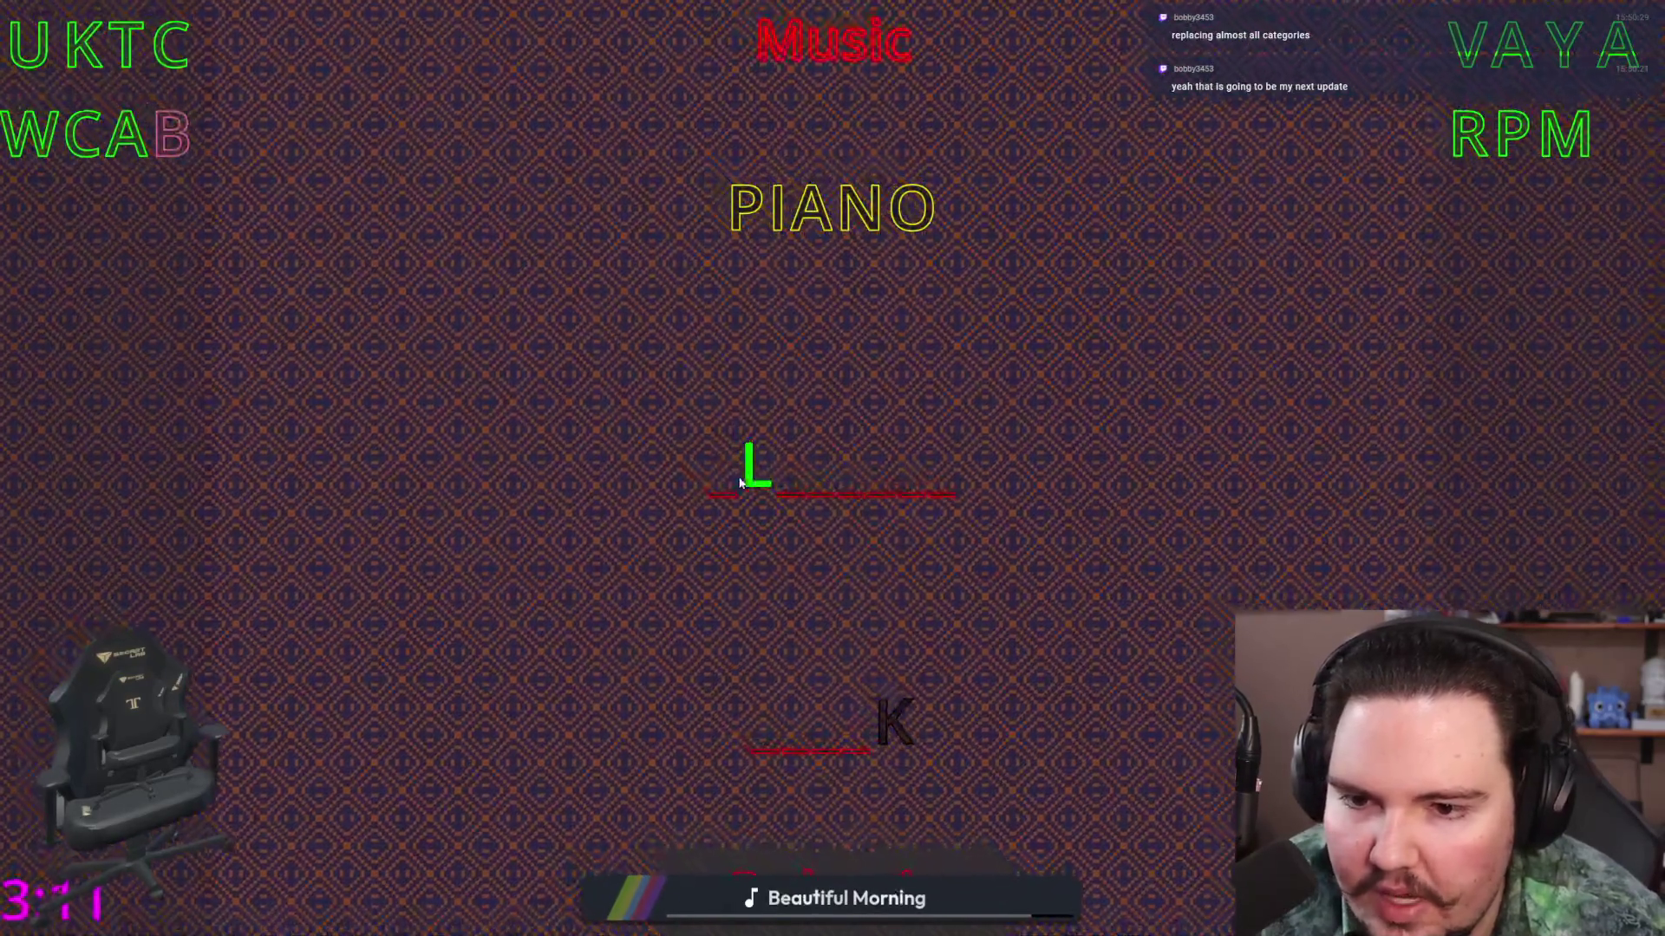
click(724, 468)
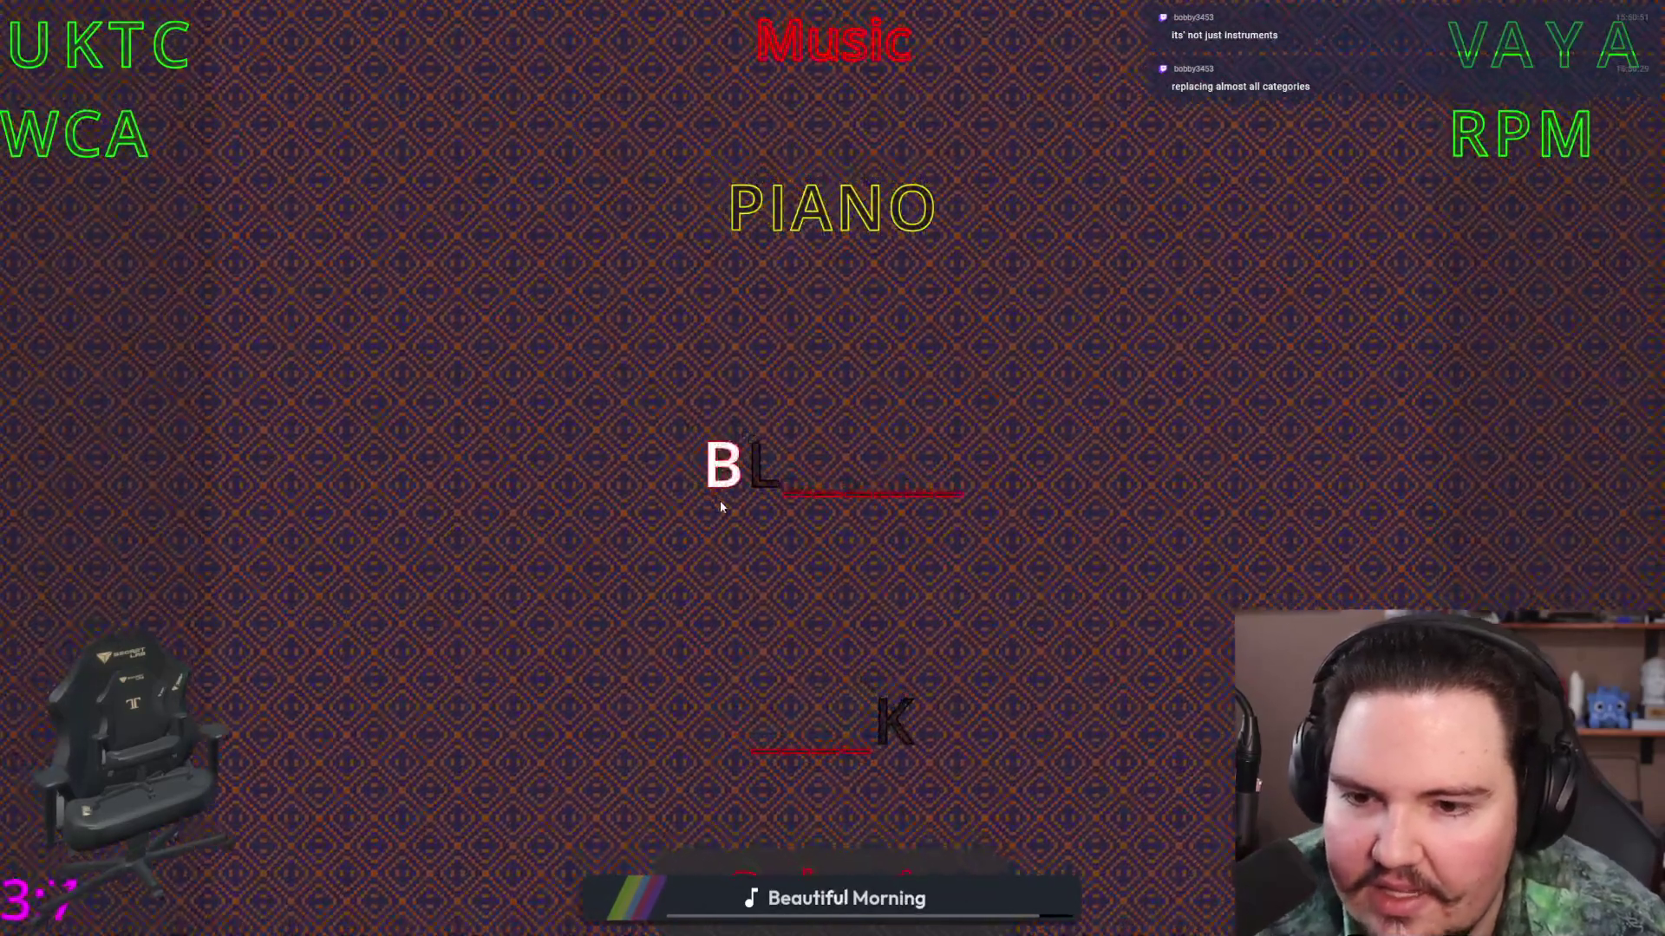
click(719, 501)
click(165, 157)
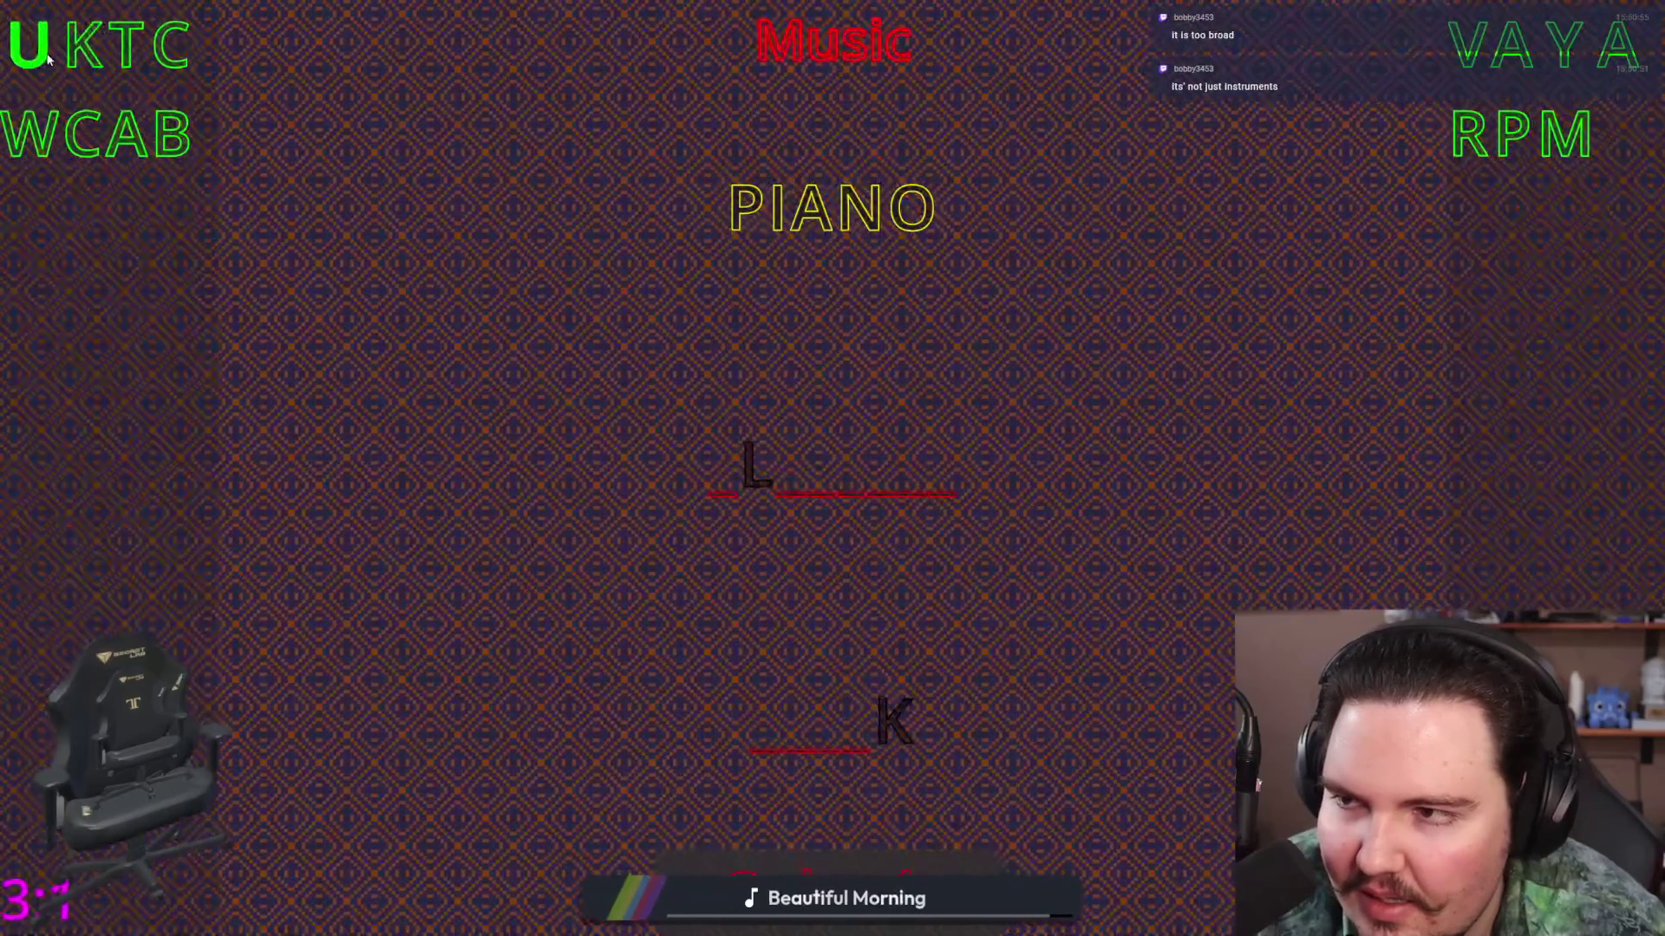
click(173, 137)
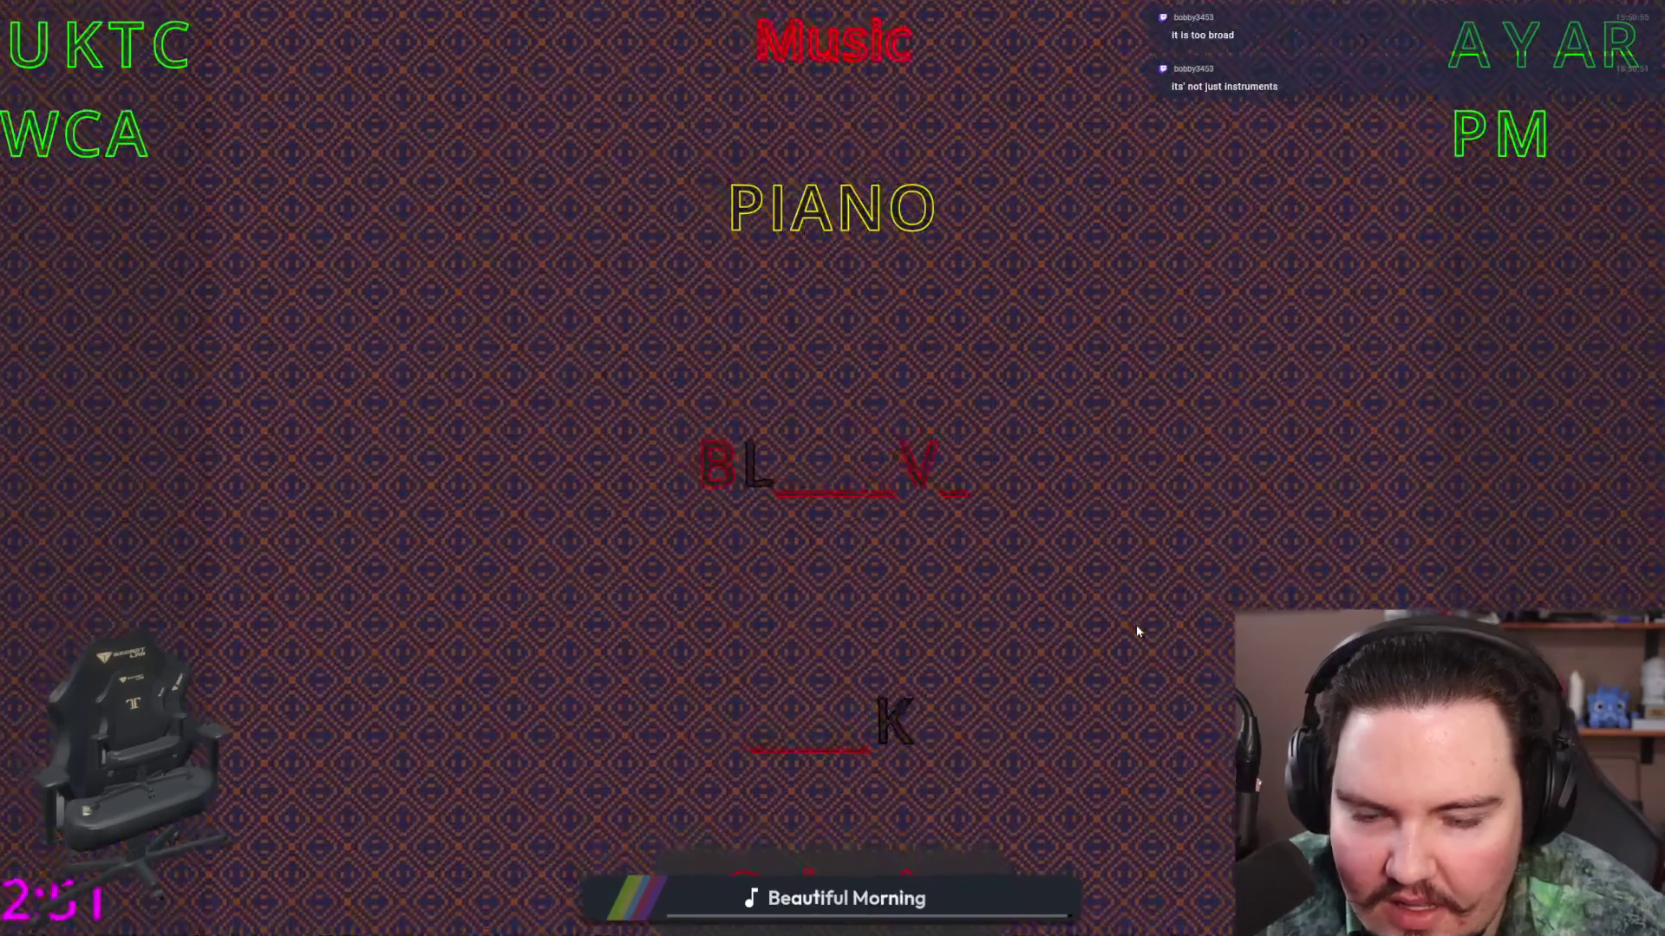
Step: Try W and then P in the bottom word, removing each
click(28, 134)
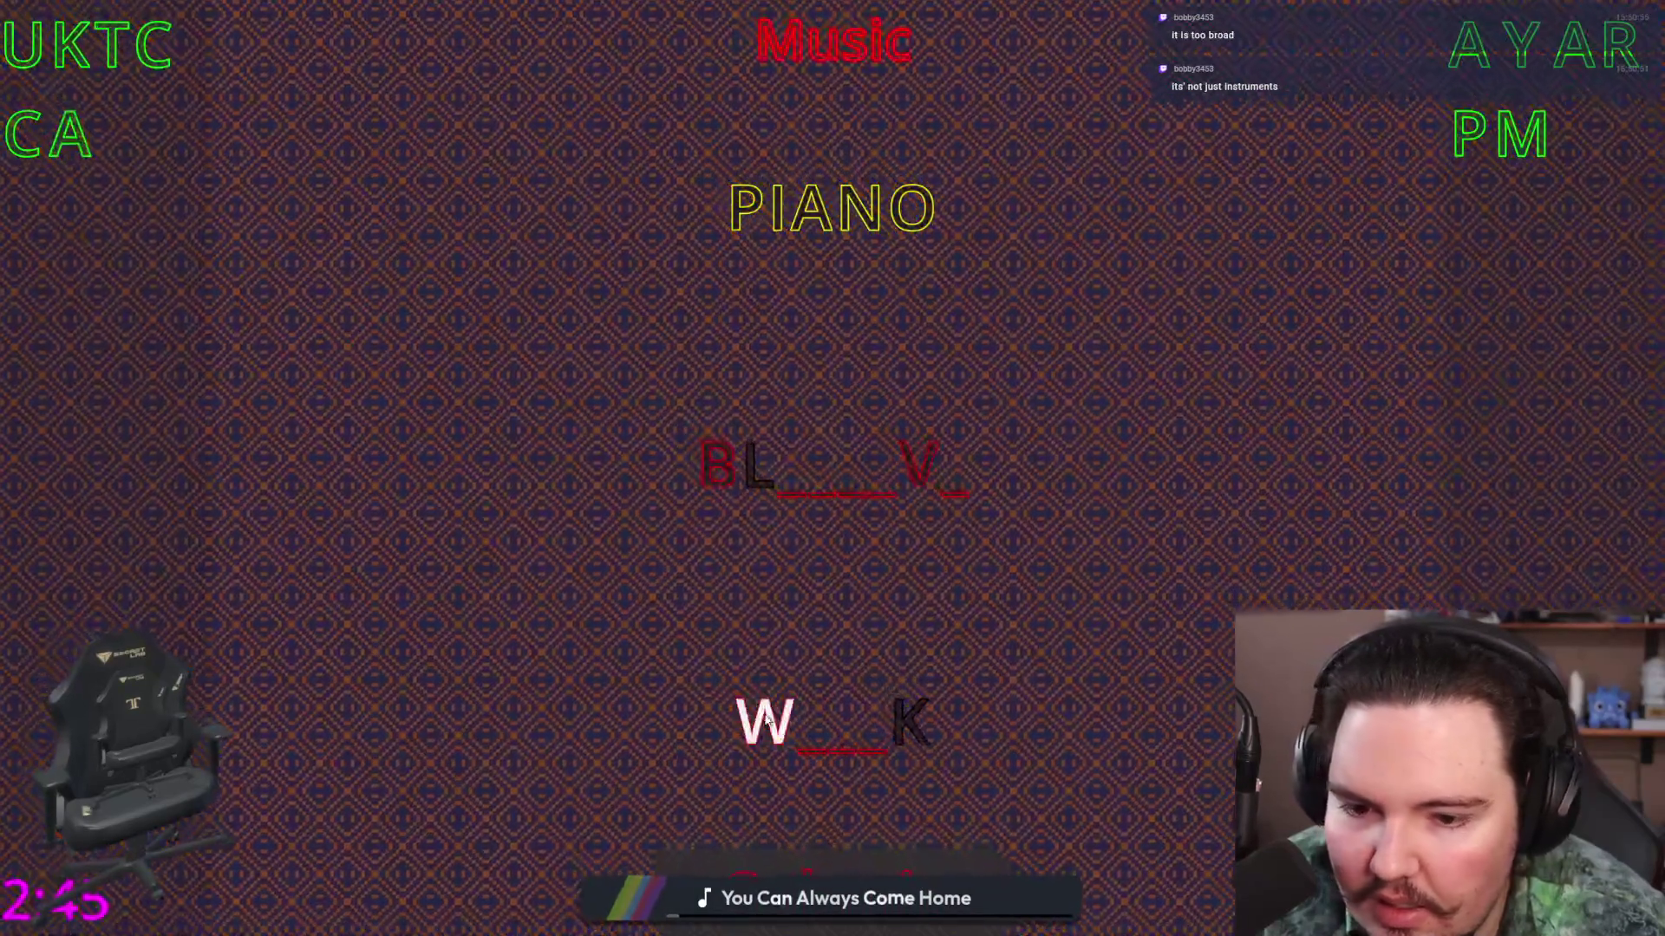
click(763, 719)
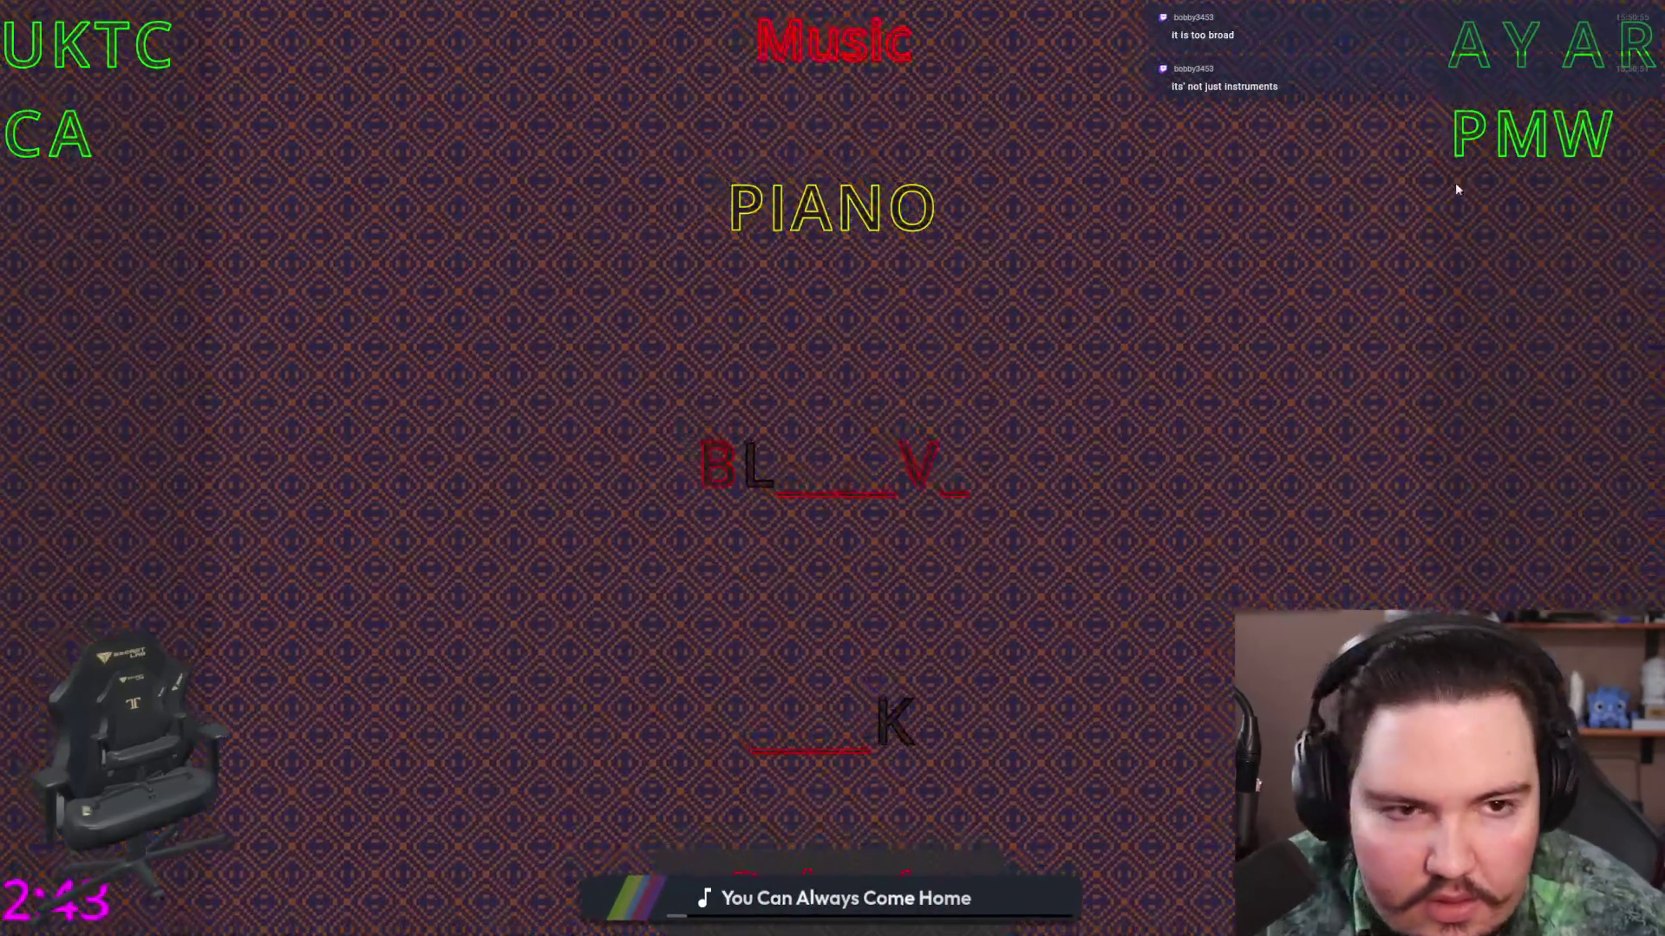
click(1468, 135)
click(795, 748)
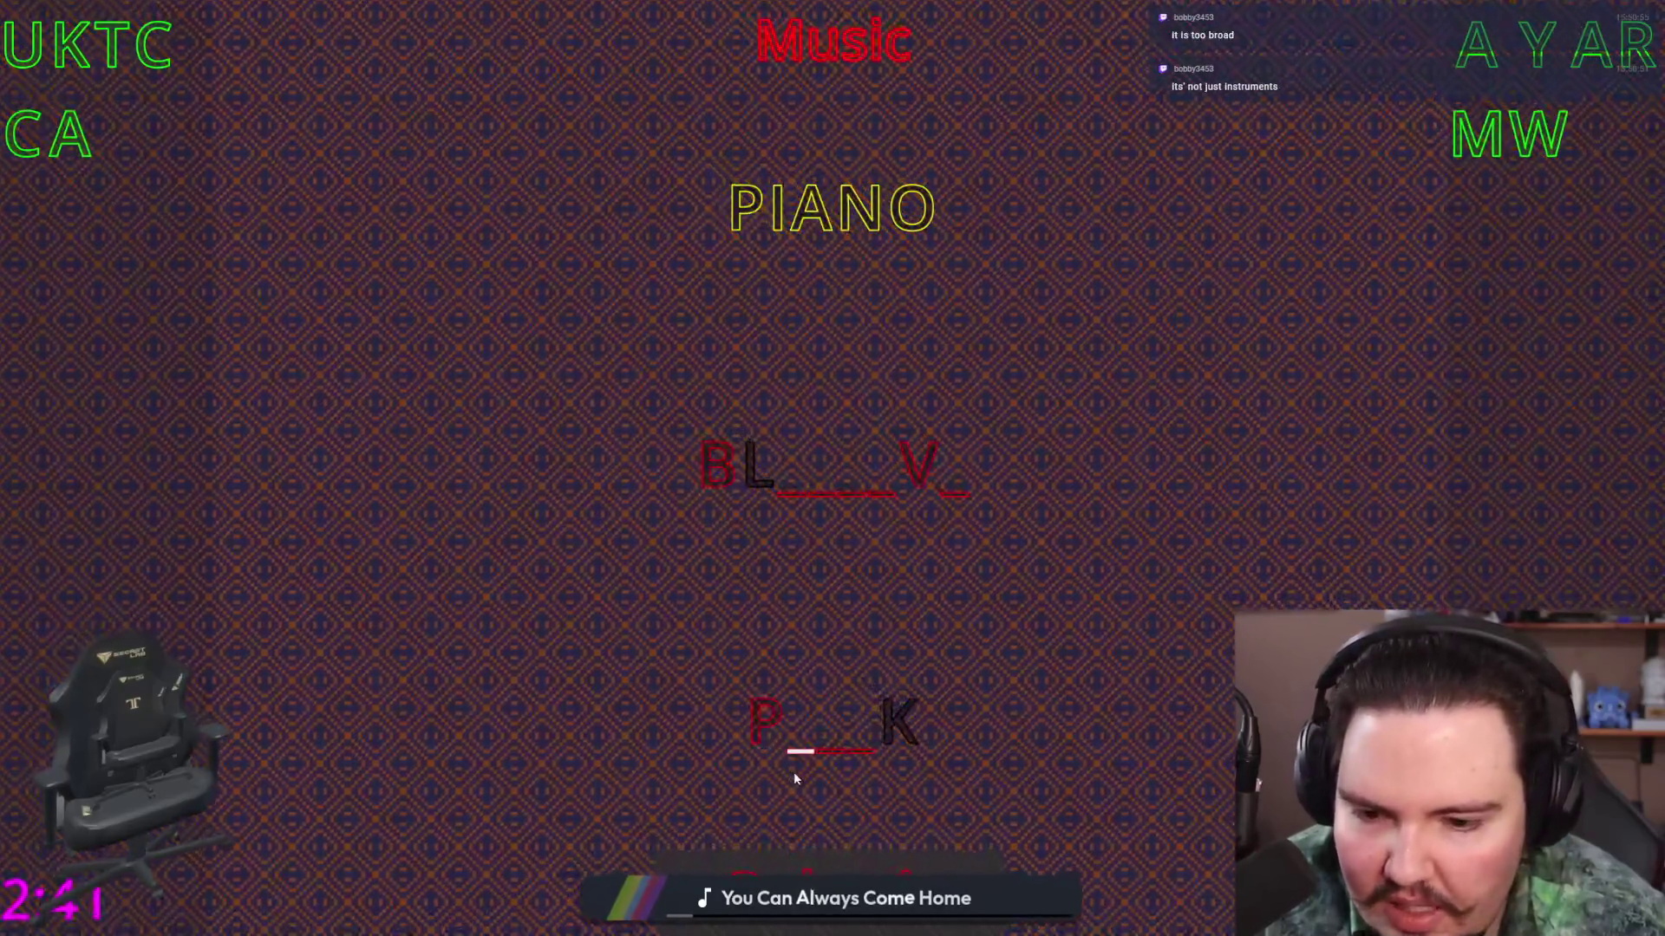
click(764, 720)
Step: Fill the bottom word with M, U, A and C to try MUACK
click(1488, 146)
click(746, 726)
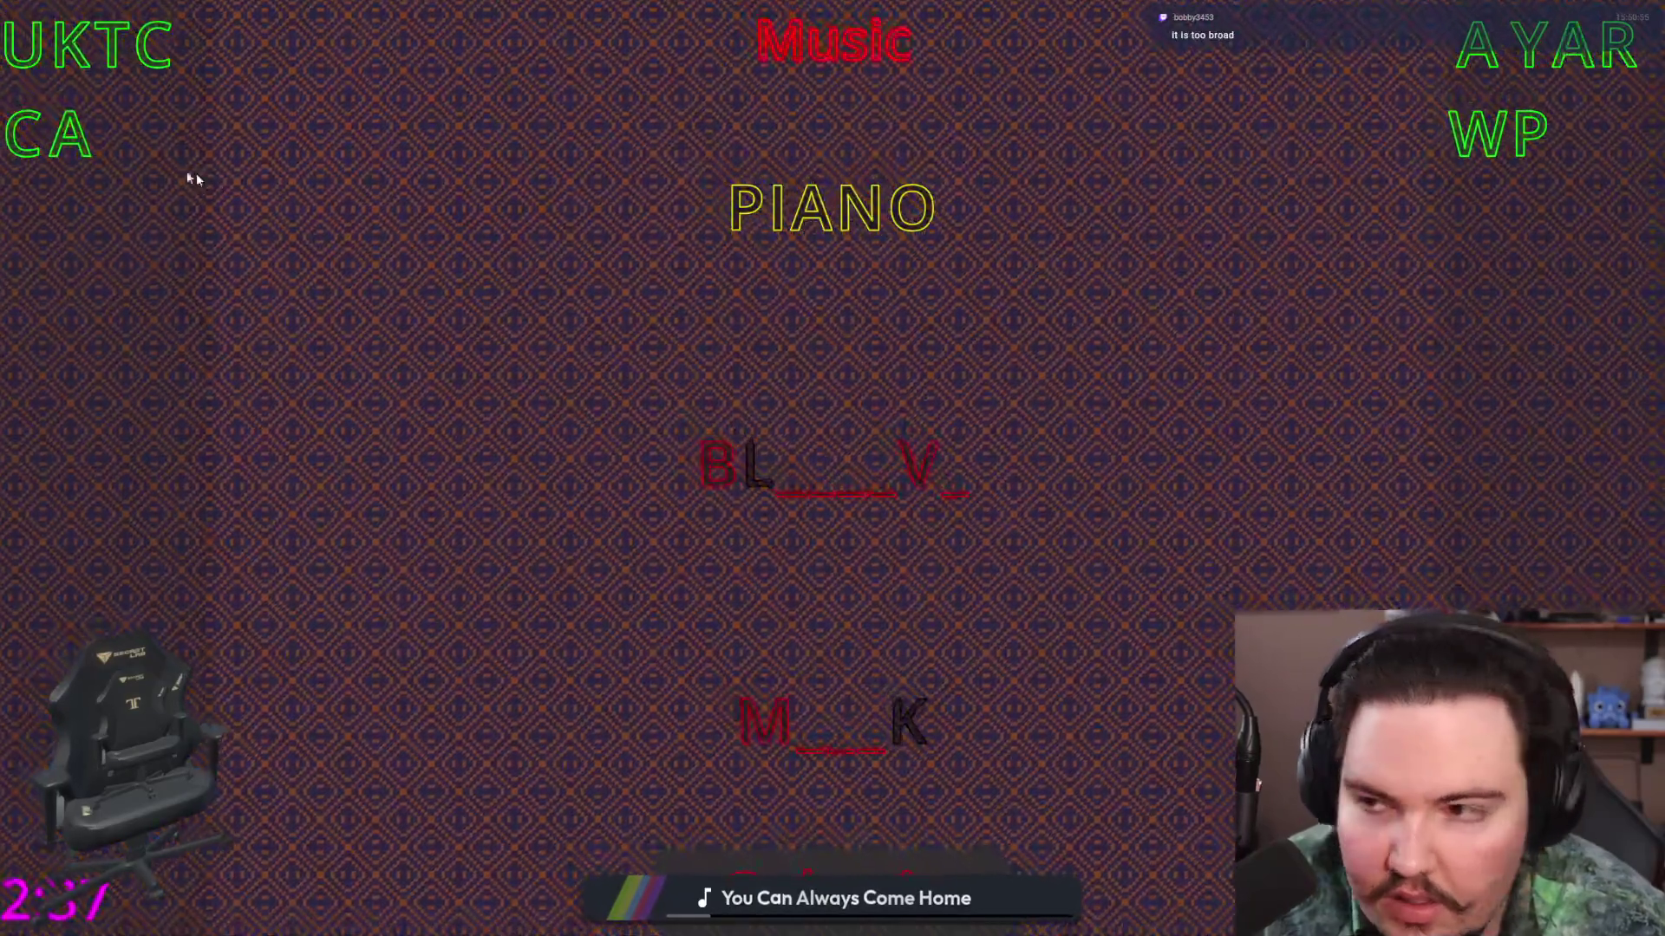
click(791, 747)
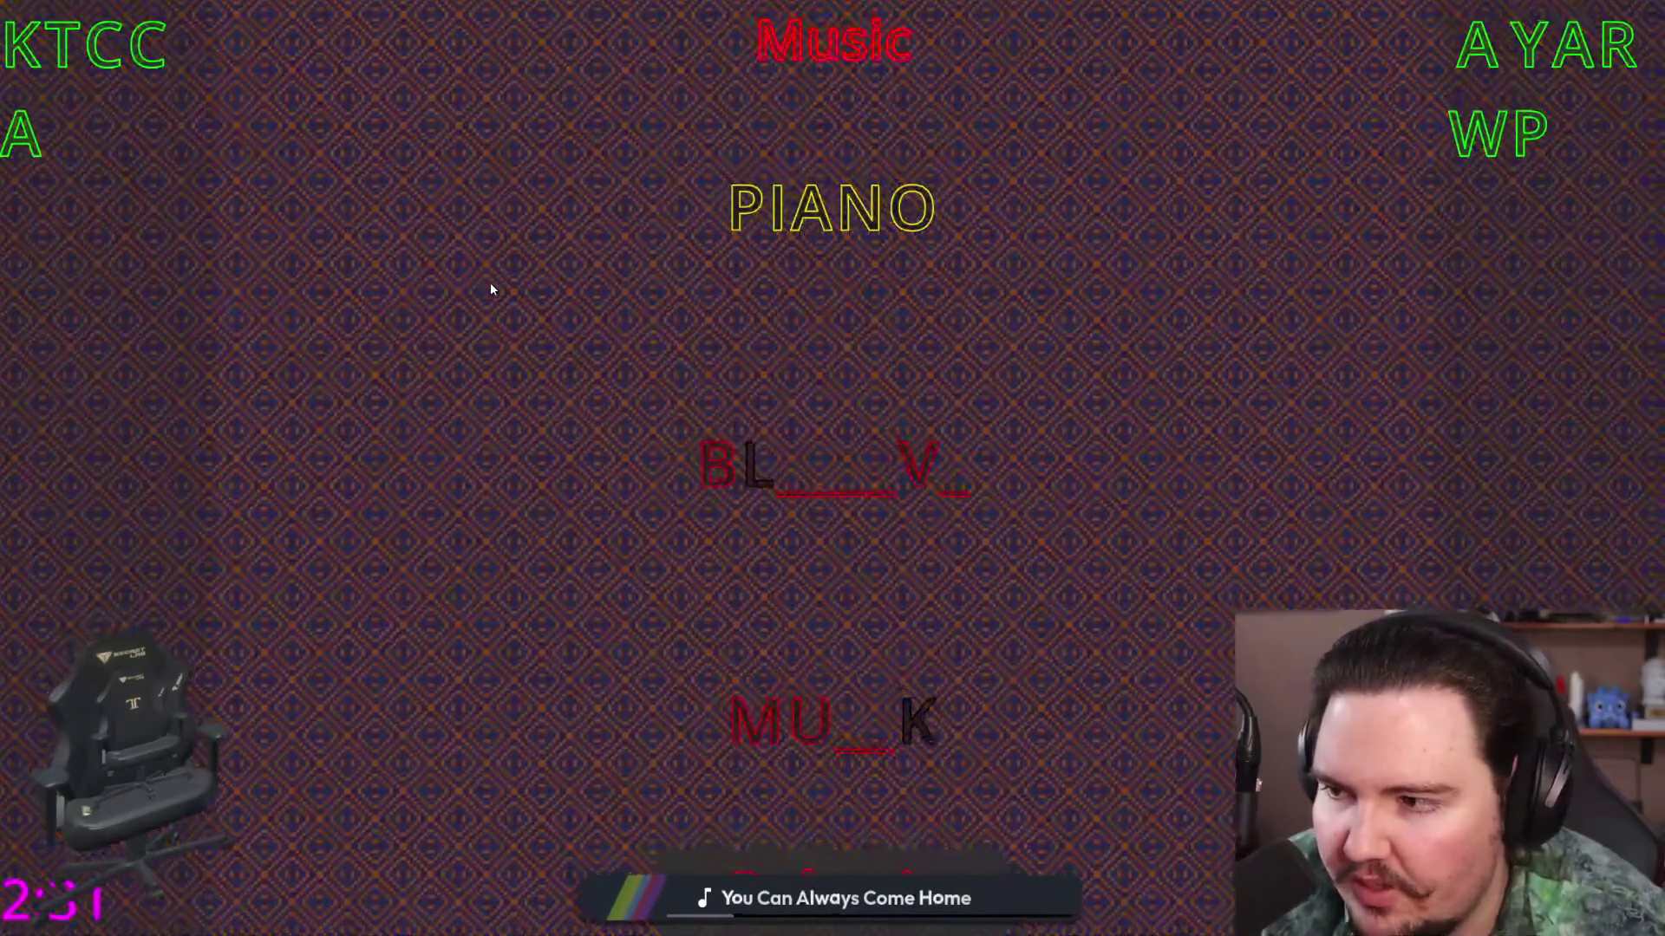
click(1478, 134)
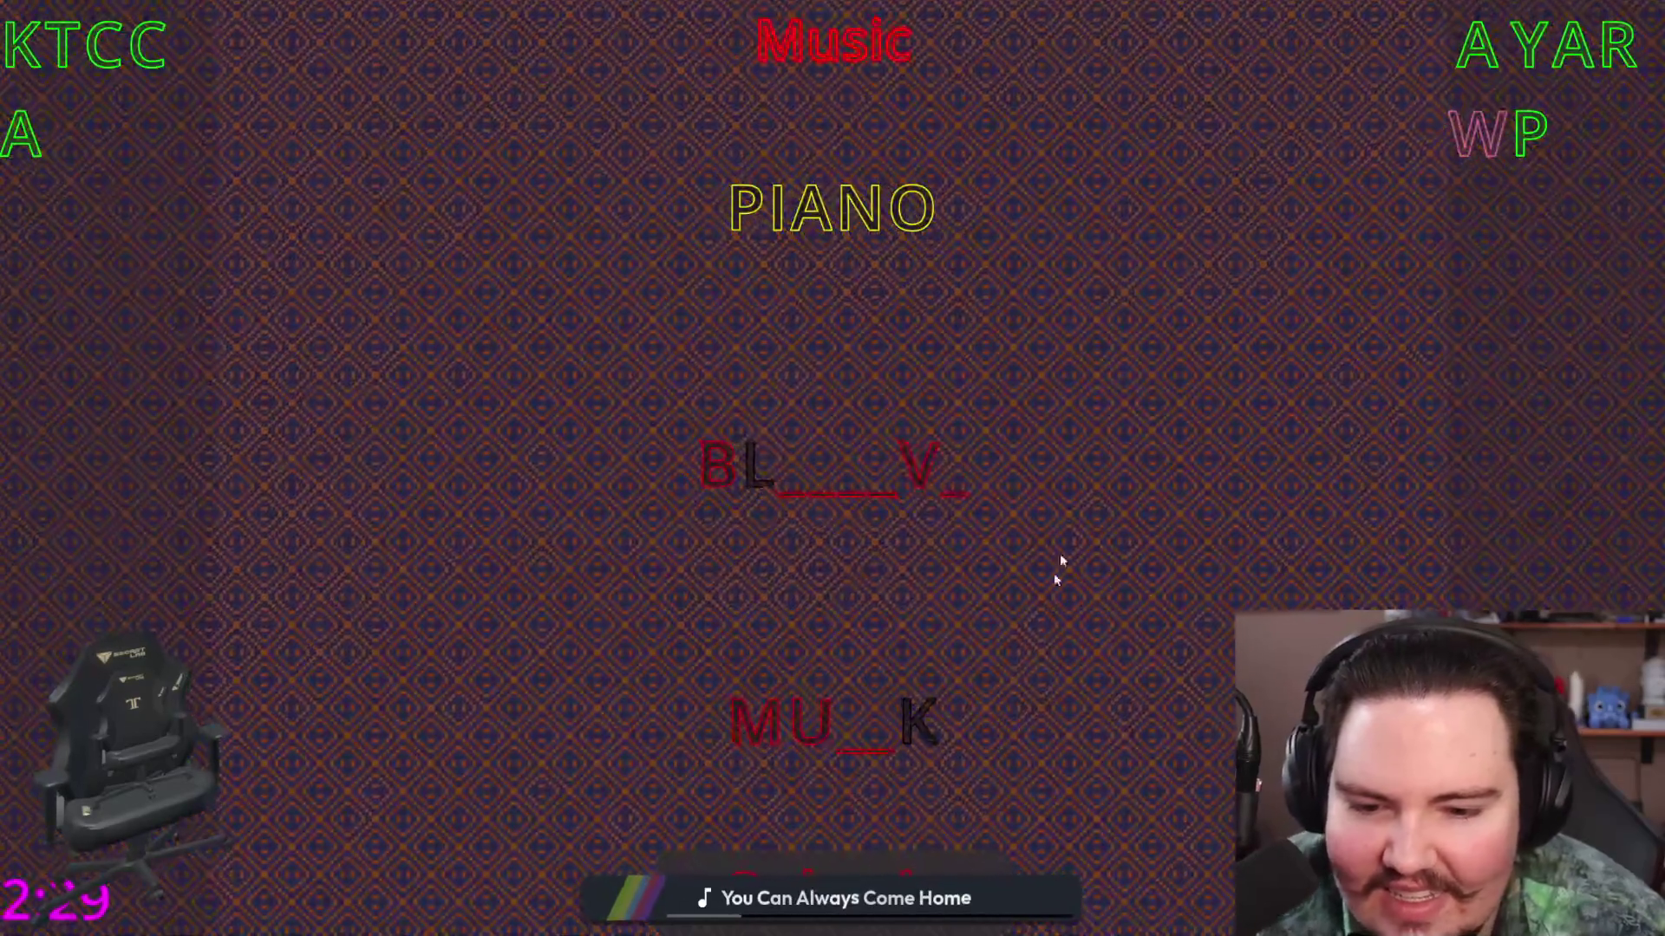
click(1477, 44)
click(864, 729)
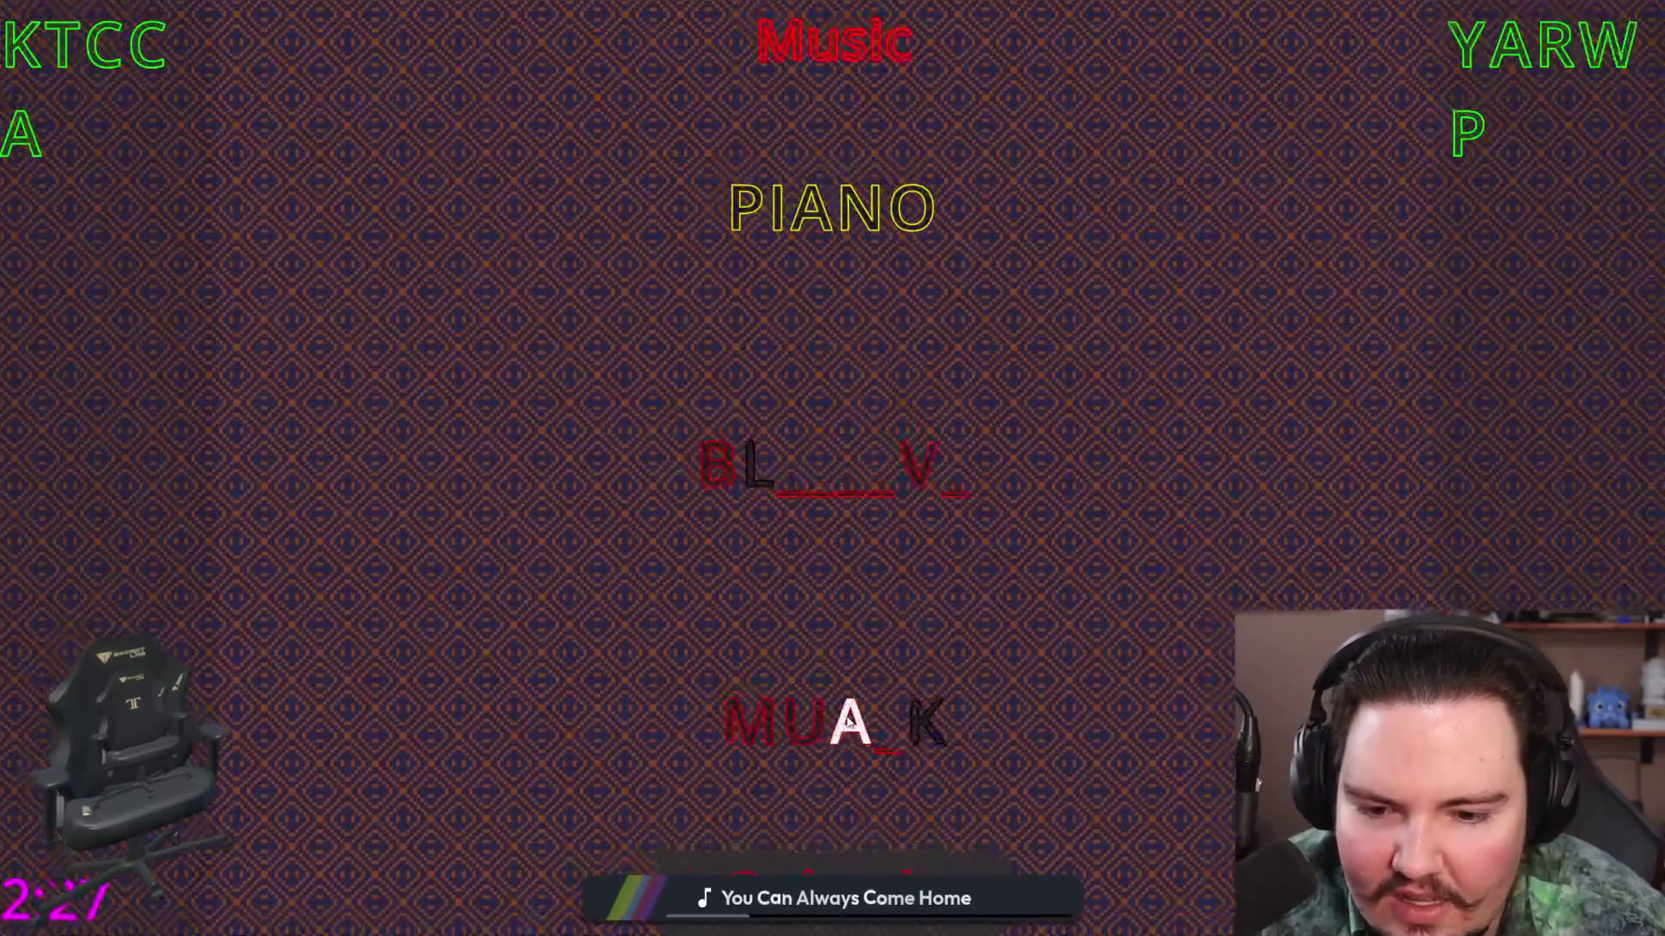
click(104, 45)
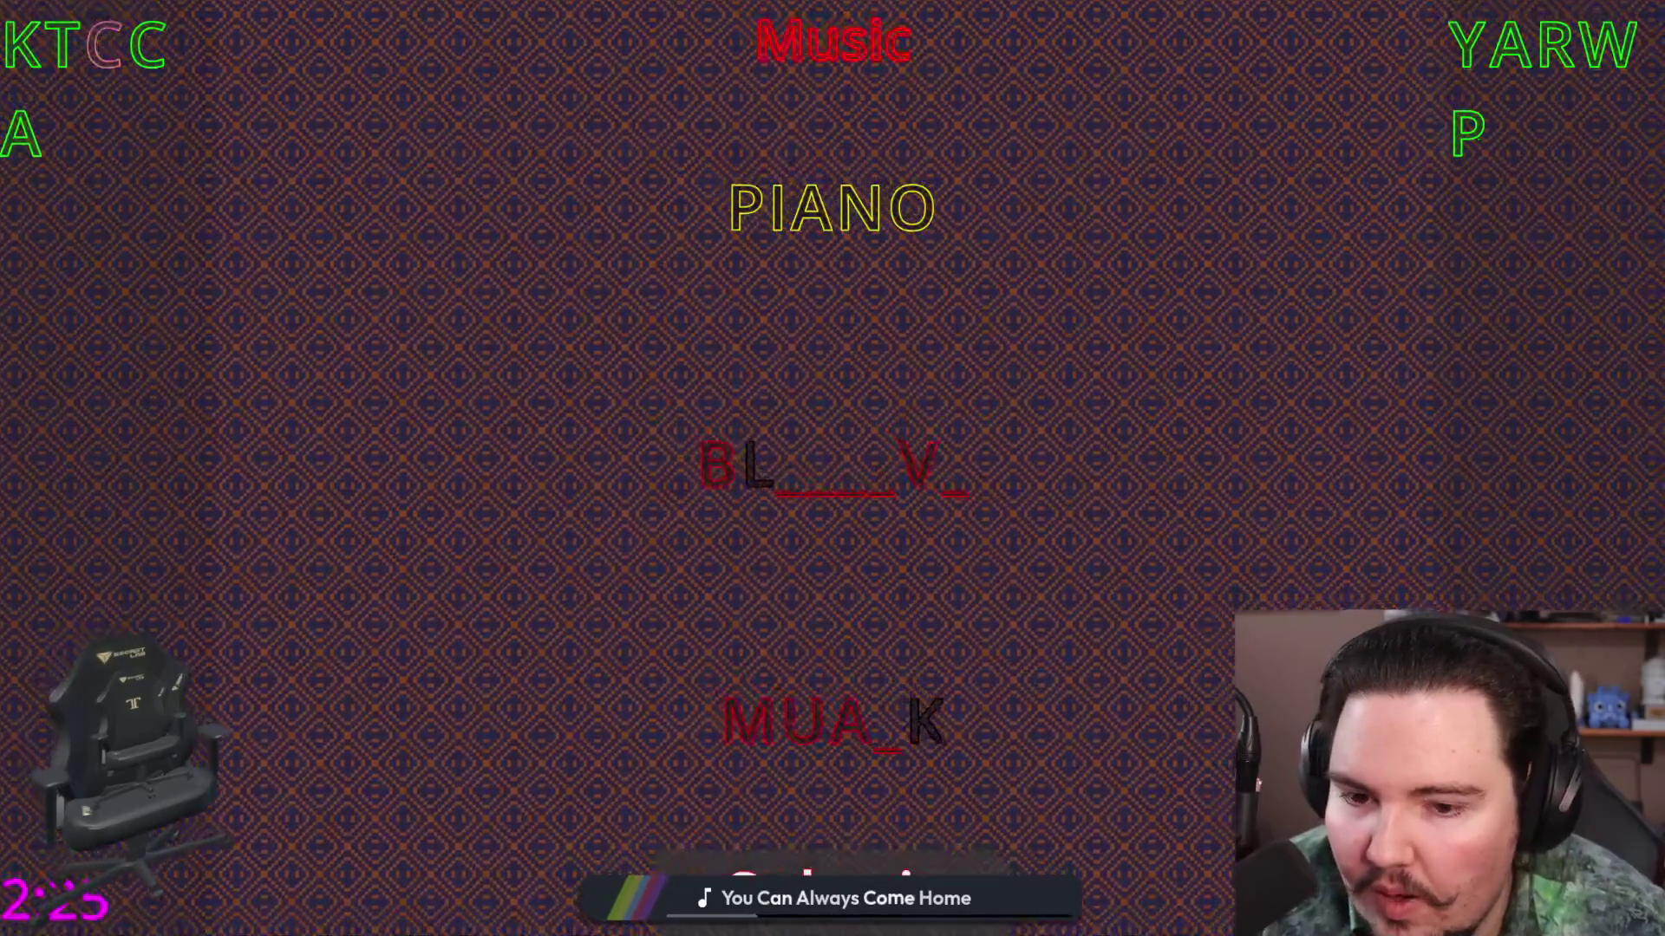
click(883, 732)
Step: Fill the middle word with A, A, P, M and A to try BLAAPMVA
click(147, 44)
click(785, 485)
click(845, 468)
click(1467, 134)
click(897, 493)
click(1475, 138)
click(904, 495)
click(1535, 48)
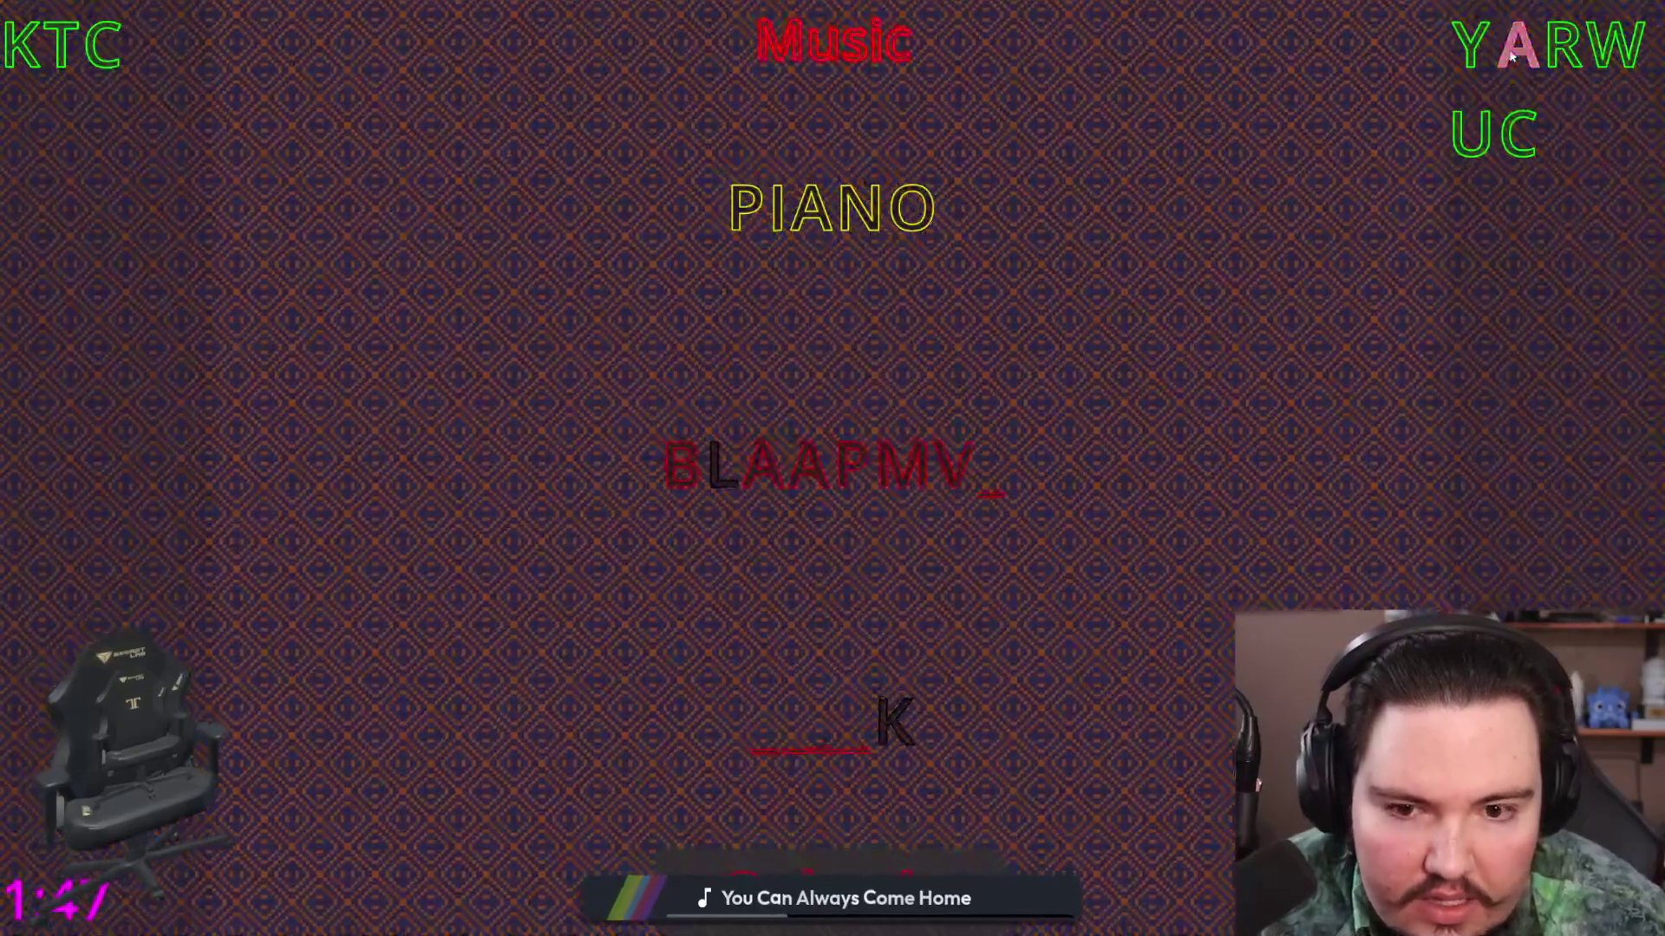
click(982, 491)
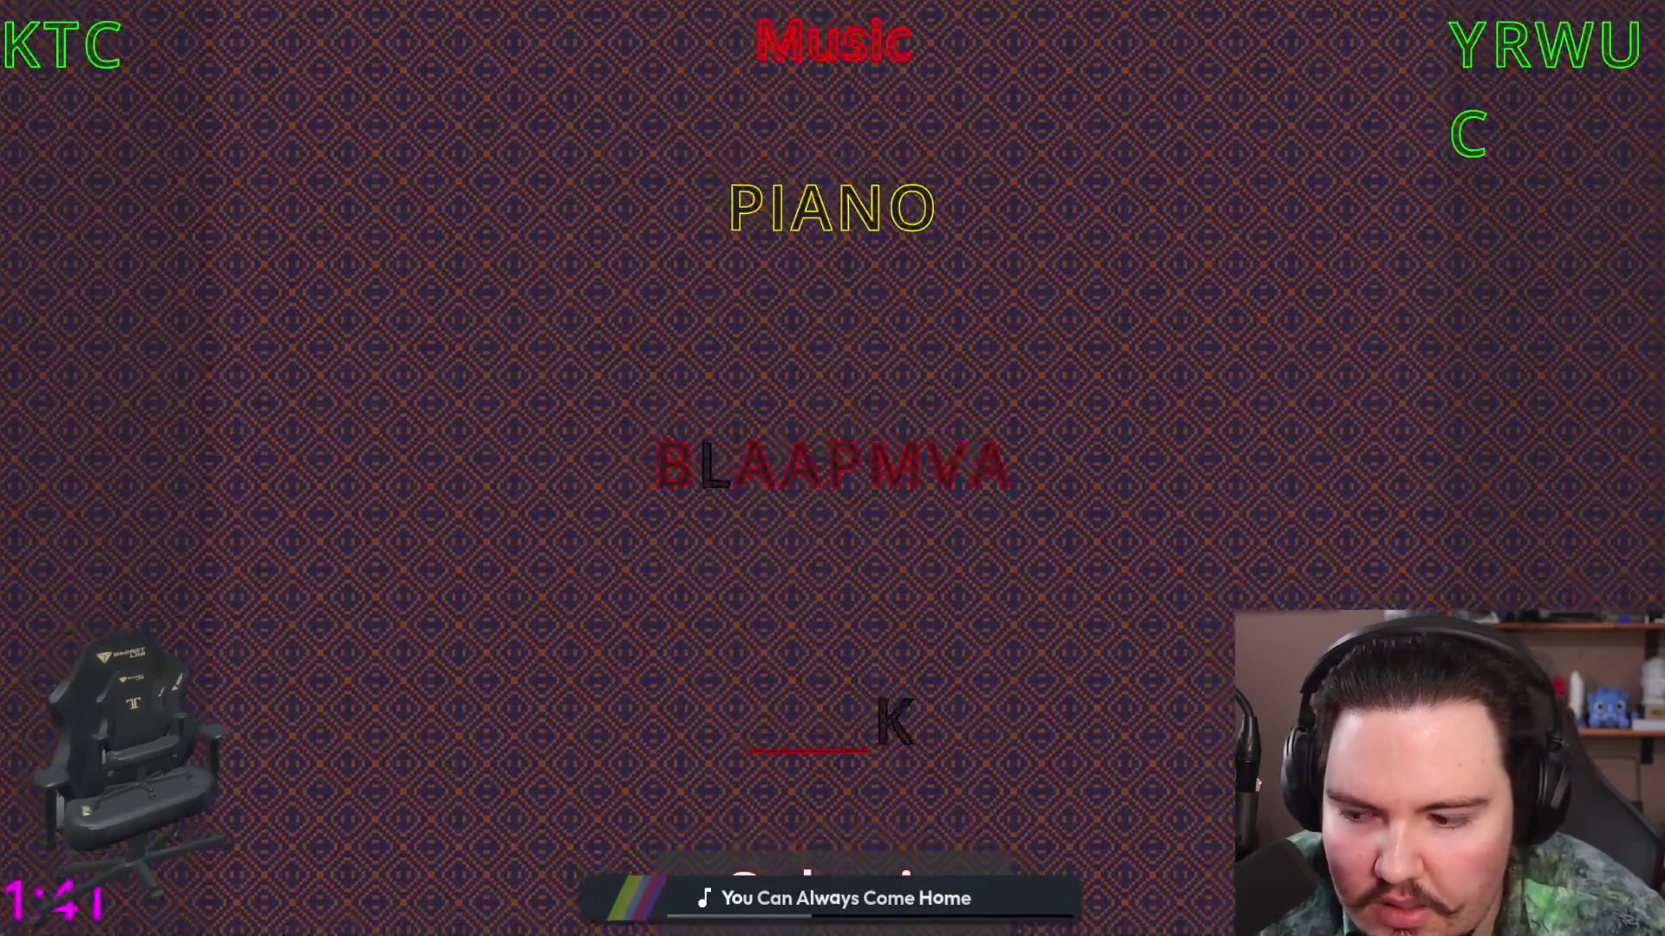
Step: Remove the guessed letters from the middle word, leaving only its L
click(988, 485)
click(952, 490)
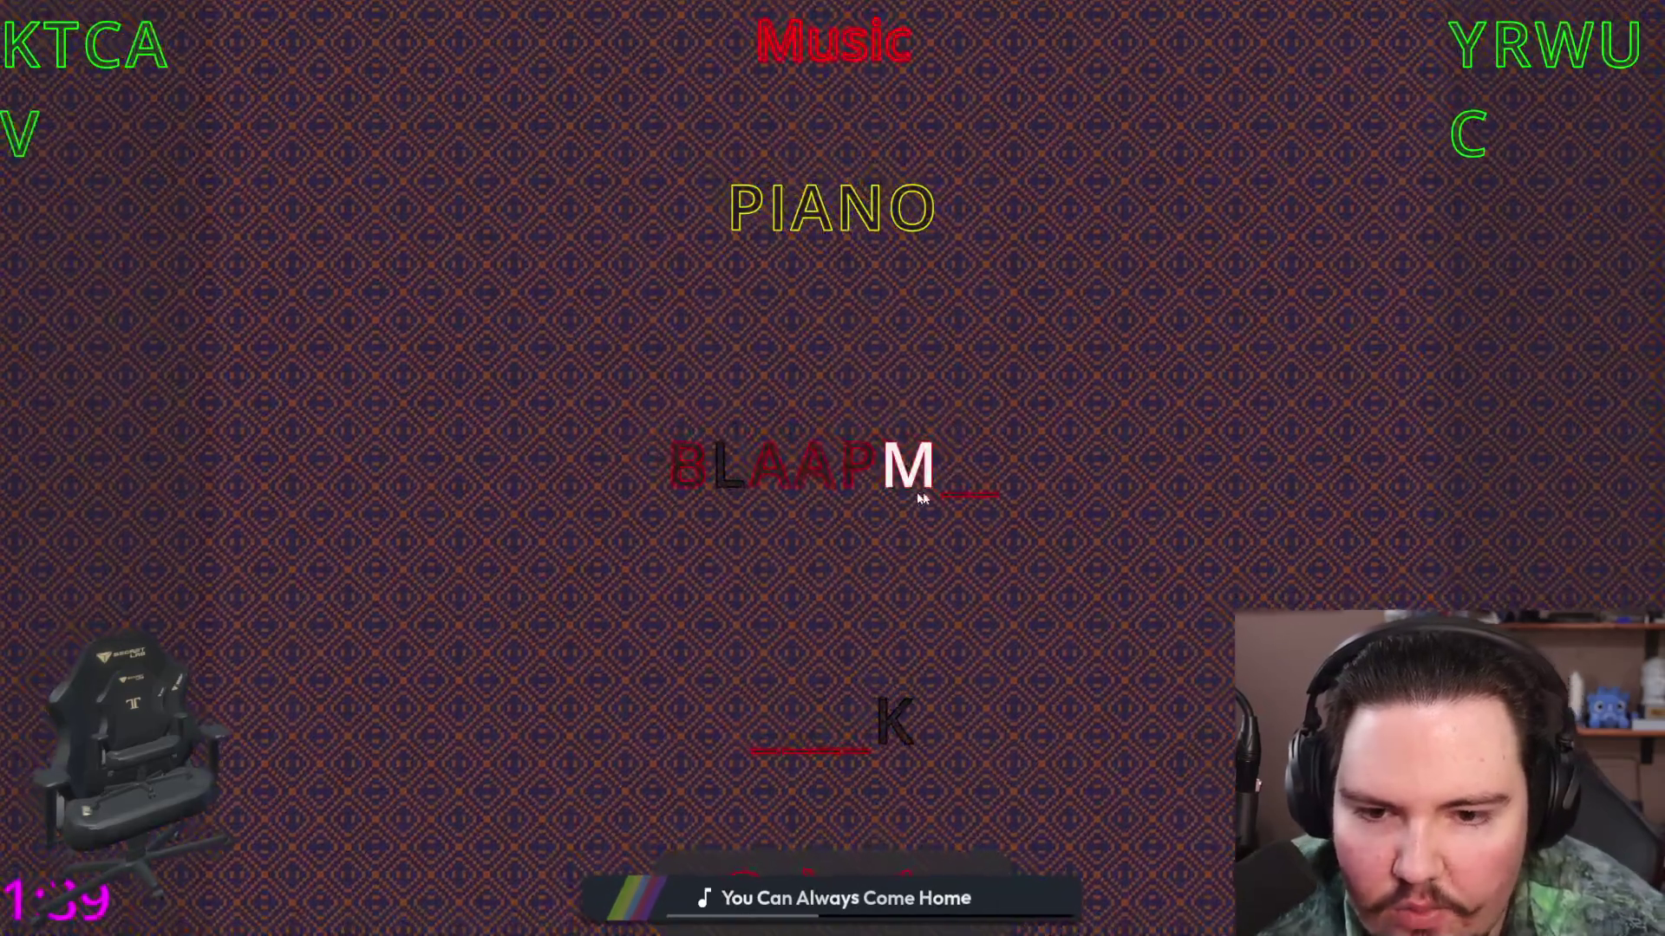
click(922, 498)
click(872, 490)
click(834, 488)
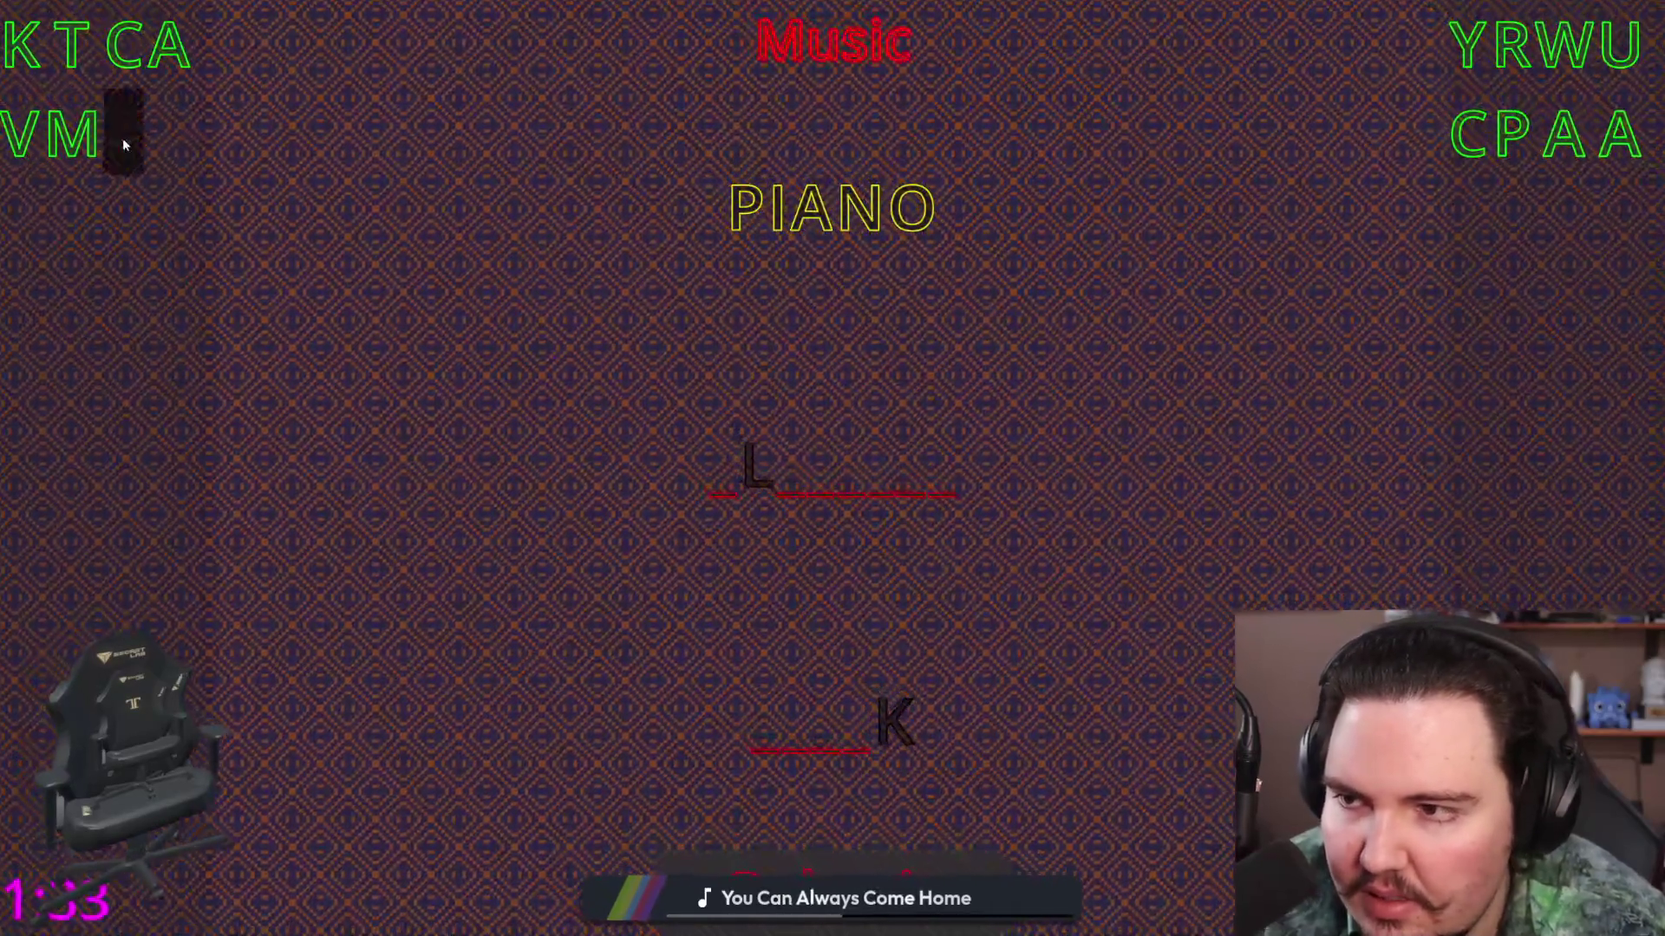
Step: Fill the middle word with B, A, P, A, C, A and Y to try BLAPACAY
drag(122, 138, 724, 464)
mouse_move(156, 48)
mouse_down()
mouse_move(815, 477)
mouse_move(798, 464)
mouse_up()
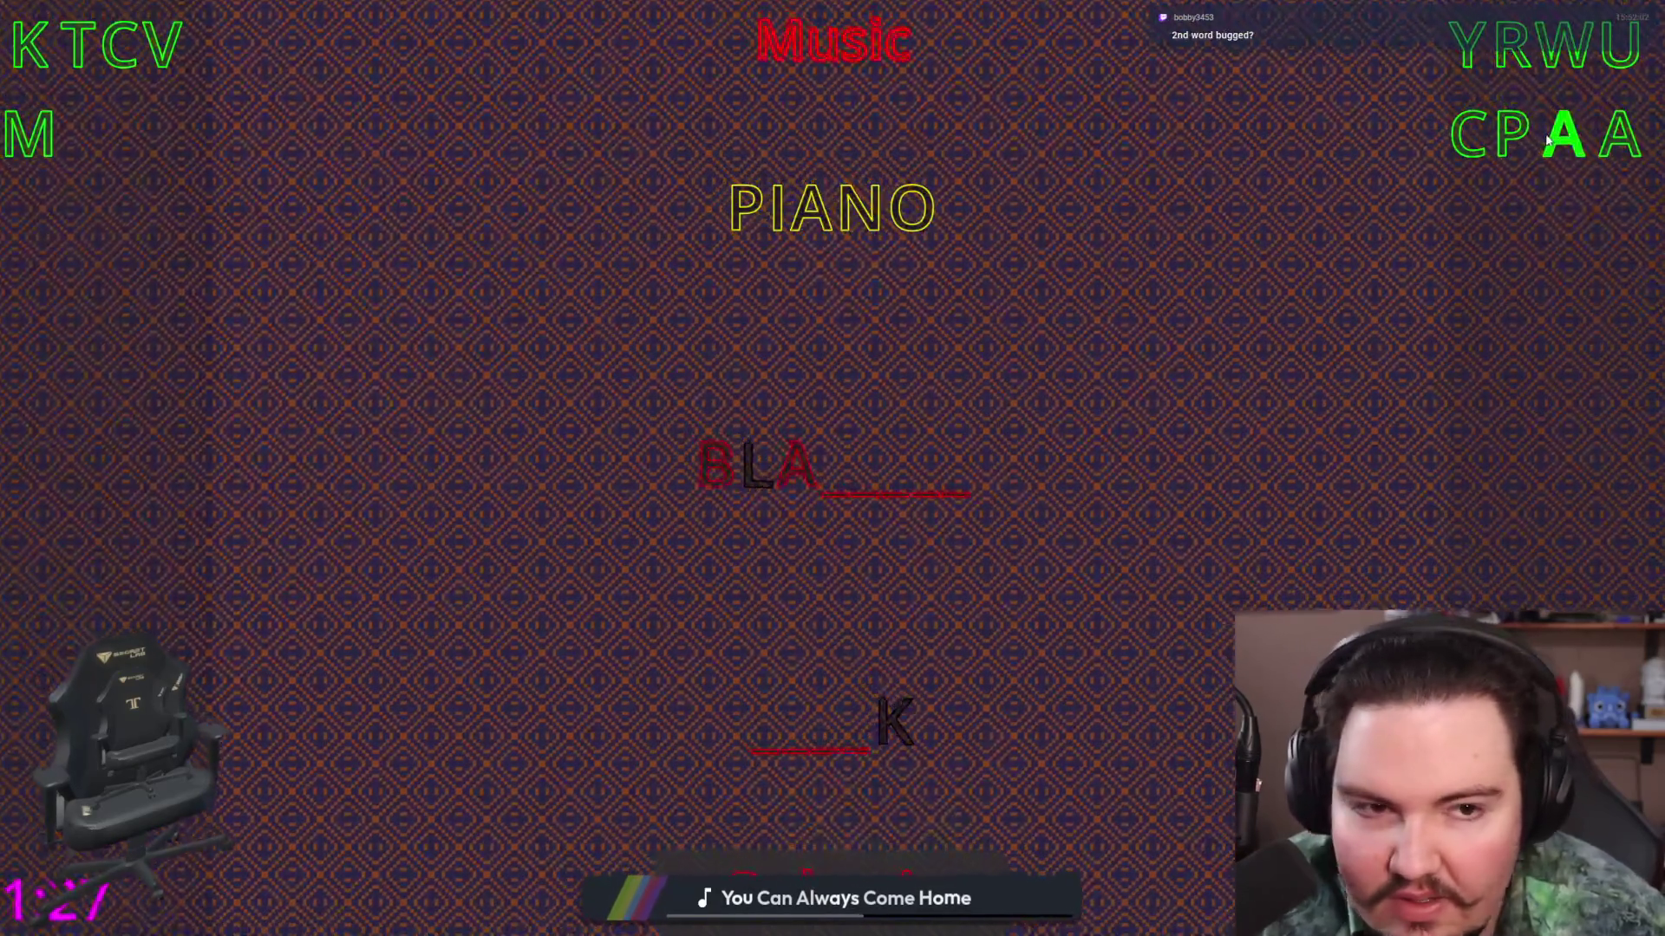
drag(1513, 137, 846, 473)
click(1565, 135)
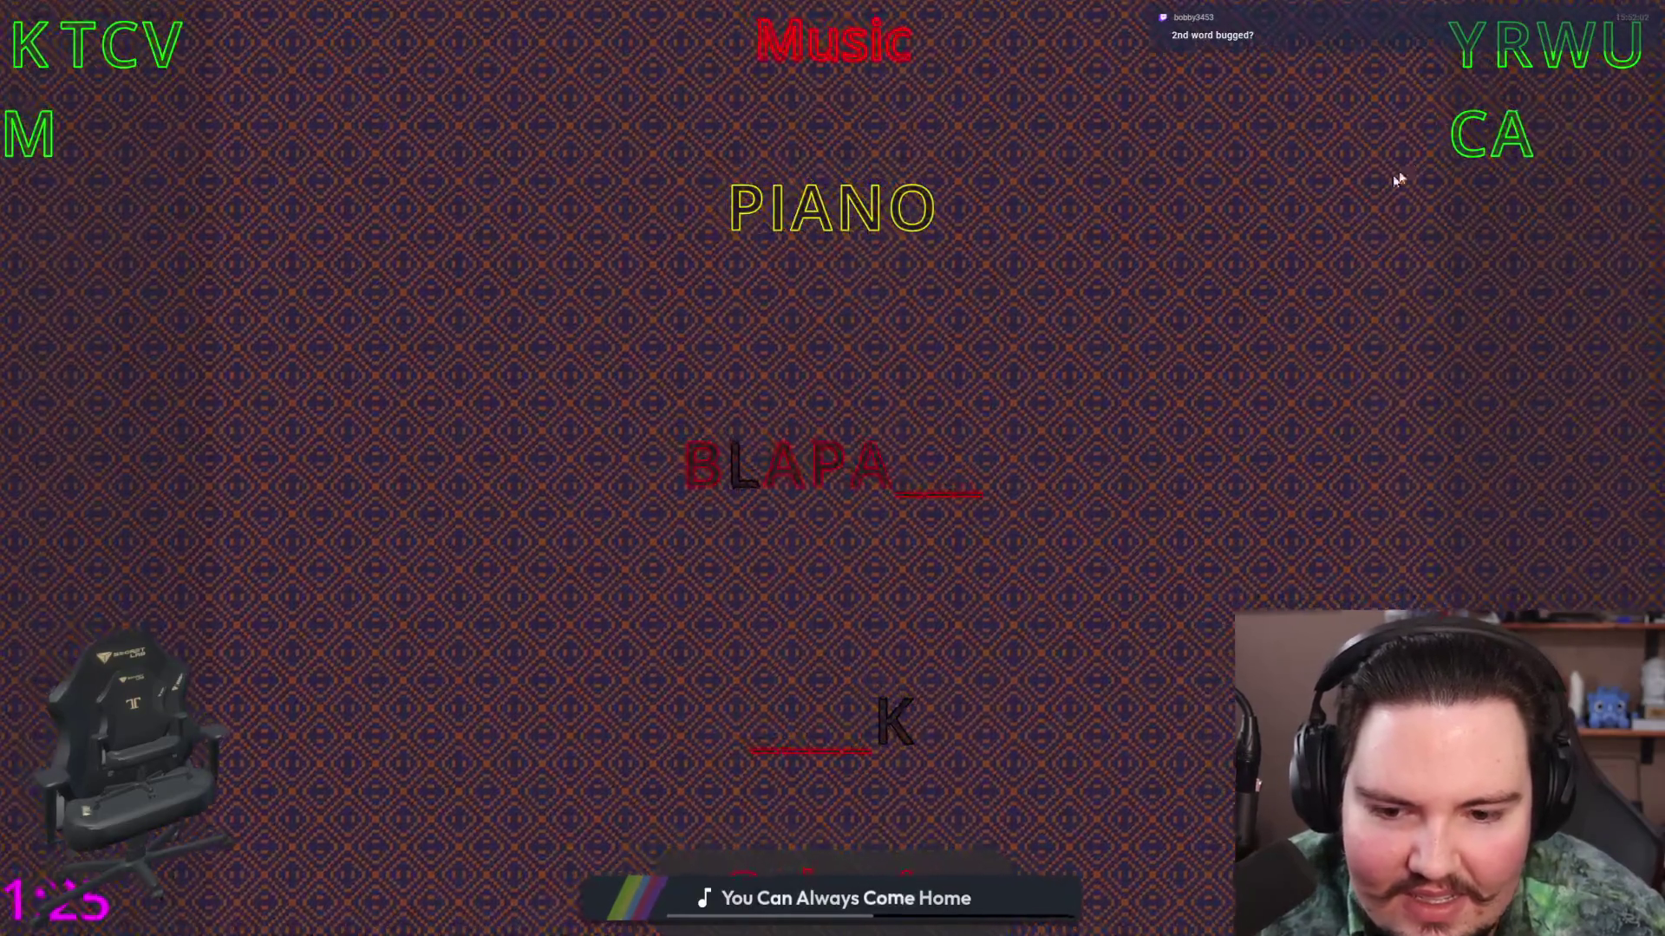
click(1474, 134)
click(1468, 134)
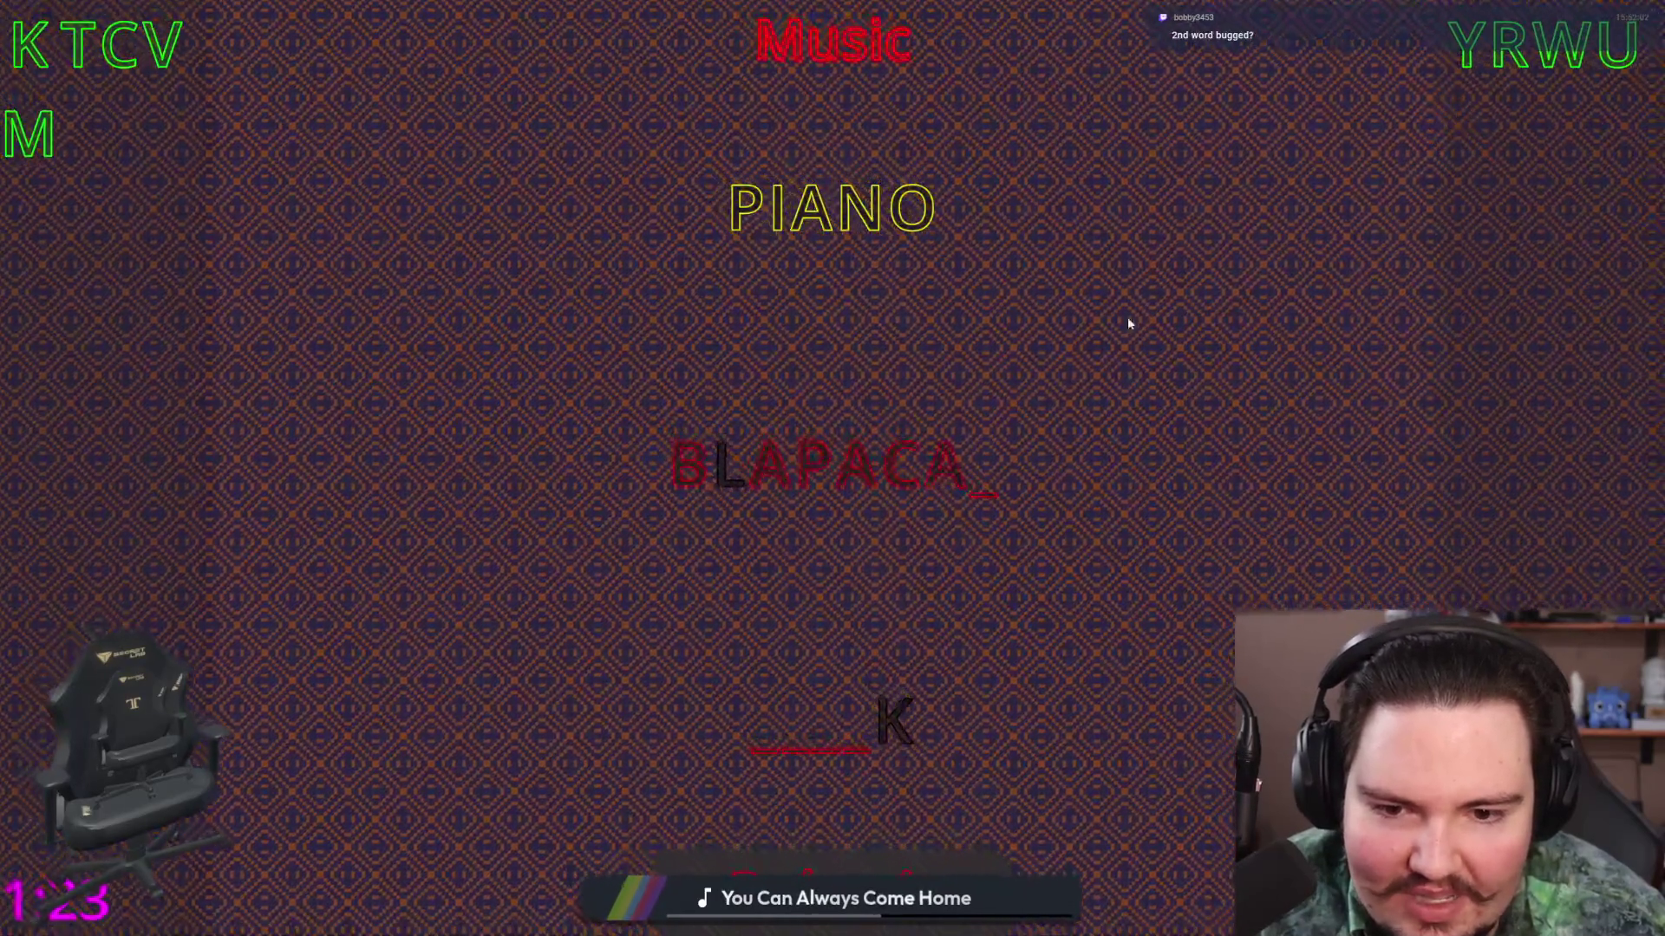
click(1474, 45)
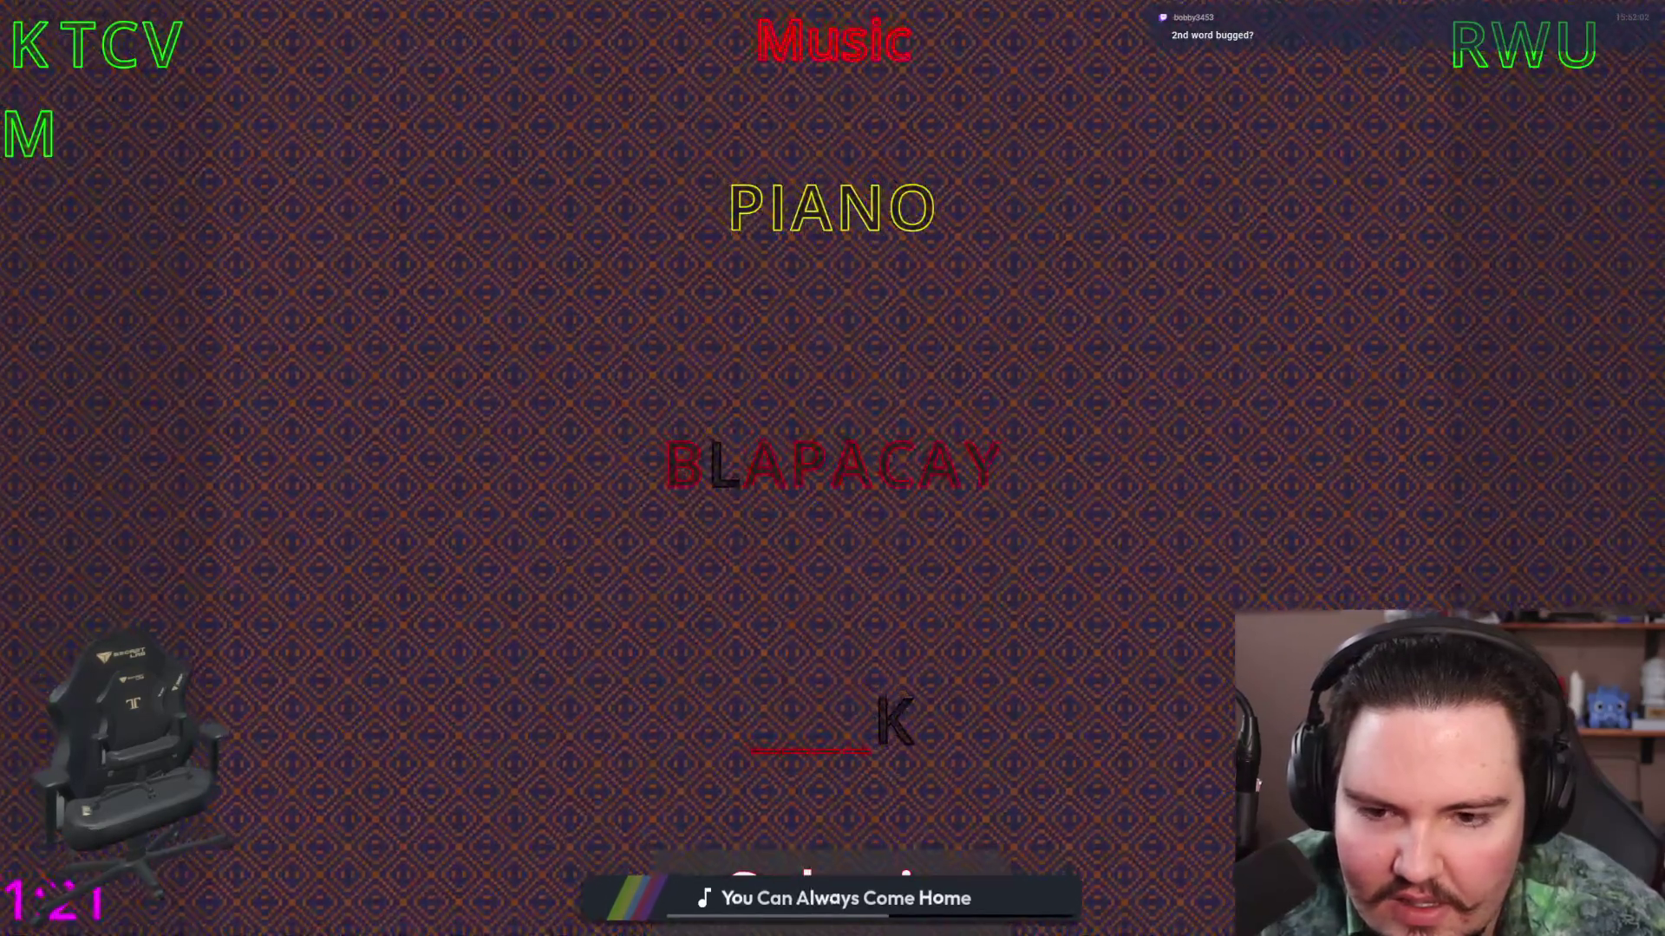
Step: Remove all guessed letters from the middle word, leaving only L
click(979, 469)
click(949, 475)
click(919, 478)
click(886, 482)
click(828, 473)
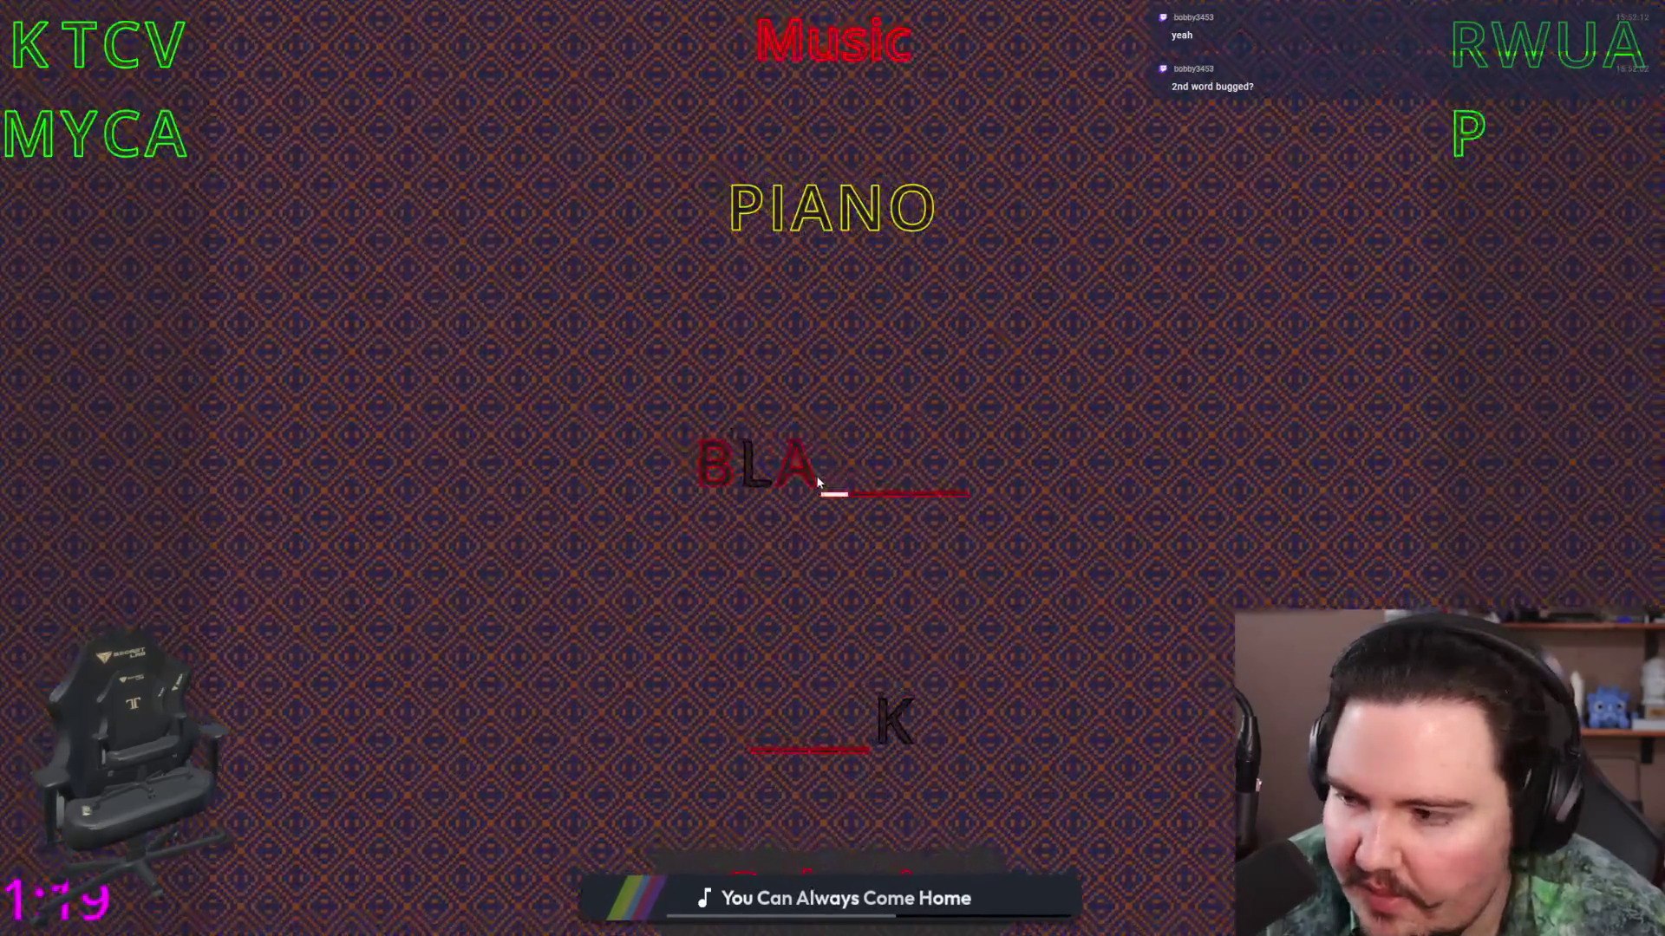
click(791, 473)
click(711, 468)
Step: Try PBK and then M, T, A, A in the bottom word until time runs out
click(1468, 134)
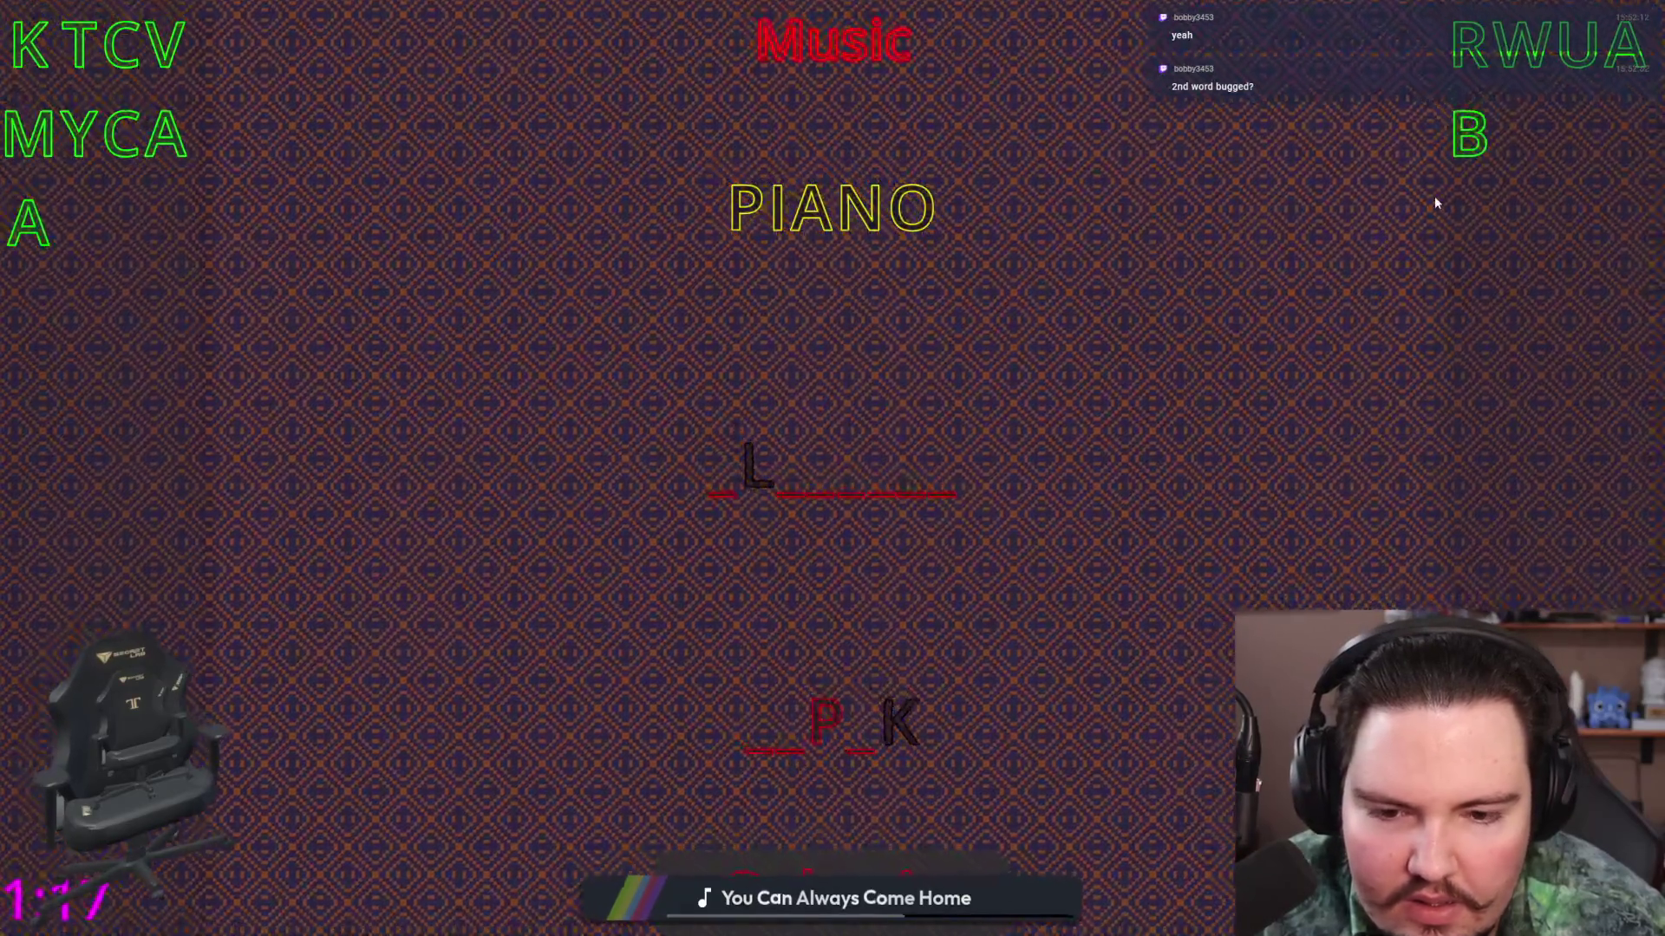
click(1522, 134)
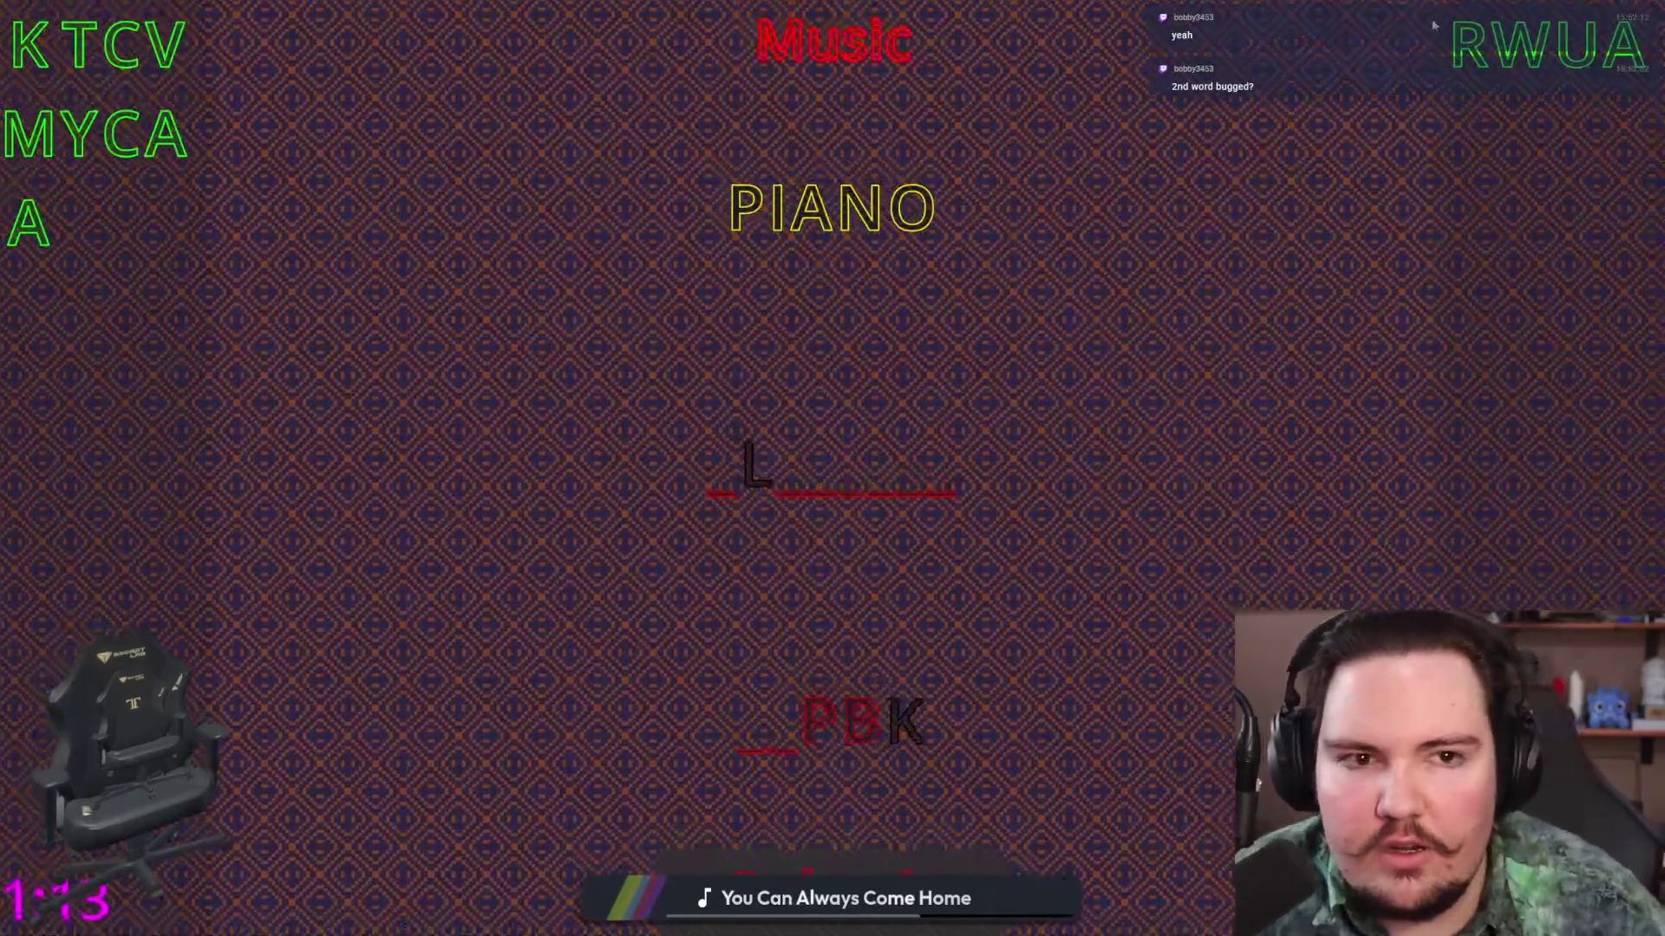
text(r)
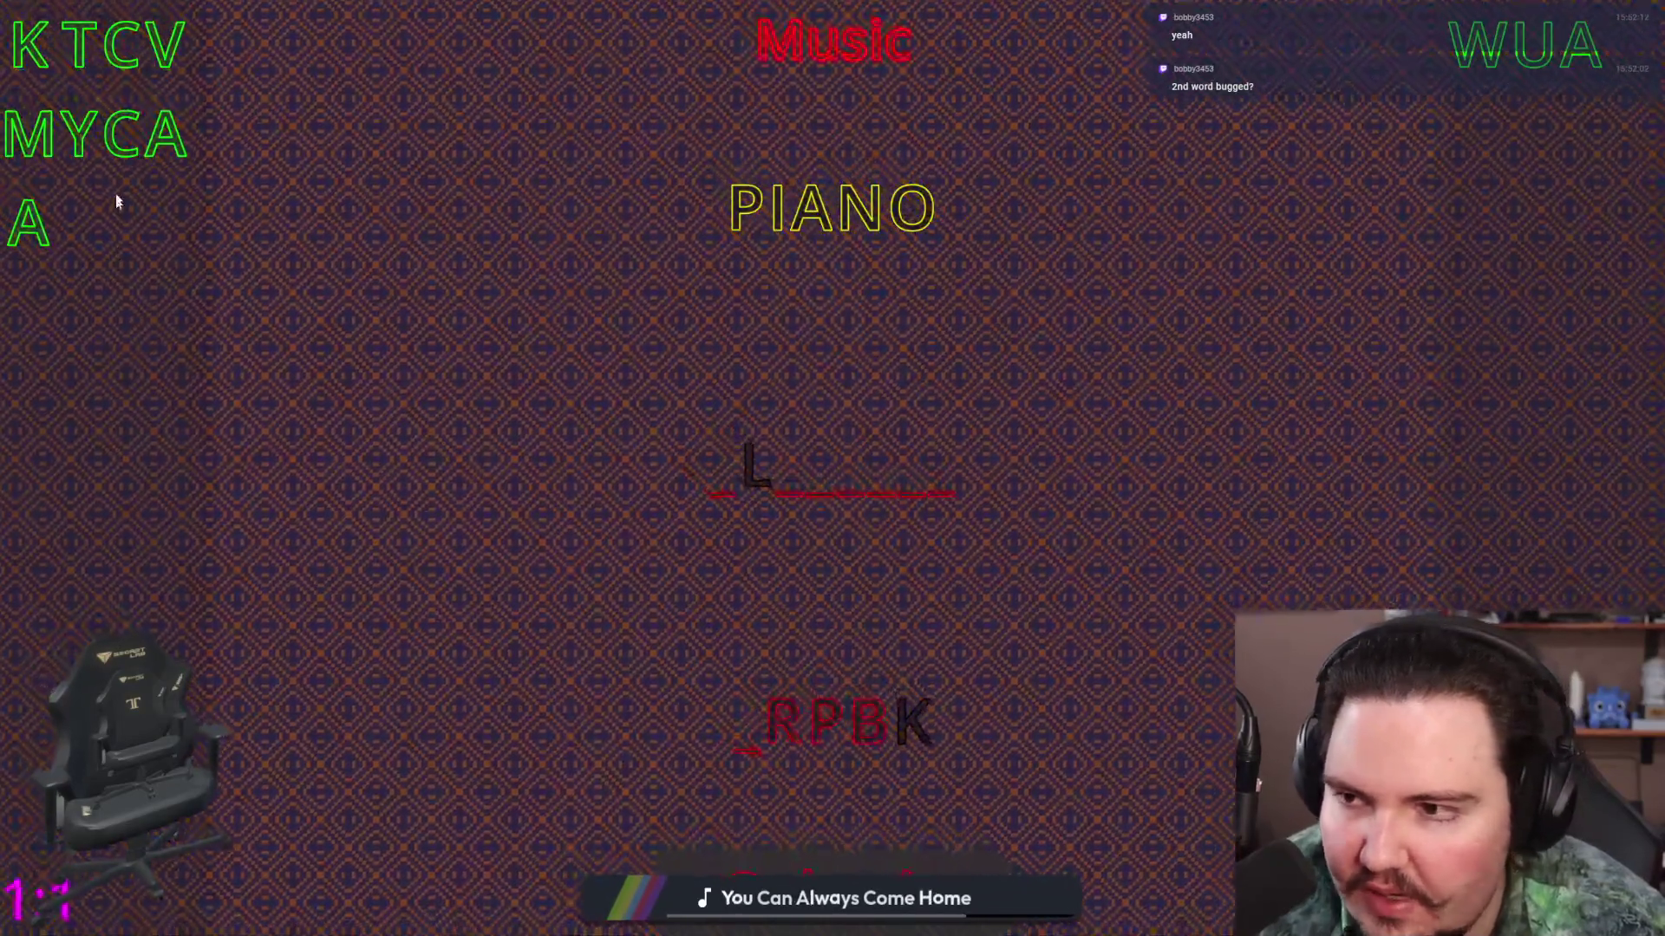
drag(30, 224, 751, 761)
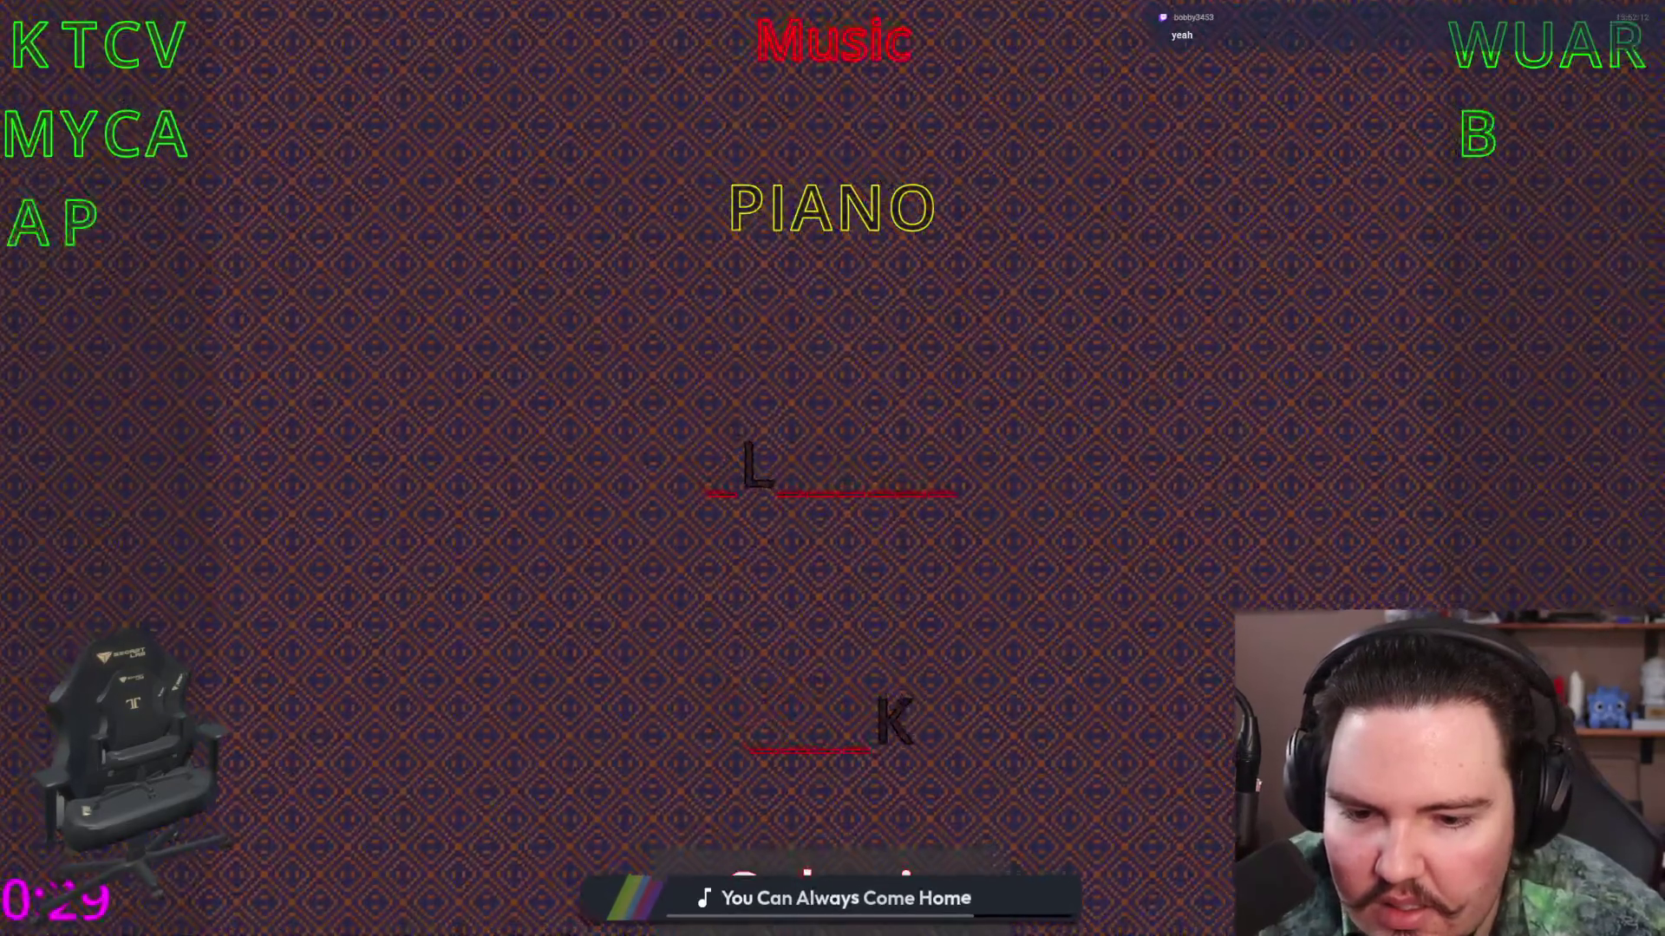
drag(31, 130, 763, 748)
drag(63, 43, 802, 733)
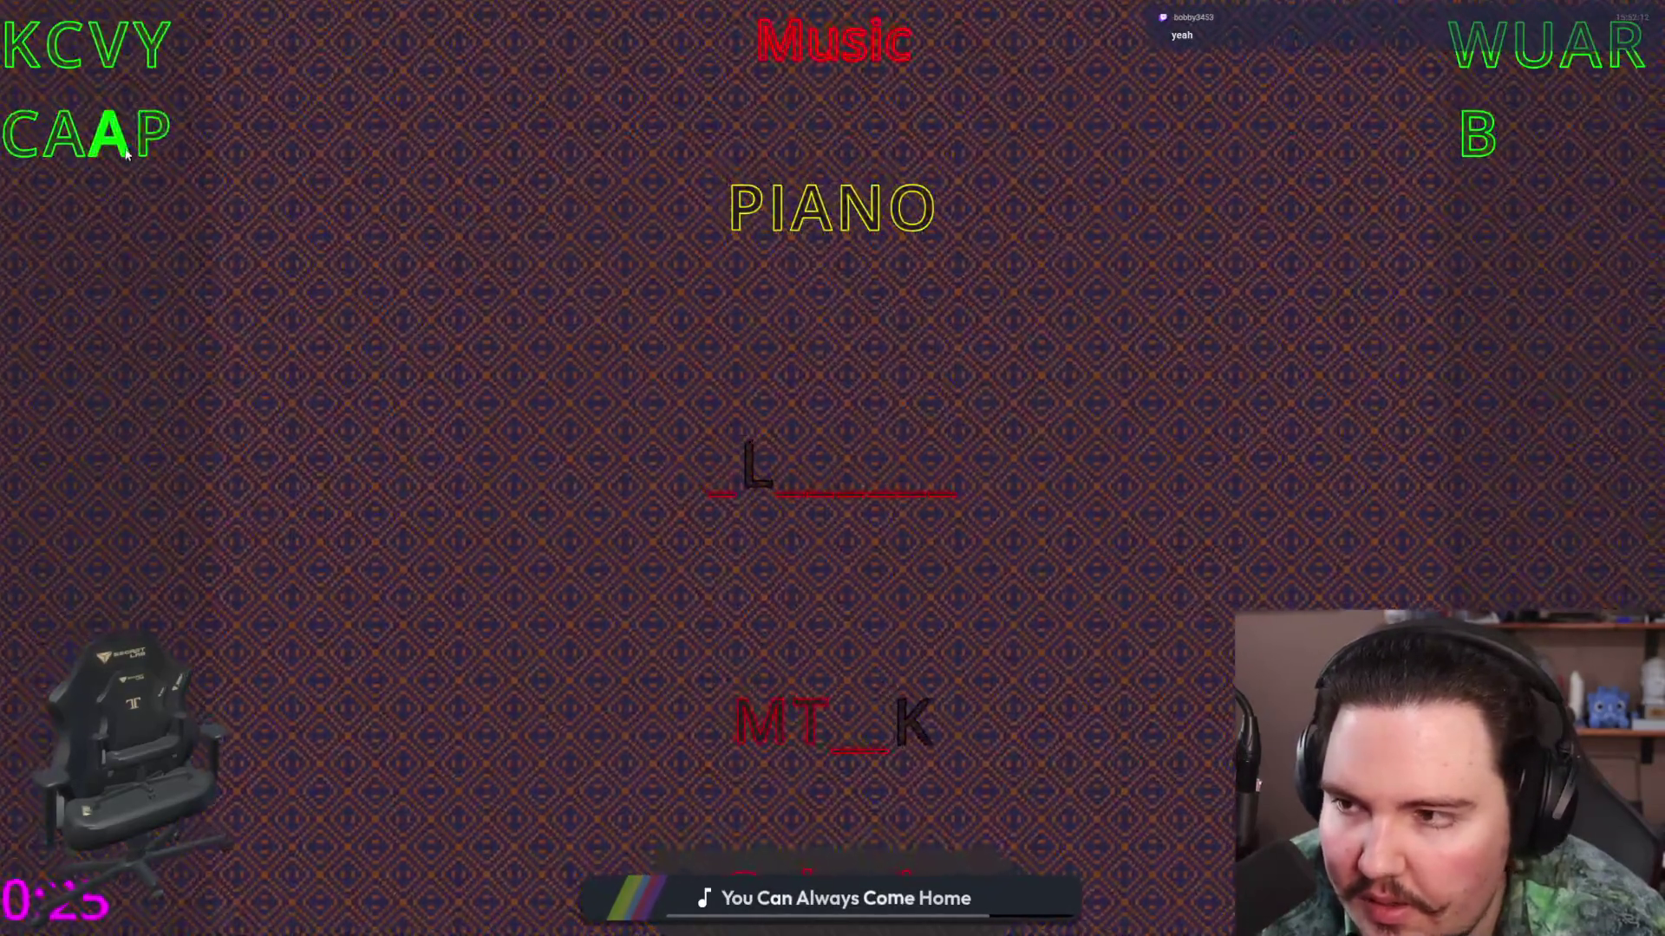
drag(111, 130, 845, 732)
drag(57, 129, 886, 761)
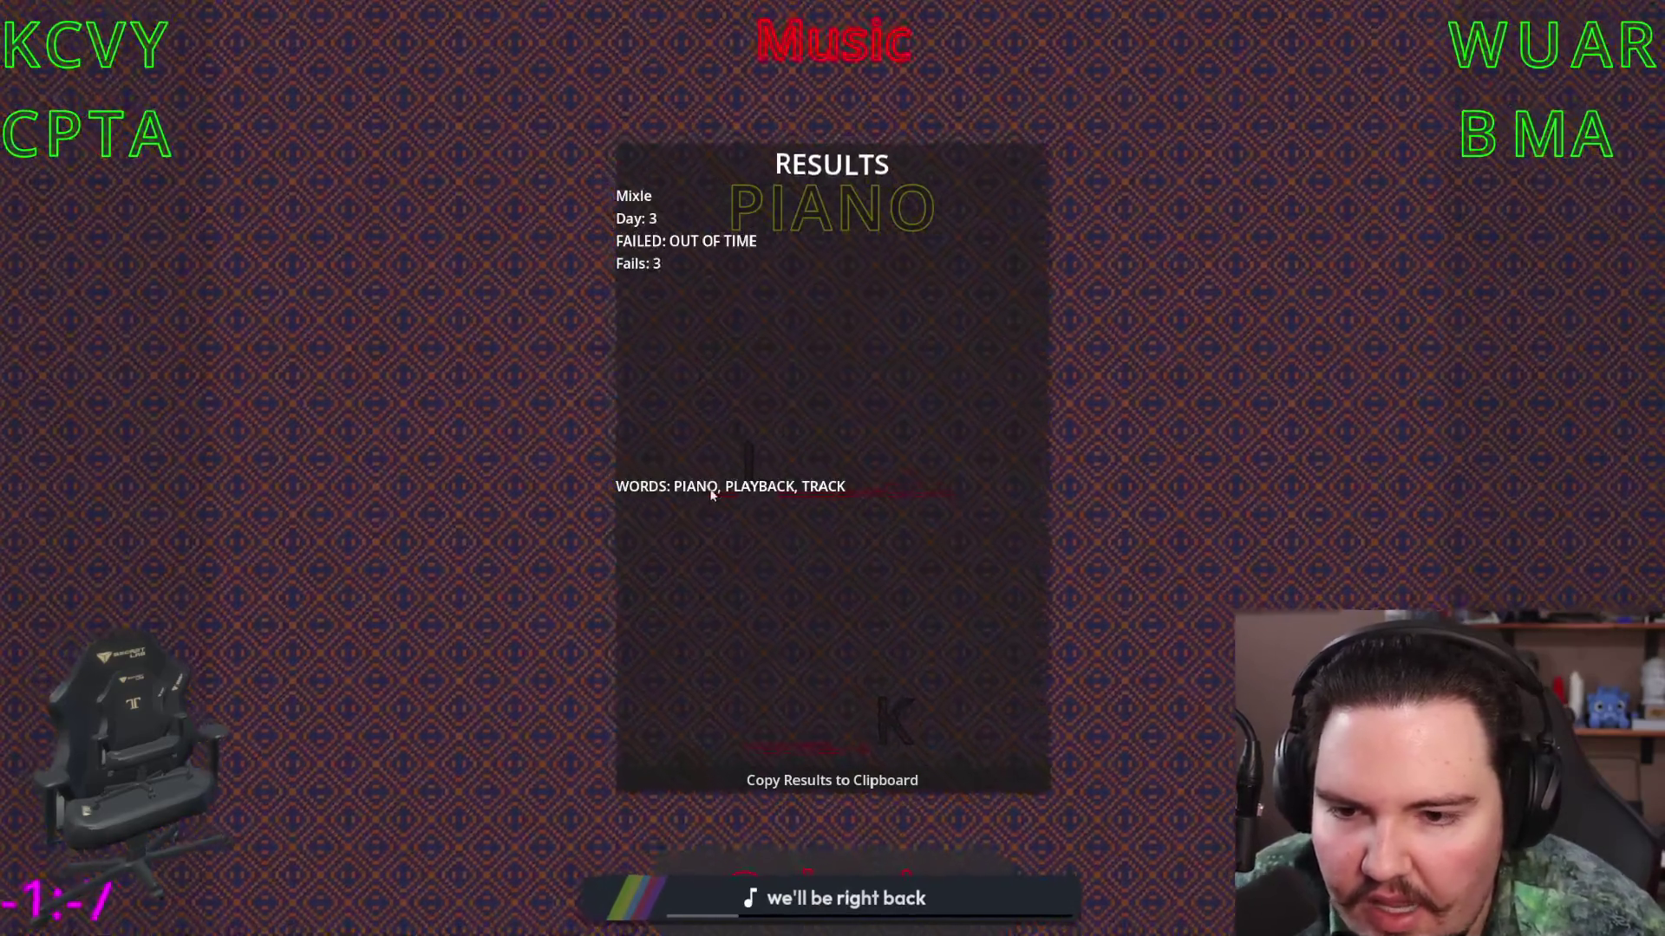
Step: Exit Mixle's fullscreen and minimize Chrome to reveal the Lured In debug build
key(Escape)
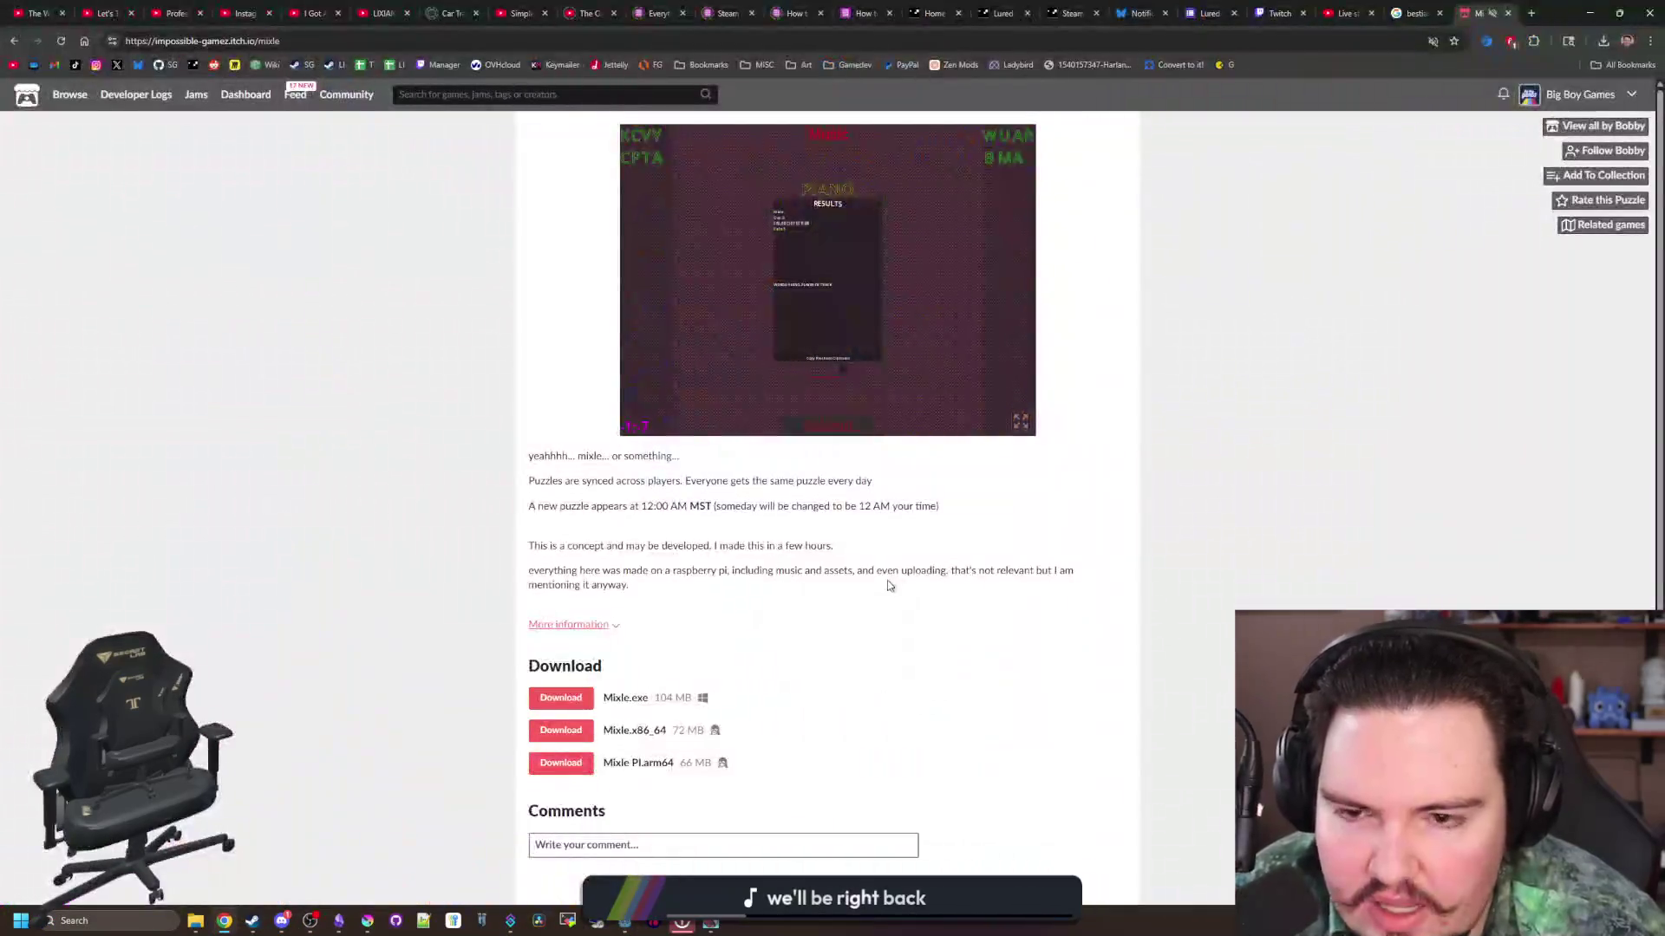
click(1021, 422)
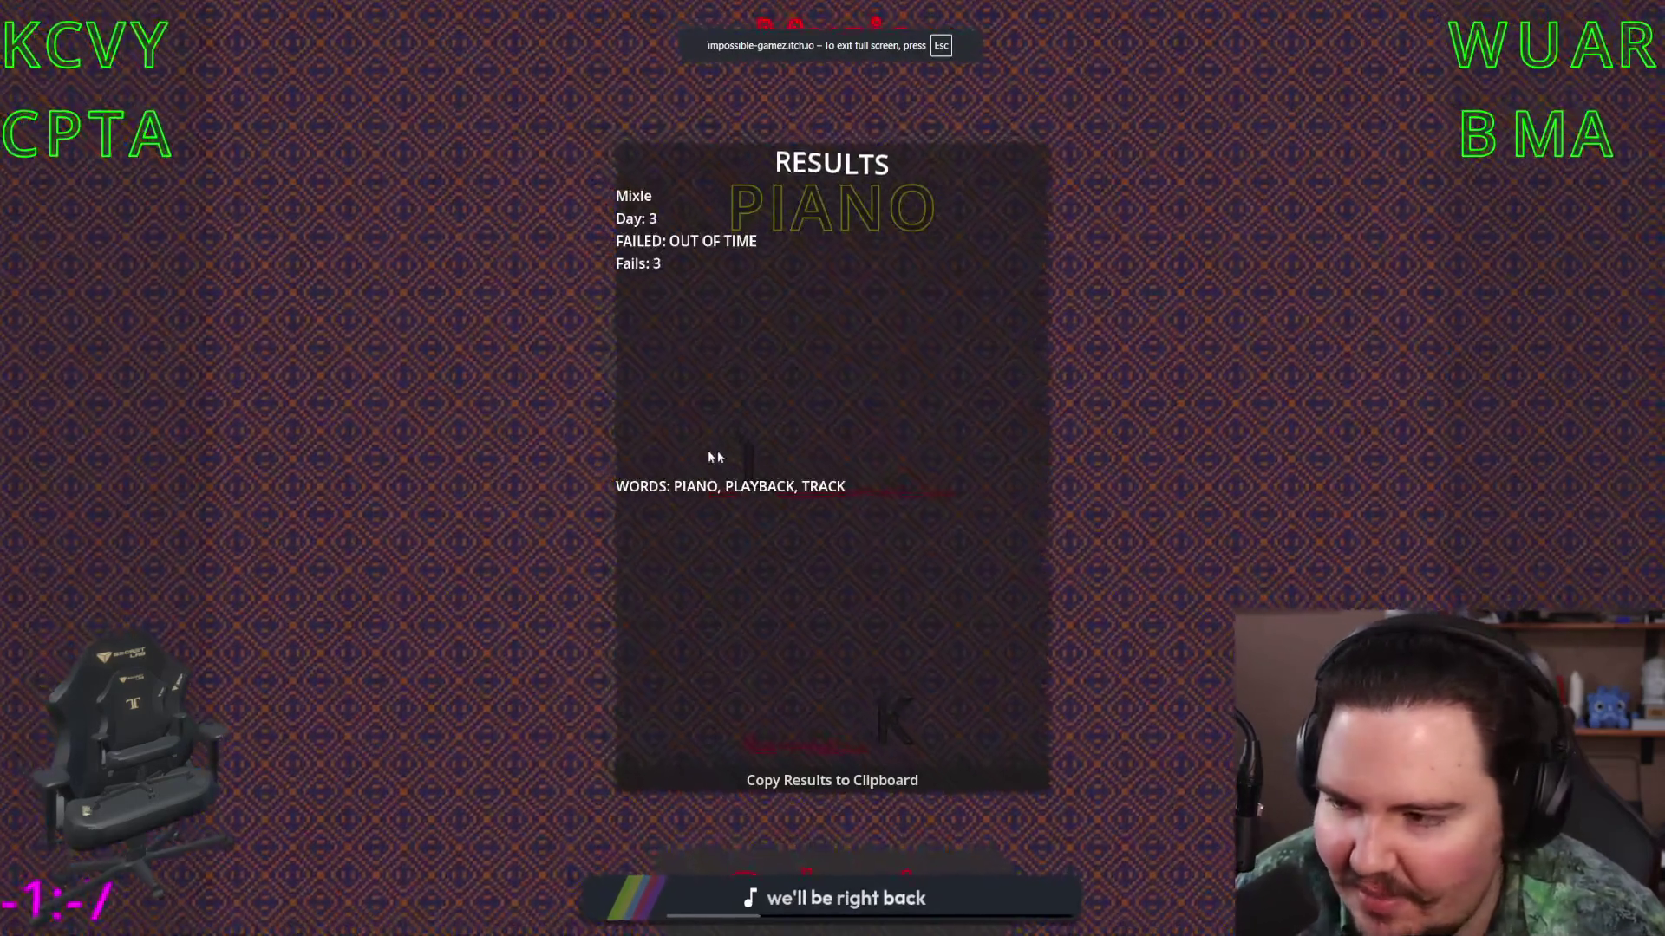
key(Escape)
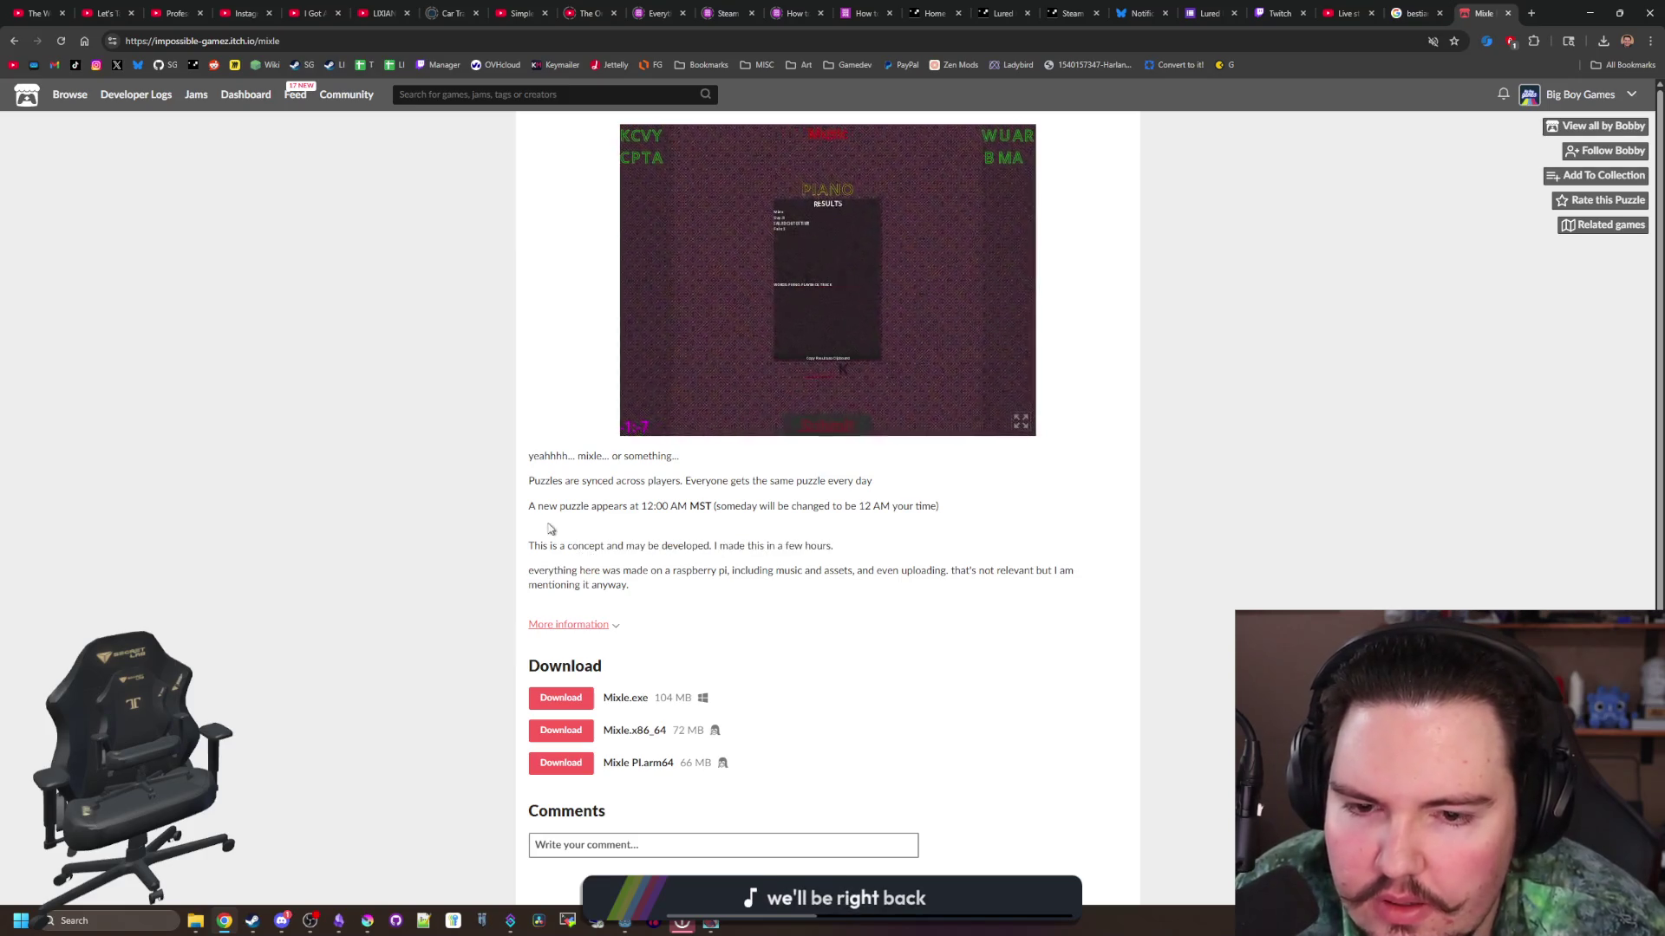
click(1589, 13)
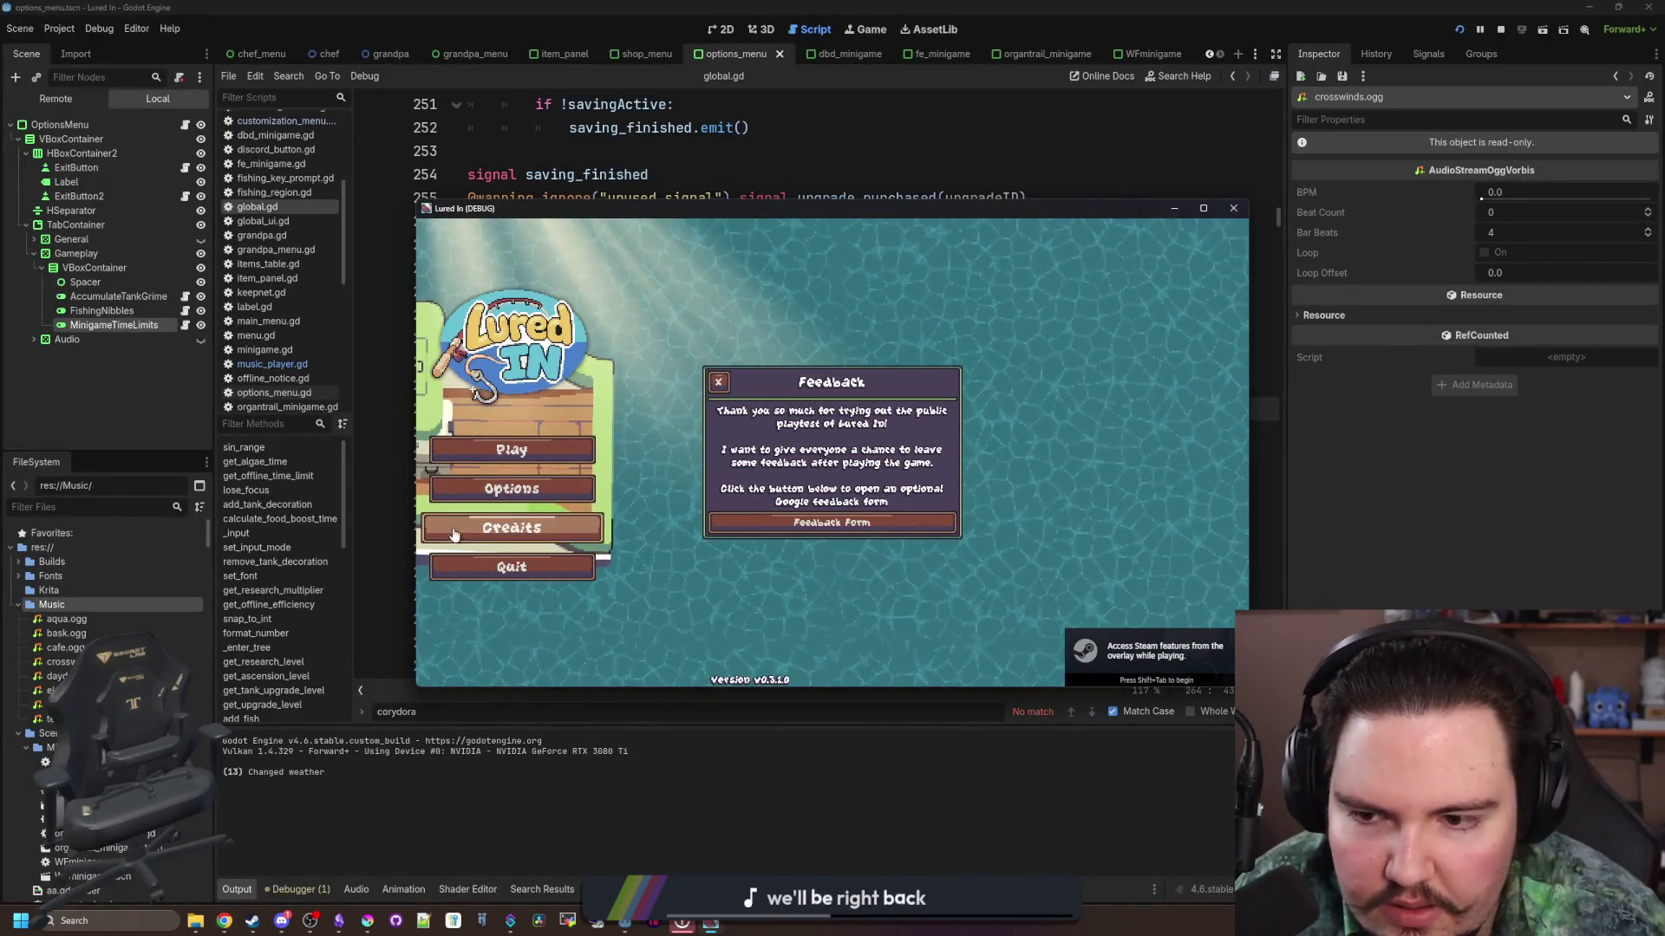
Step: Open the game's options, dismiss the feedback message, maximise the window and lower master volume to about 18
click(510, 492)
click(720, 384)
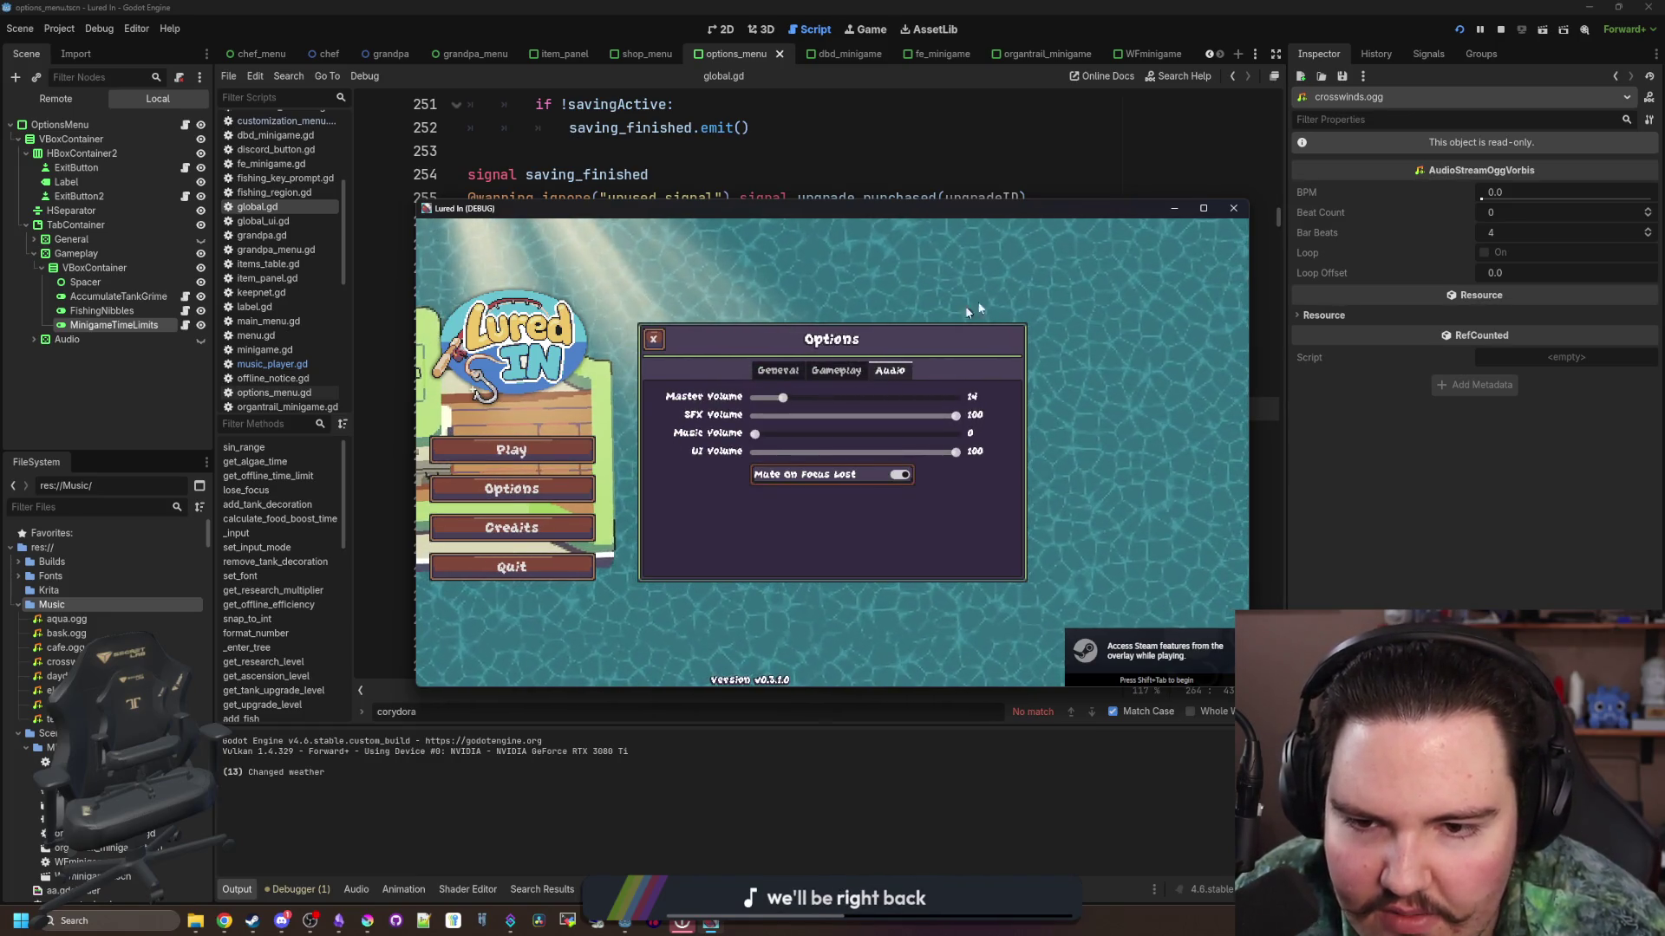
click(1205, 213)
click(754, 357)
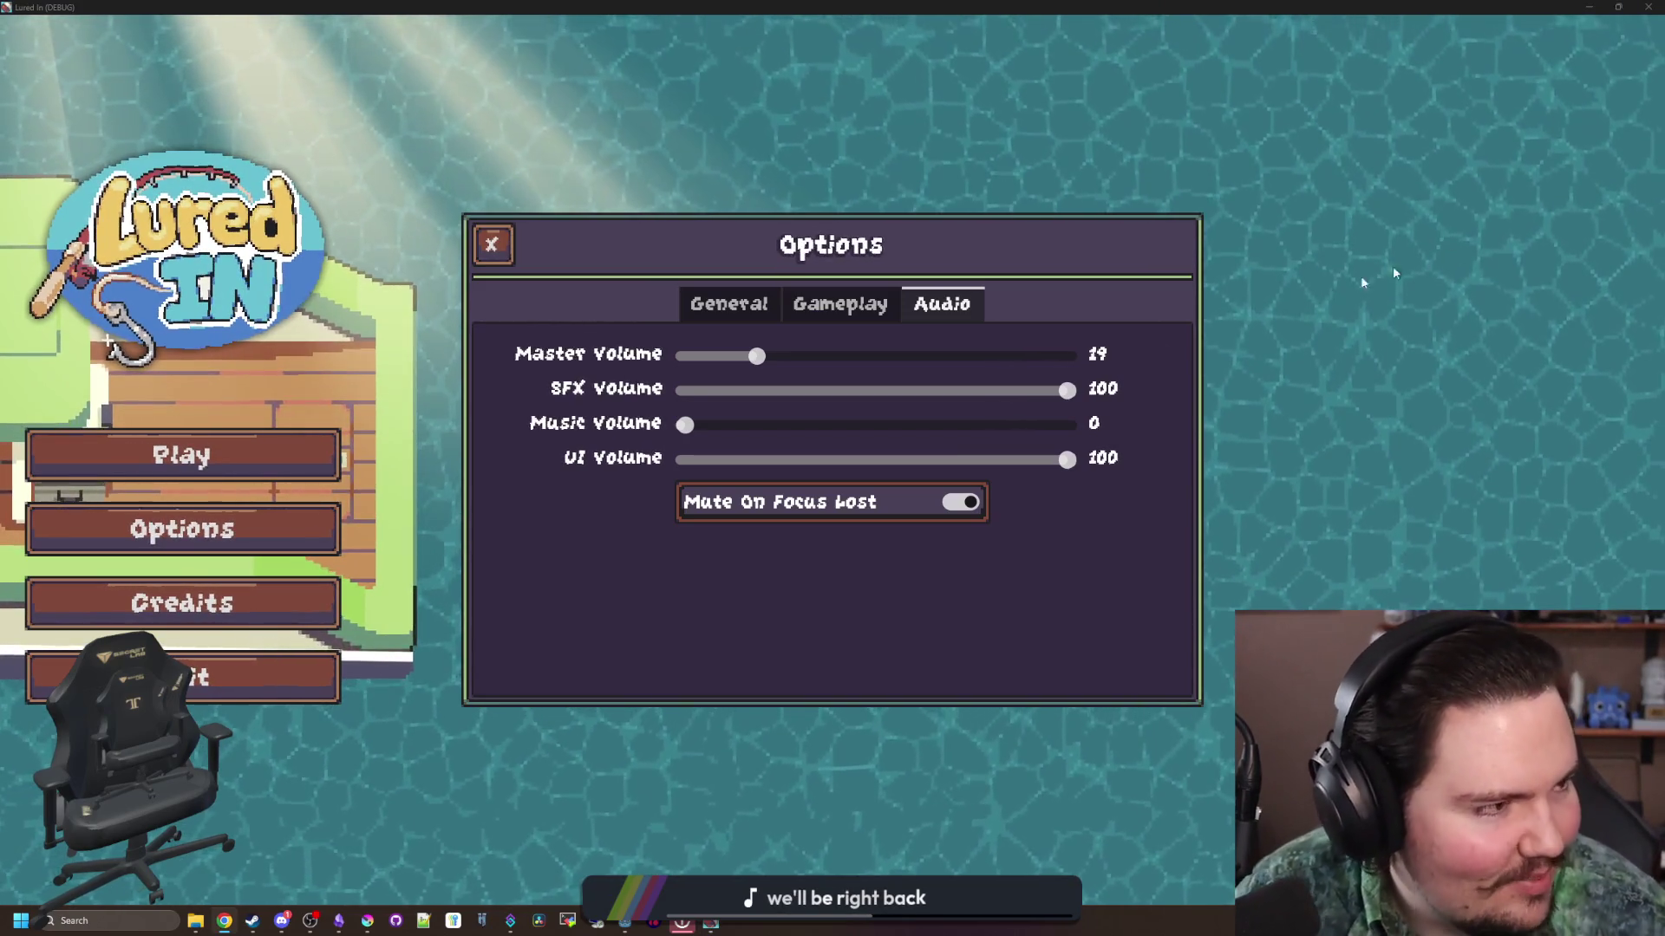
Step: Turn off Fishing Nibbles under Gameplay, then close Options and start the game
click(743, 312)
click(822, 306)
click(762, 312)
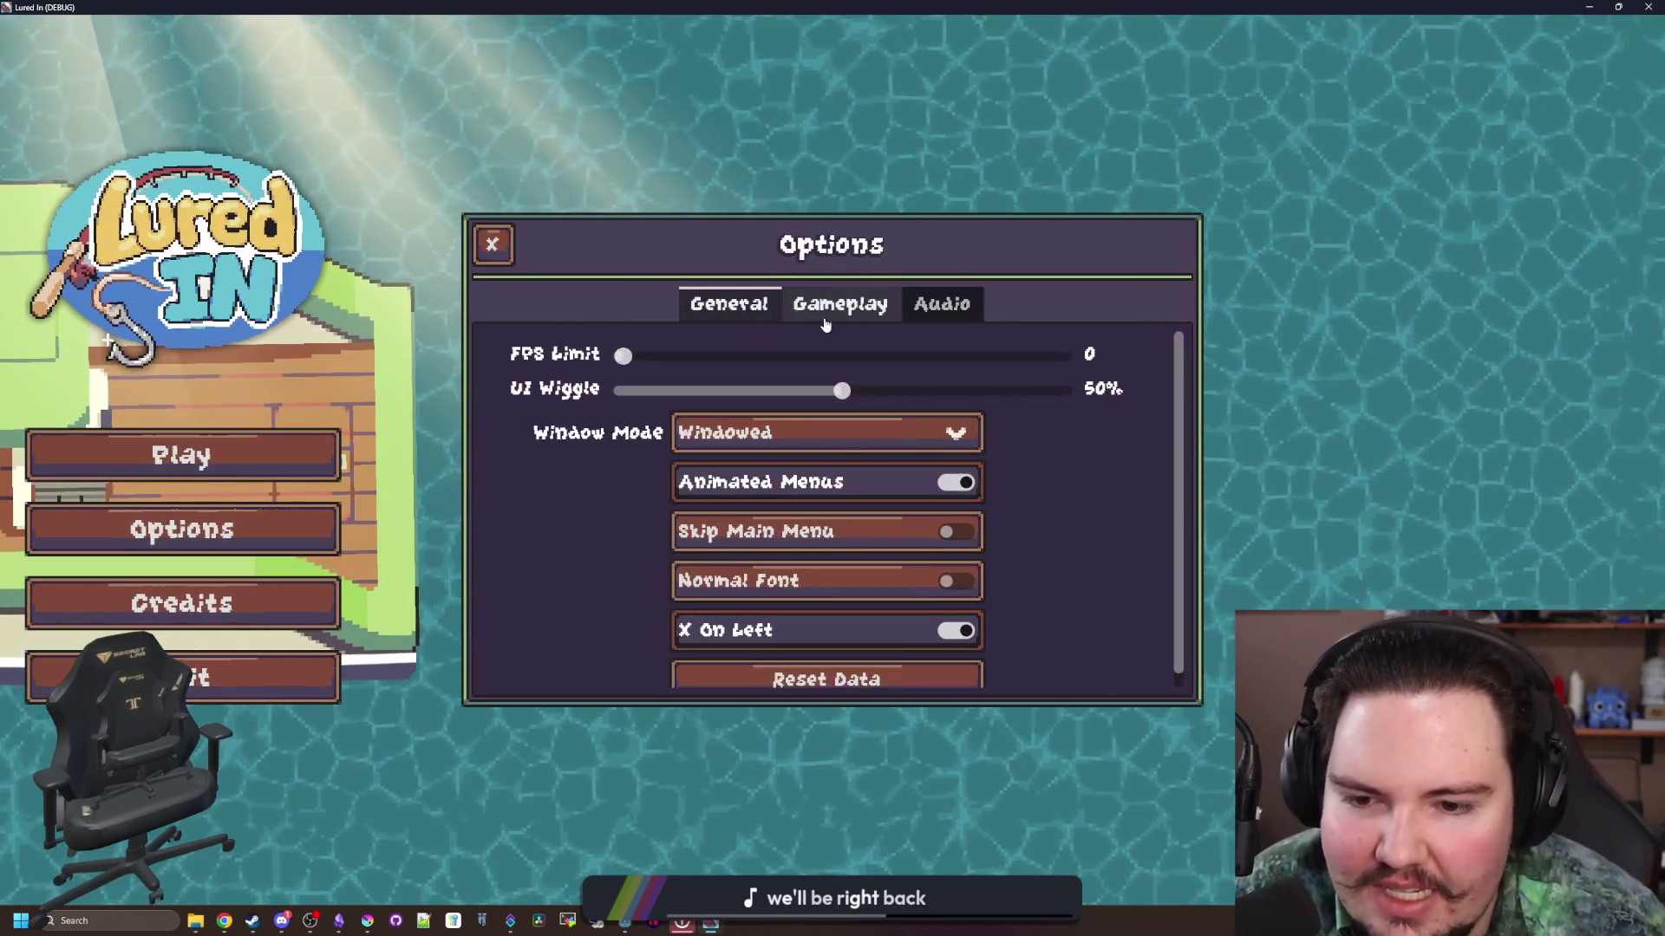
scroll(974, 564, down, 1)
scroll(572, 636, up, 1)
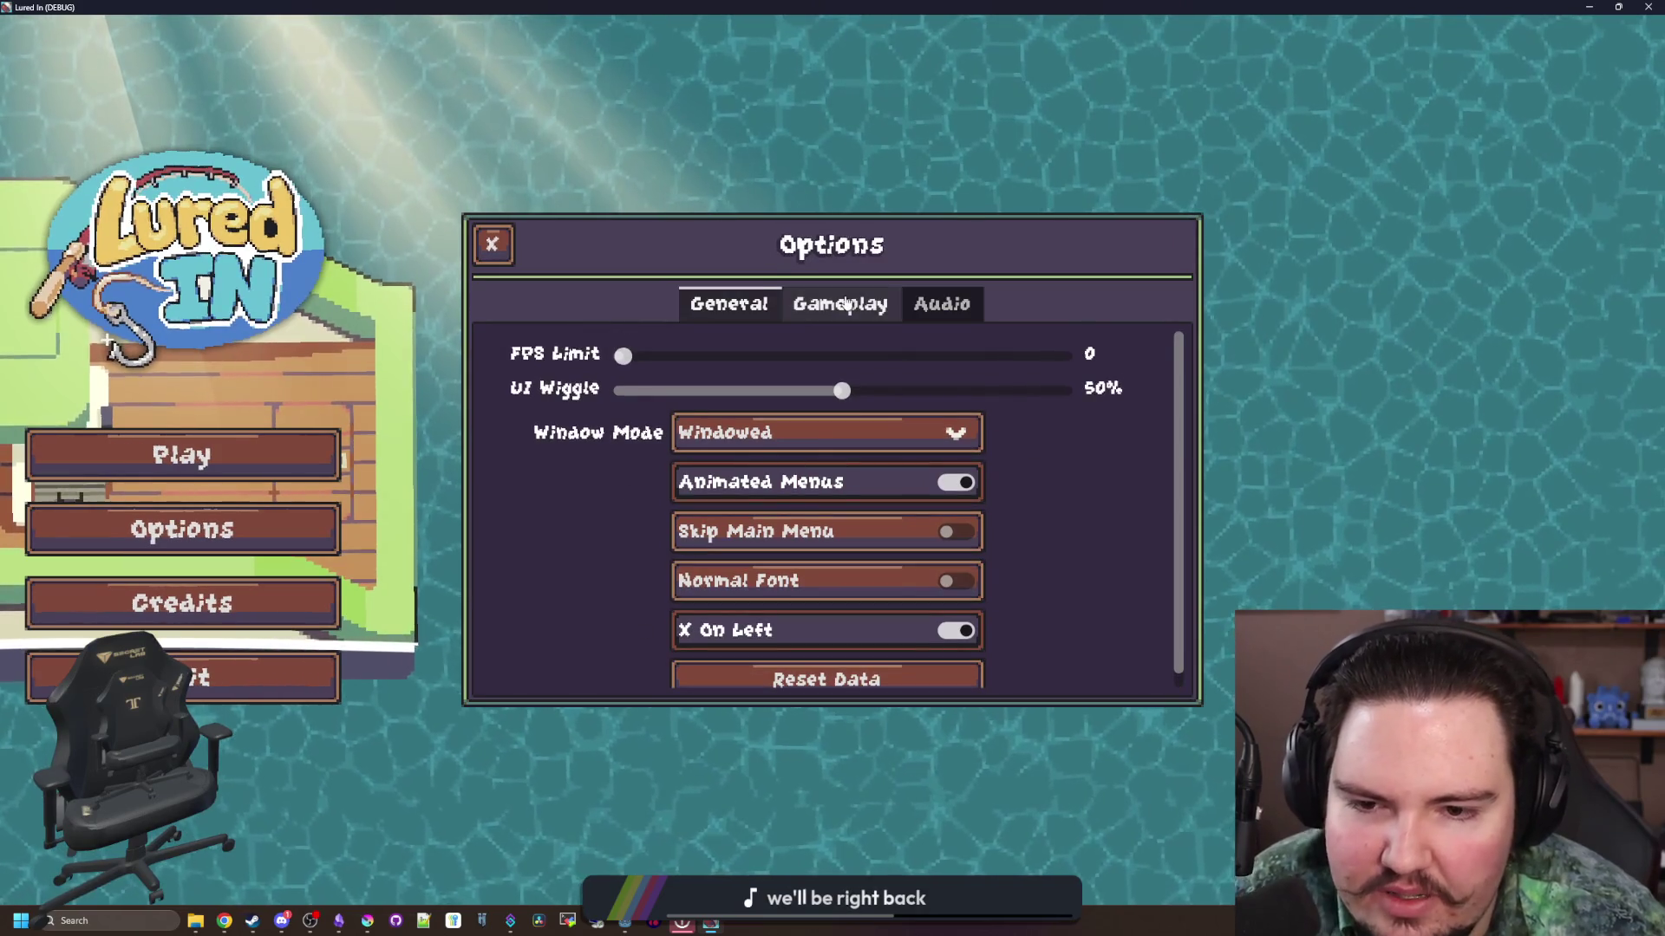
click(845, 304)
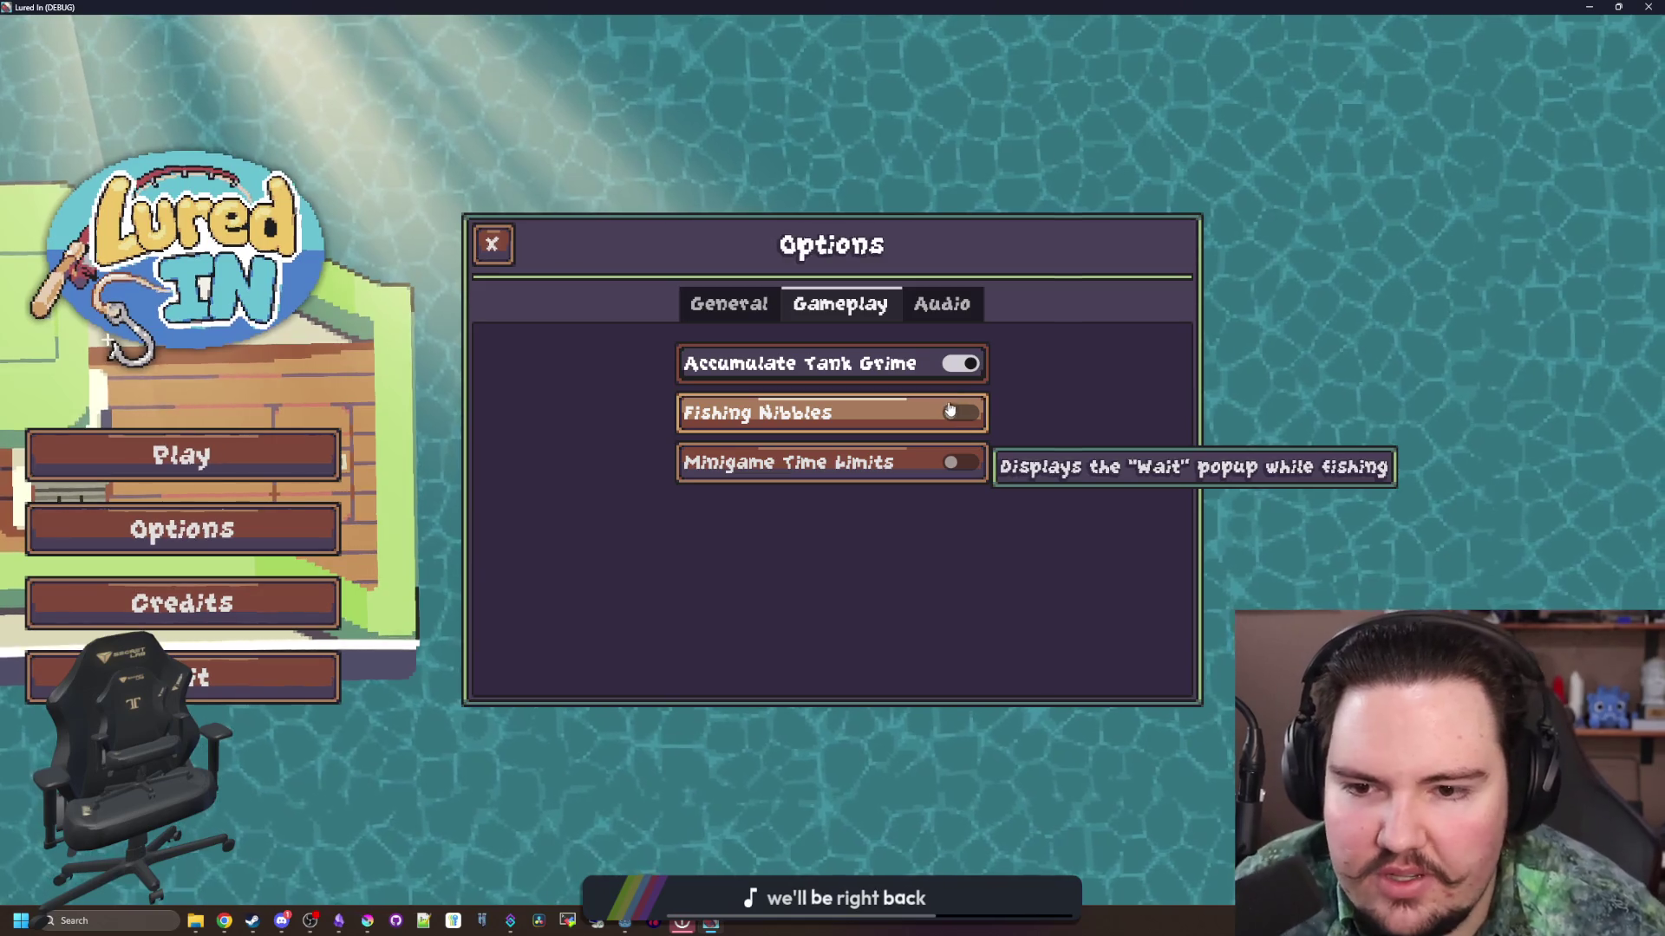
click(948, 415)
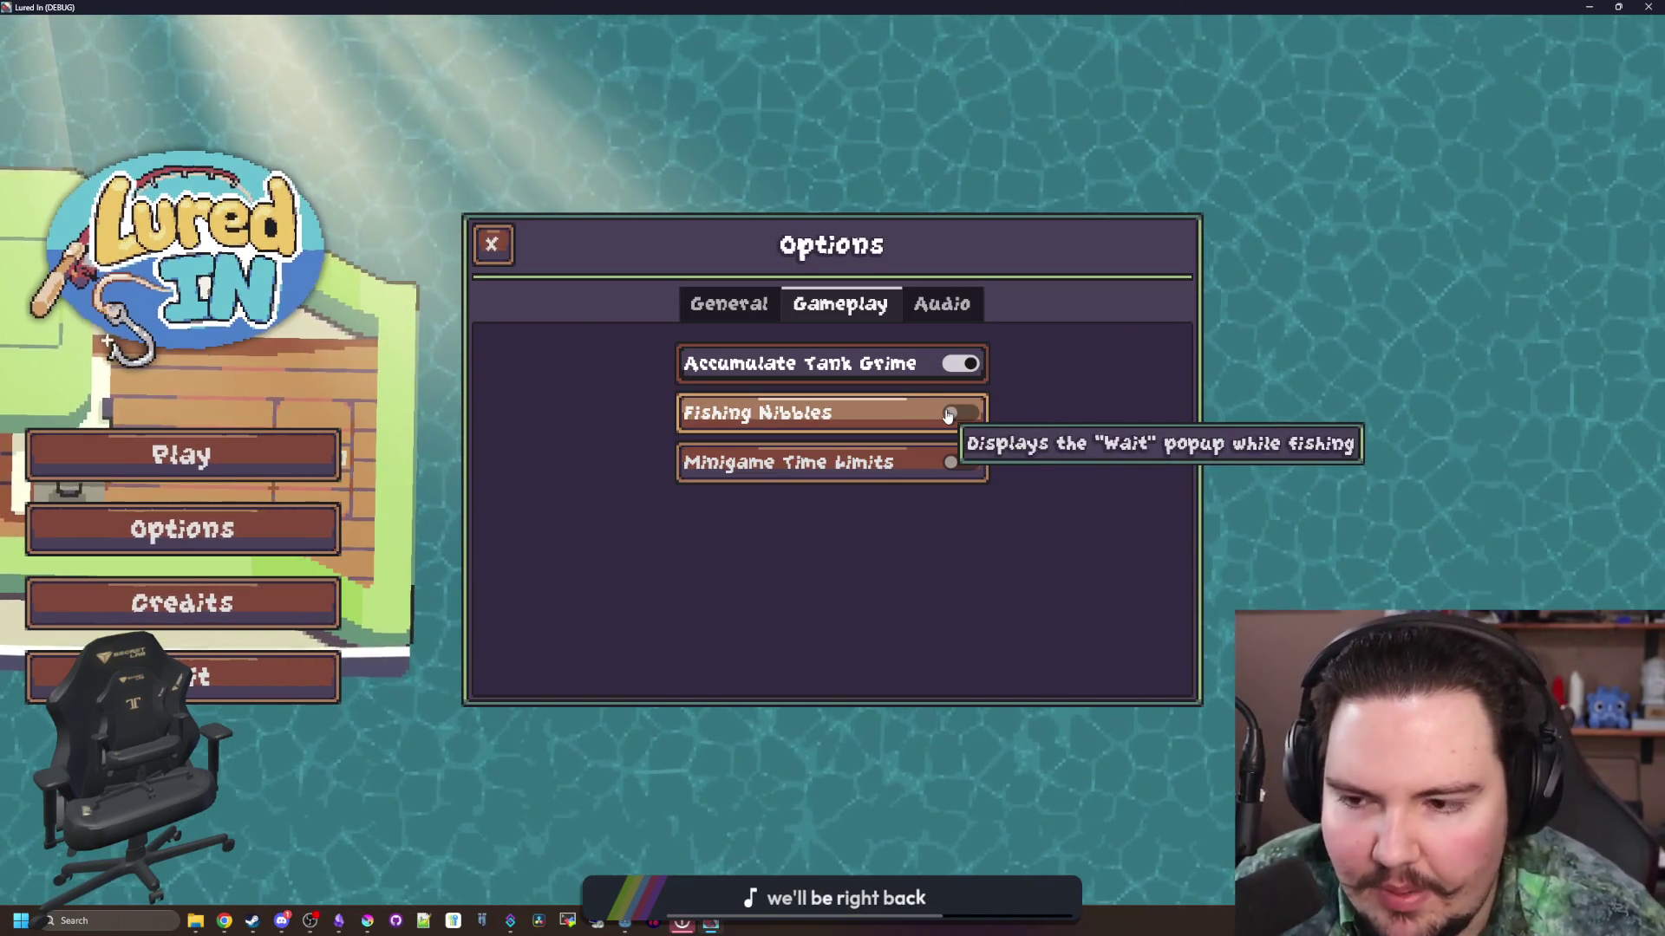
click(492, 247)
click(181, 455)
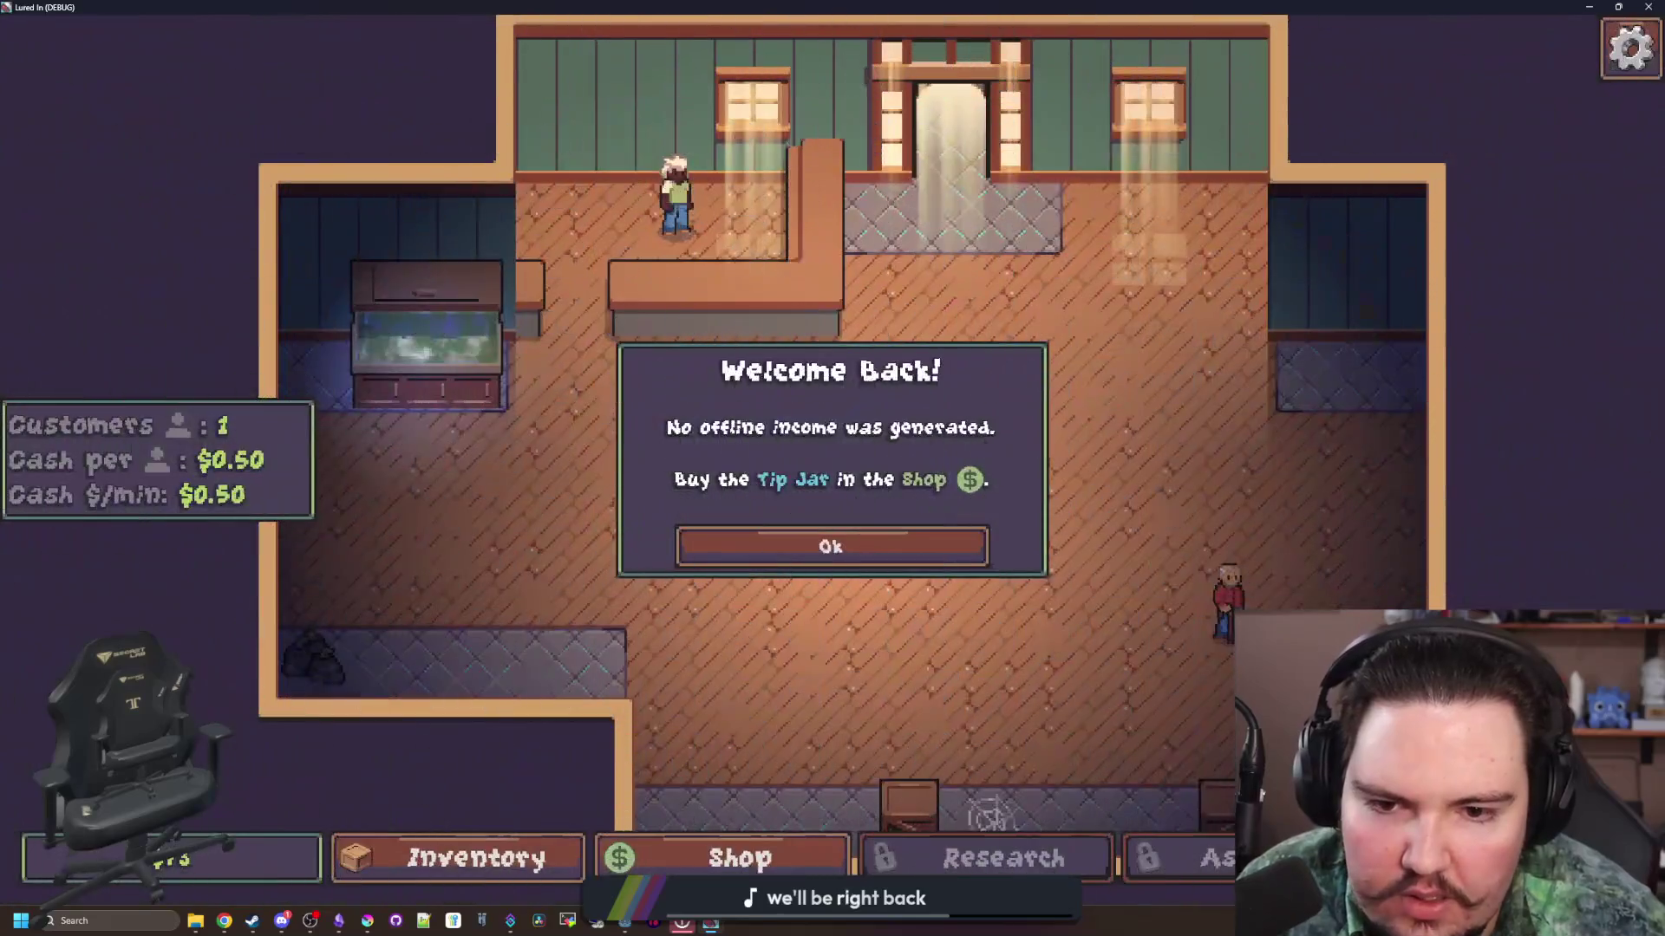
Step: Dismiss the Welcome Back notice, travel to the pond and land the first fish
click(890, 568)
click(1134, 279)
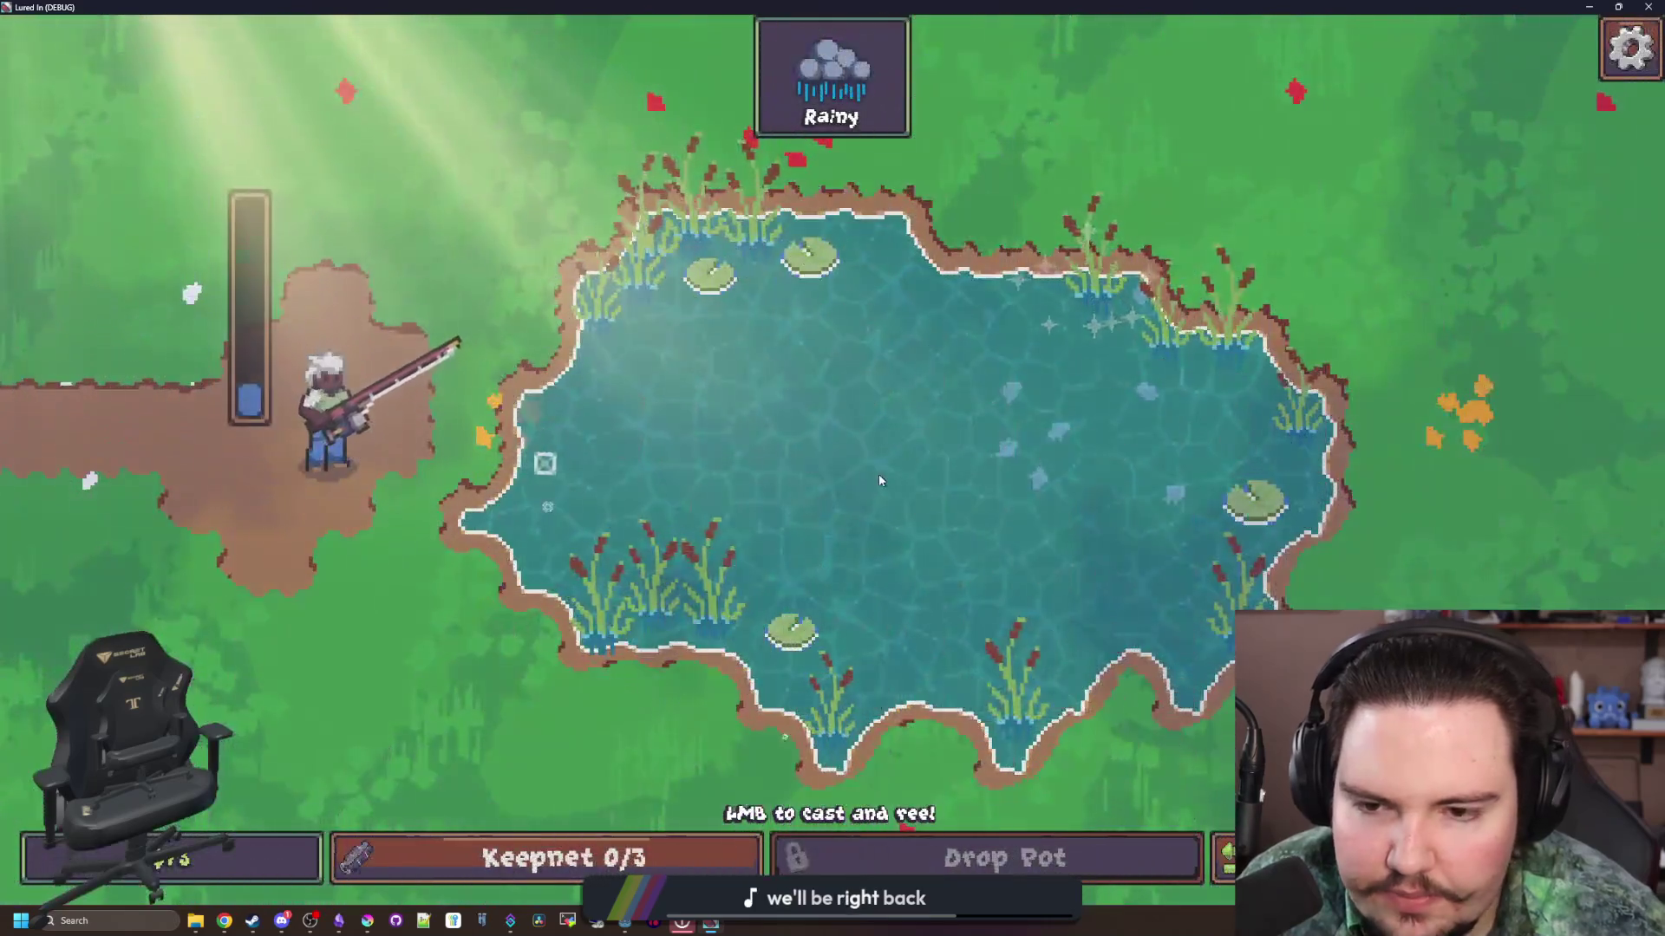
click(858, 467)
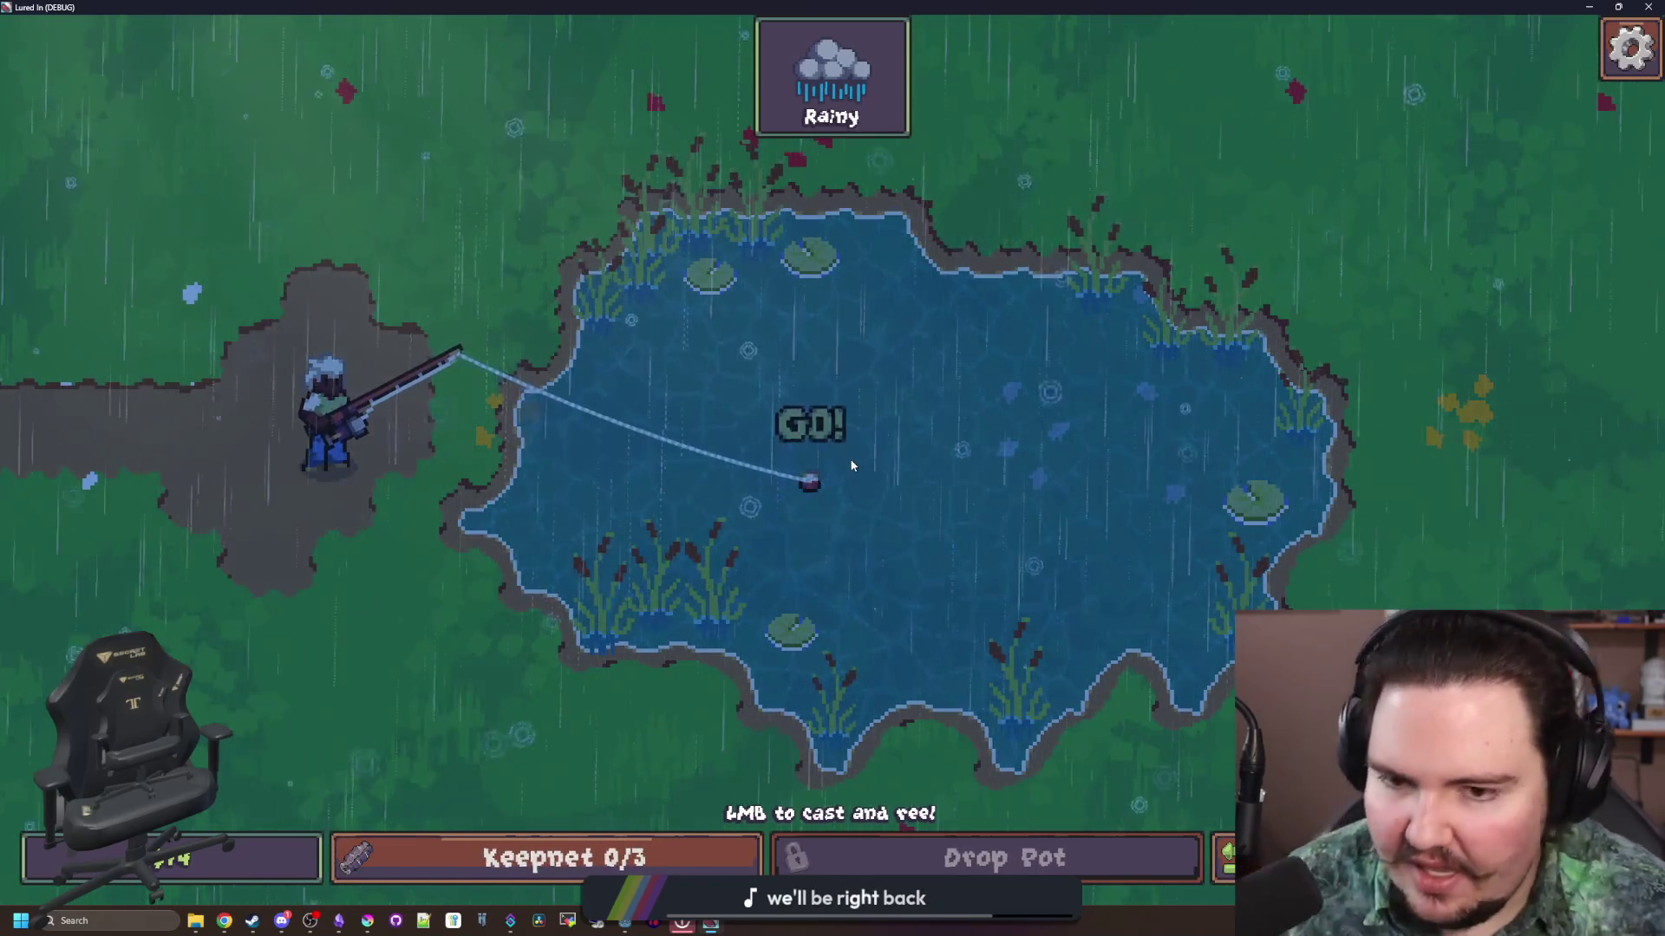
click(852, 465)
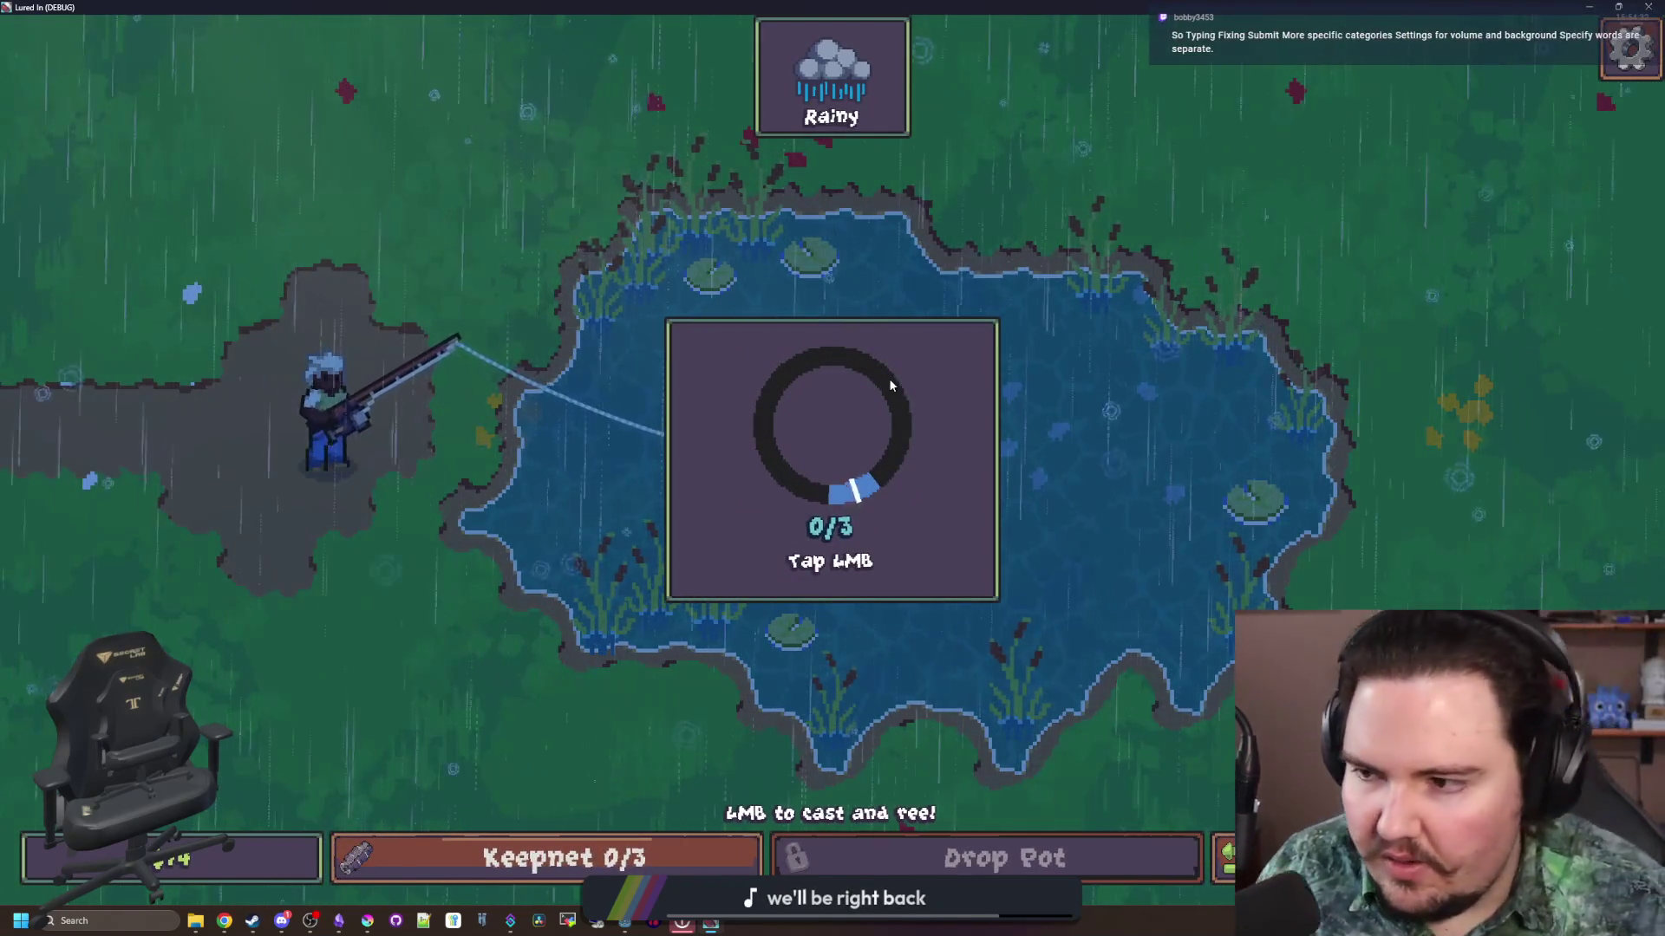
click(888, 378)
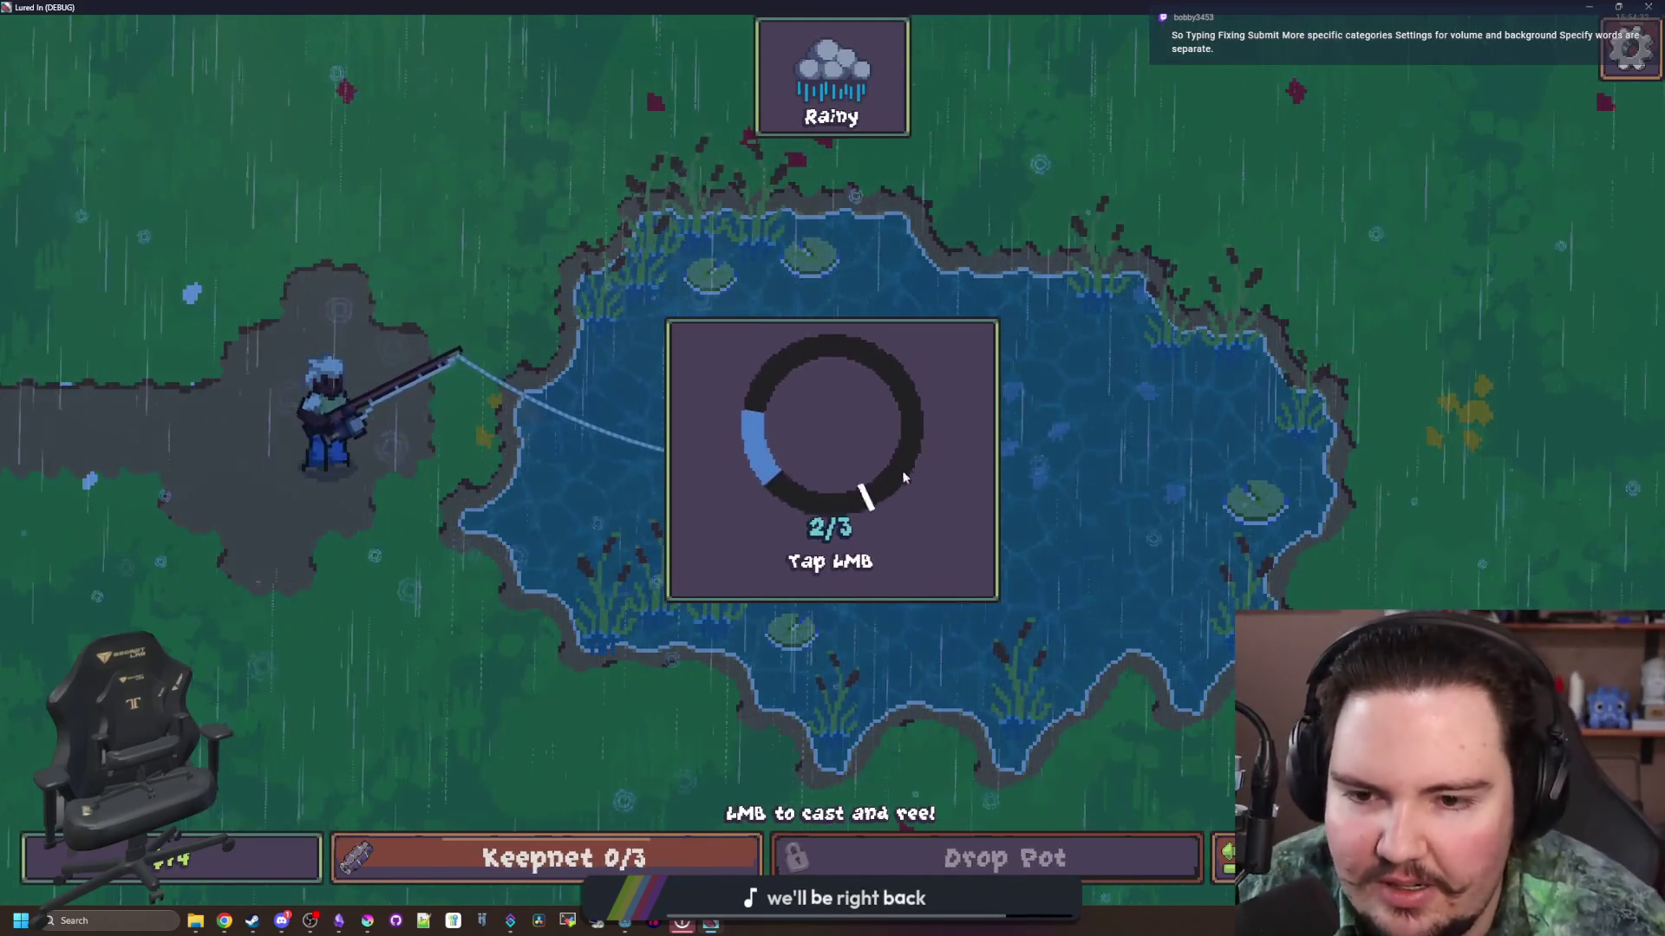
click(883, 436)
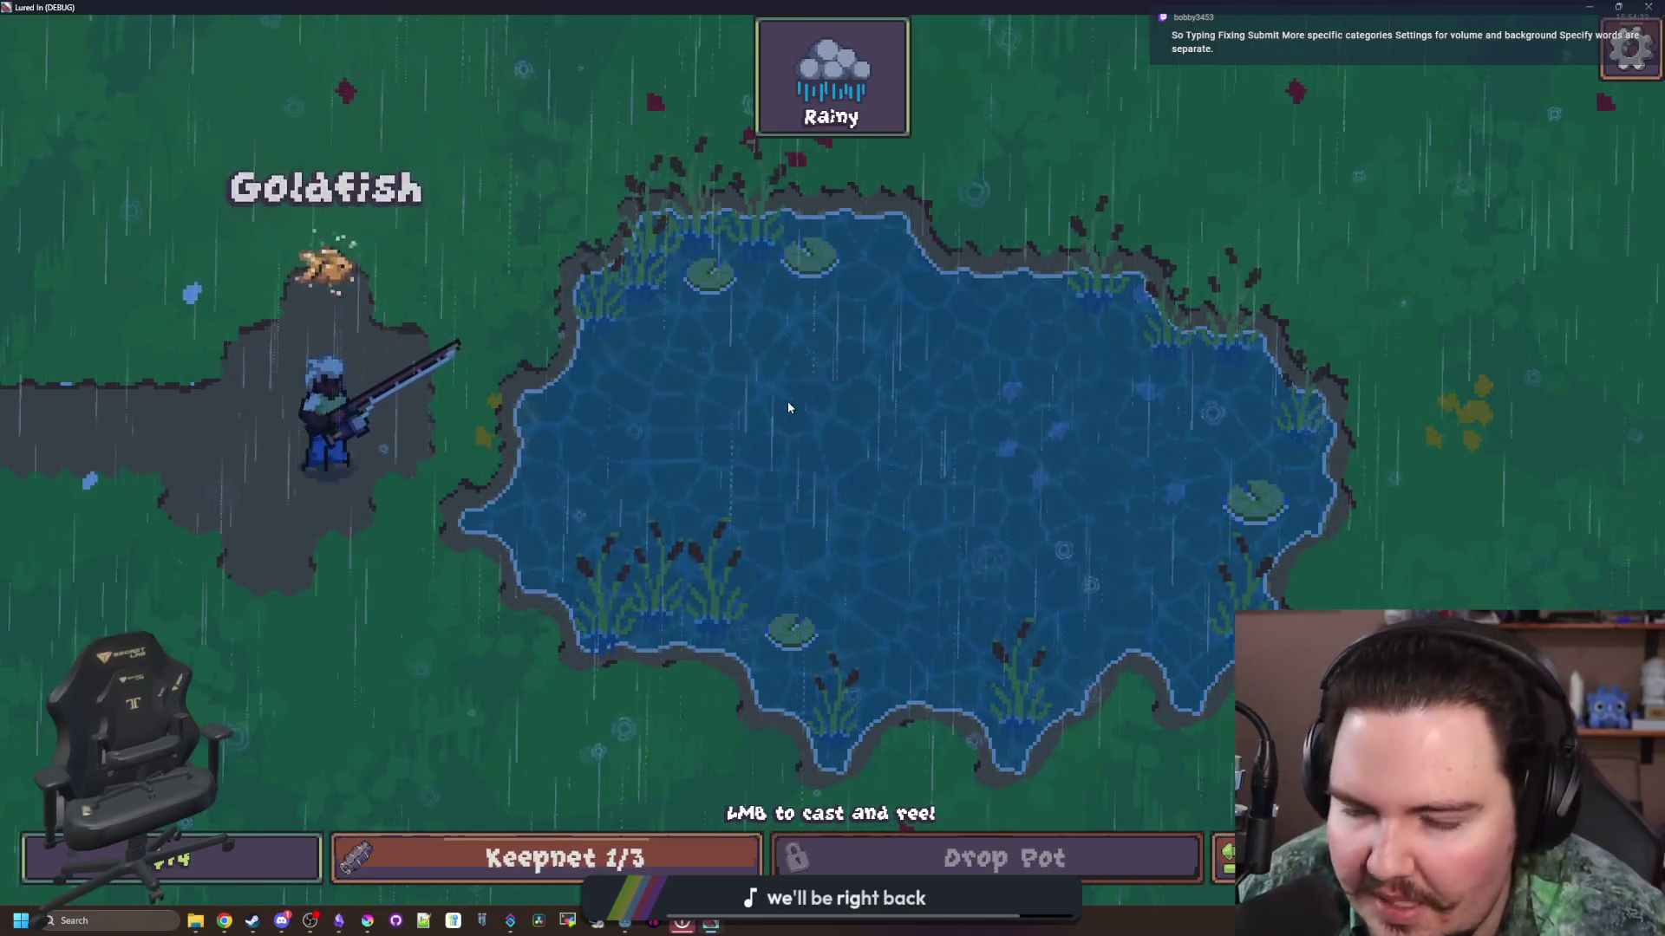
Step: Glance at the pause-menu options, then reel in a second fish and recast the line
key(Escape)
click(857, 459)
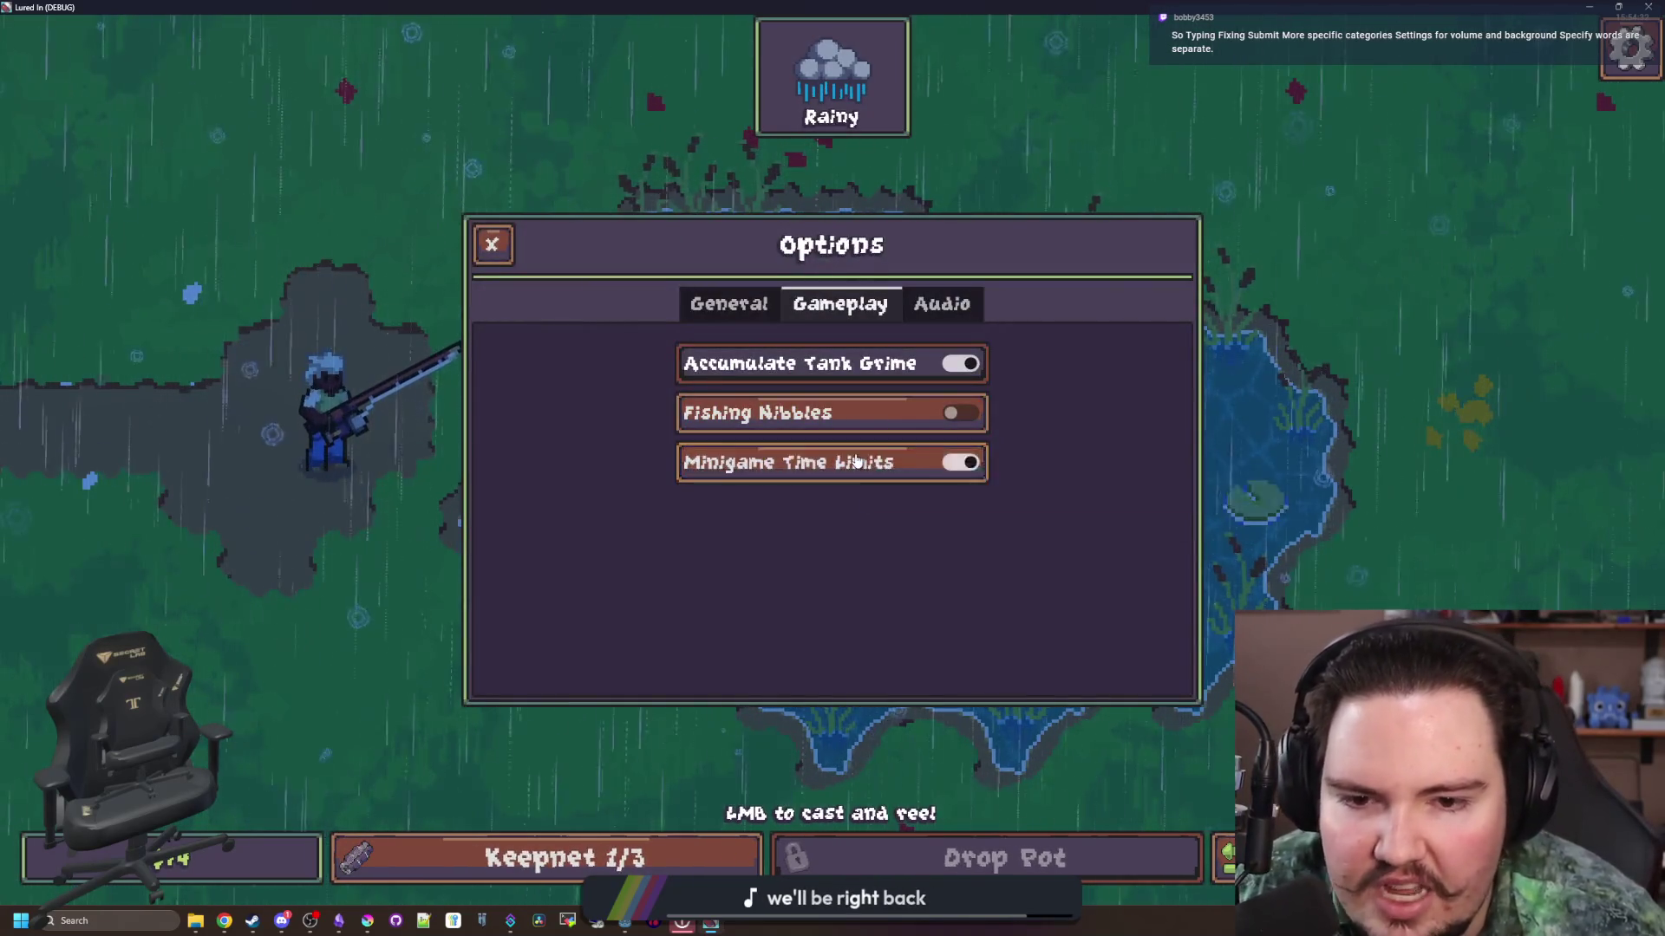
key(Escape)
key(Escape)
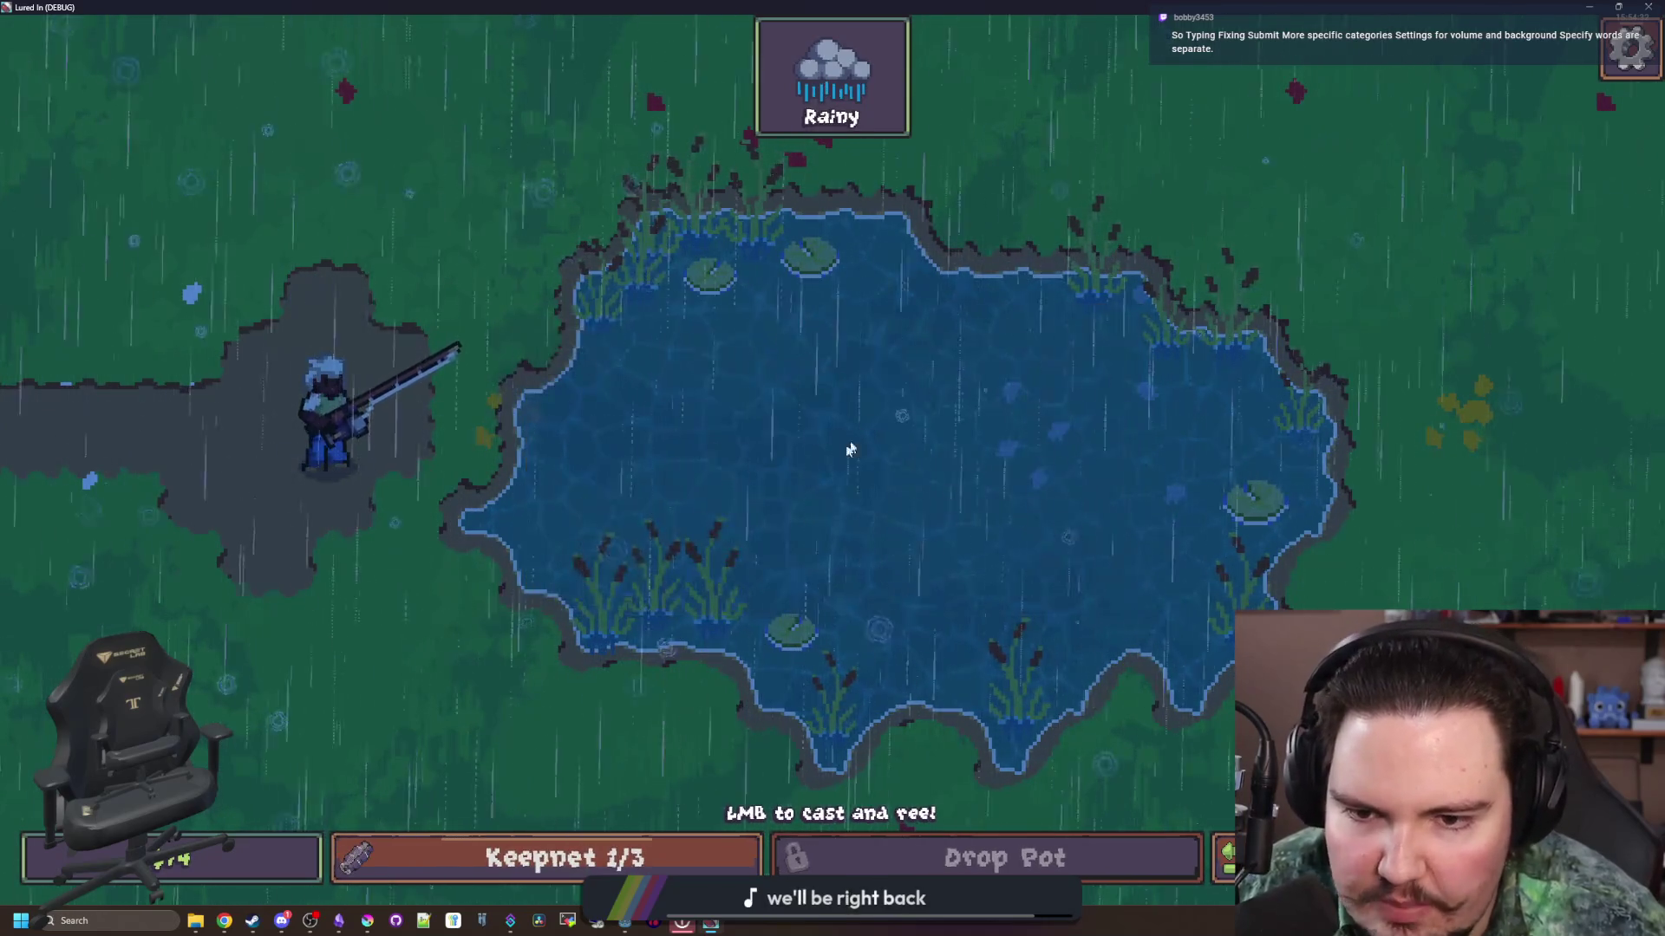
click(840, 451)
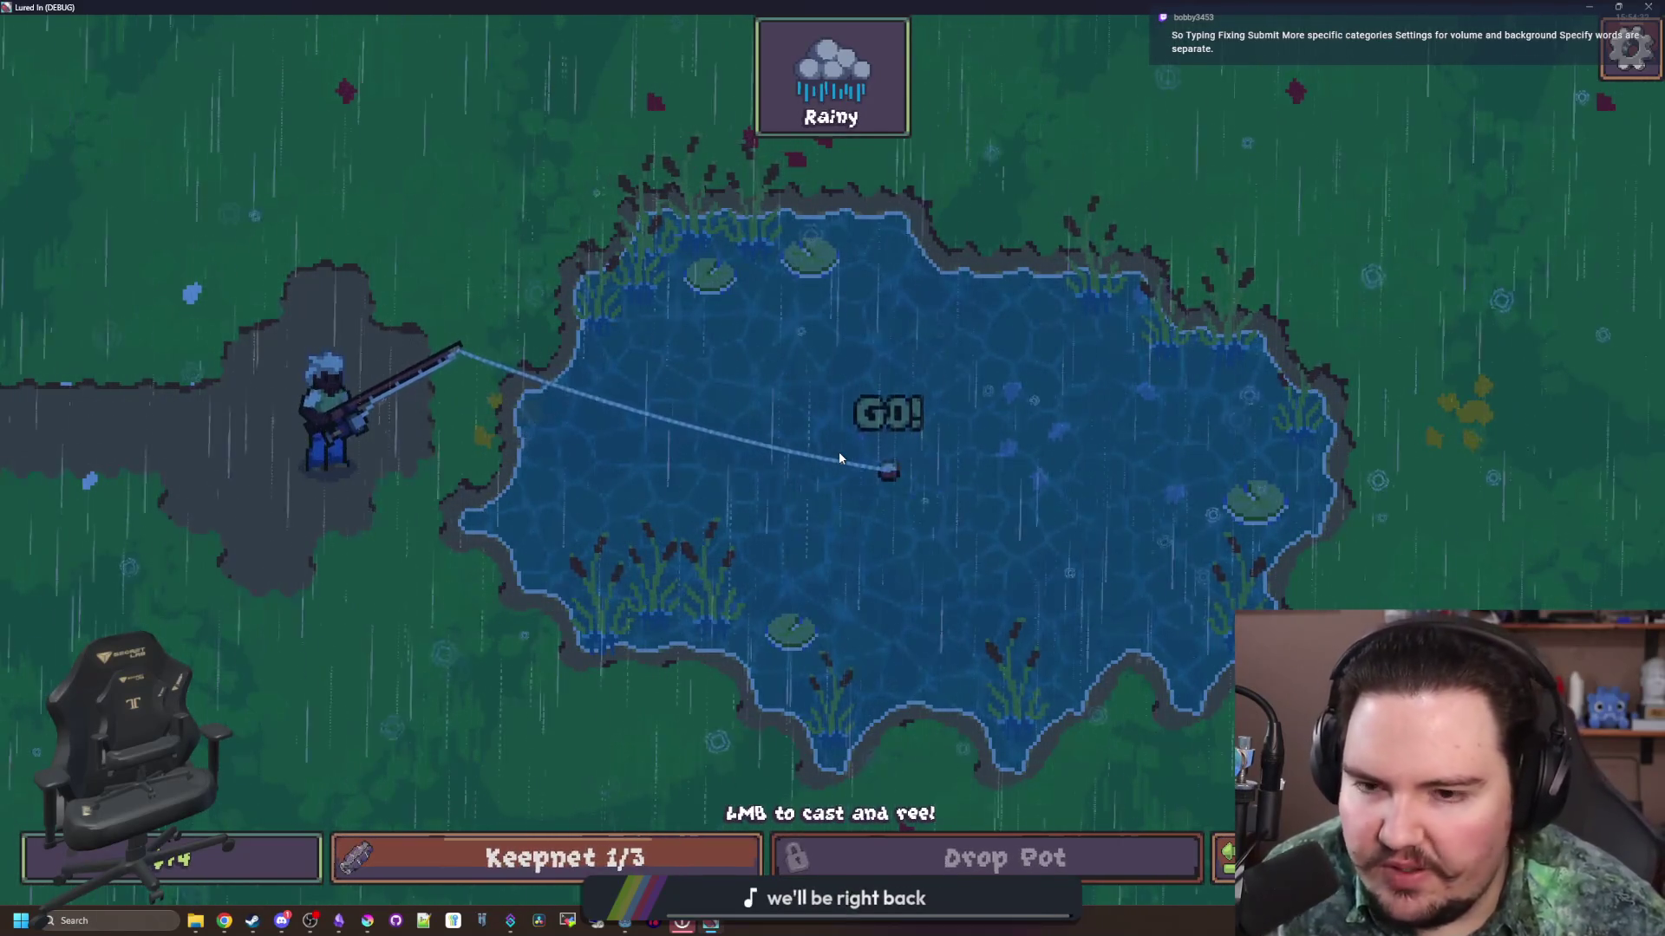
click(840, 453)
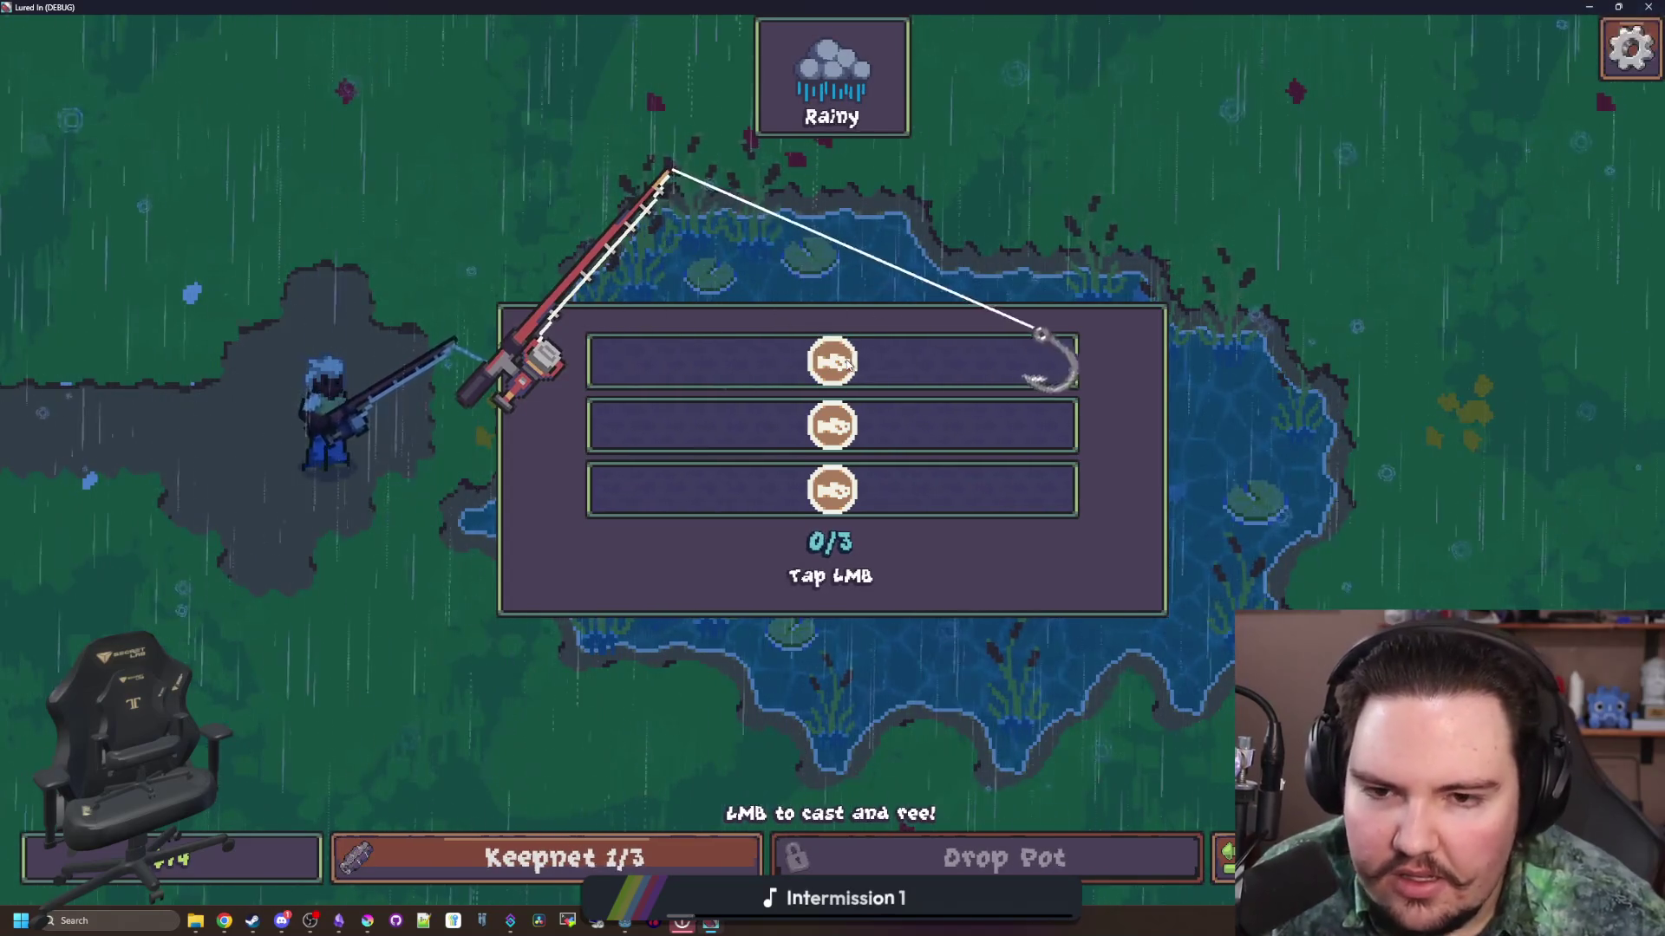
click(848, 365)
click(842, 367)
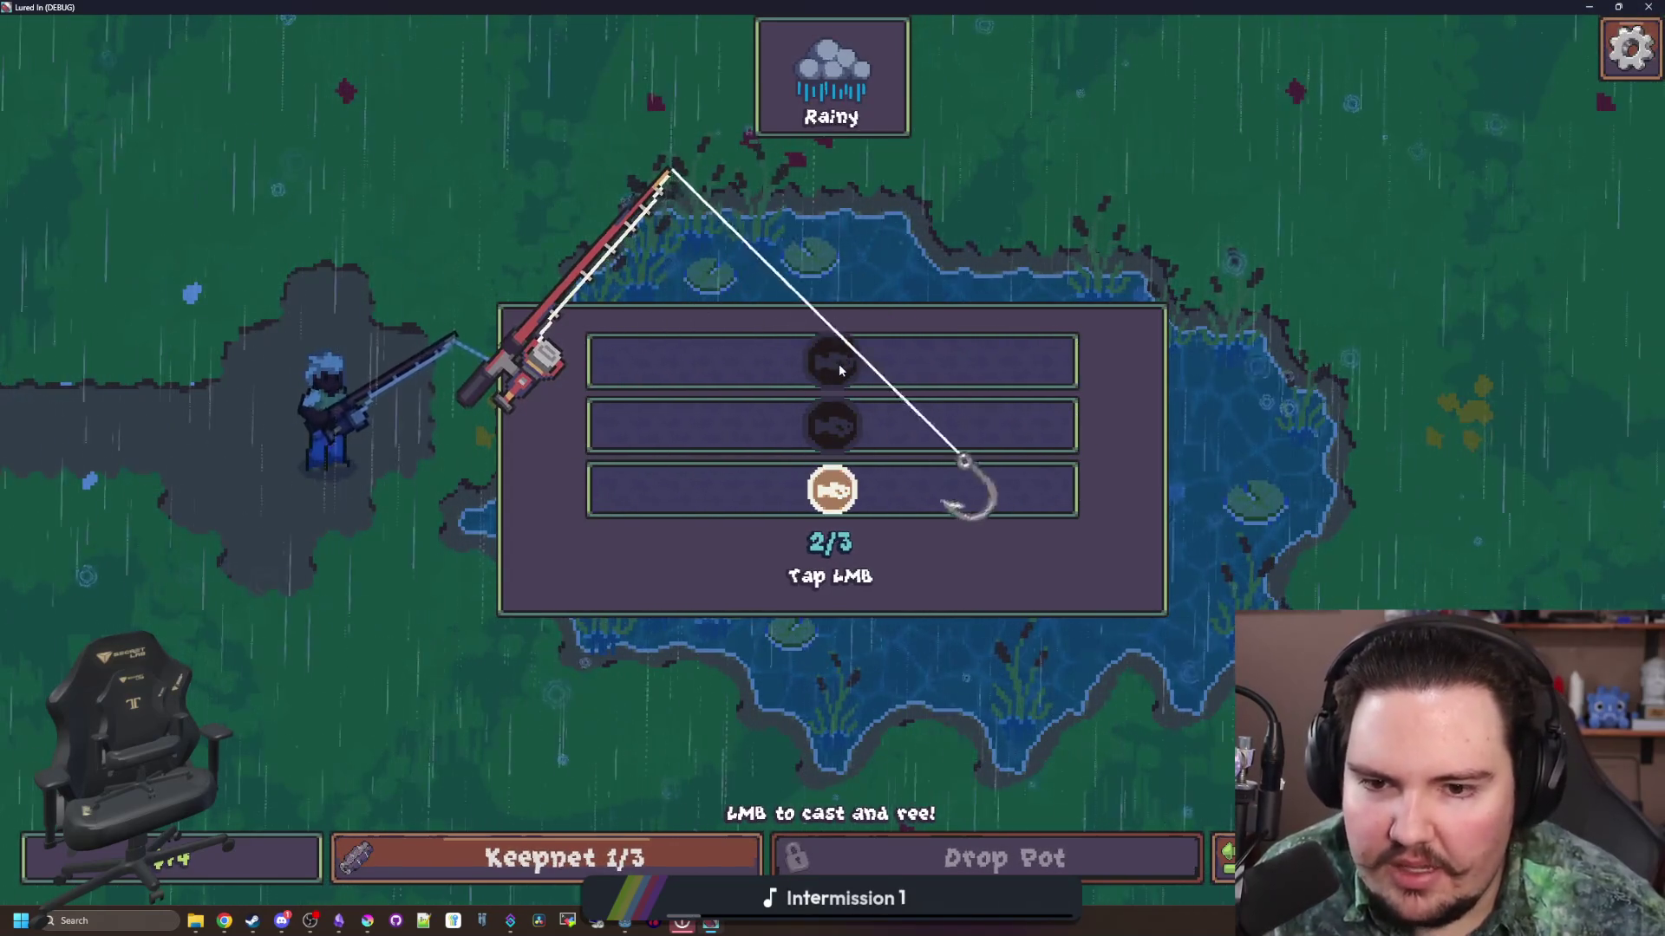
click(829, 374)
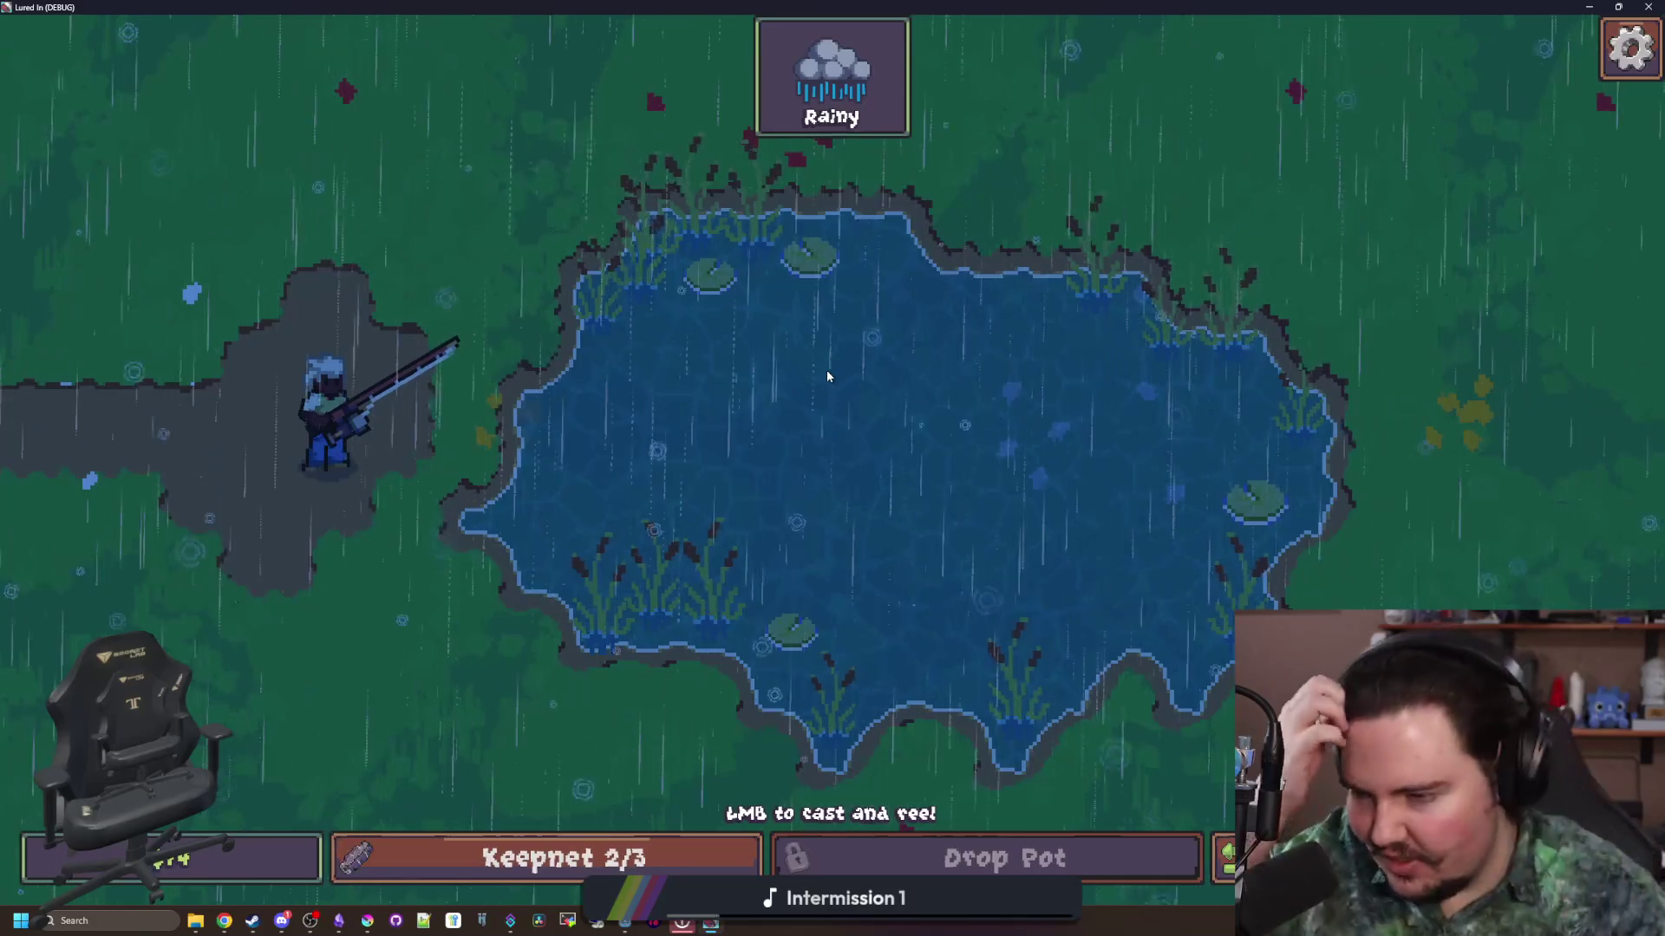
mouse_move(828, 376)
mouse_down()
mouse_move(825, 327)
mouse_move(791, 427)
mouse_up()
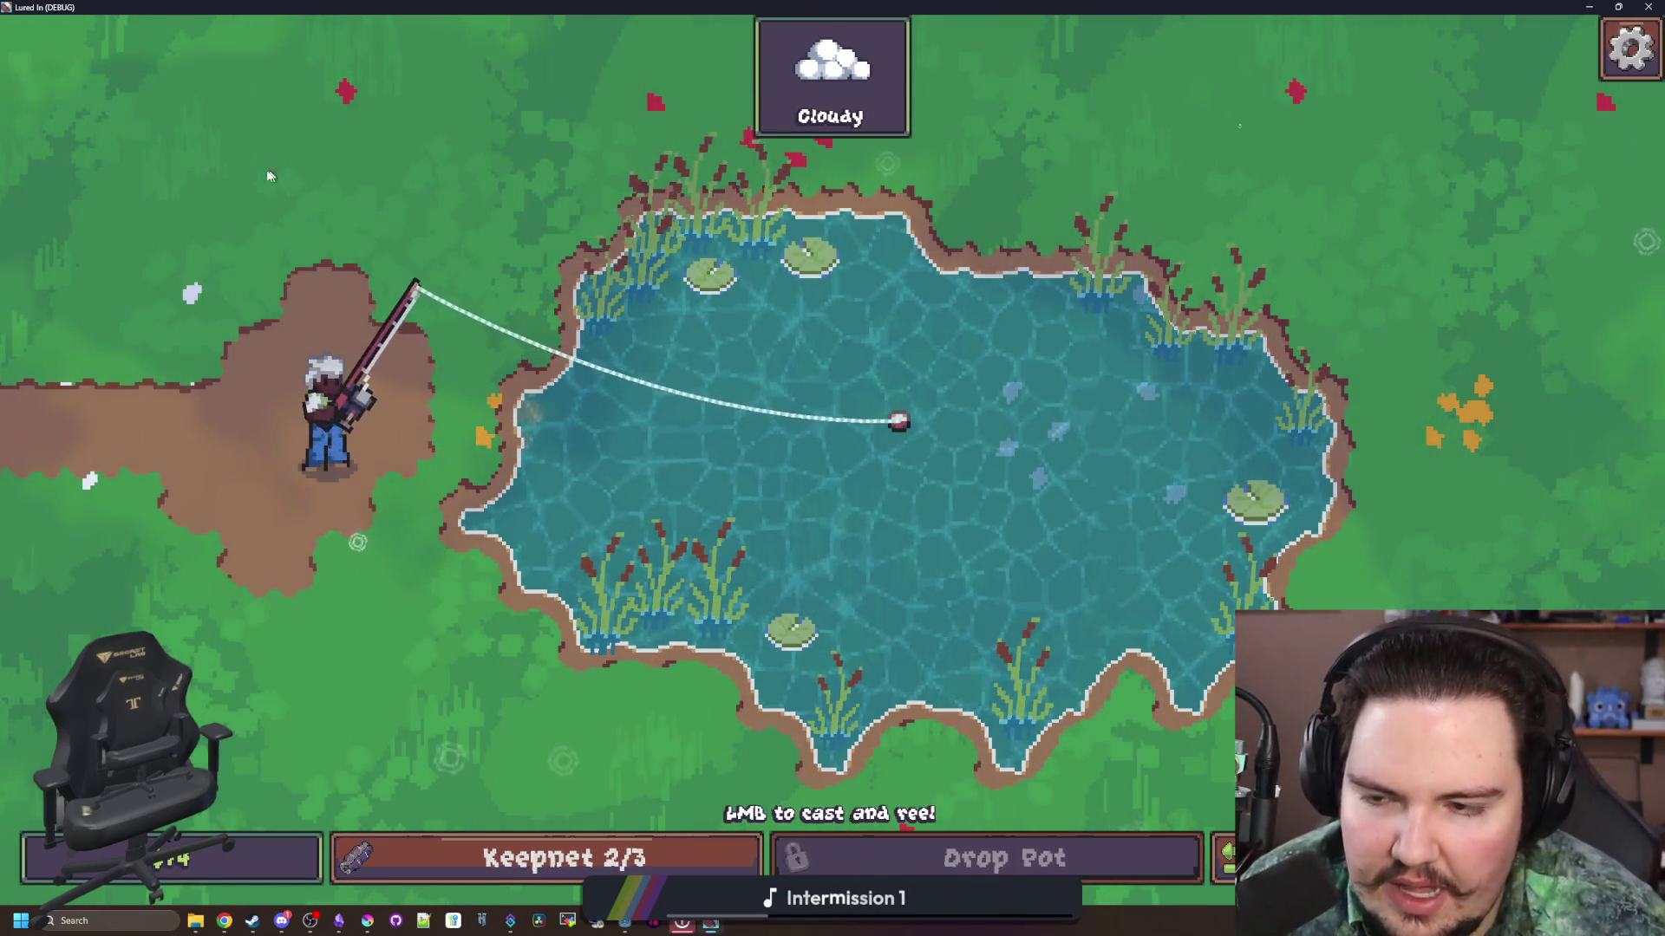
Step: Fail the next reel minigame, leave the pond and briefly check the pause-menu options
click(841, 392)
click(833, 441)
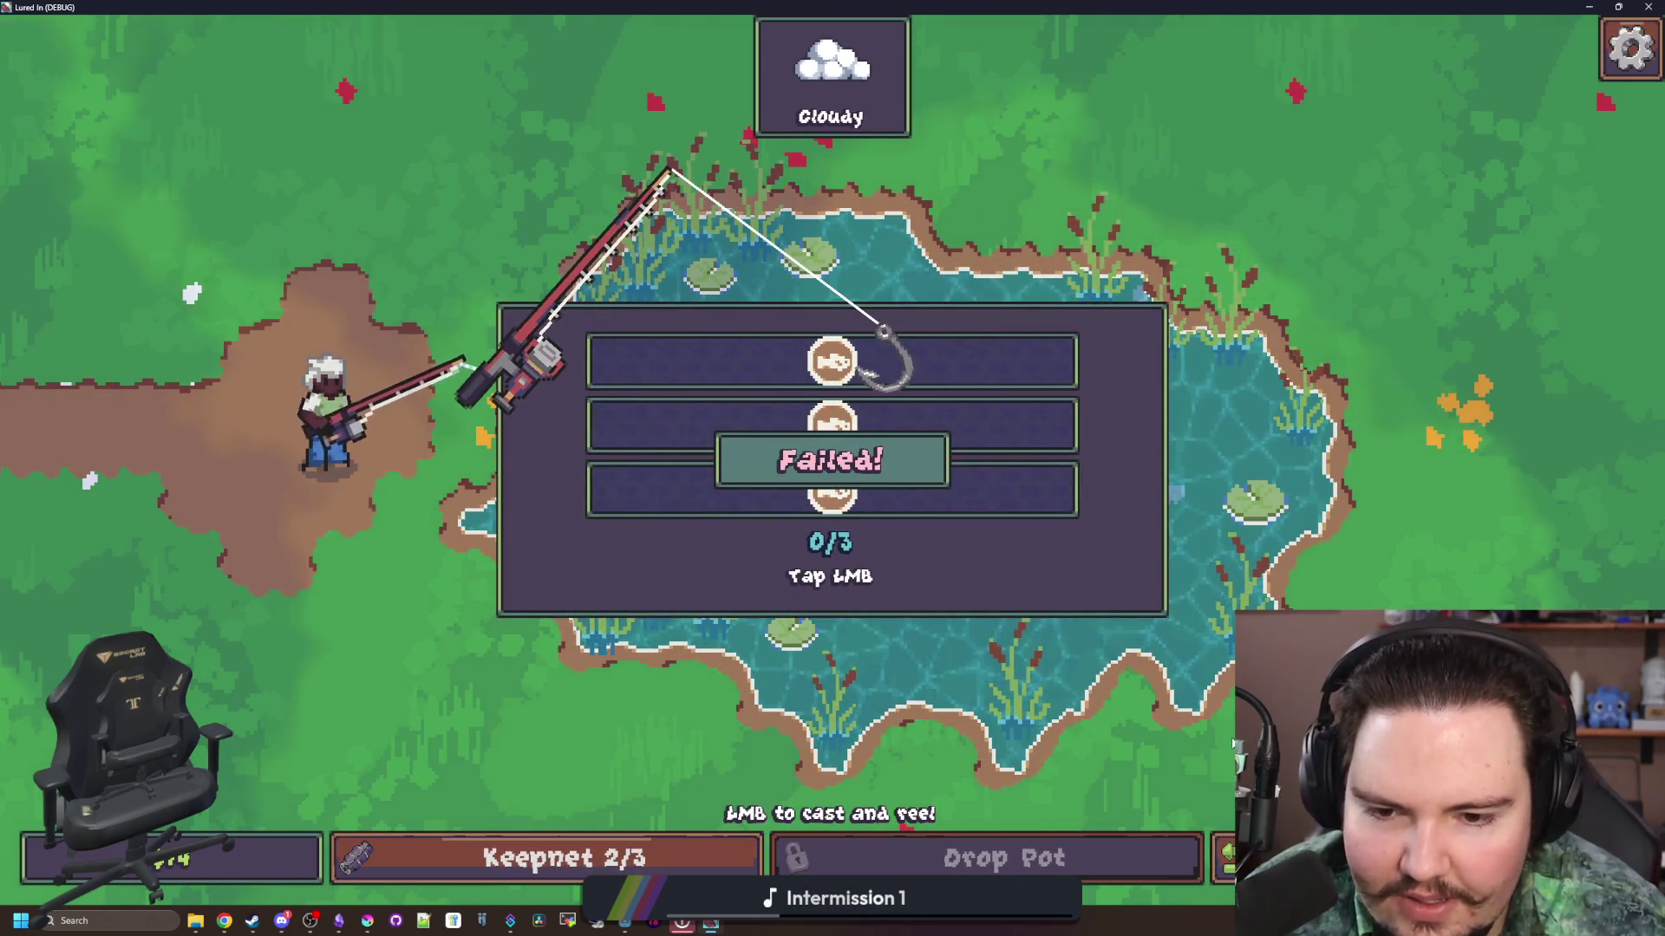
key(Escape)
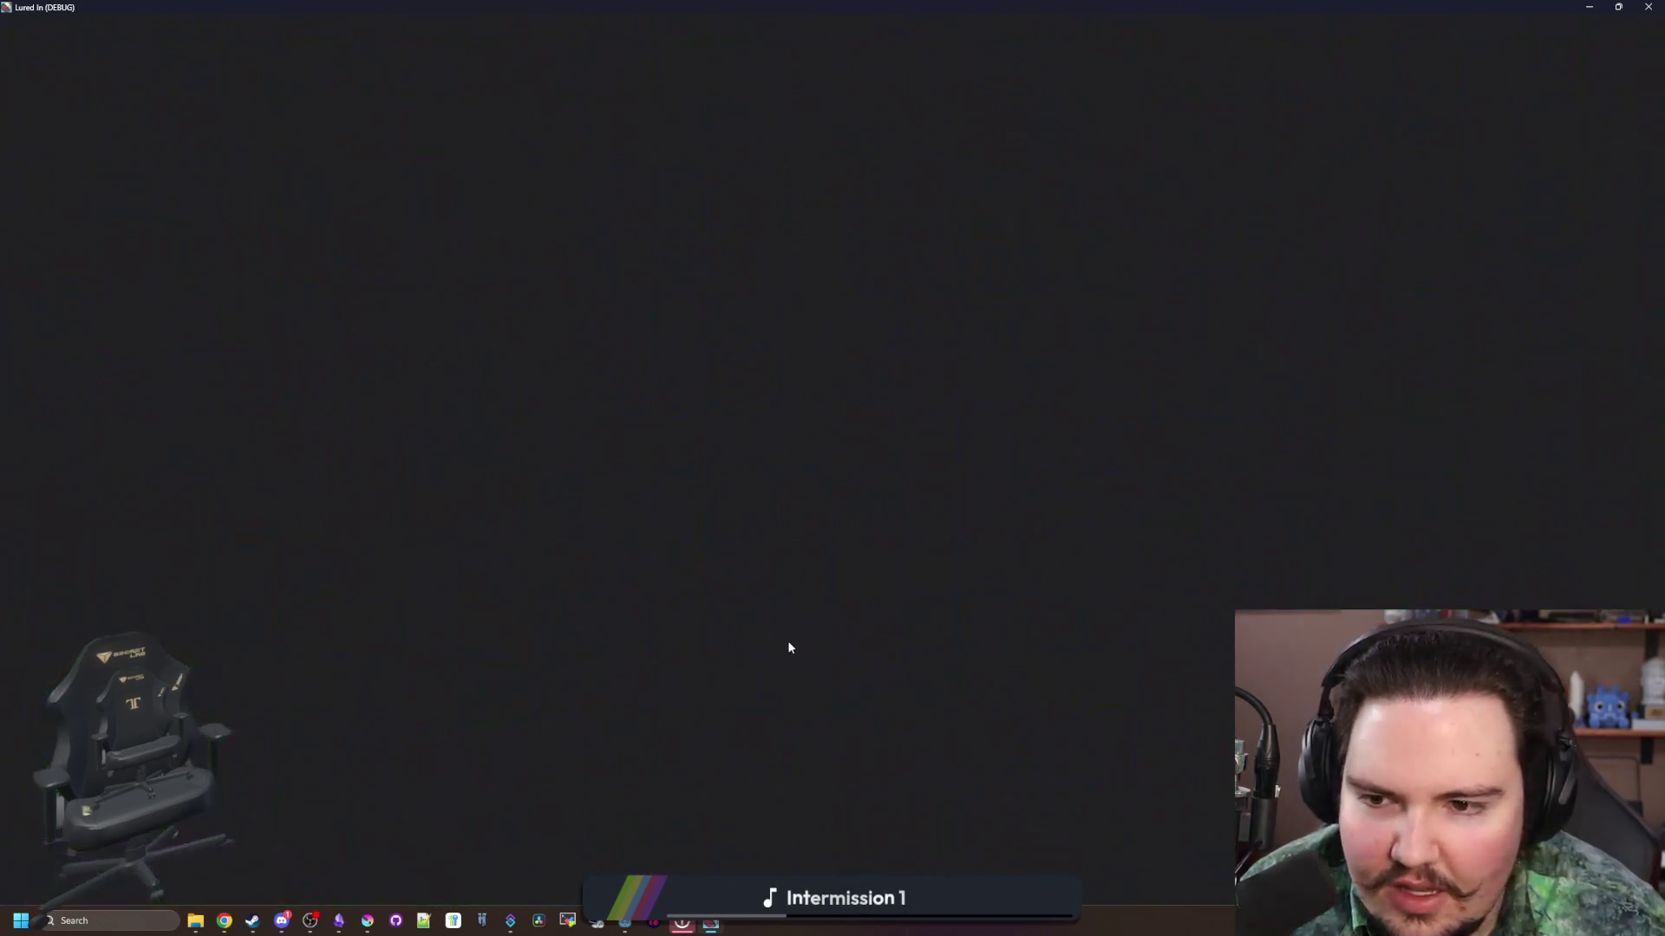
key(Escape)
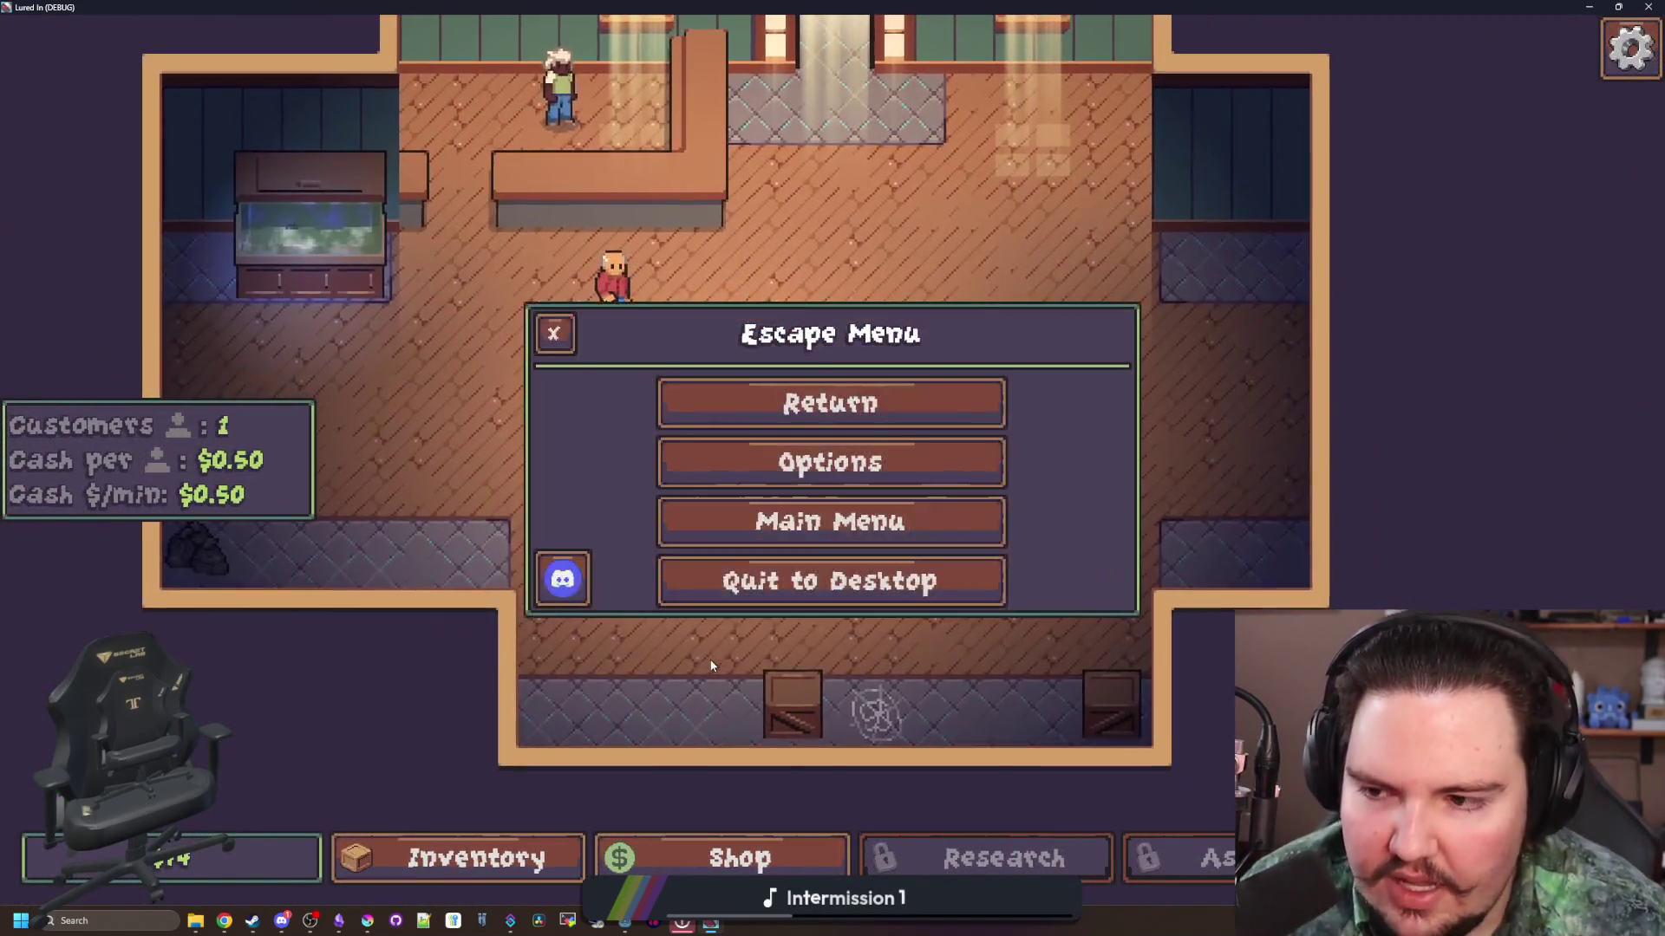
click(831, 460)
key(Escape)
Step: Check the first fish tank, open the Shop, then switch over to the Obsidian to-do notes
key(Escape)
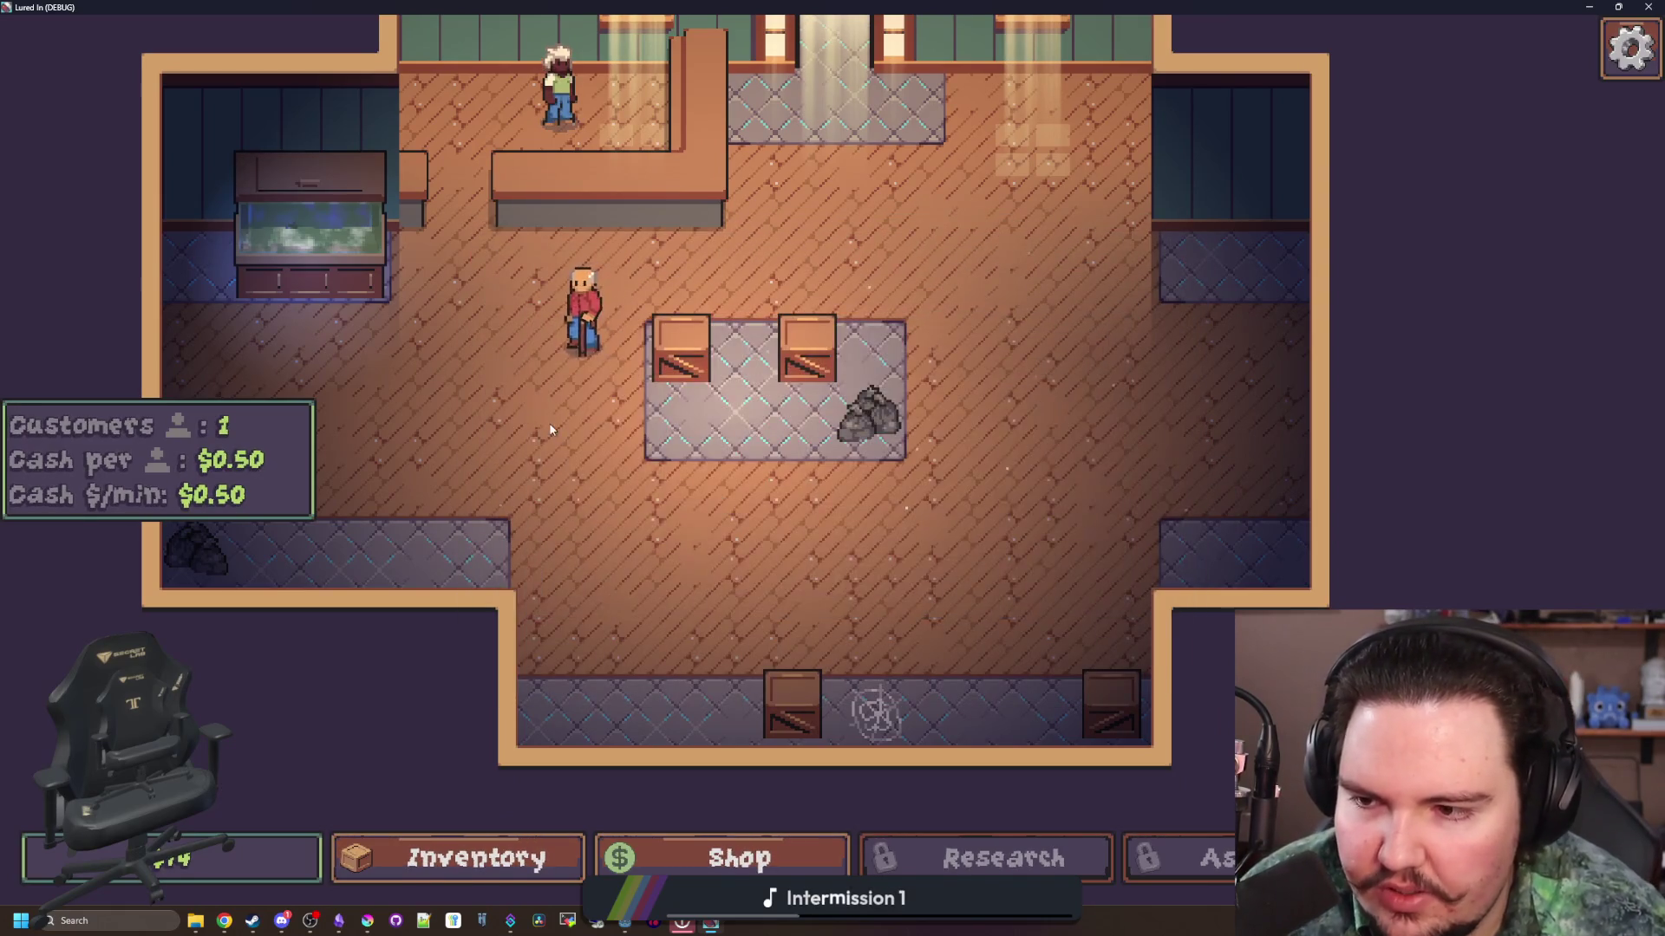
click(380, 279)
key(Escape)
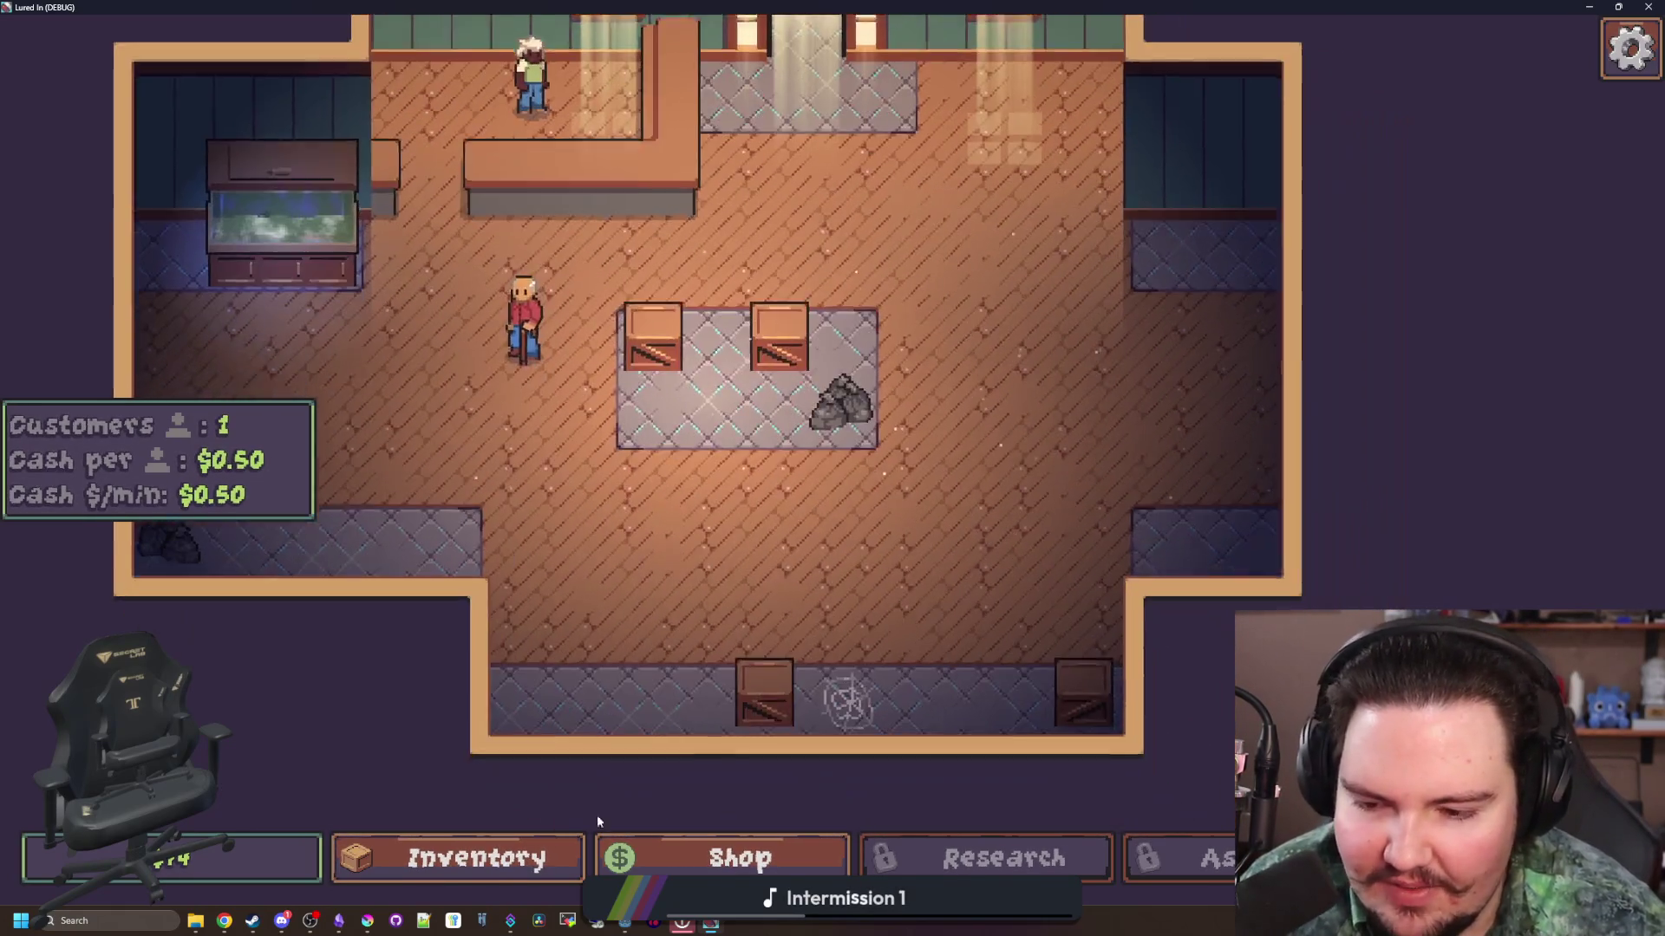
click(691, 854)
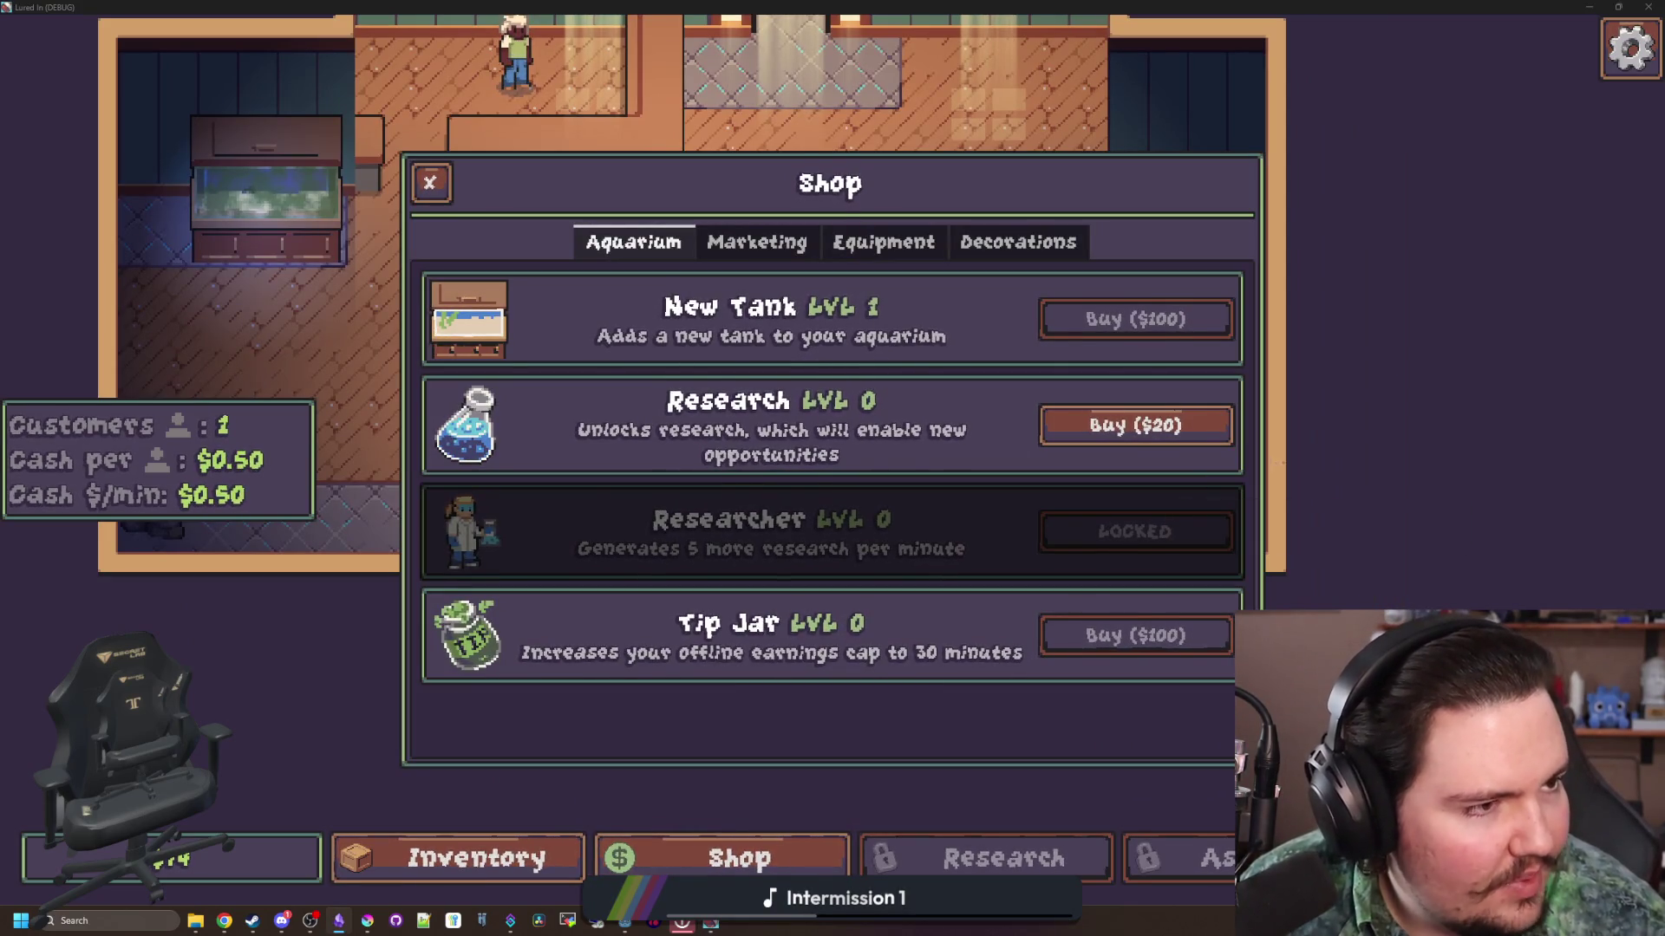
key(alt+Tab)
scroll(948, 528, up, 2)
scroll(705, 477, down, 2)
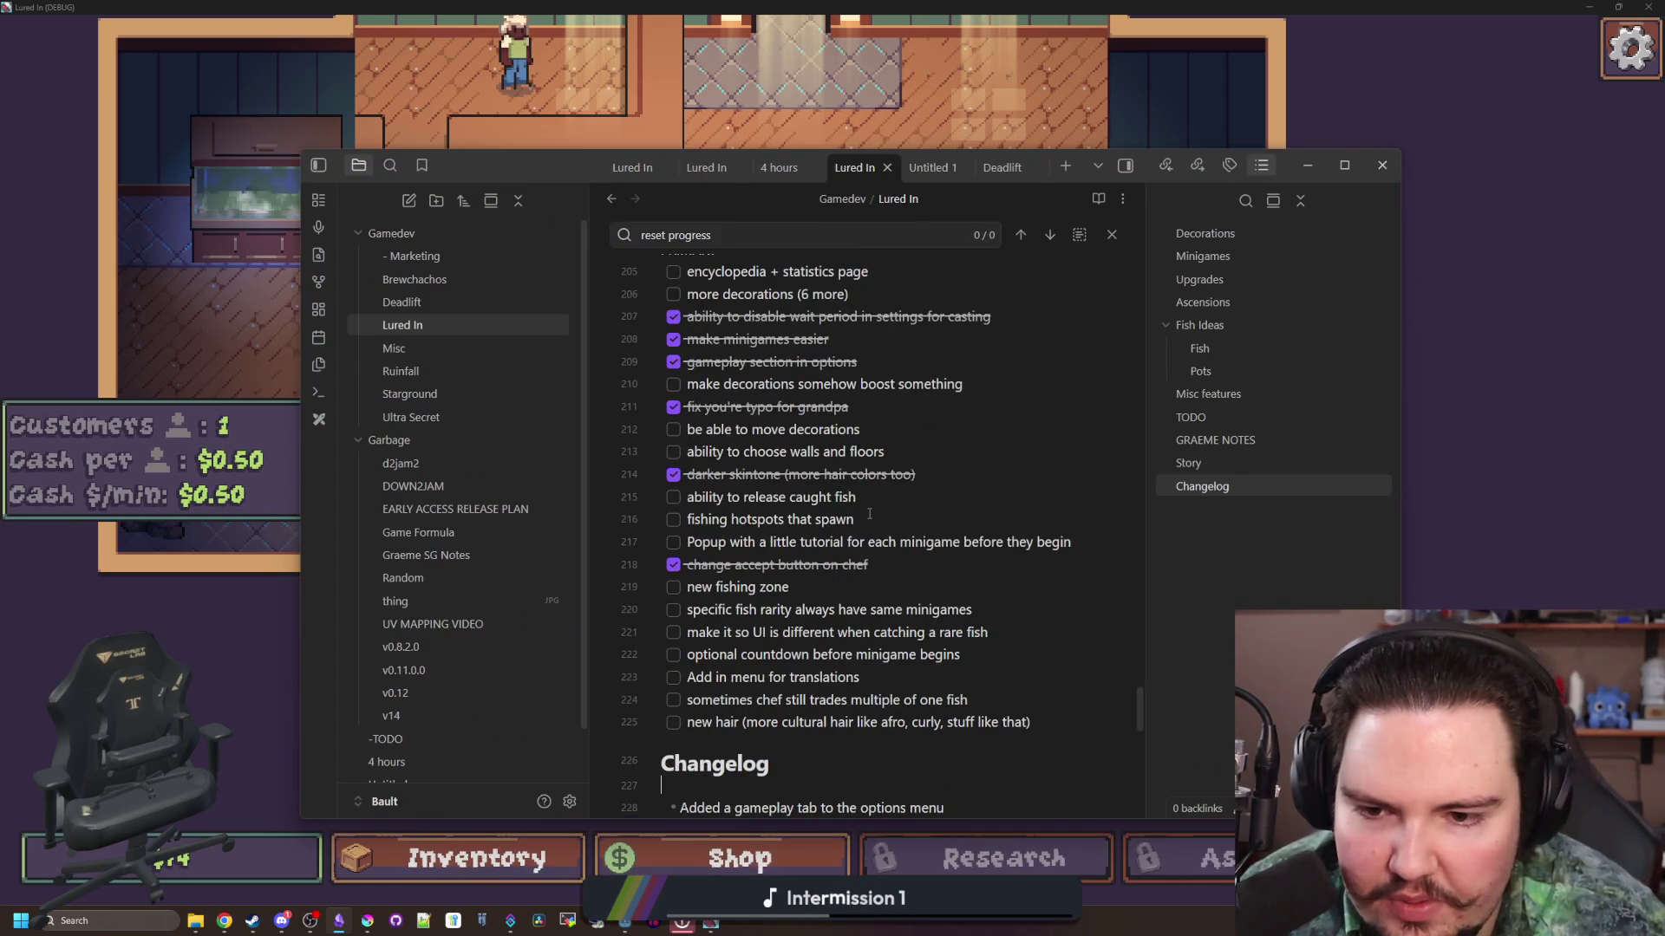
Step: Read through the PRIMARY to-do list and Changelog, then refocus the Lured In game window
scroll(869, 513, up, 2)
double_click(691, 356)
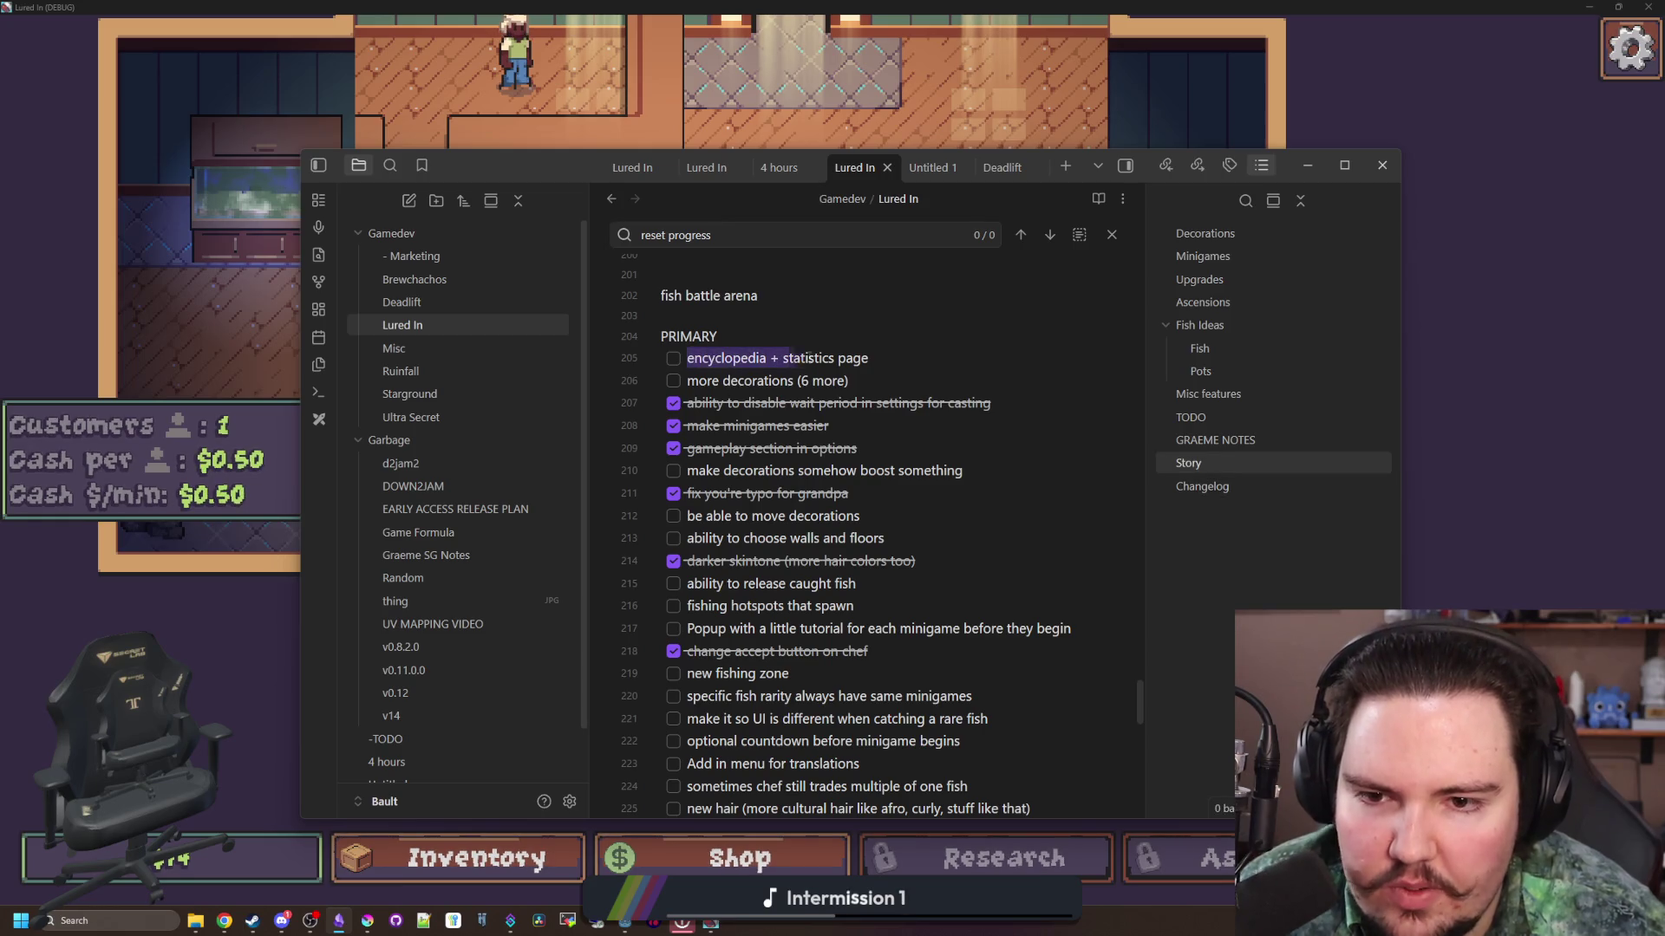
click(881, 363)
scroll(877, 390, down, 2)
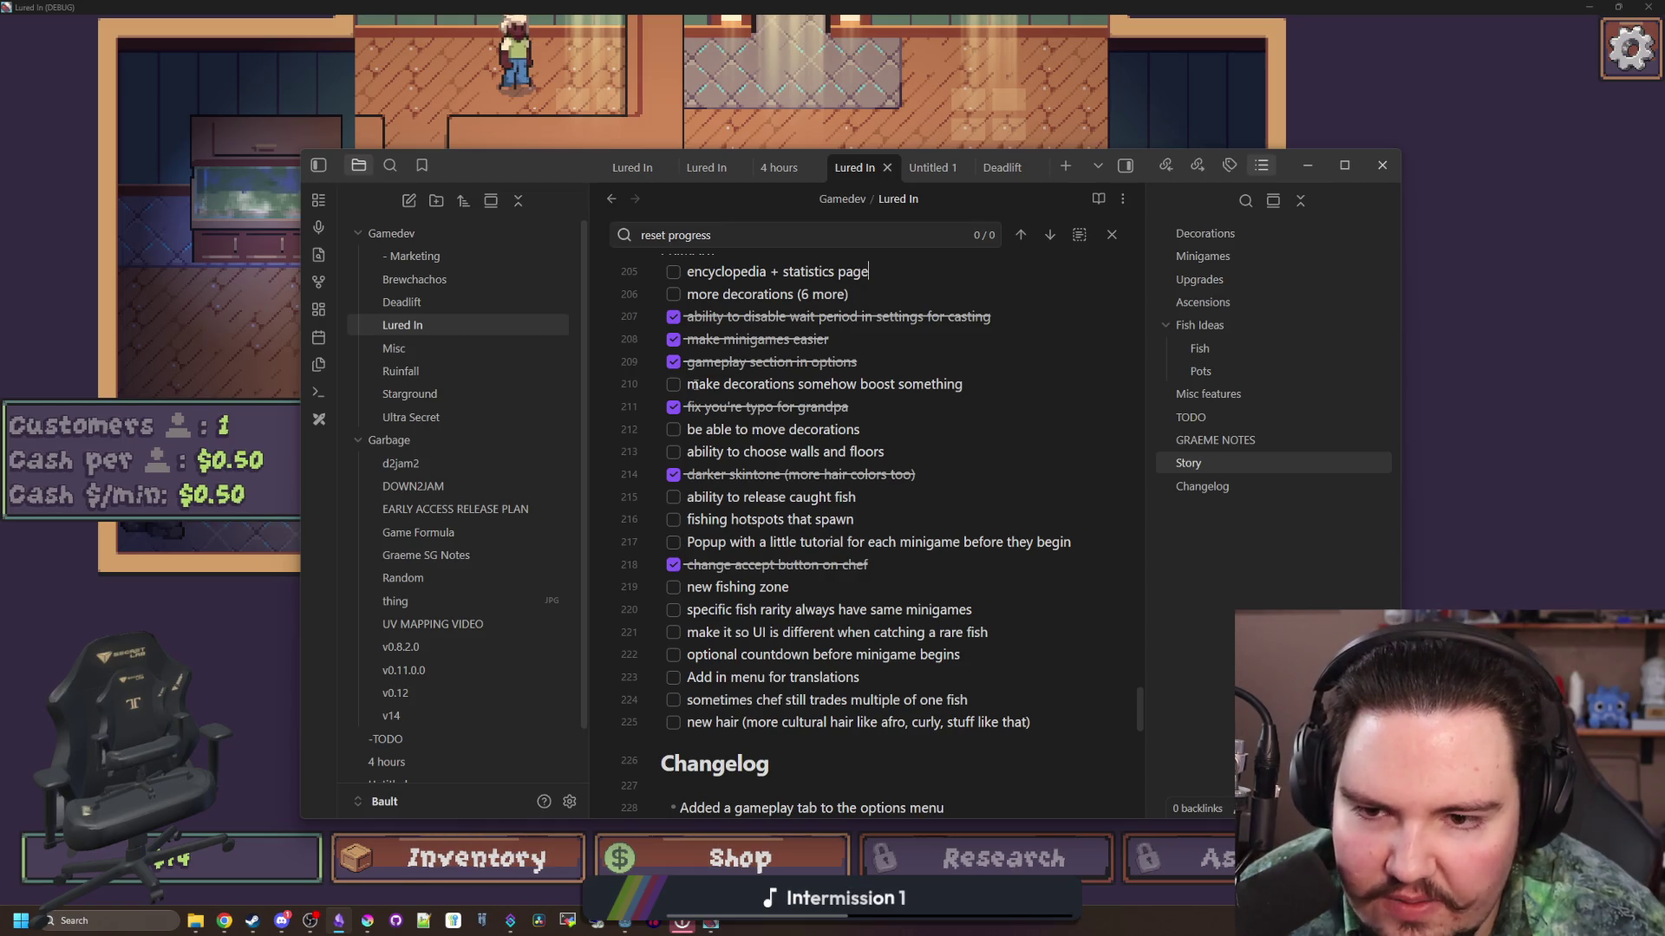
scroll(695, 388, down, 4)
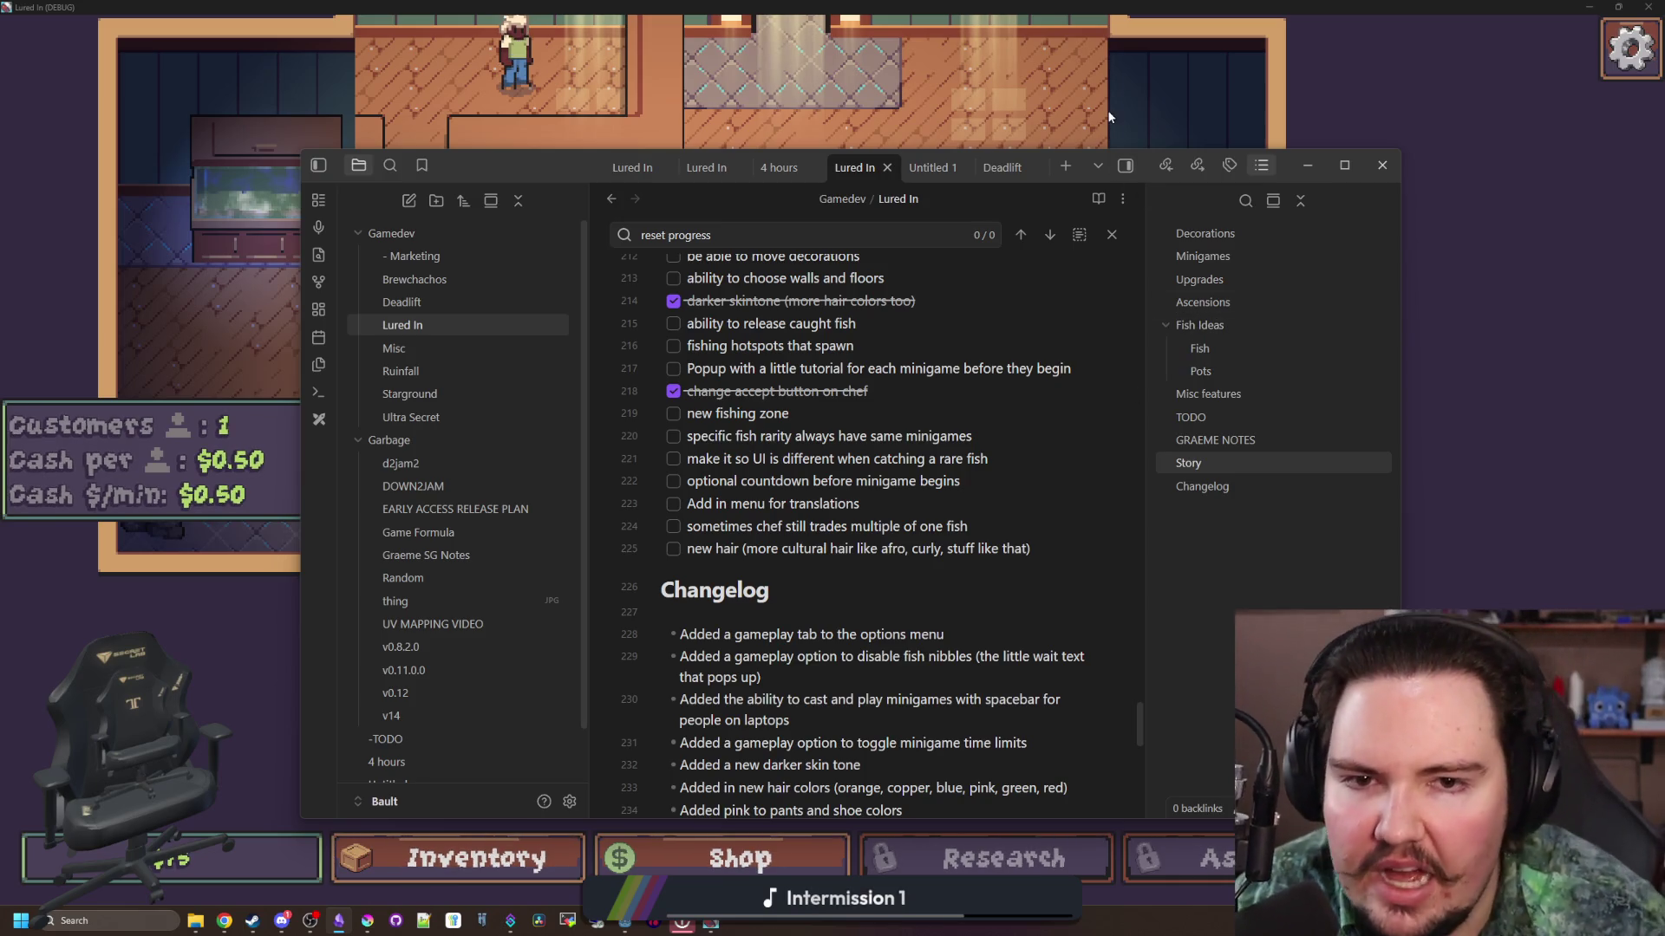
click(488, 113)
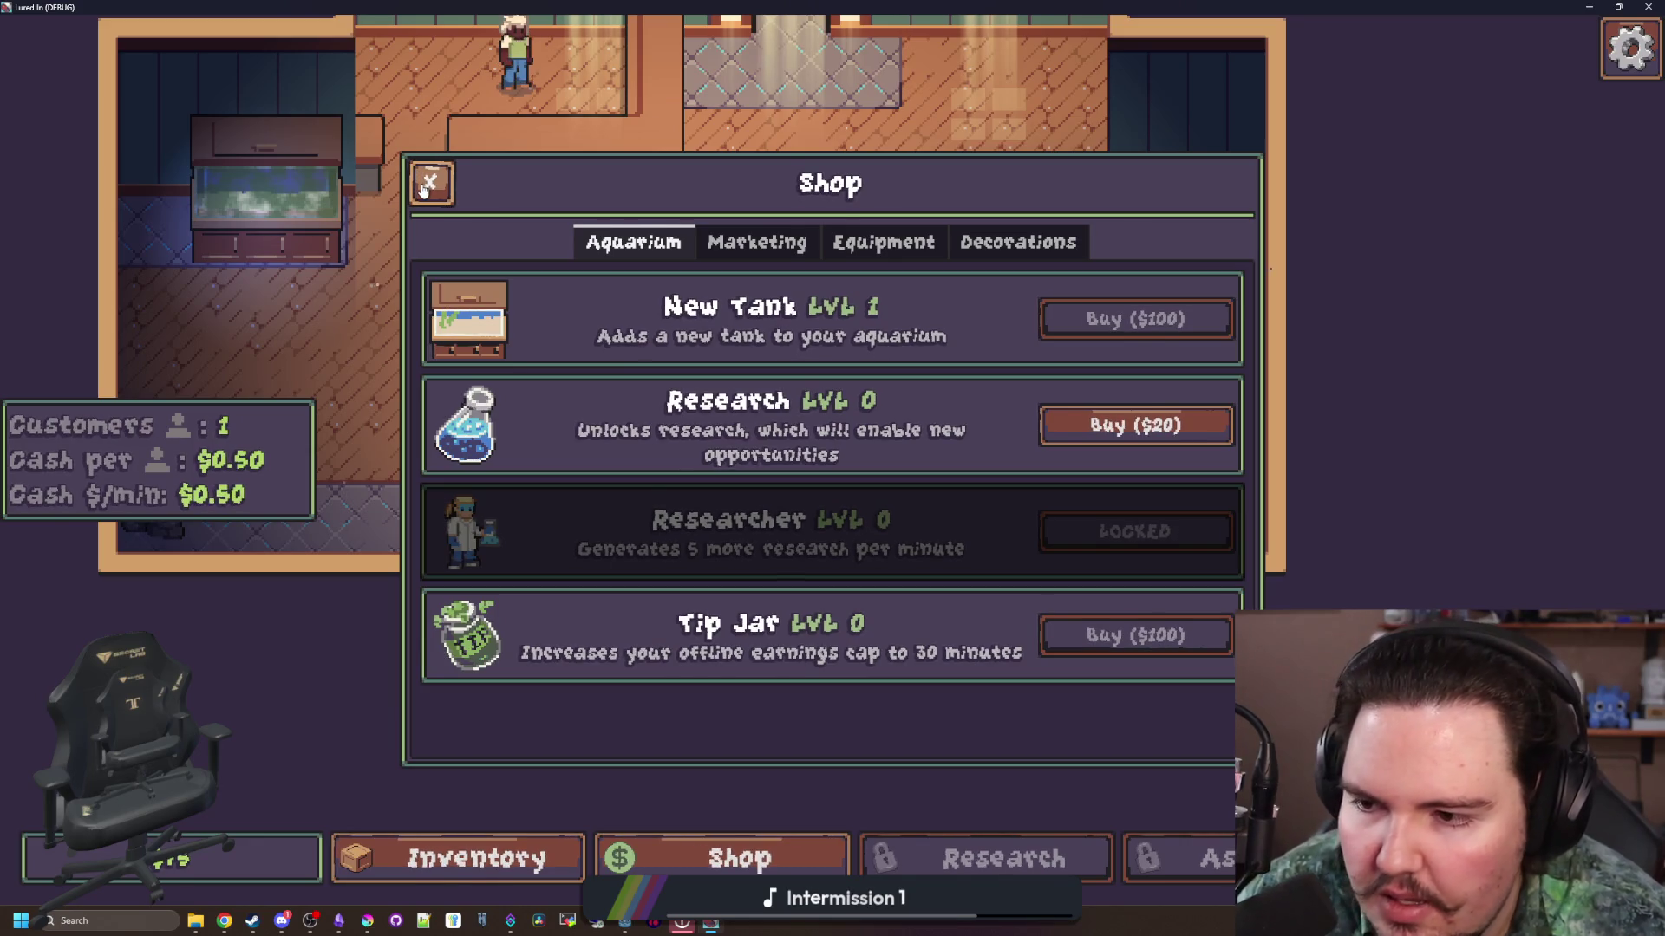
click(756, 242)
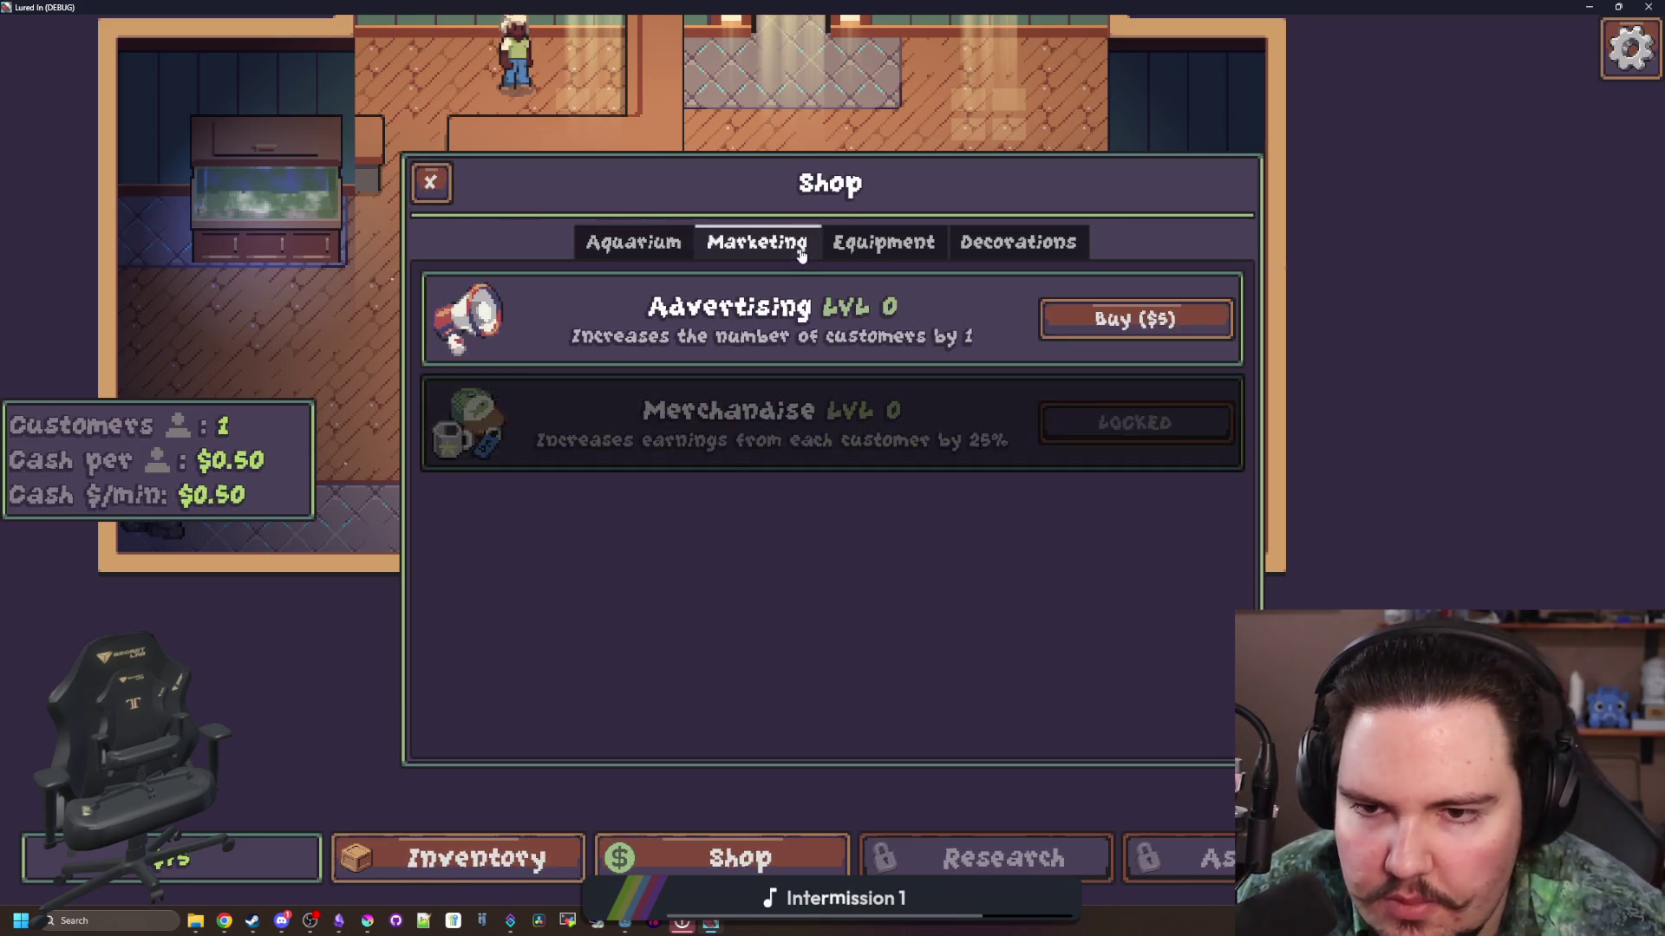
click(884, 242)
click(1006, 247)
scroll(747, 345, down, 5)
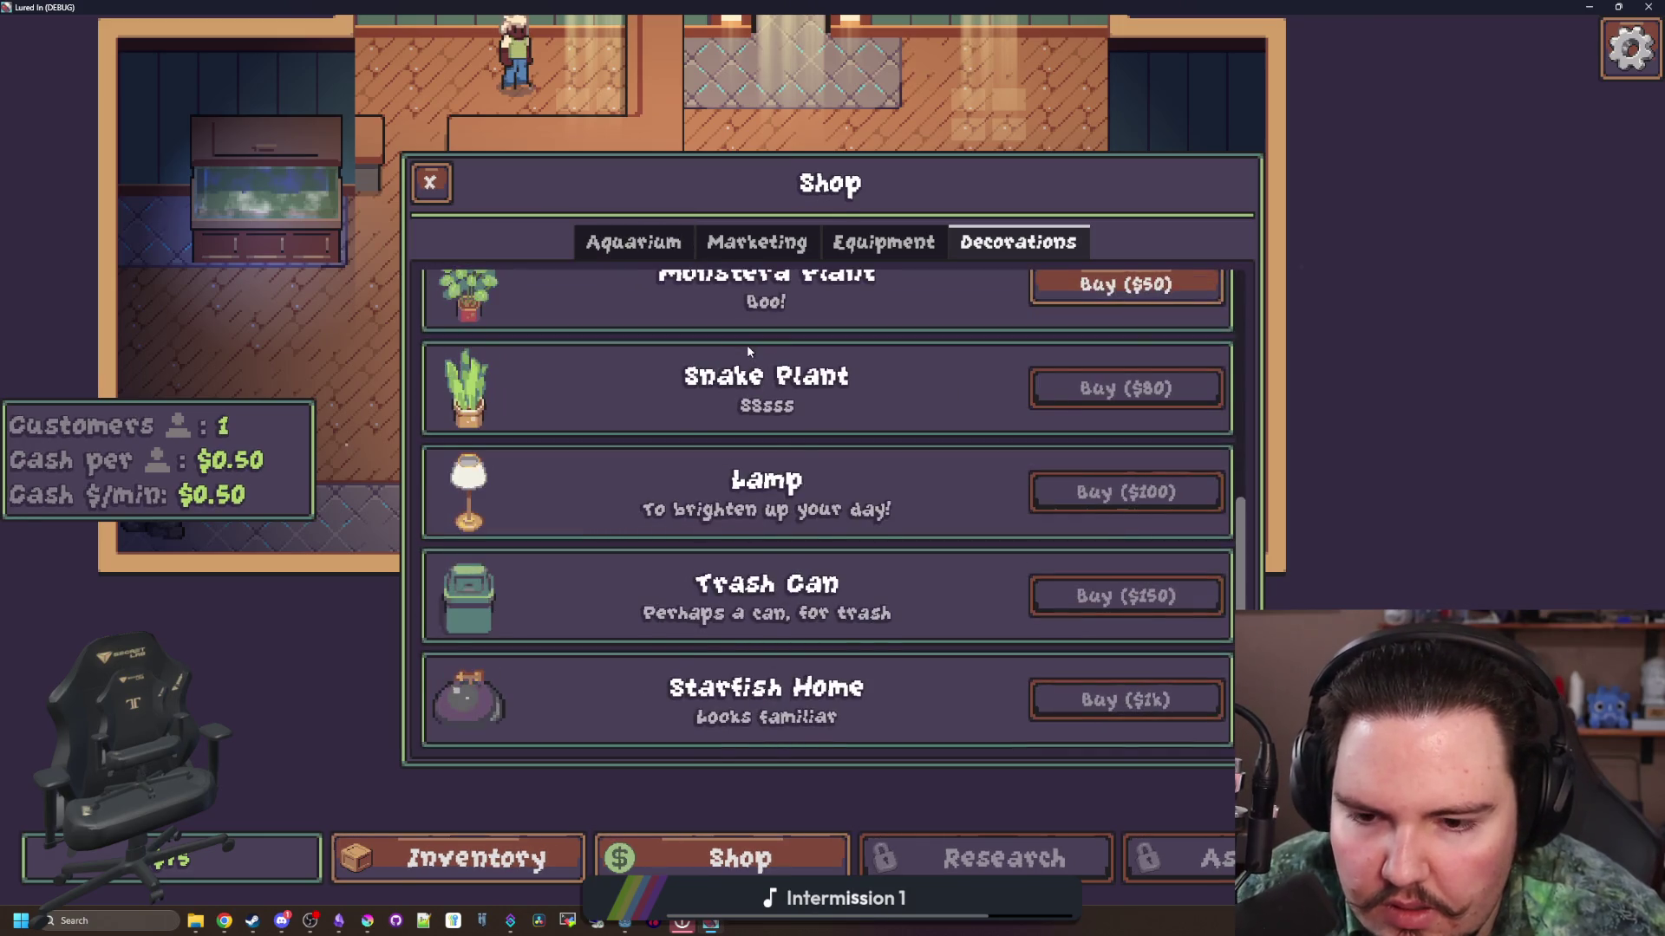
scroll(746, 345, up, 5)
click(430, 182)
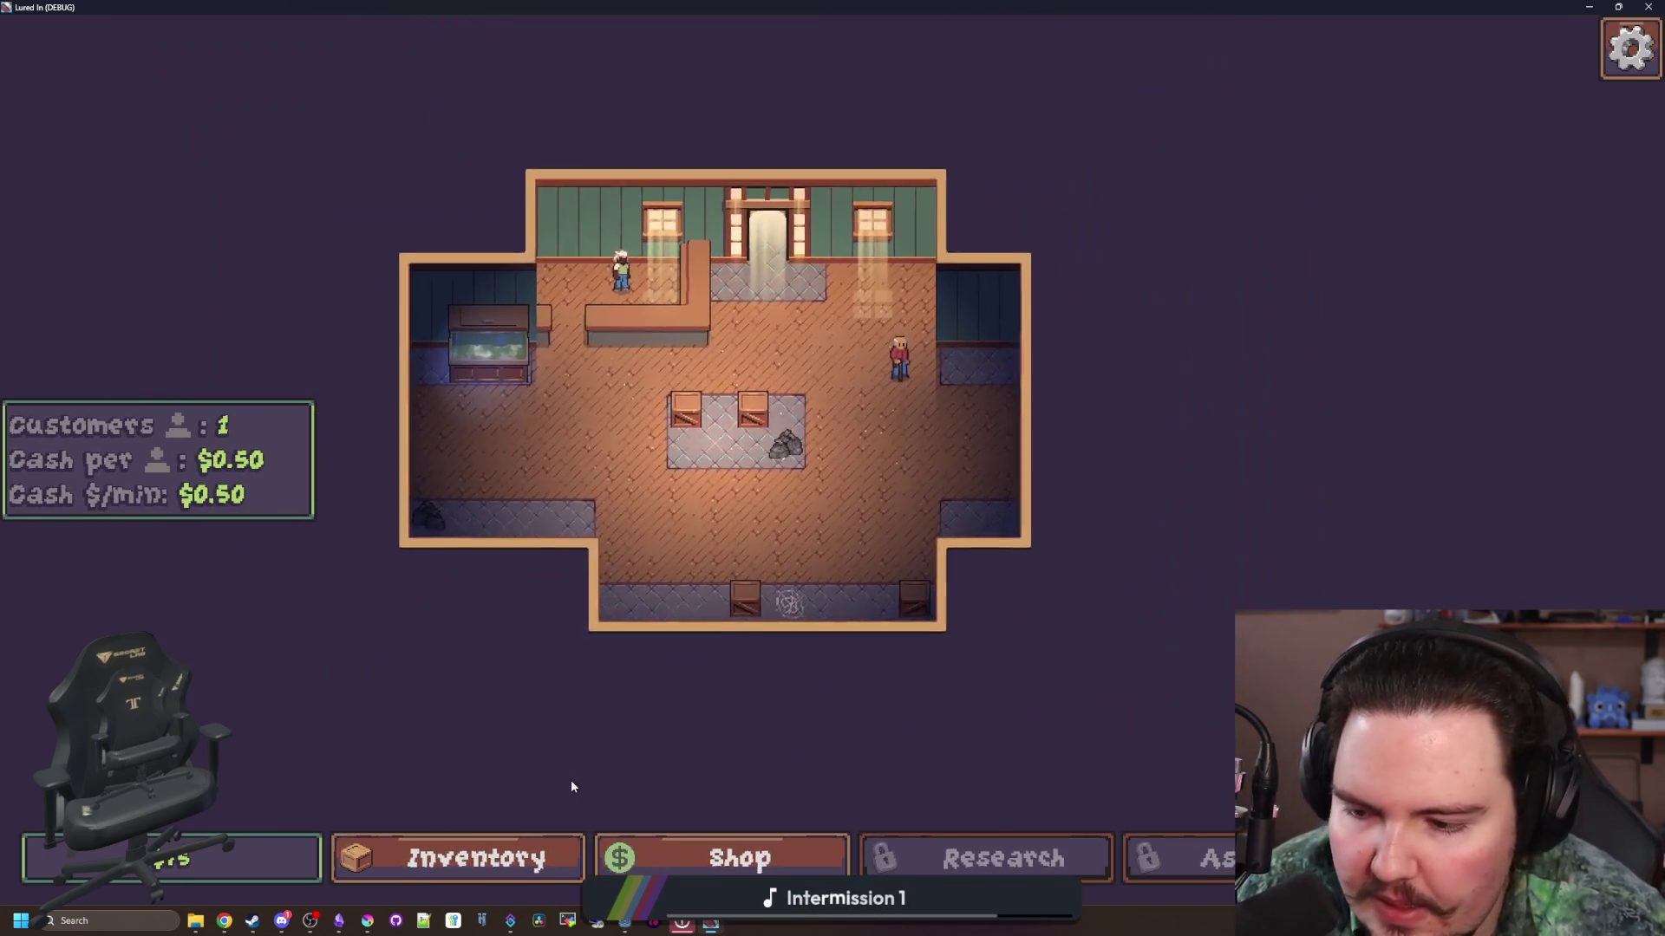
click(508, 856)
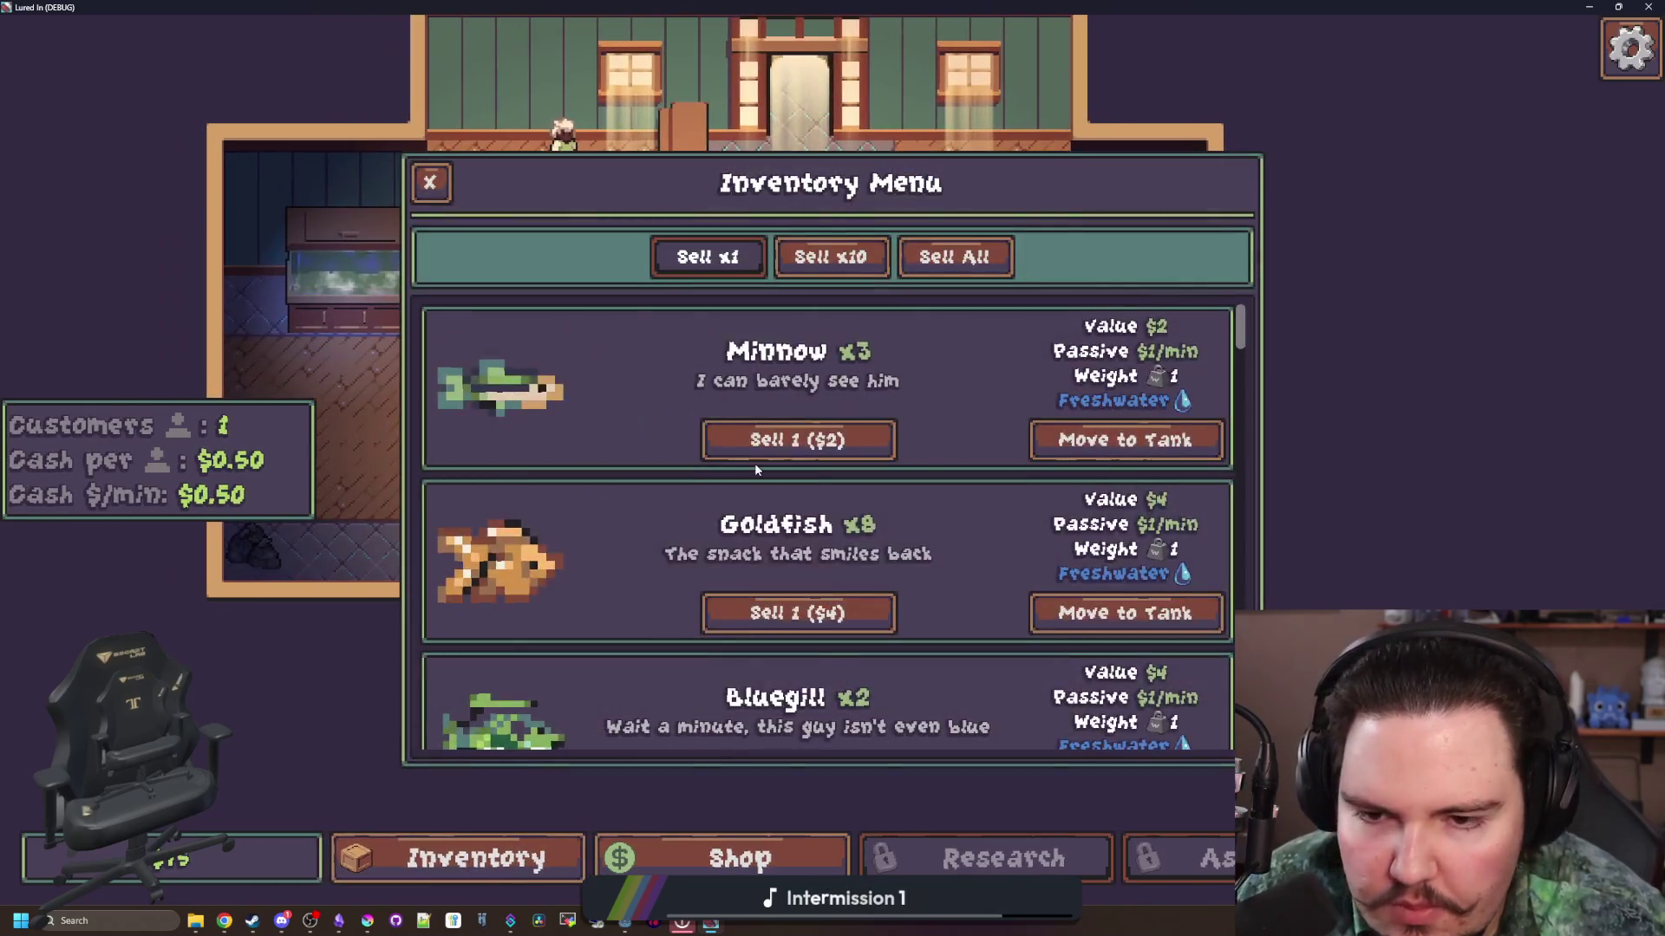
scroll(753, 465, down, 5)
scroll(747, 466, down, 5)
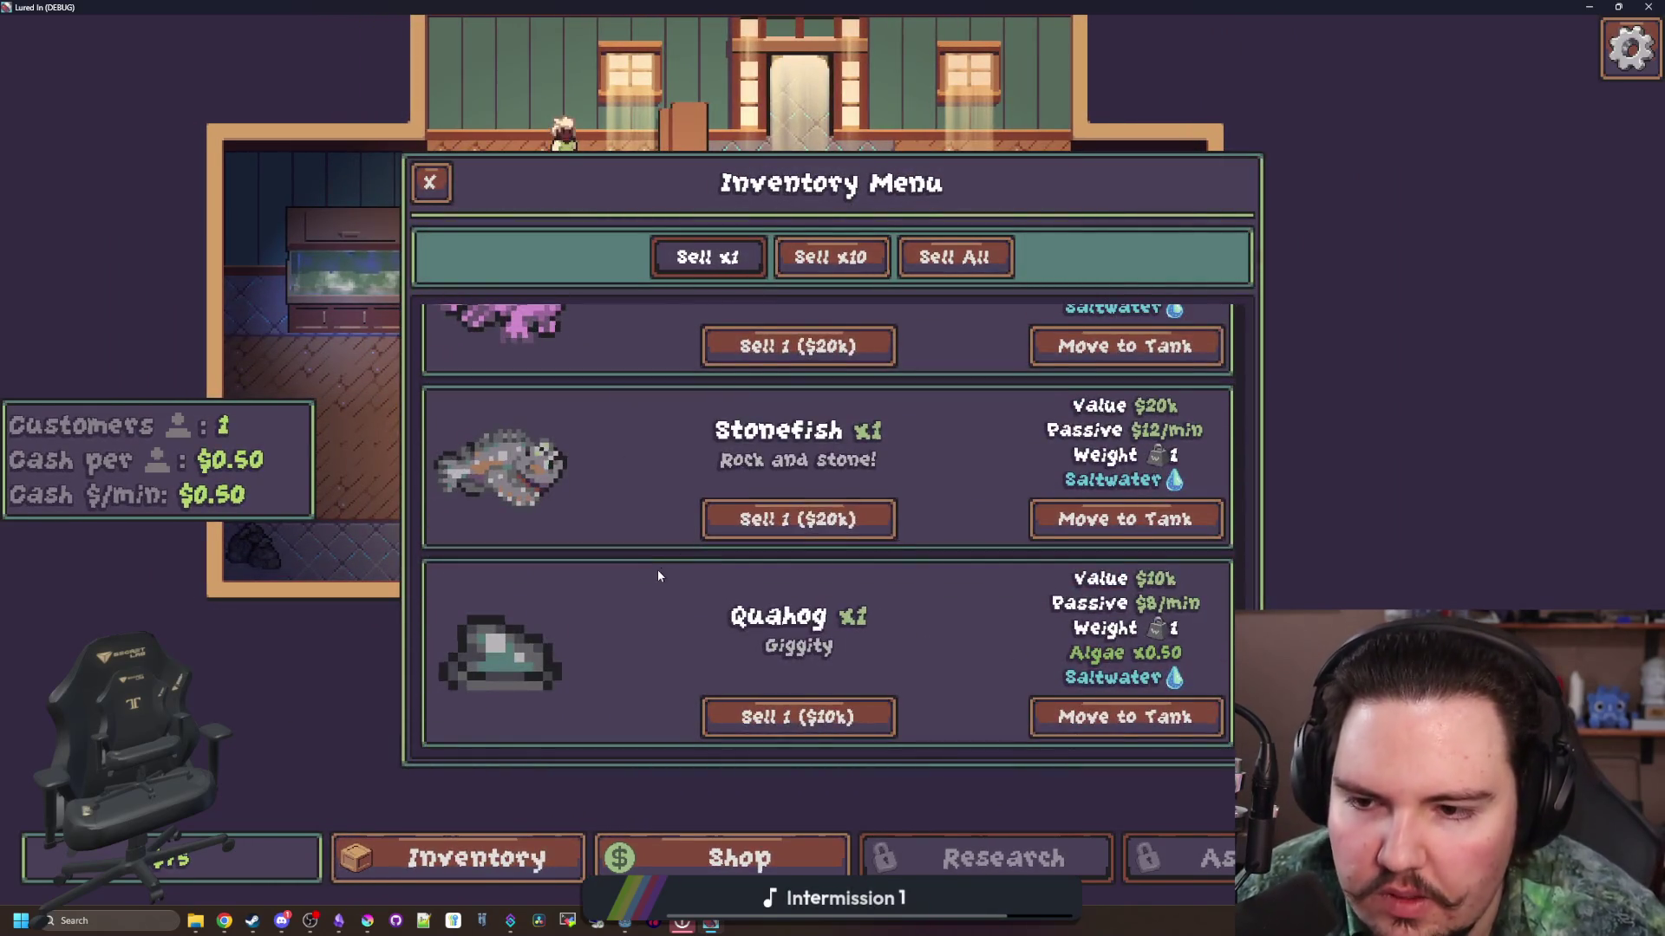
scroll(657, 570, down, 8)
scroll(657, 570, up, 15)
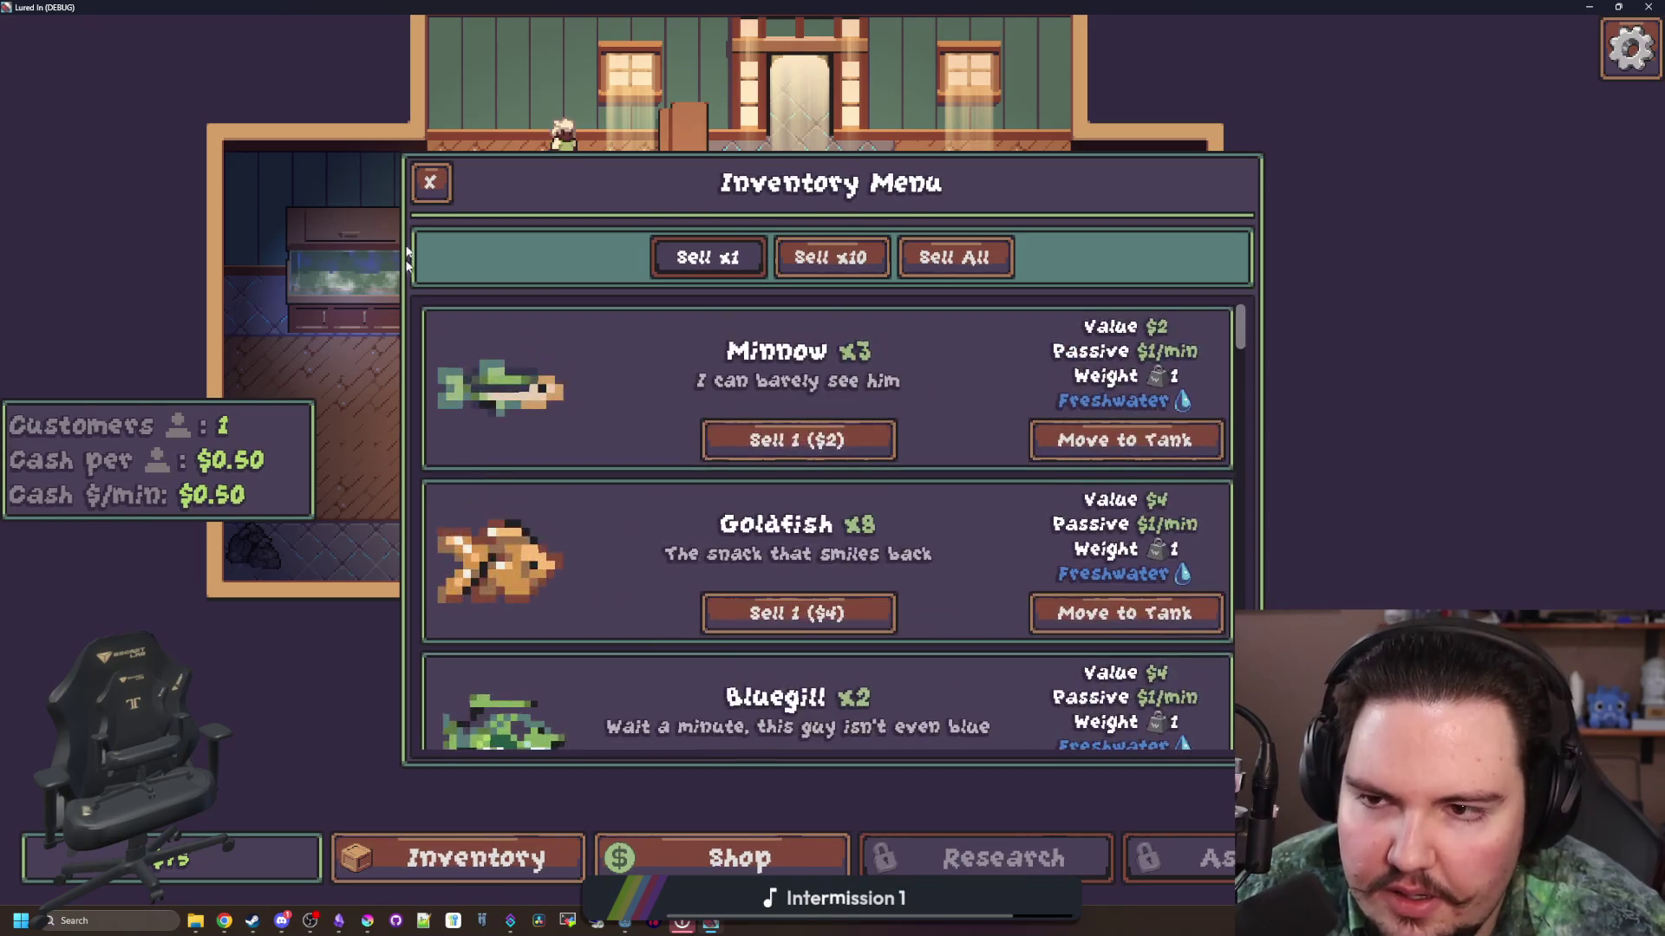
click(430, 182)
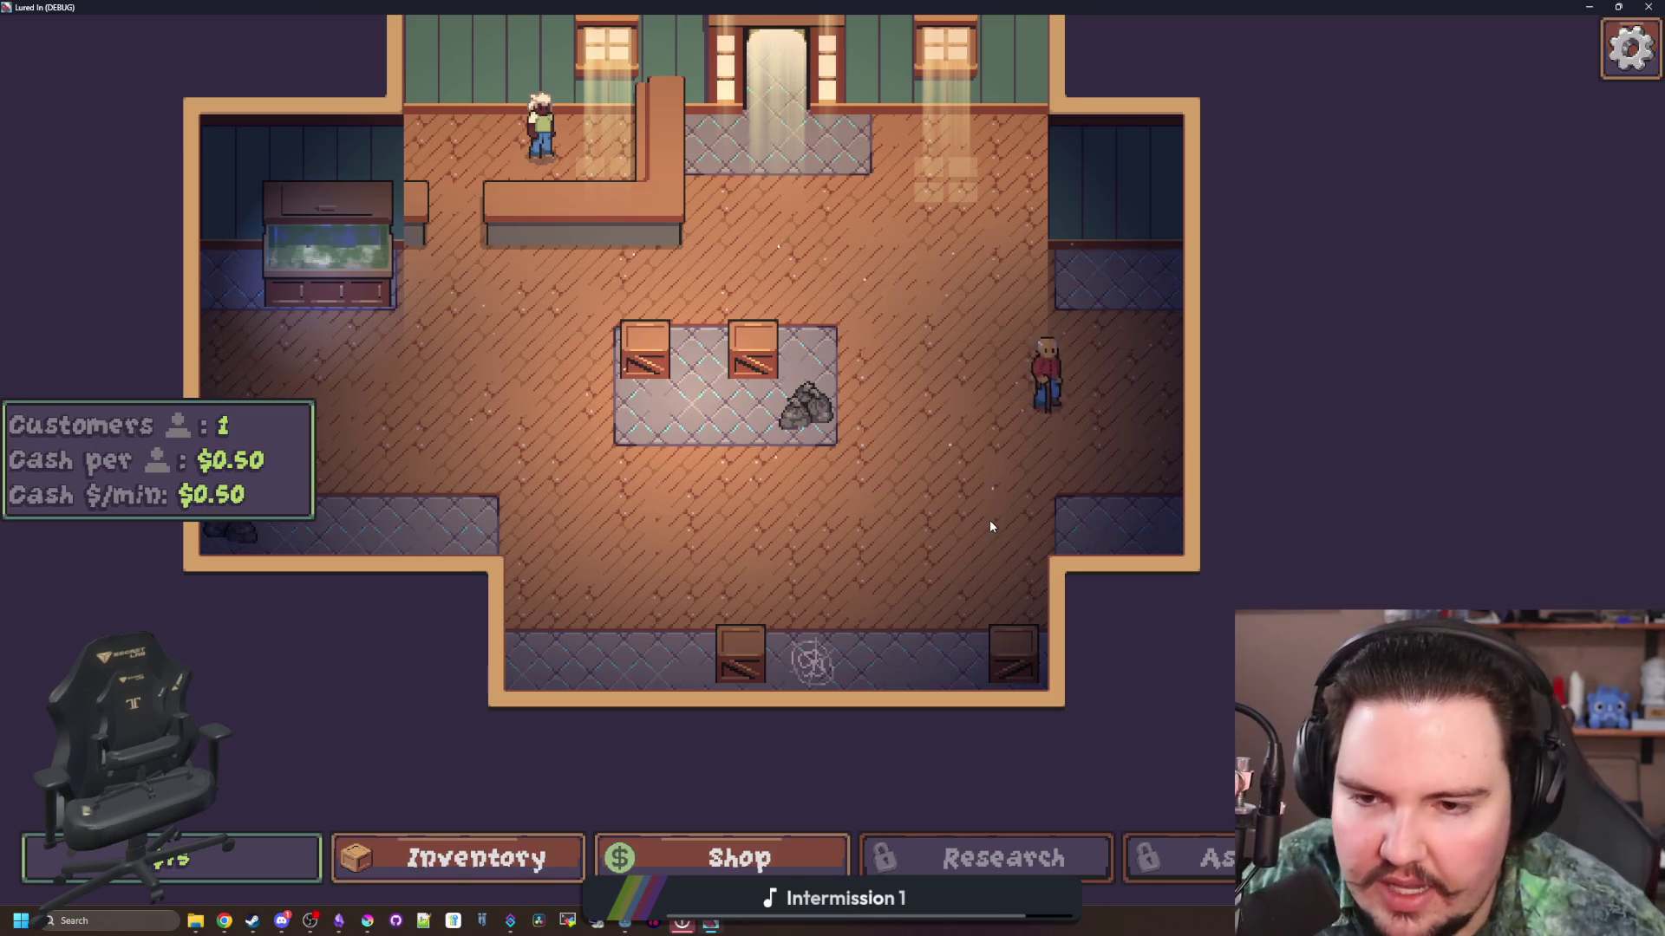
scroll(949, 543, down, 2)
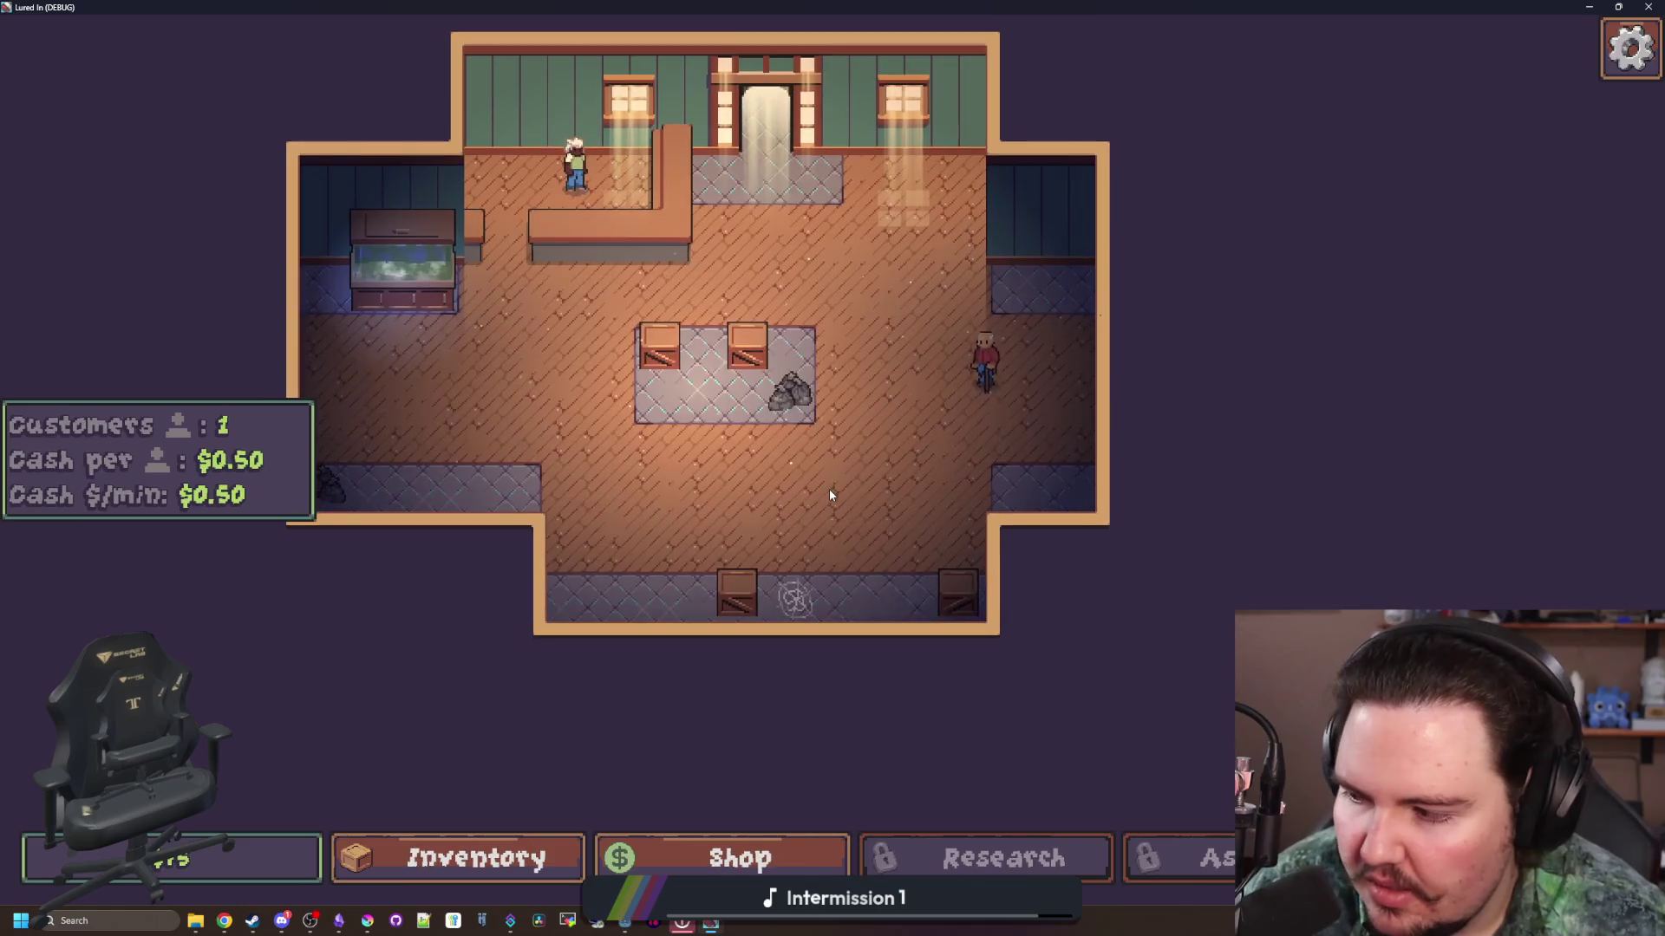
drag(879, 469, 939, 619)
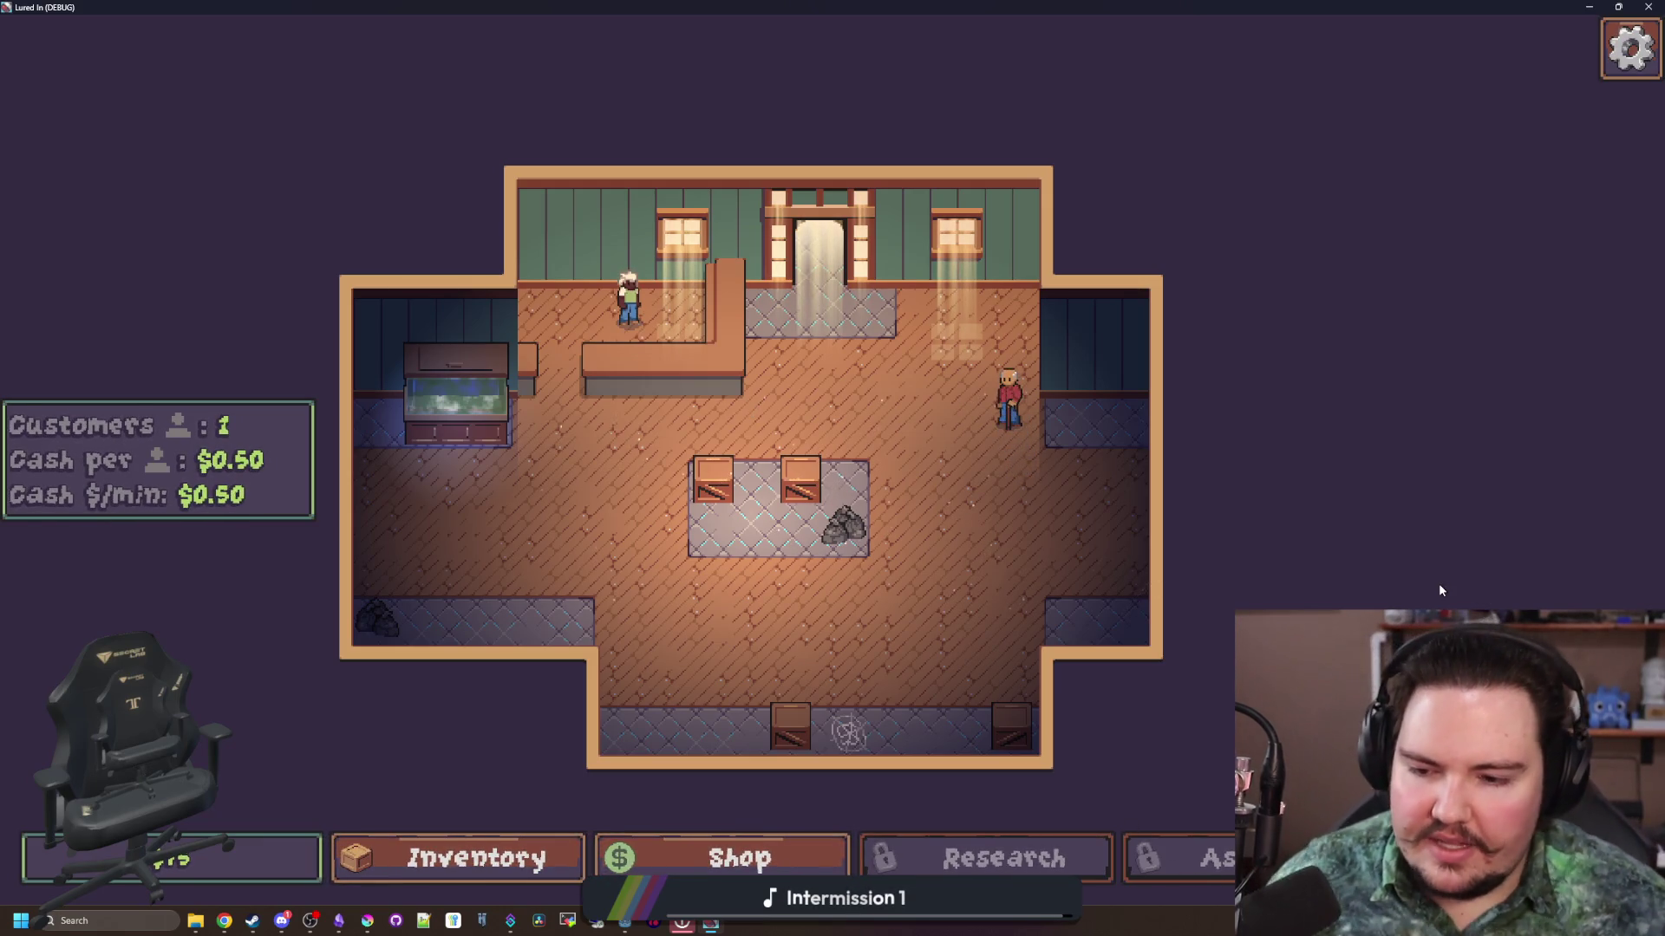
key(Escape)
click(830, 462)
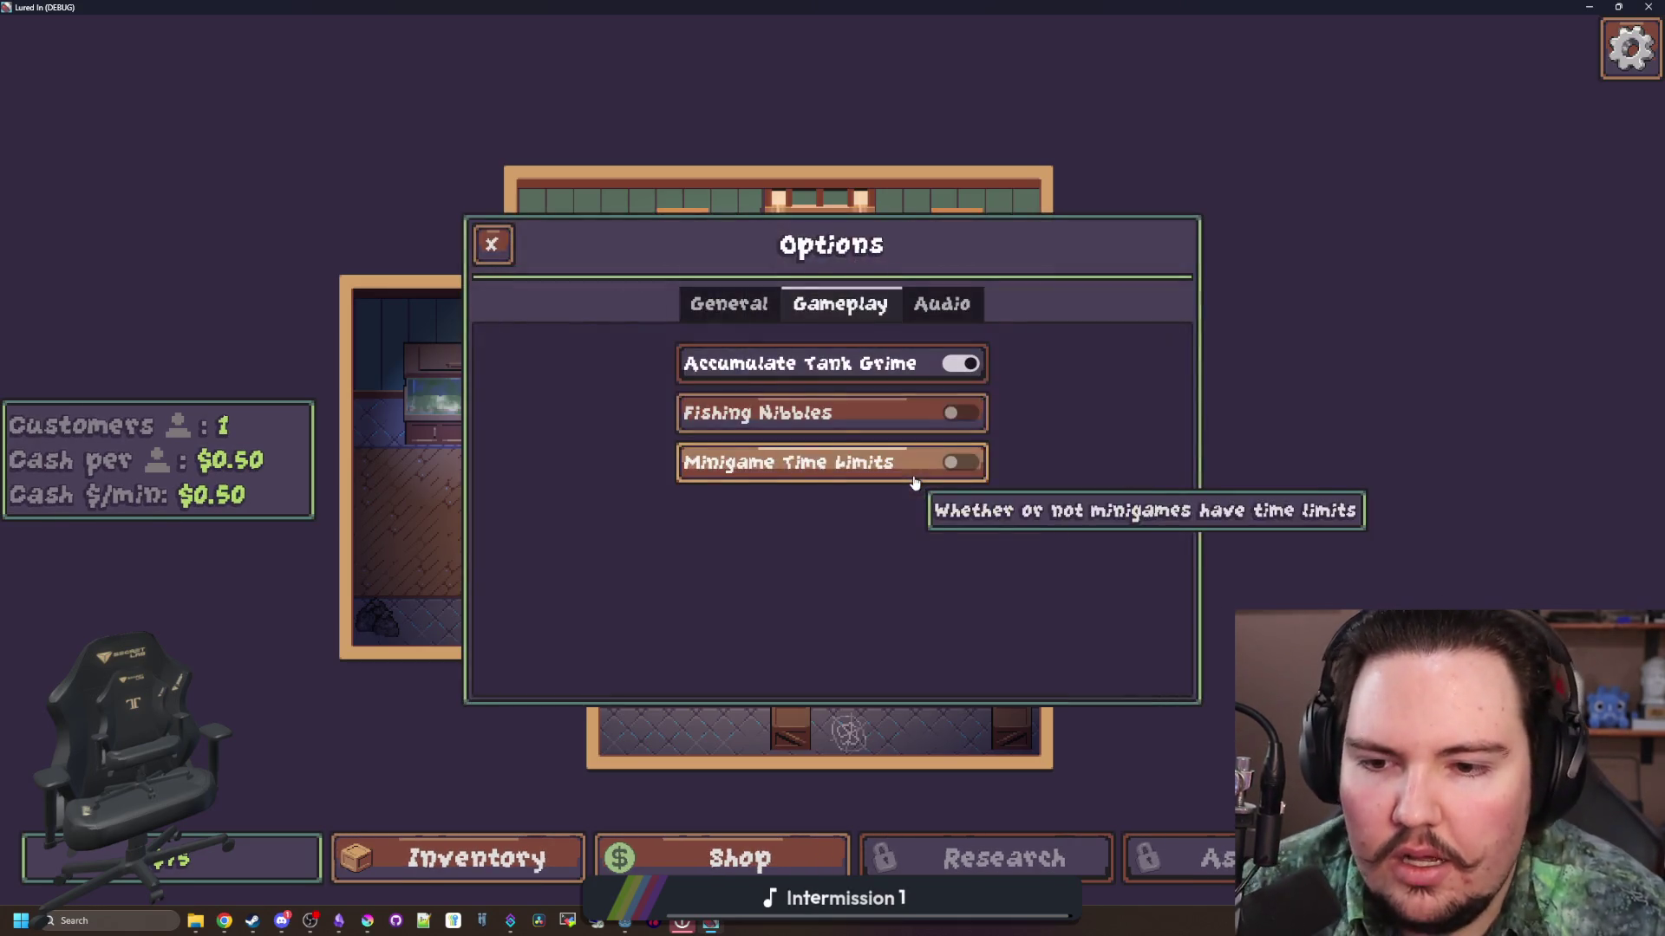
click(729, 304)
click(822, 572)
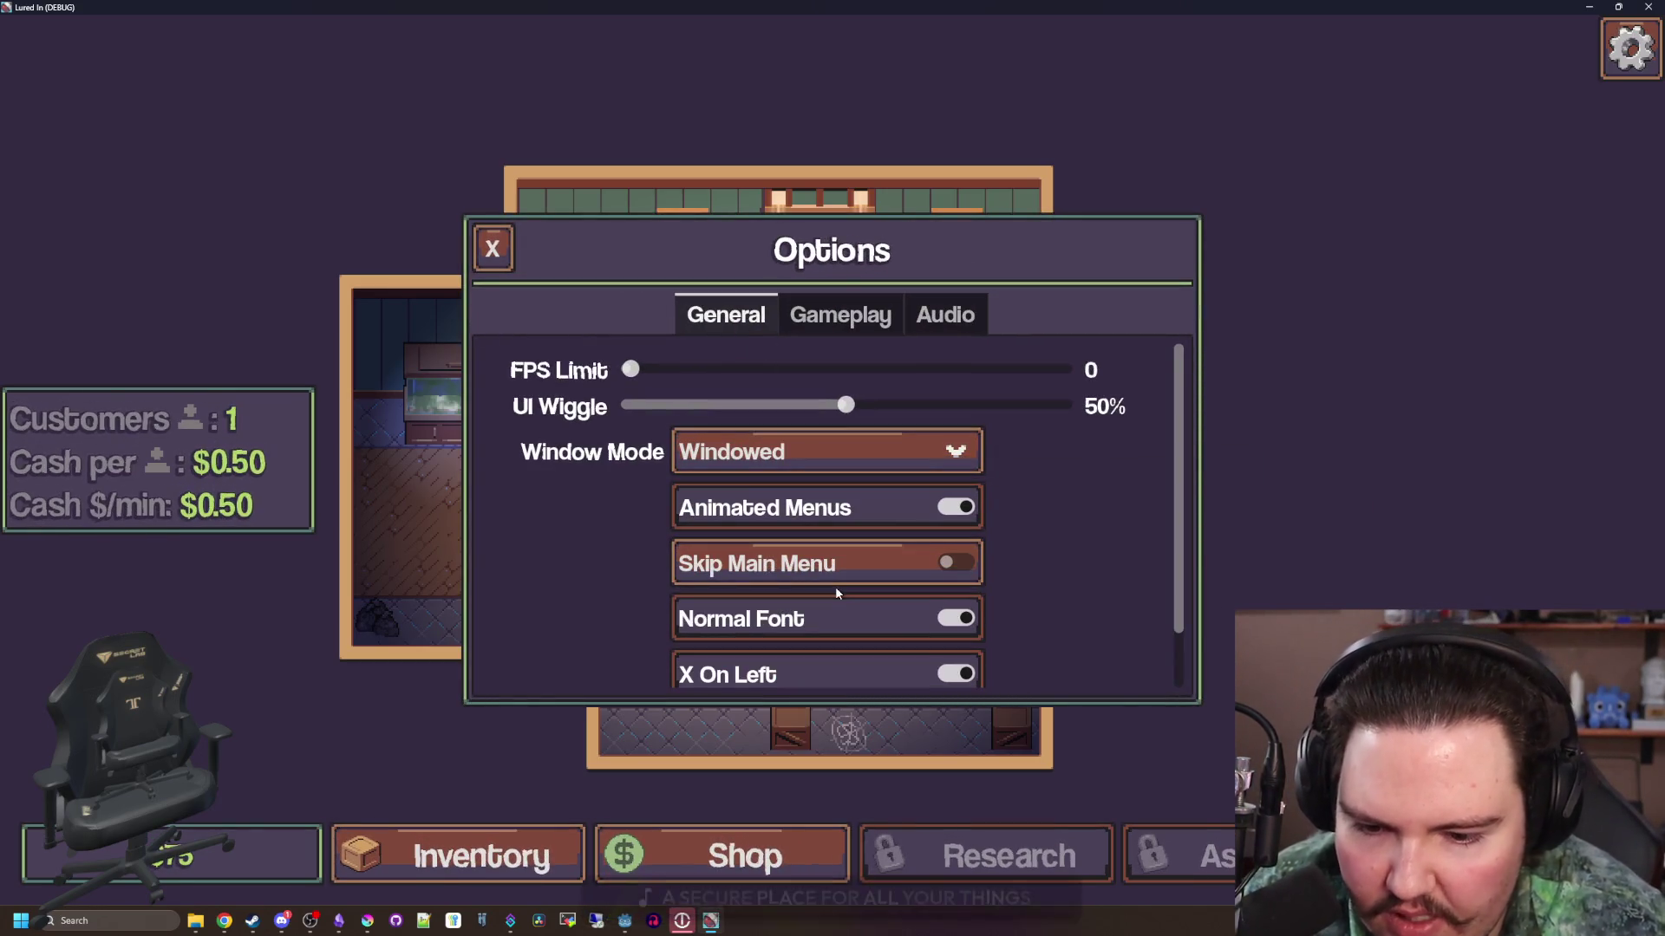
click(825, 607)
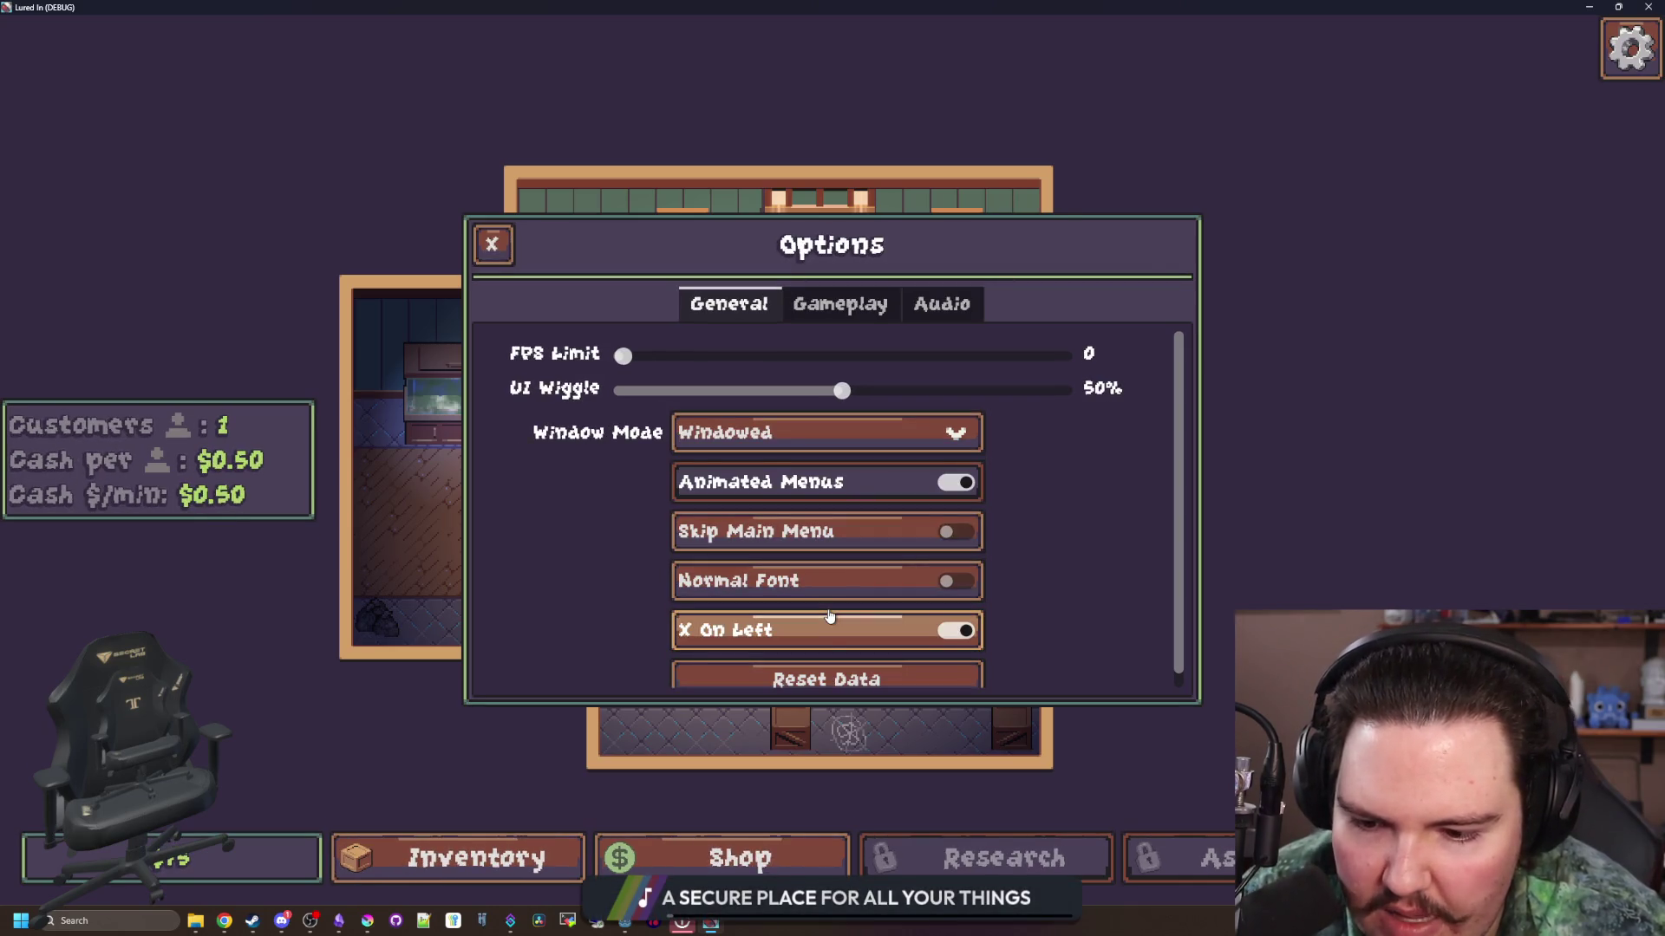
click(828, 619)
click(828, 619)
click(825, 582)
click(825, 612)
click(489, 252)
key(Escape)
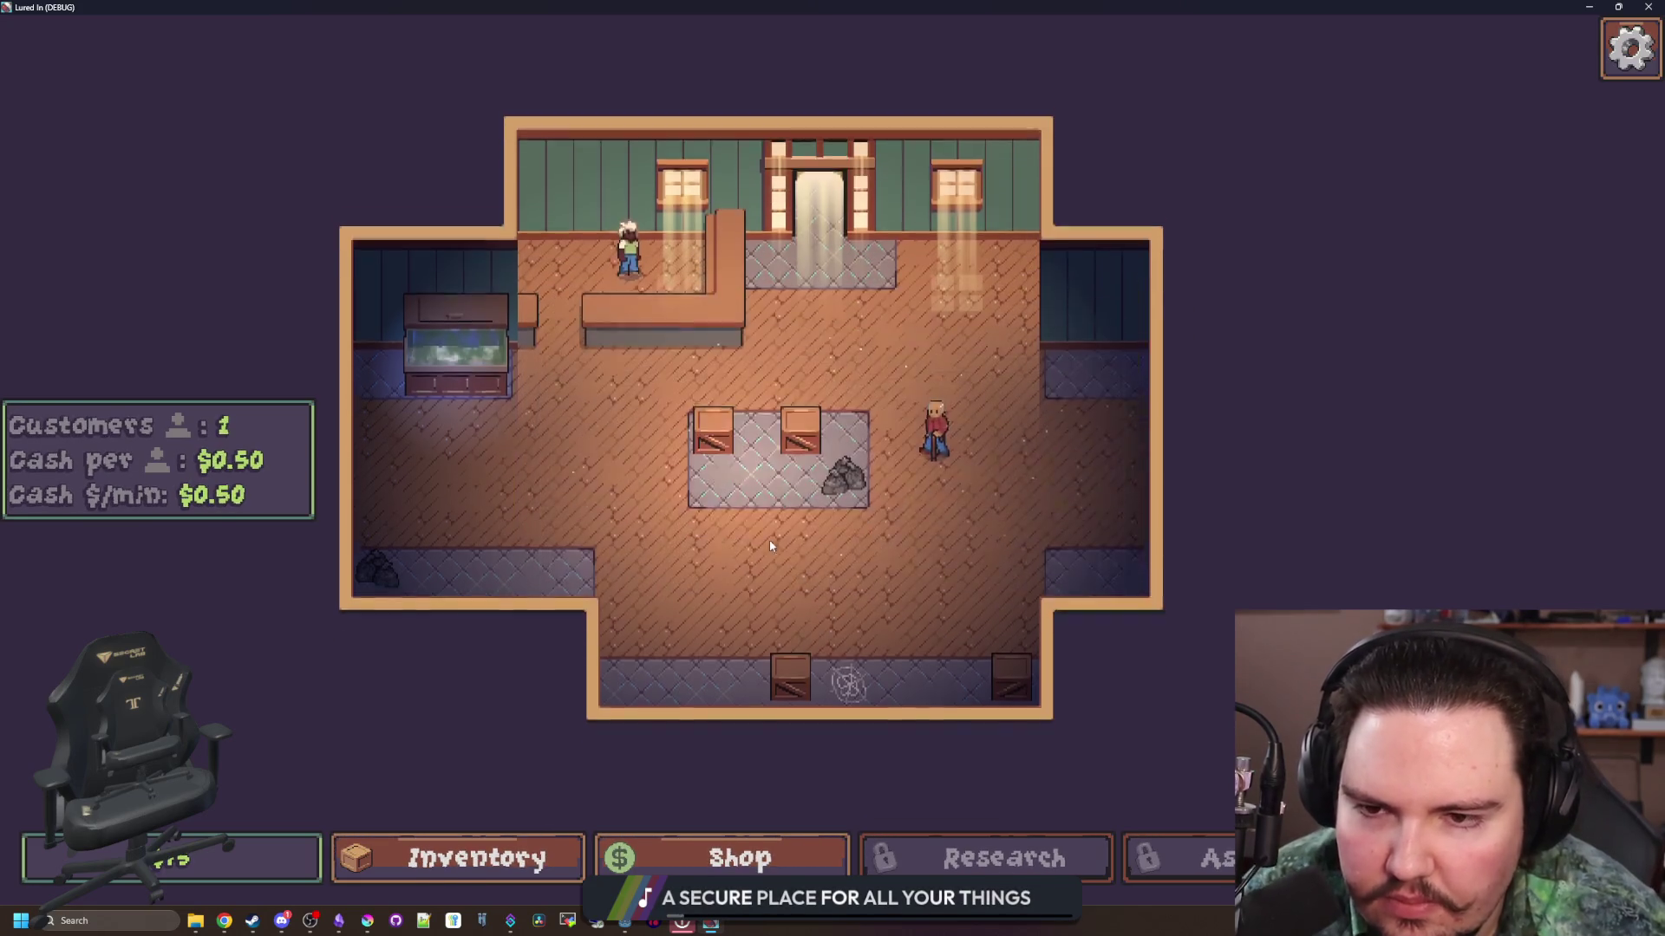
scroll(835, 600, up, 4)
scroll(835, 600, down, 4)
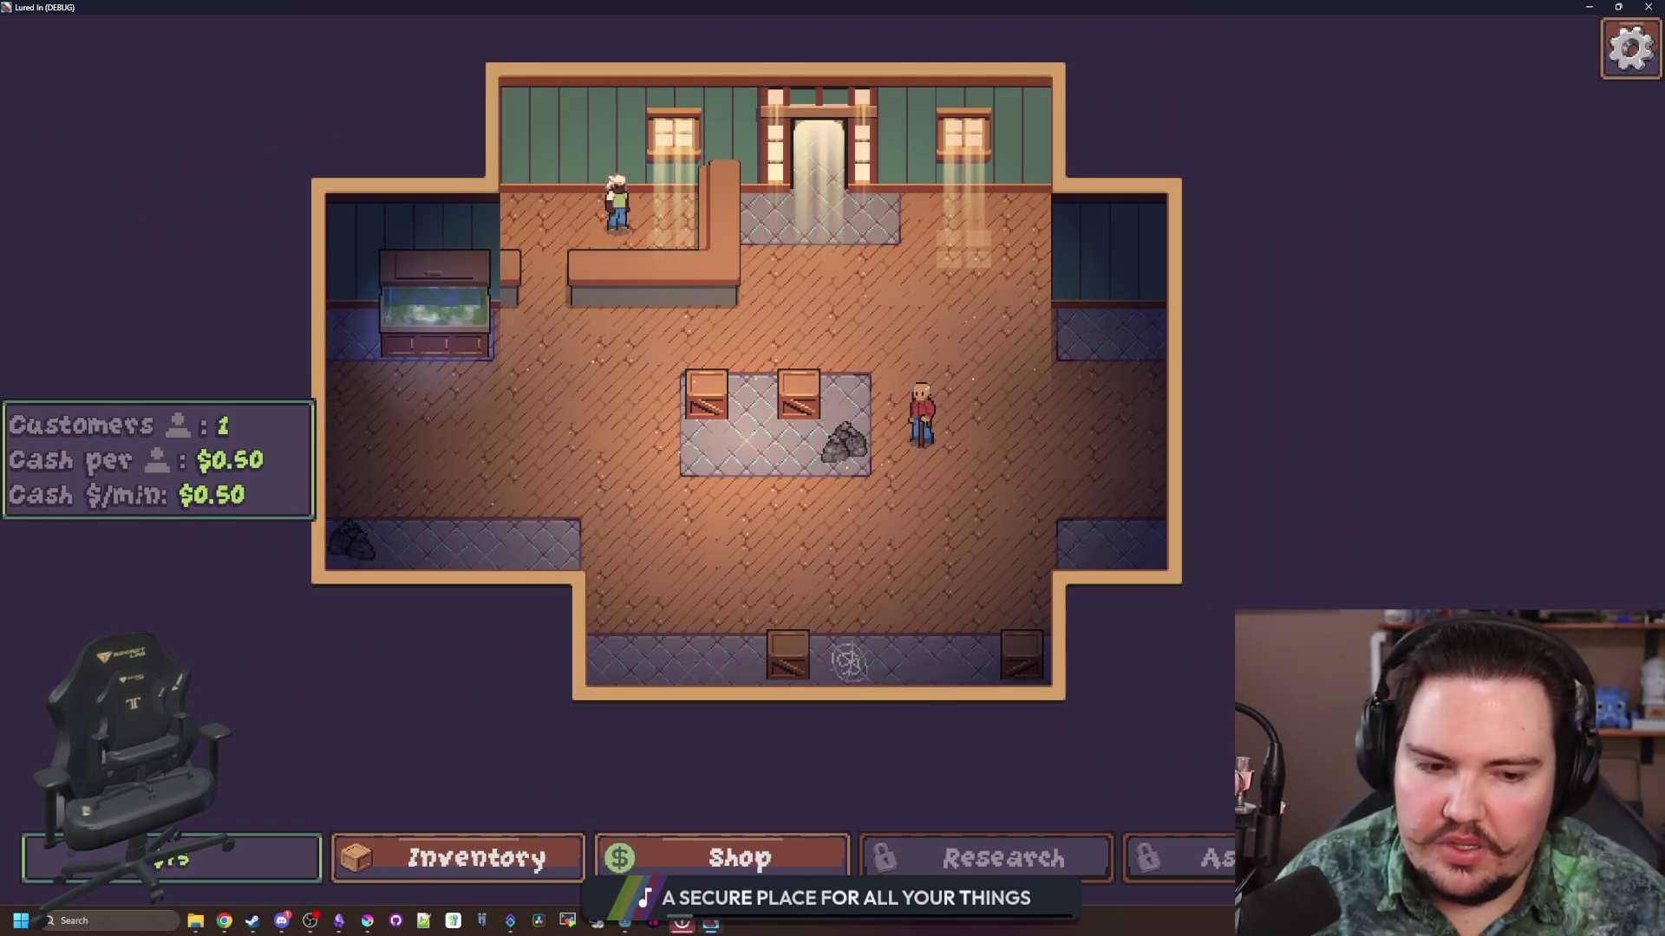
click(848, 662)
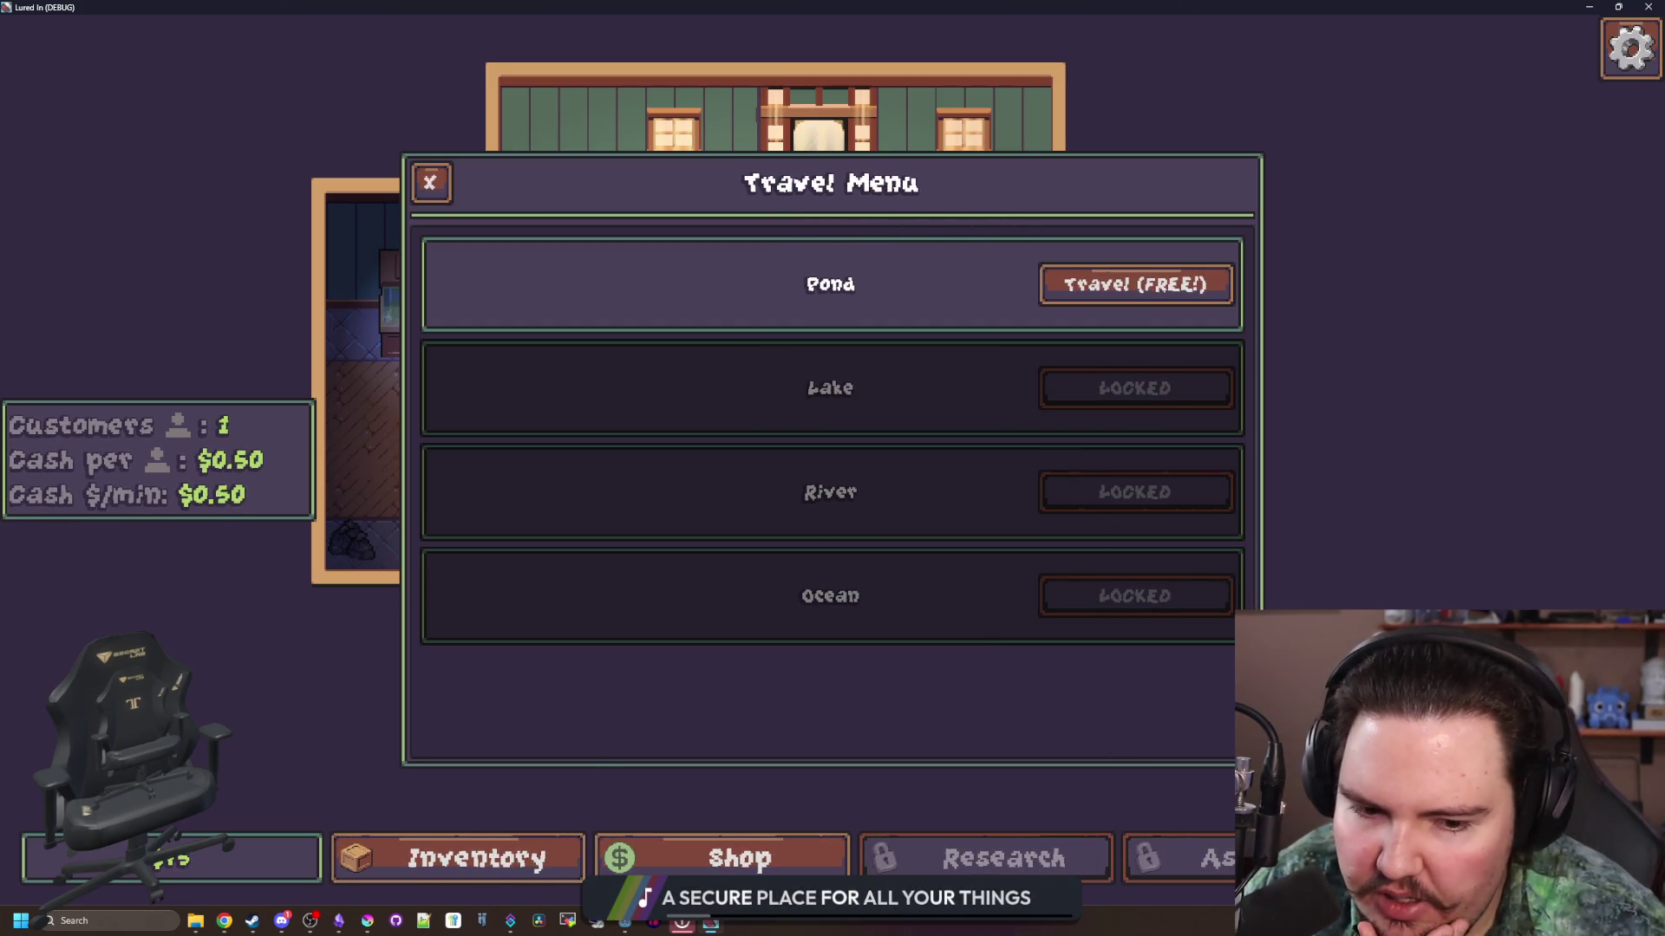
click(678, 781)
click(482, 854)
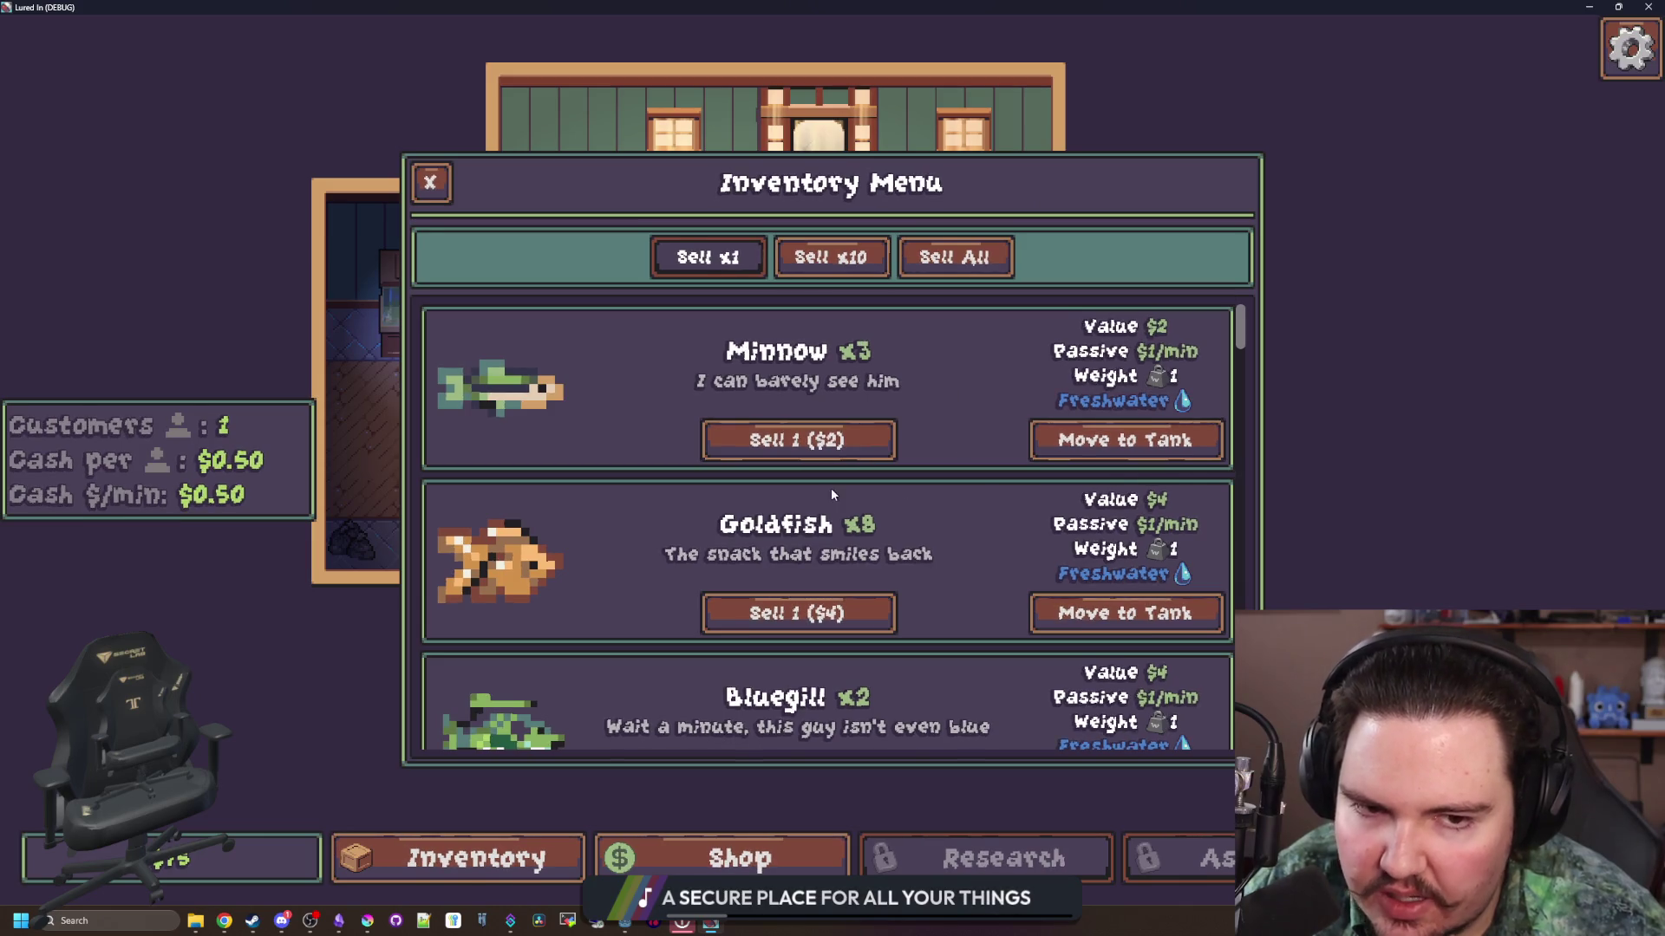
scroll(933, 524, down, 10)
scroll(908, 621, up, 10)
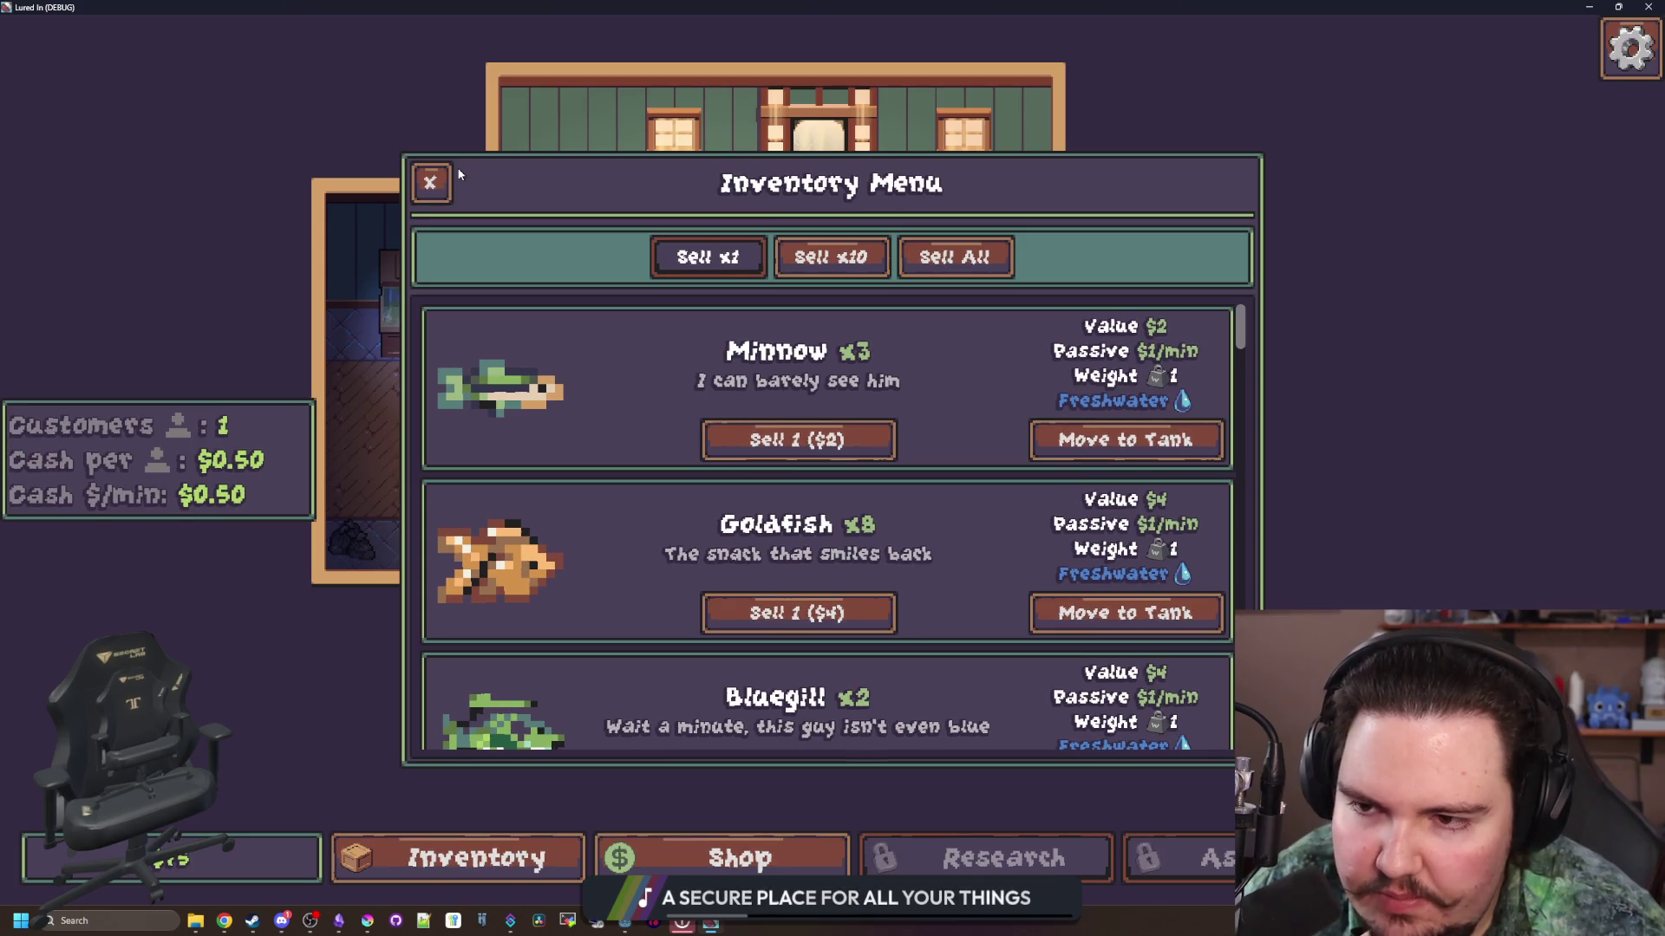
click(430, 182)
scroll(776, 448, up, 3)
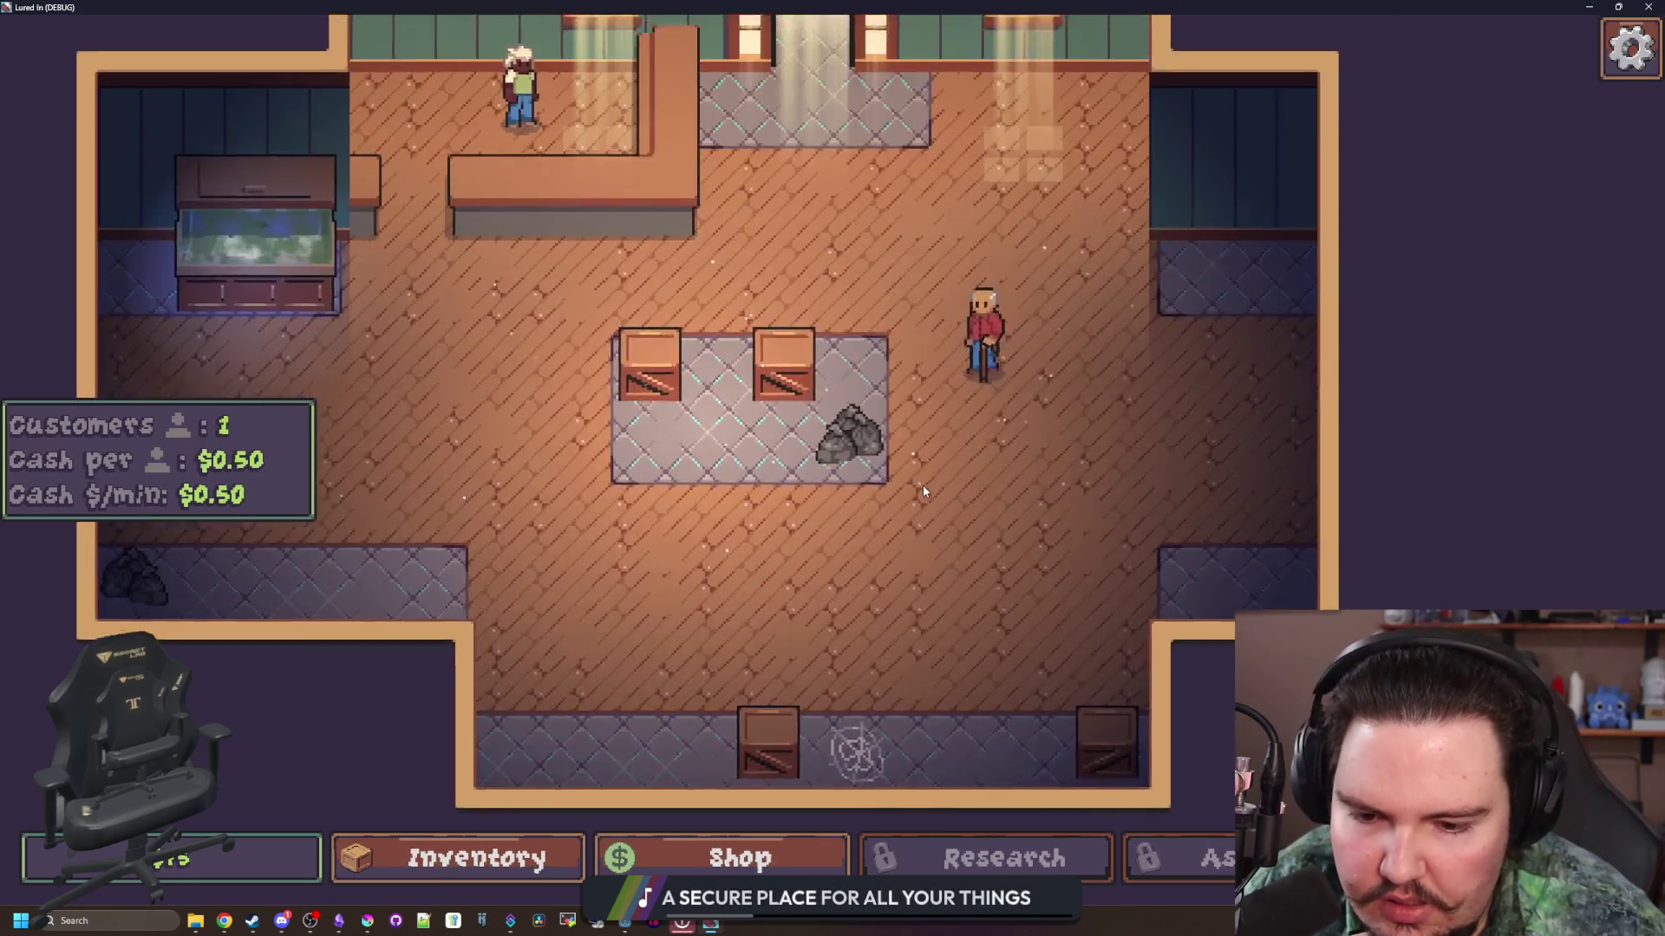
click(477, 858)
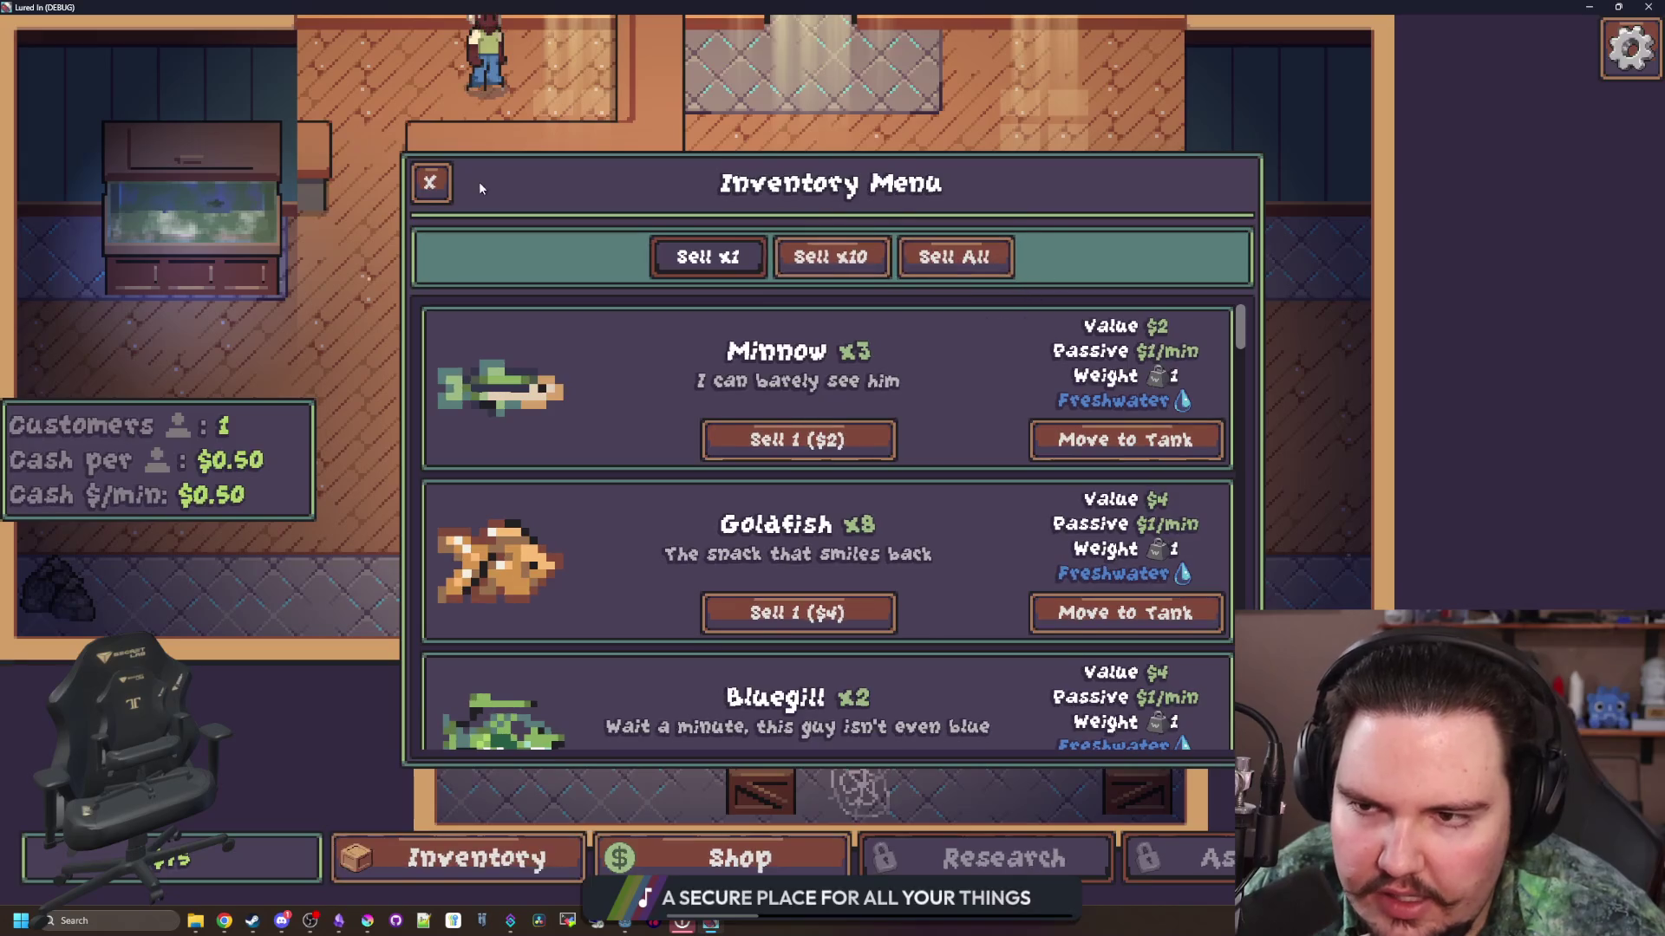
click(436, 195)
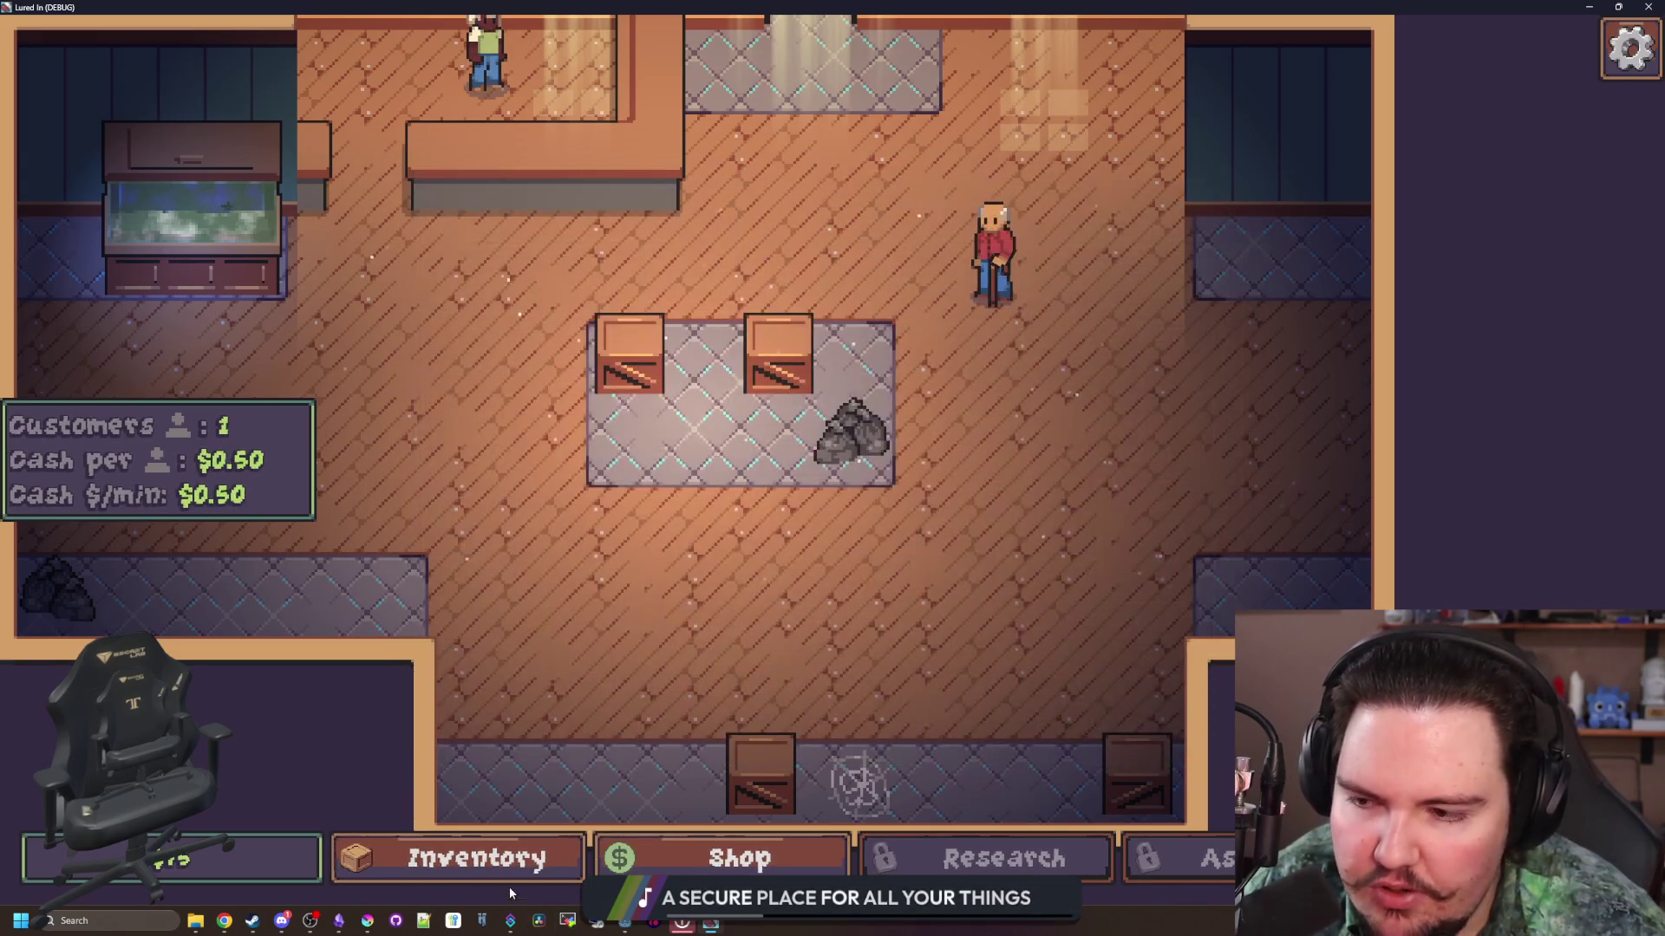
click(494, 863)
key(Escape)
click(174, 858)
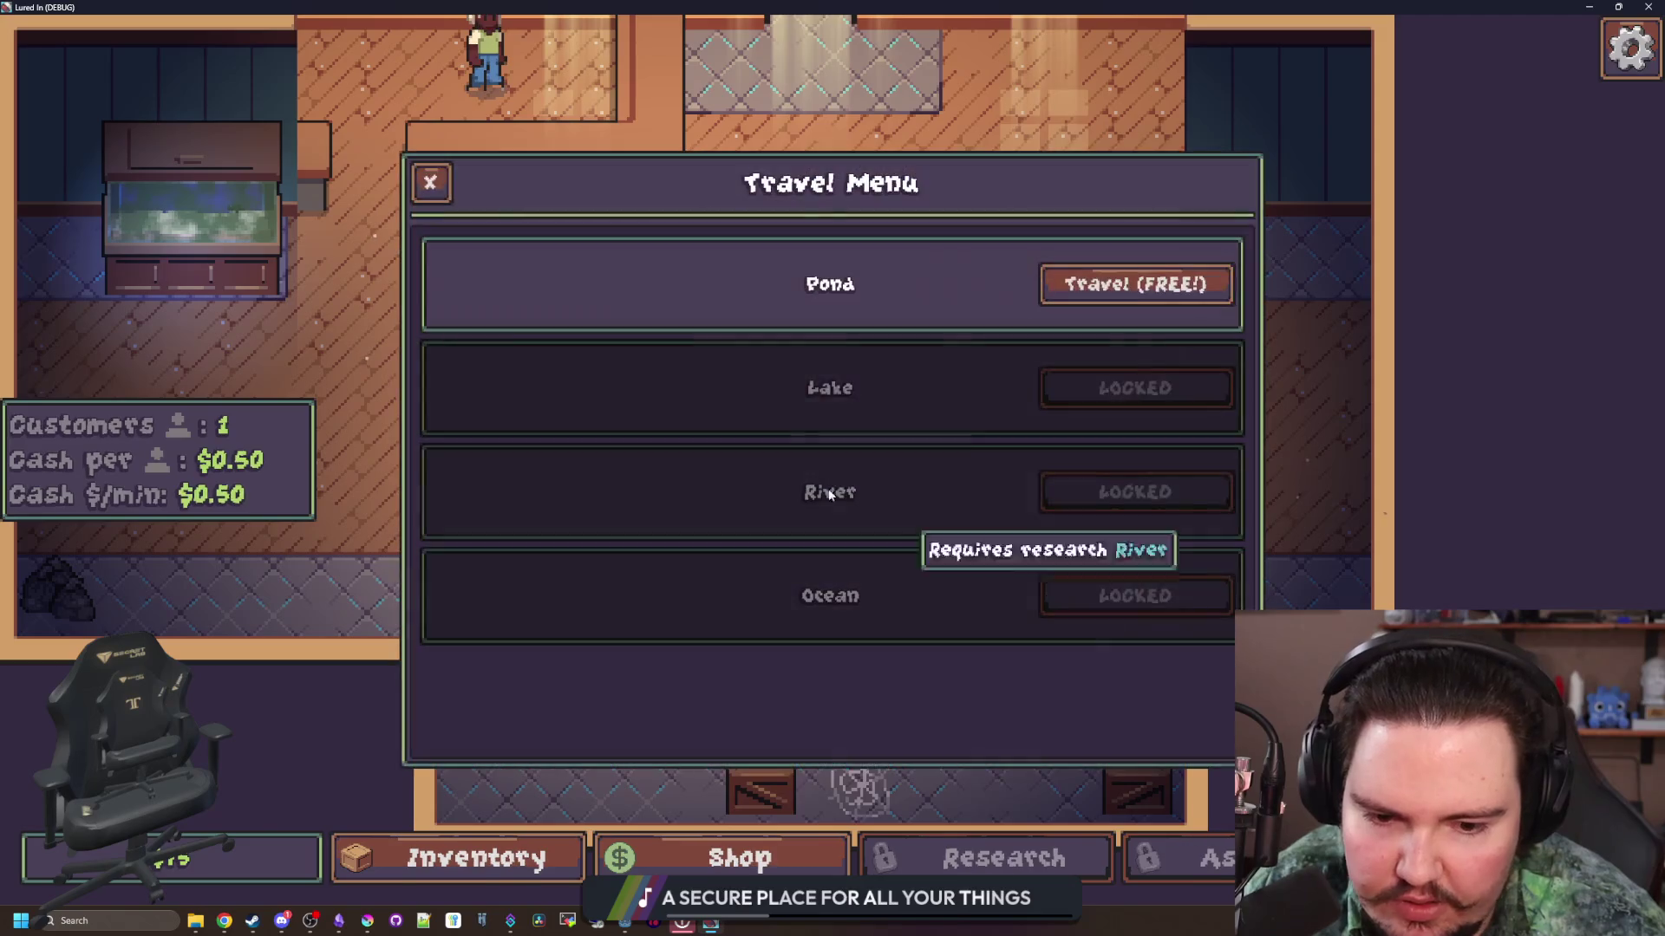
click(431, 178)
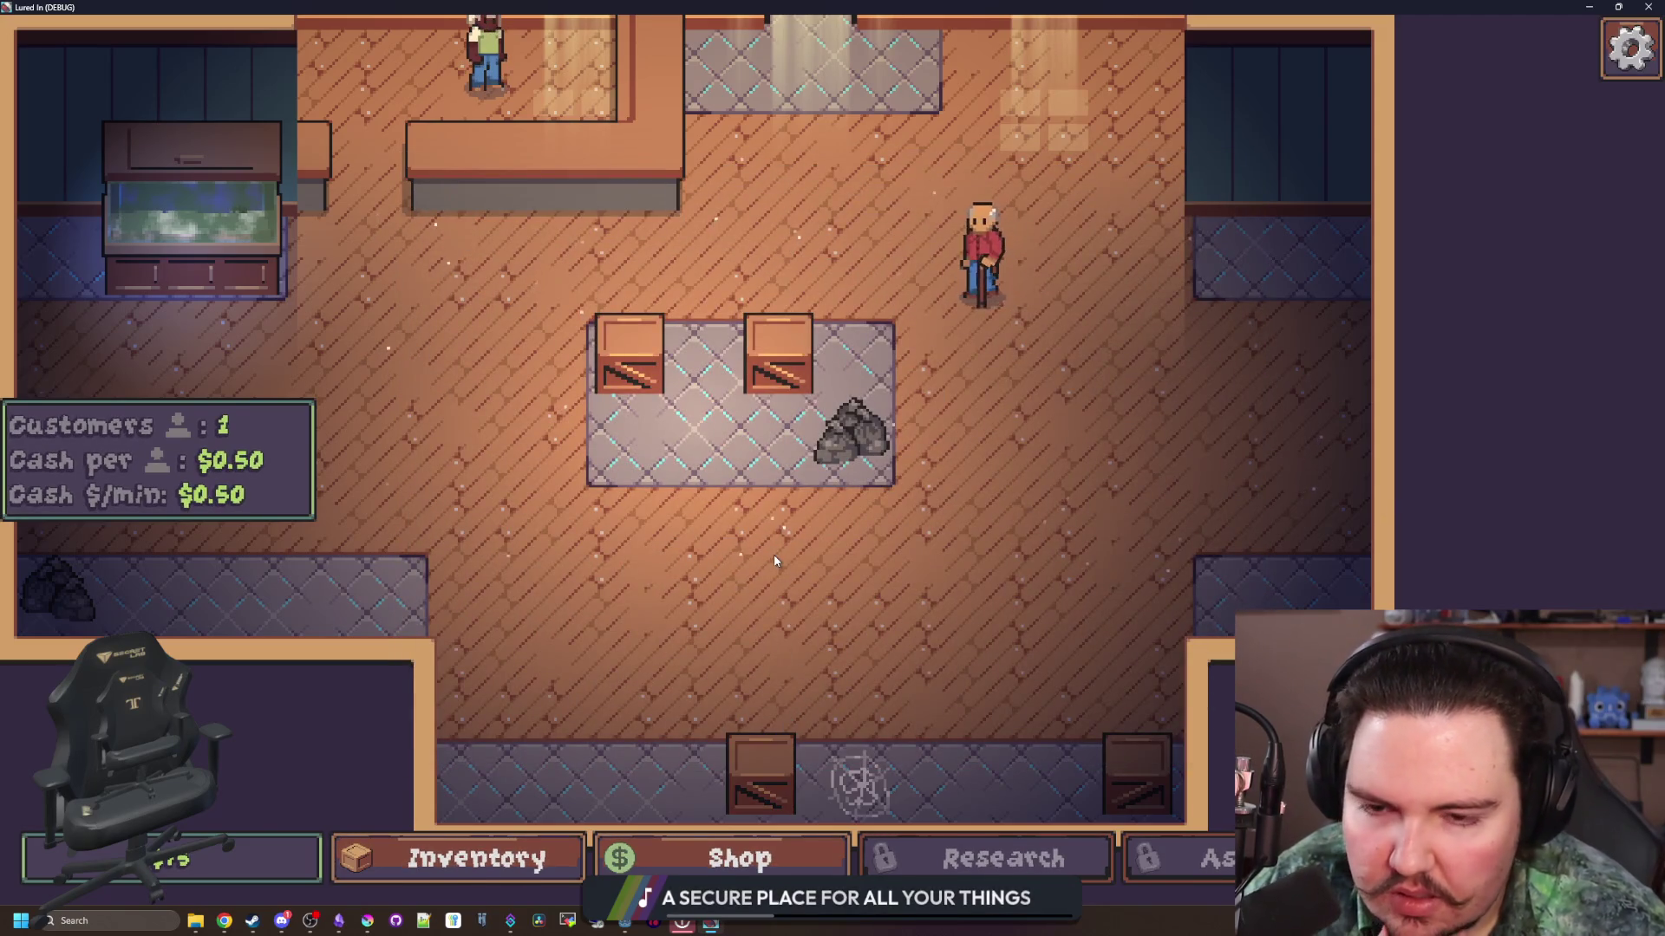
scroll(773, 554, down, 5)
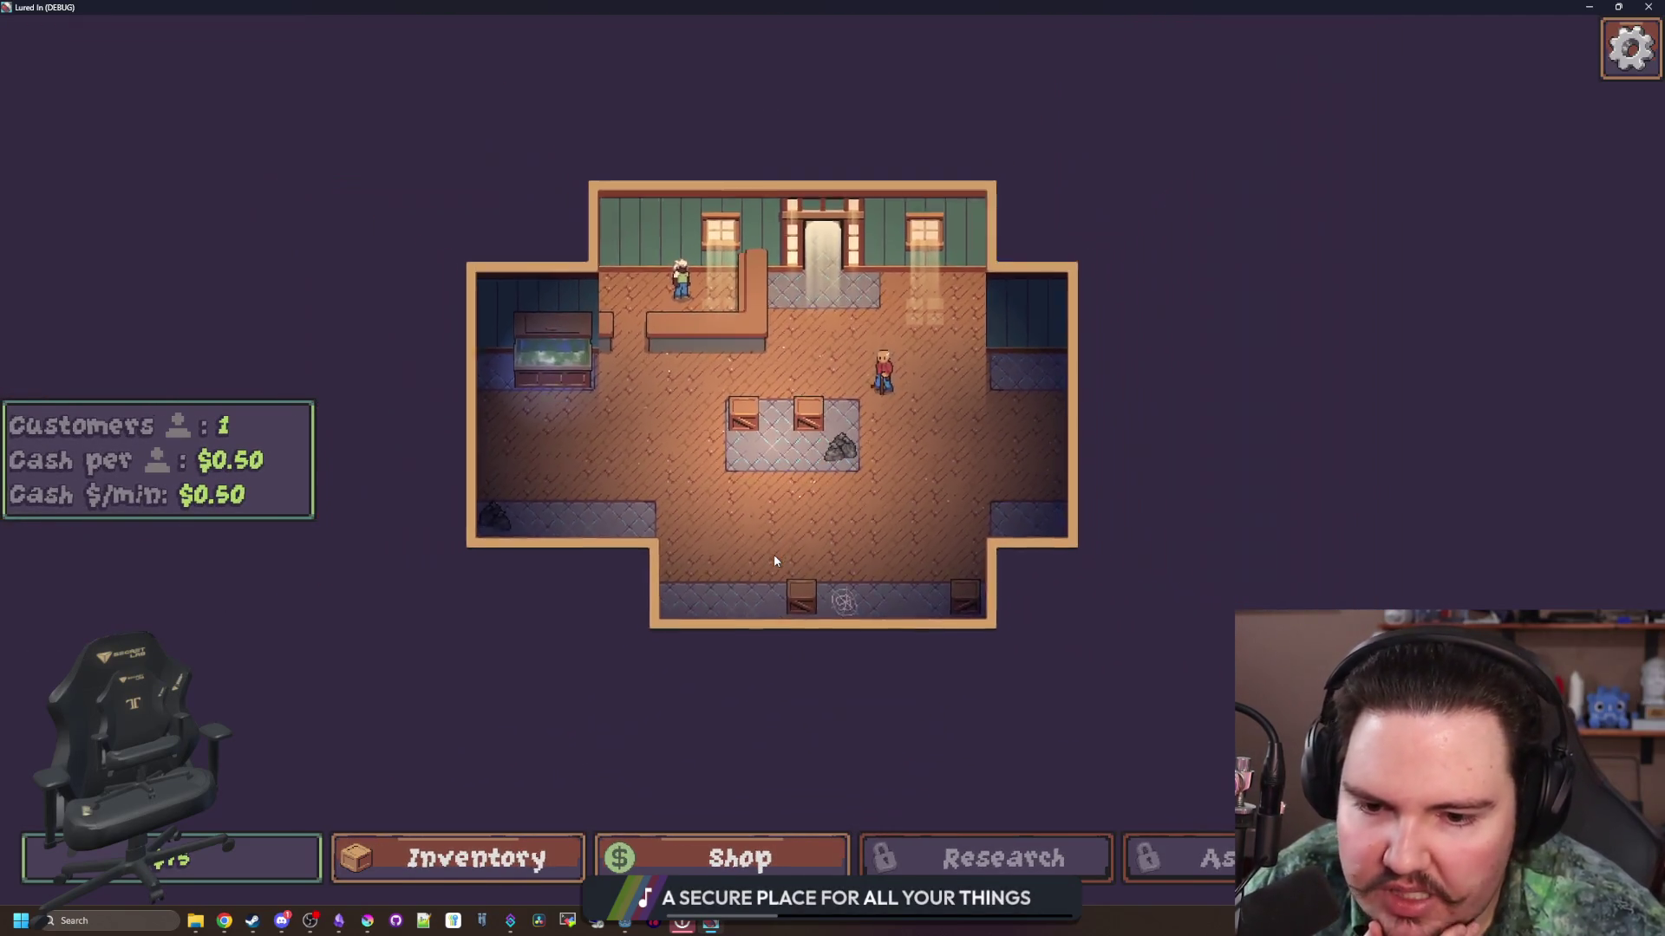
scroll(775, 560, up, 4)
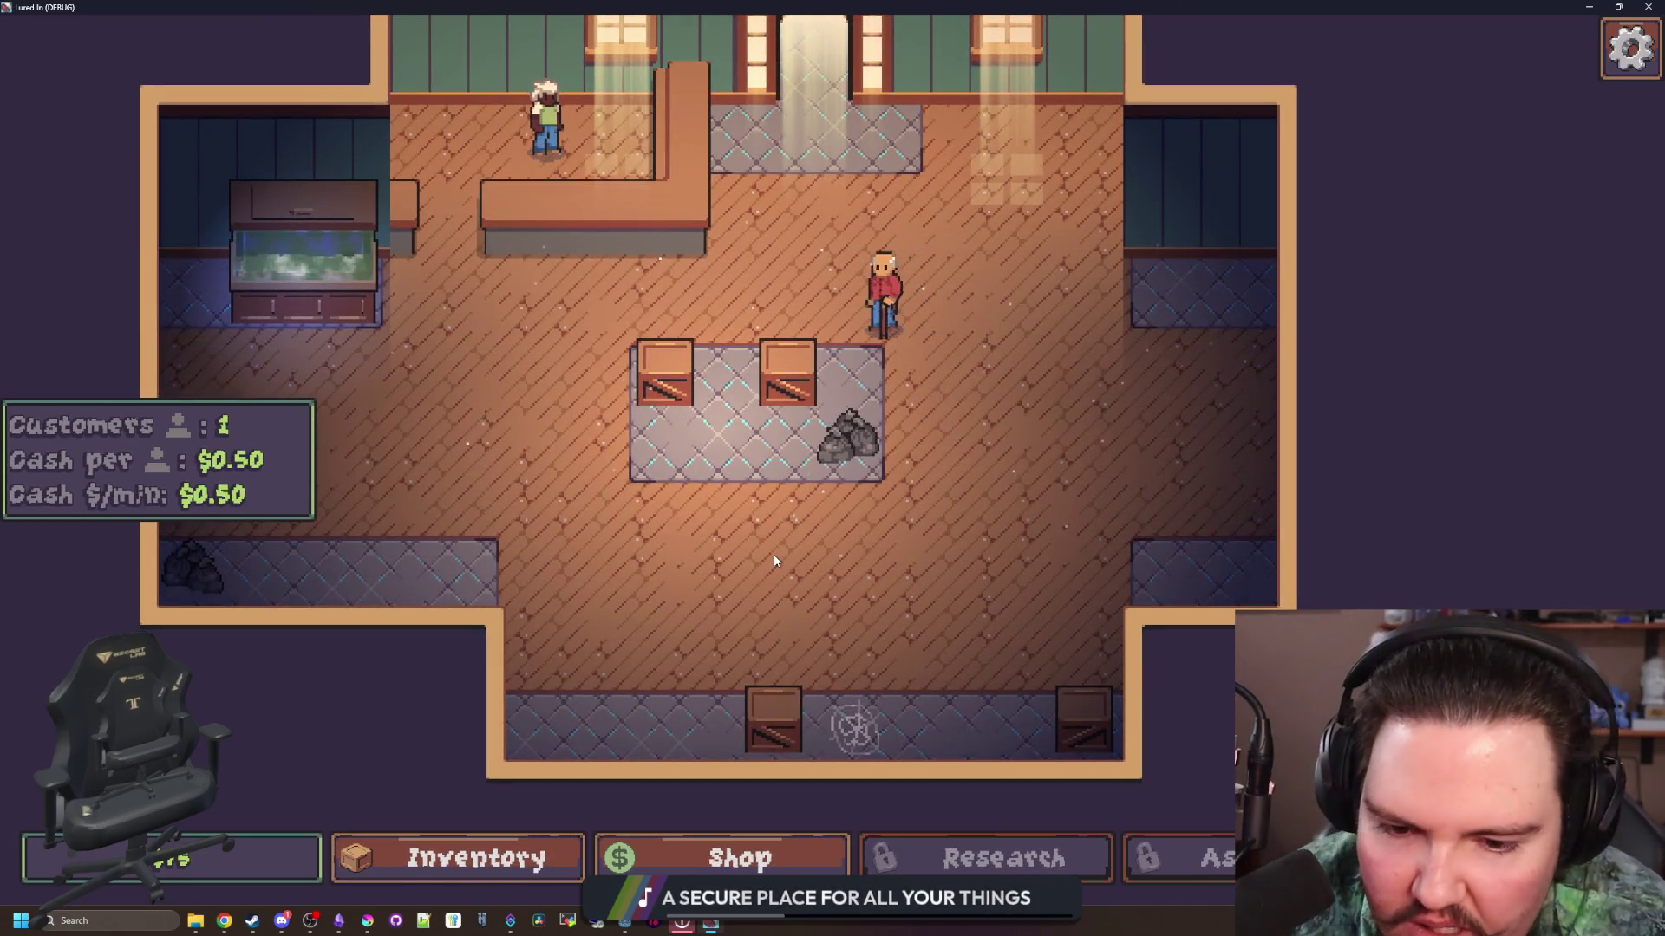
scroll(865, 566, down, 3)
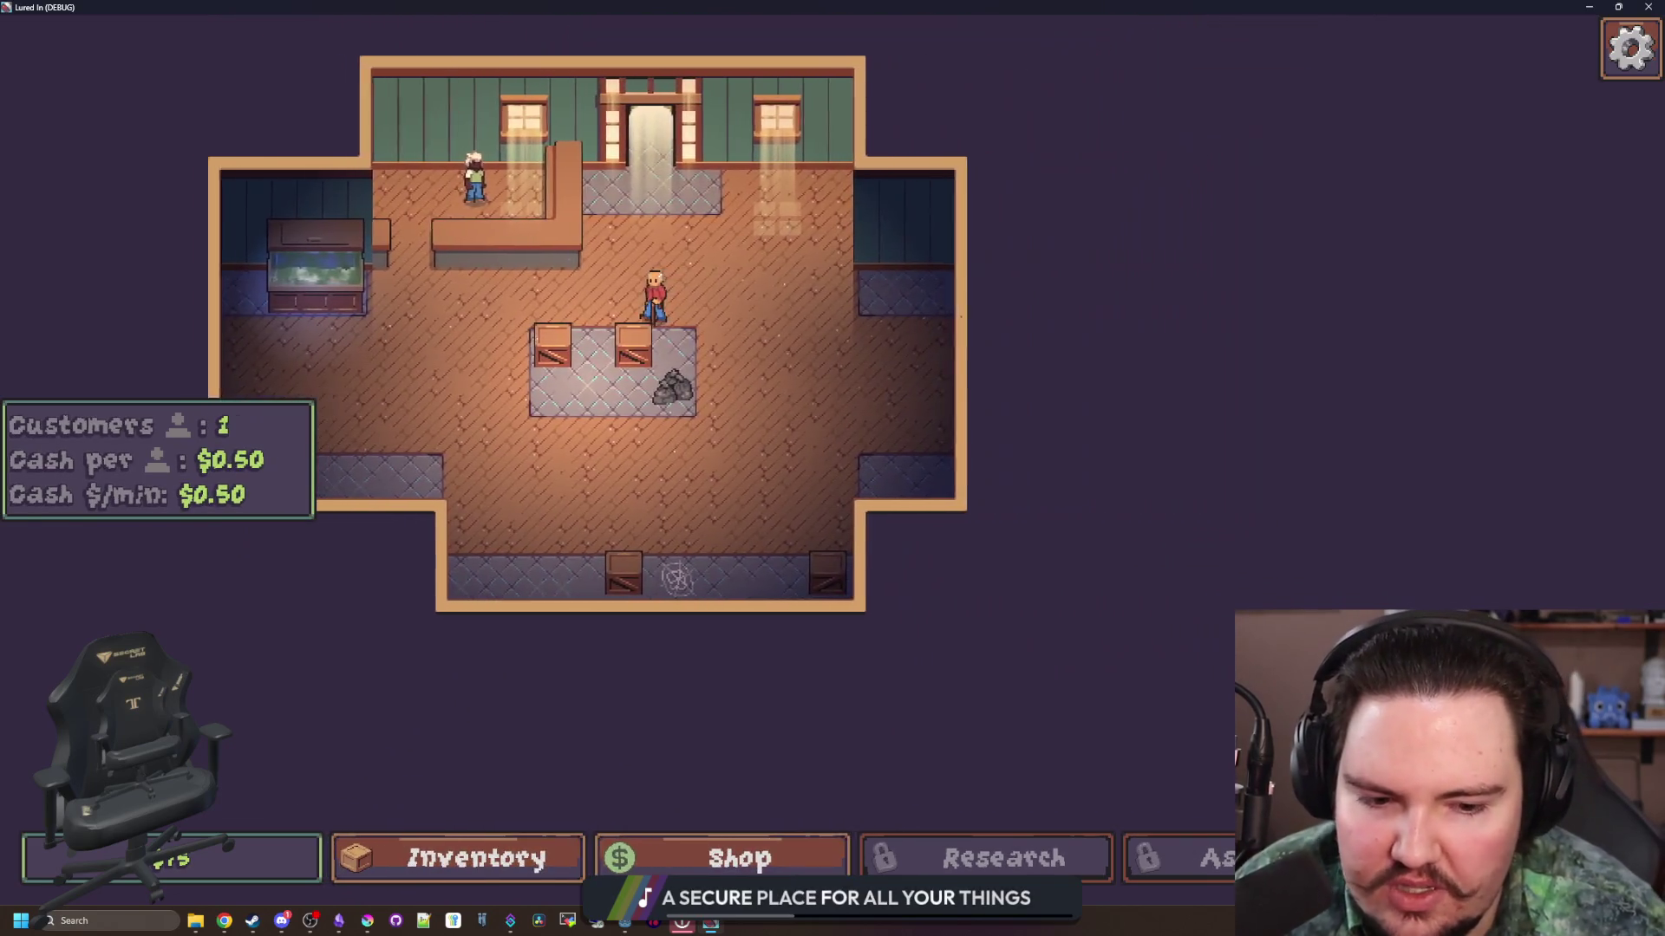
drag(500, 629, 698, 630)
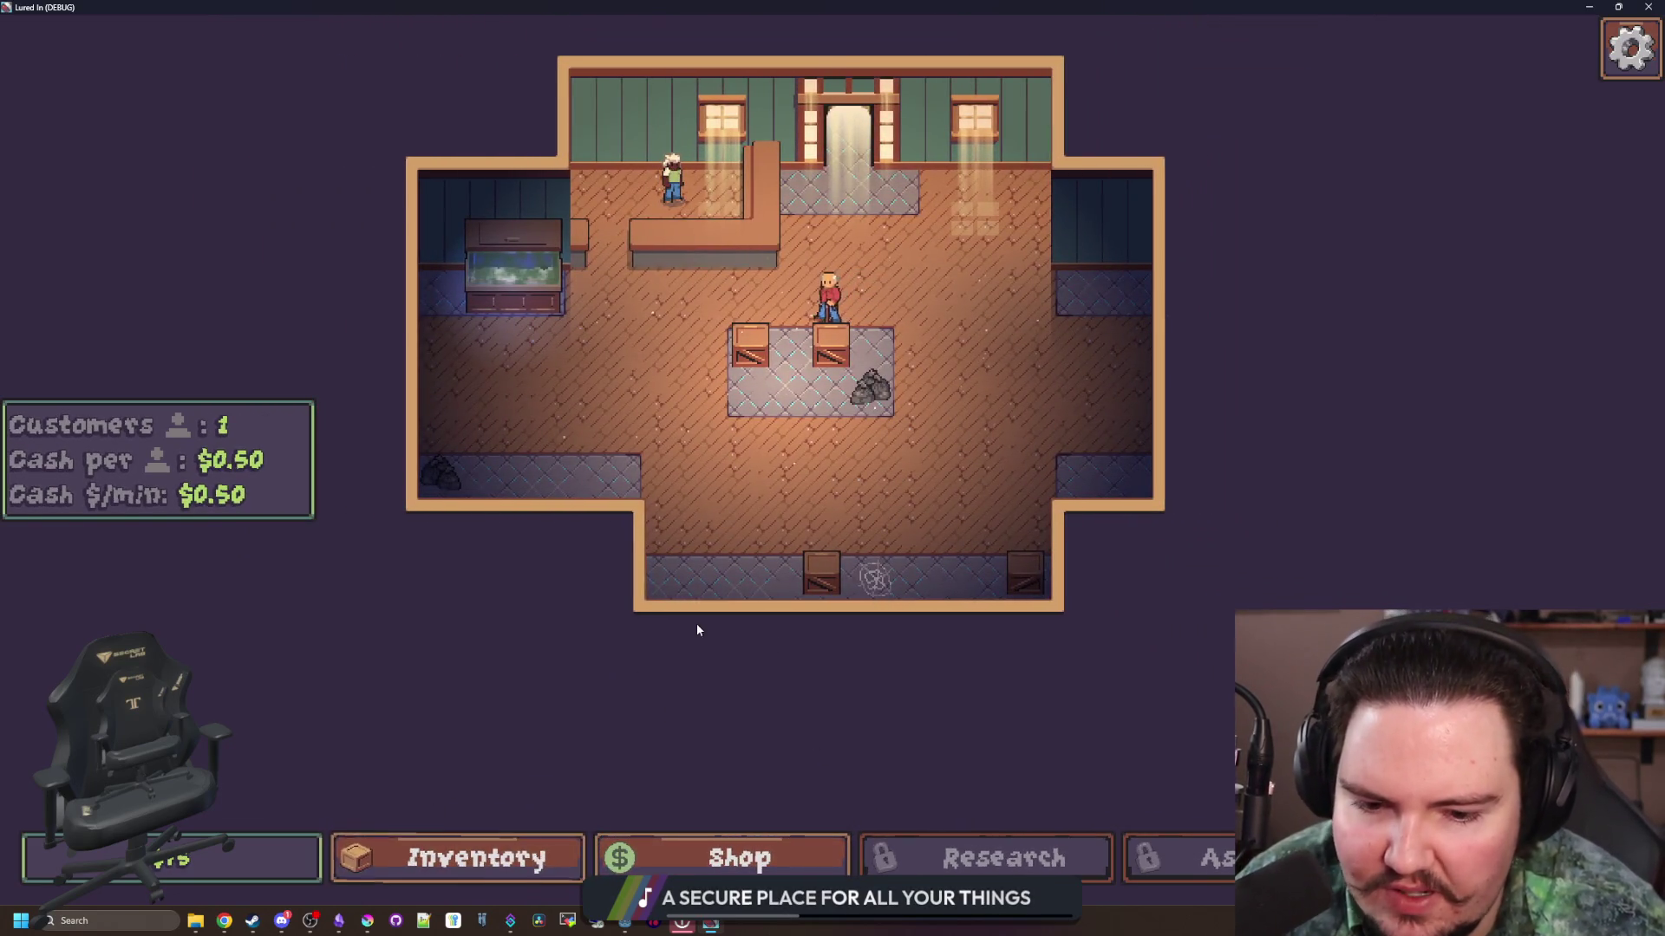
drag(828, 375, 828, 476)
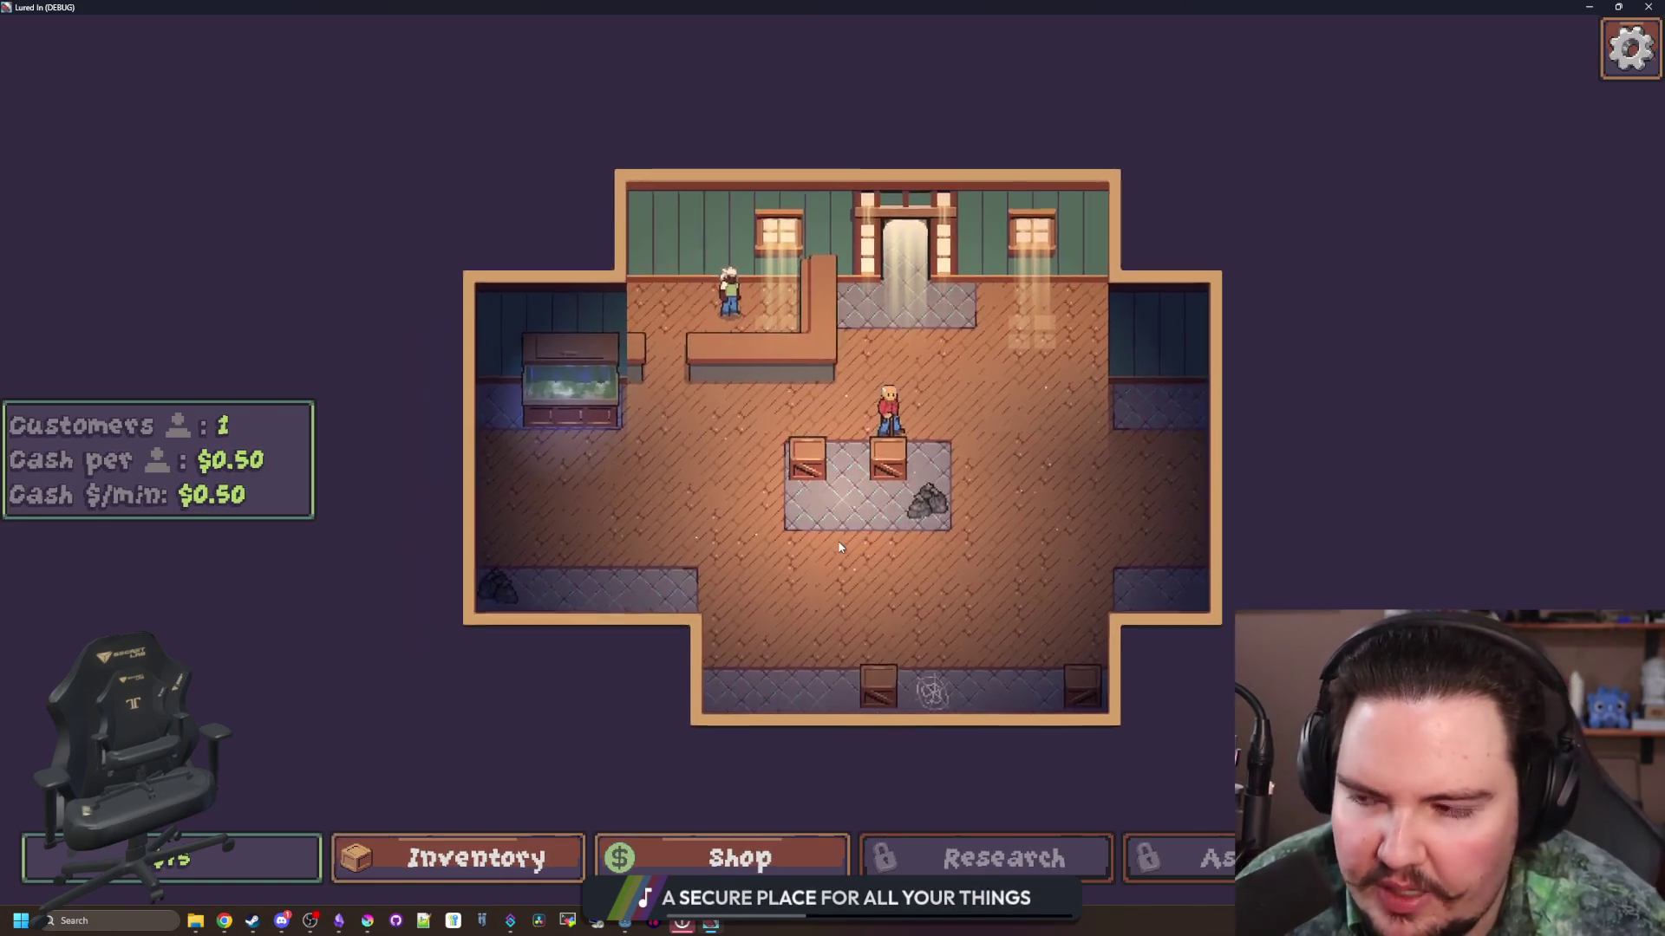
scroll(839, 546, up, 3)
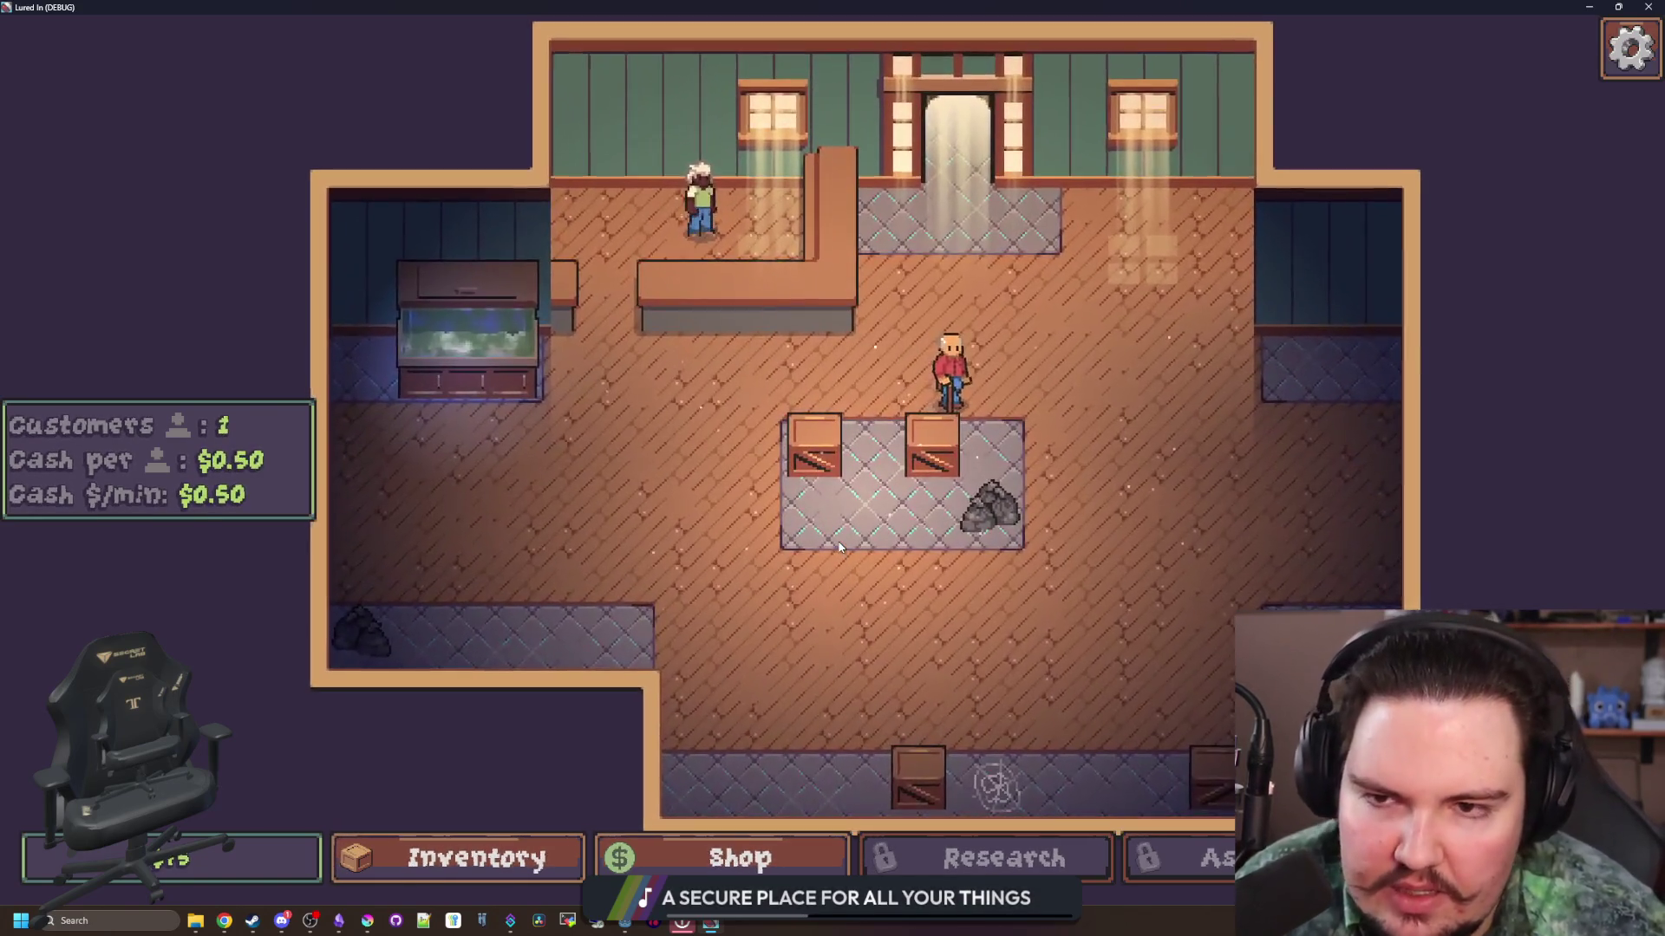
scroll(839, 546, down, 2)
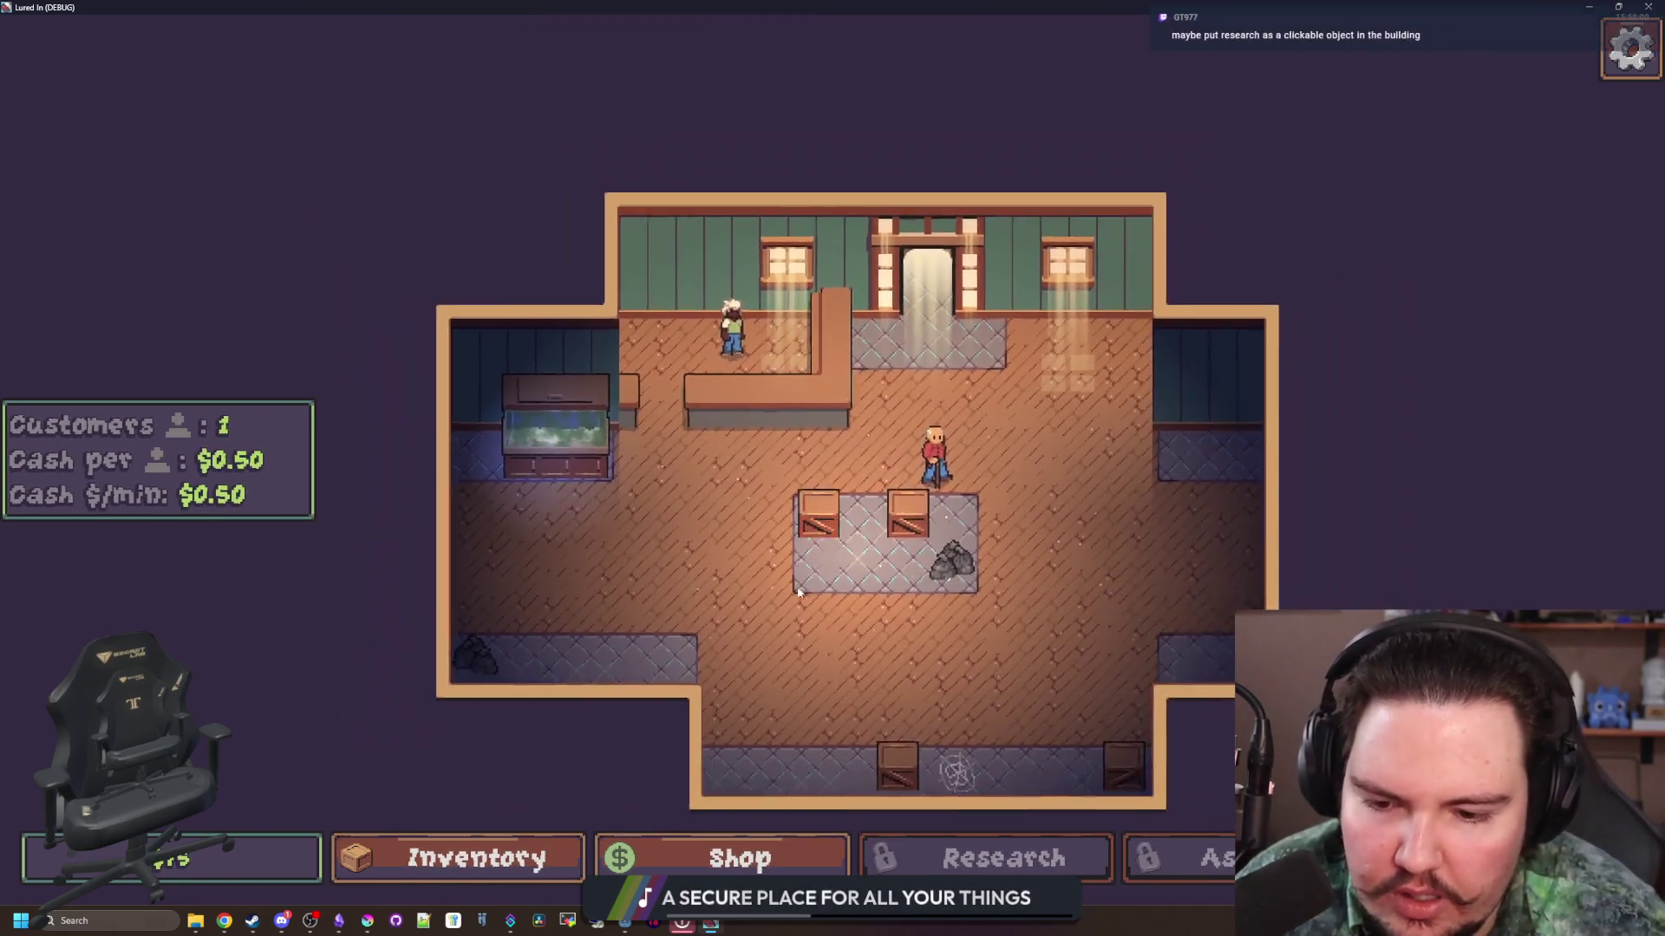
scroll(791, 597, up, 1)
scroll(790, 596, up, 1)
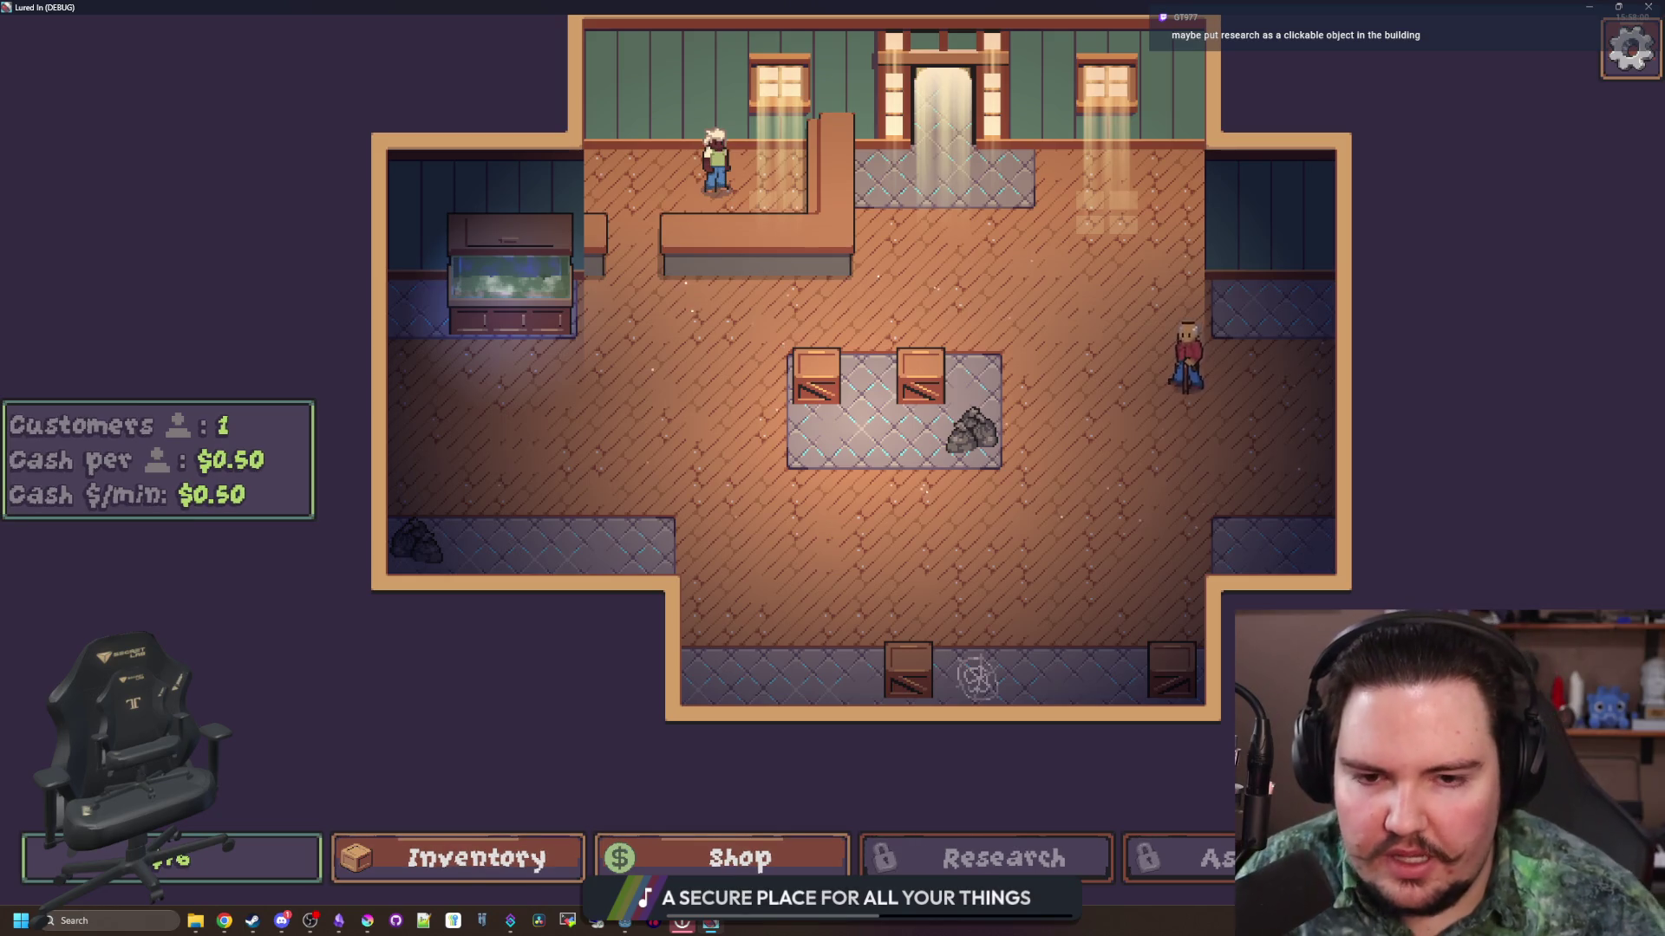
scroll(1037, 469, up, 5)
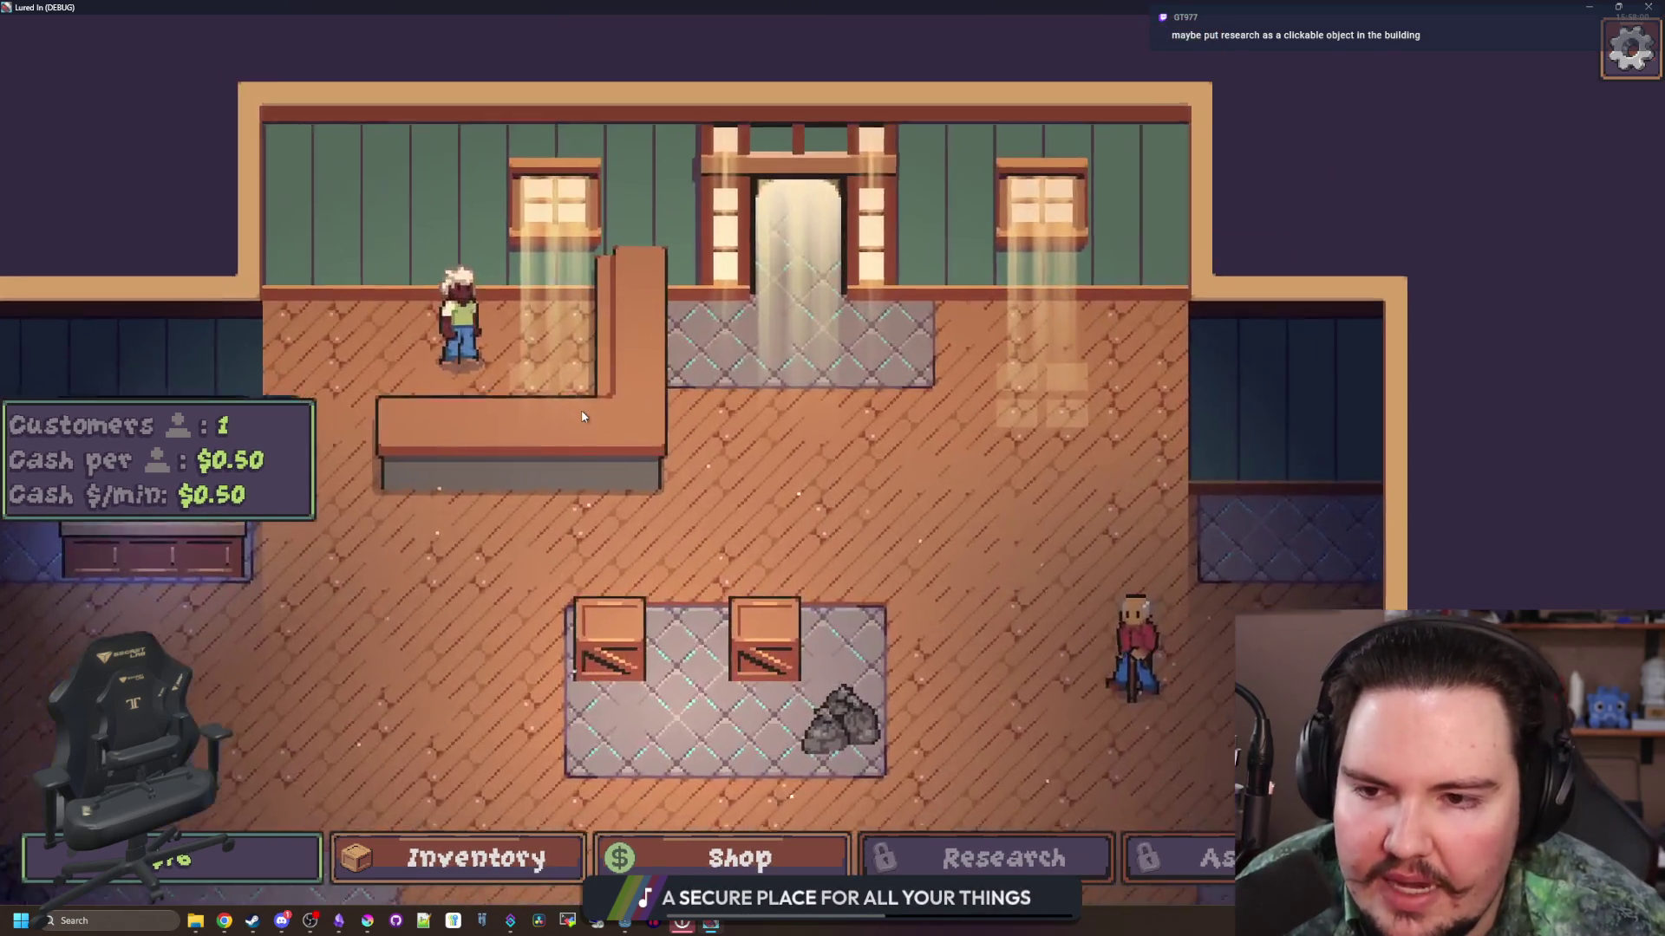
scroll(881, 386, down, 5)
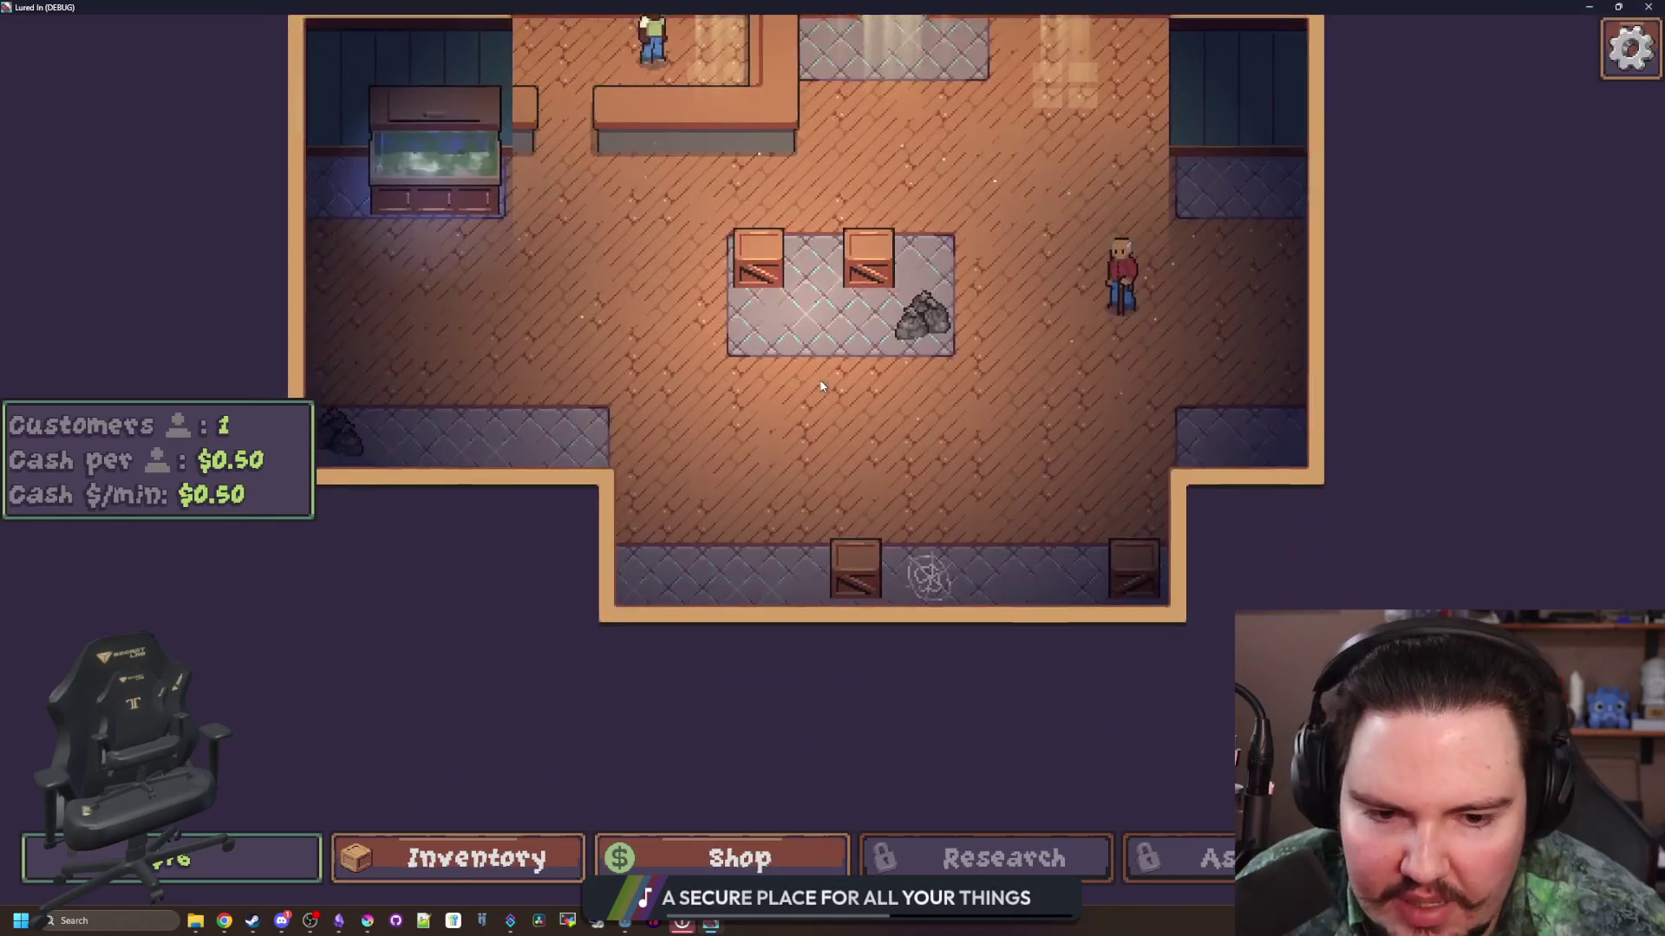
scroll(850, 466, up, 5)
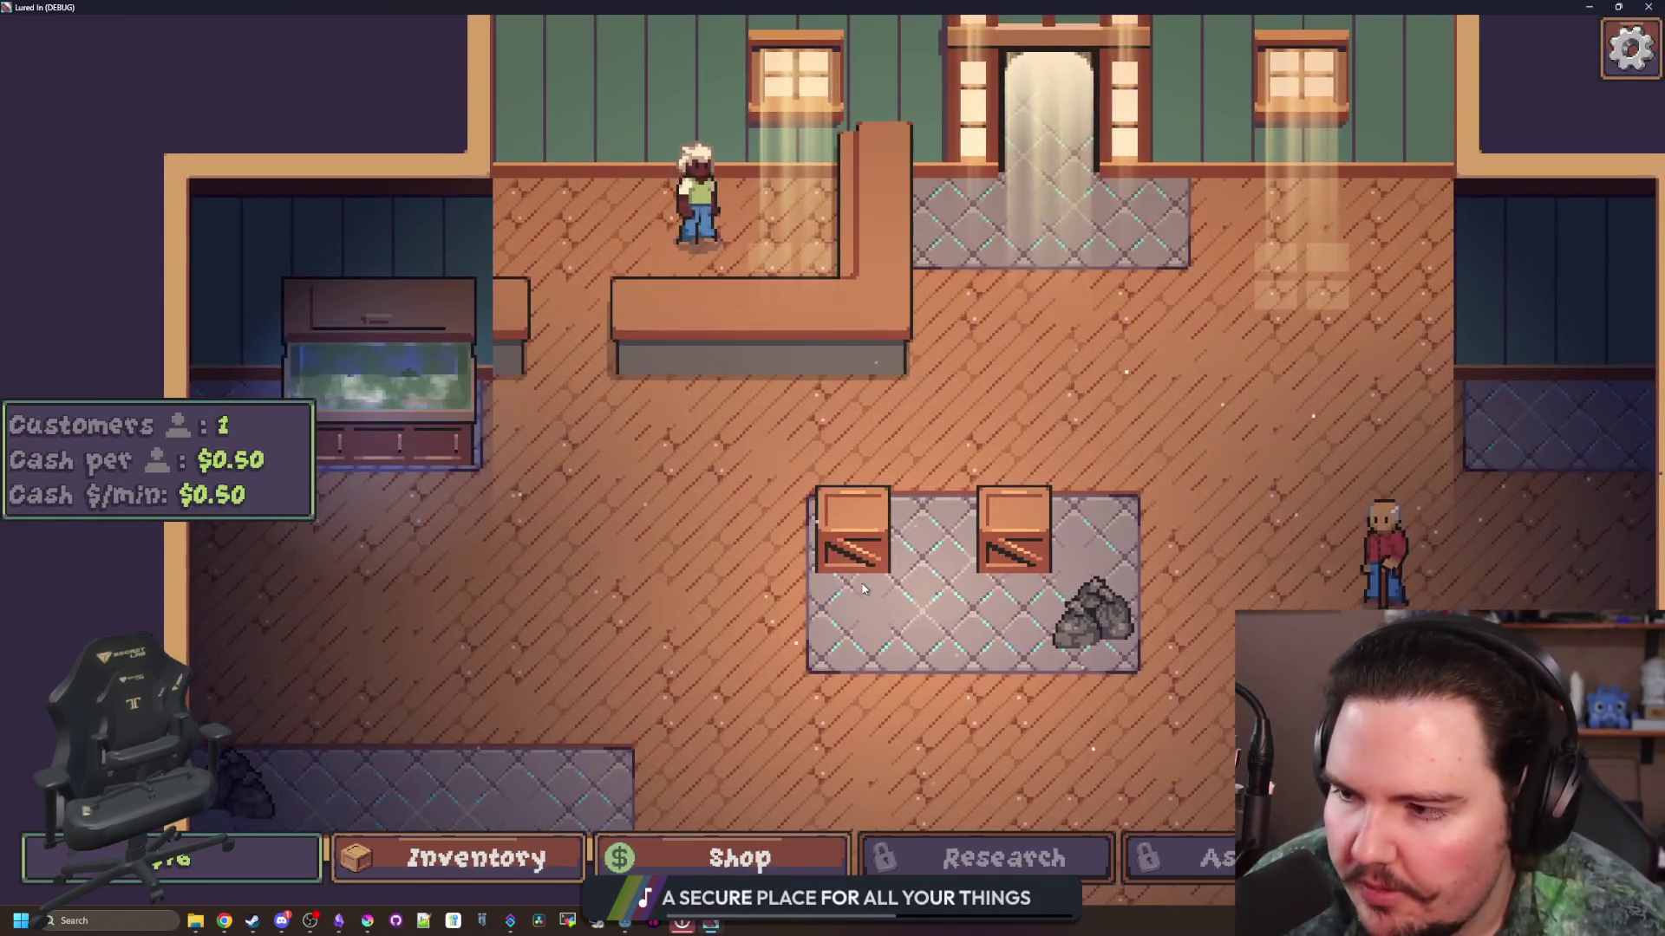
scroll(830, 564, up, 1)
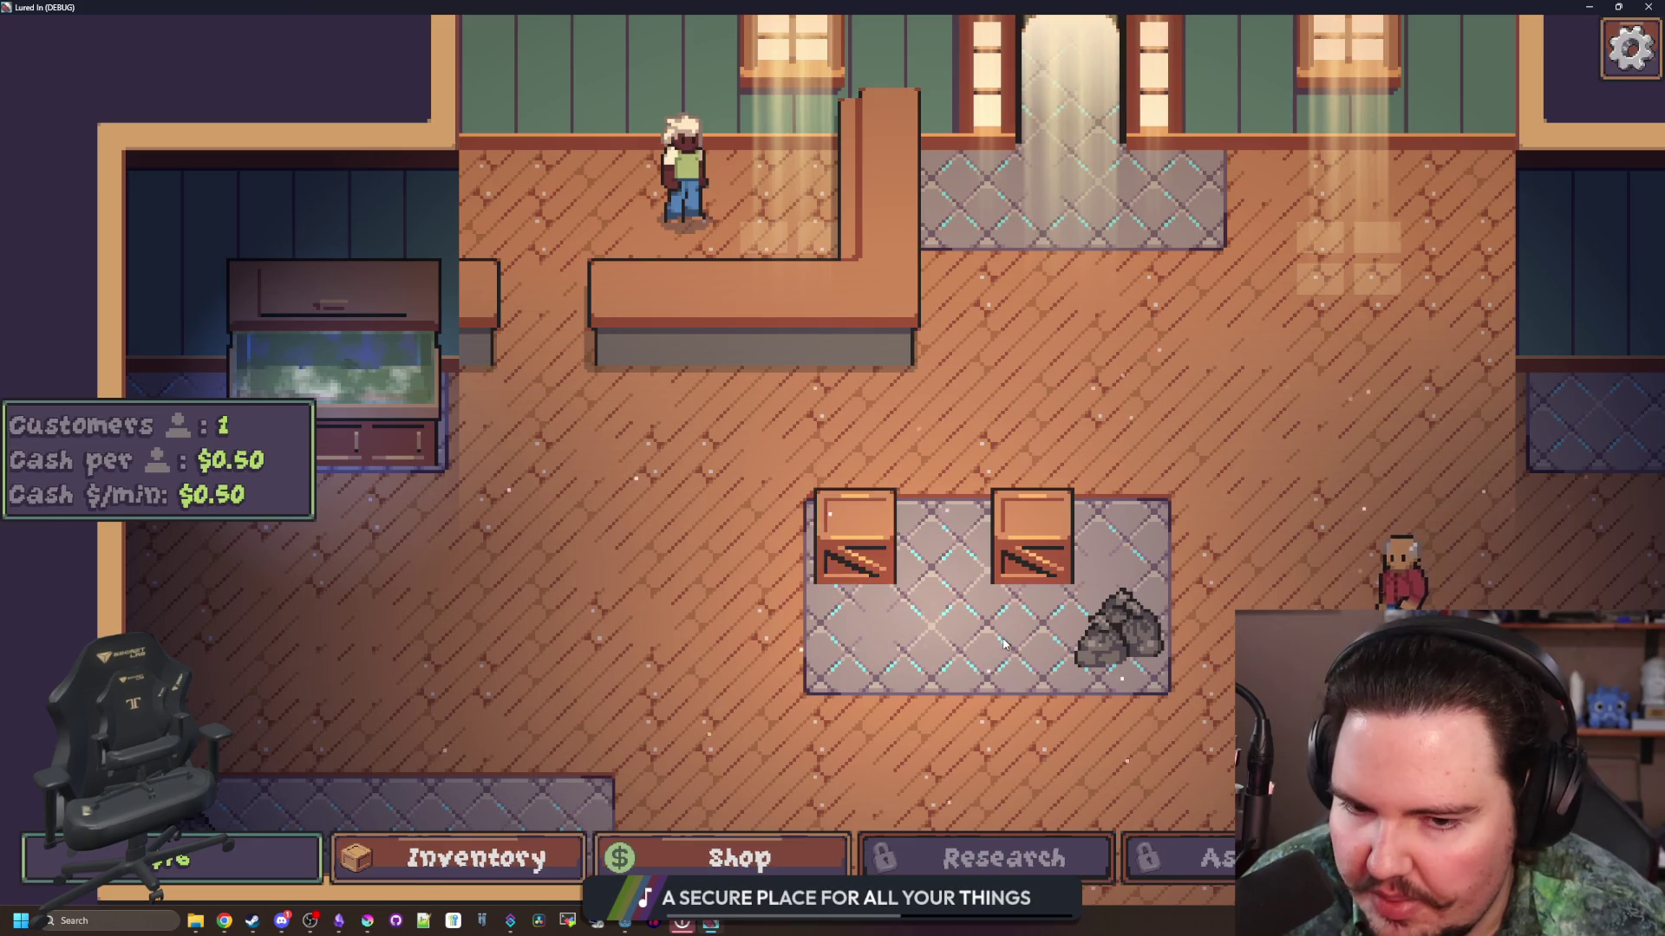
scroll(911, 694, down, 3)
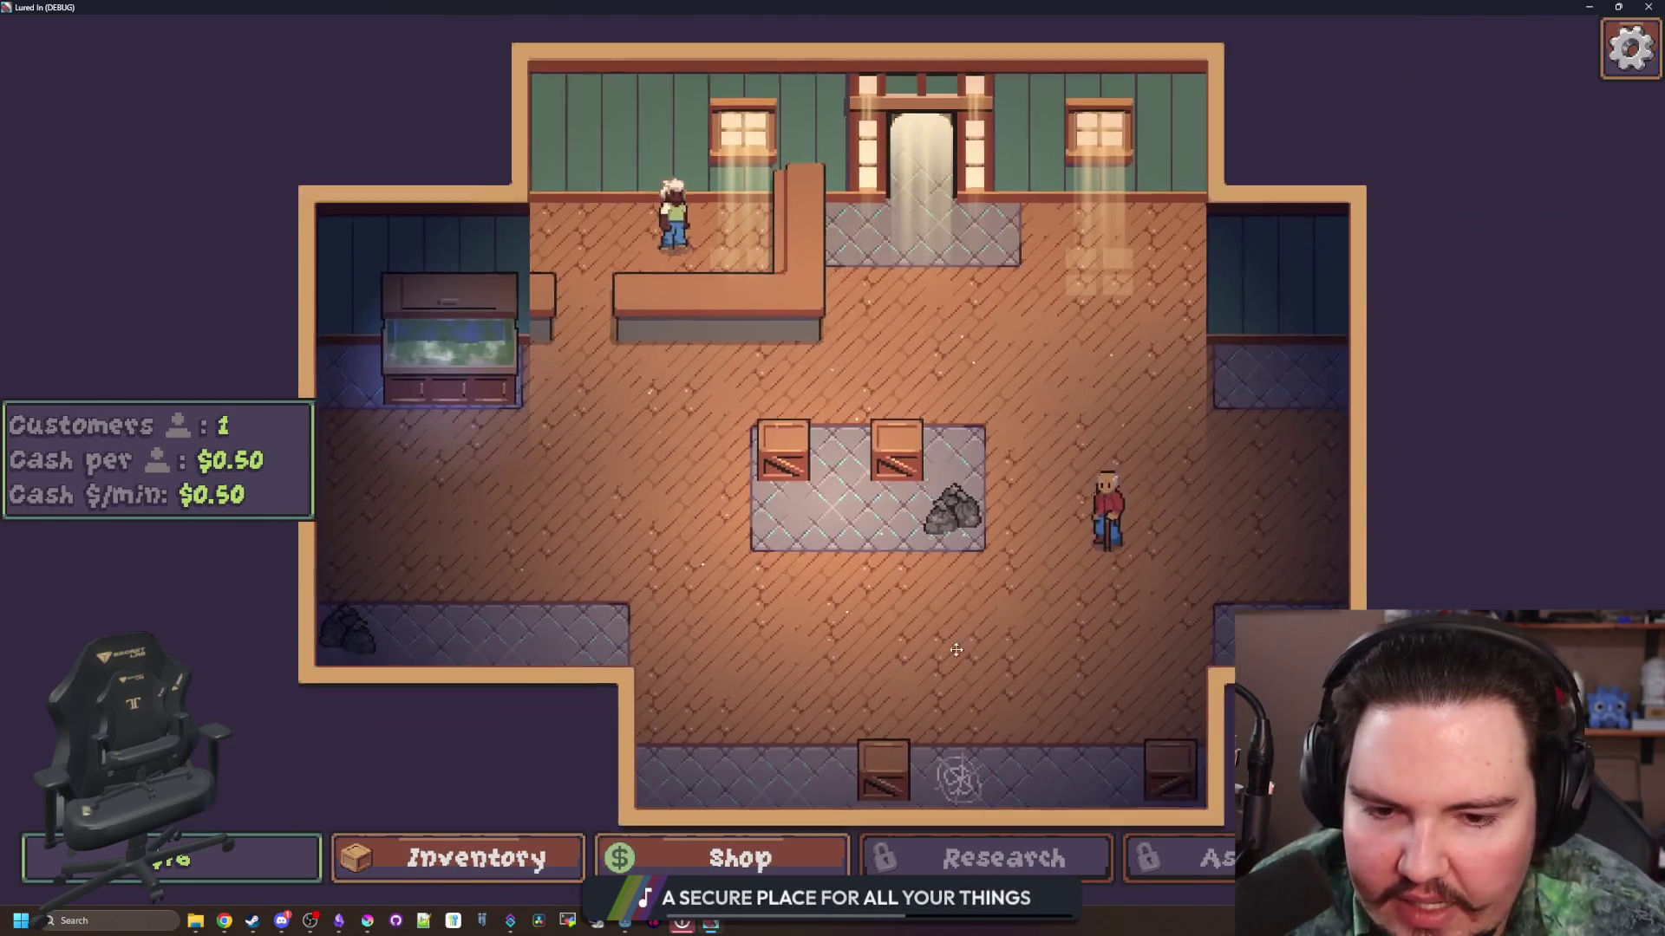
scroll(1040, 607, up, 1)
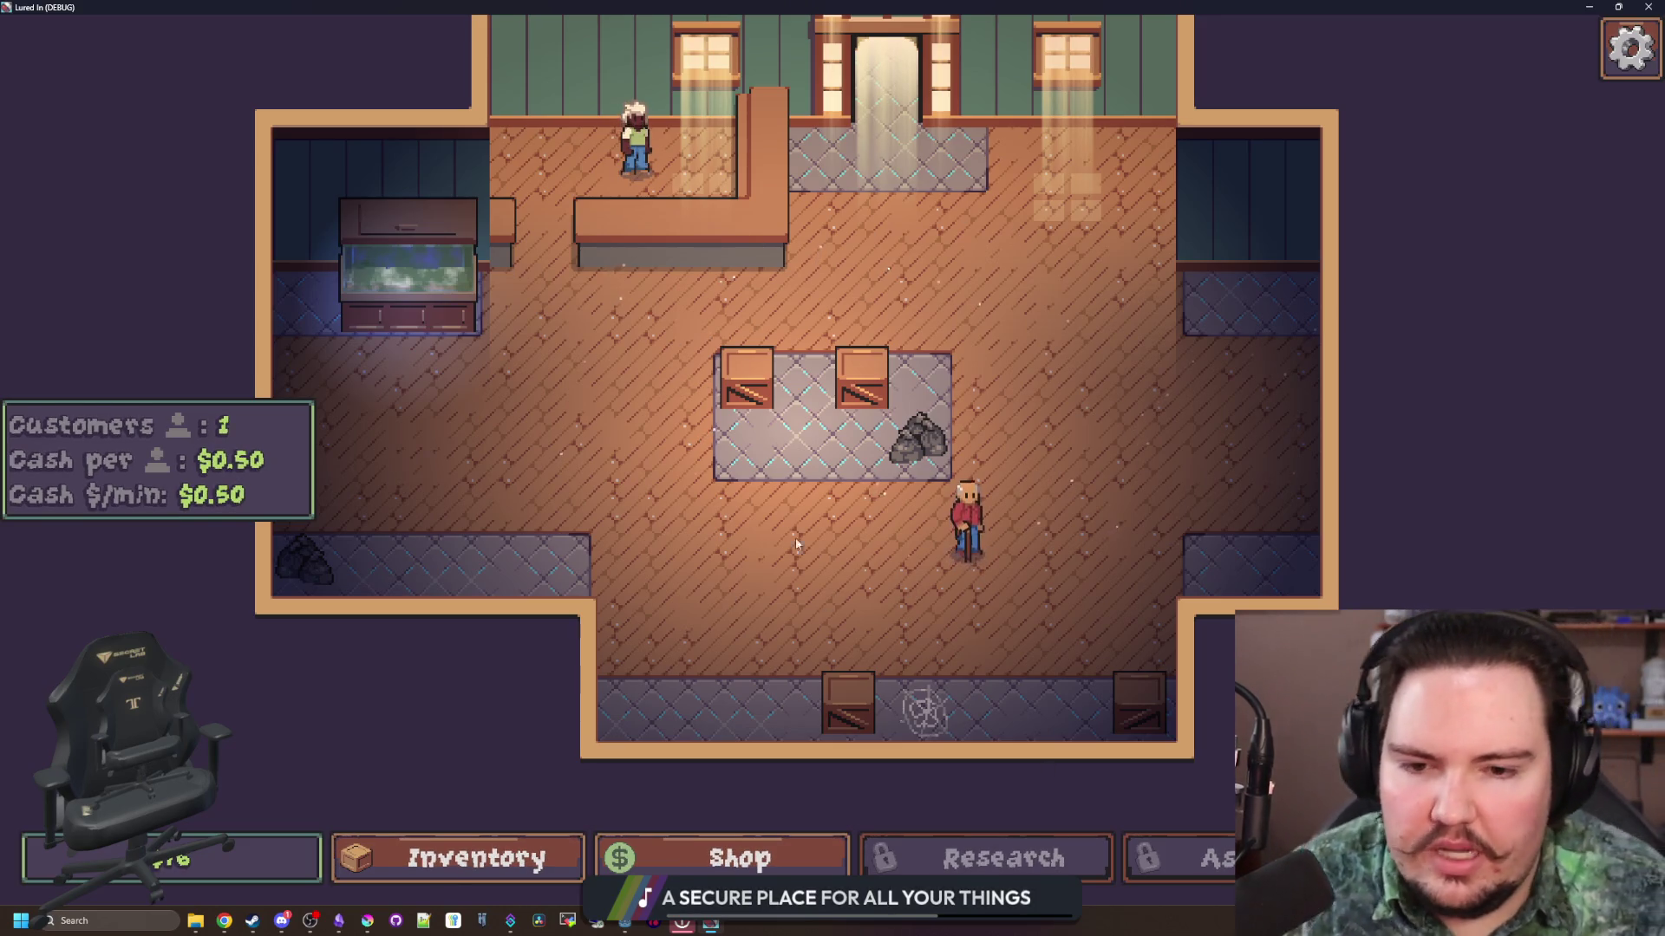
mouse_move(794, 538)
mouse_down()
mouse_move(846, 628)
mouse_move(821, 549)
mouse_up()
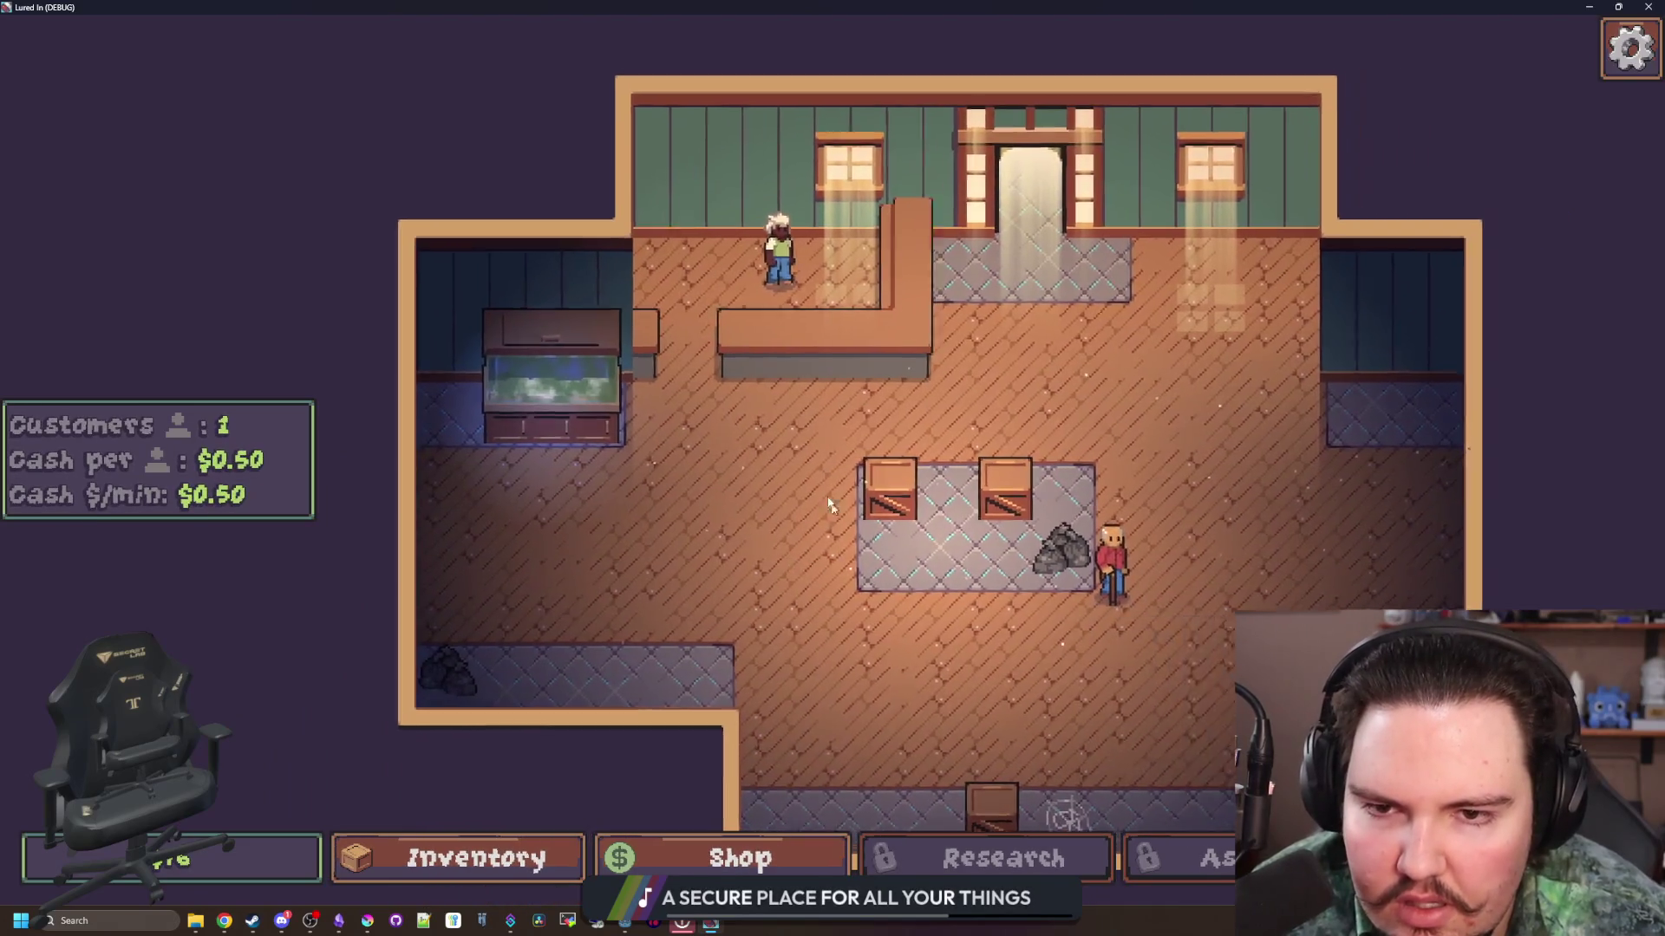
click(763, 260)
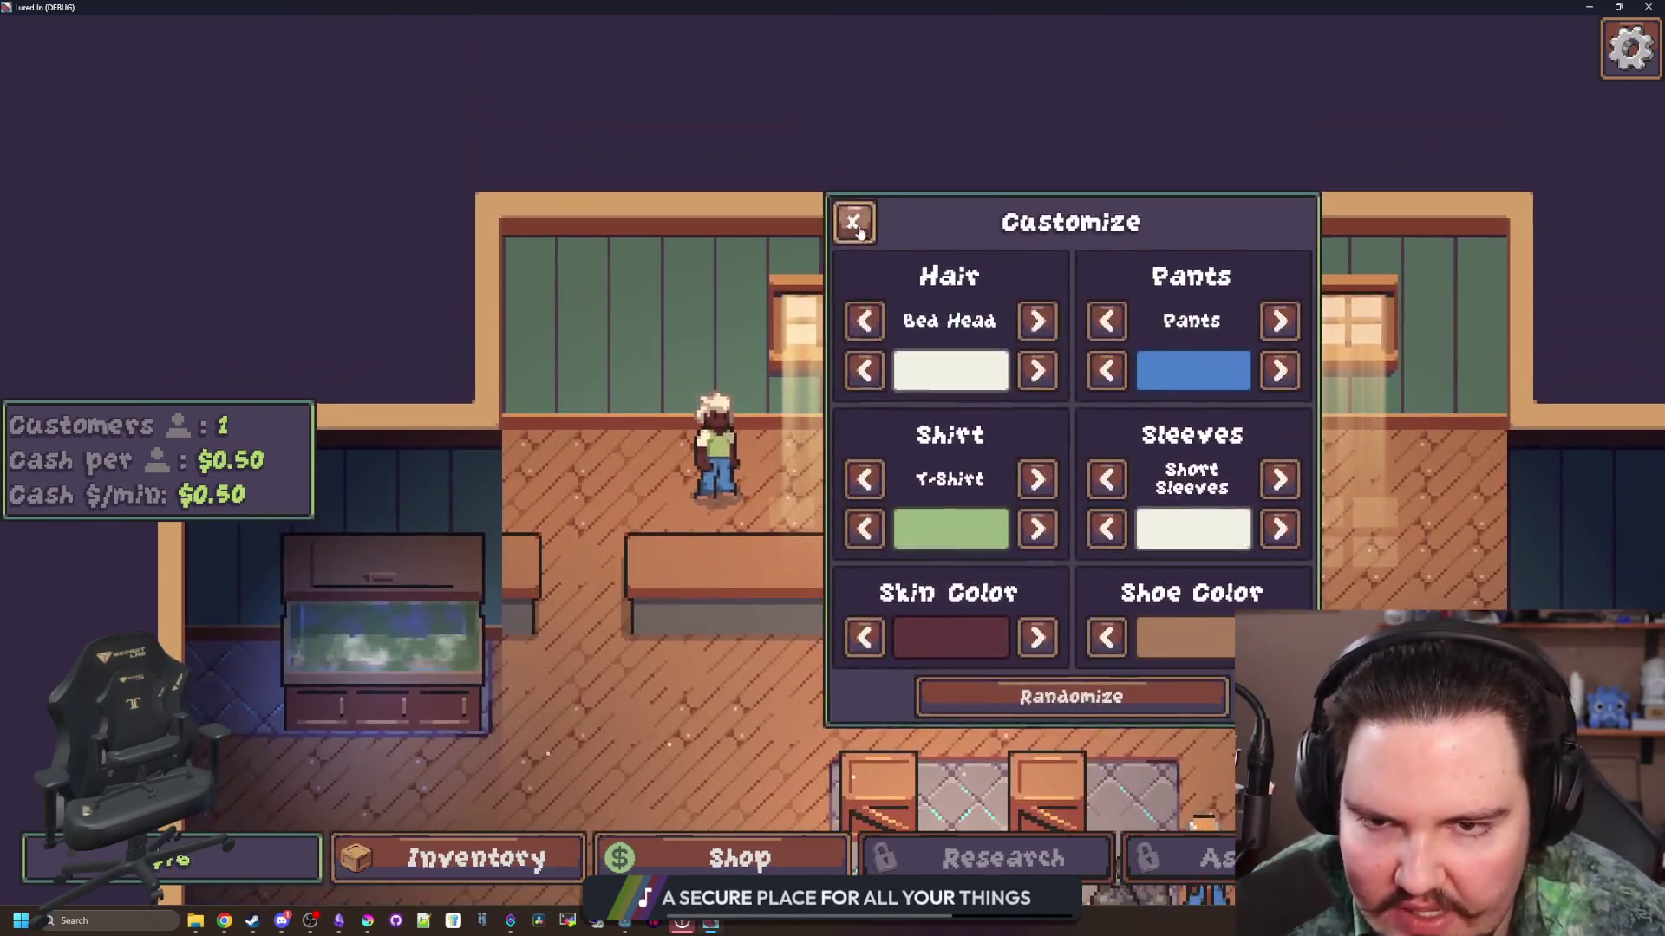
click(857, 227)
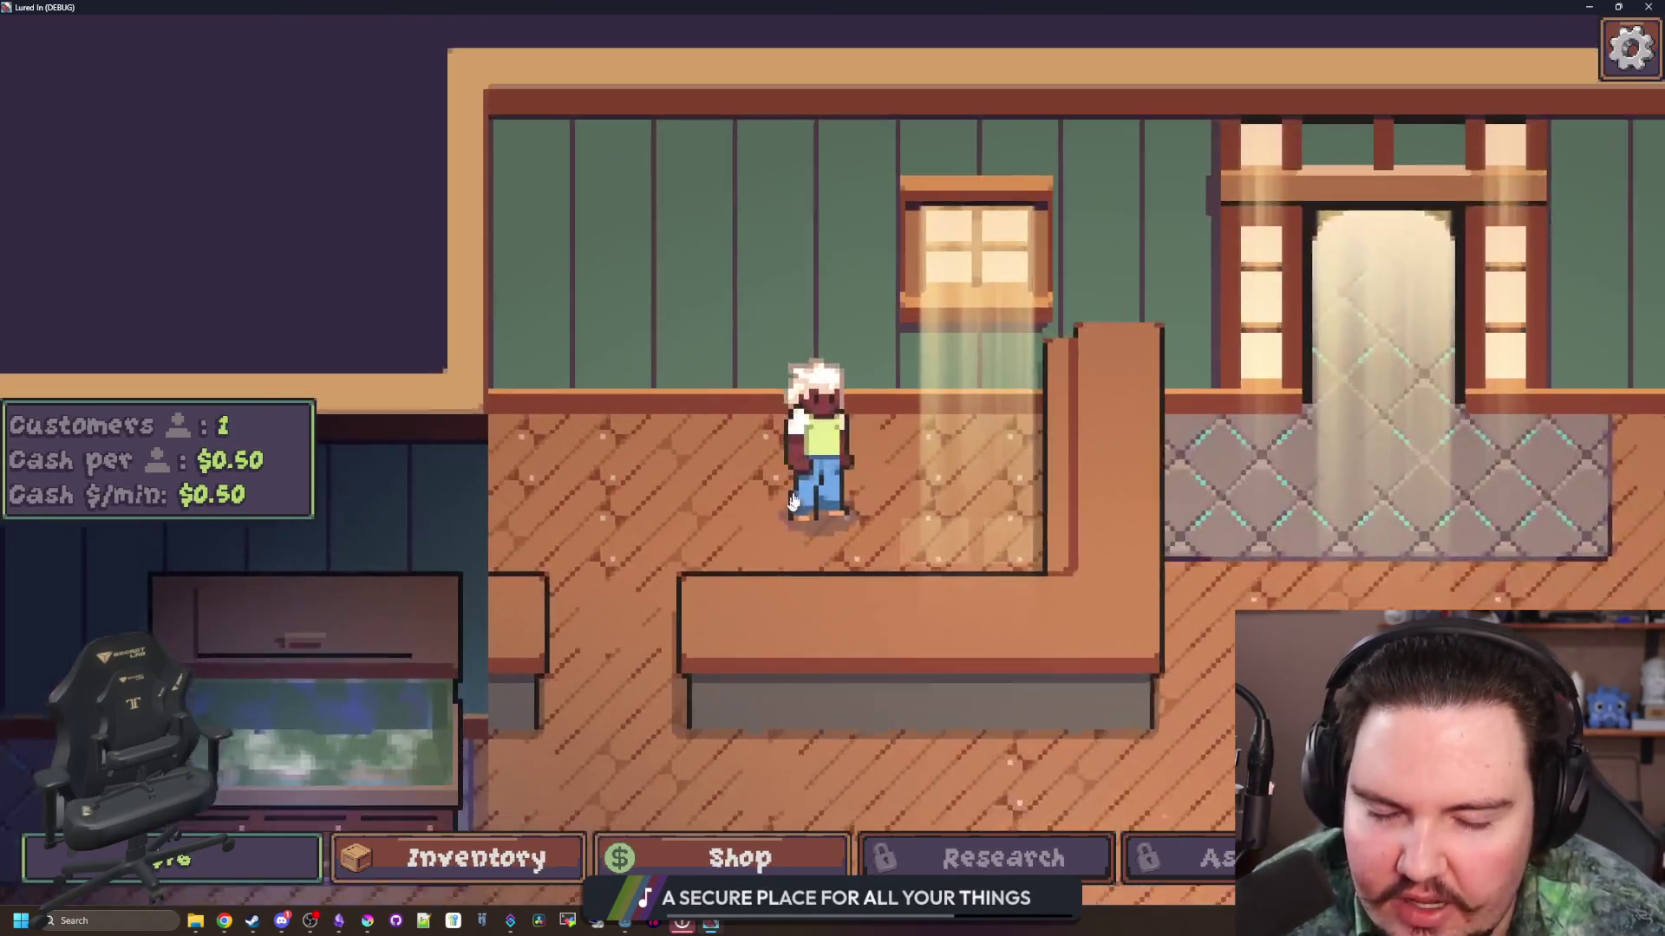
click(810, 428)
click(881, 220)
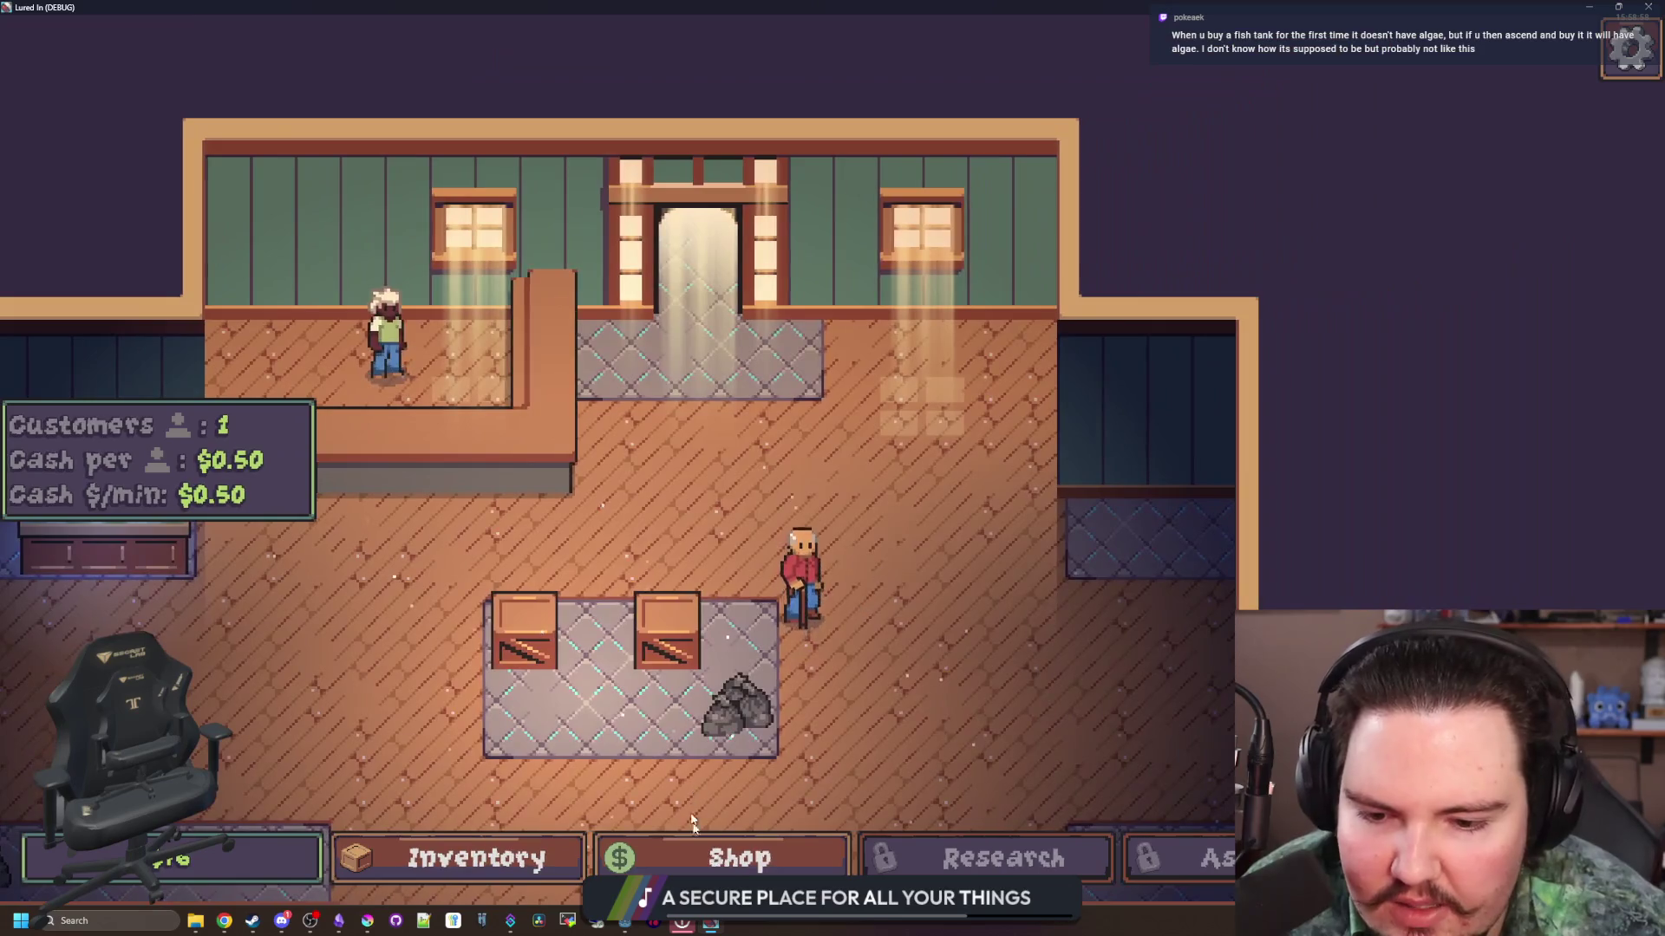
Step: Switch the shop to Aquarium items and run the console cheat 'money 10000'
click(740, 859)
scroll(877, 598, down, 5)
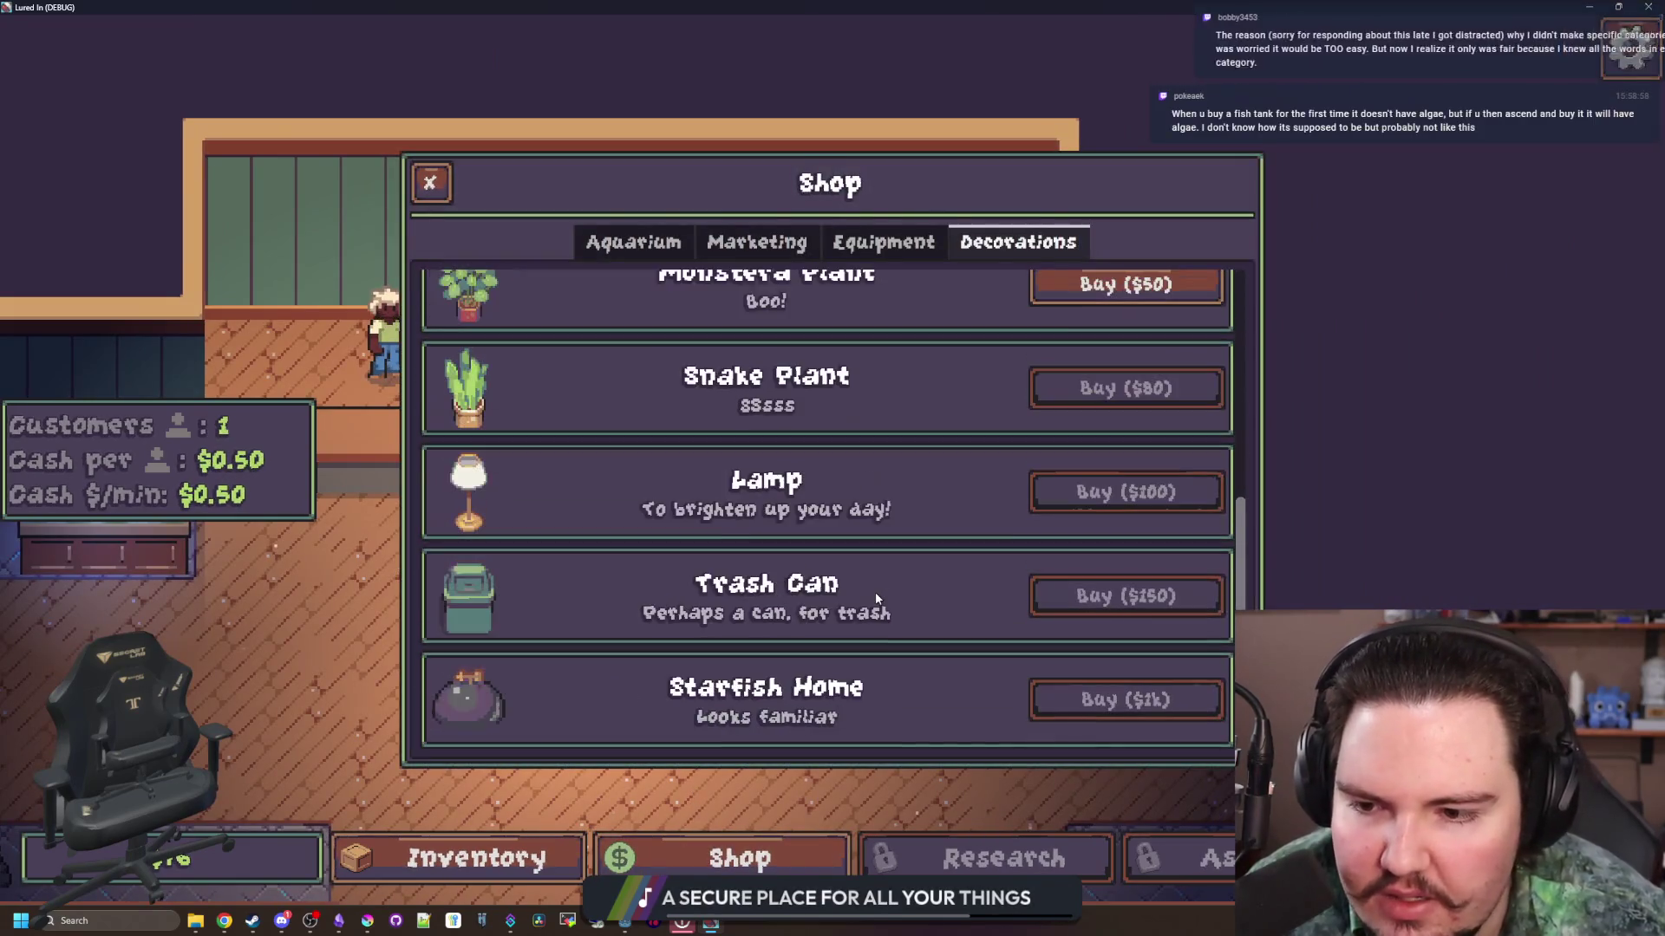
click(633, 242)
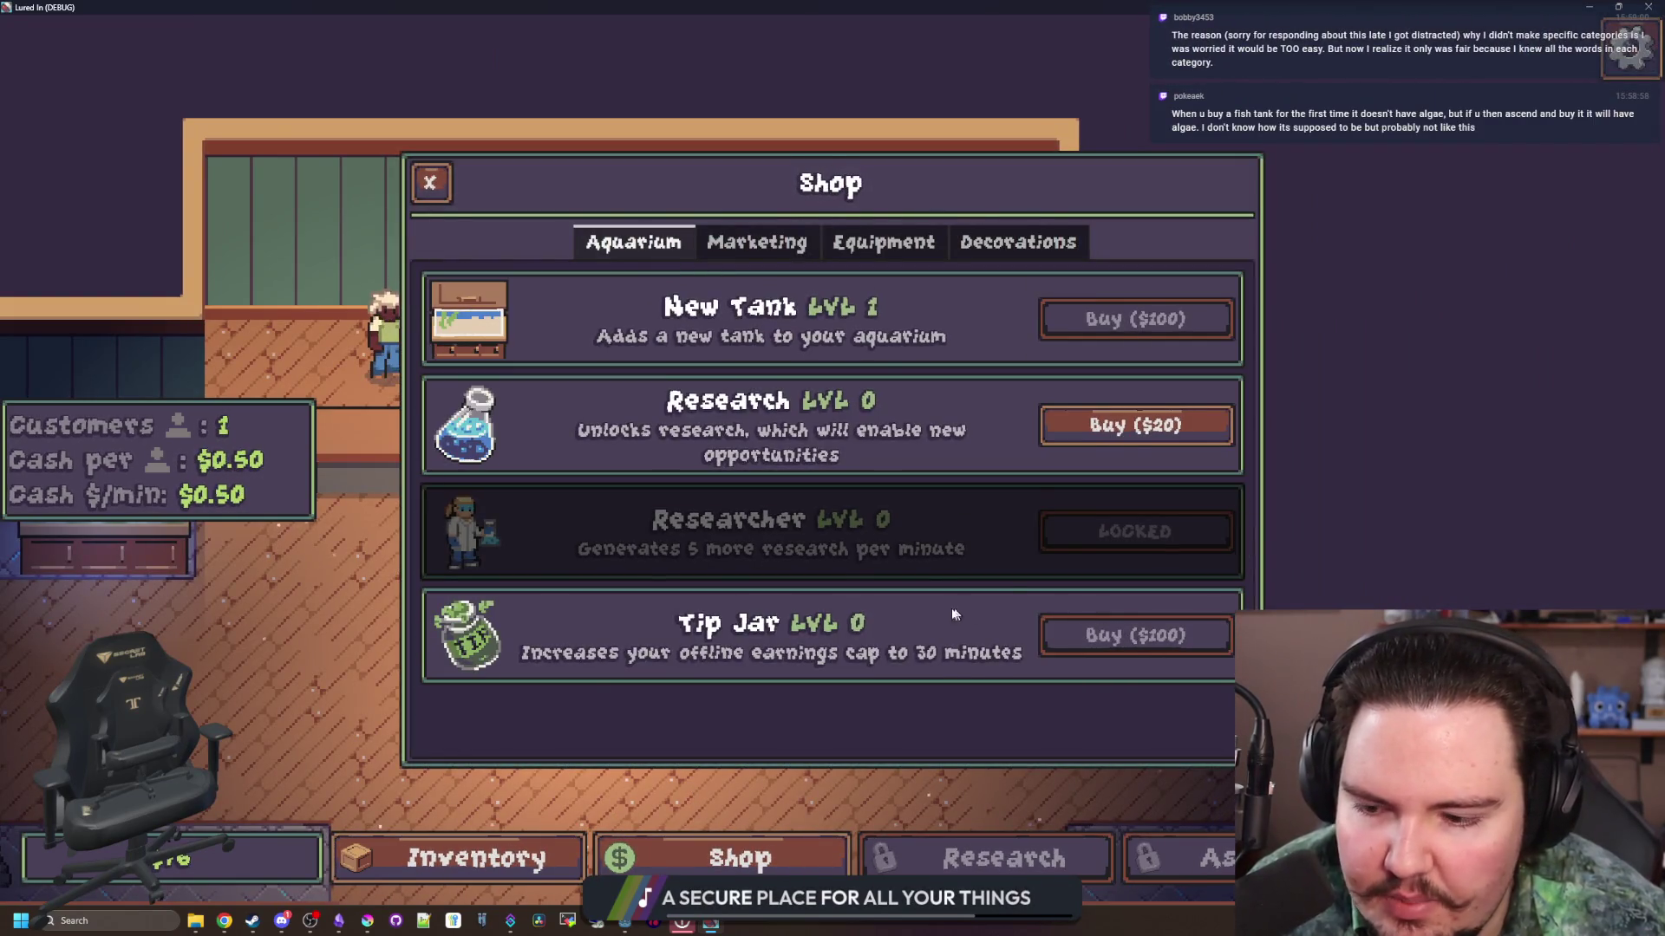
key(grave)
text(money 10000)
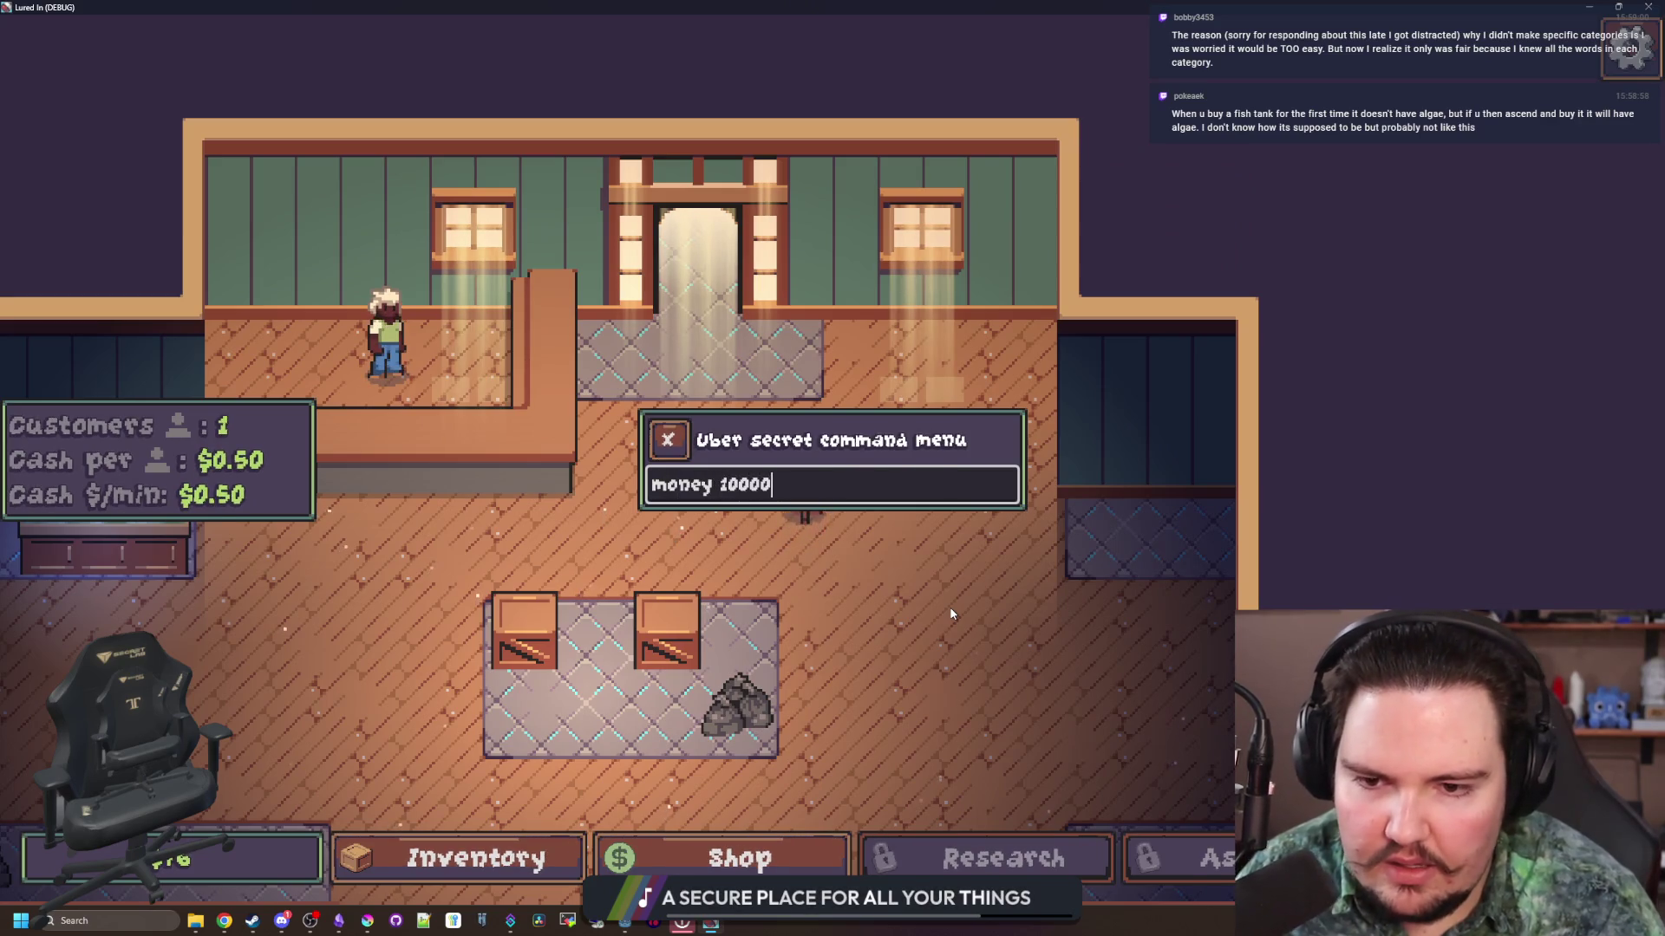
key(Return)
Step: Buy the Tip Jar upgrade from the shop and close the Offline Income popup
click(740, 859)
click(1127, 634)
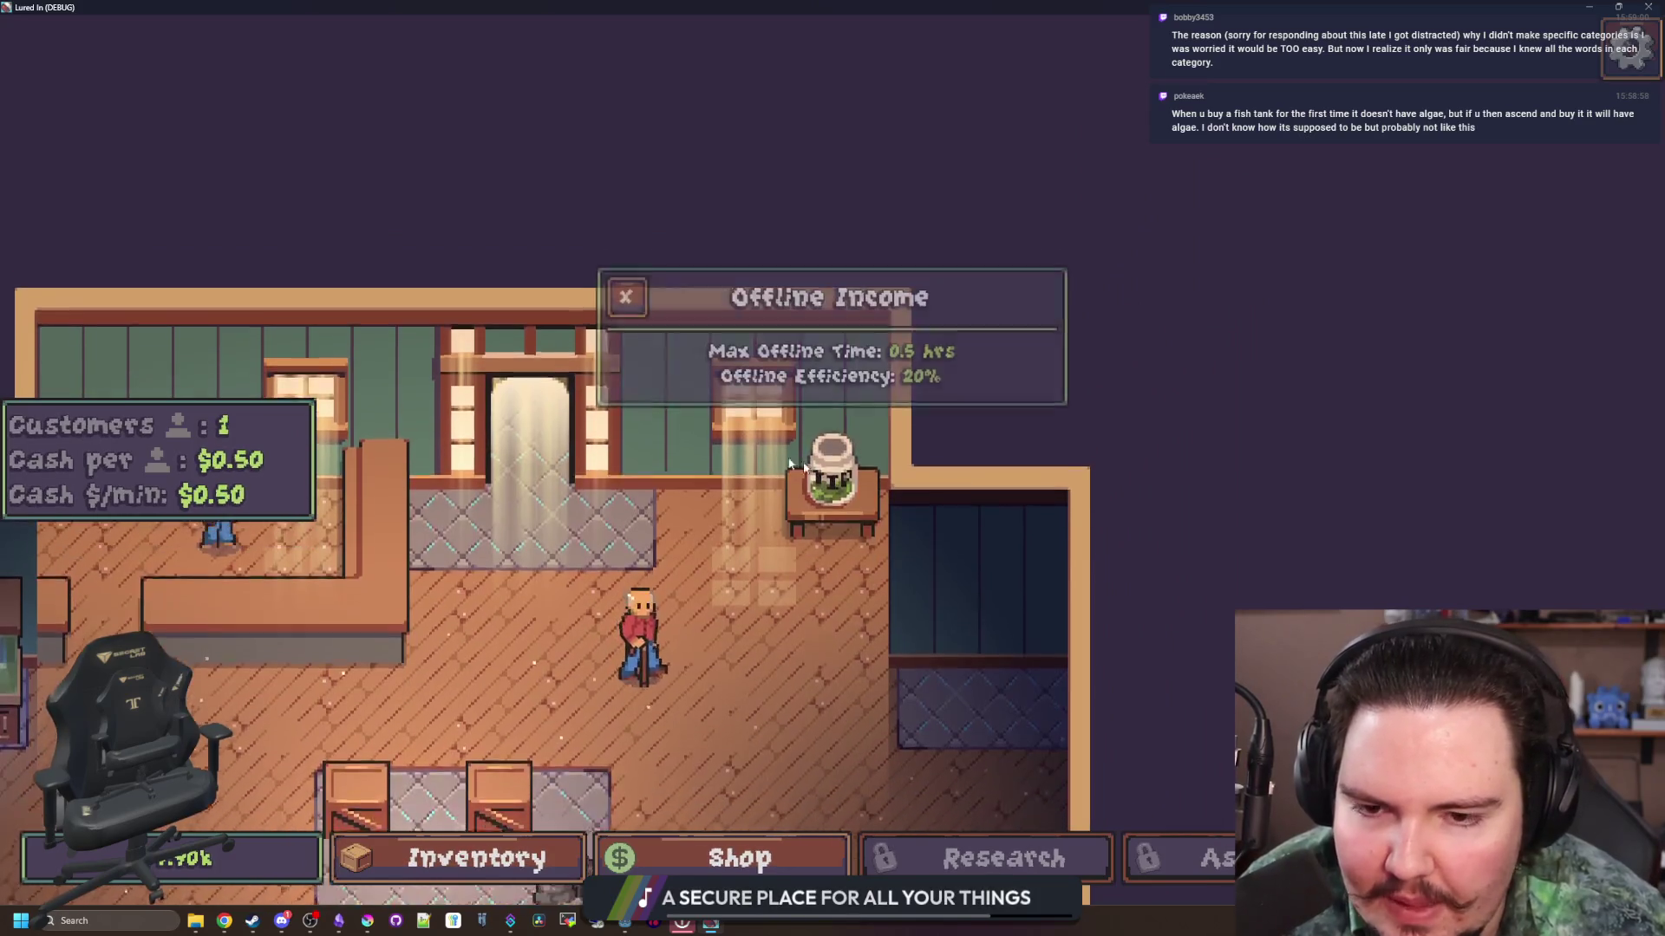
click(634, 355)
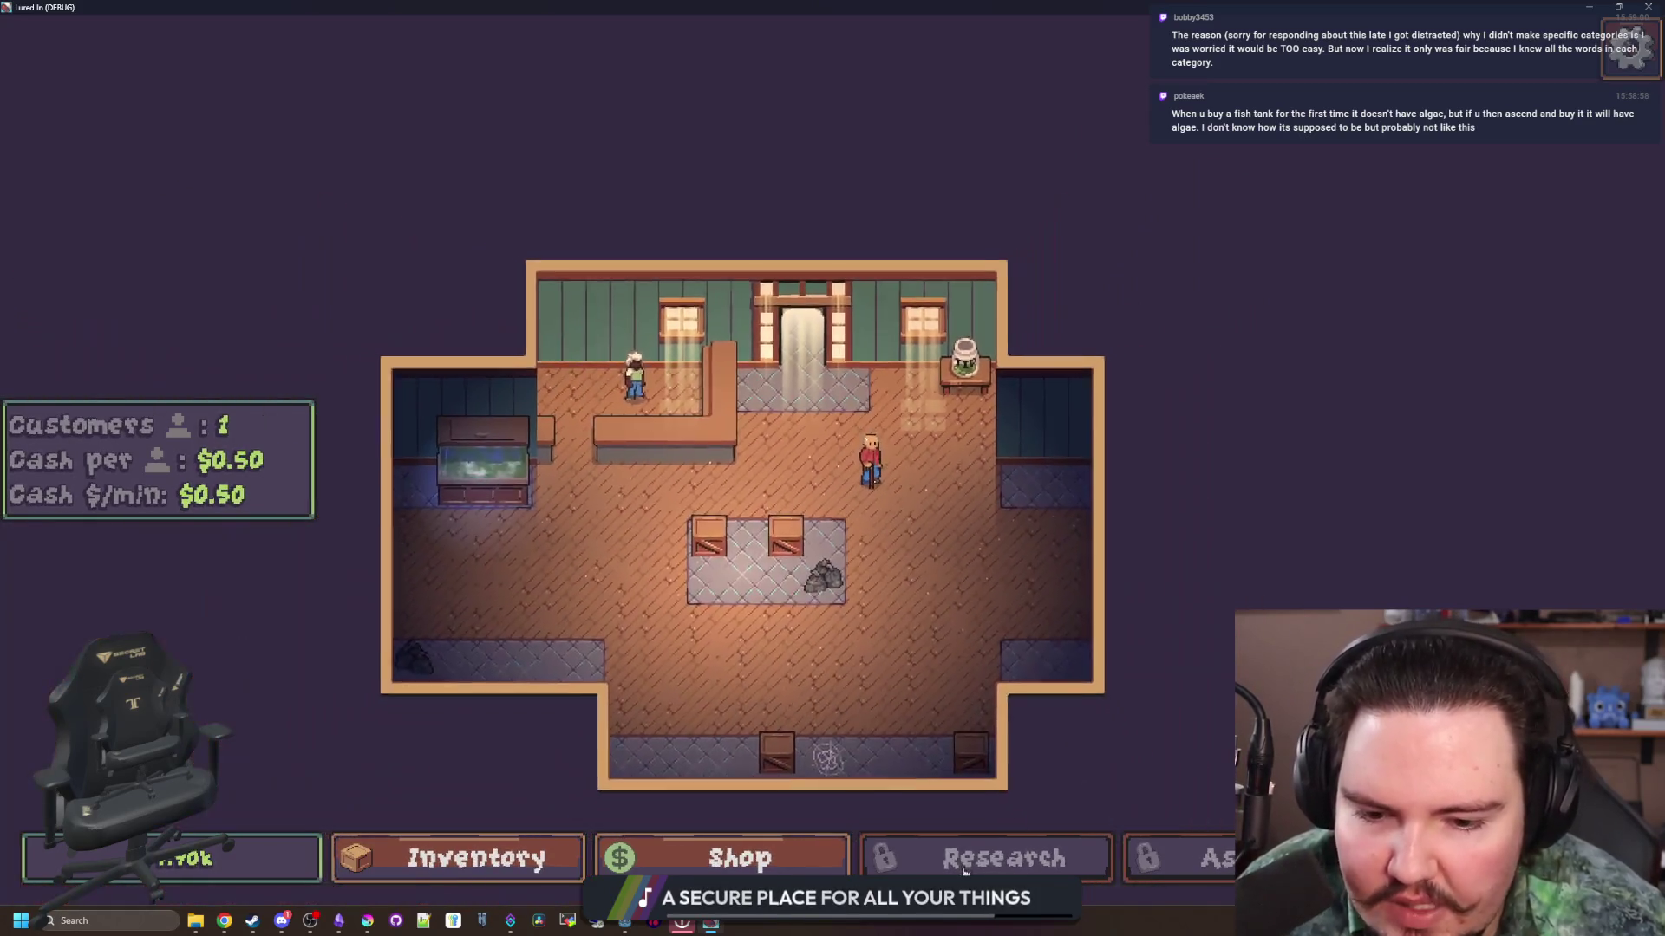
scroll(941, 763, up, 3)
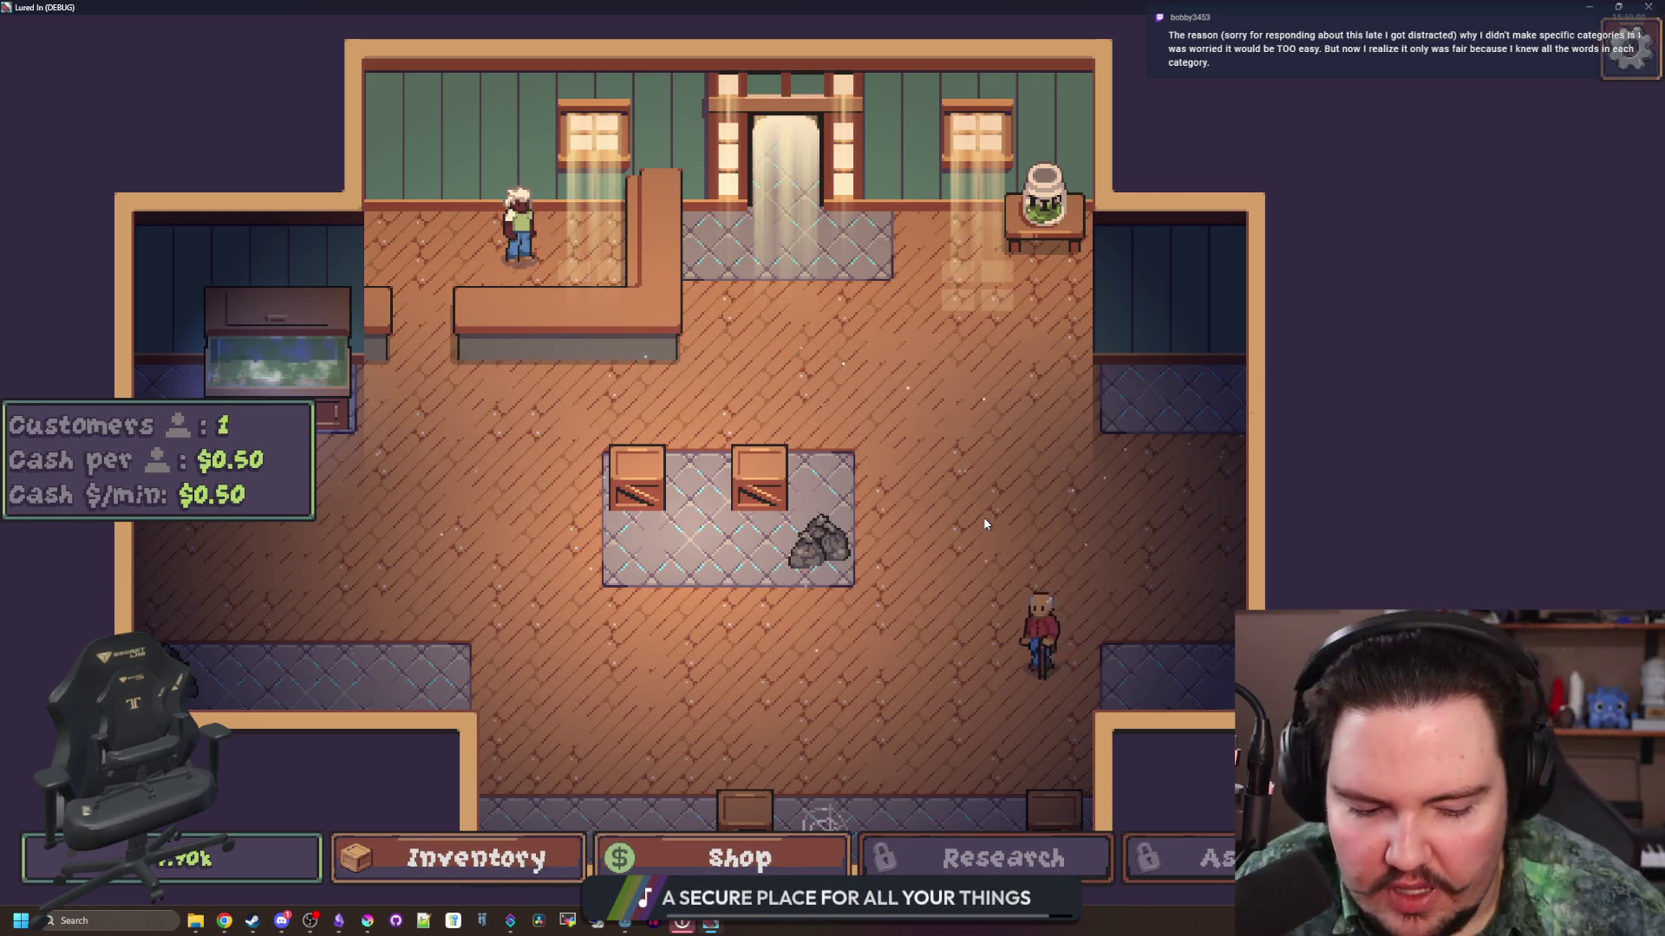
Step: Add a to-do line beginning 'fishtanks should' below the Lured In task list, then return to the game
key(a)
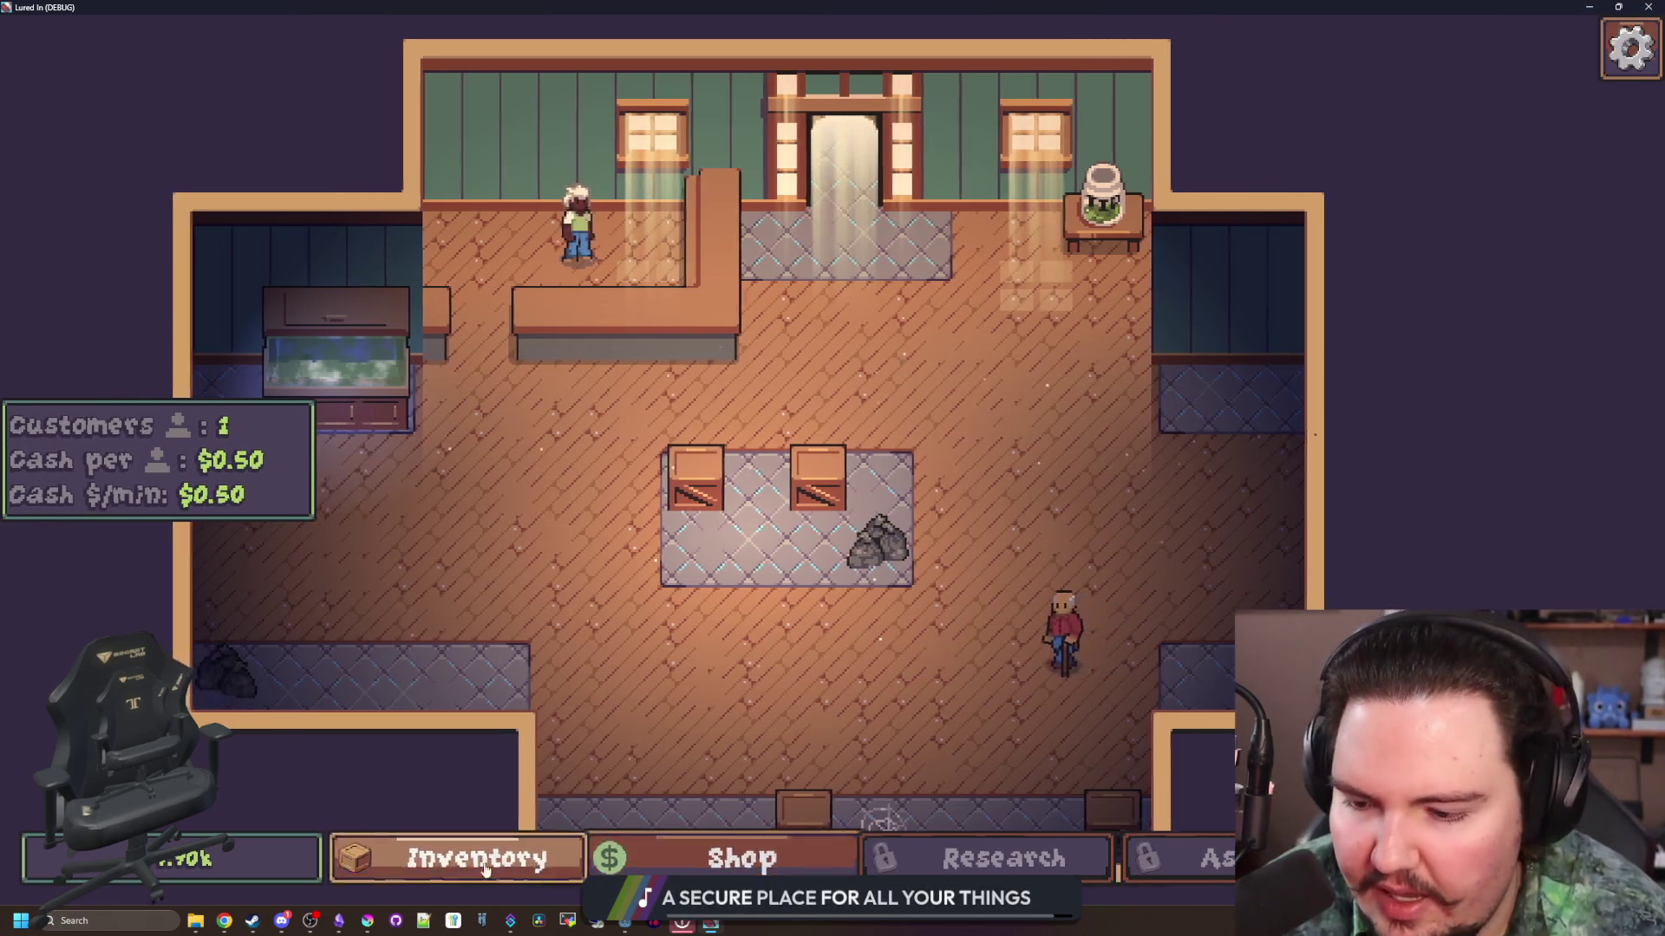
click(339, 920)
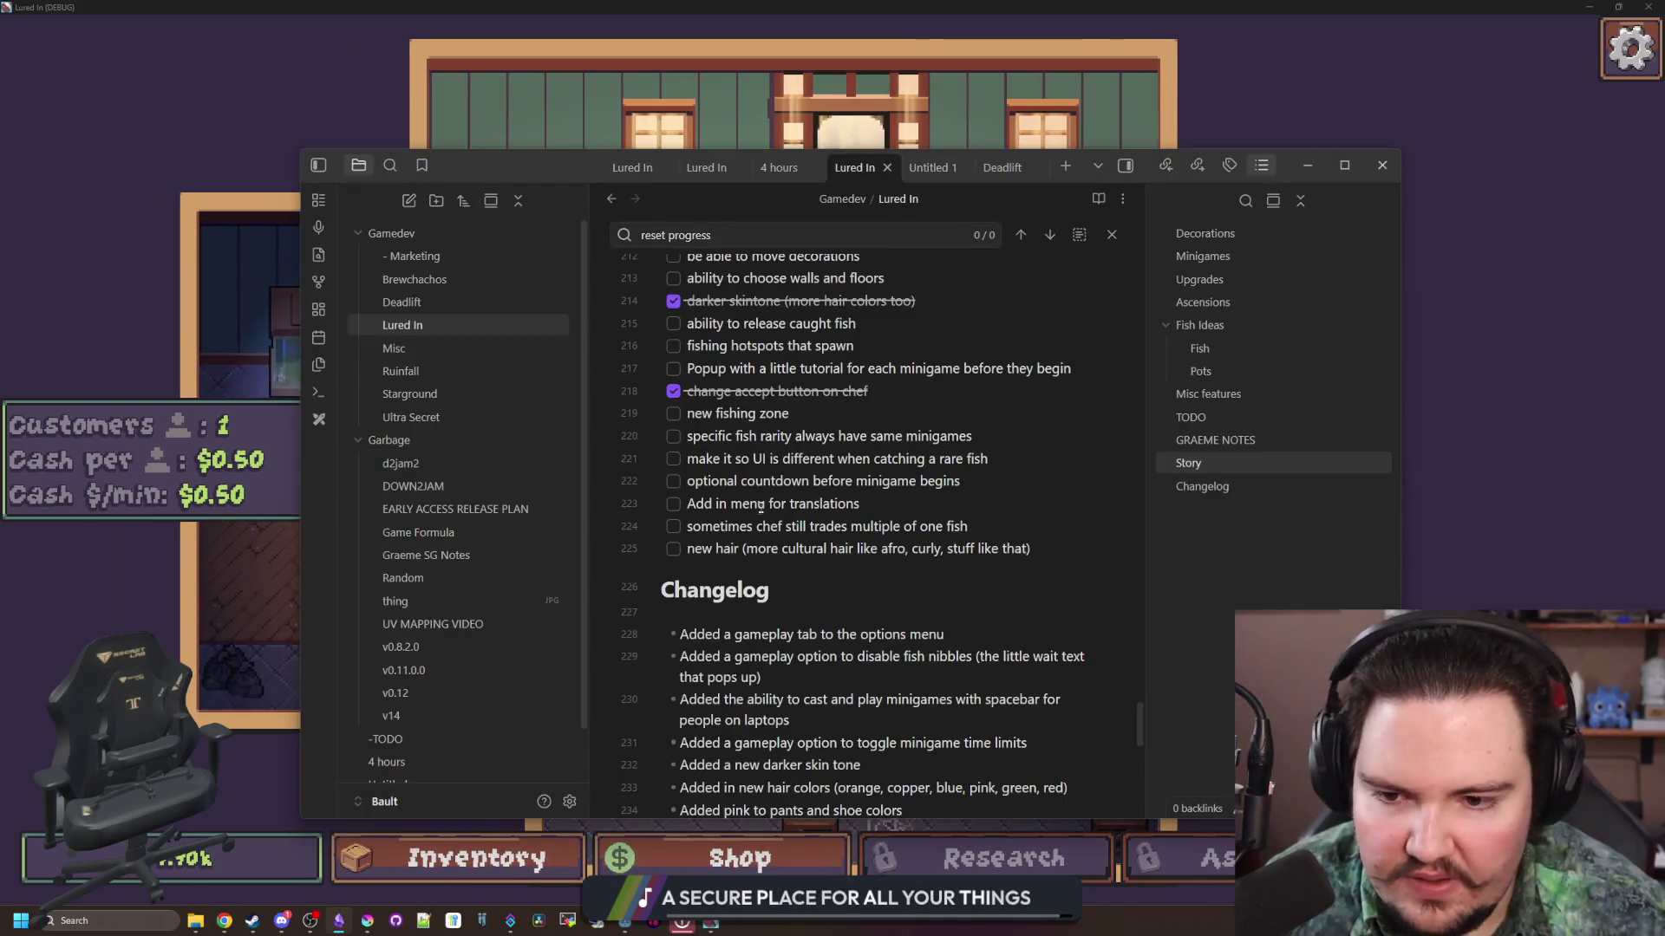
click(1067, 550)
key(Return)
key(Return)
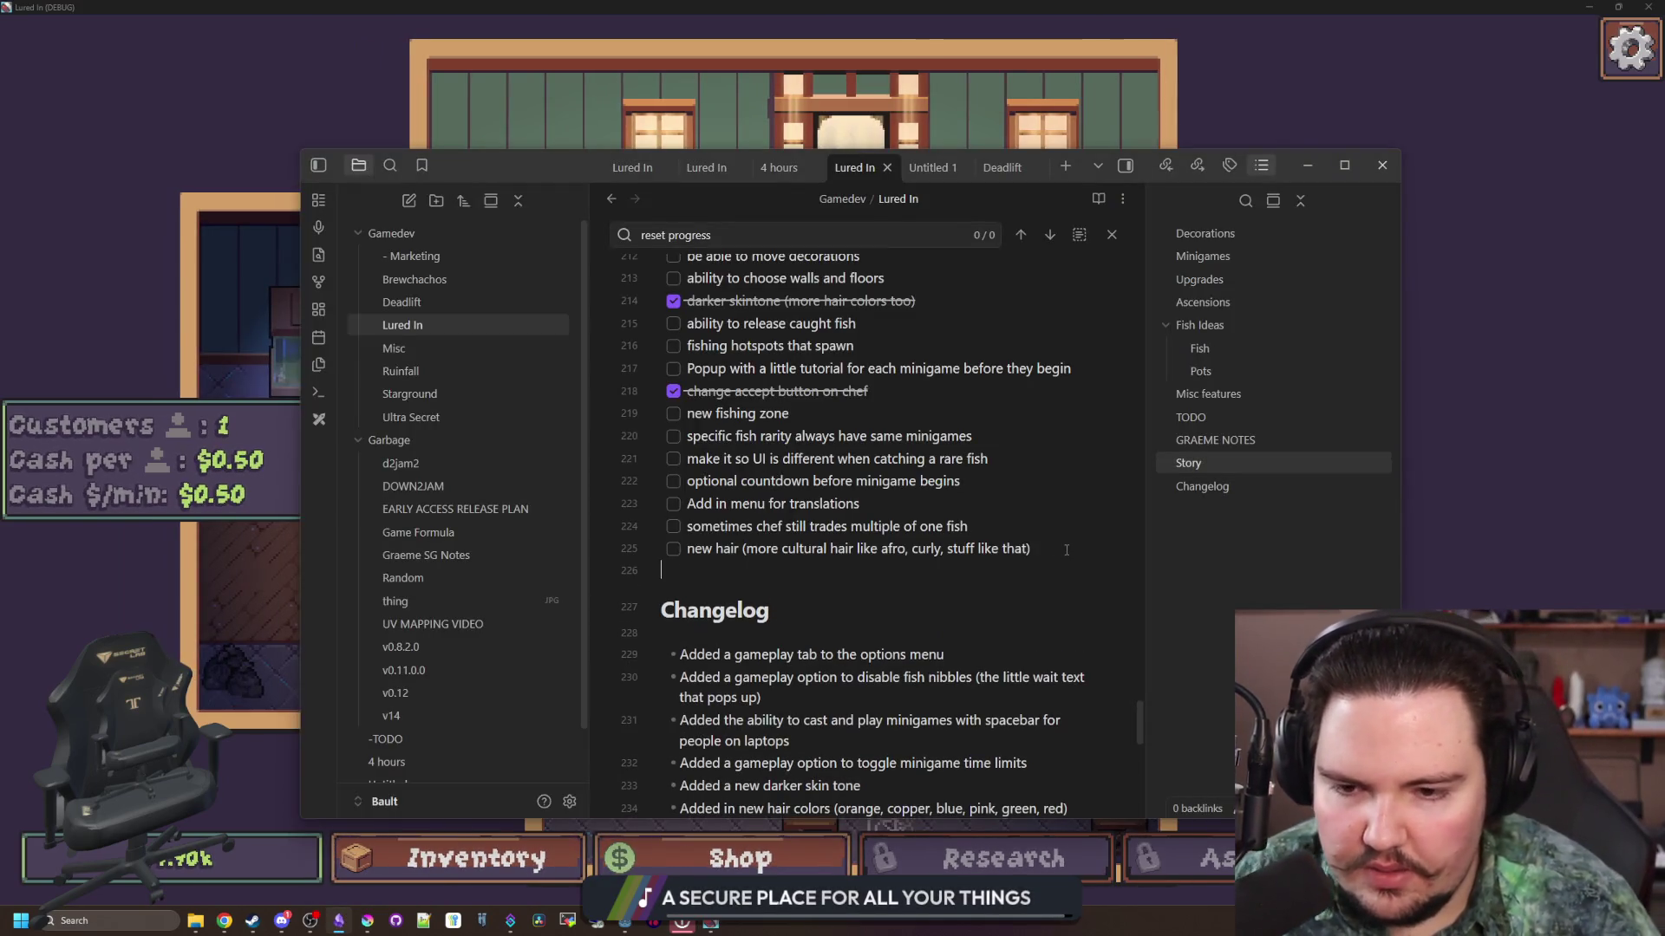
key(Return)
text(fishtanks should not start with algae on ascension)
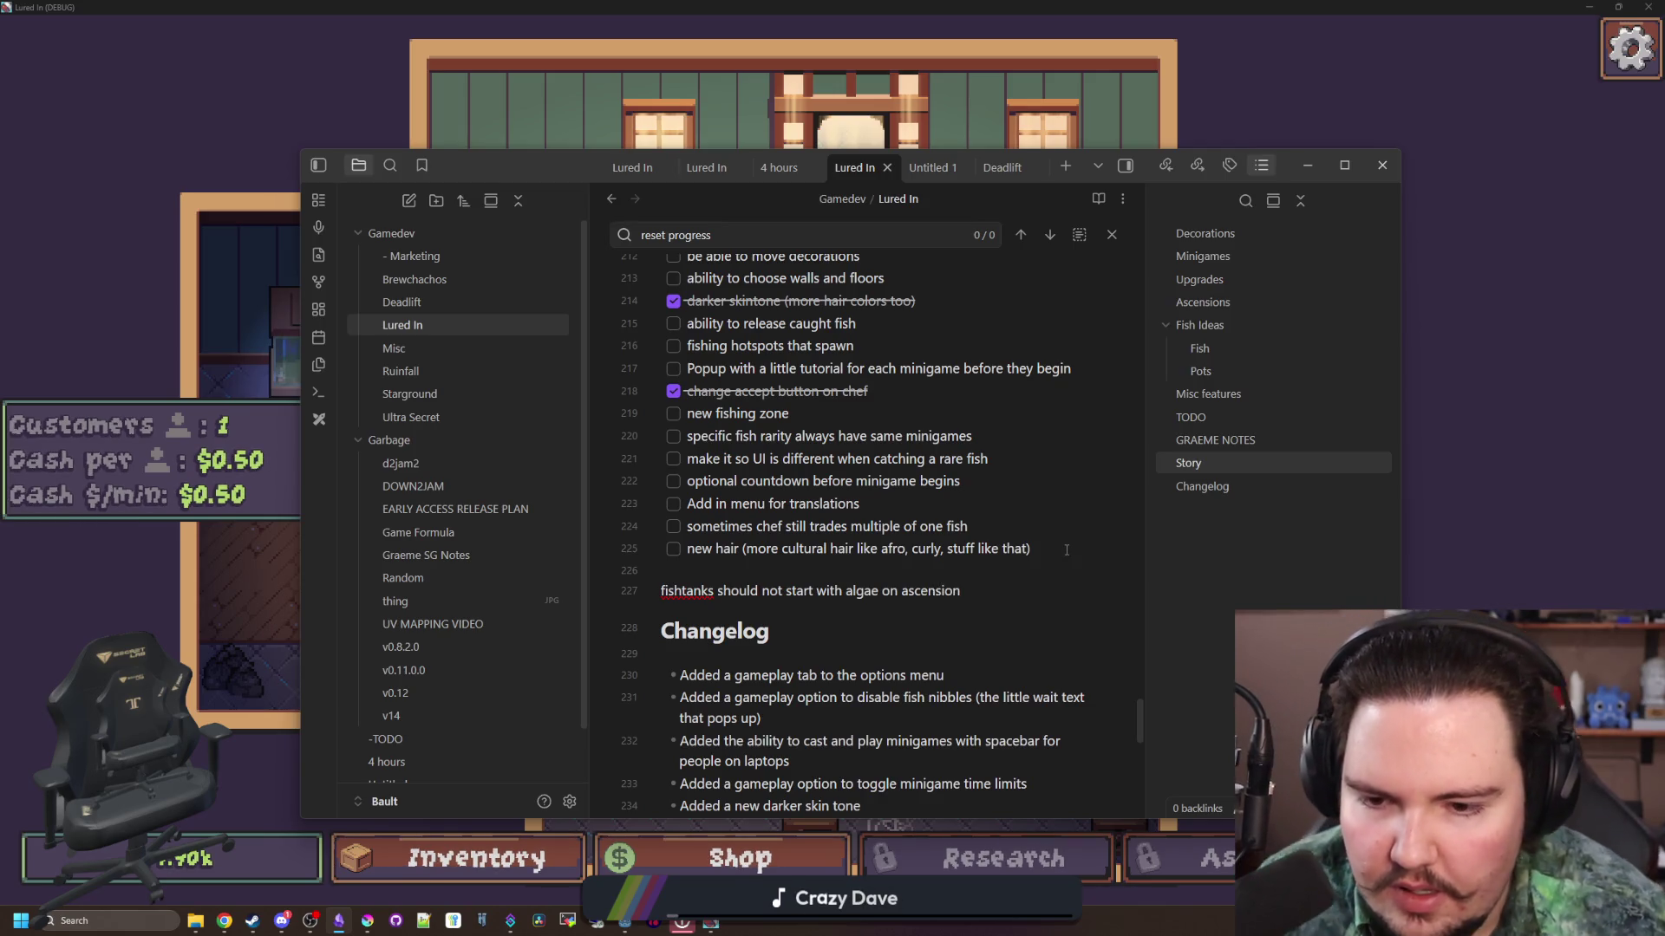
click(1505, 367)
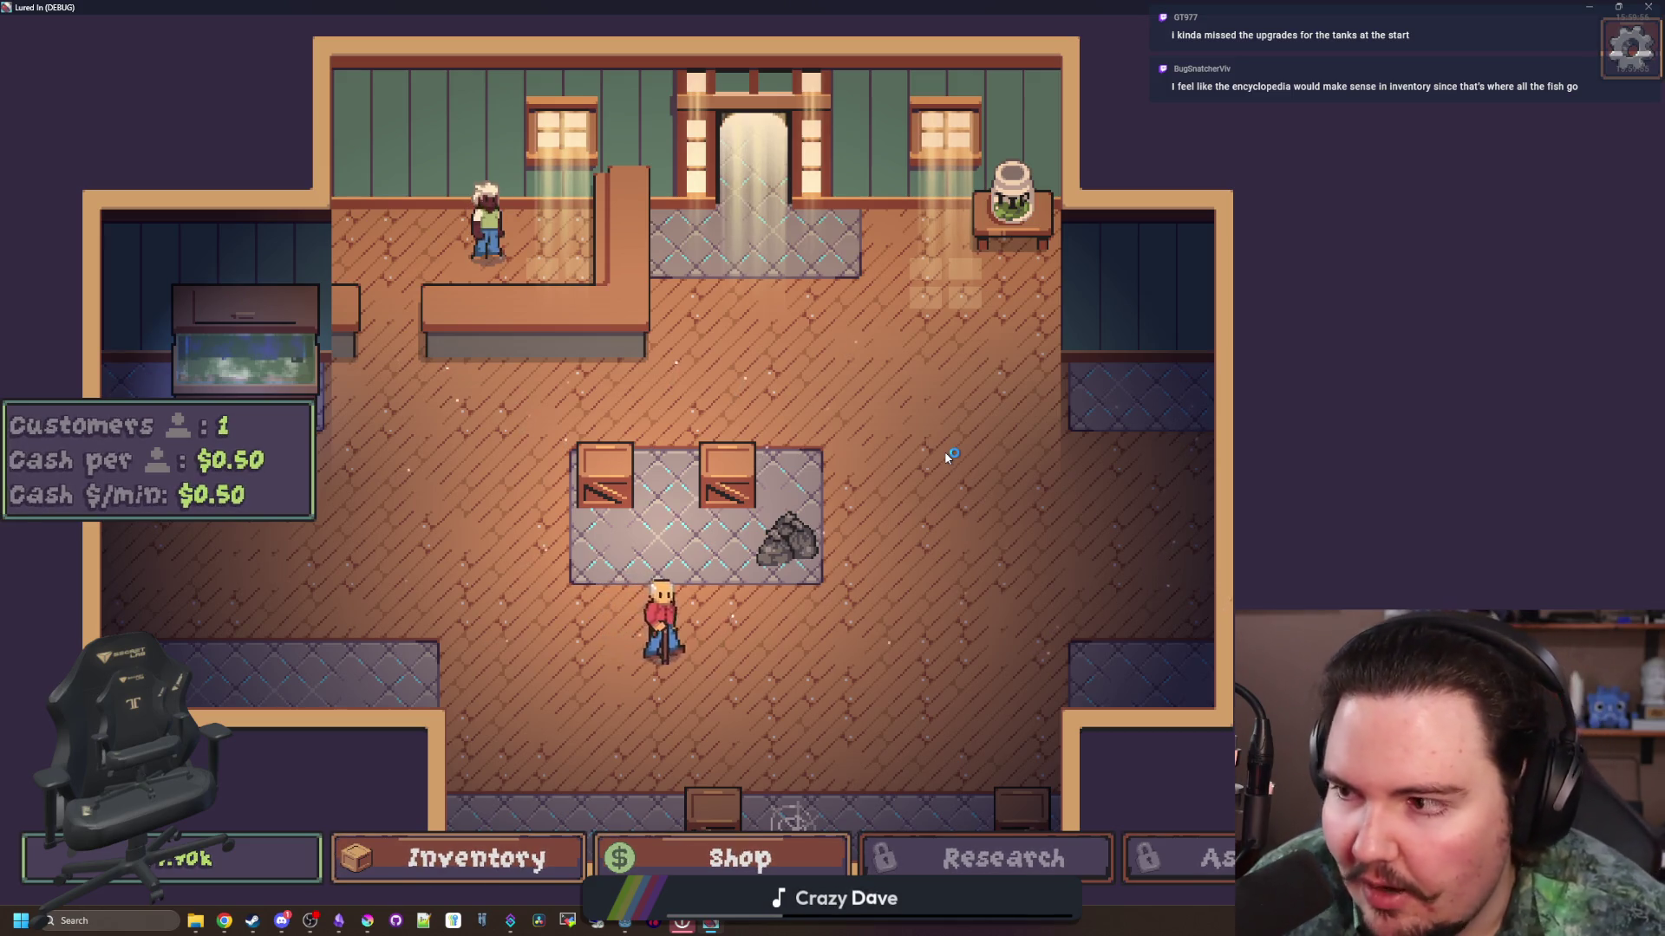
key(d)
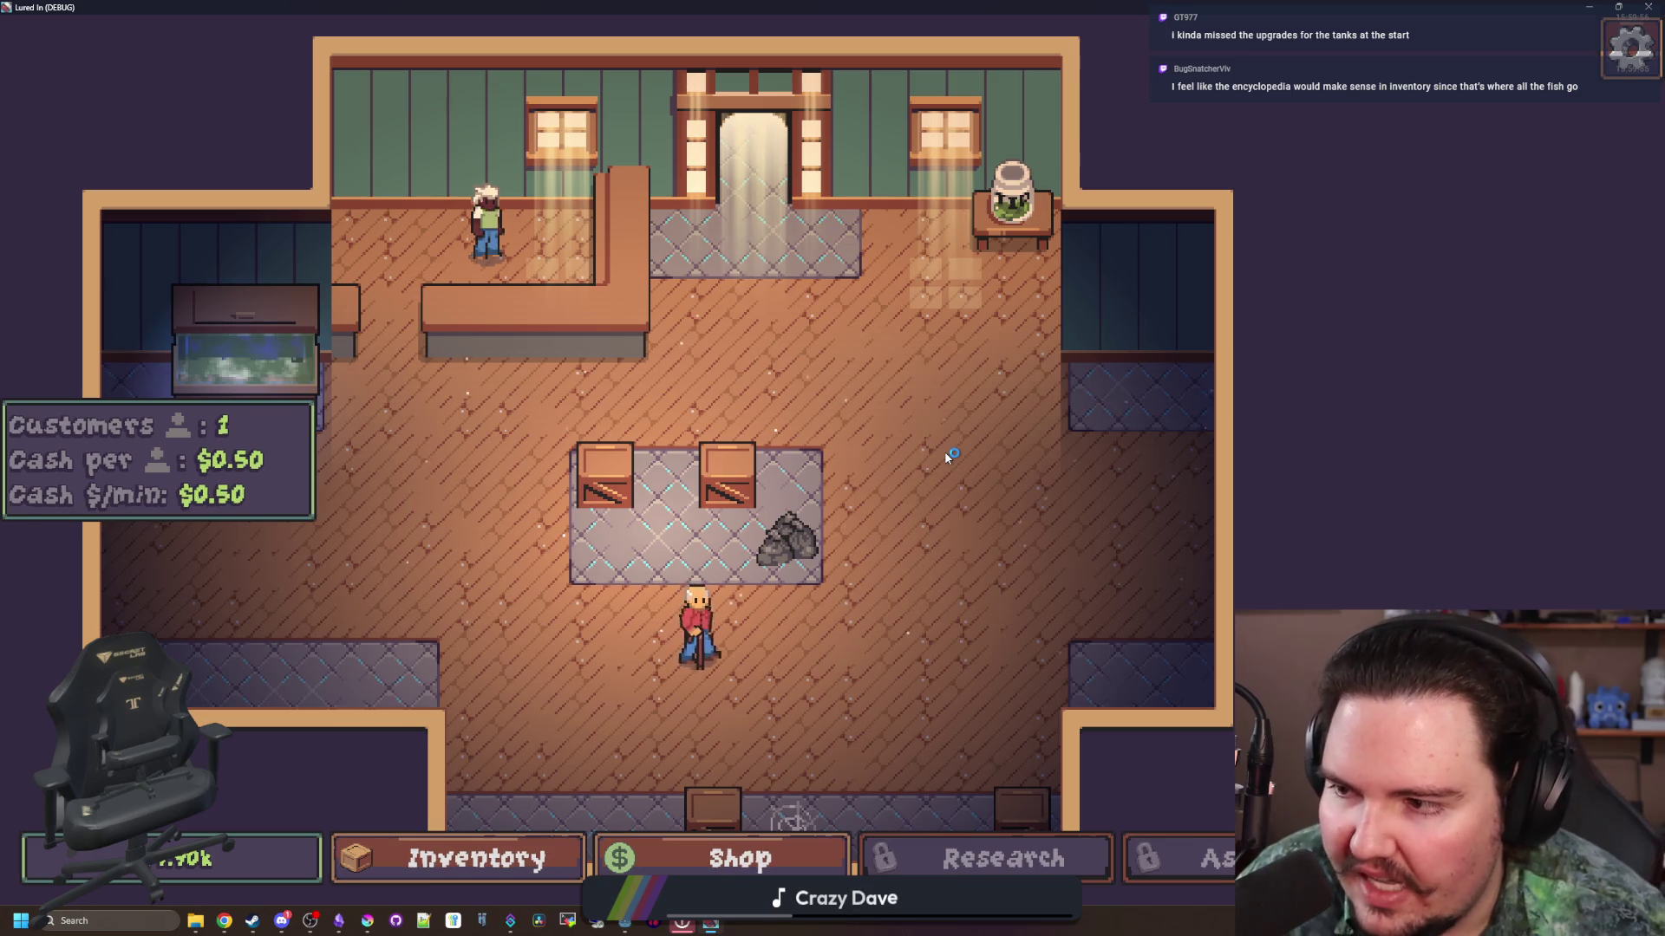
key(s)
key(d)
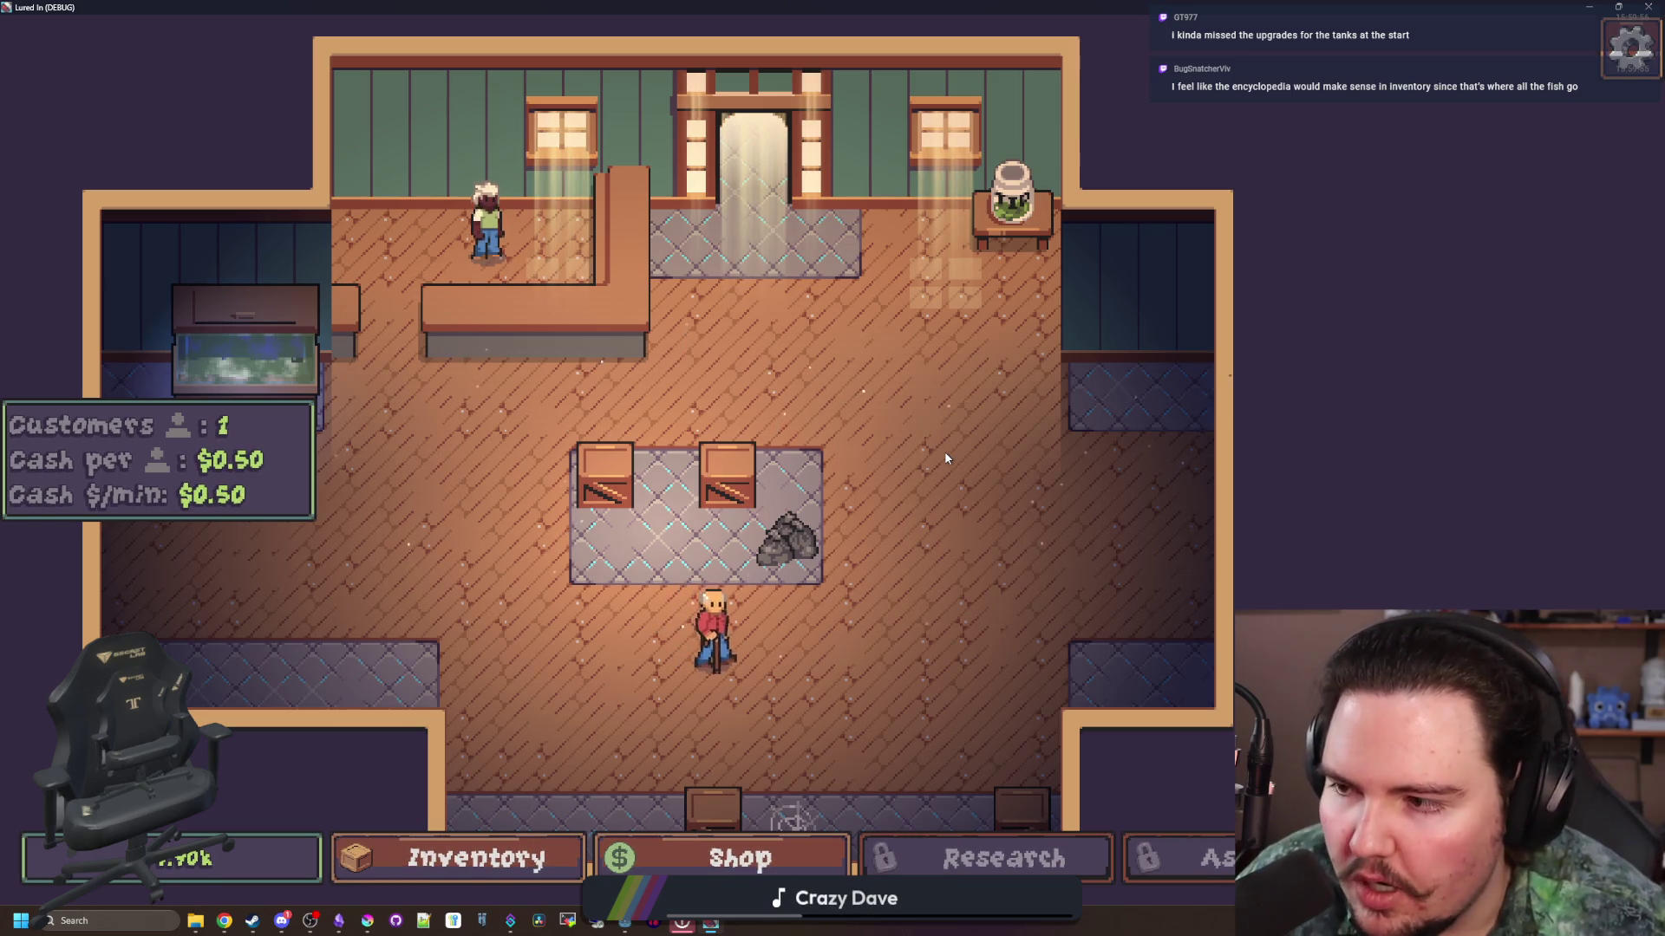
key(s)
key(d)
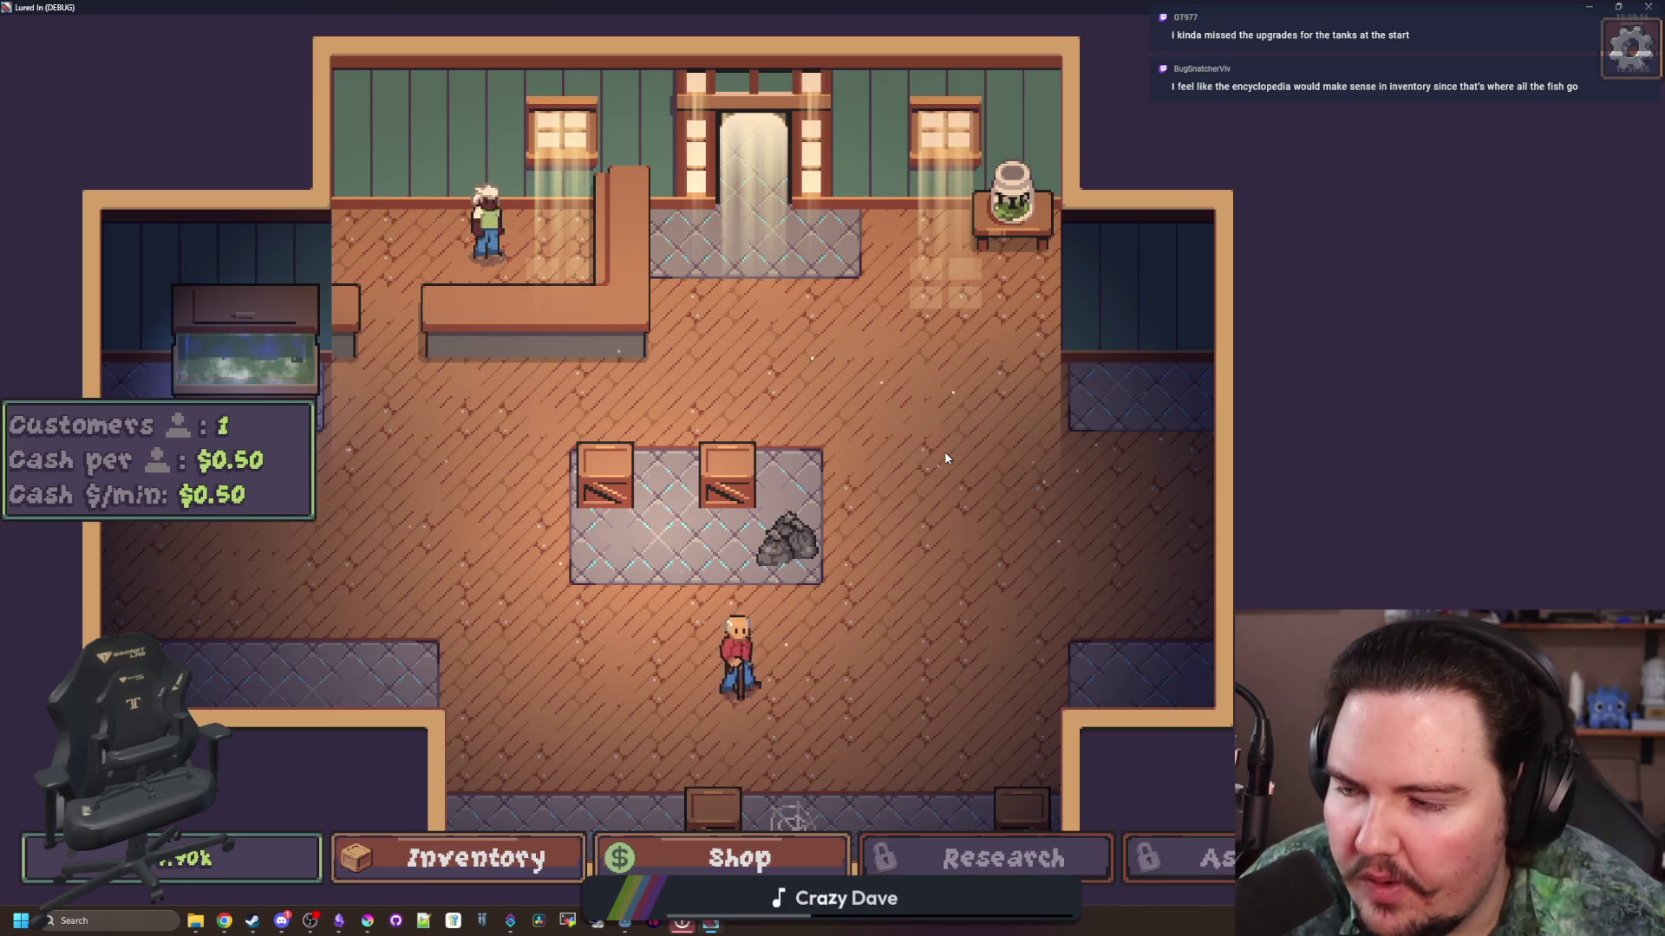
key(s)
key(d)
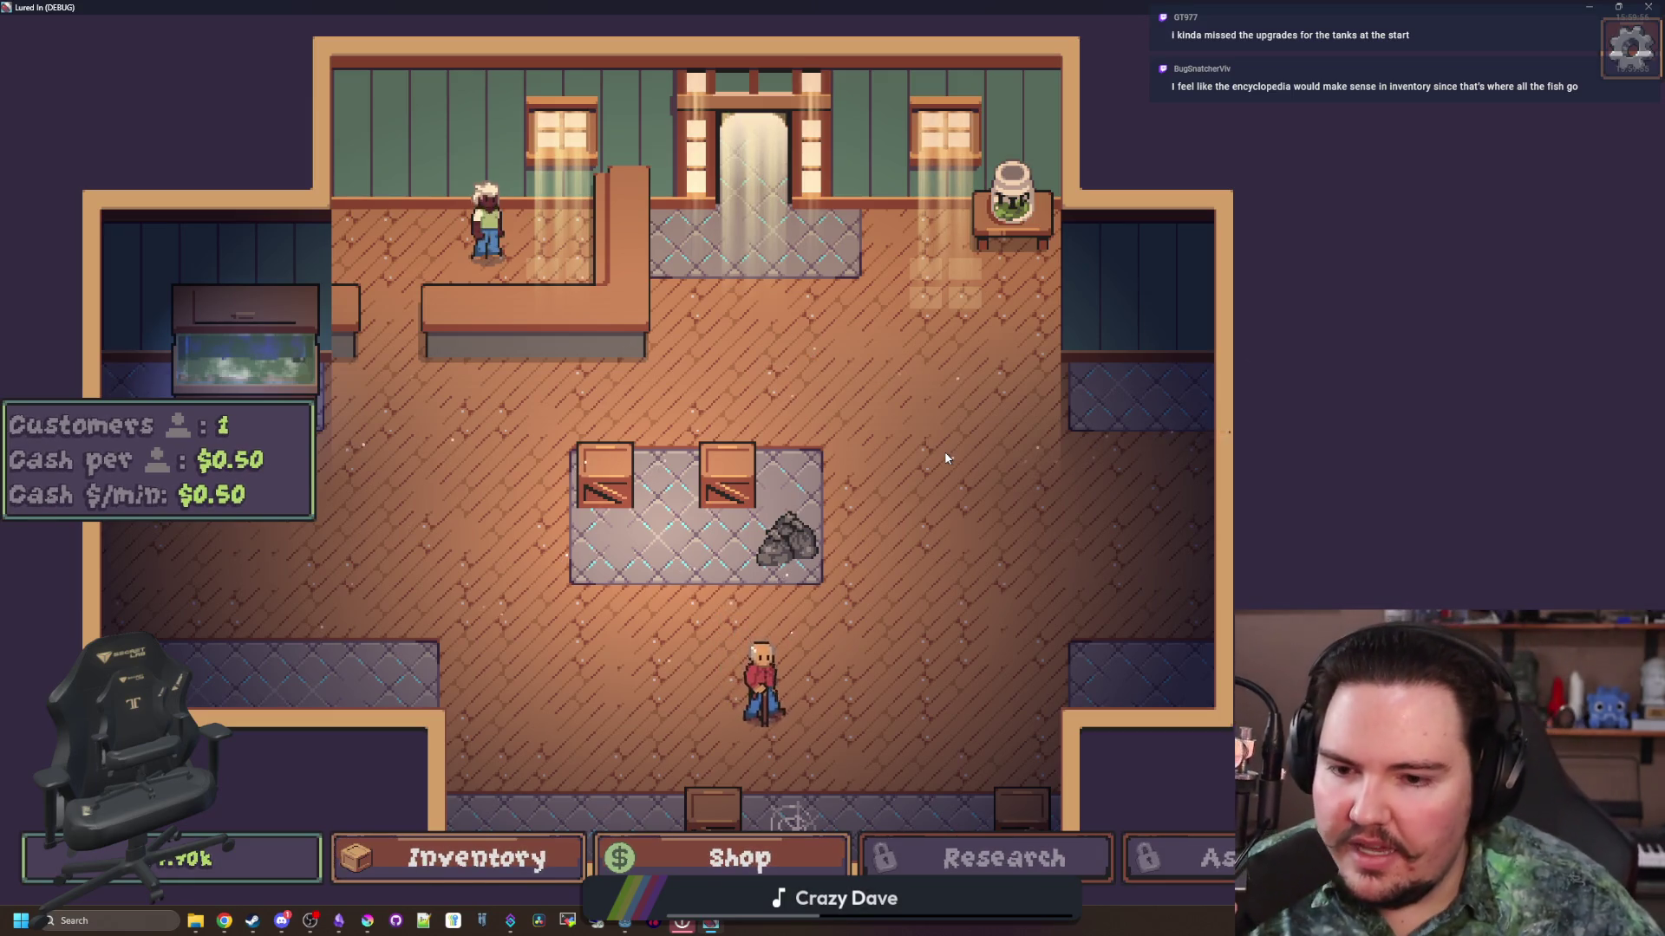
key(s)
key(d)
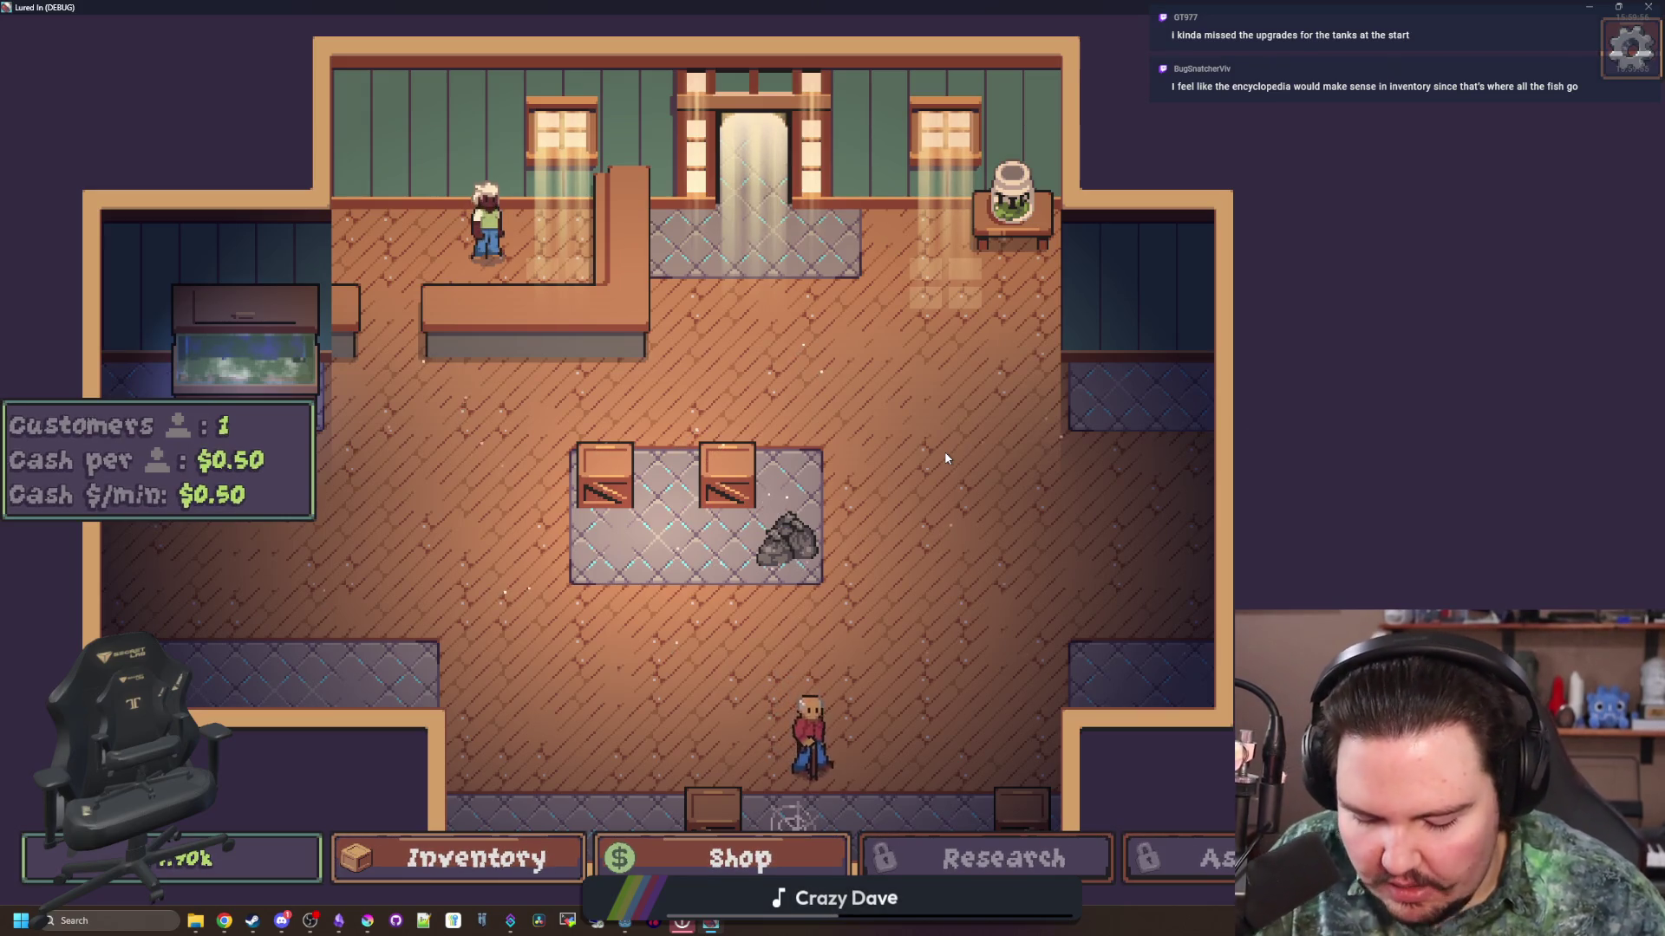
key(s)
key(d)
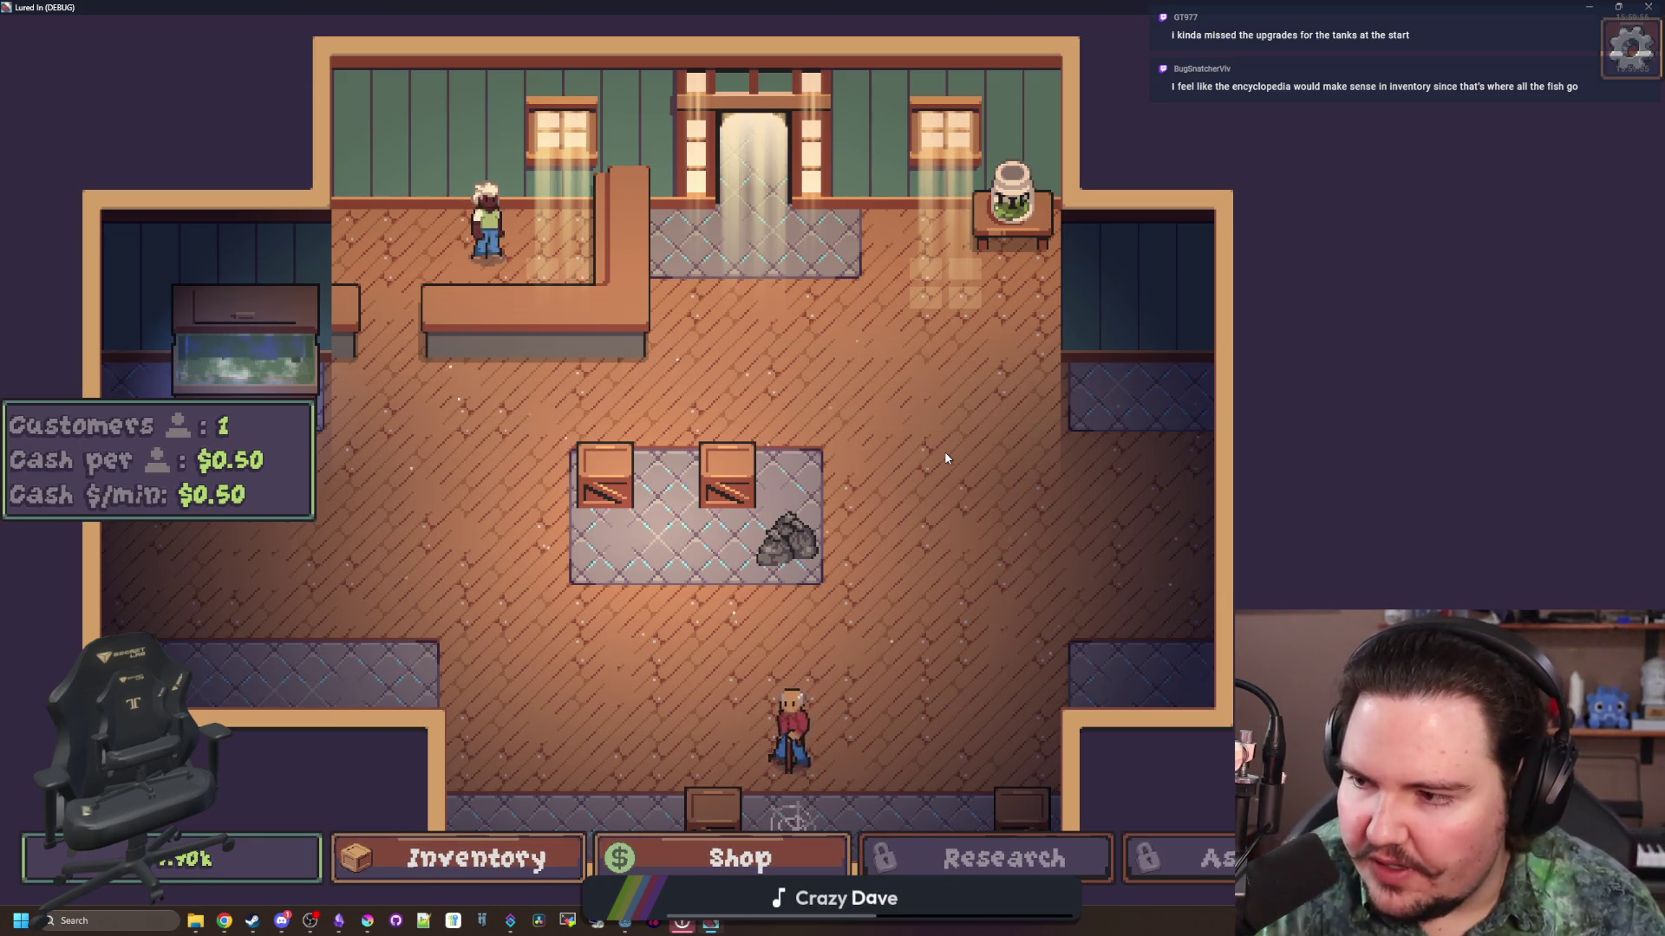
key(w)
key(a)
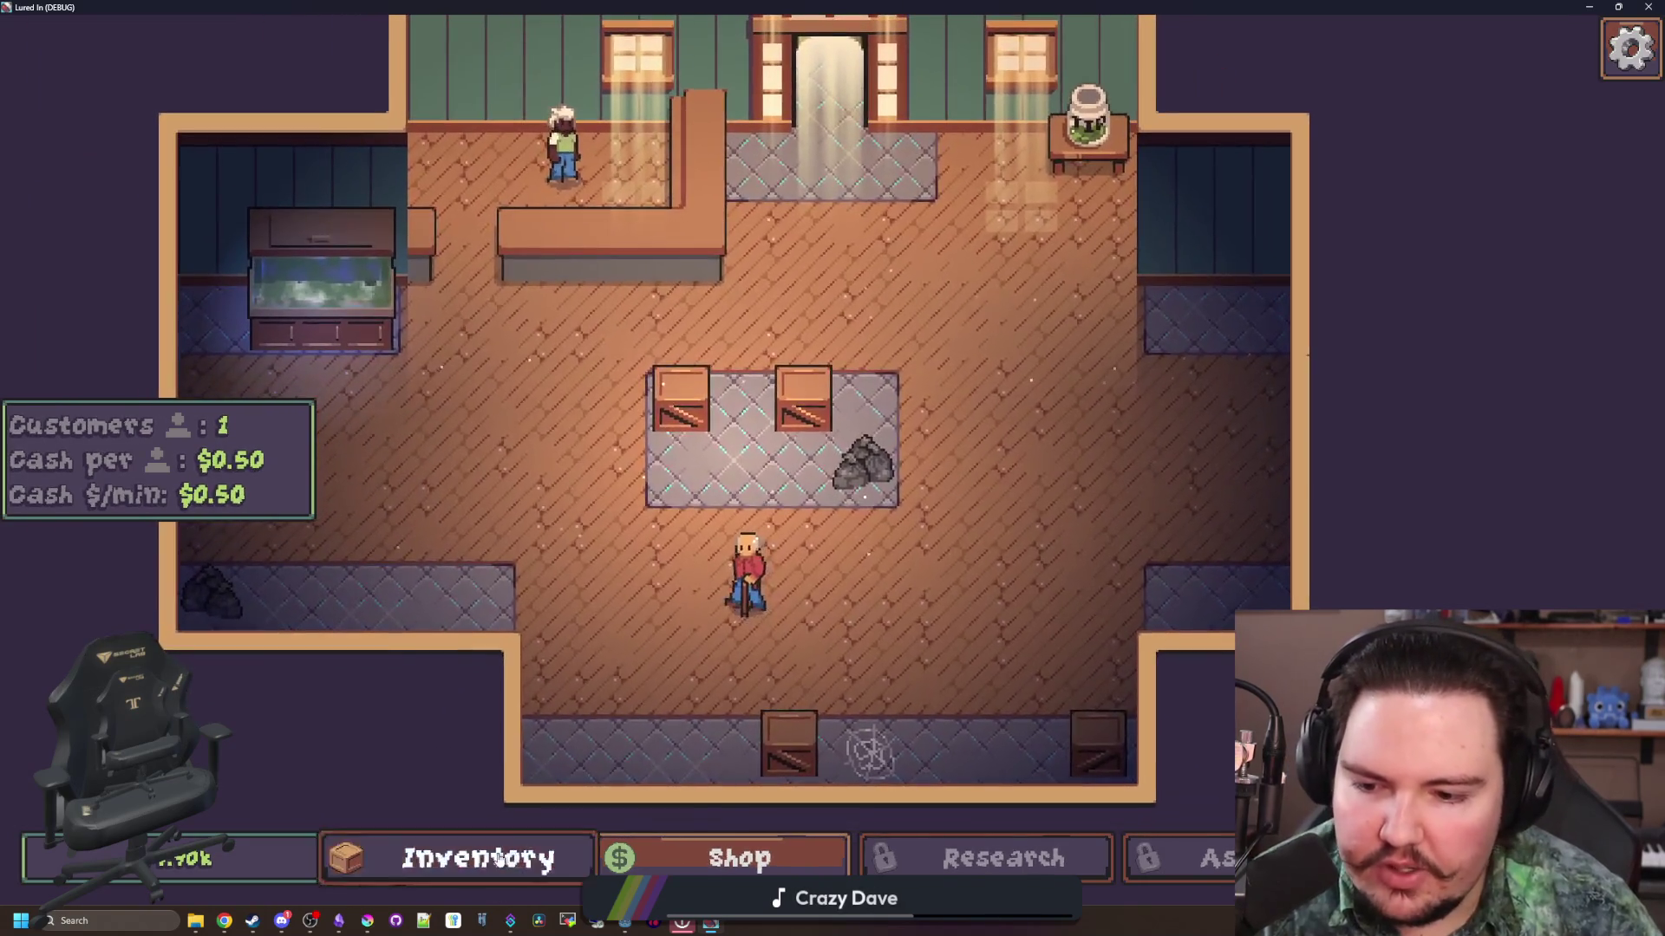
click(461, 857)
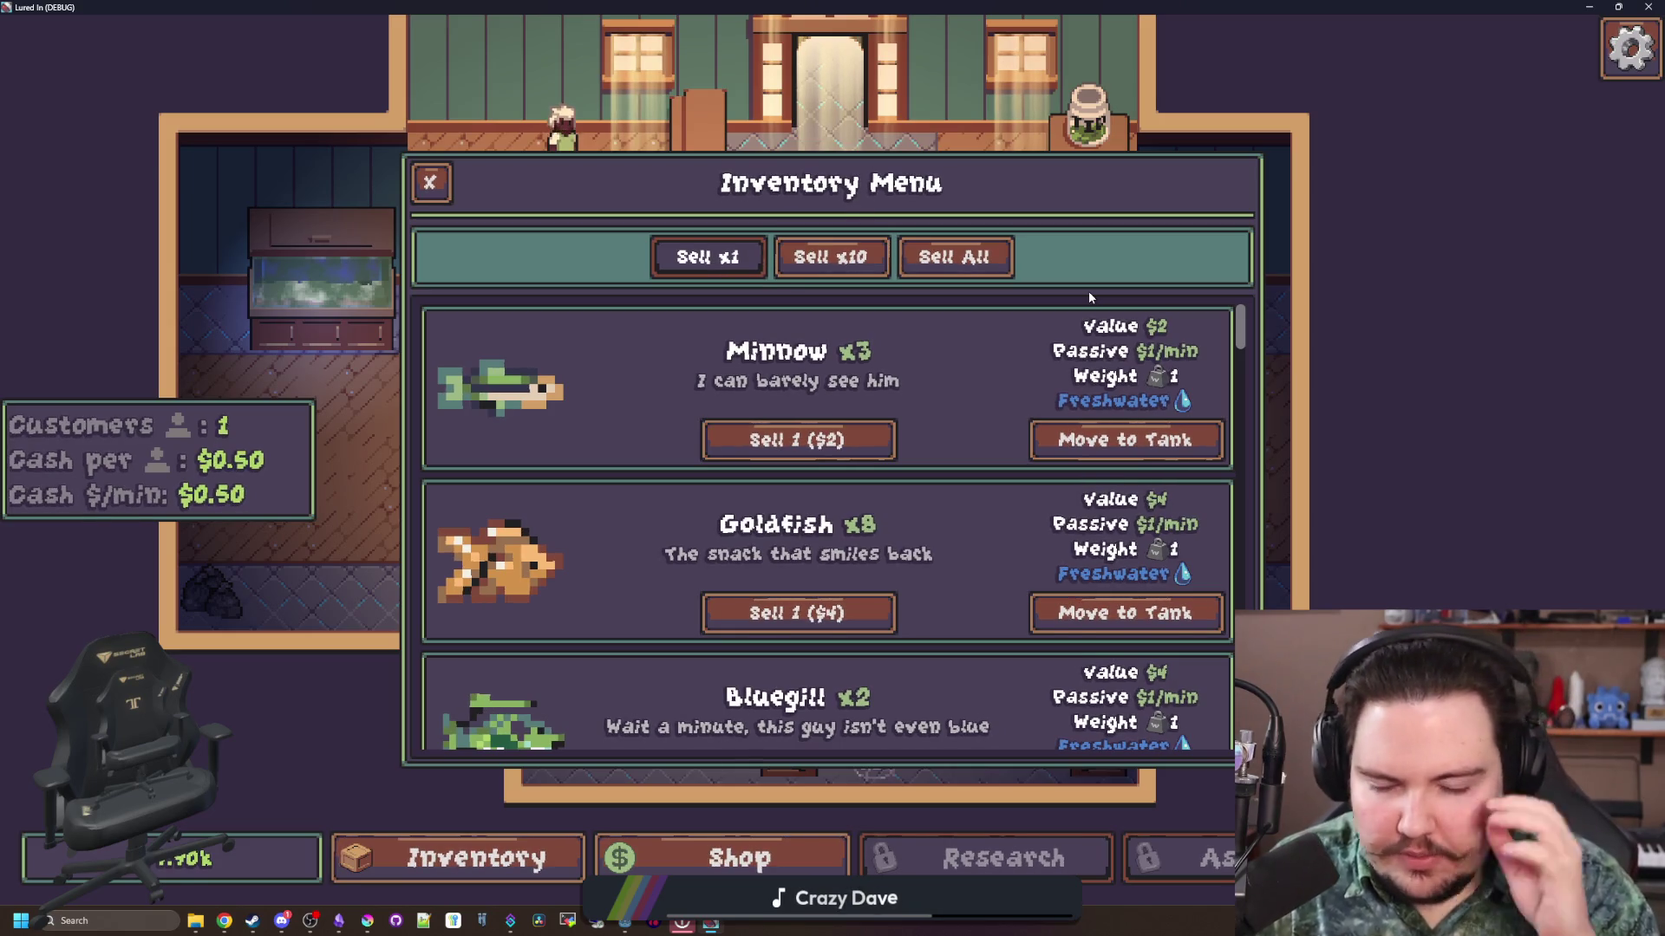
key(Escape)
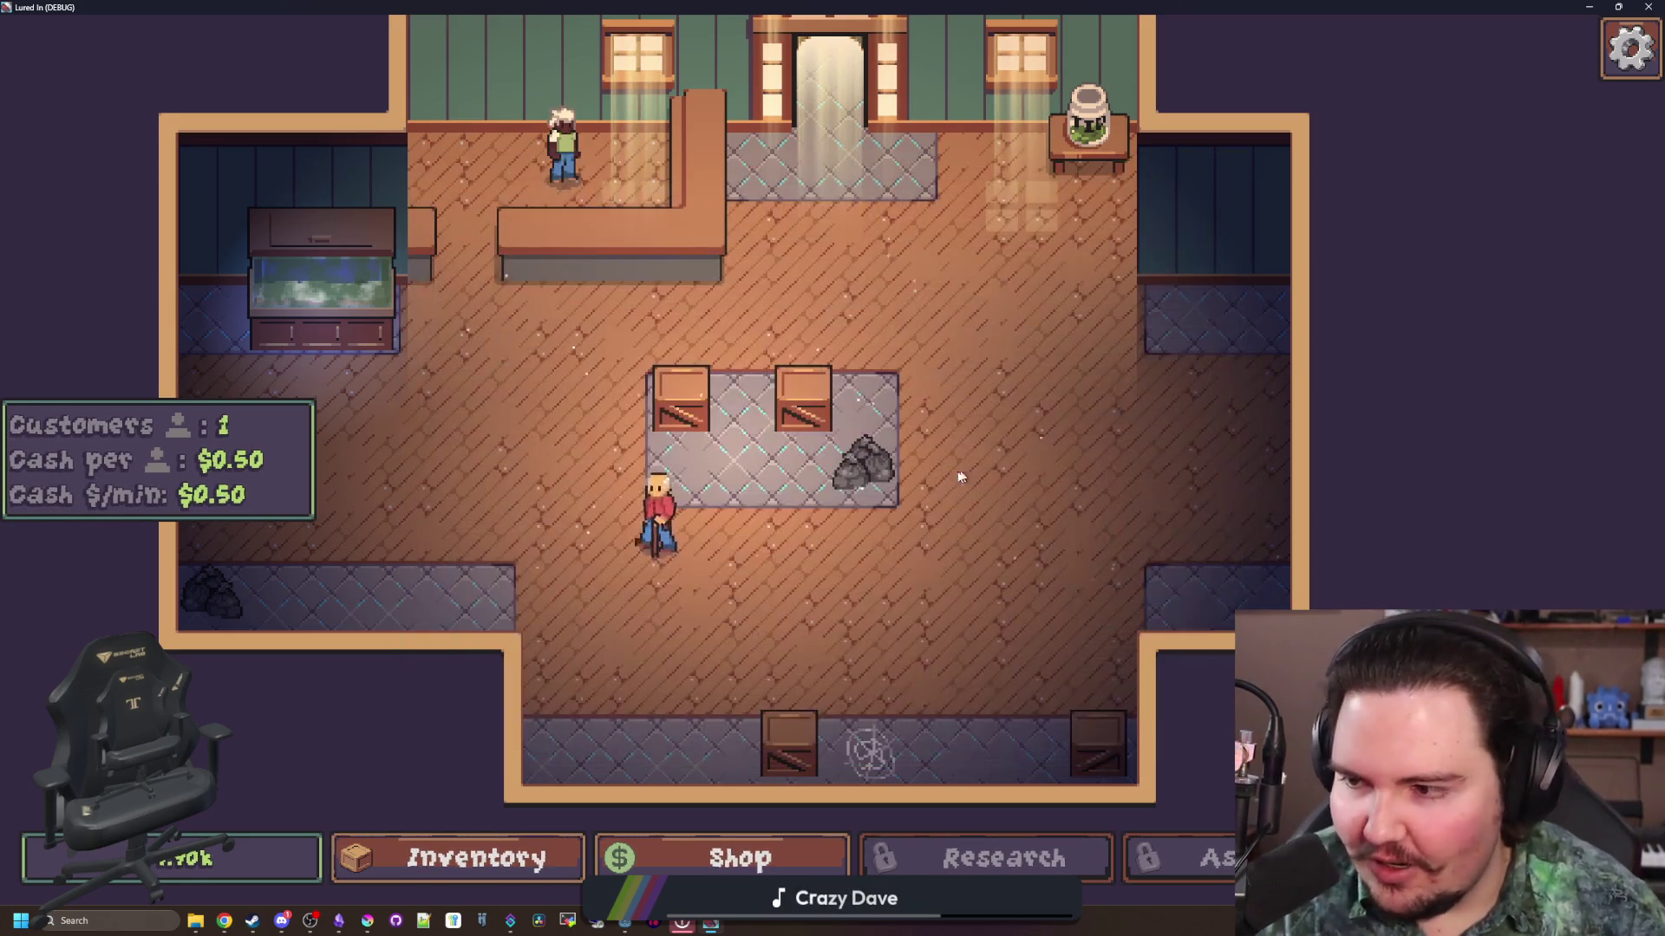
click(869, 473)
key(Escape)
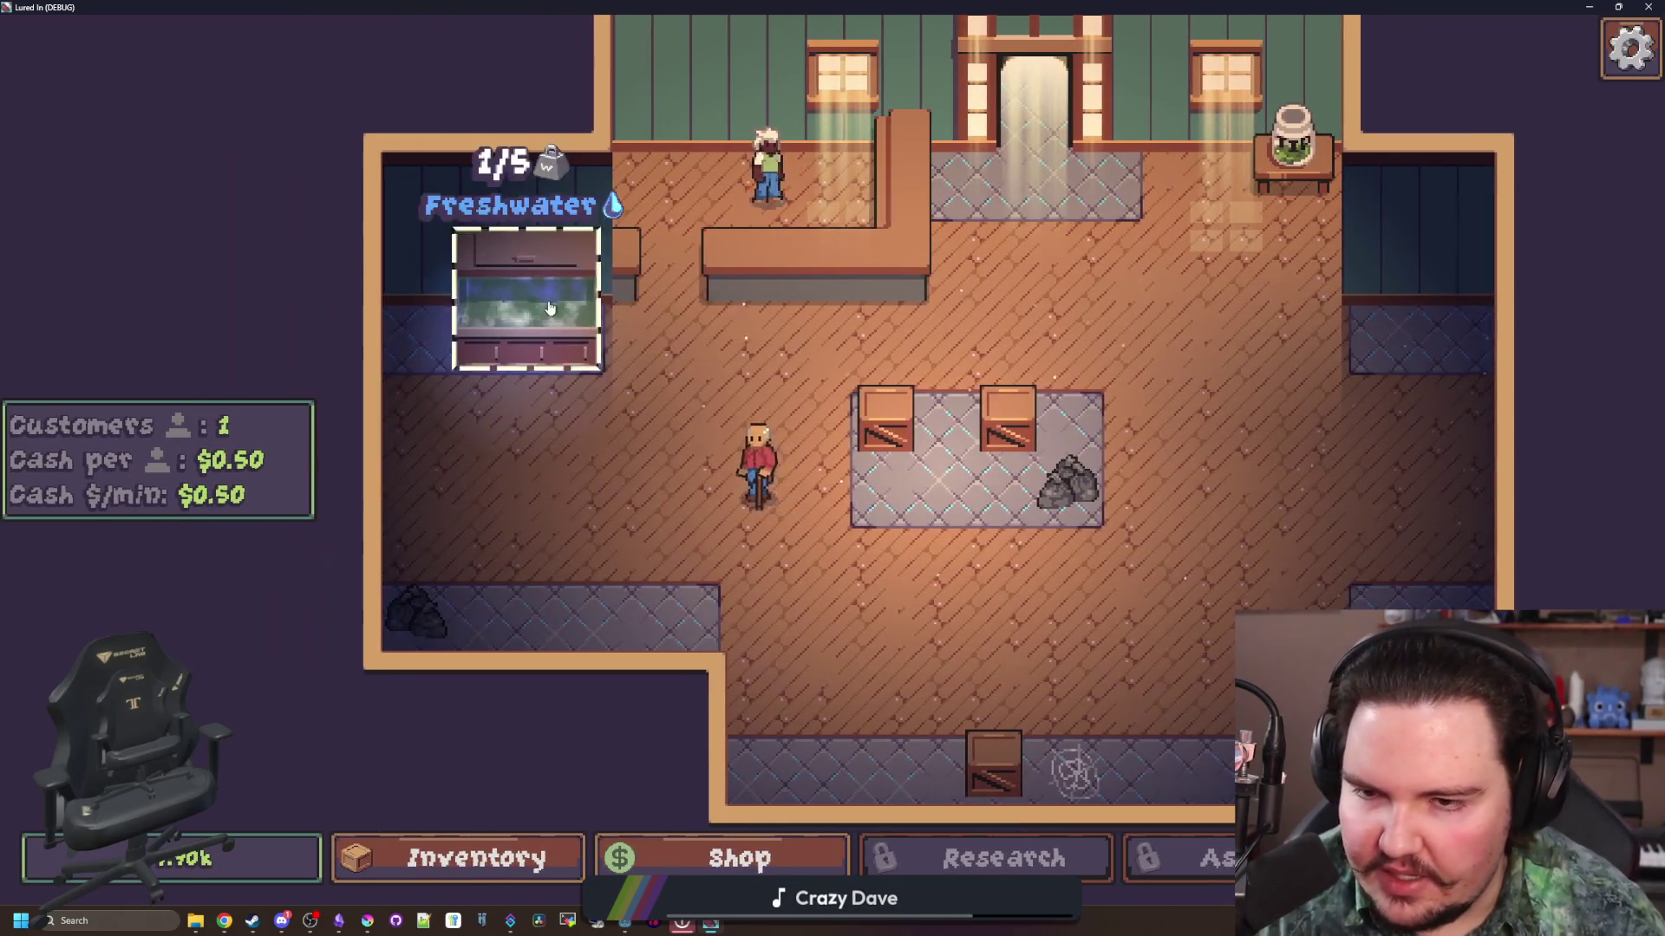
click(520, 295)
click(739, 237)
click(649, 238)
click(431, 177)
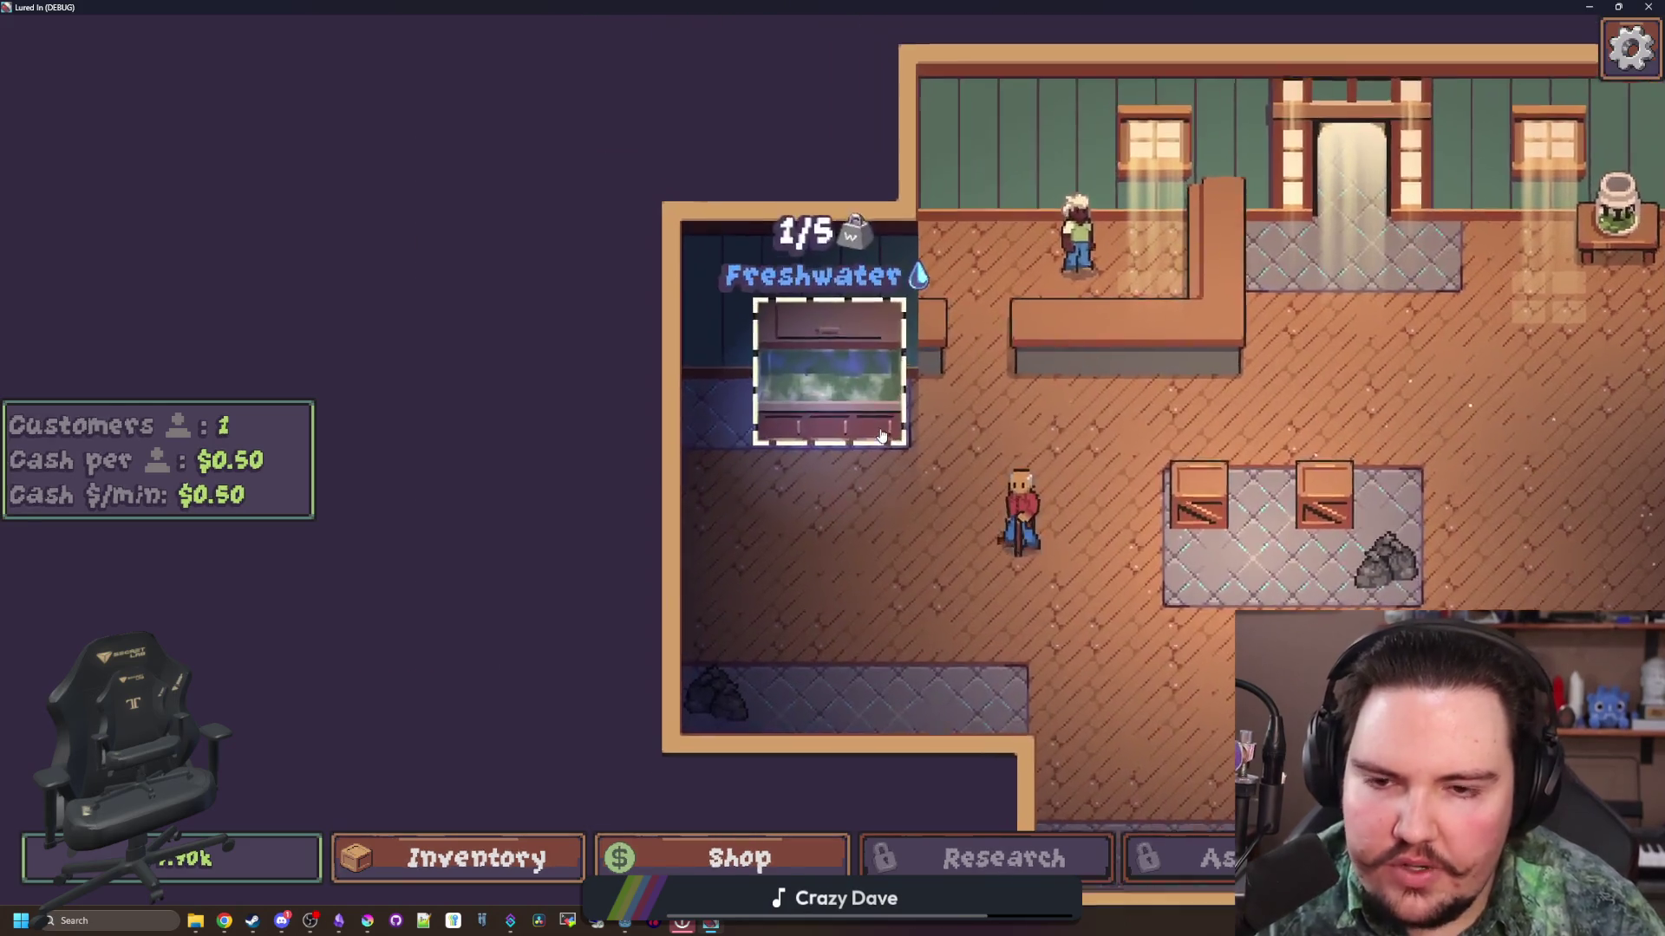
scroll(803, 426, down, 1)
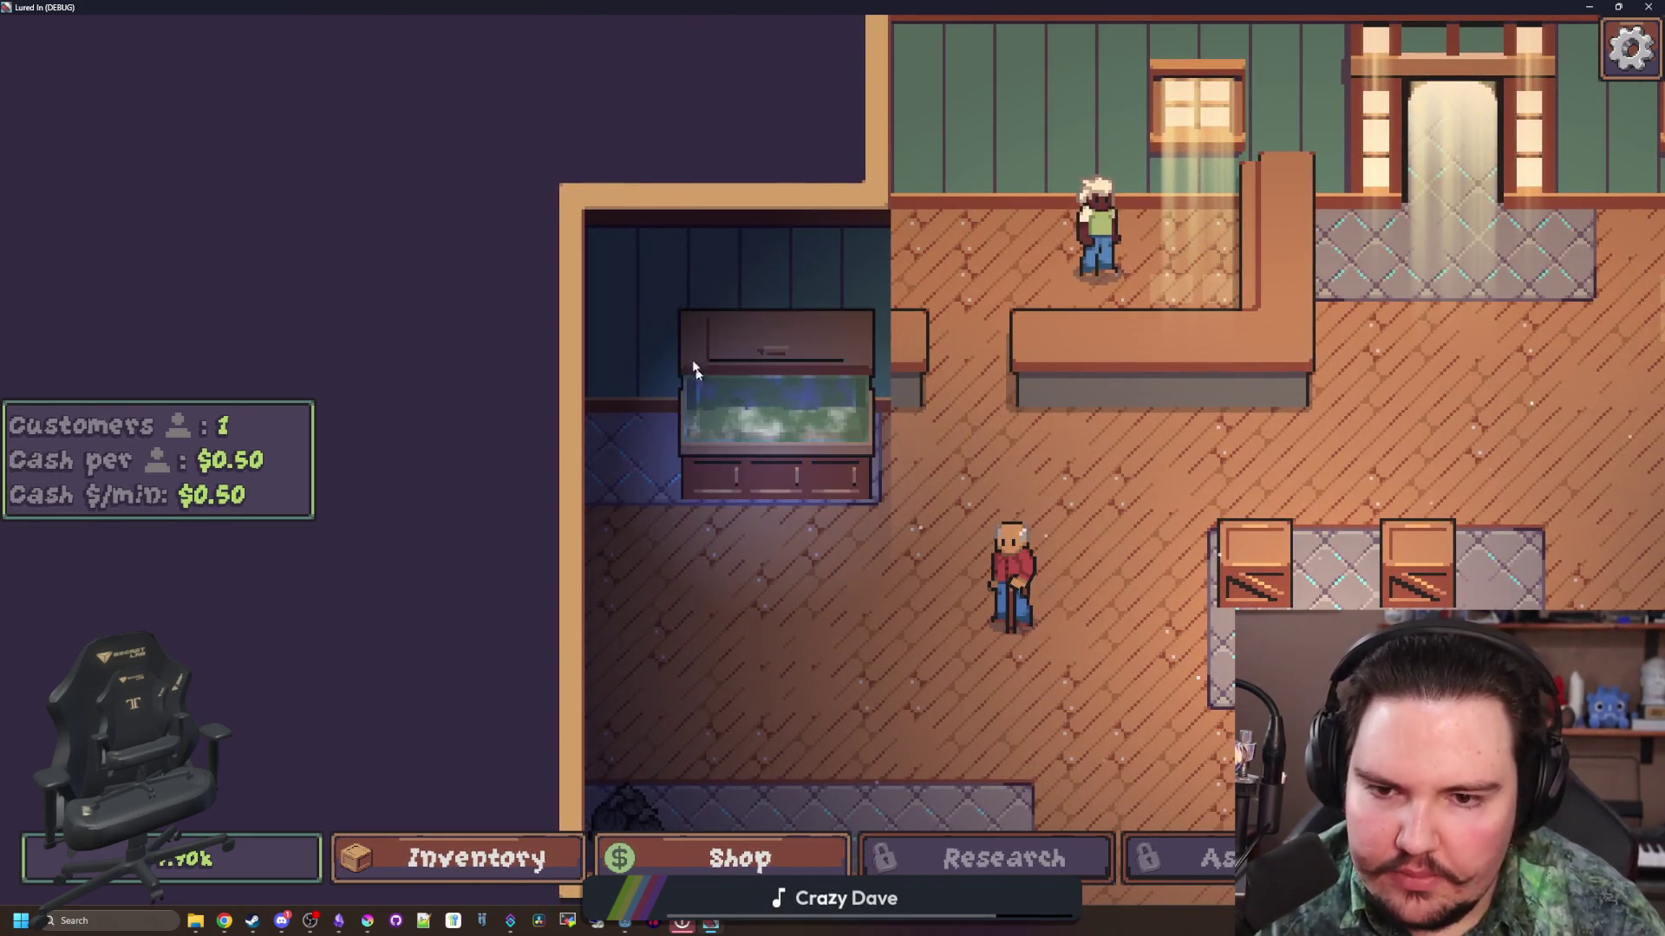
scroll(677, 408, down, 1)
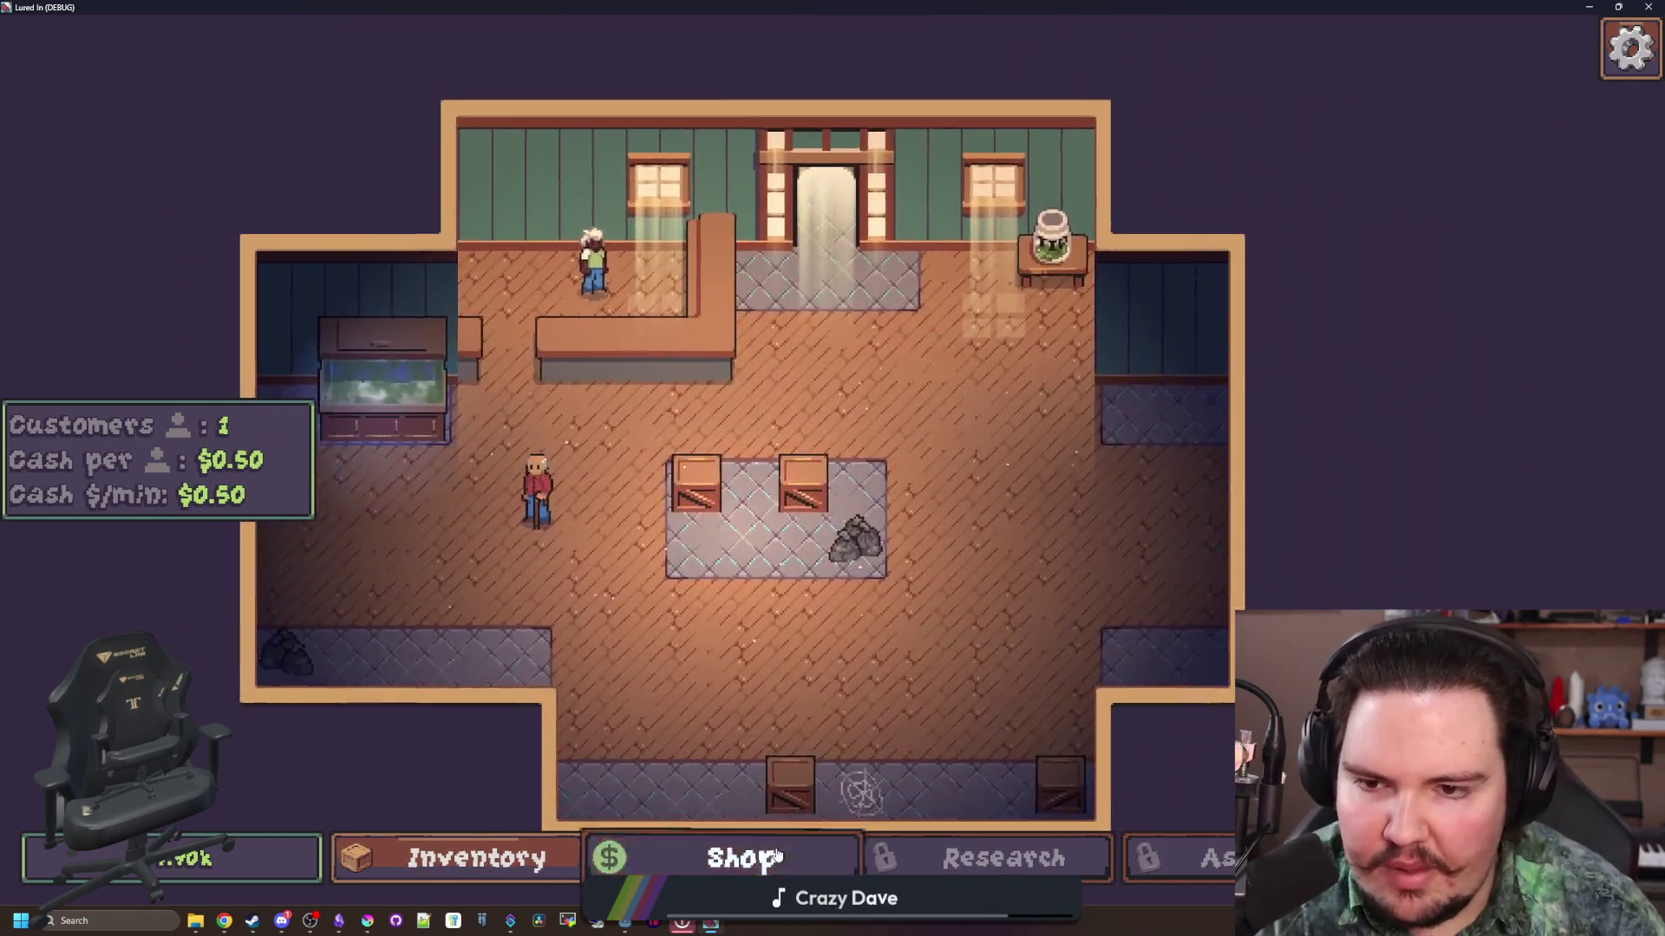
click(780, 858)
click(1146, 318)
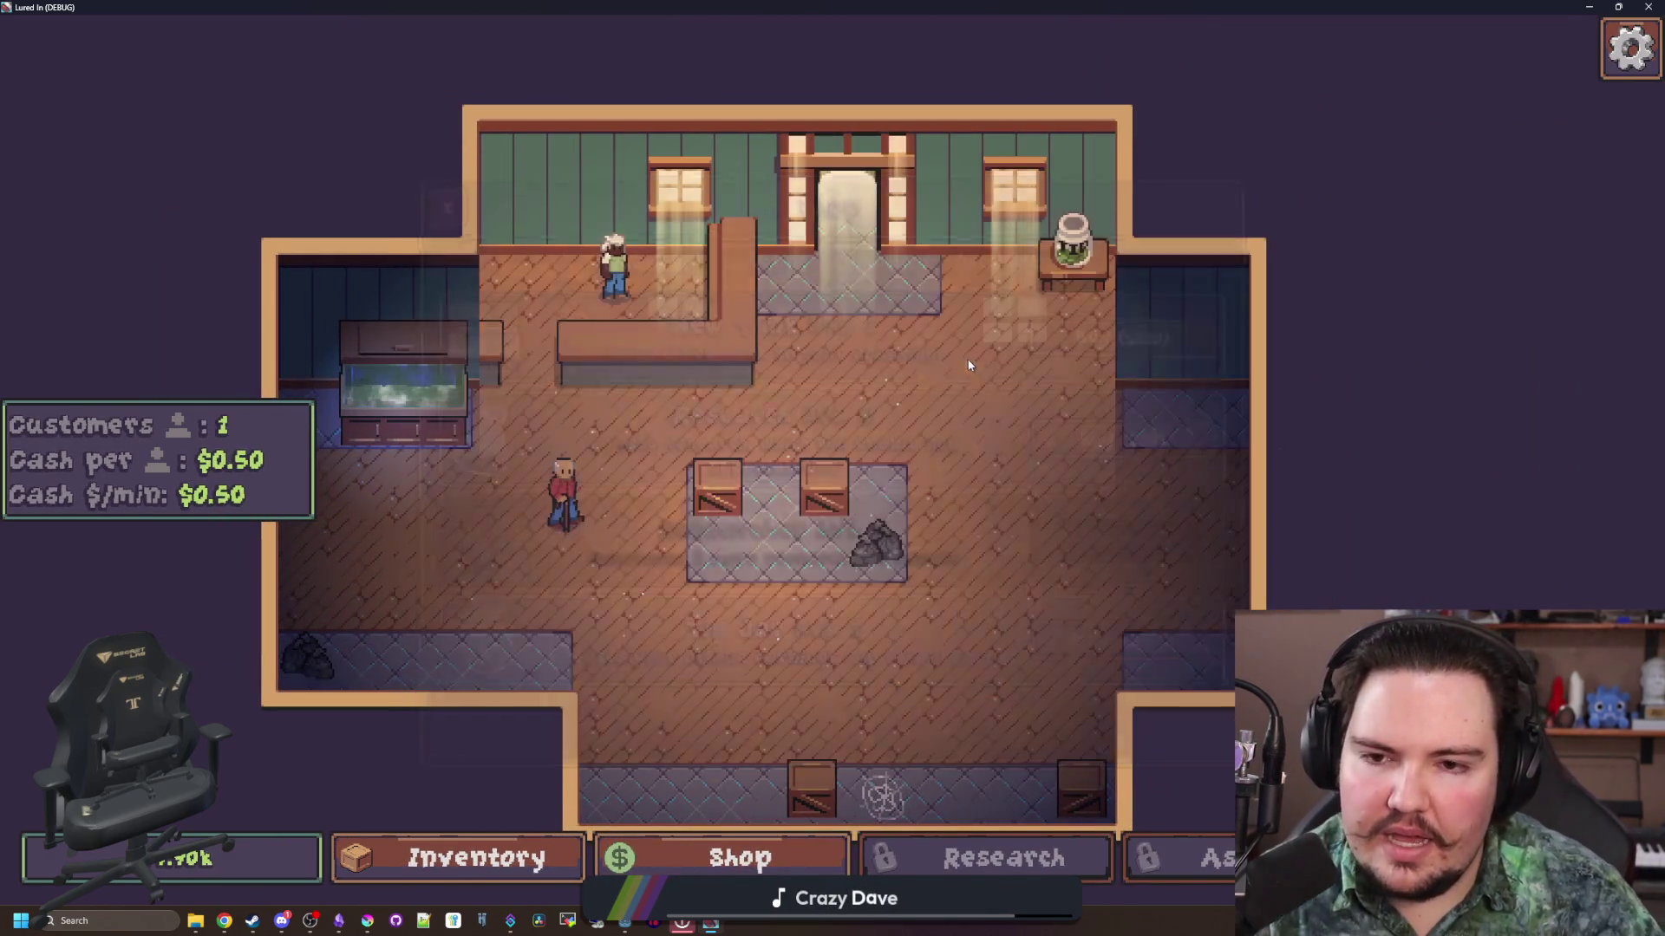
scroll(1107, 408, up, 2)
key(a)
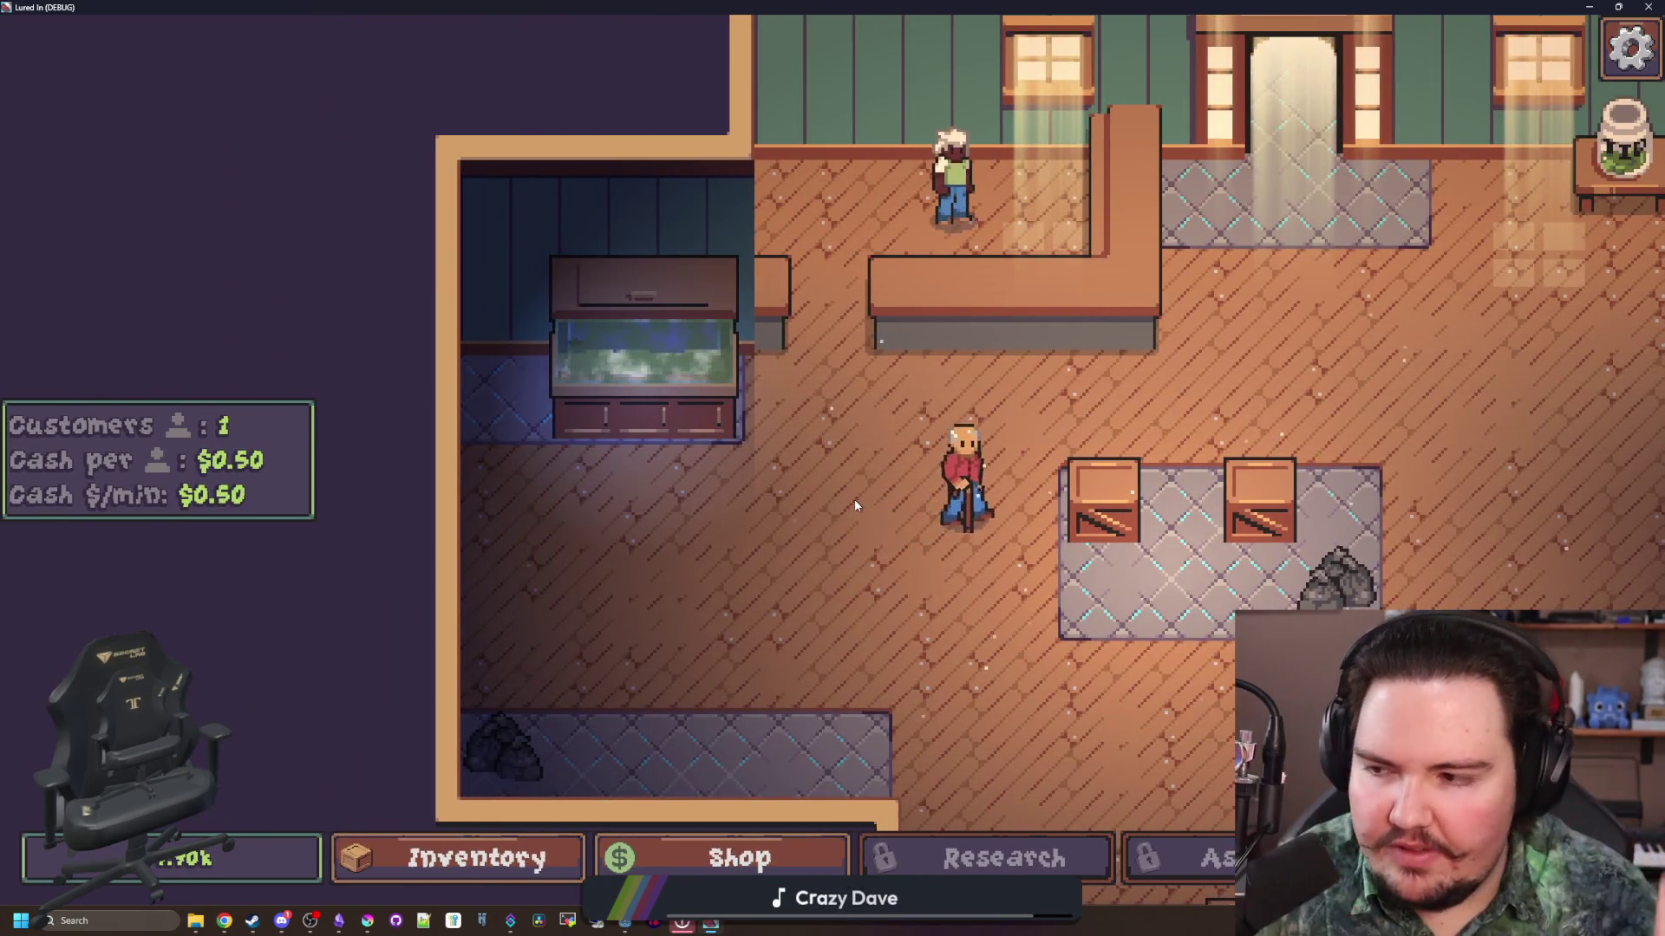
key(w)
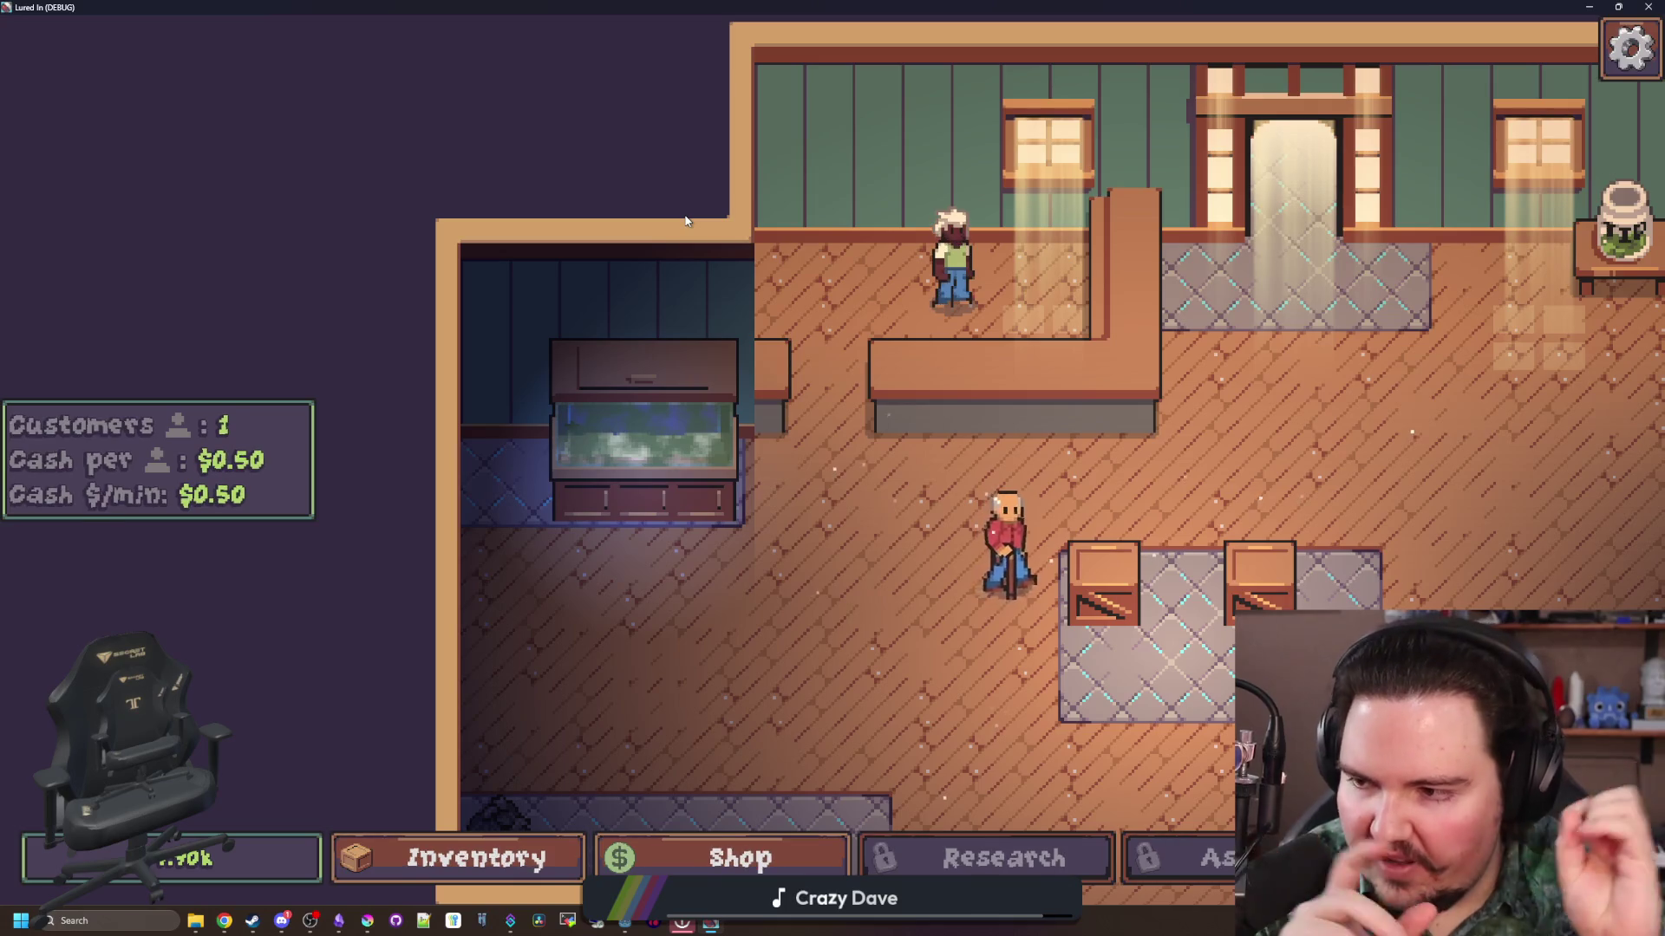
scroll(607, 416, down, 4)
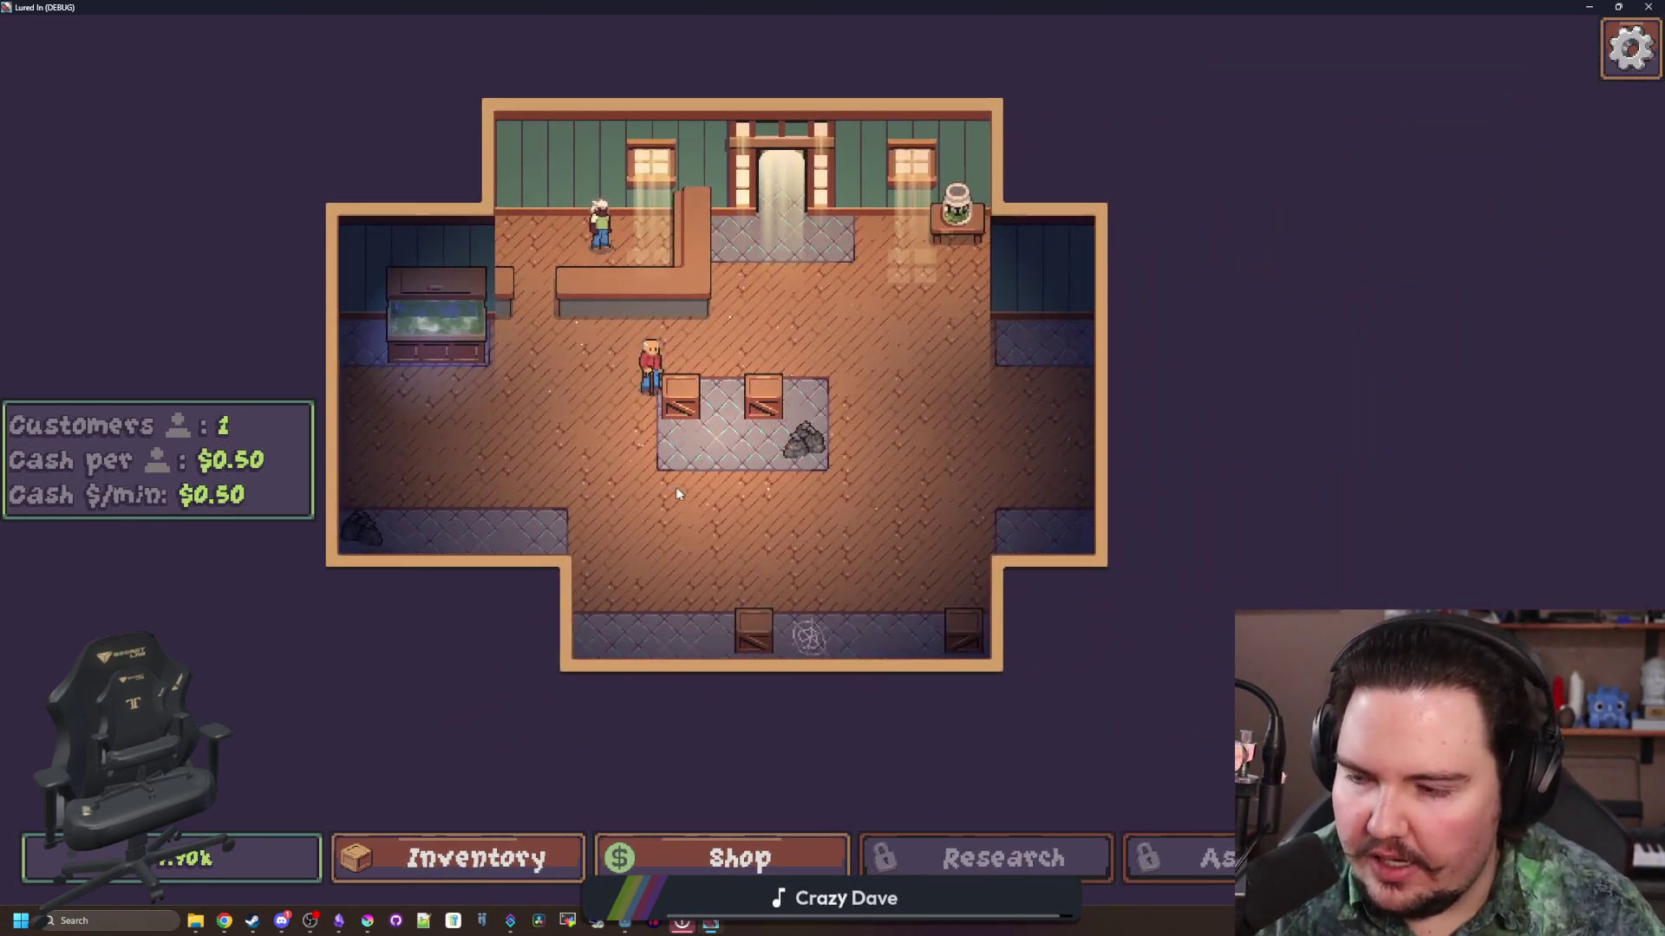
scroll(675, 486, up, 2)
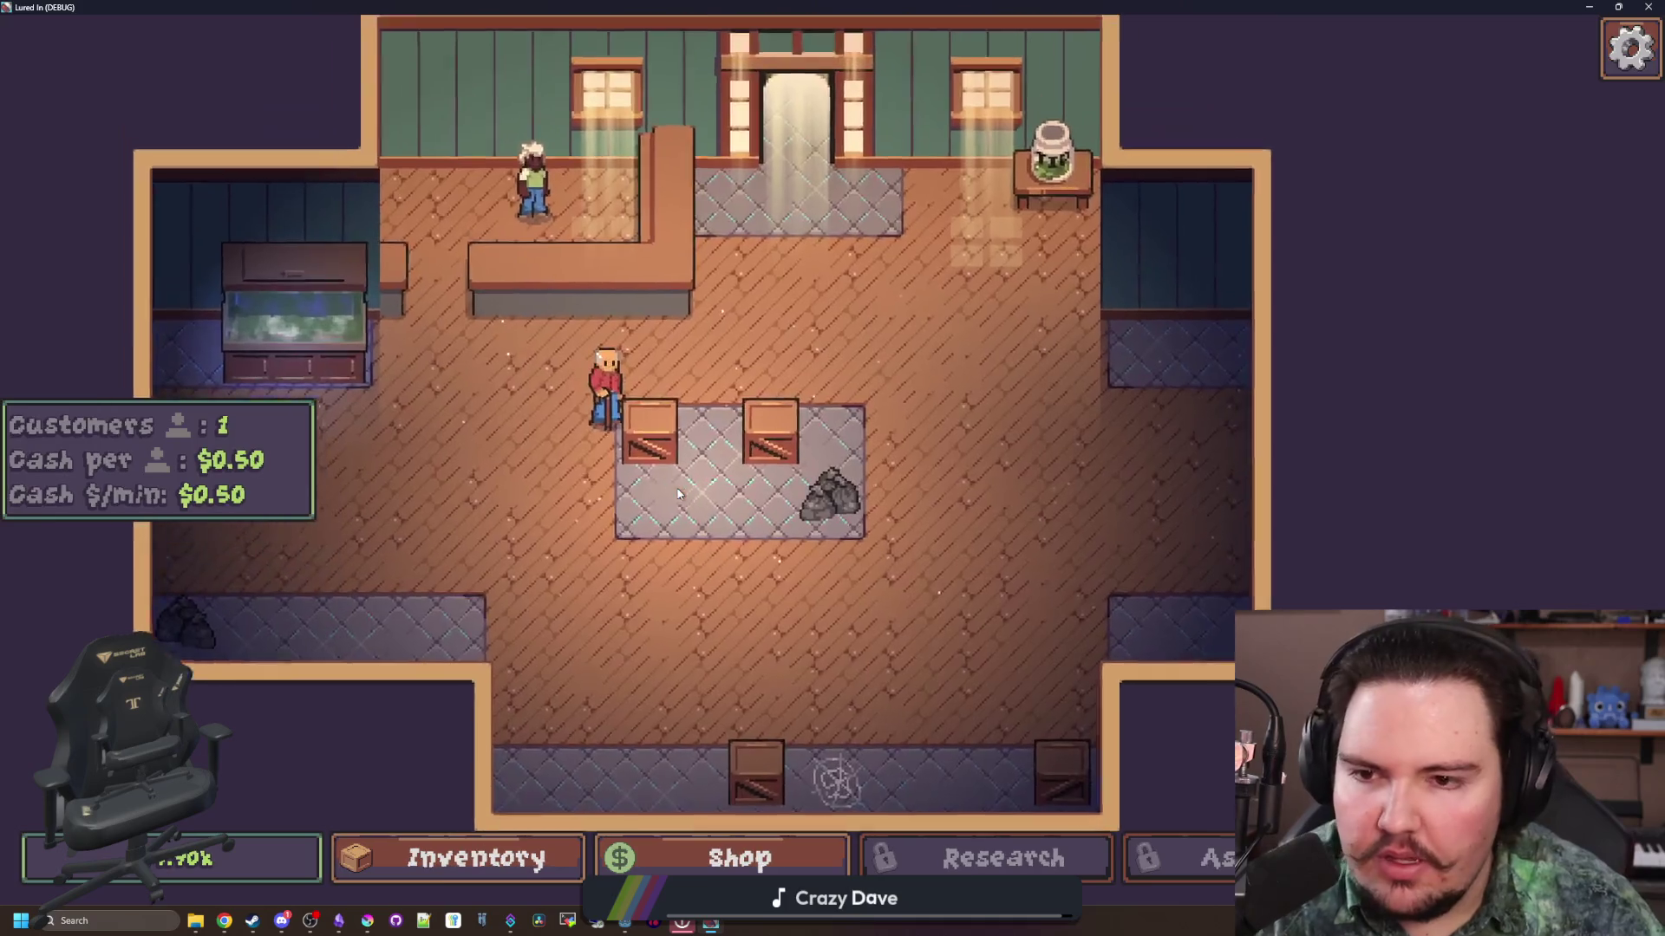
mouse_move(642, 421)
mouse_down()
mouse_move(993, 375)
mouse_move(831, 378)
mouse_move(848, 353)
mouse_up()
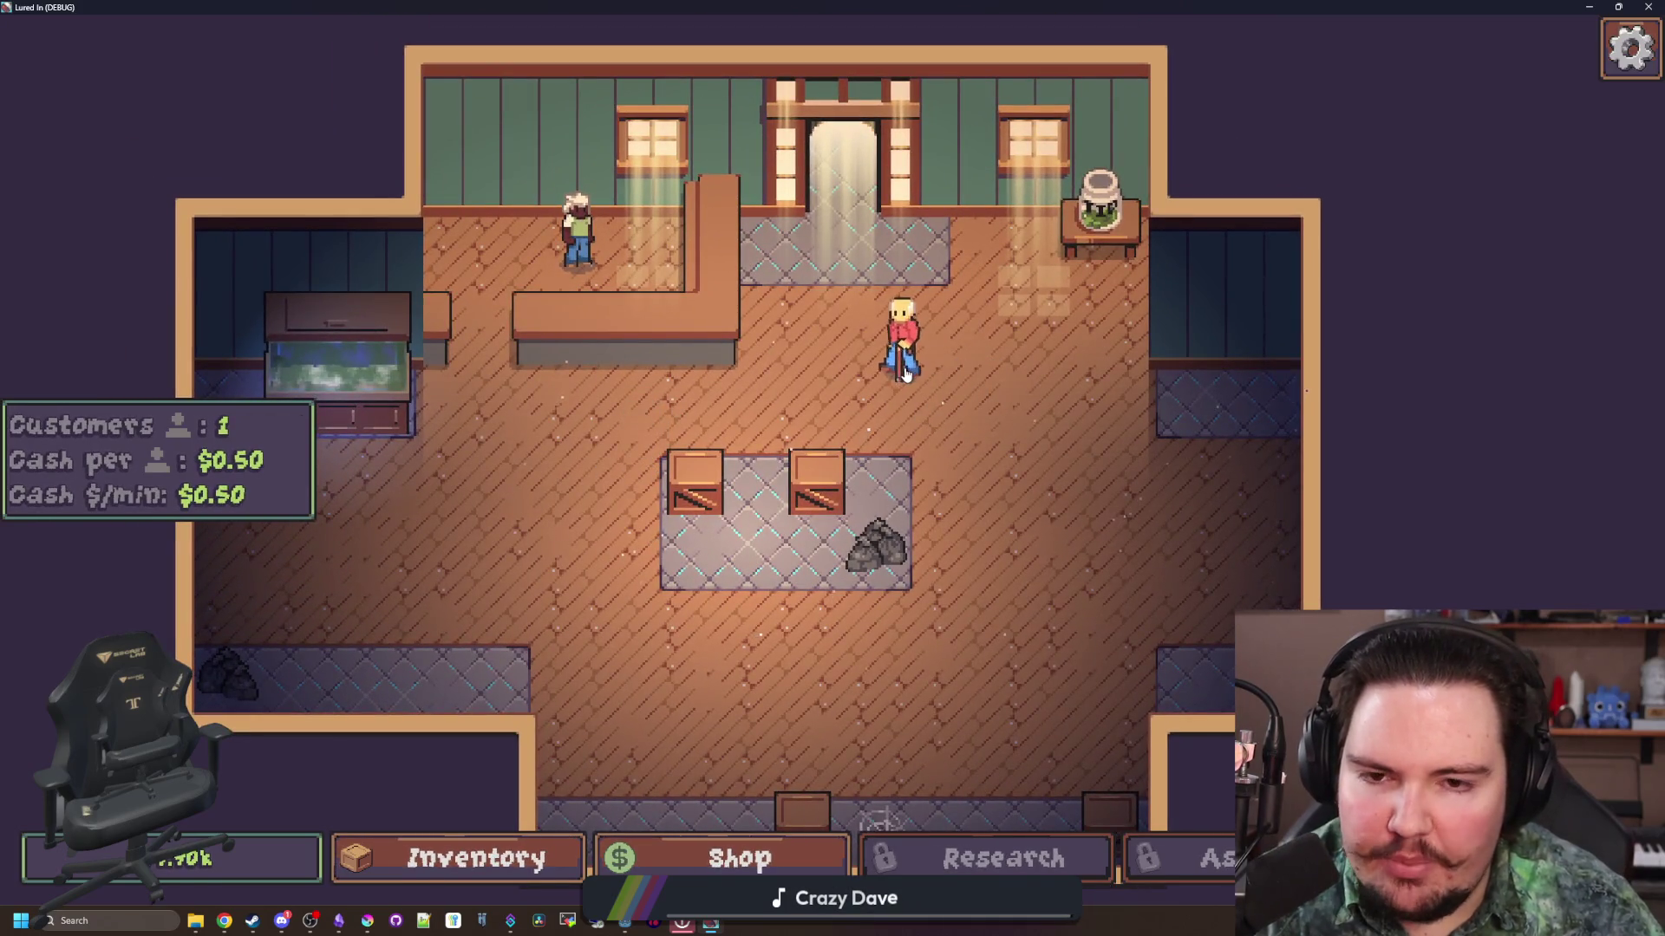
scroll(832, 381, up, 3)
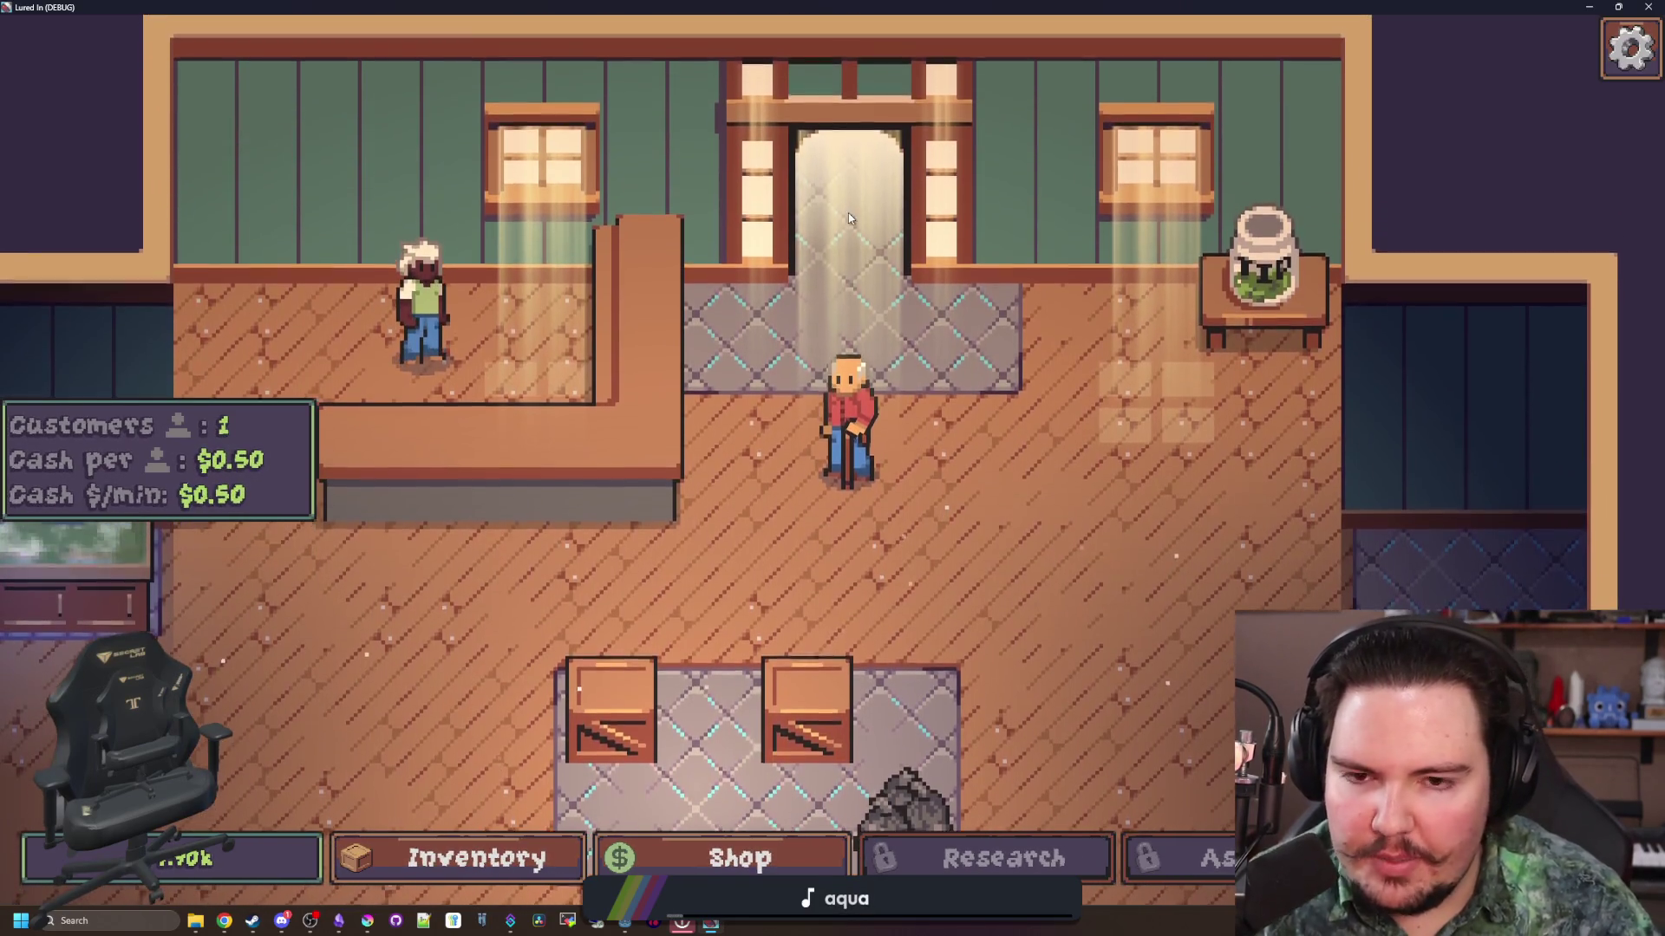
scroll(848, 212, down, 2)
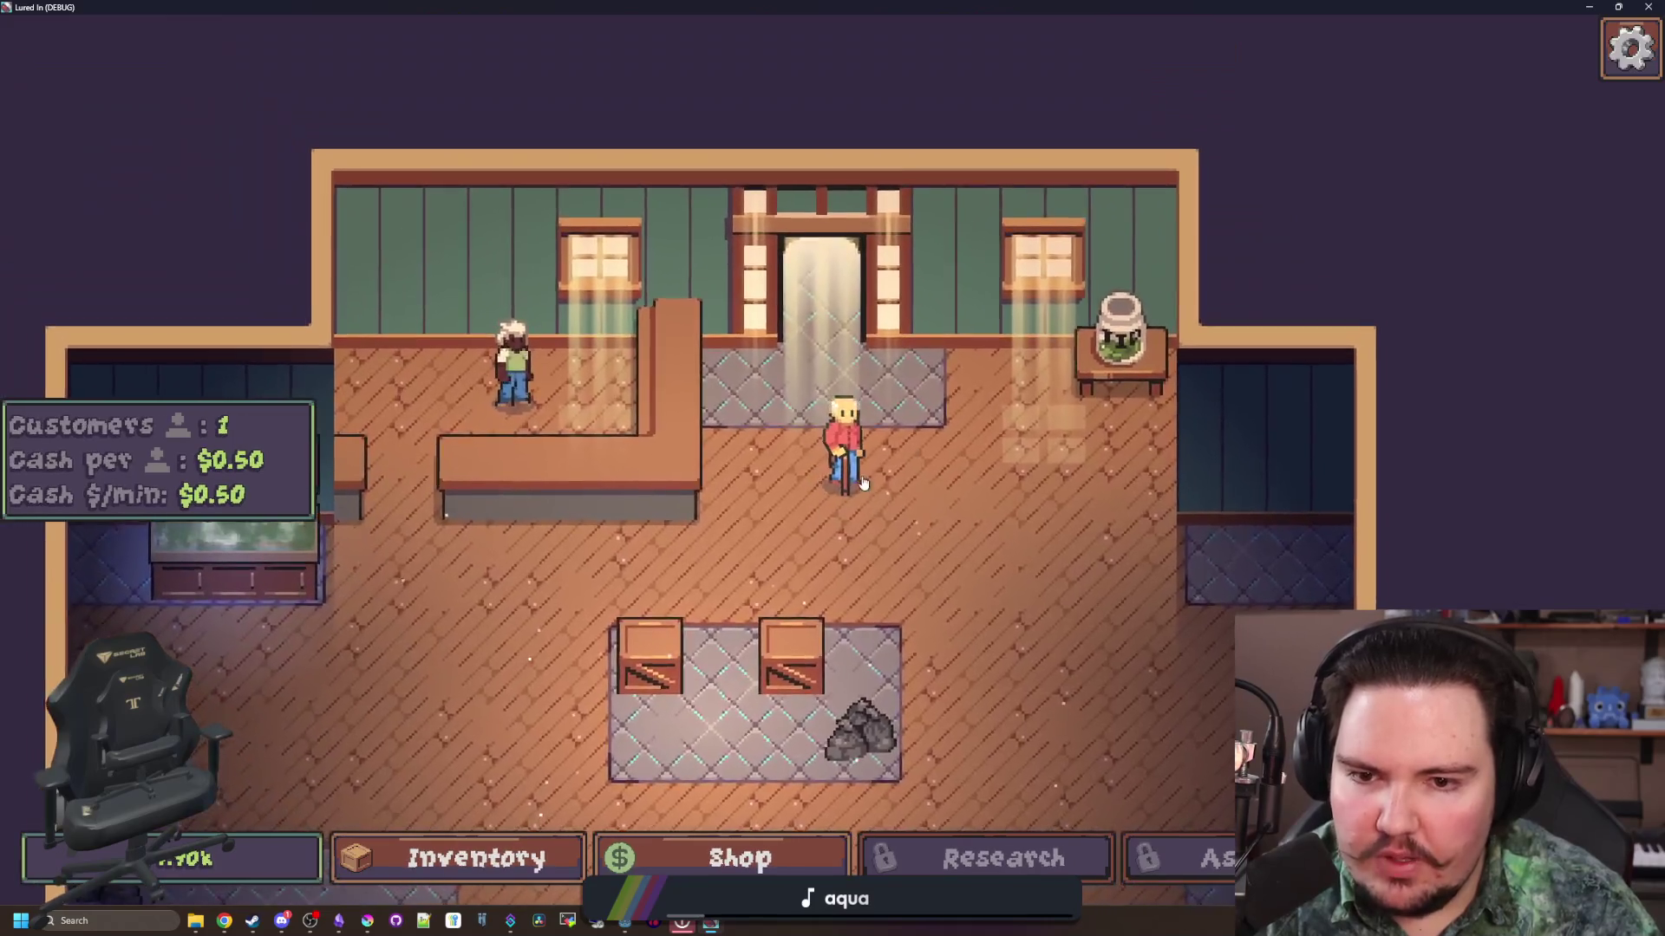
click(863, 483)
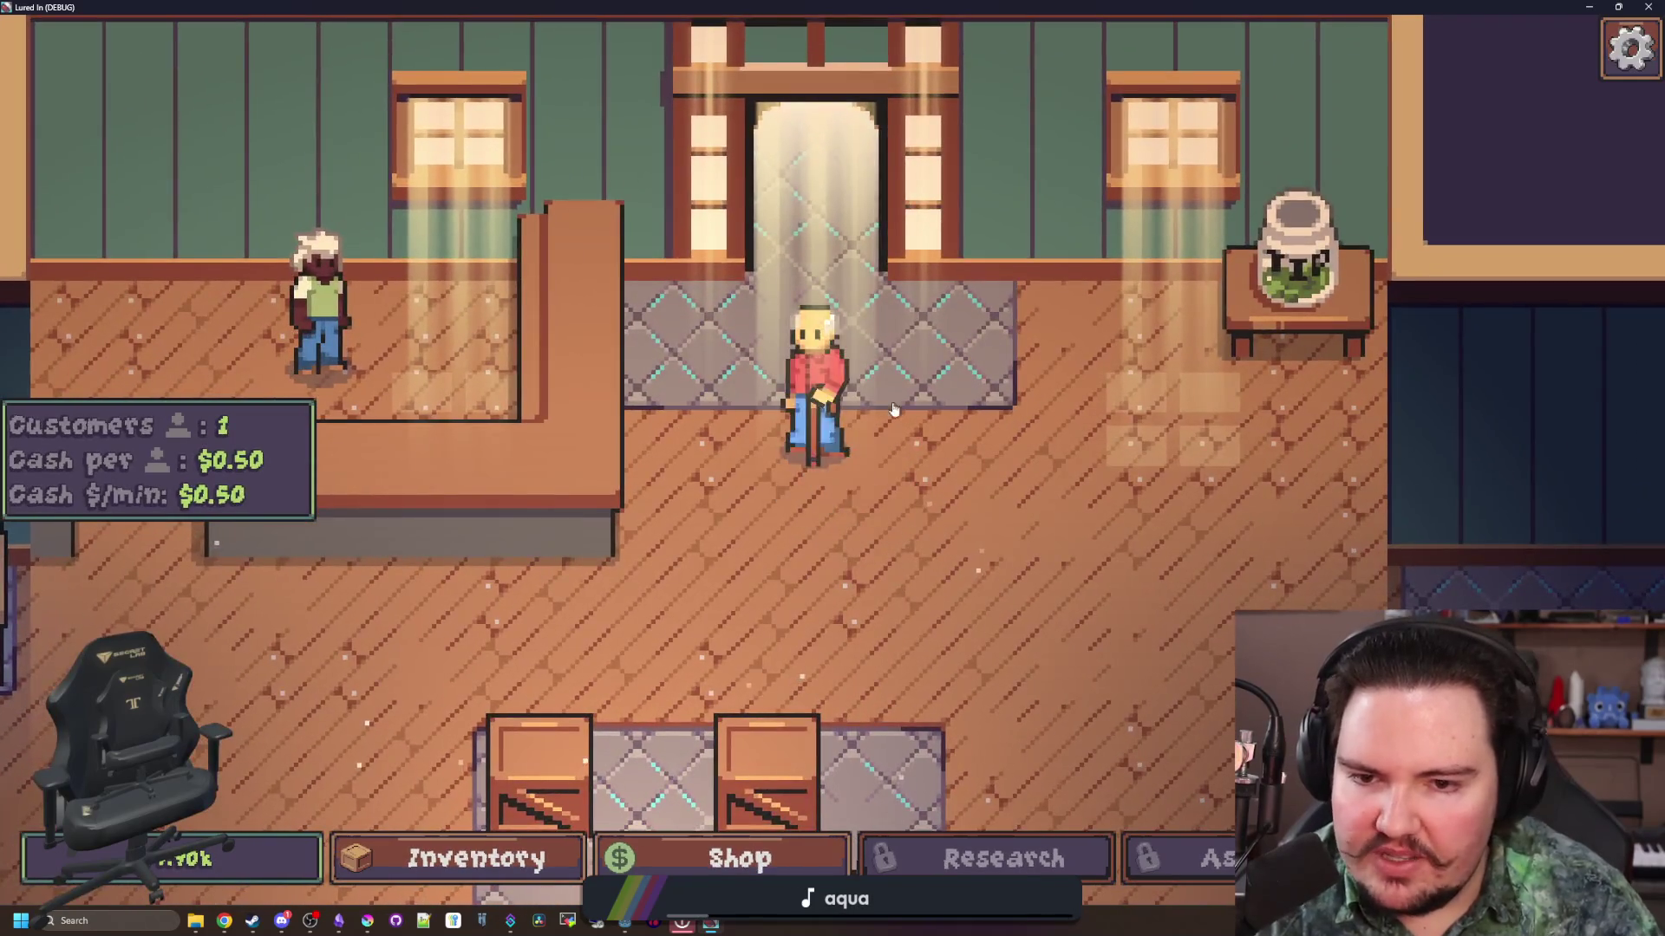
scroll(802, 506, up, 2)
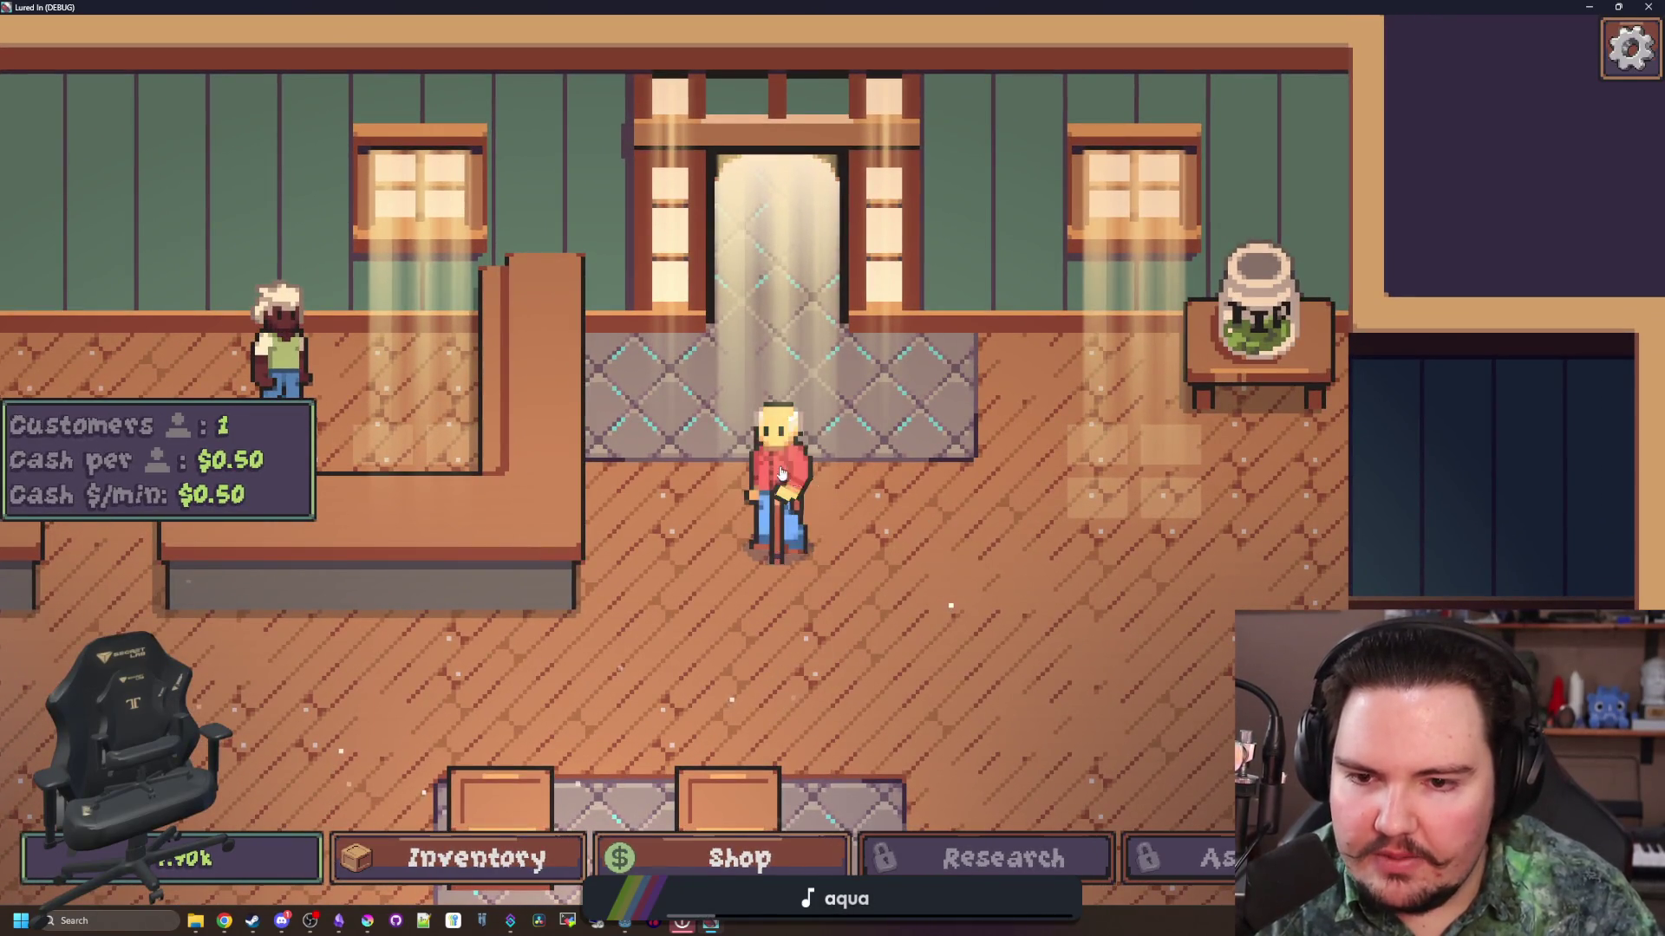
scroll(800, 491, down, 3)
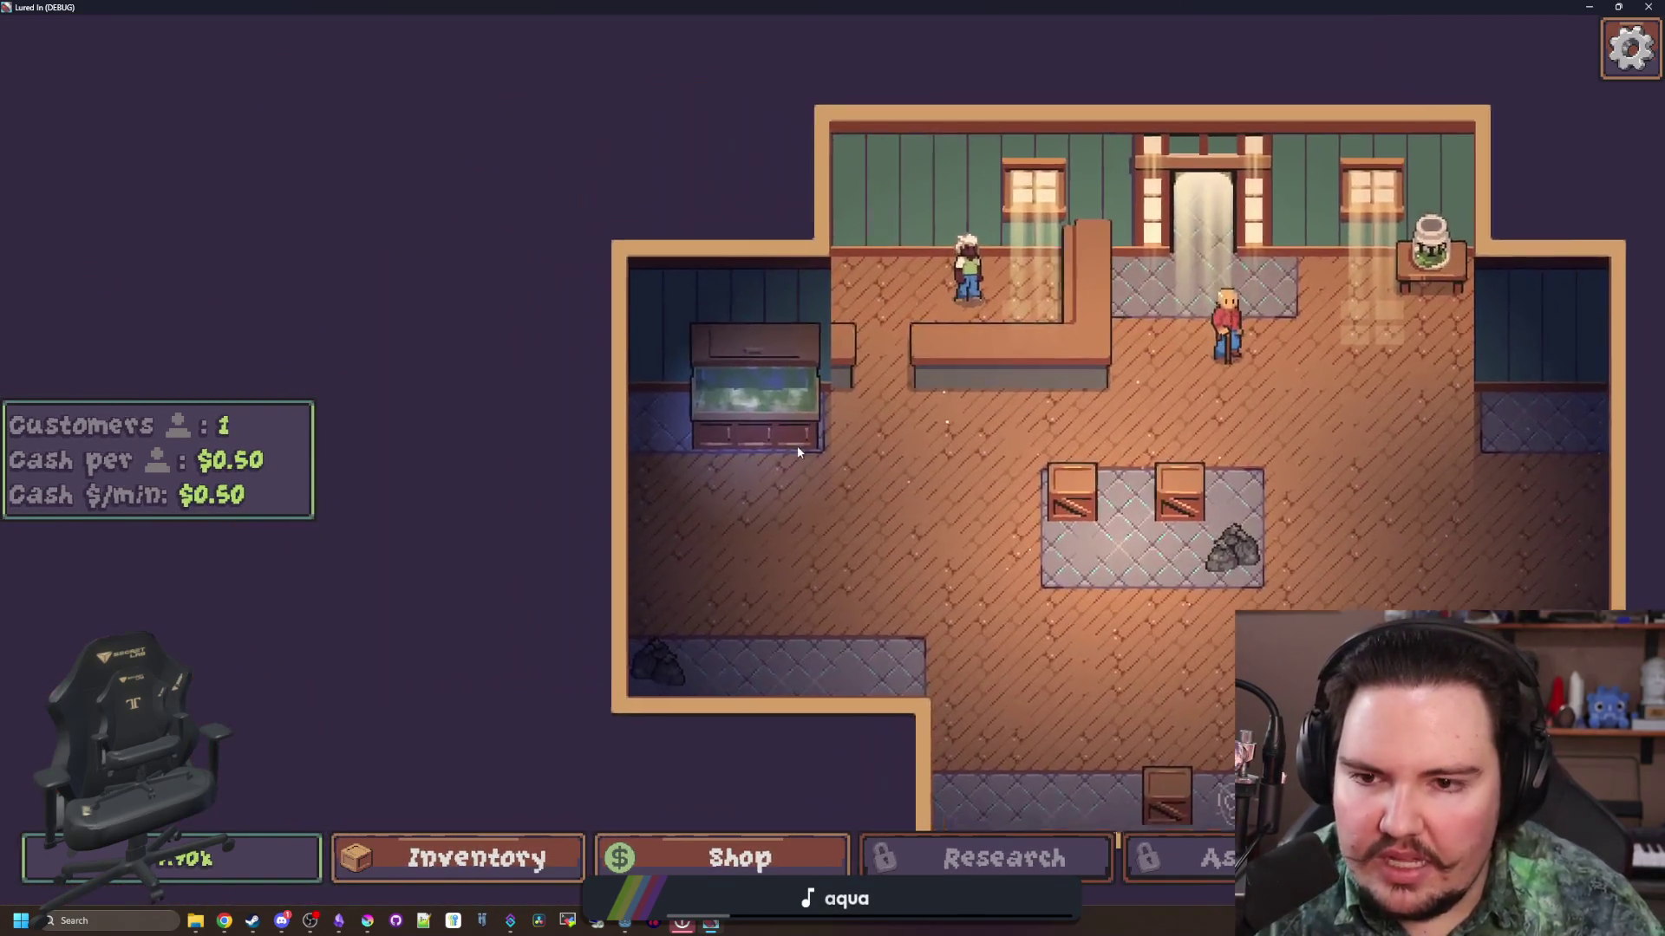
scroll(798, 446, up, 3)
scroll(765, 396, down, 3)
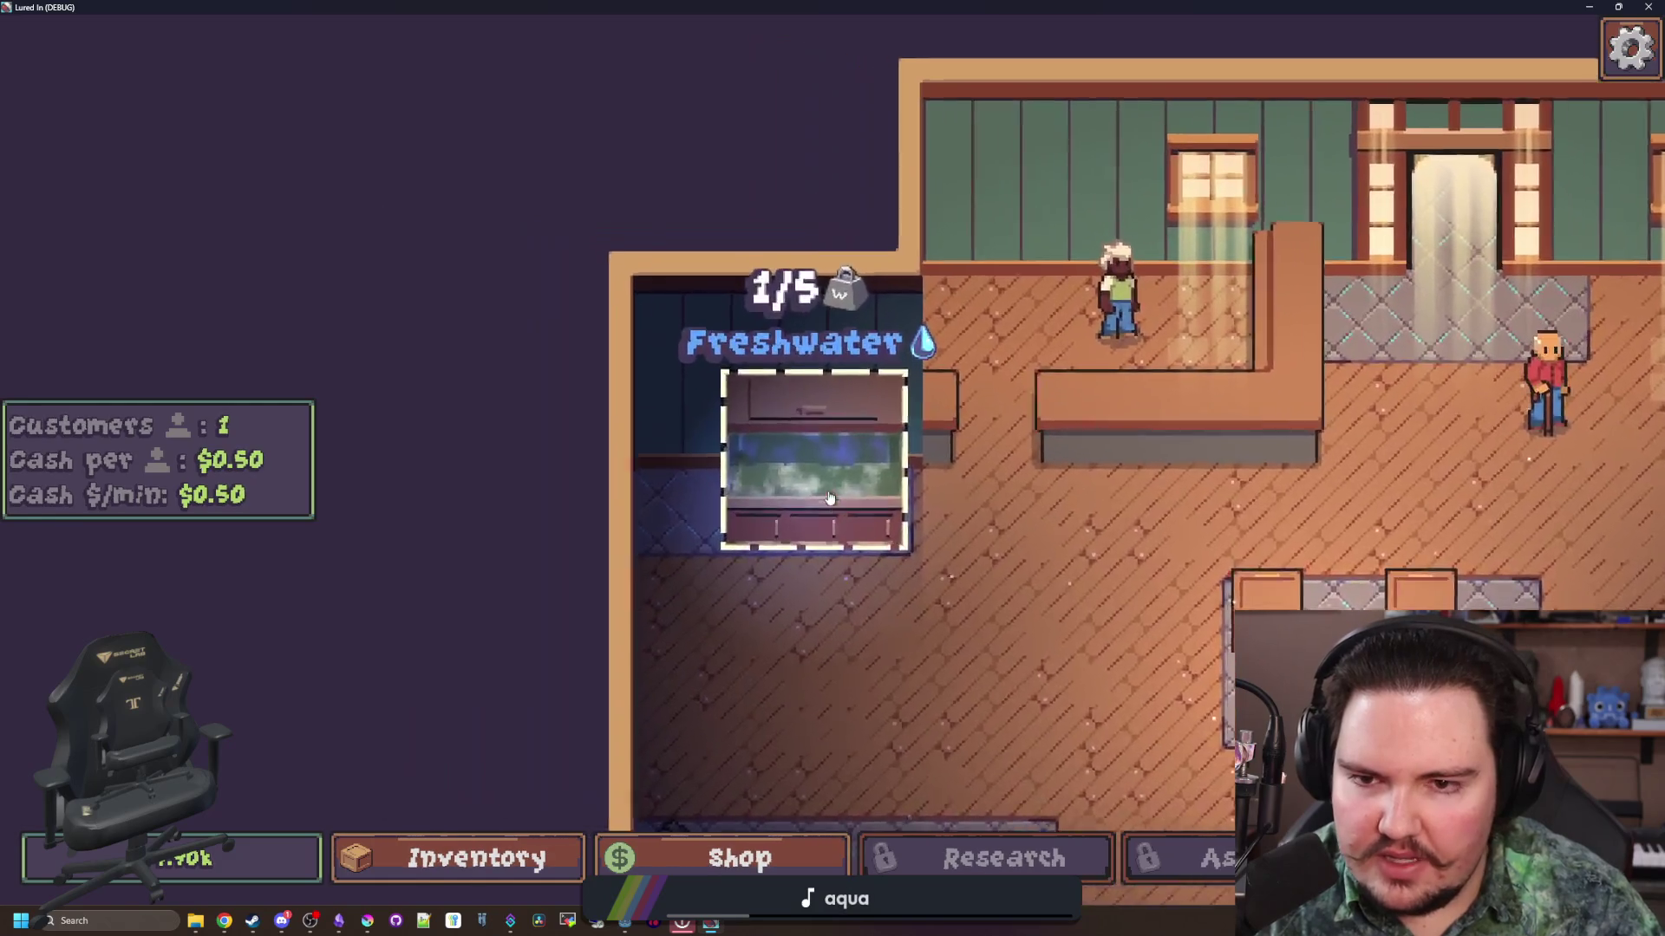
scroll(865, 349, up, 3)
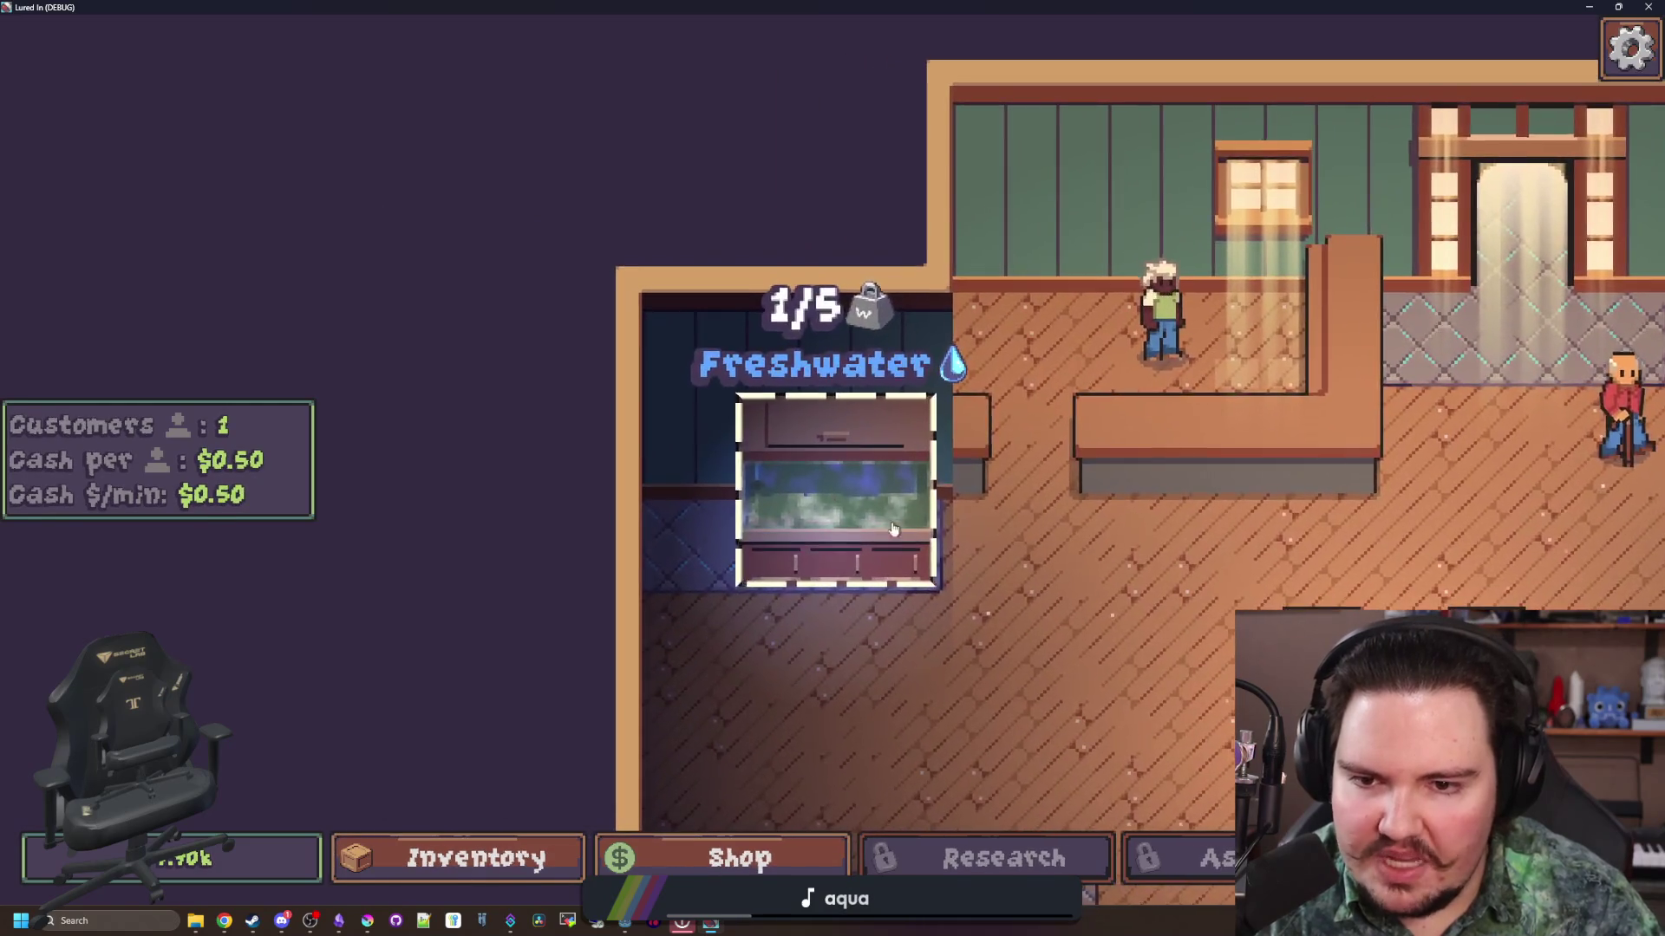
click(954, 468)
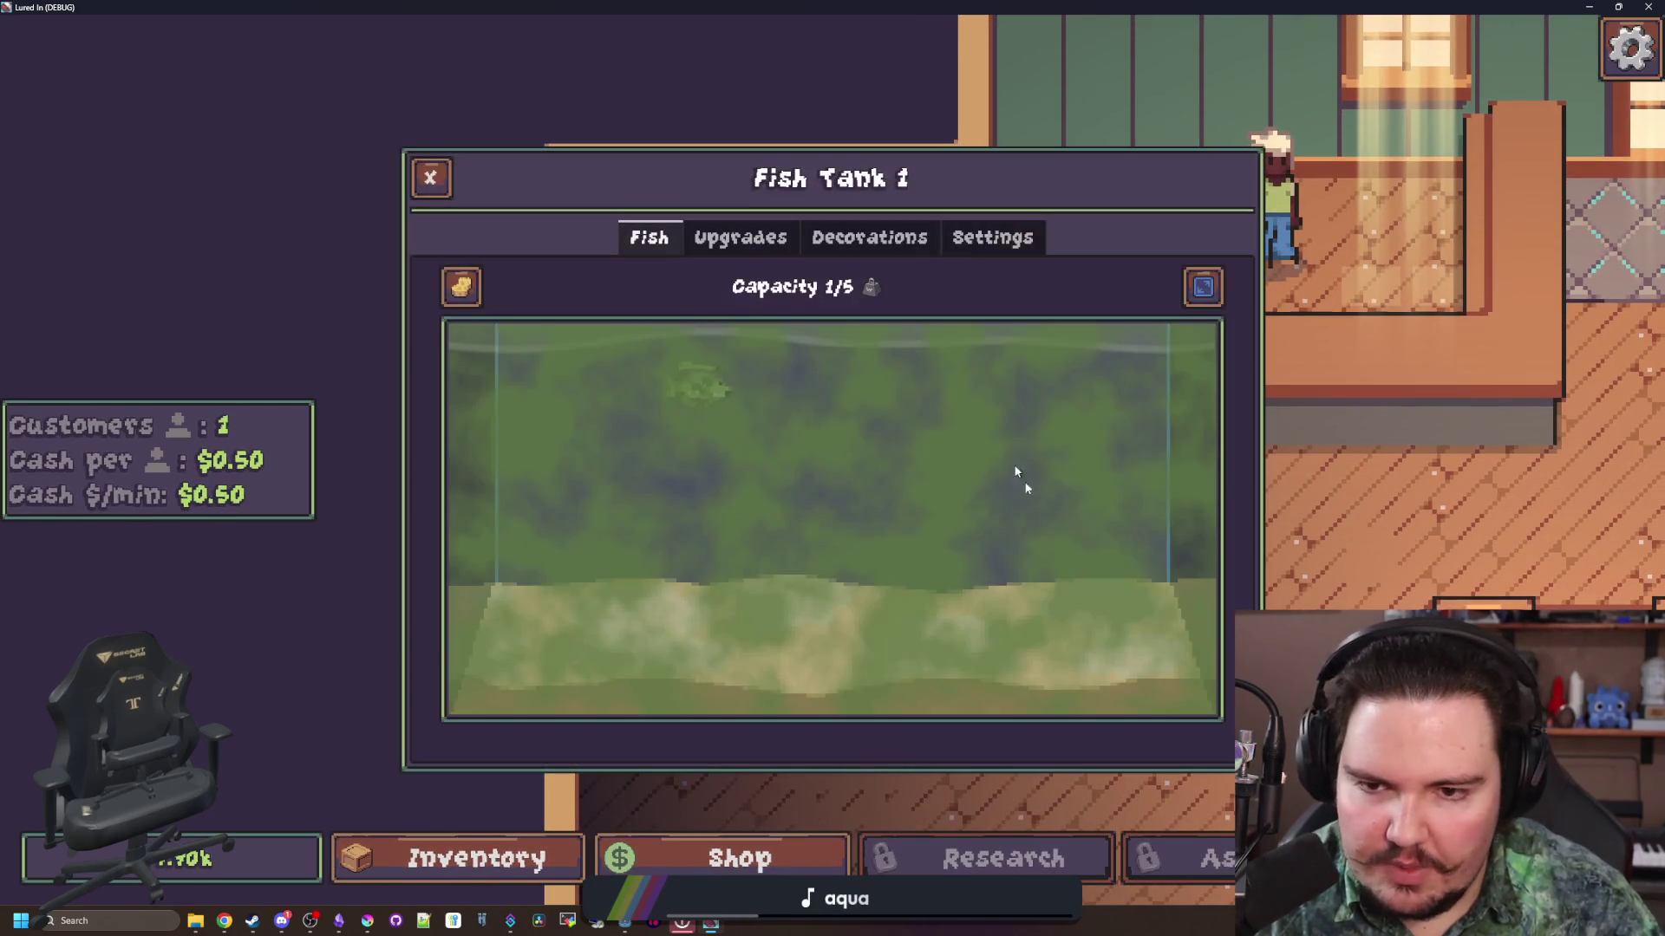
click(430, 178)
scroll(972, 441, down, 3)
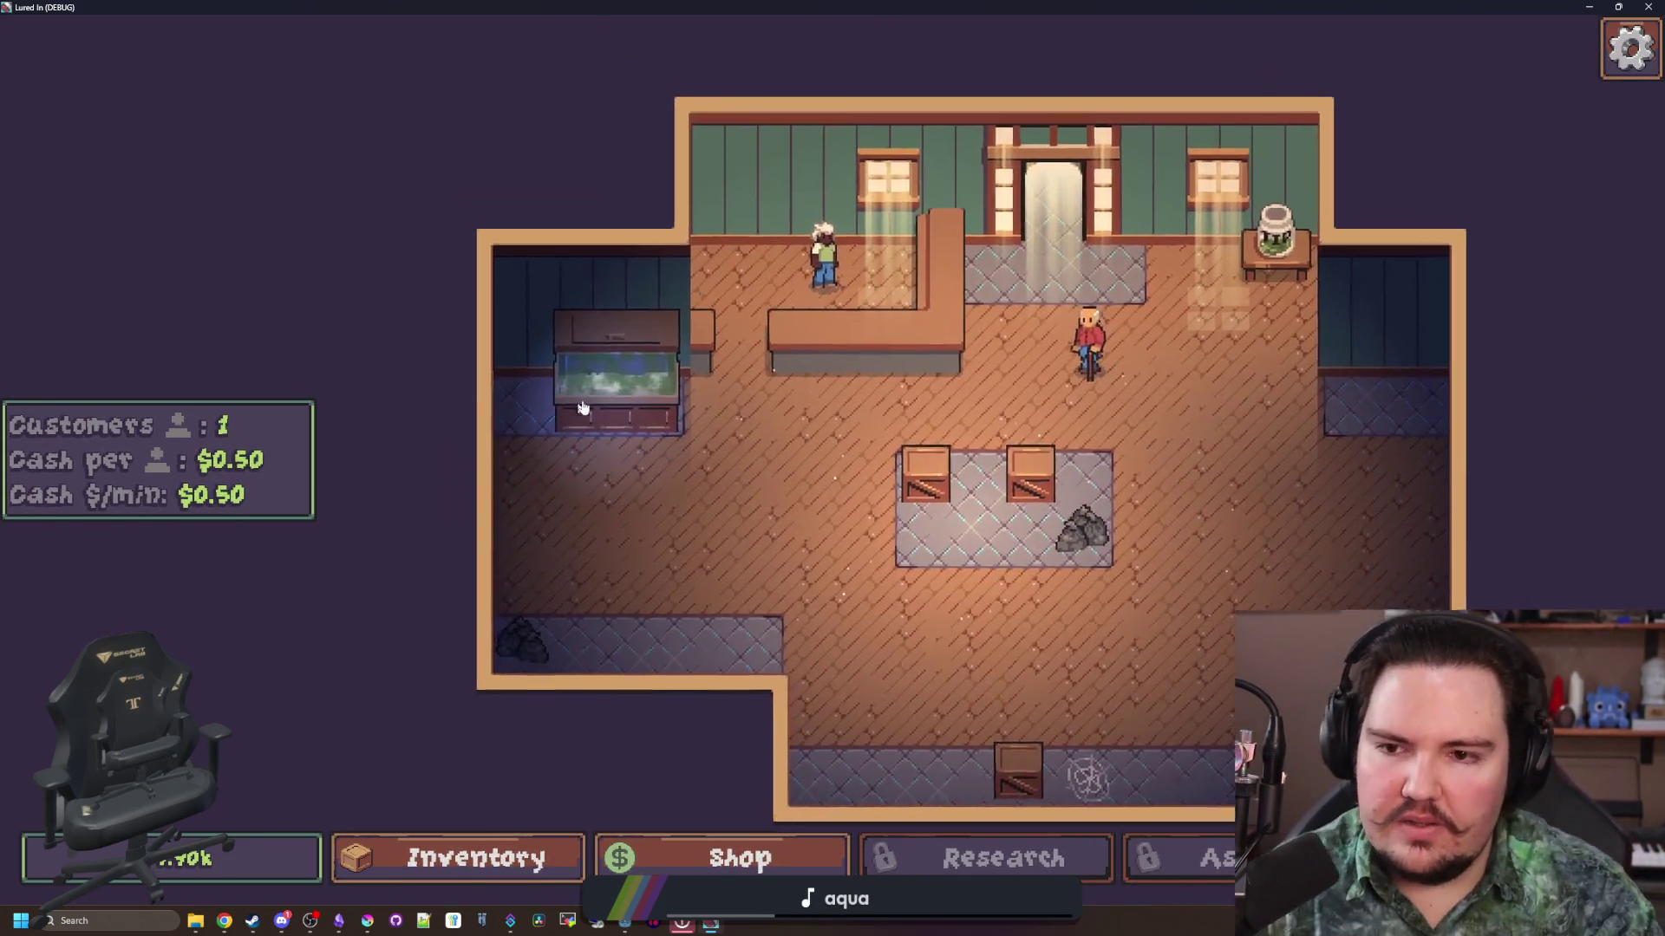
click(582, 408)
click(430, 176)
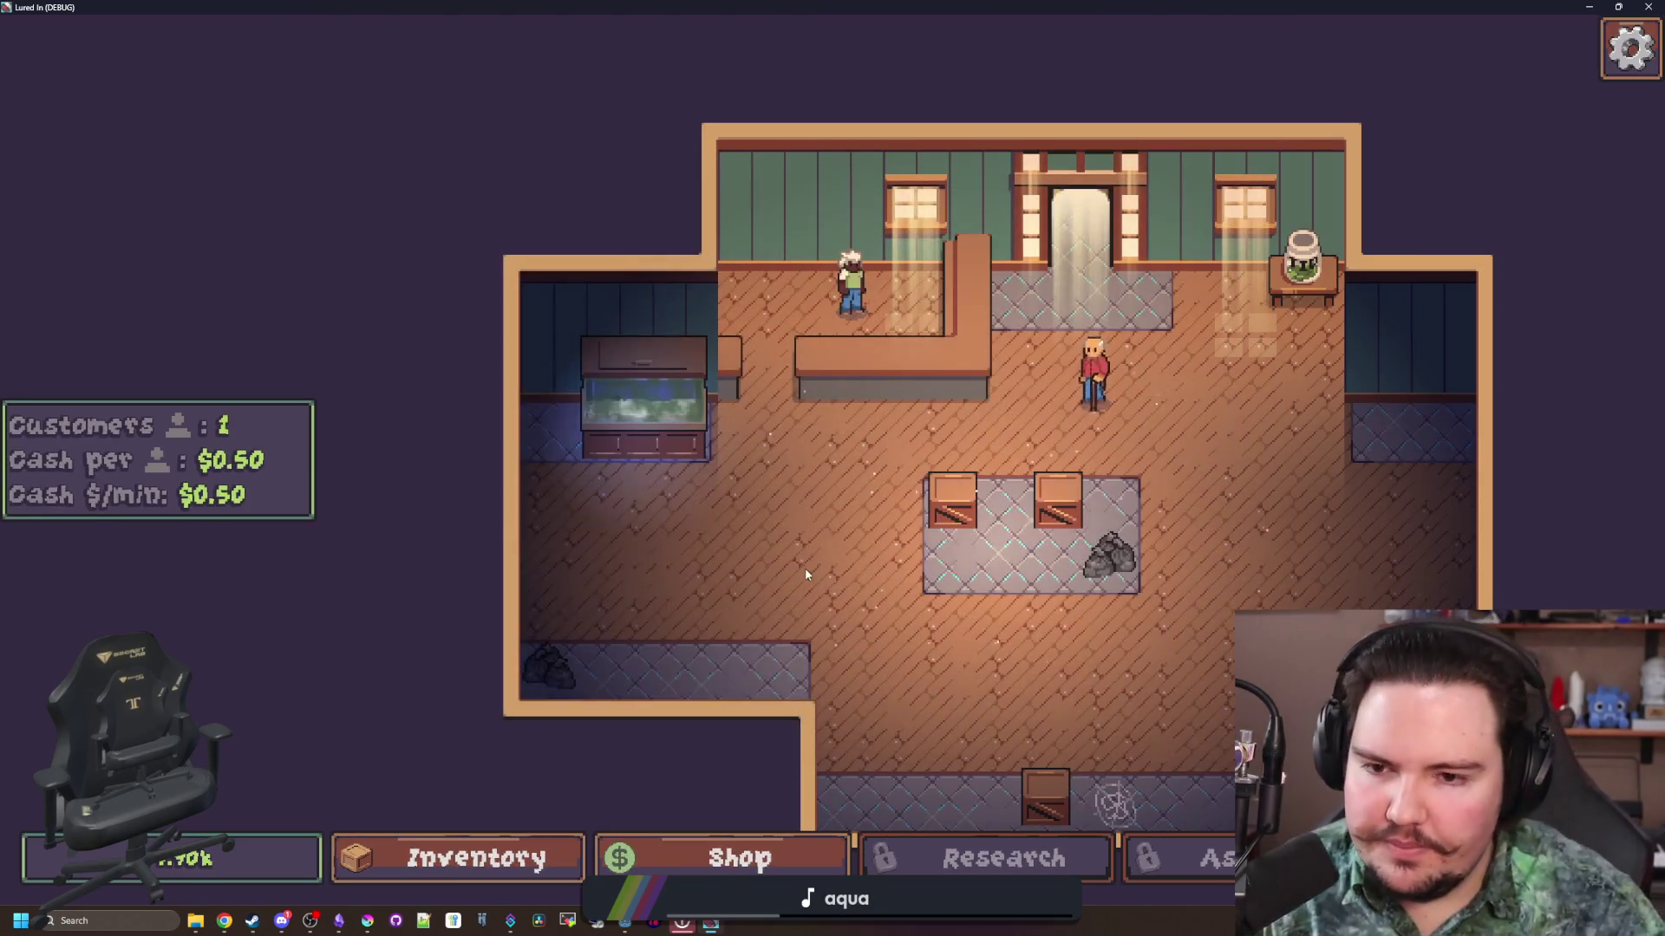
drag(804, 565, 824, 544)
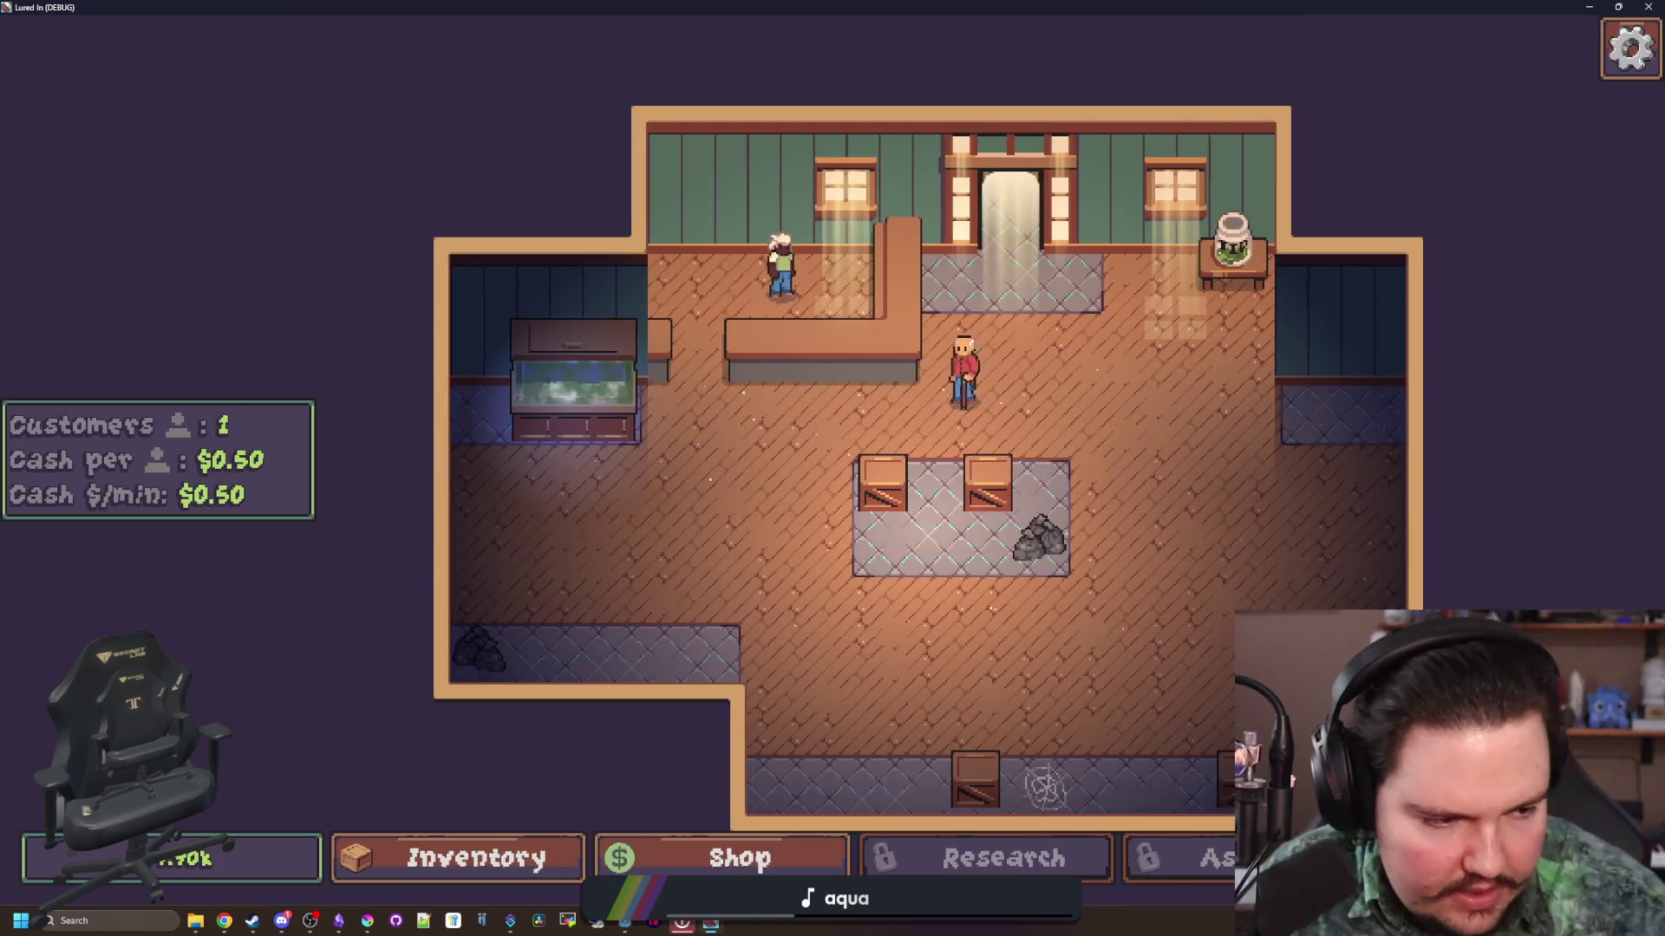
Step: Start a new line under the algae note for the fish tank to-do, then pan the shop view
key(alt+Tab)
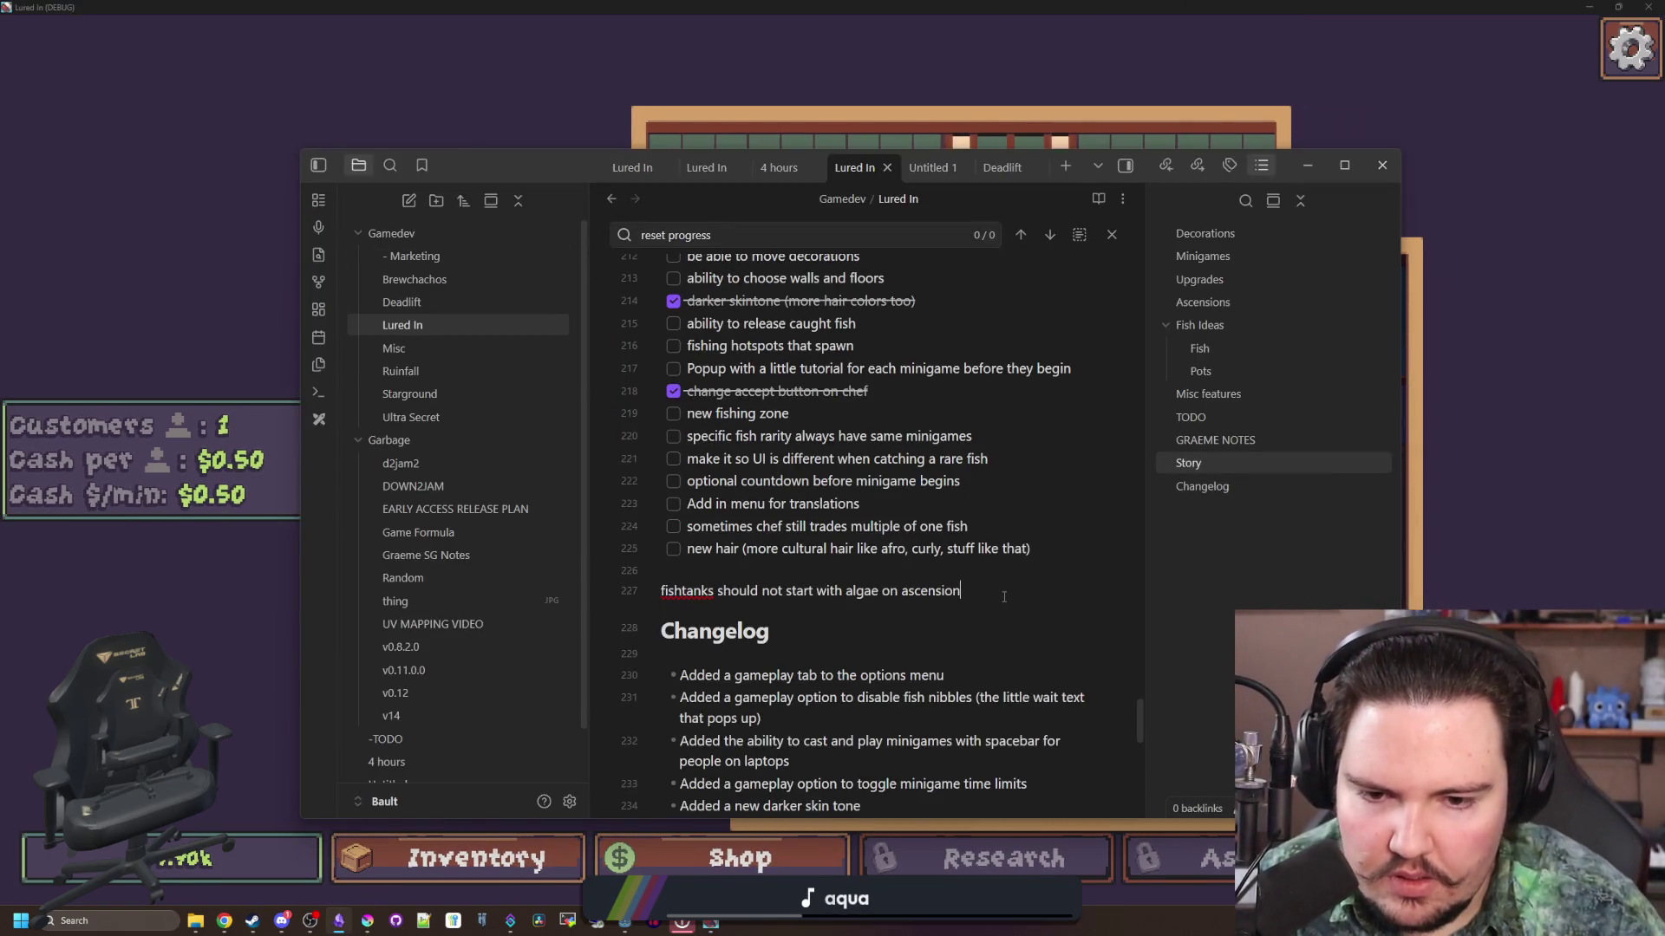
key(Return)
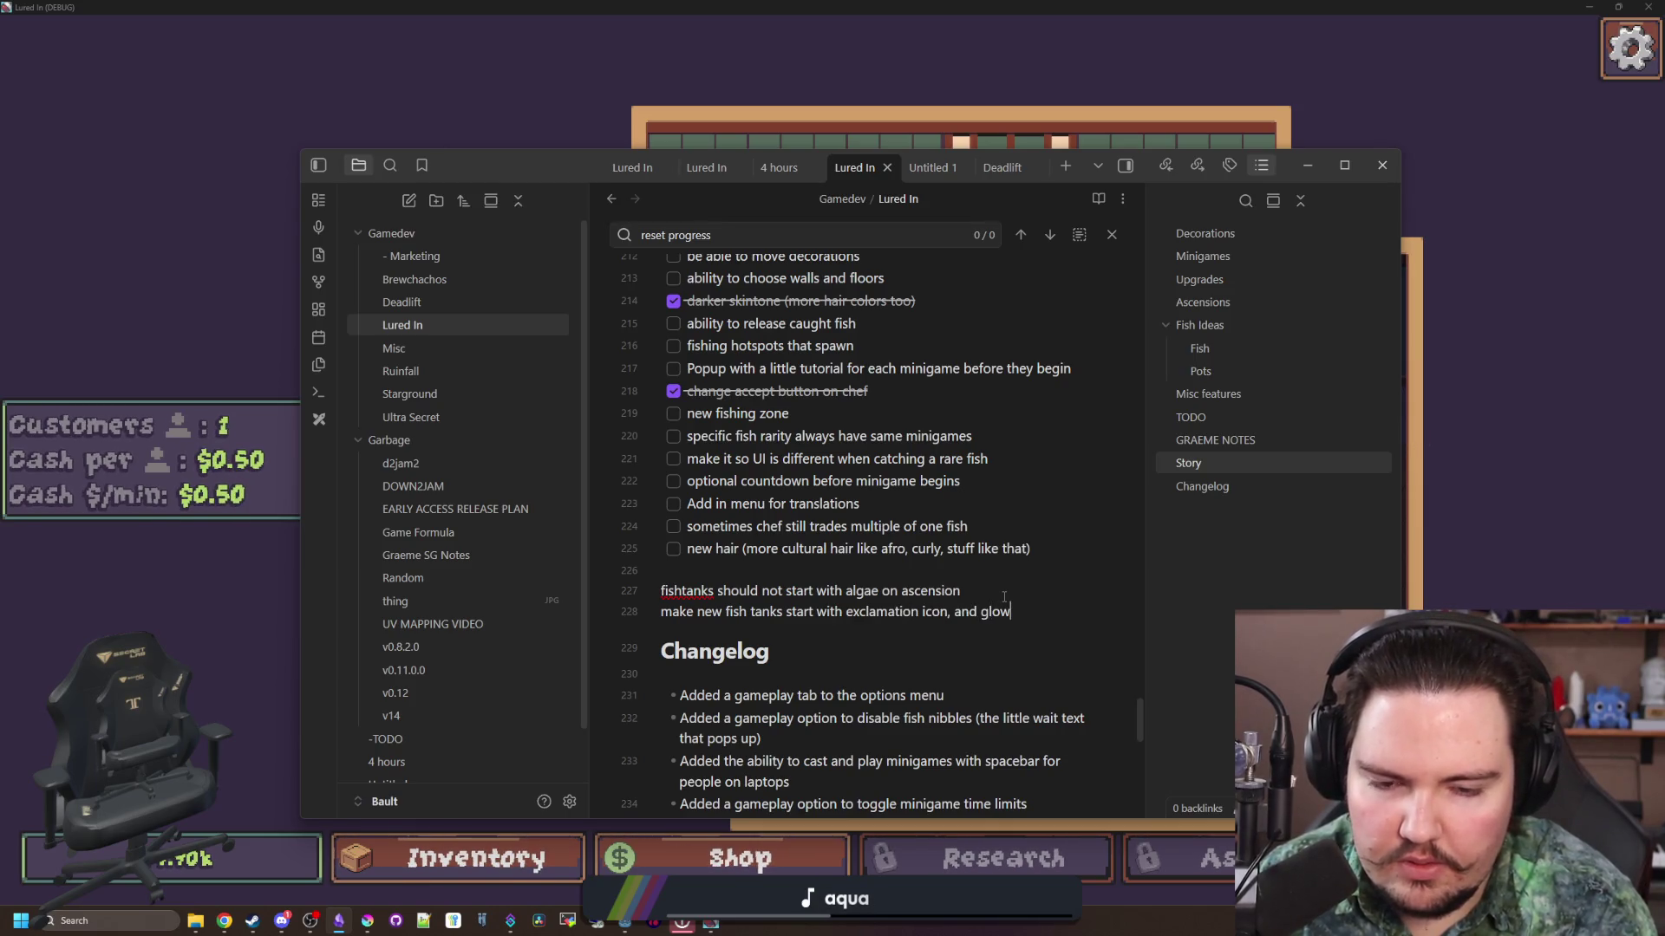
key(d)
key(s)
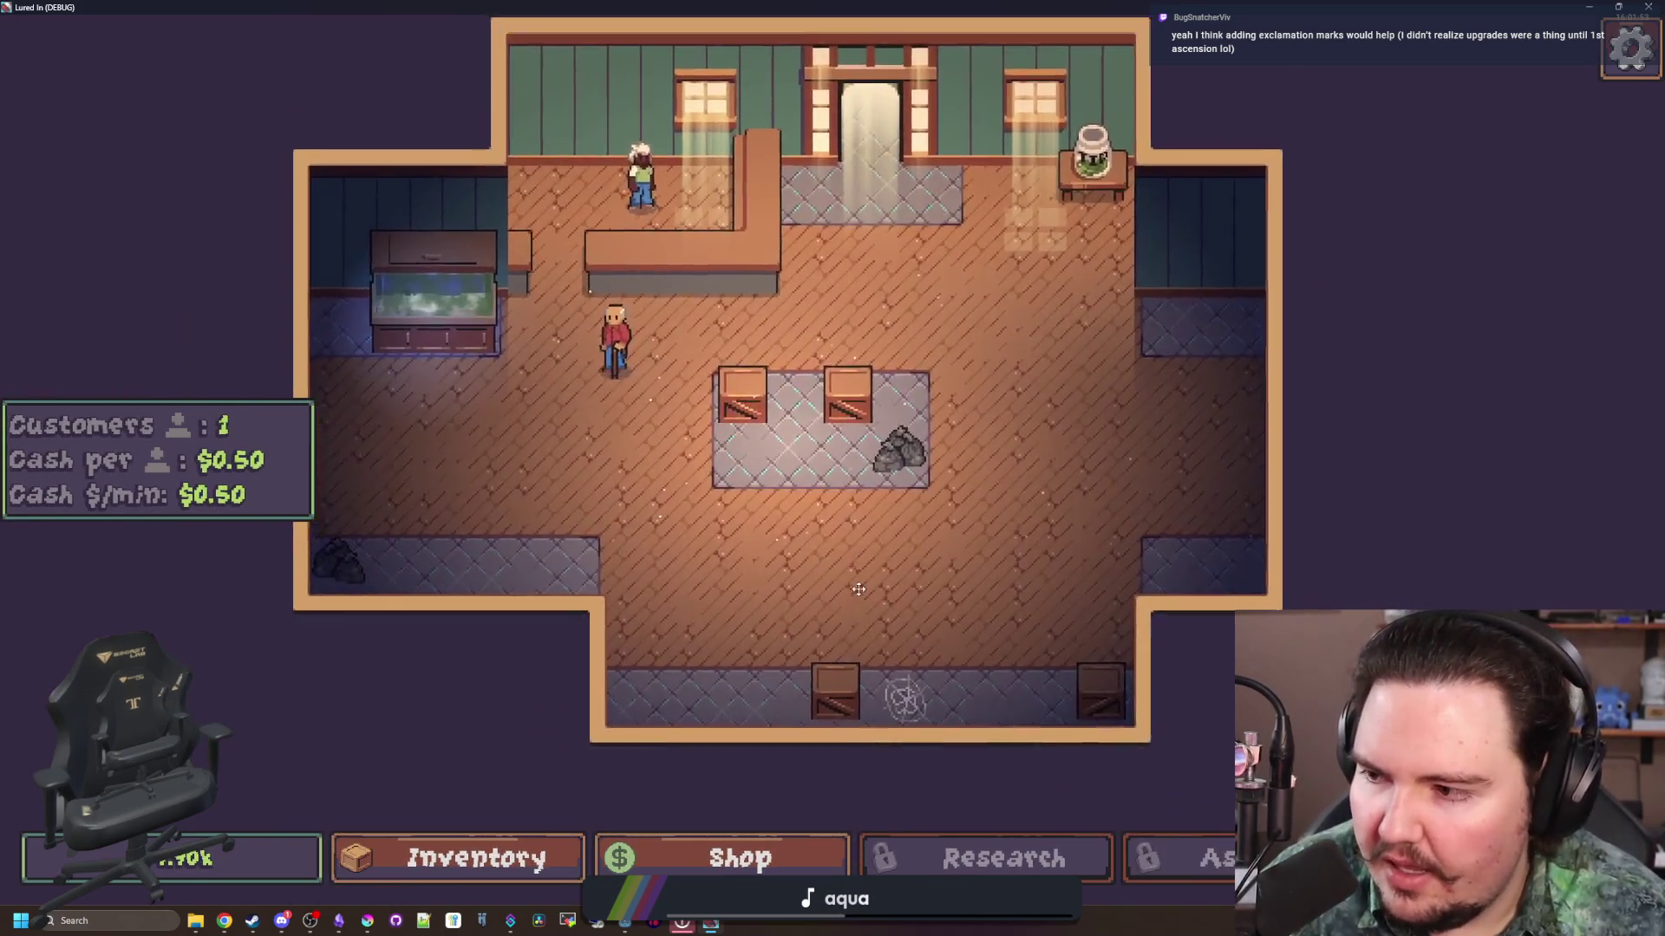
Step: Pan the shop view and open Fish Tank 1, browsing its upgrades, decorations and settings
key(w)
key(d)
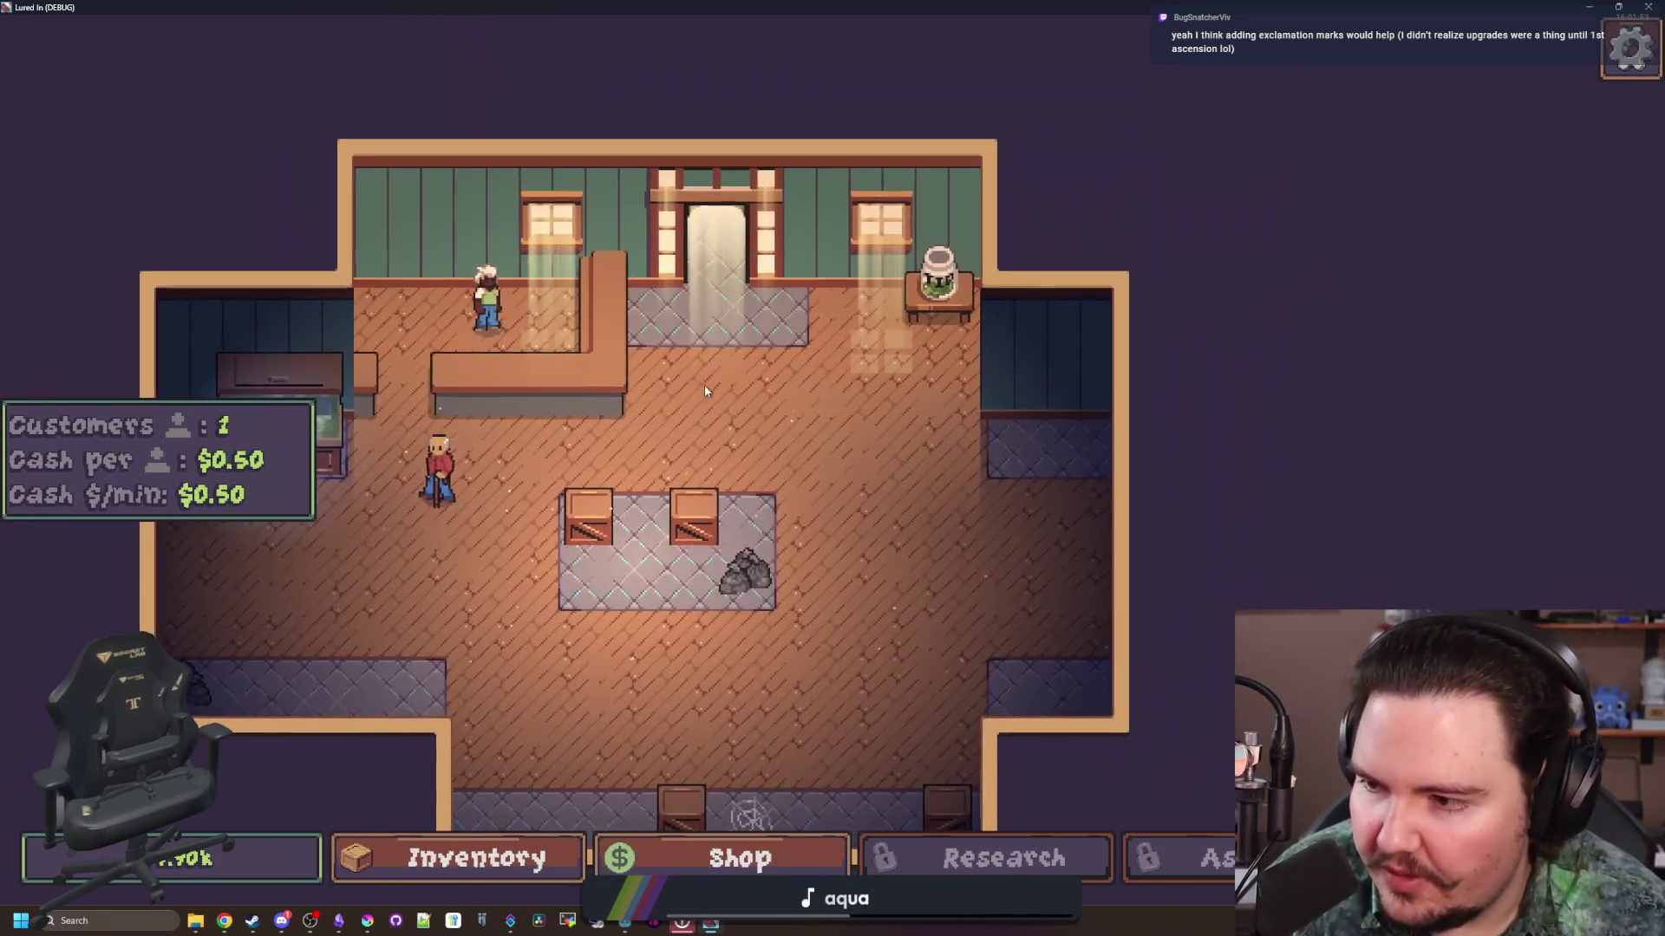
key(d)
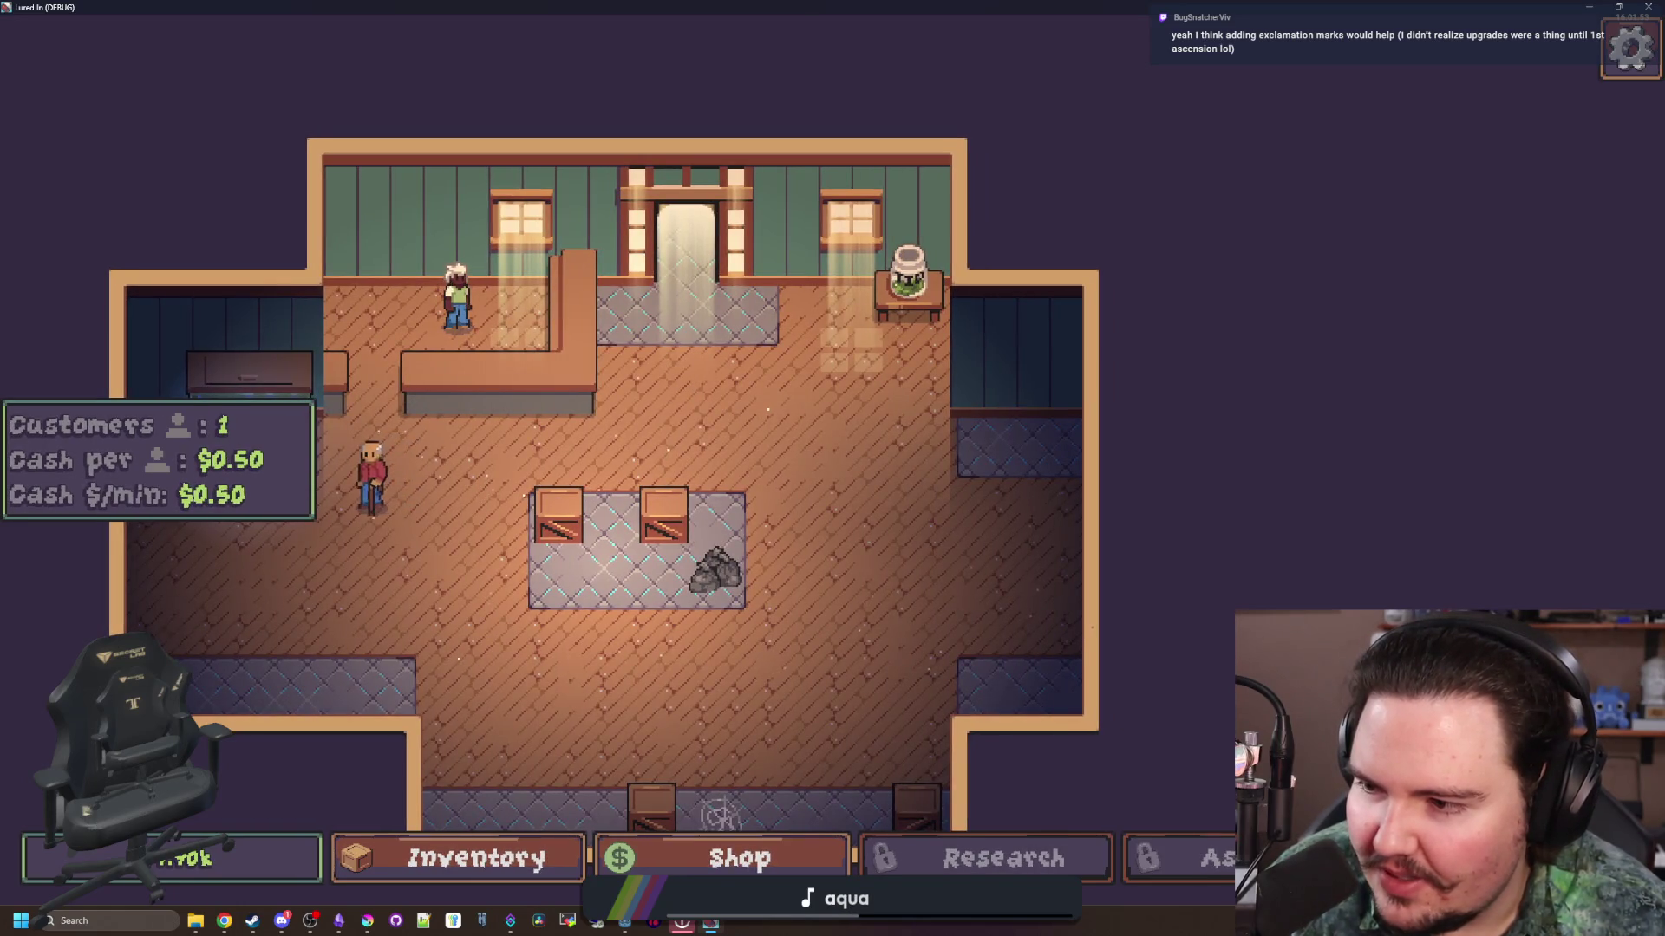
key(a)
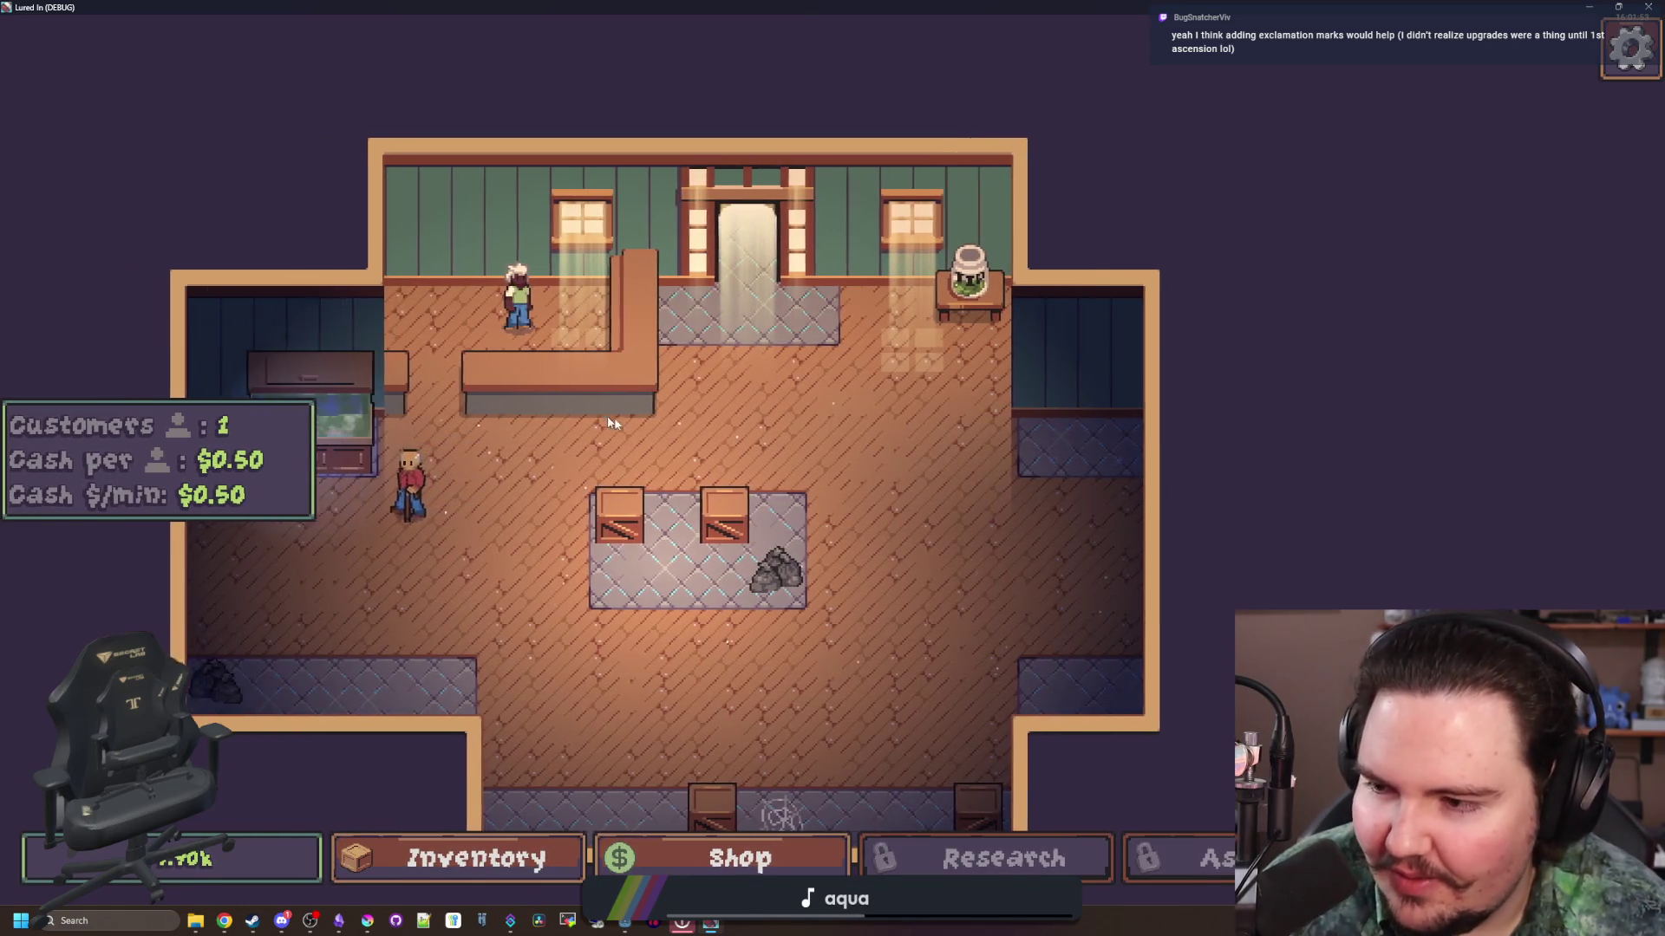
key(a)
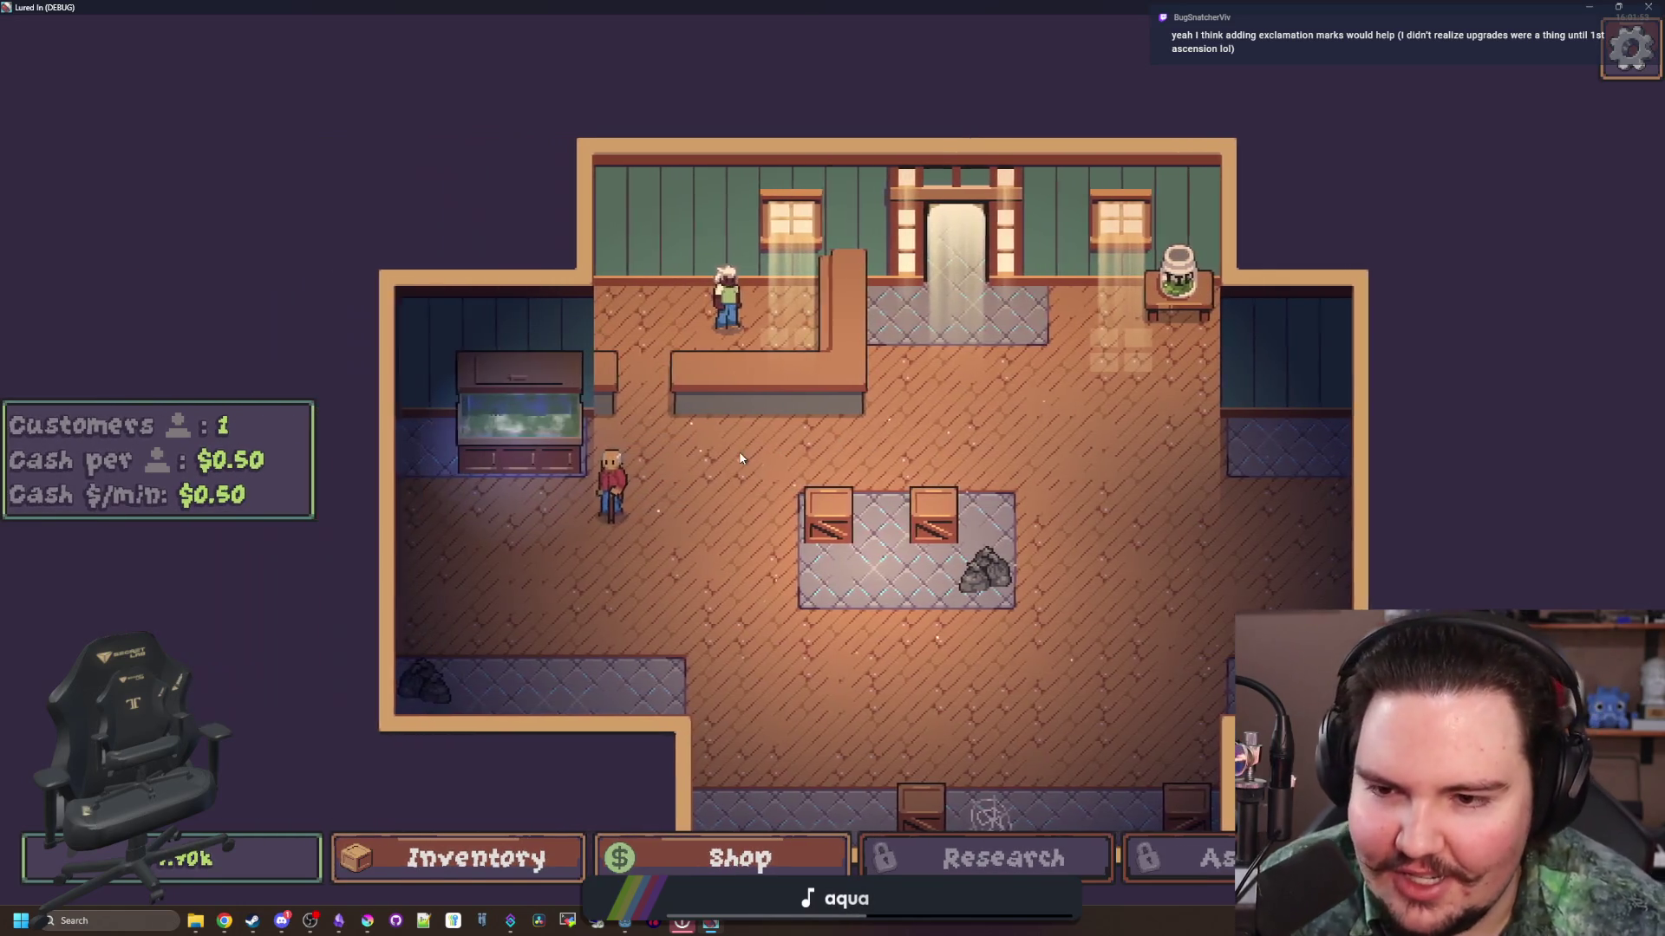
scroll(612, 422, up, 2)
click(705, 413)
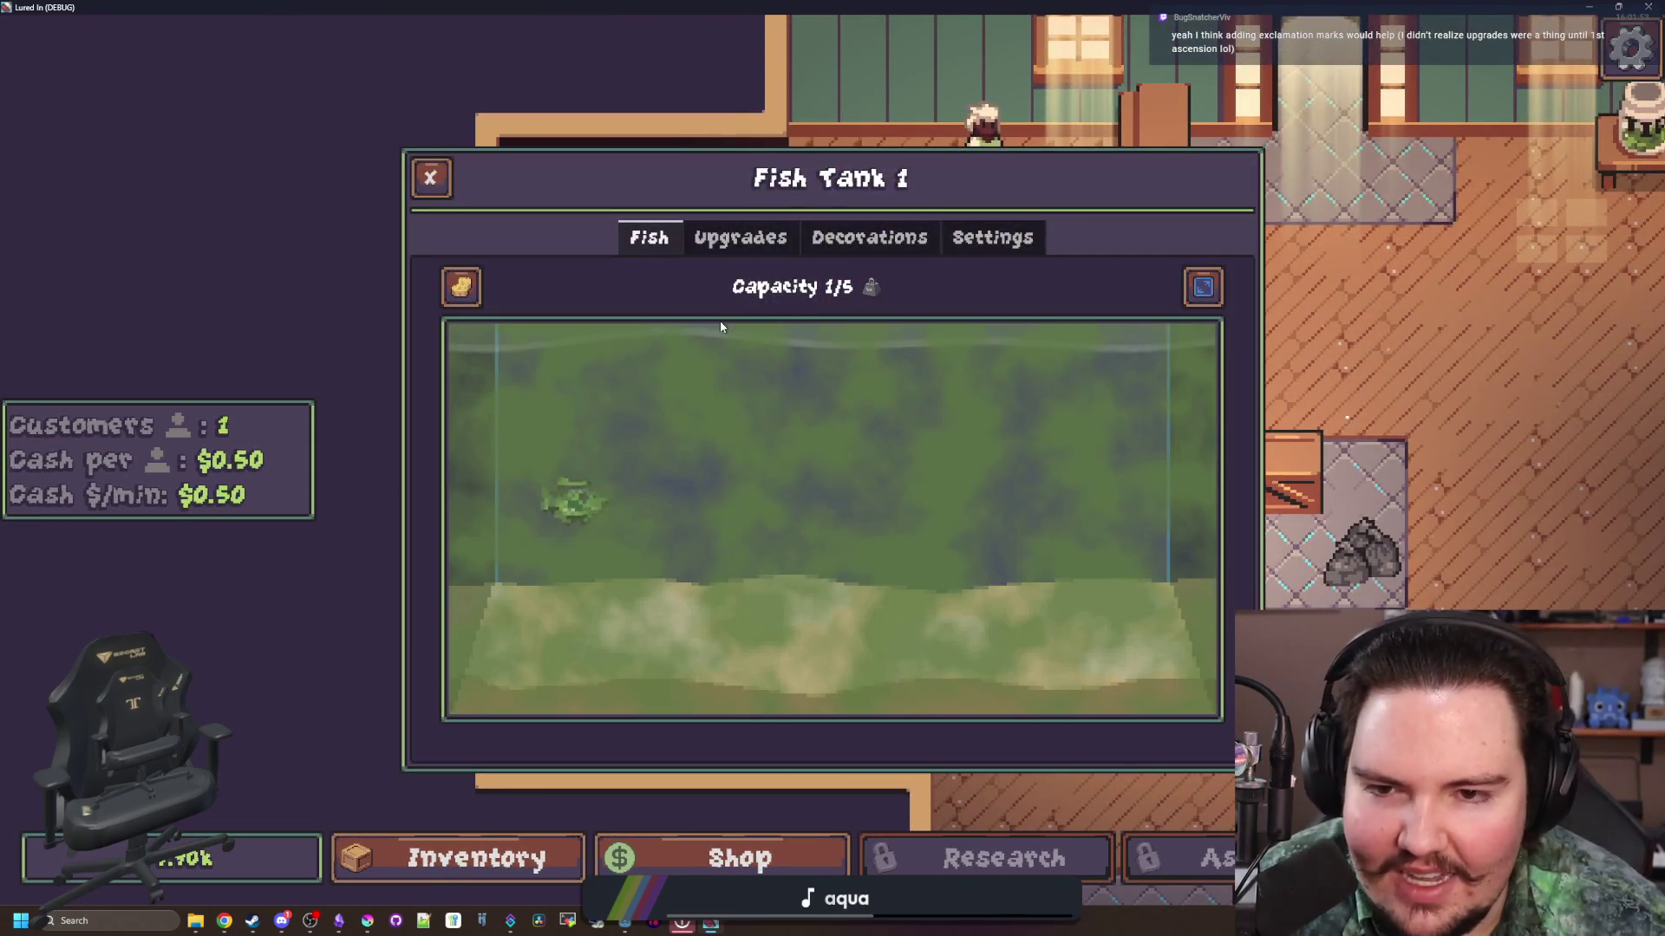
click(742, 237)
click(870, 238)
click(998, 239)
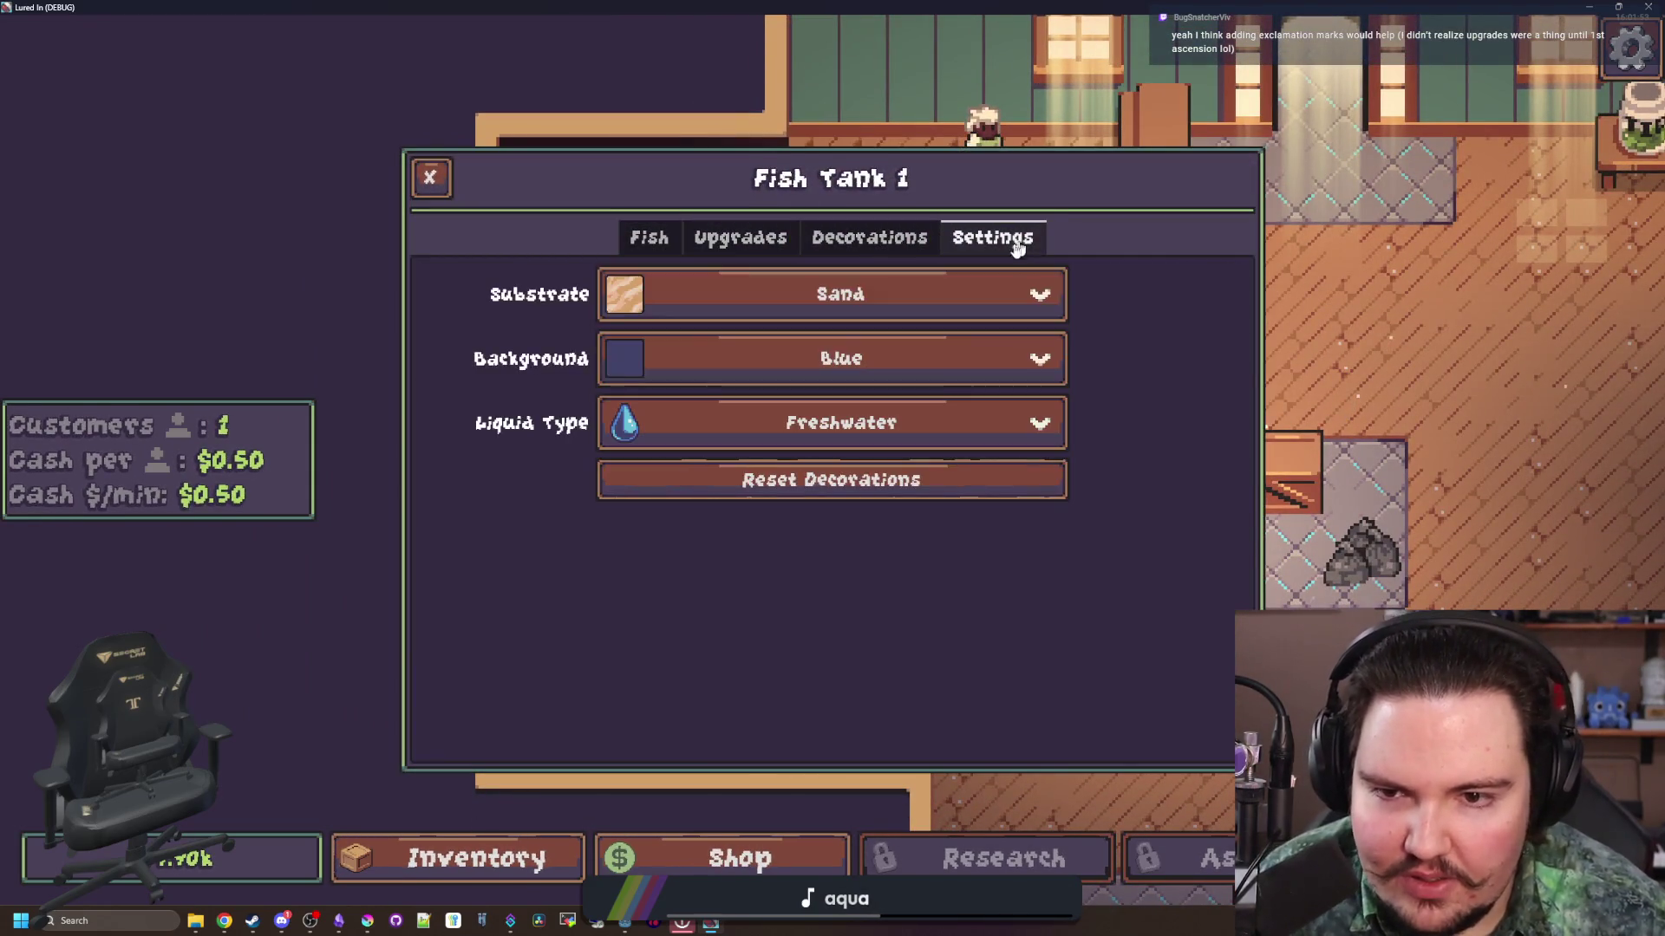
click(870, 238)
Step: Flip between the tank's upgrades and fish views, then close the tank details
scroll(851, 484, down, 1)
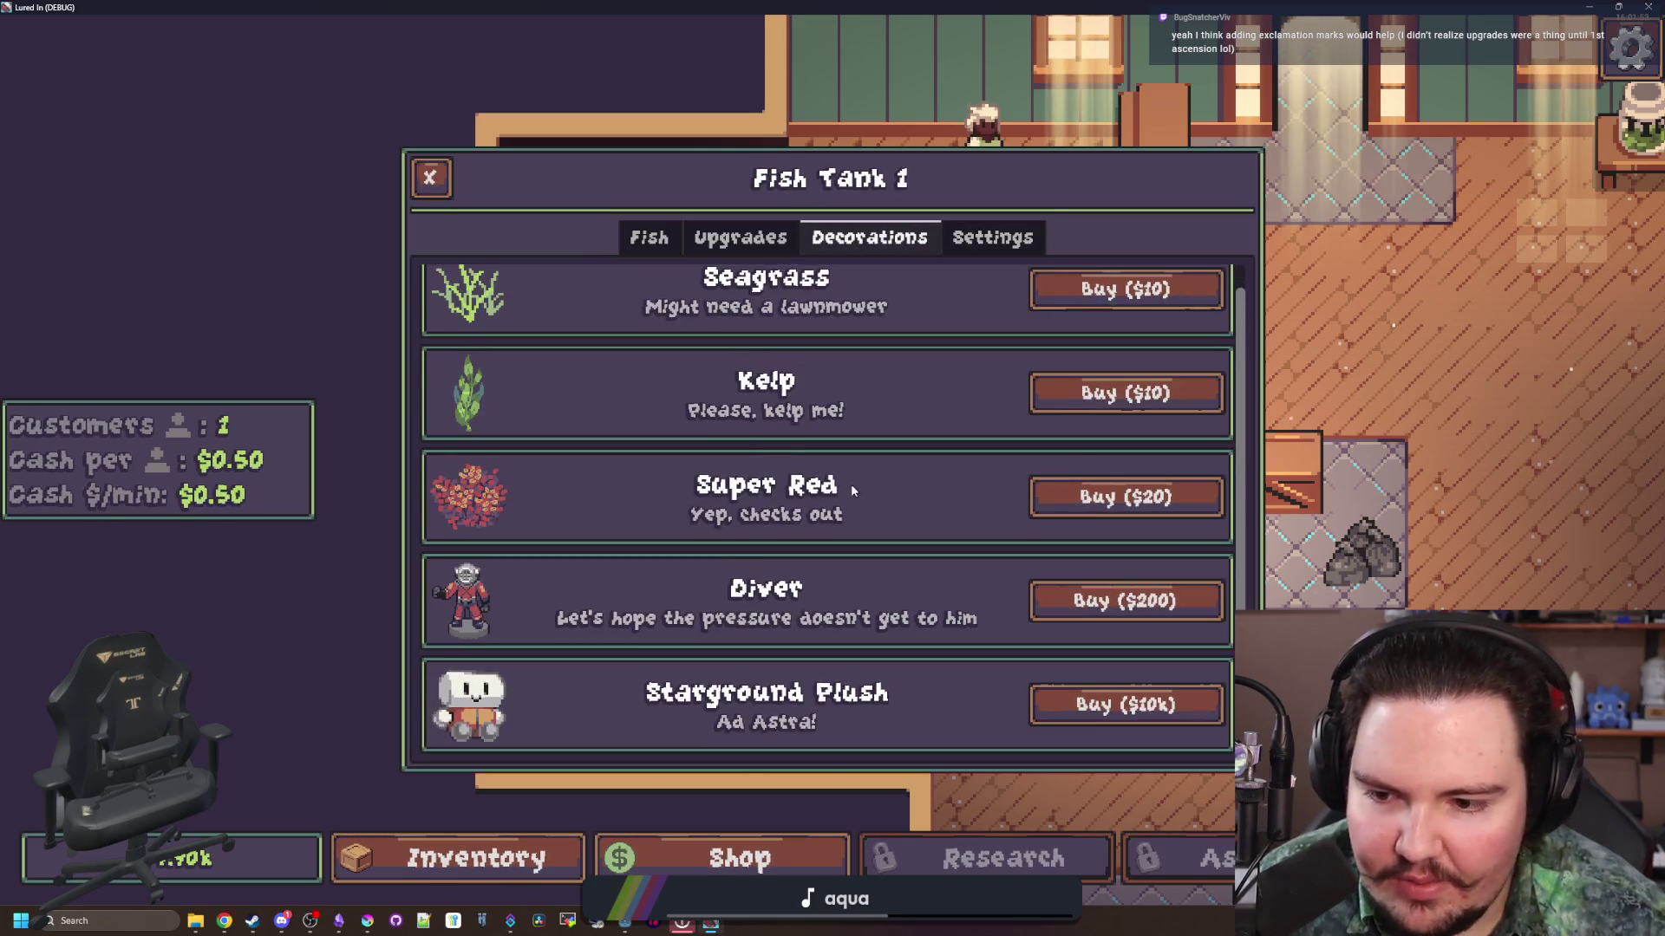
scroll(850, 483, up, 1)
click(774, 251)
click(651, 240)
click(698, 241)
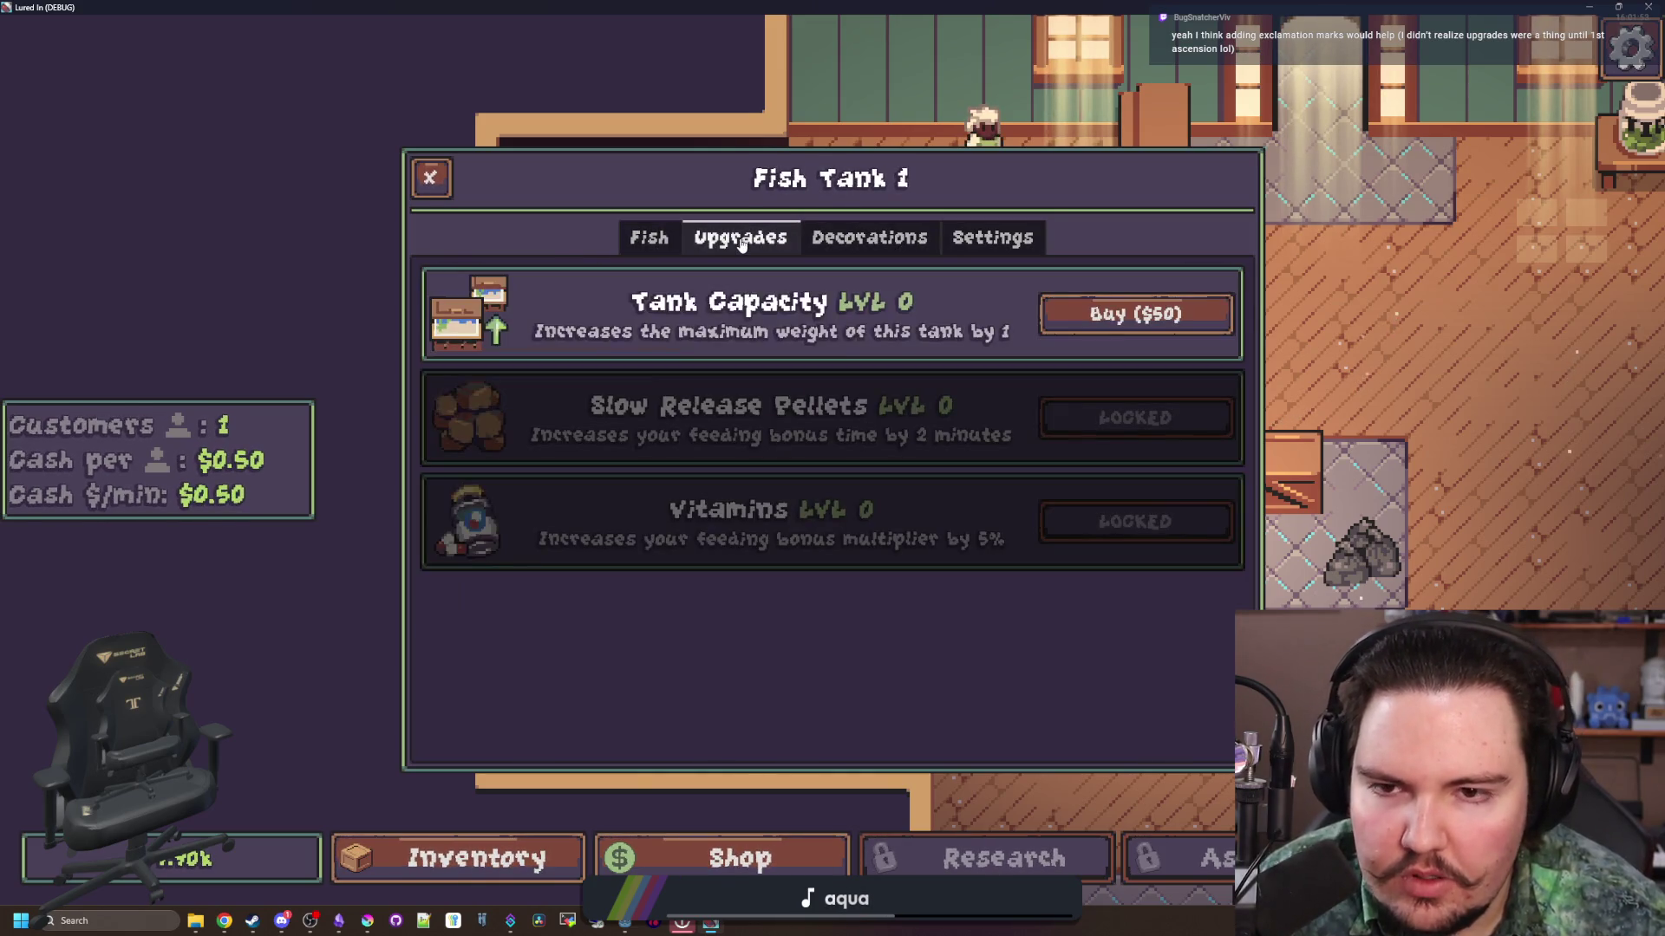
click(650, 239)
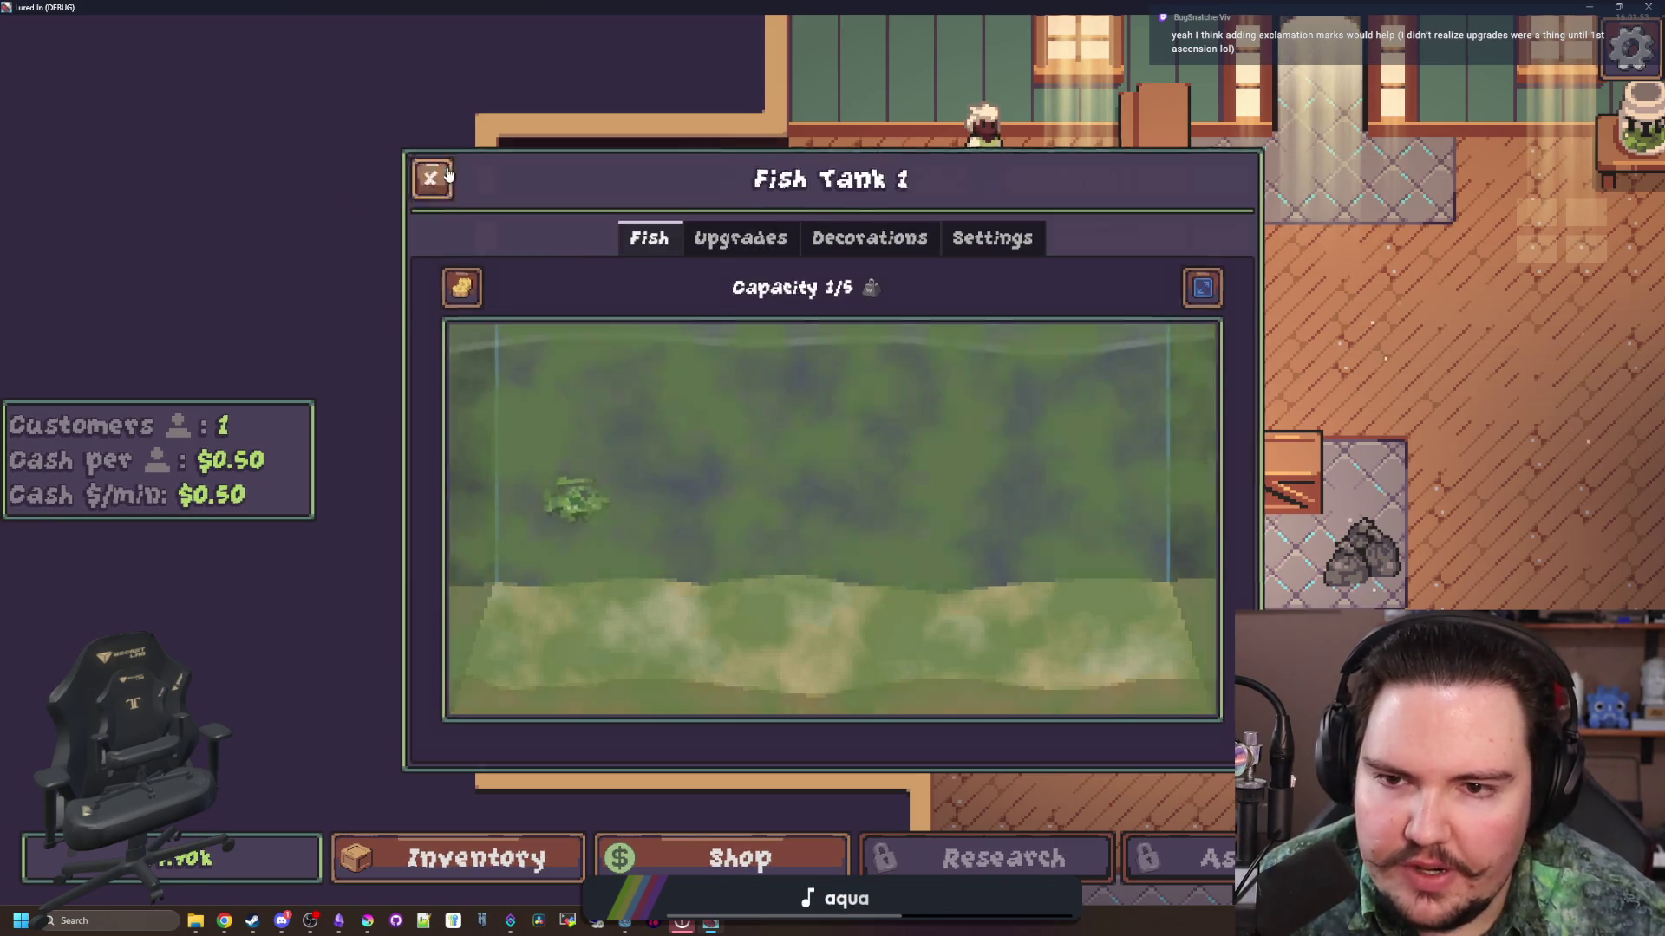
click(429, 177)
Step: Reopen Fish Tank 1, recheck its tabs and scrub the algae off with the sponge
click(637, 241)
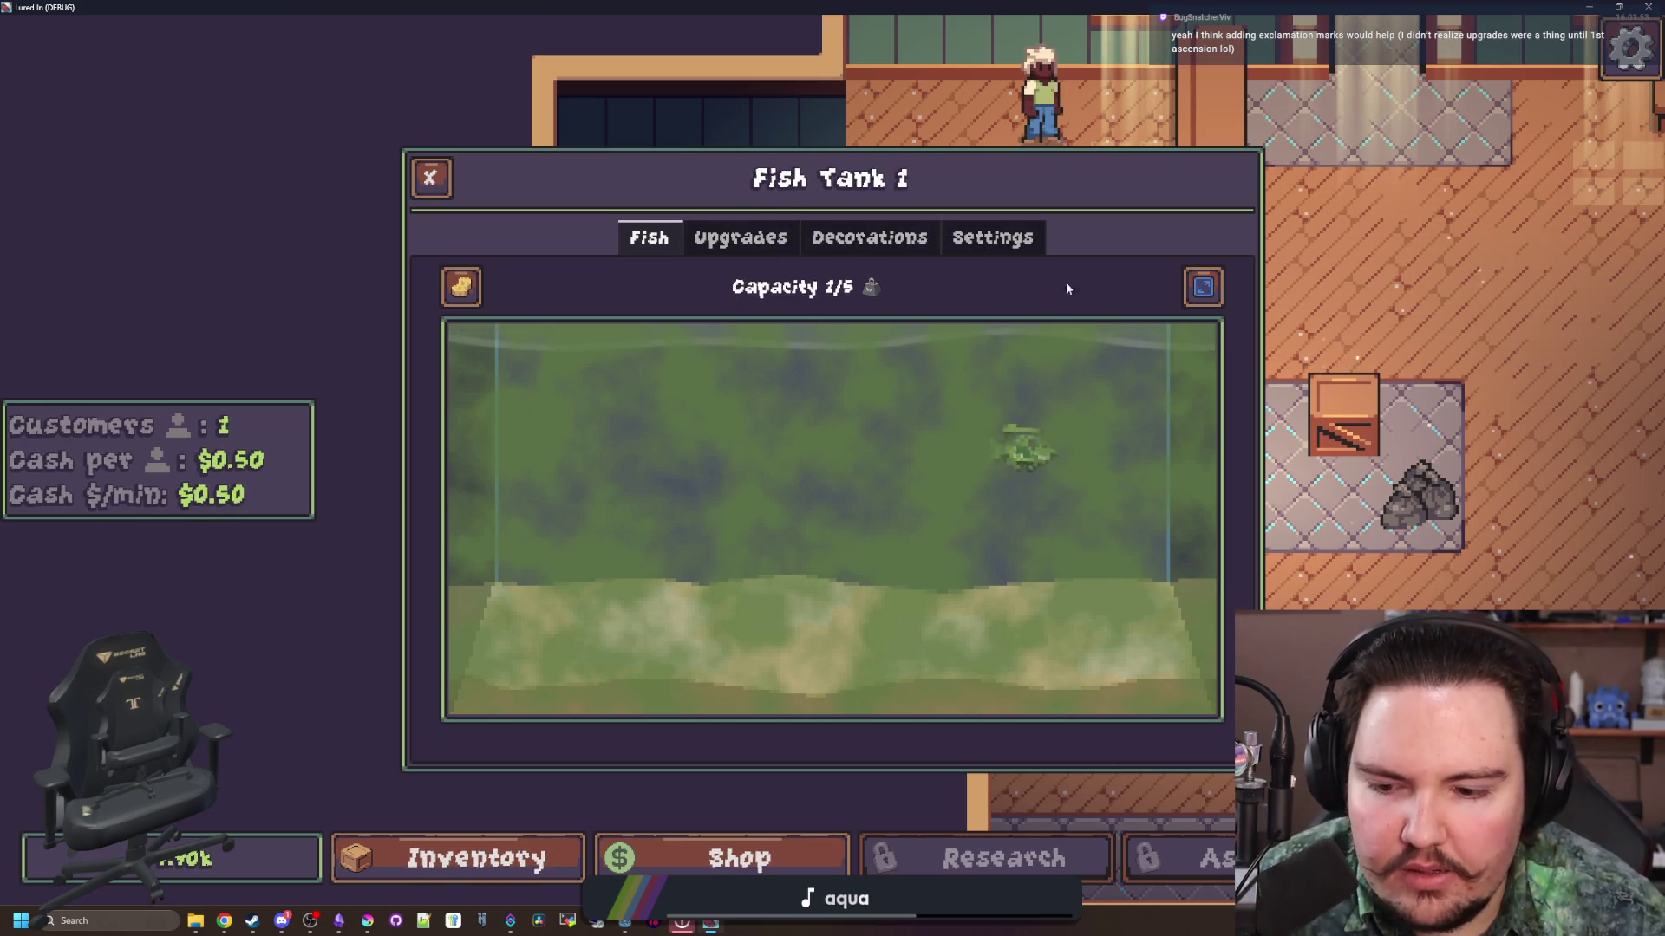
click(751, 234)
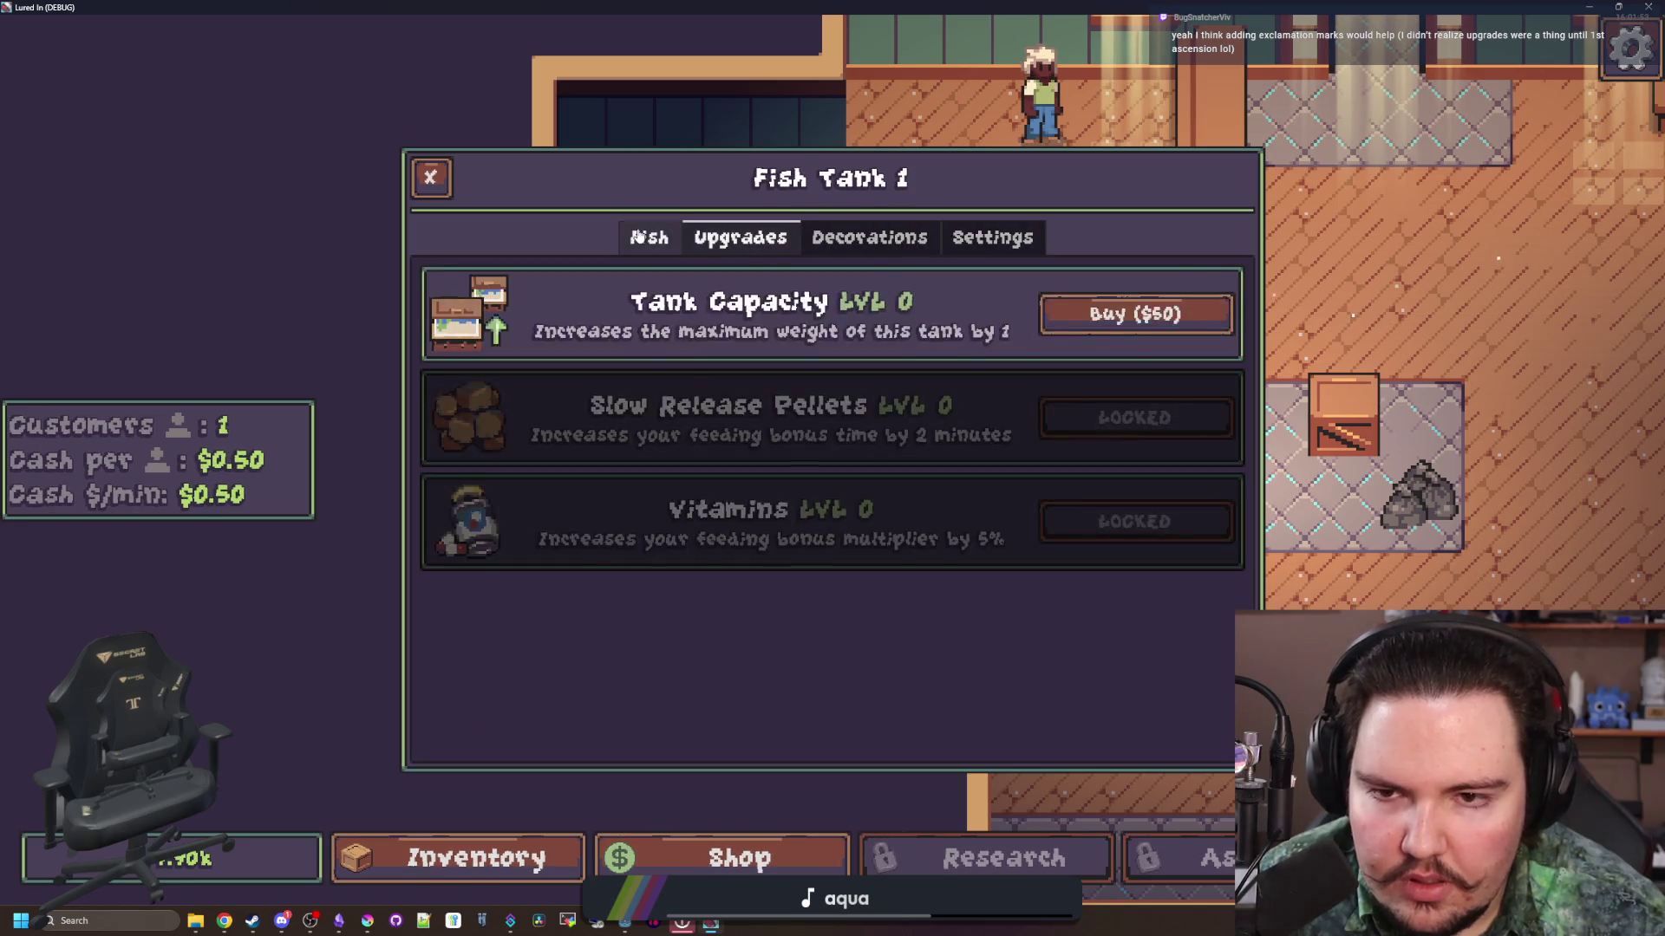
click(749, 228)
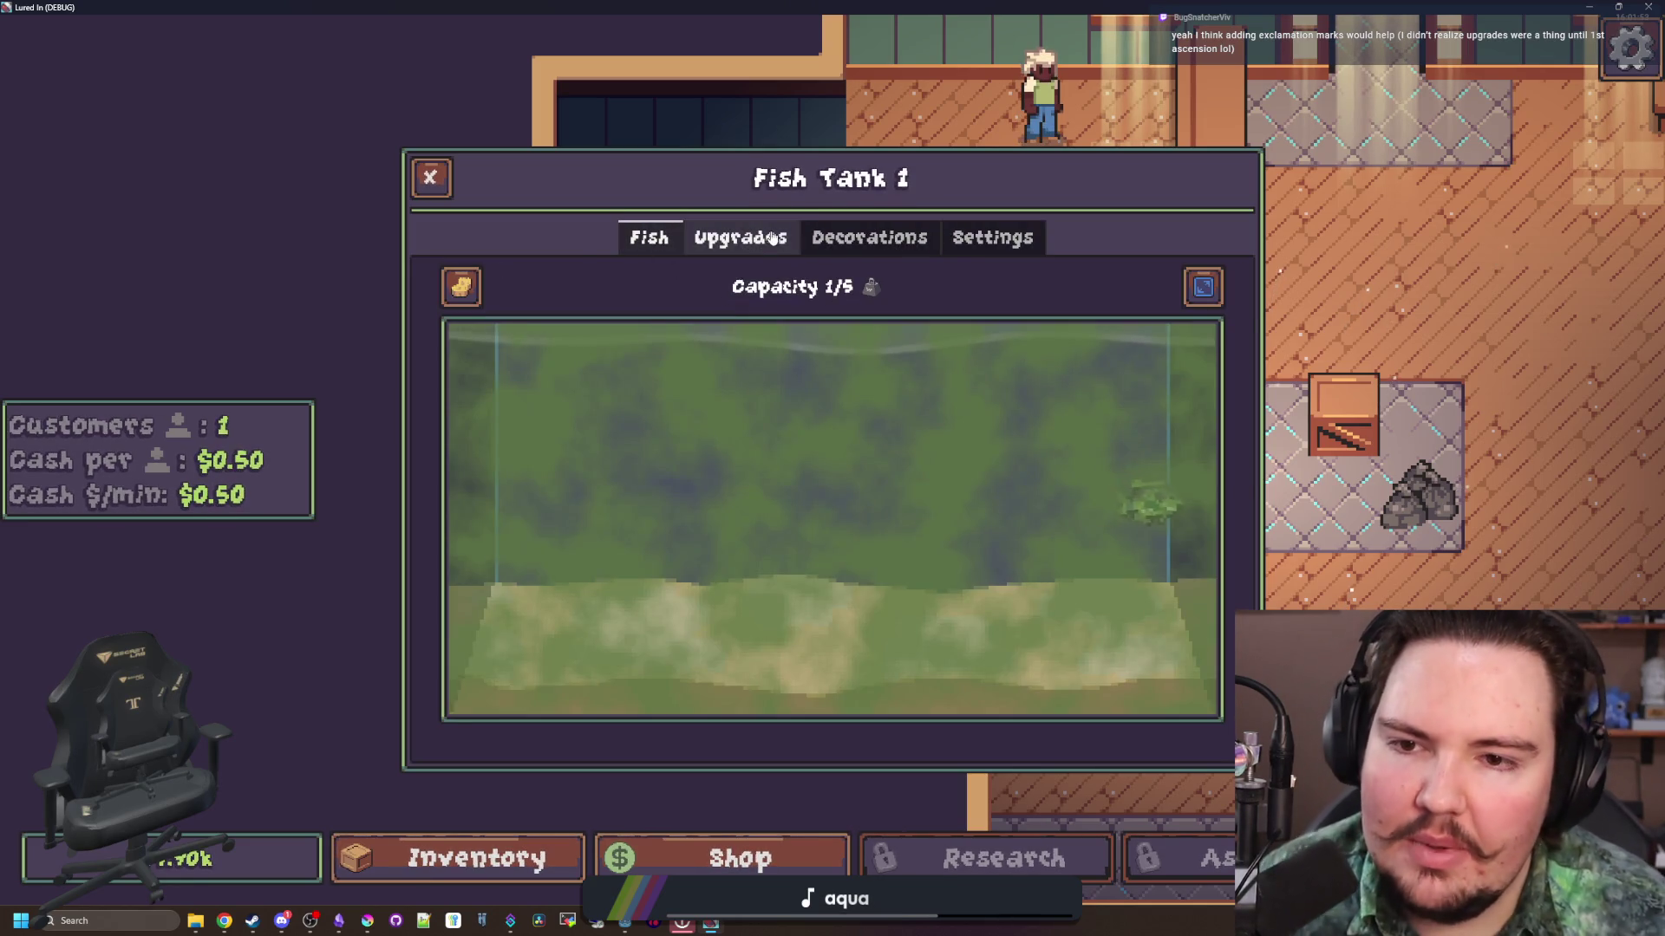
click(871, 251)
click(919, 250)
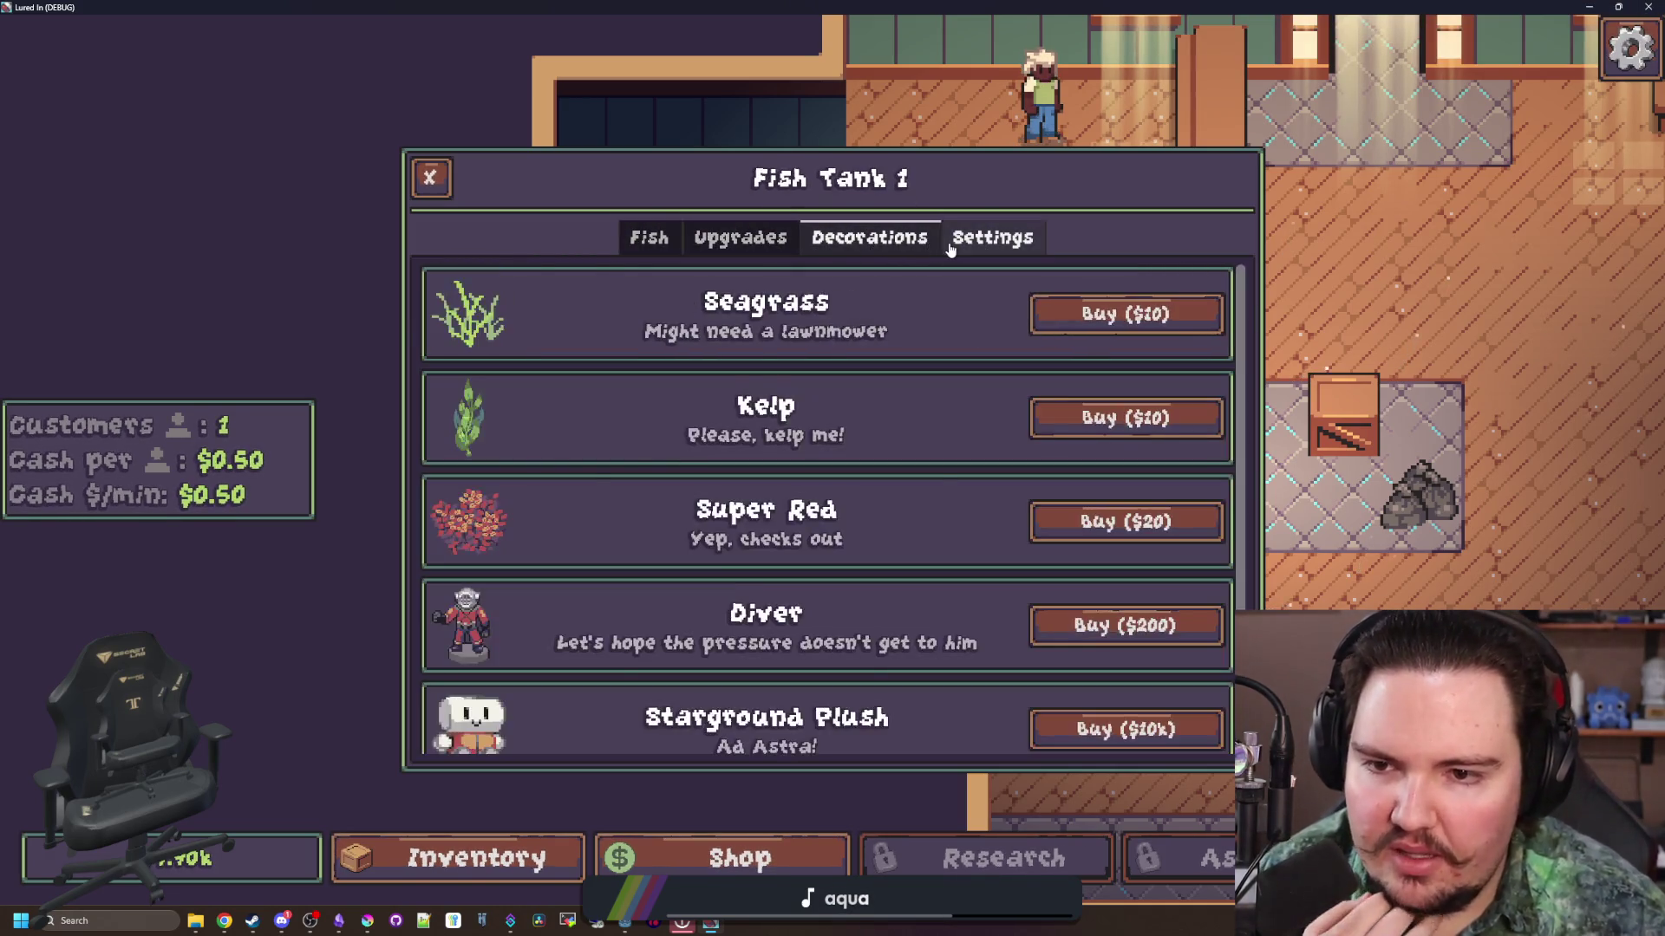
click(950, 248)
click(670, 234)
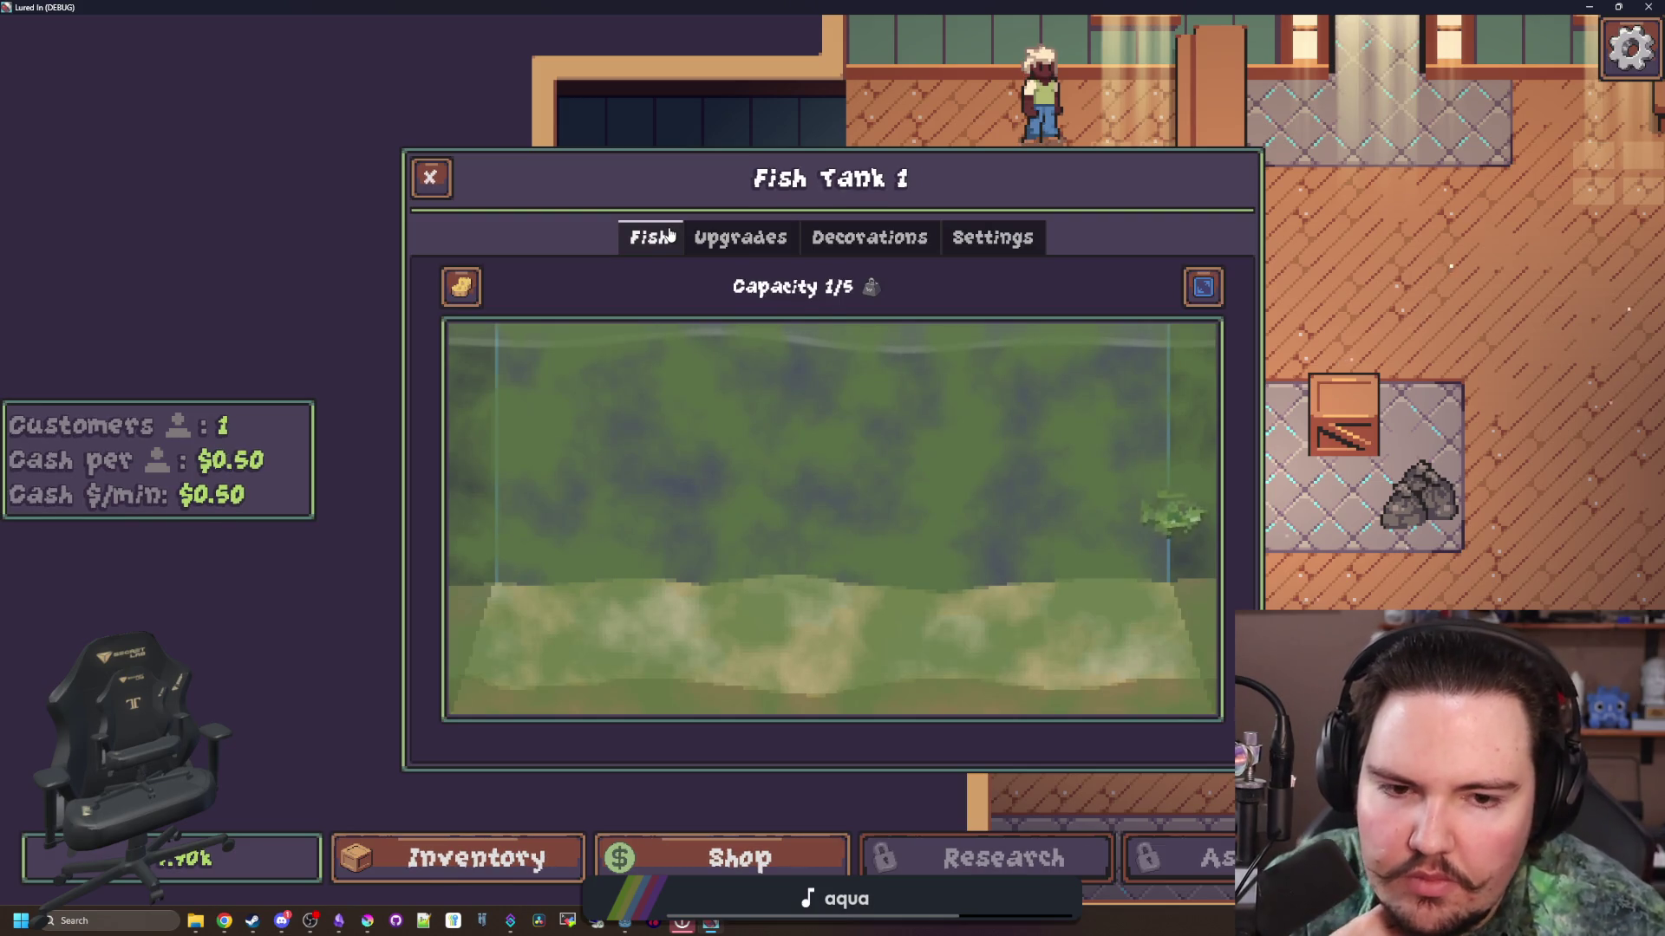
mouse_move(479, 301)
mouse_down()
mouse_move(460, 297)
mouse_move(606, 483)
mouse_move(1162, 511)
mouse_move(1063, 698)
mouse_move(416, 583)
mouse_move(1189, 509)
mouse_move(1234, 420)
mouse_move(829, 433)
mouse_up()
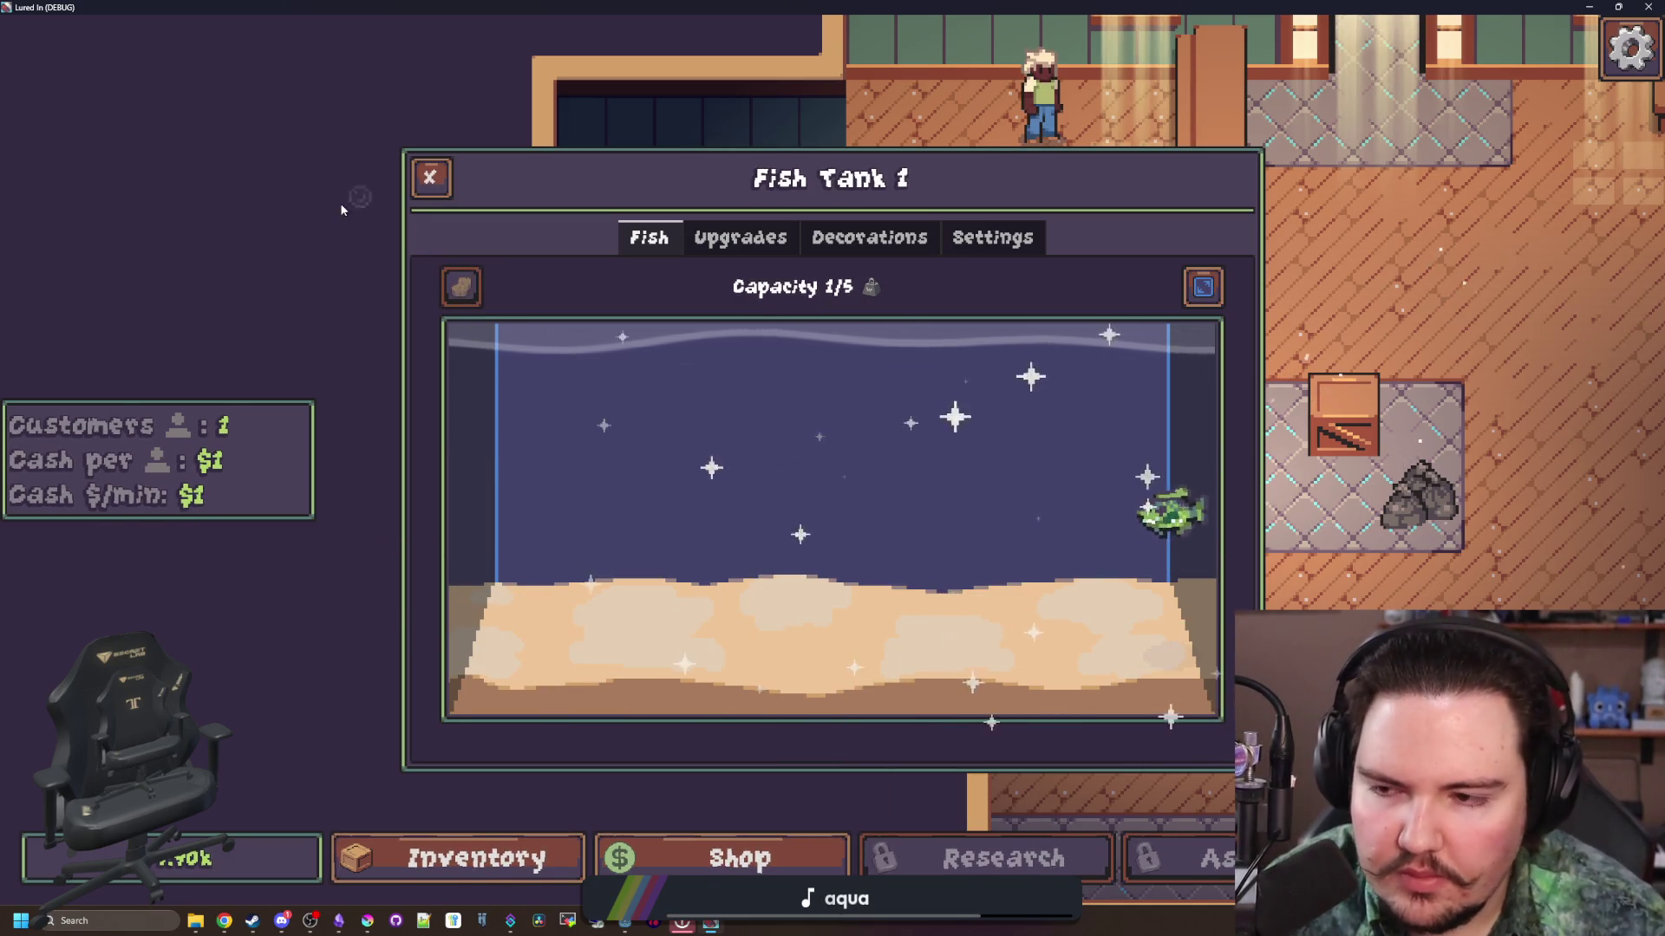
click(430, 177)
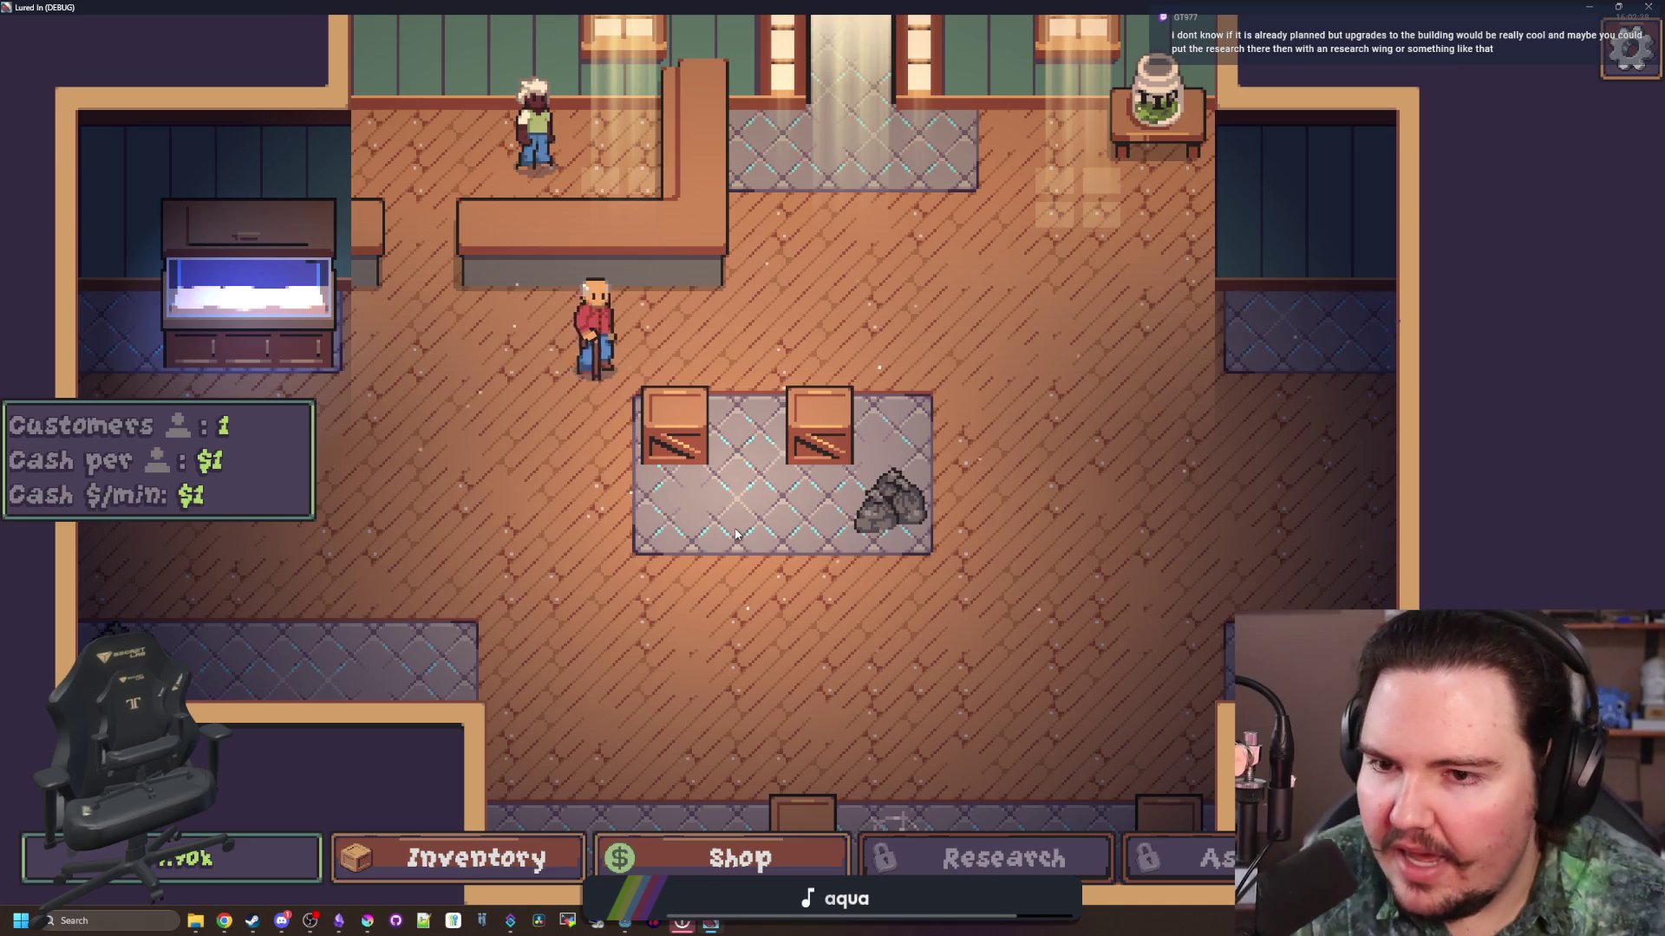
Step: Switch to Krita showing the goldfish sprite and move its window into place
scroll(736, 533, down, 3)
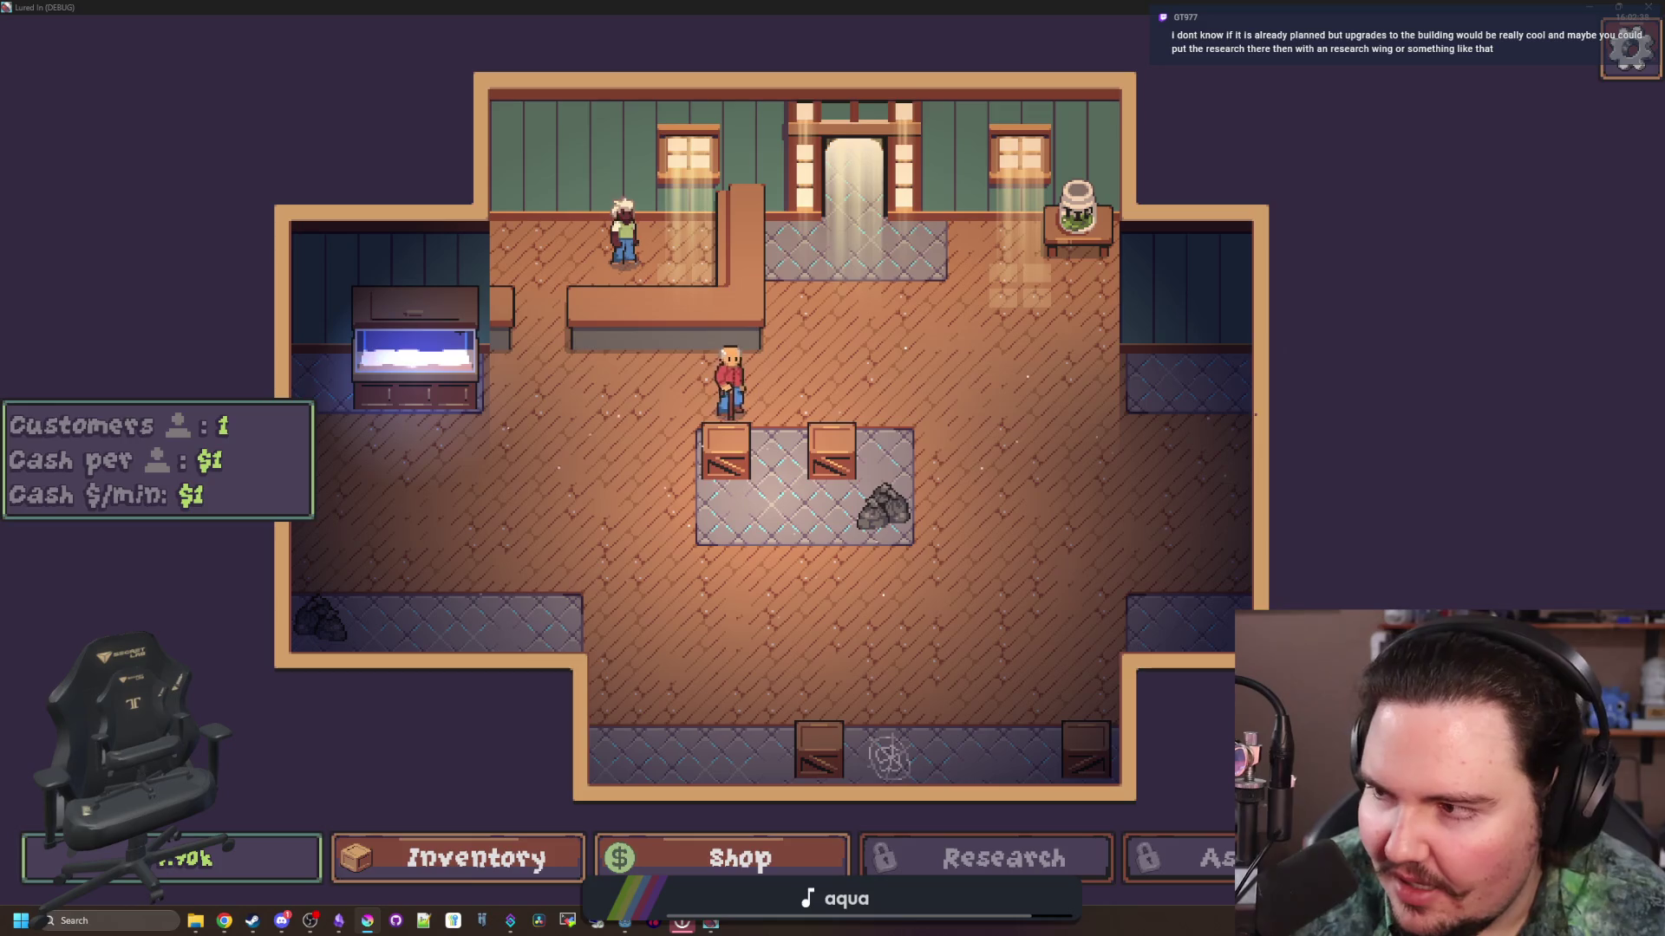
key(alt+Tab)
drag(229, 162, 315, 107)
Step: Bring up Krita's Open dialog and go to the Desktop folder
click(188, 130)
key(Escape)
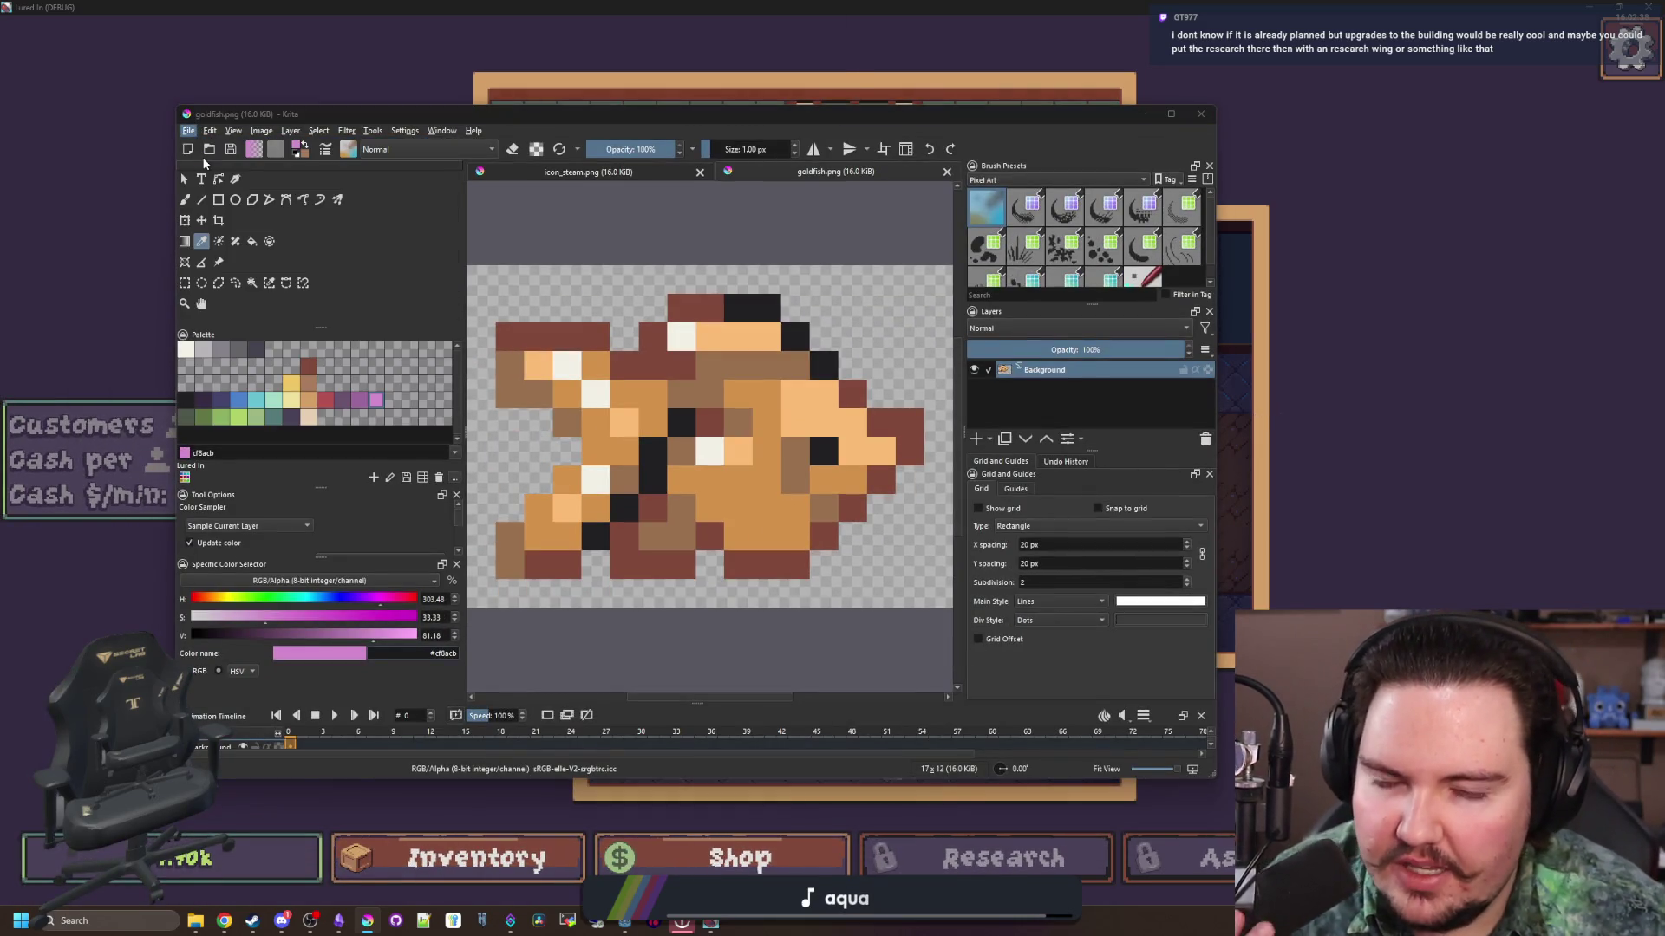
click(209, 150)
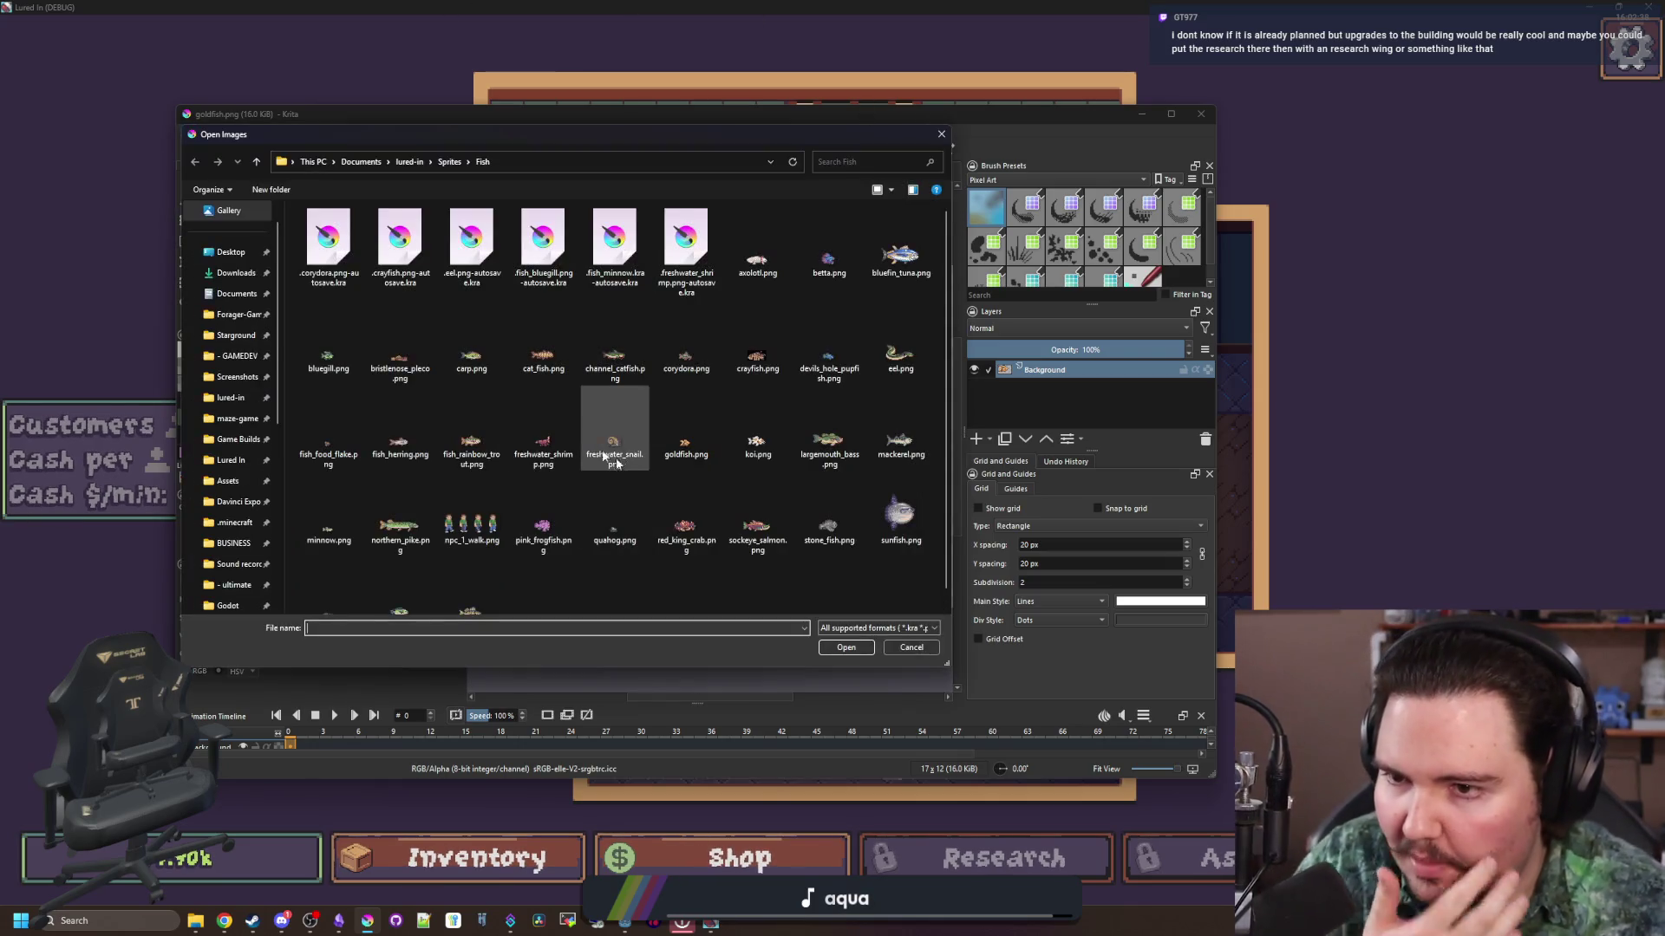
click(231, 251)
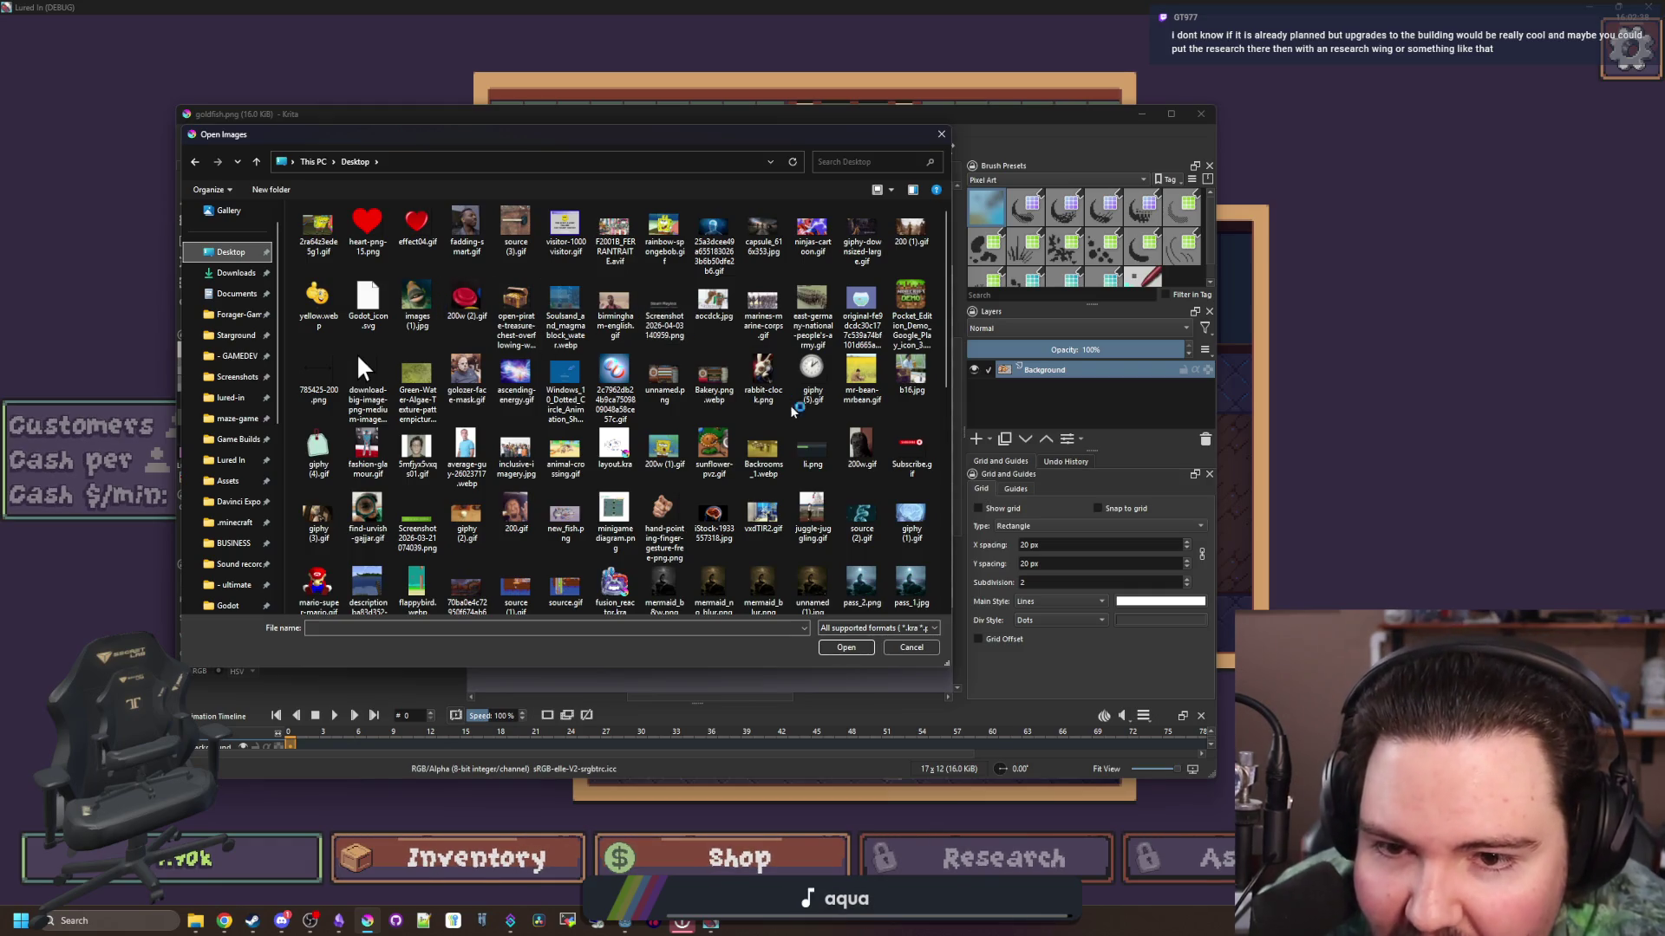
Step: Sort the Desktop files by type and open layout.kra
scroll(664, 434, down, 3)
scroll(666, 388, down, 3)
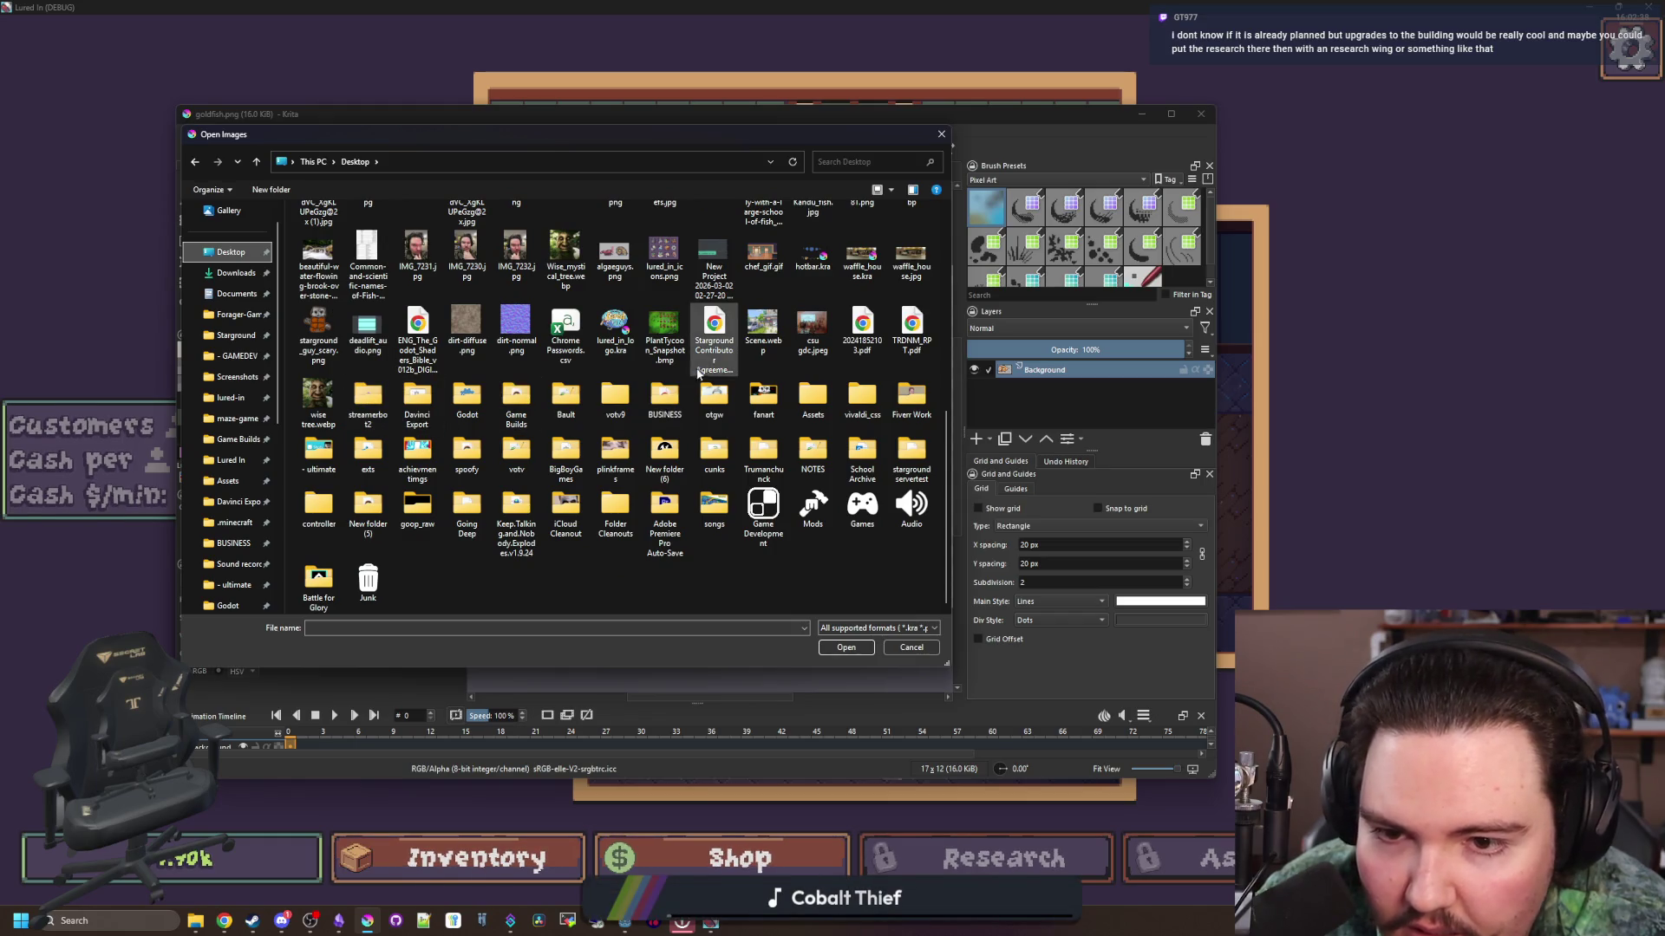
scroll(619, 334, up, 3)
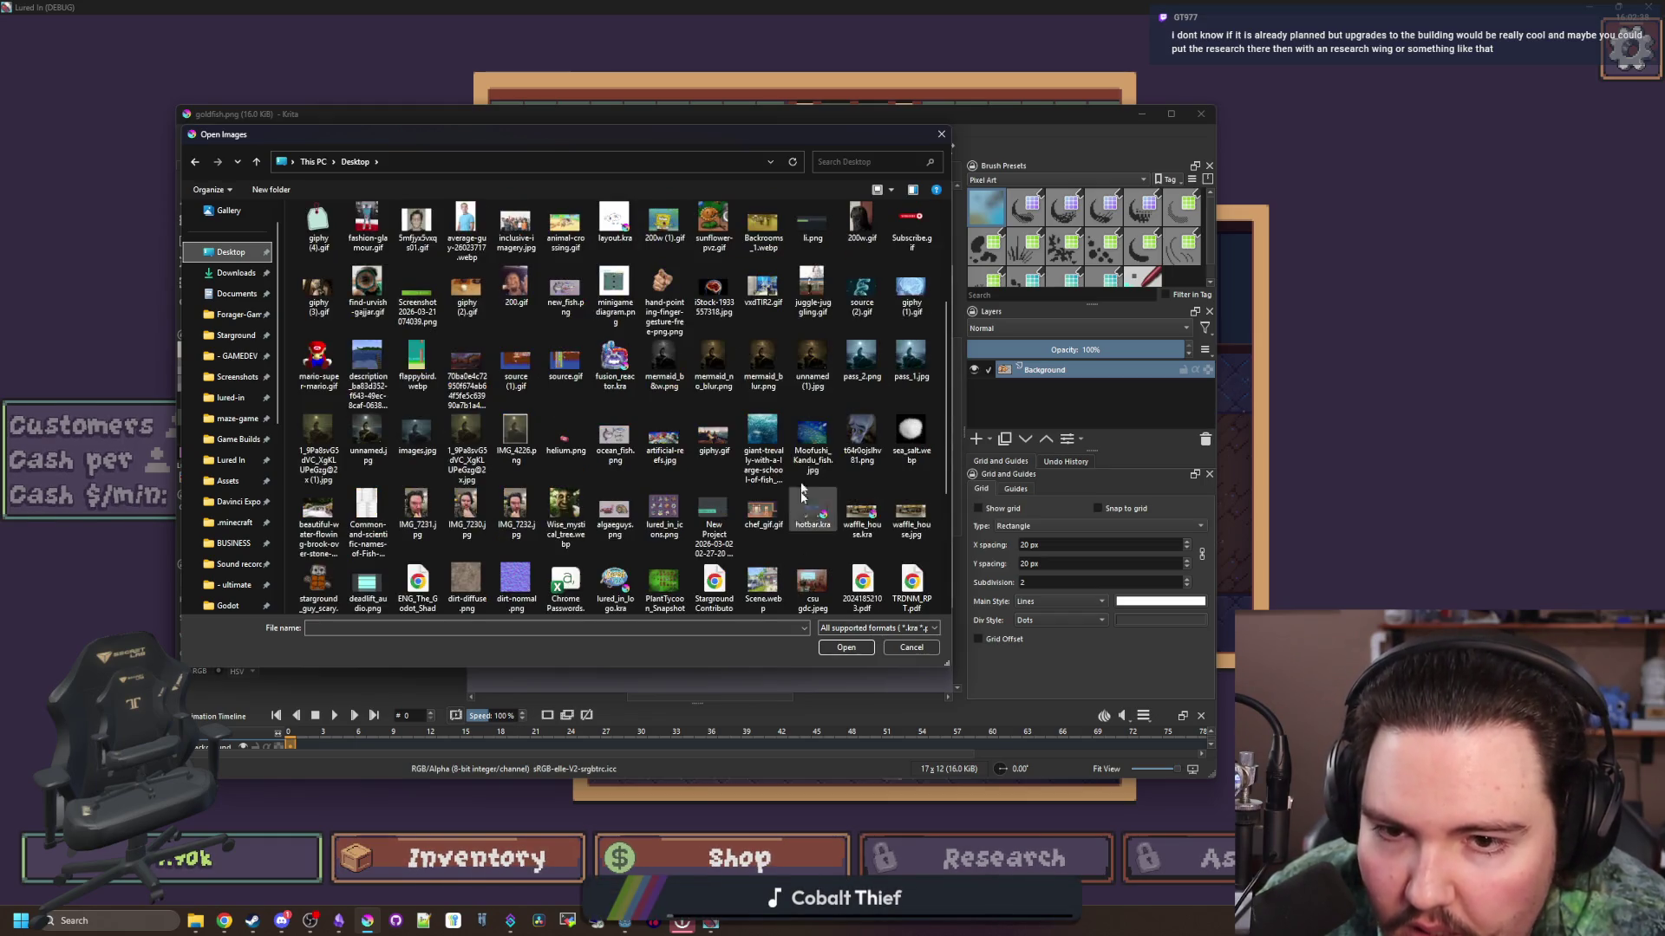
right_click(619, 330)
mouse_move(741, 357)
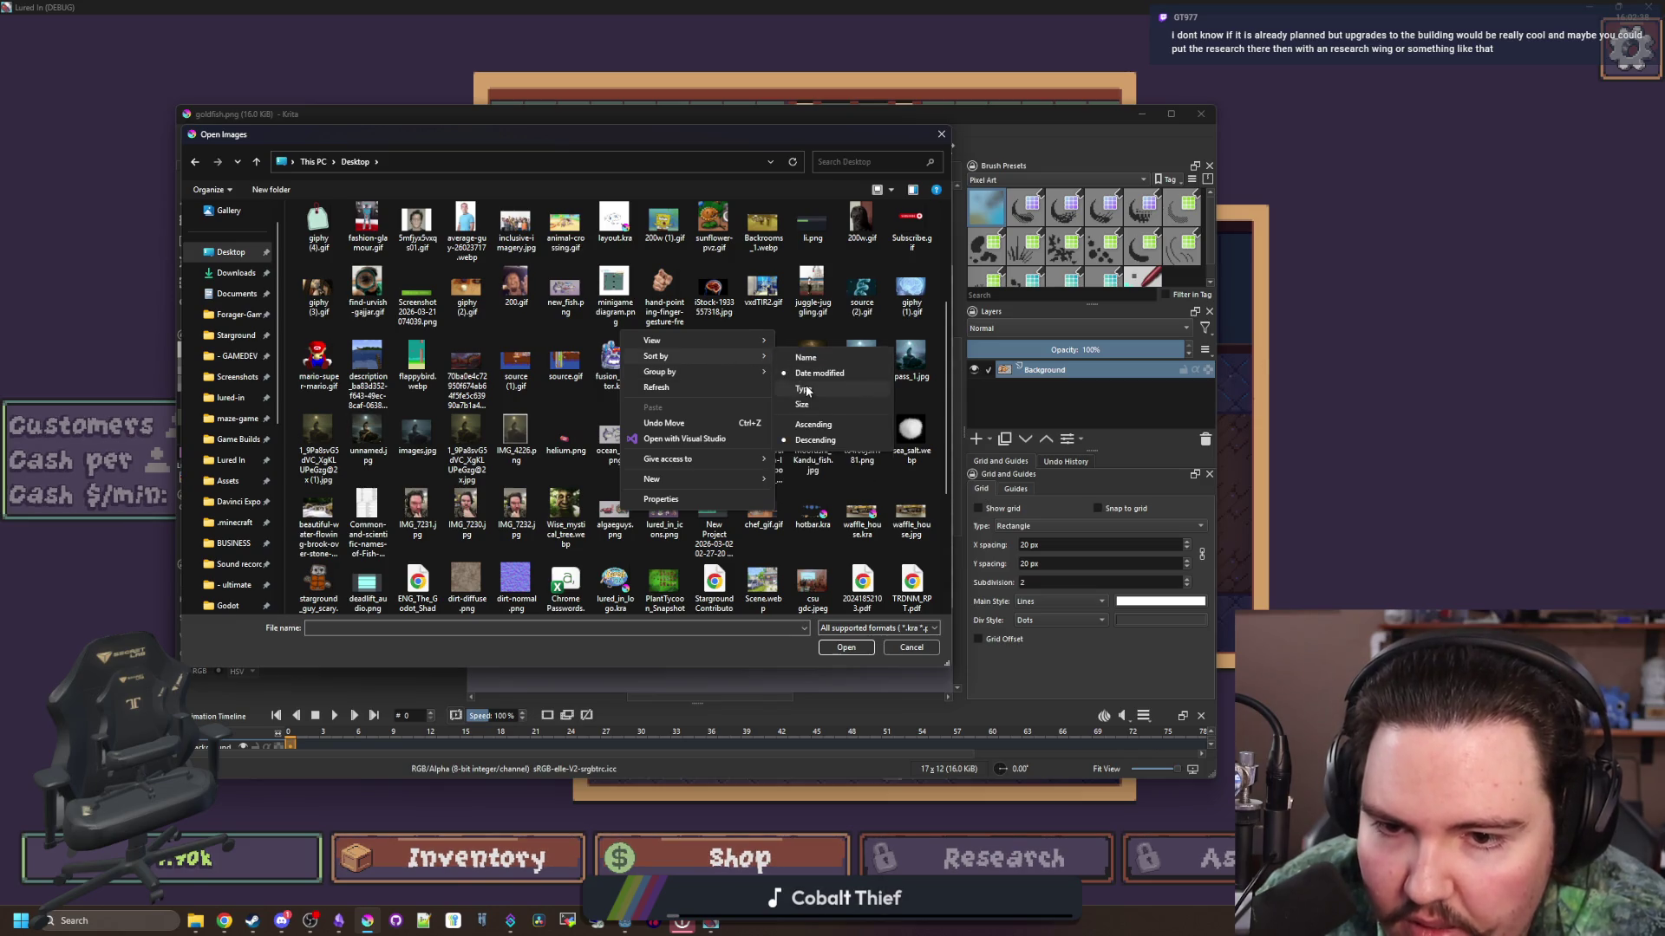
click(803, 389)
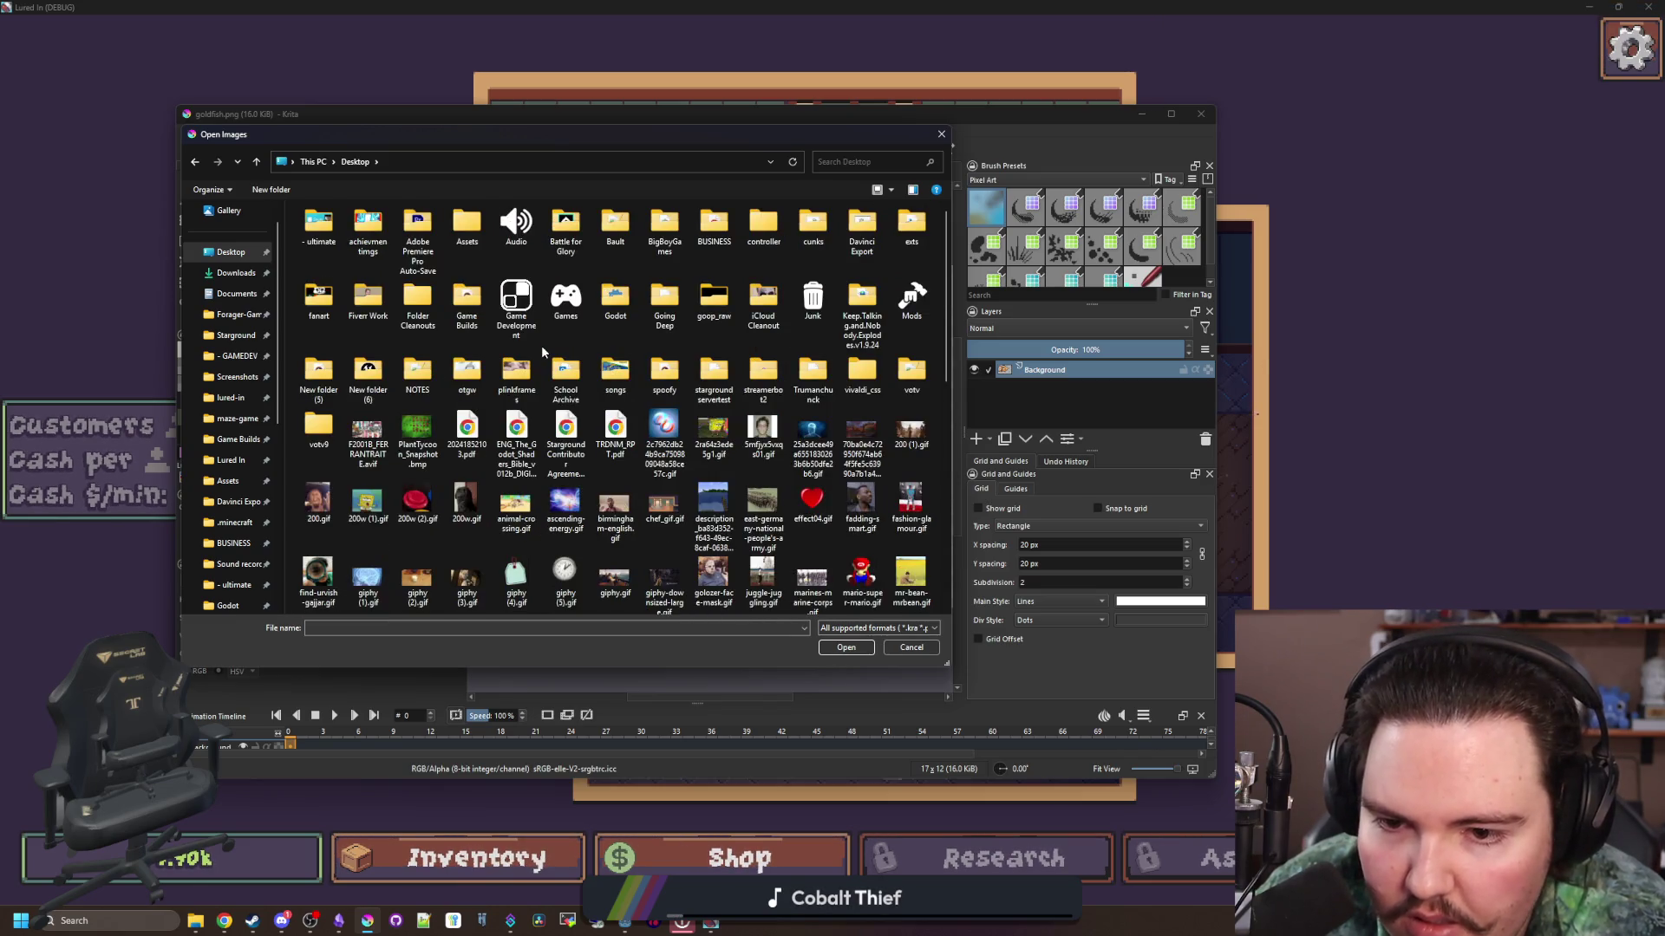
scroll(542, 350, down, 3)
double_click(754, 568)
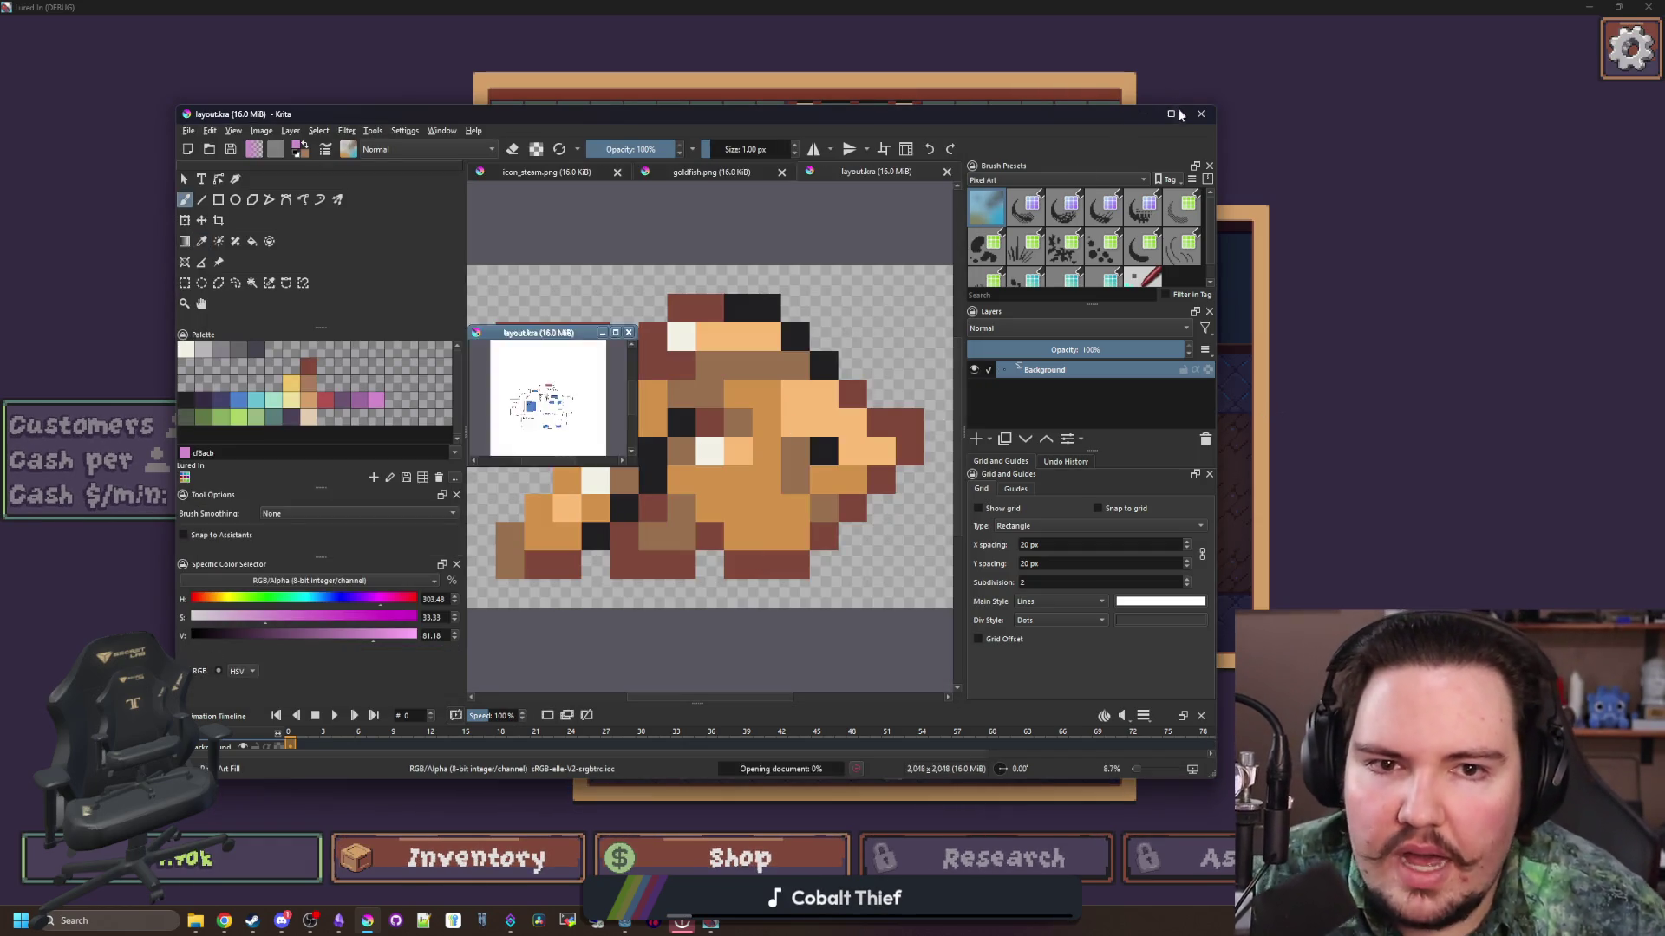
Step: Zoom in and out around the layout.kra floor plan to inspect it
scroll(822, 564, up, 3)
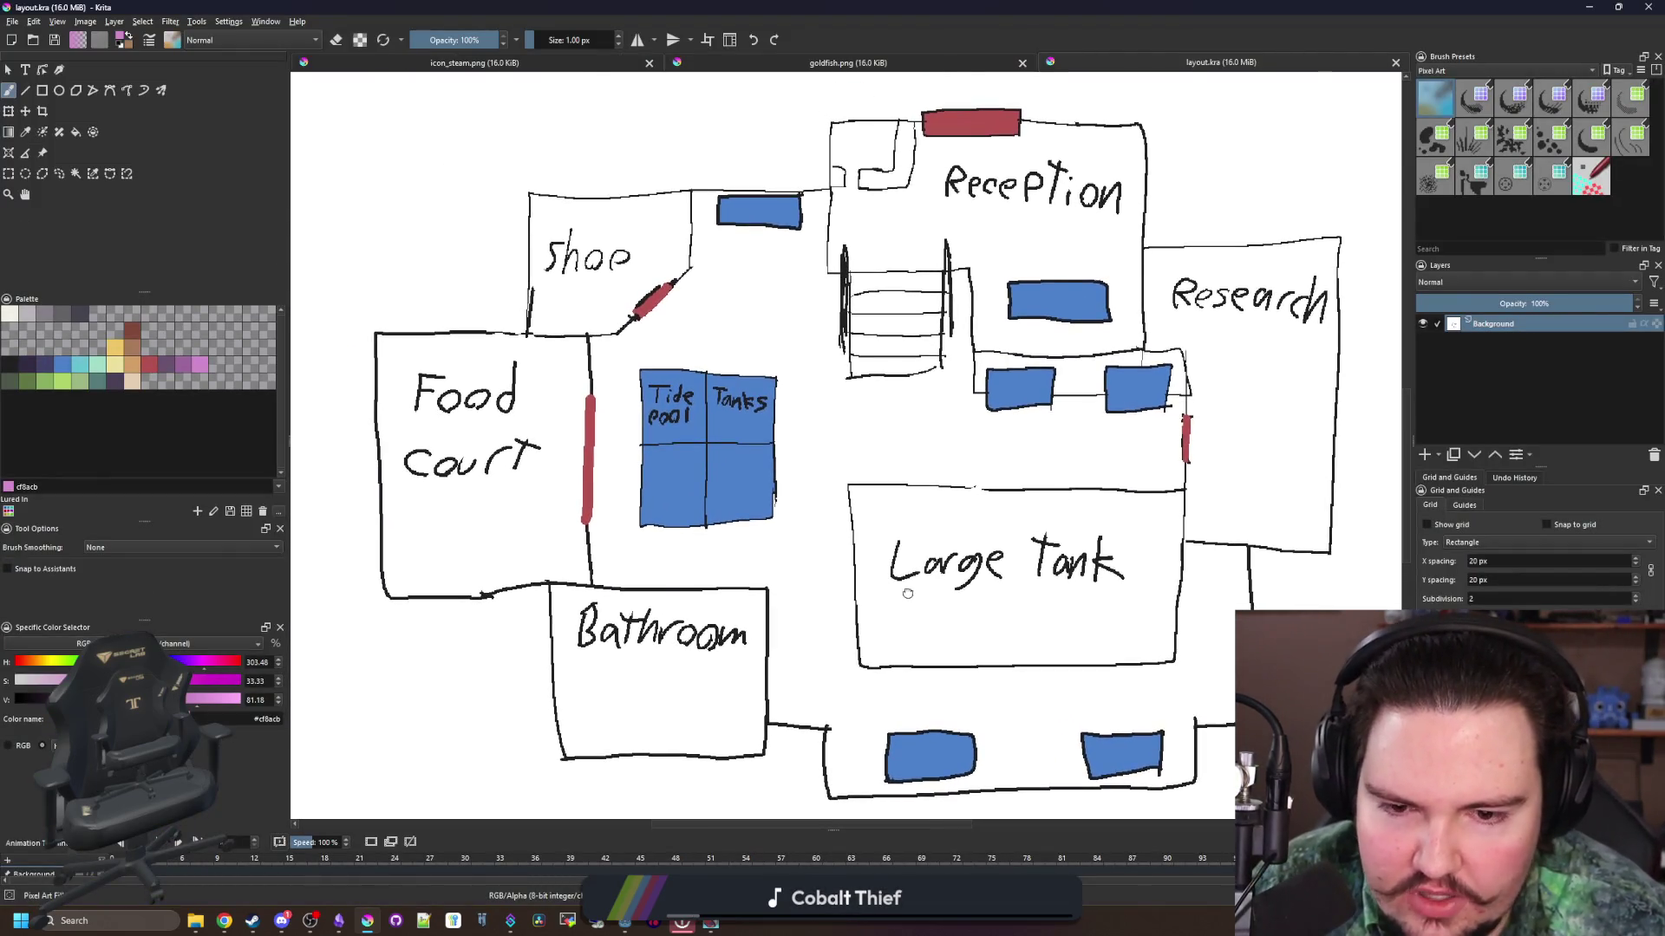
scroll(901, 590, up, 2)
scroll(824, 595, down, 2)
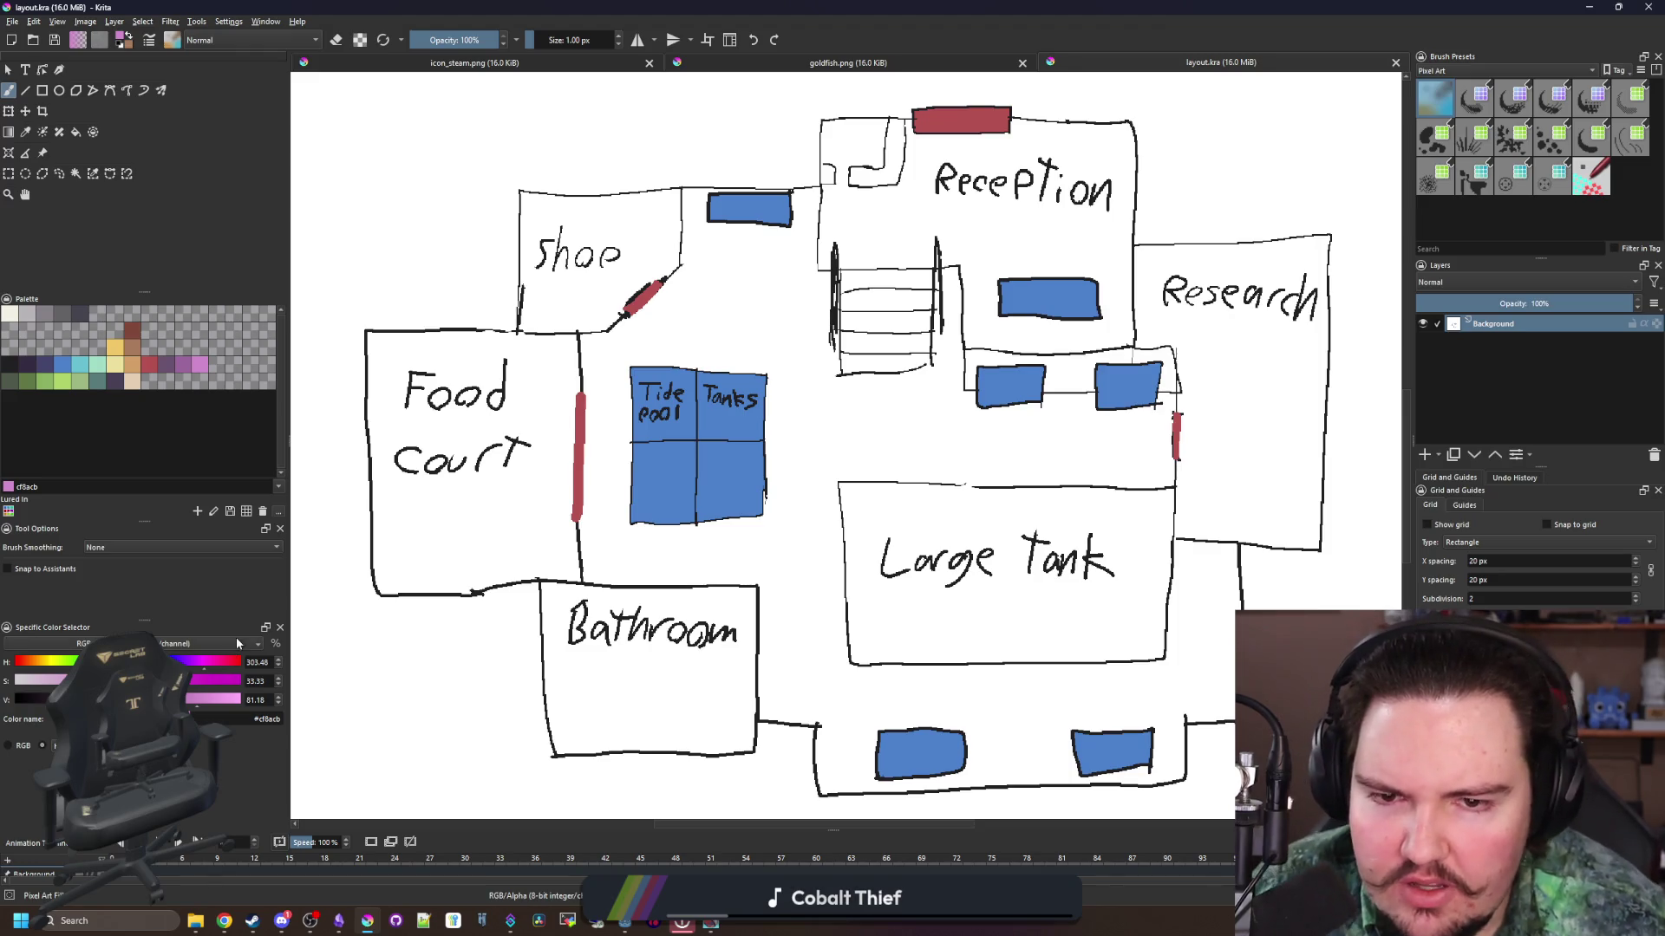
scroll(1026, 202, up, 4)
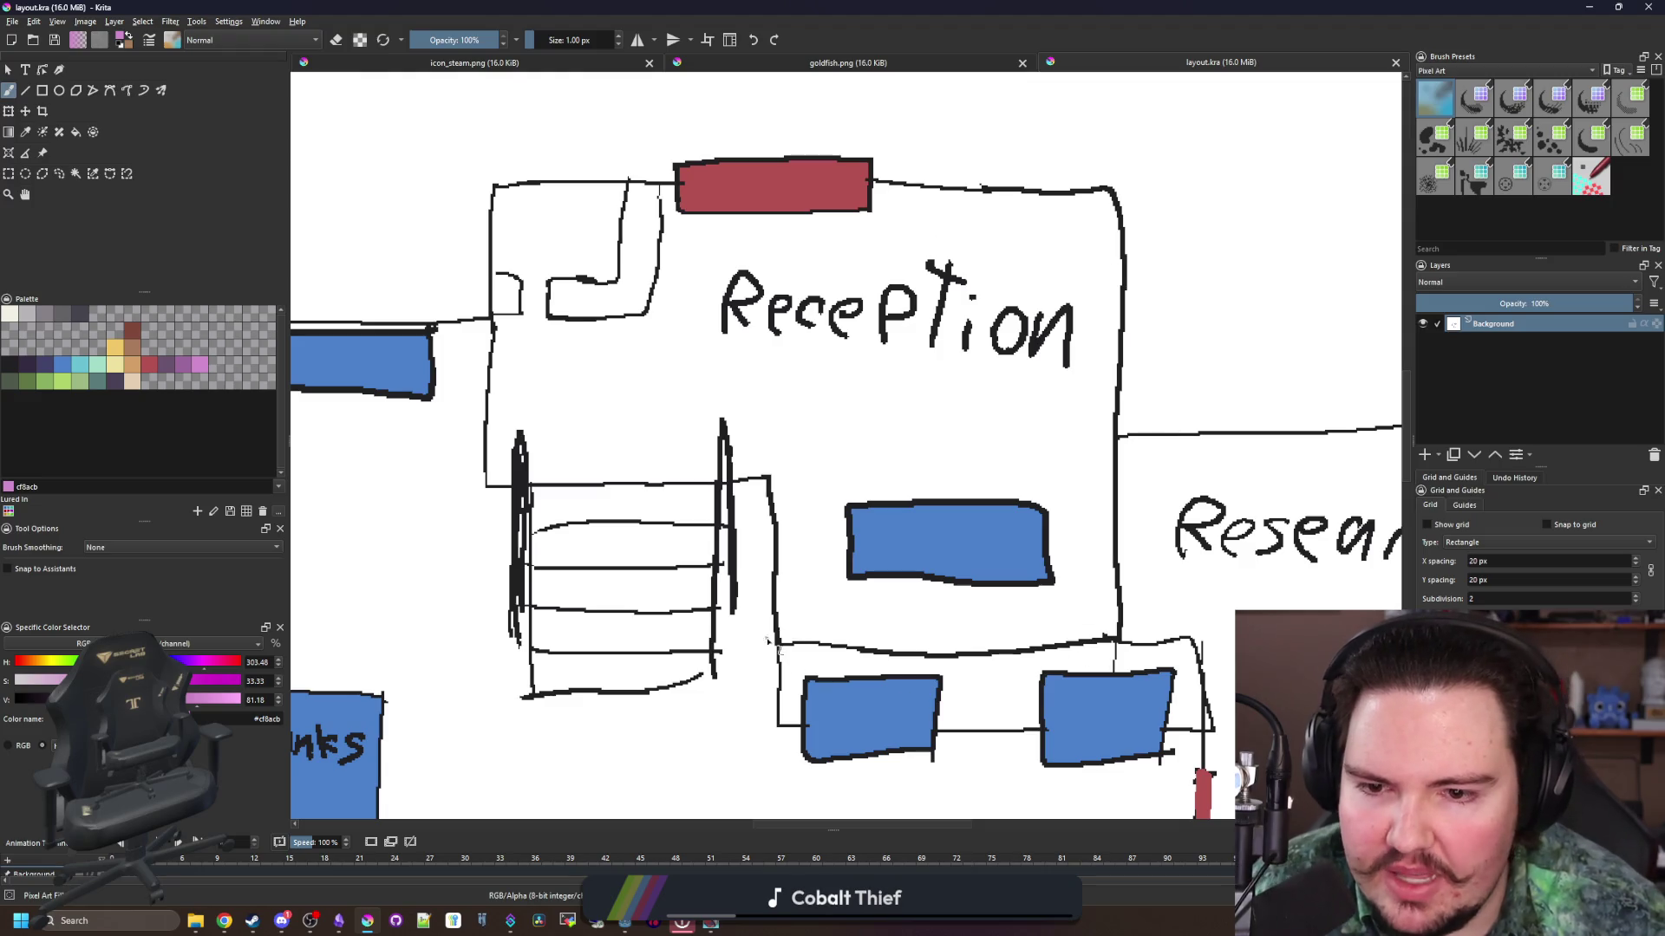
scroll(781, 347, down, 2)
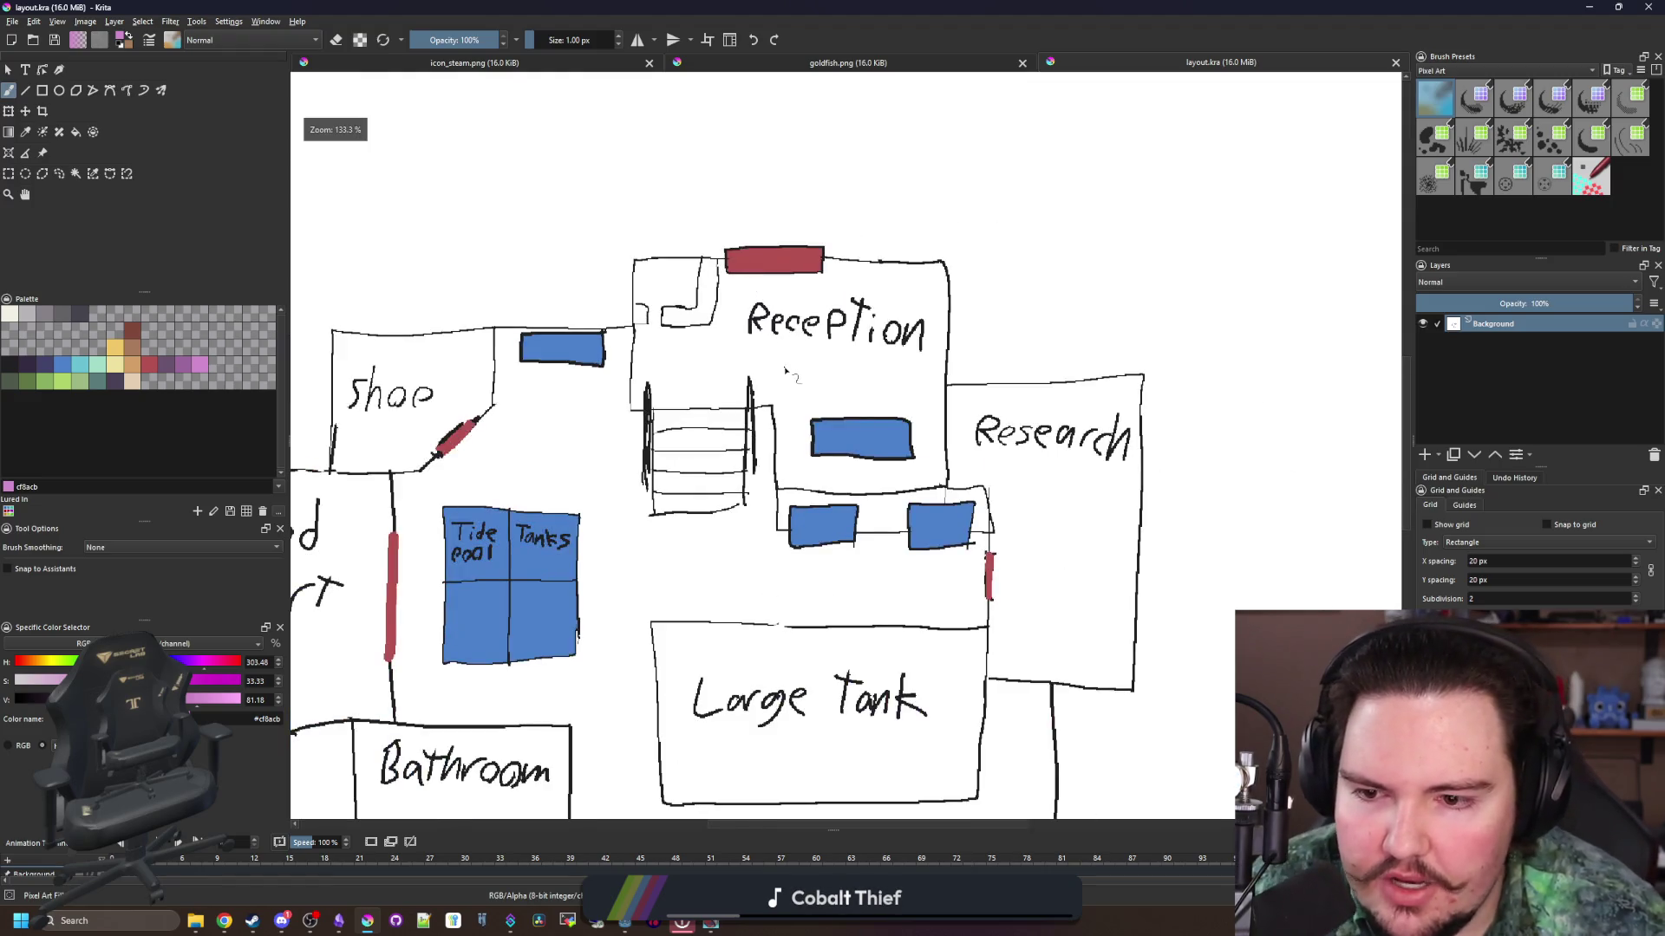
scroll(796, 344, up, 1)
scroll(815, 428, down, 3)
scroll(815, 428, up, 3)
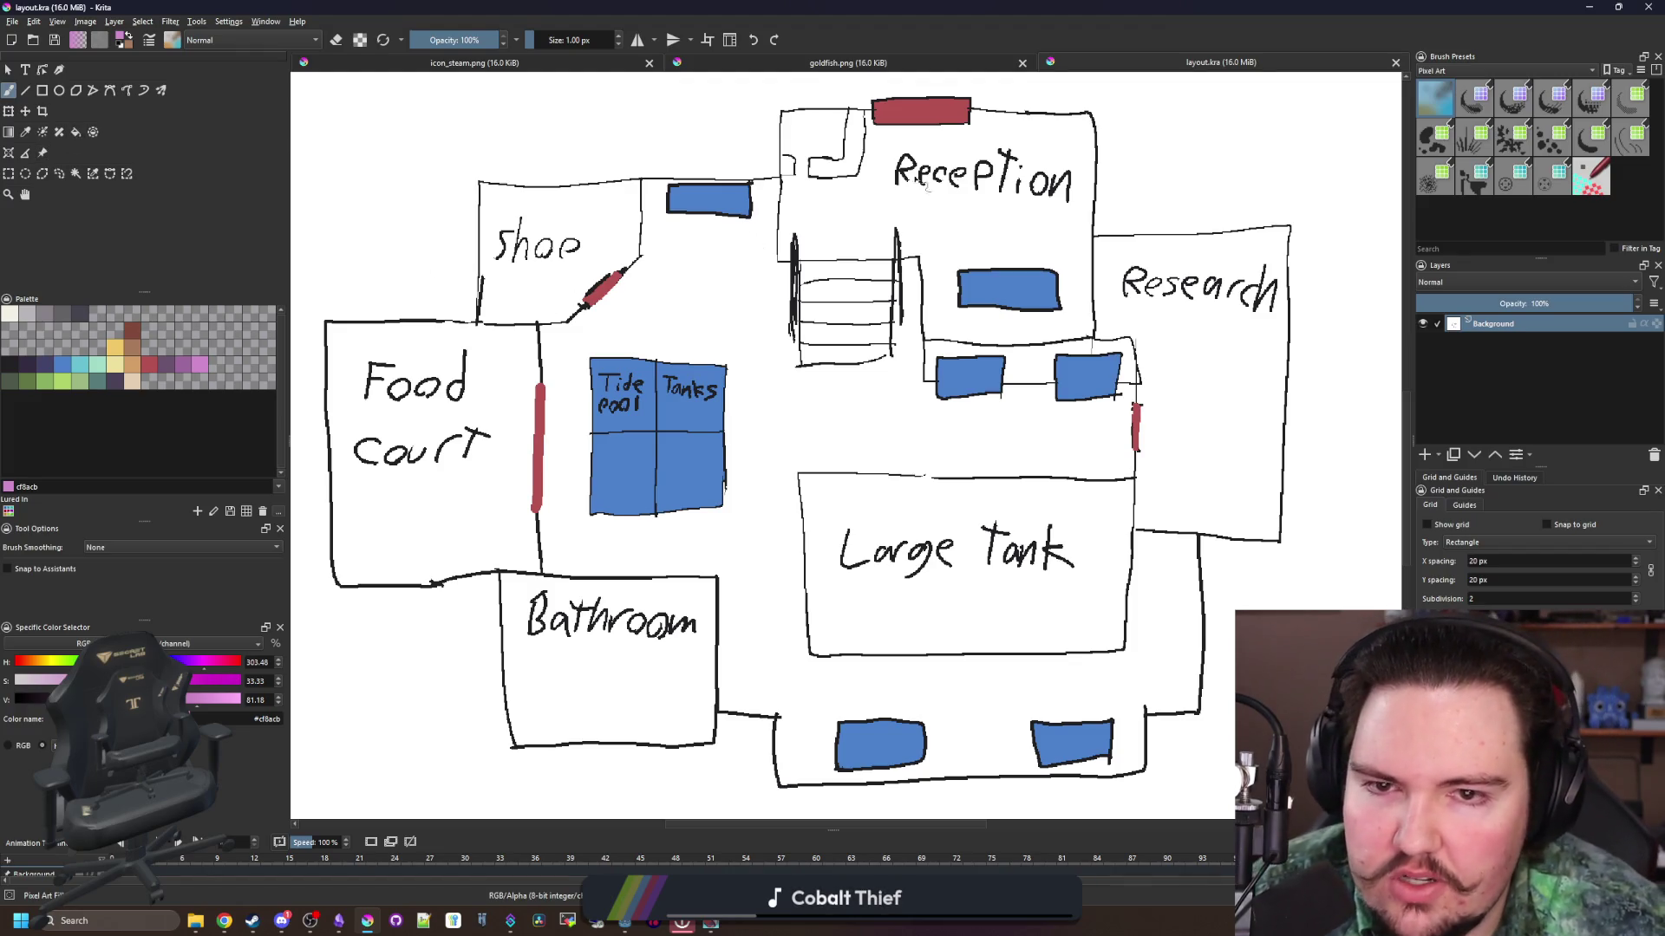
Step: Pick dark red #b45252 with a larger brush, then test a stroke and undo it
click(147, 367)
key(bracketright)
mouse_move(744, 211)
mouse_down()
mouse_move(667, 382)
mouse_move(720, 564)
mouse_move(989, 746)
mouse_move(1043, 512)
mouse_move(945, 586)
mouse_move(780, 408)
mouse_move(685, 347)
mouse_up()
key(ctrl+z)
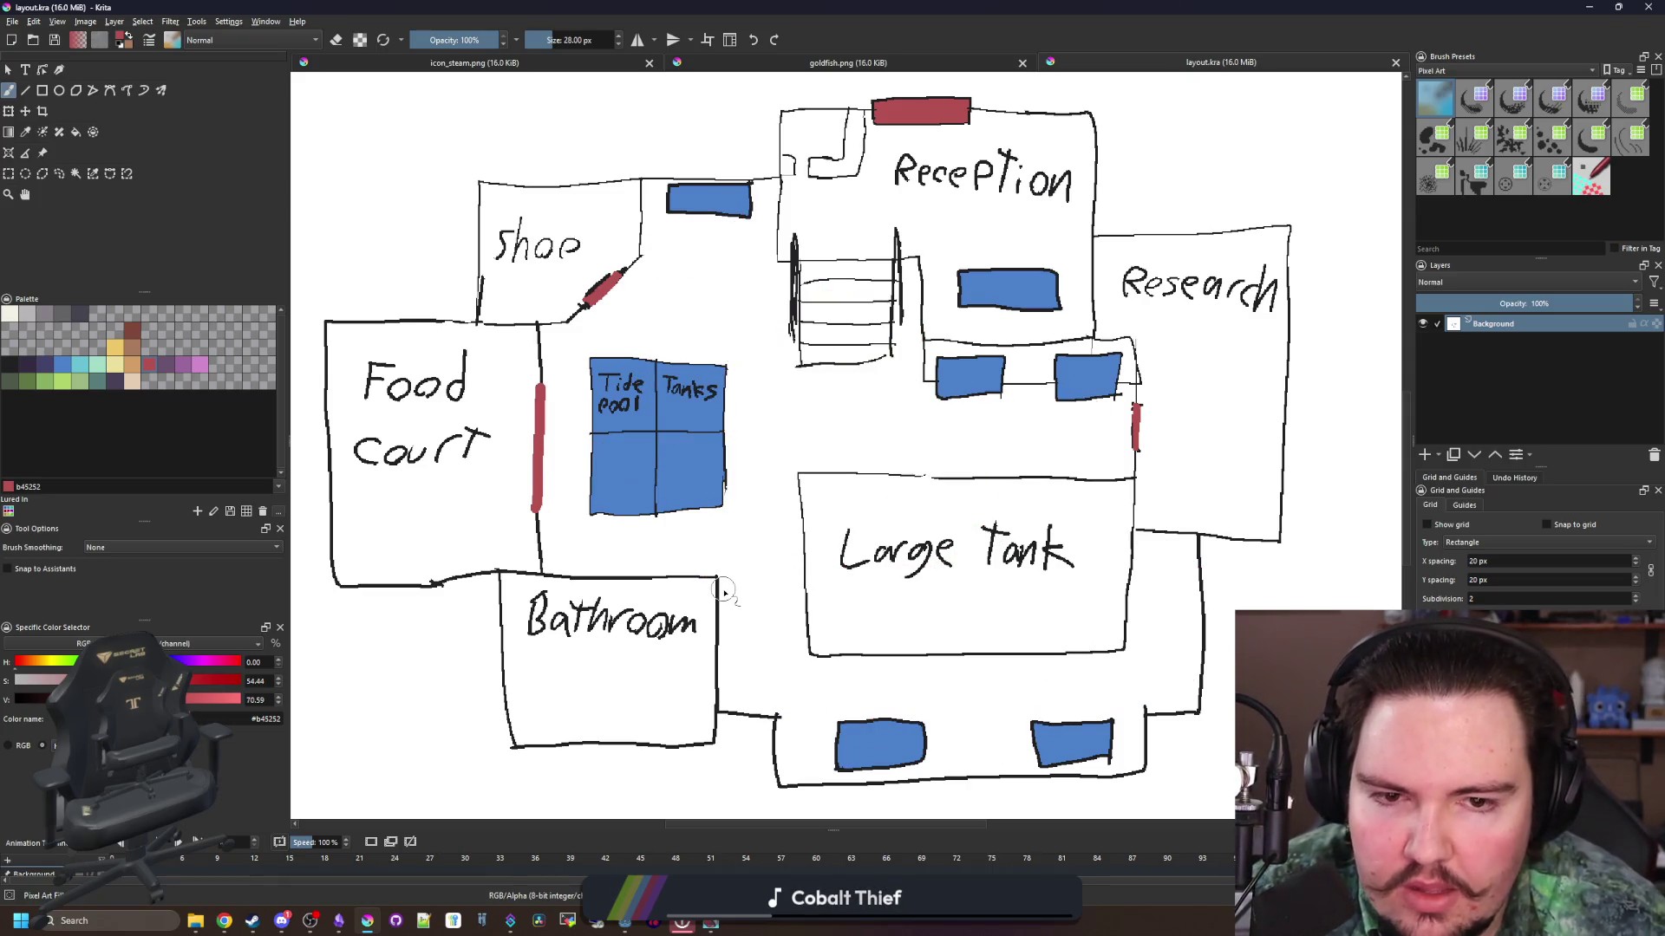
scroll(1161, 367, right, 3)
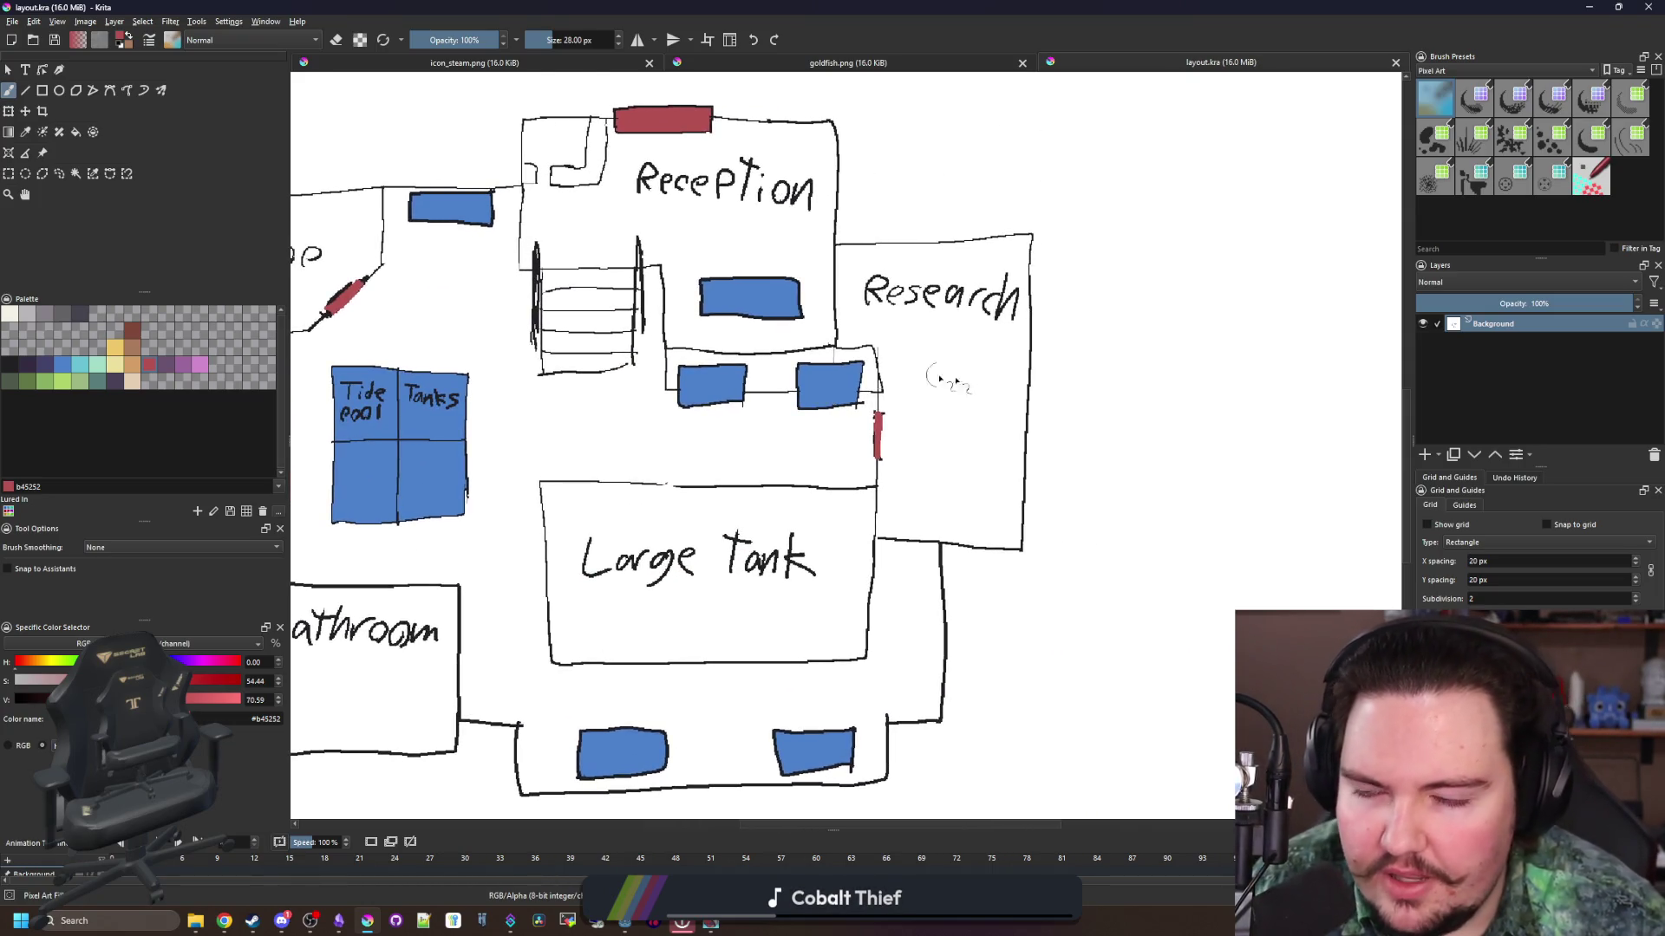
Step: Mark the Research room with a red stroke and paint a red blob over the Shop
scroll(998, 372, up, 3)
drag(803, 216, 932, 520)
scroll(954, 433, down, 3)
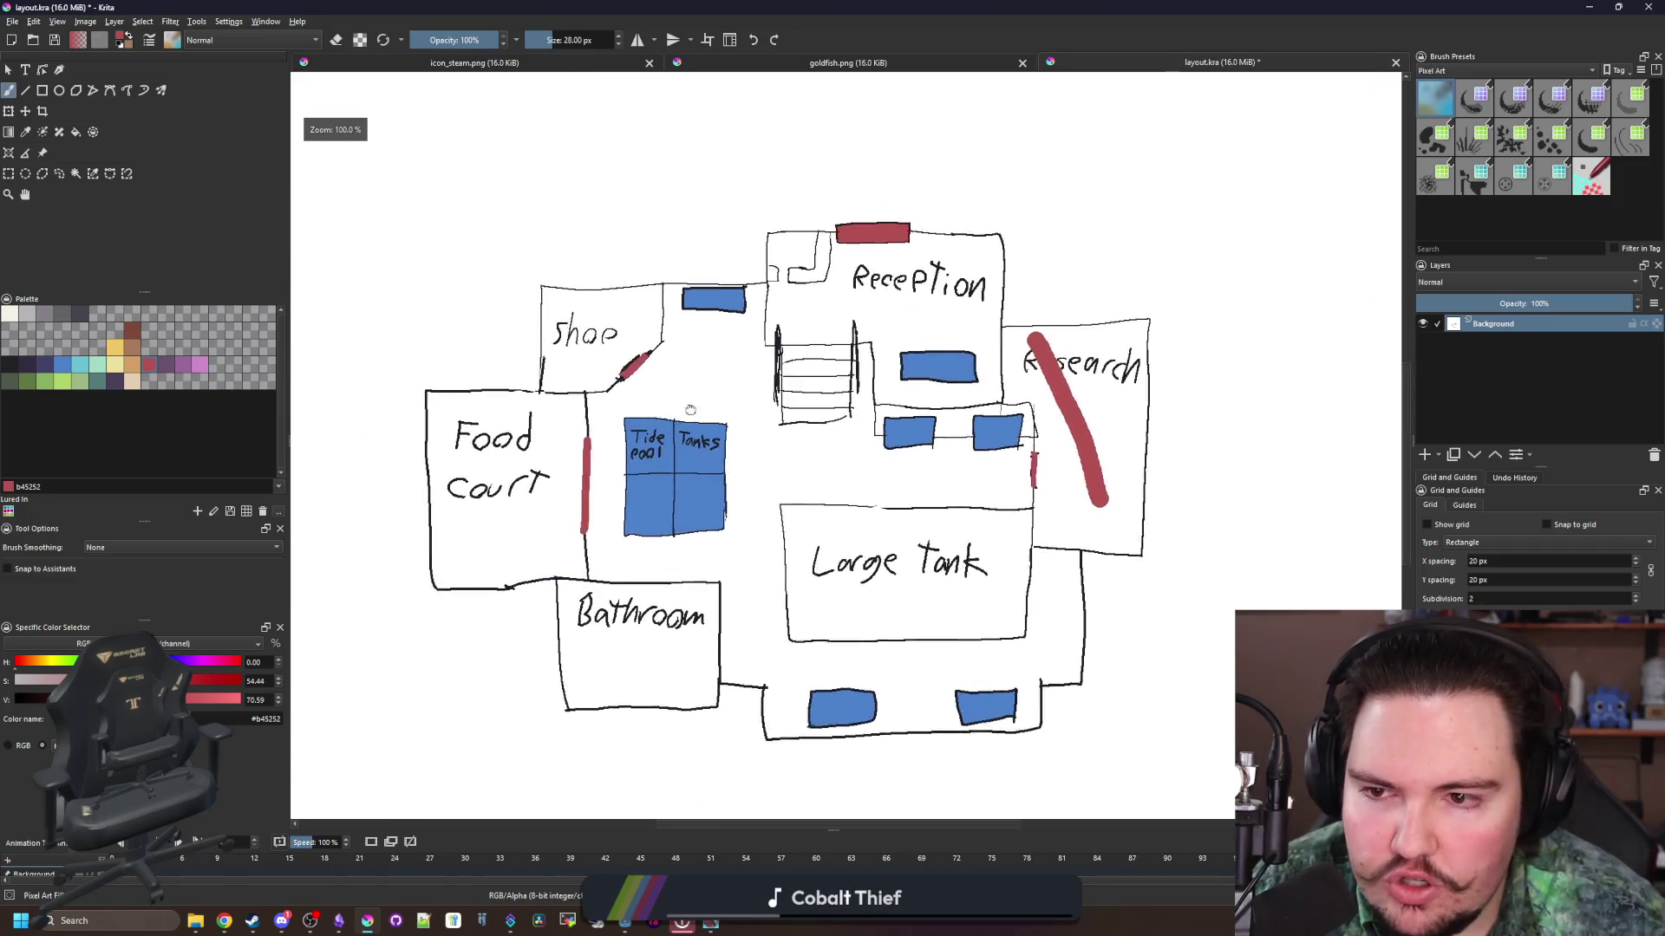
scroll(529, 312, up, 3)
drag(528, 316, 548, 279)
Step: Circle the Food Court and Bathroom in red and add more red over the Shop
scroll(548, 280, down, 3)
scroll(483, 398, up, 3)
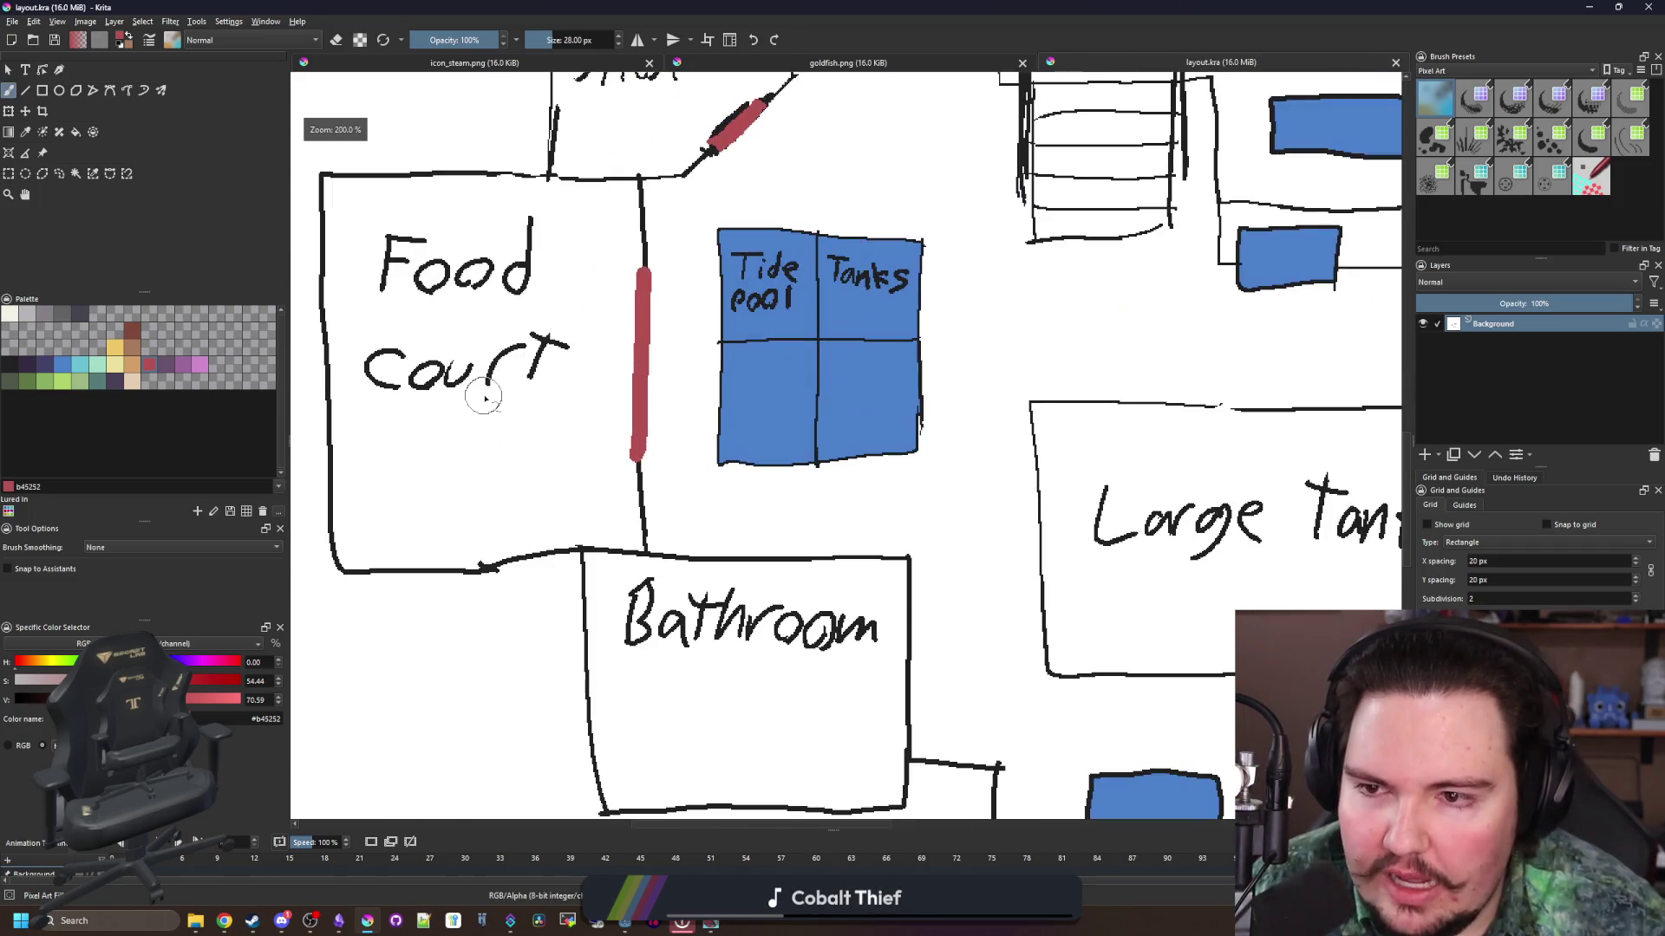
mouse_move(559, 473)
mouse_down()
mouse_move(486, 230)
mouse_move(563, 468)
mouse_up()
drag(840, 705, 719, 651)
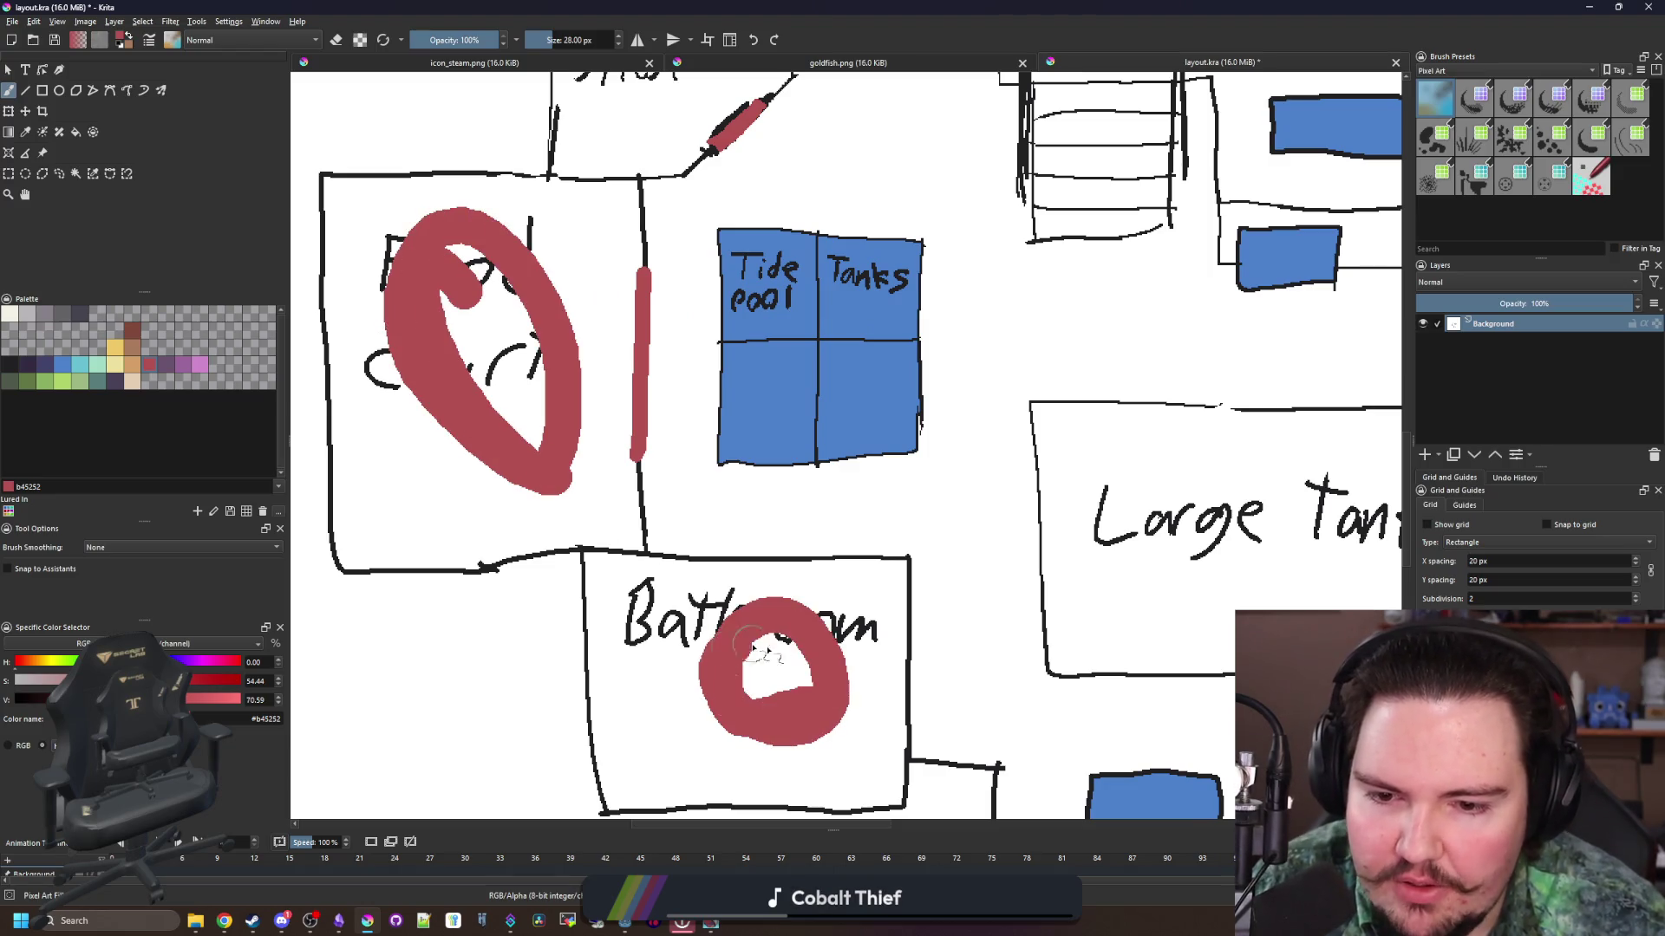
scroll(676, 655, down, 3)
scroll(638, 364, up, 3)
drag(646, 342, 674, 373)
Step: Outline the Large Tank room in red, then undo that outline with Ctrl+Z
scroll(675, 373, down, 3)
scroll(981, 575, up, 3)
scroll(753, 519, up, 1)
mouse_move(559, 346)
mouse_down()
mouse_move(559, 390)
mouse_move(1041, 680)
mouse_move(1160, 394)
mouse_move(572, 362)
mouse_up()
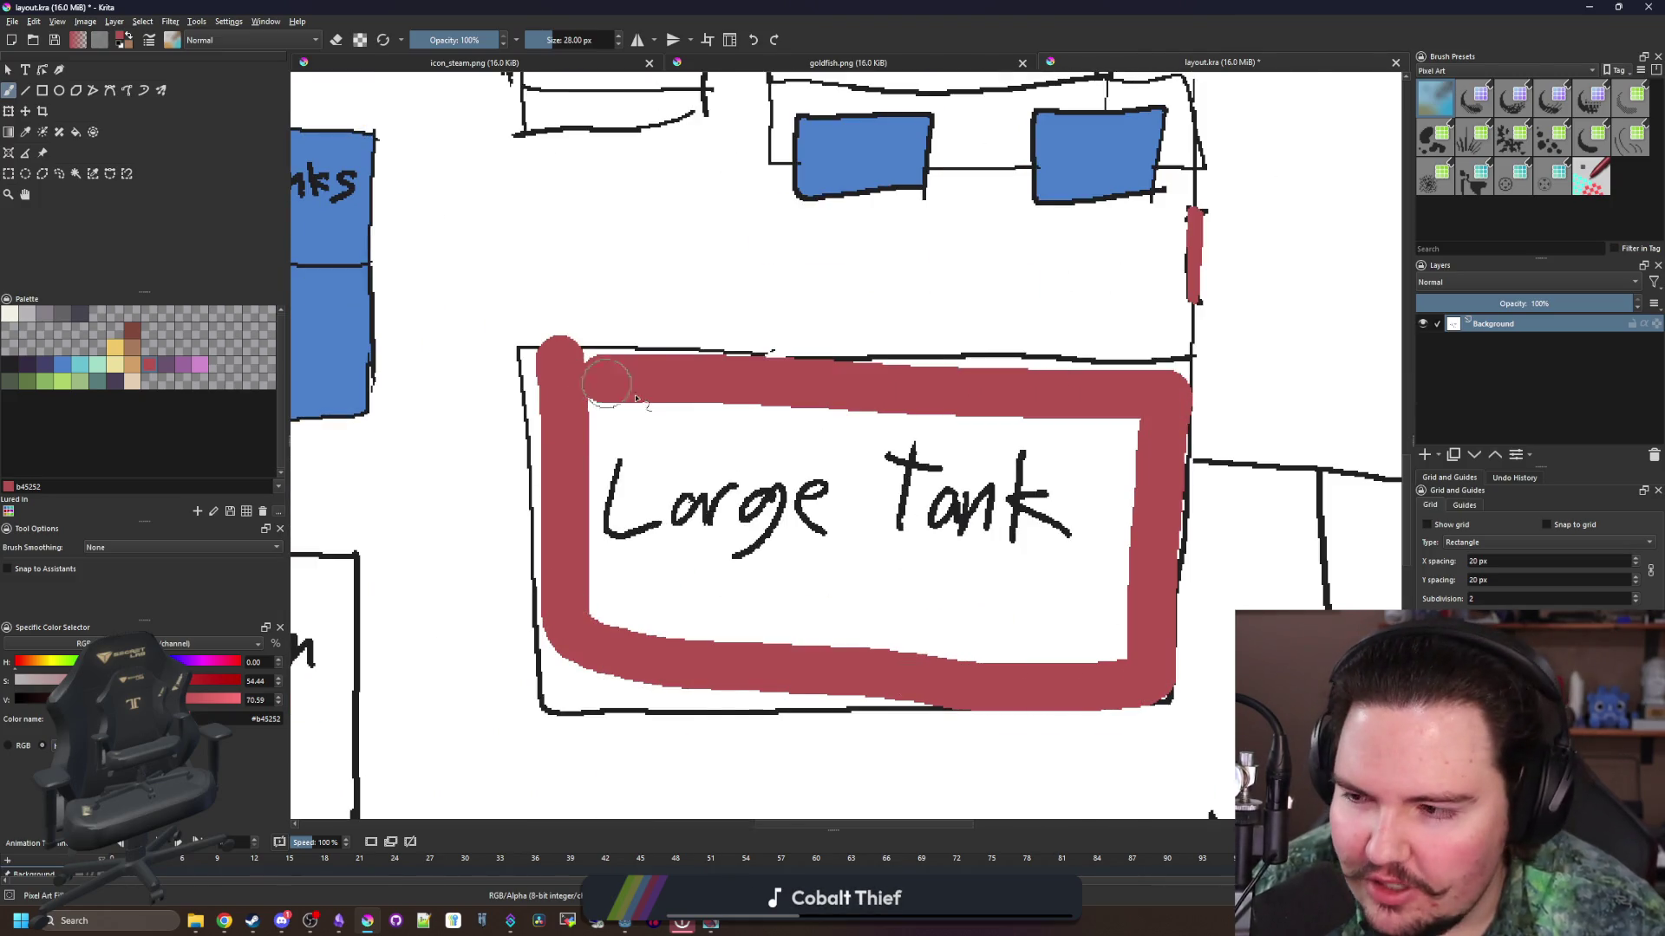
scroll(906, 488, down, 3)
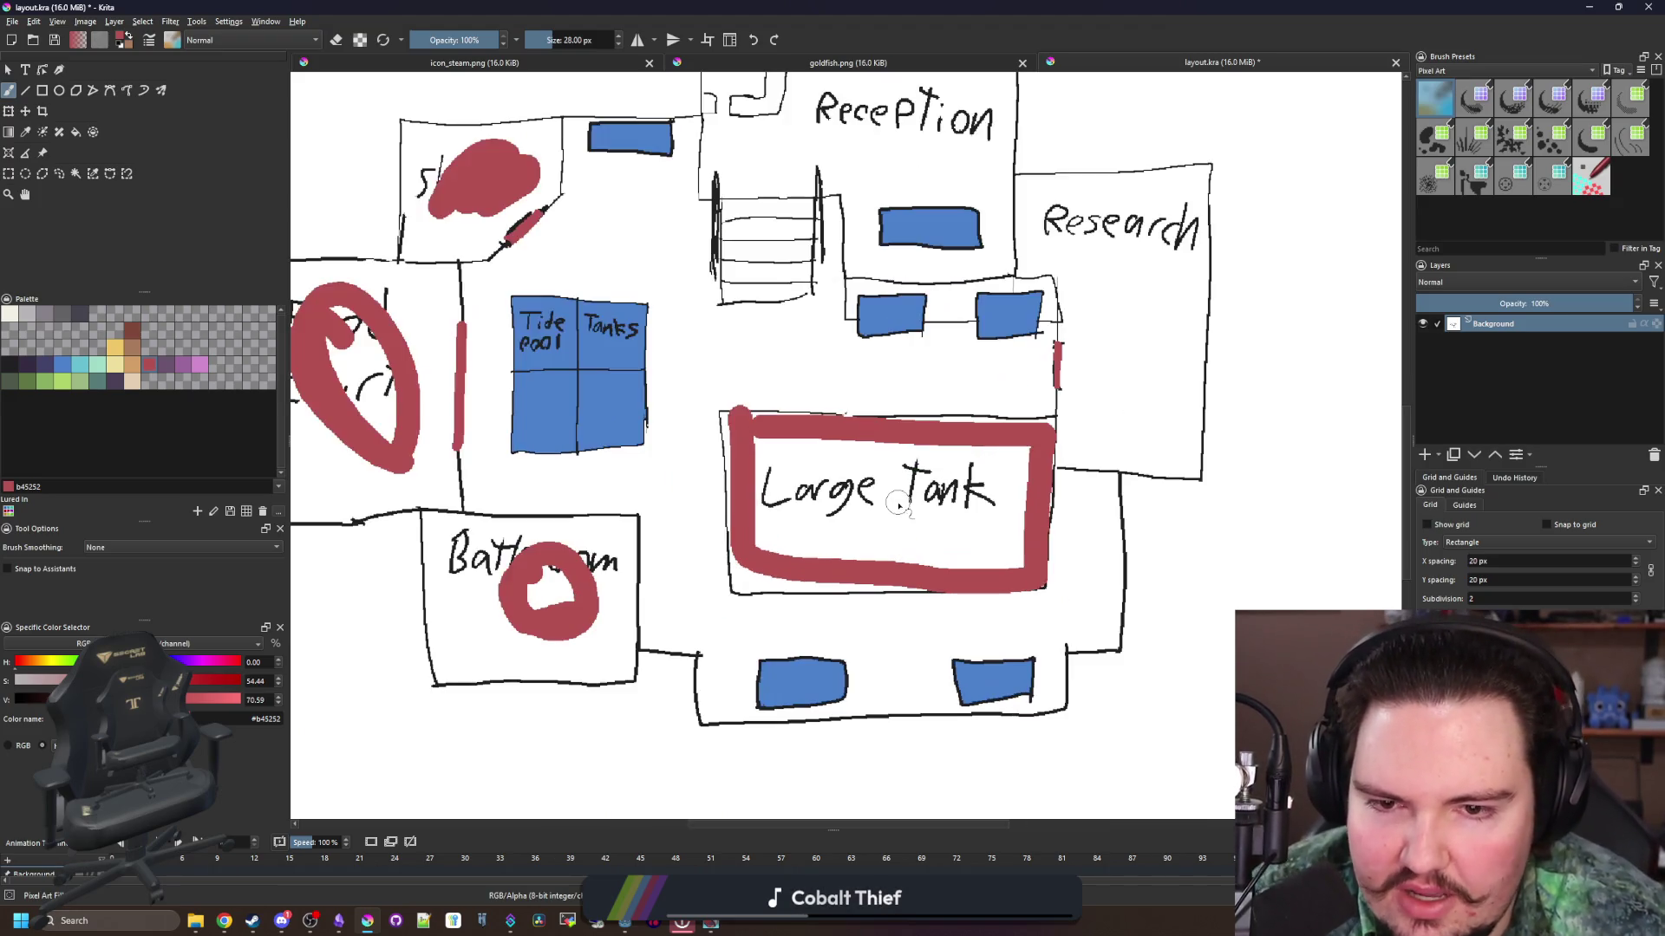
scroll(693, 404, down, 1)
scroll(698, 401, up, 1)
key(ctrl+z)
Step: Paint red over the Tide pool Tanks box, then undo it and the latest room marks
scroll(698, 401, up, 4)
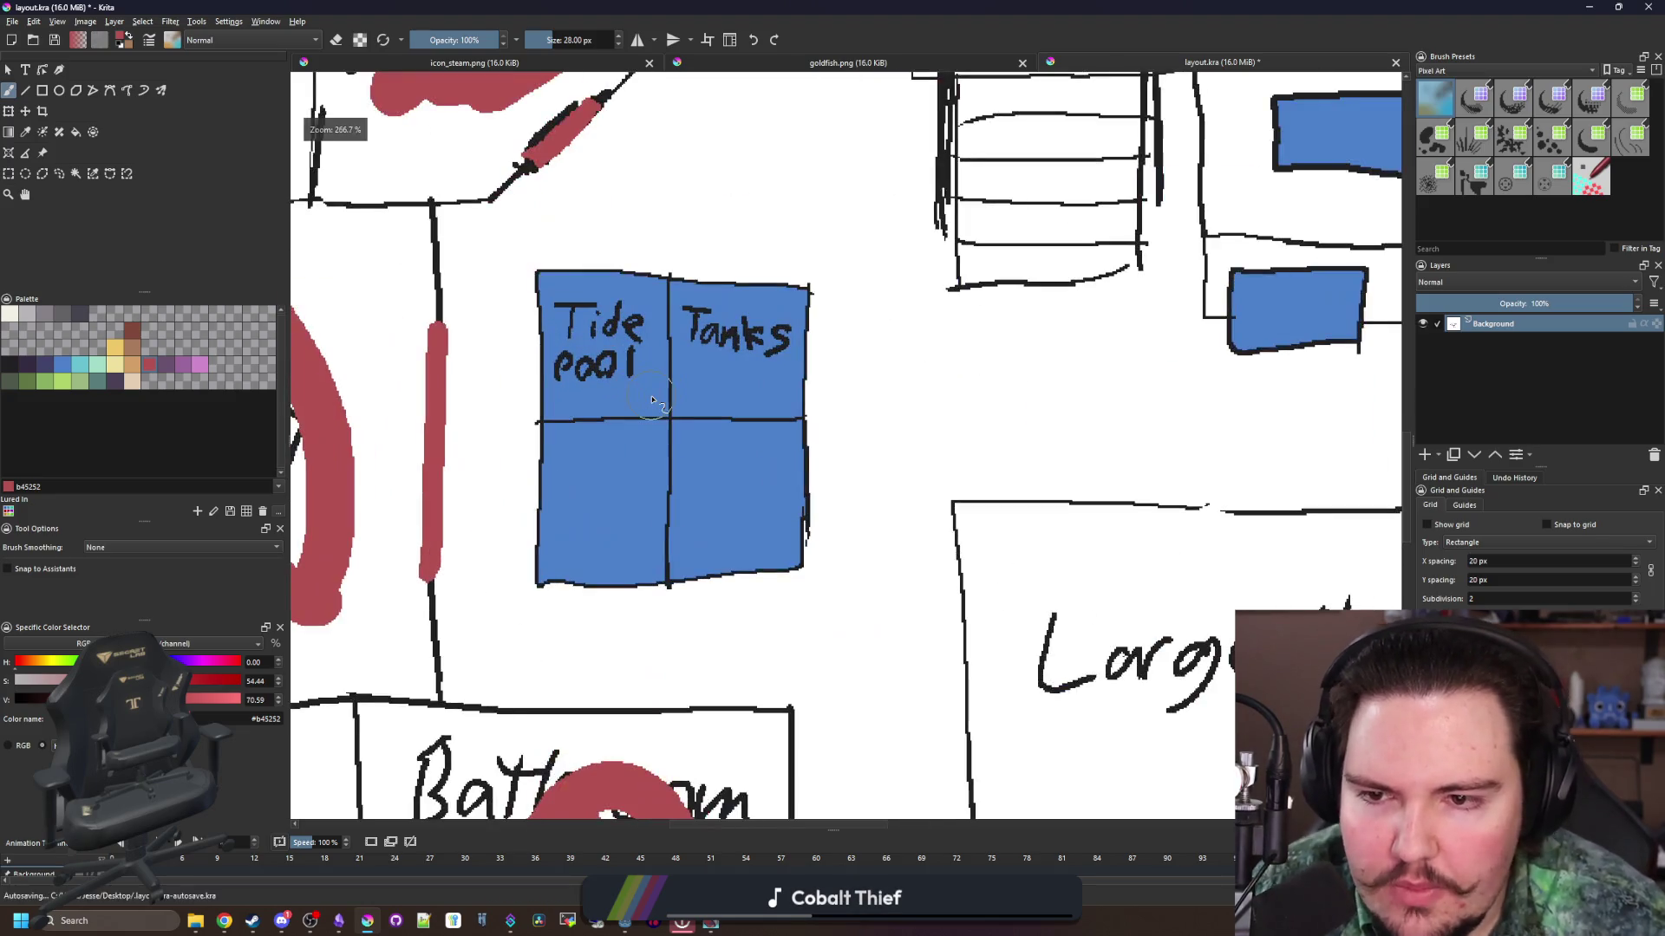
mouse_move(776, 500)
mouse_down()
mouse_move(639, 558)
mouse_move(732, 468)
mouse_move(683, 377)
mouse_move(679, 472)
mouse_move(771, 380)
mouse_up()
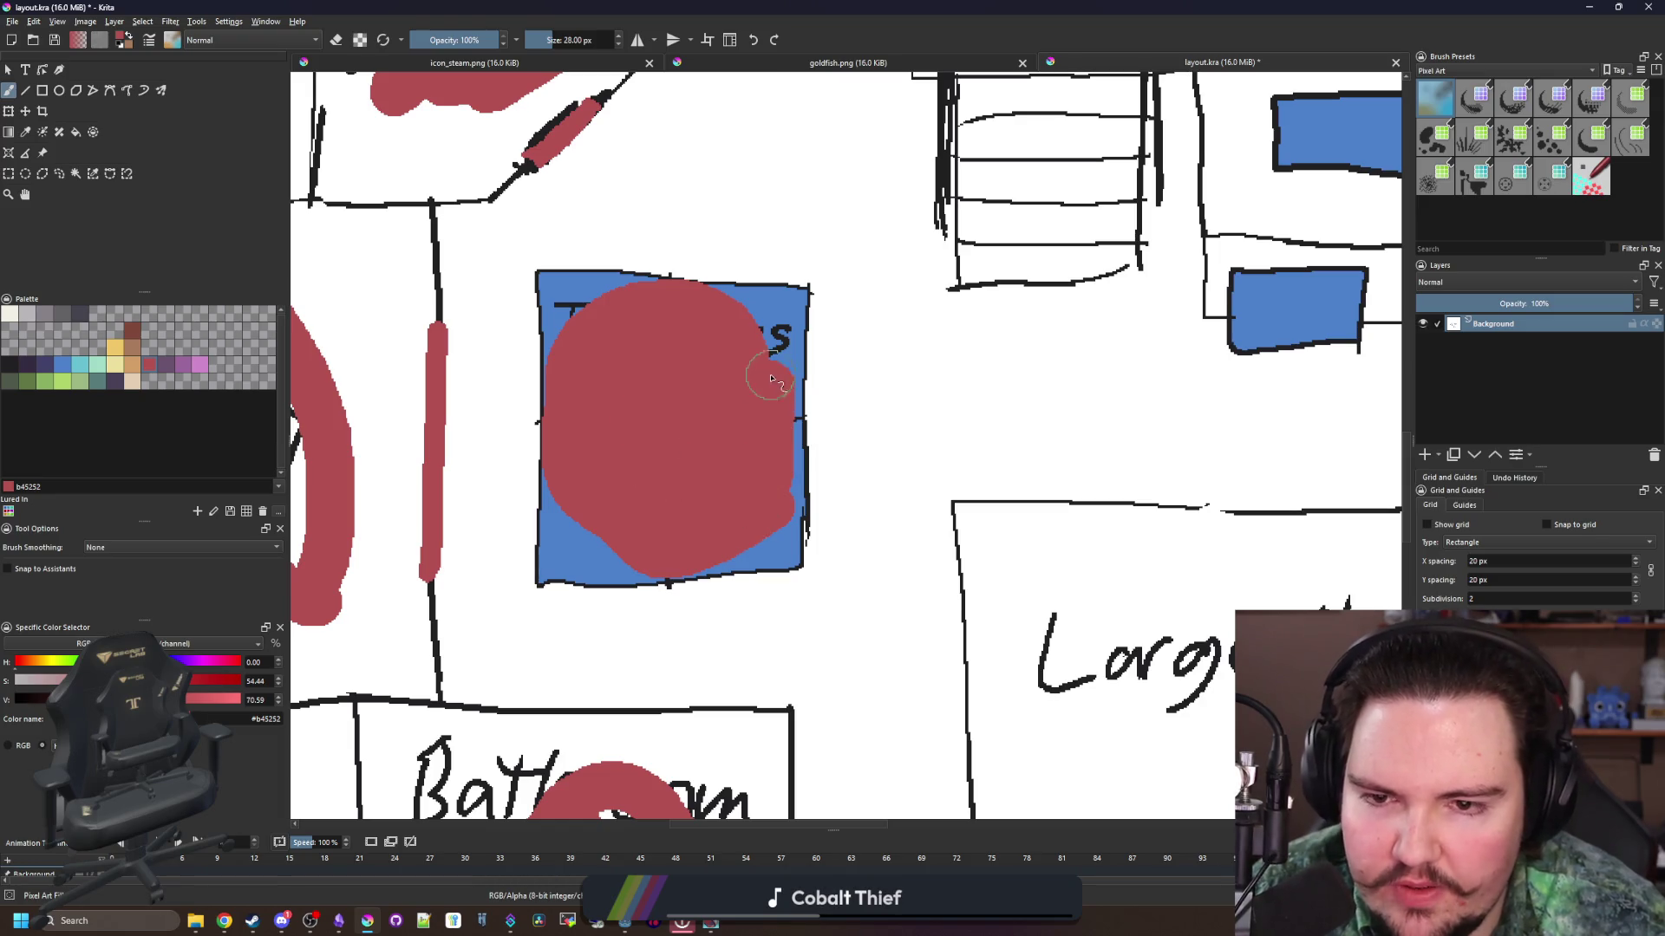
scroll(731, 346, down, 4)
scroll(1039, 494, up, 2)
key(ctrl+z)
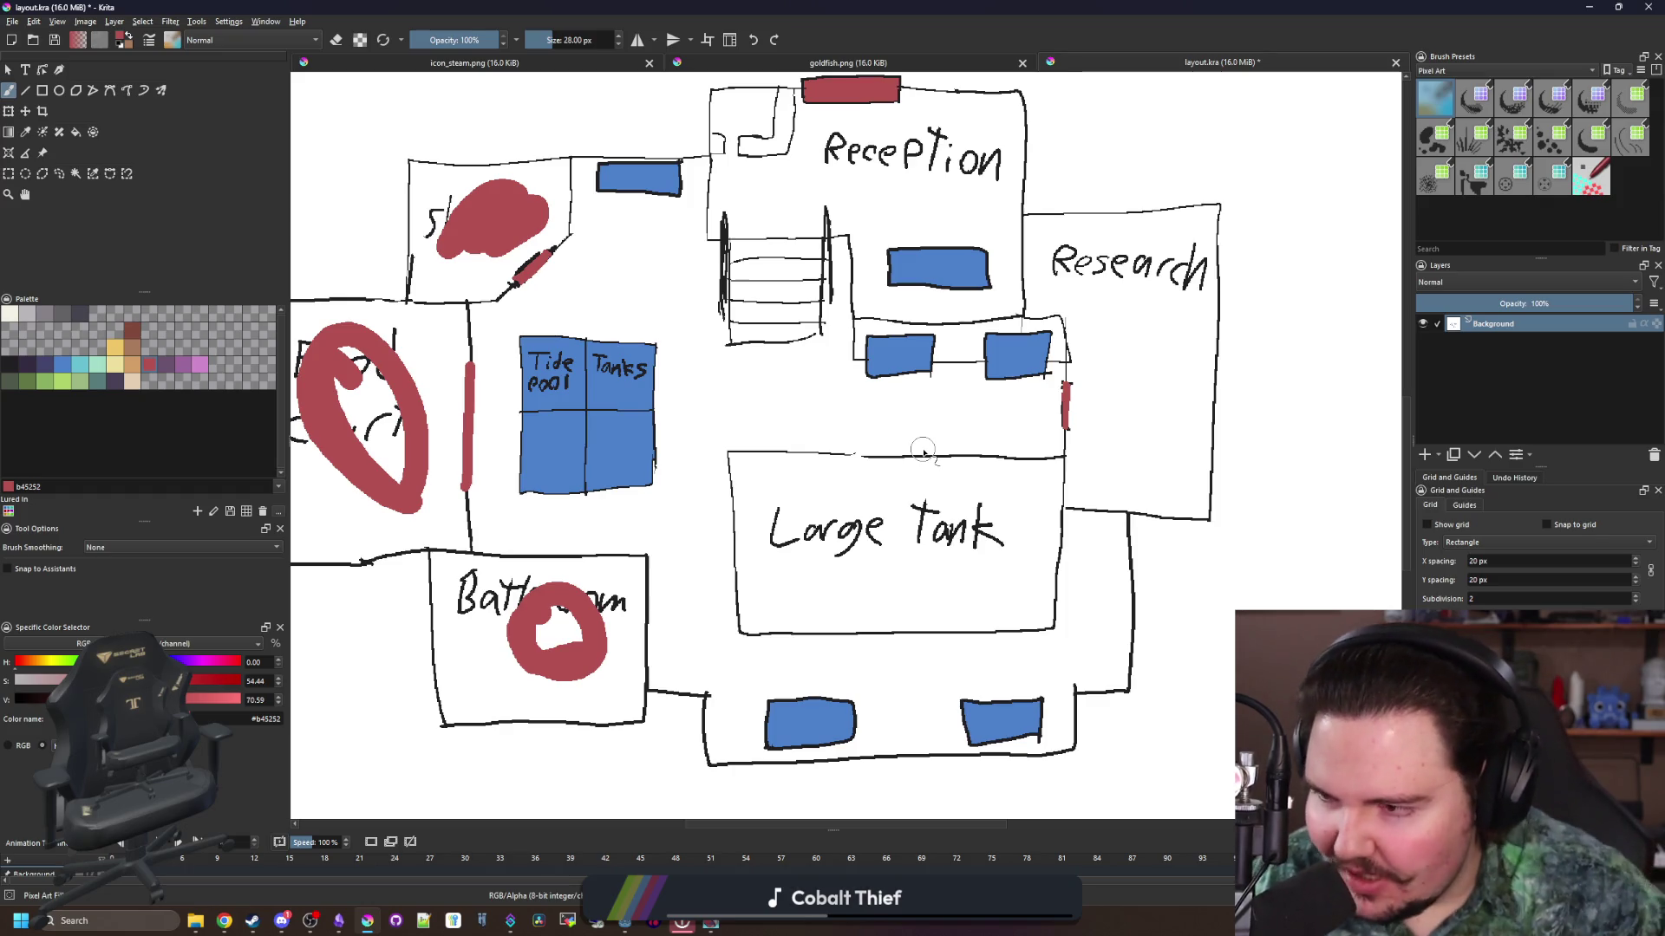
scroll(977, 501, down, 1)
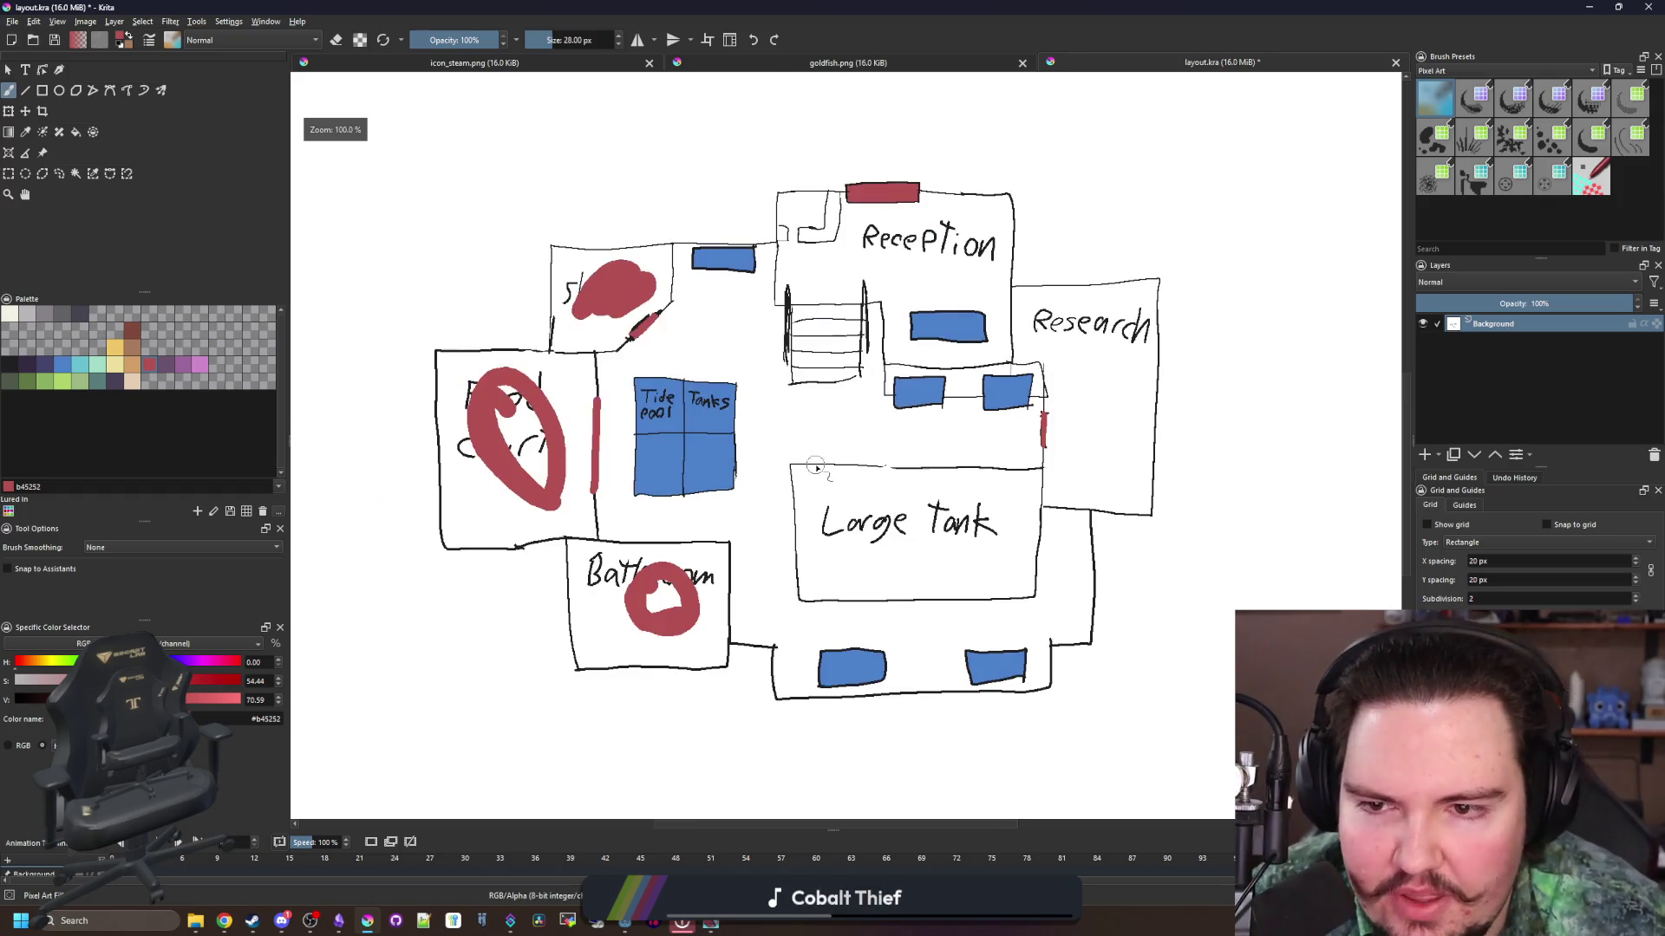
key(ctrl+z)
key(ctrl+z)
key(ctrl+z)
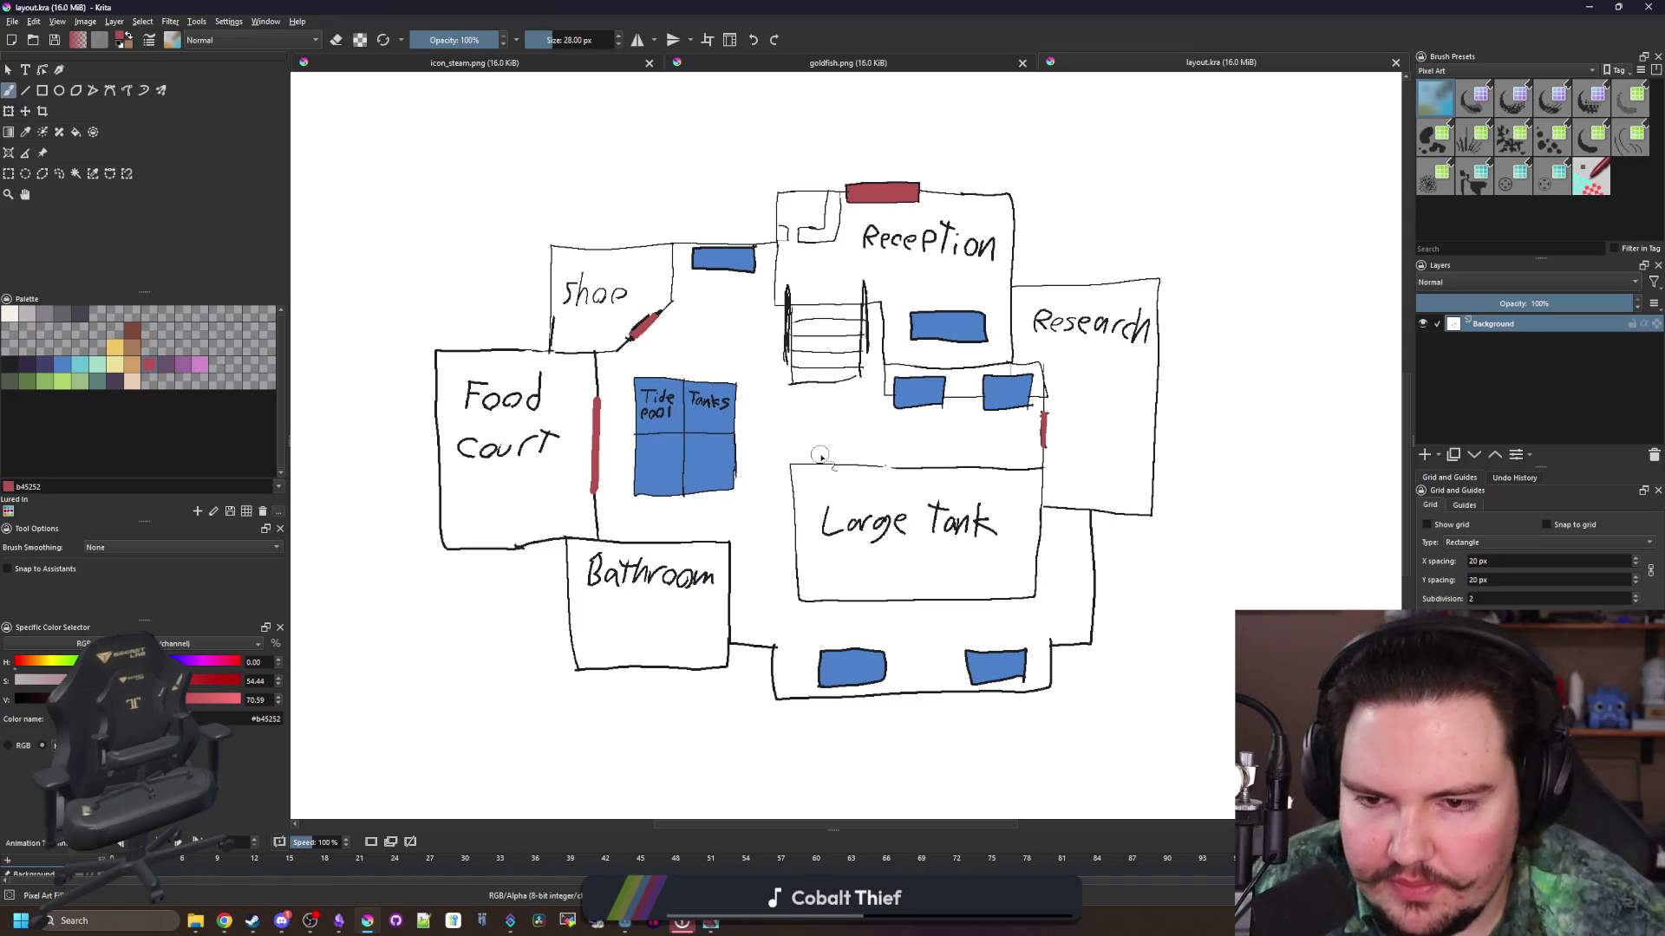
drag(943, 421, 838, 454)
right_click(838, 453)
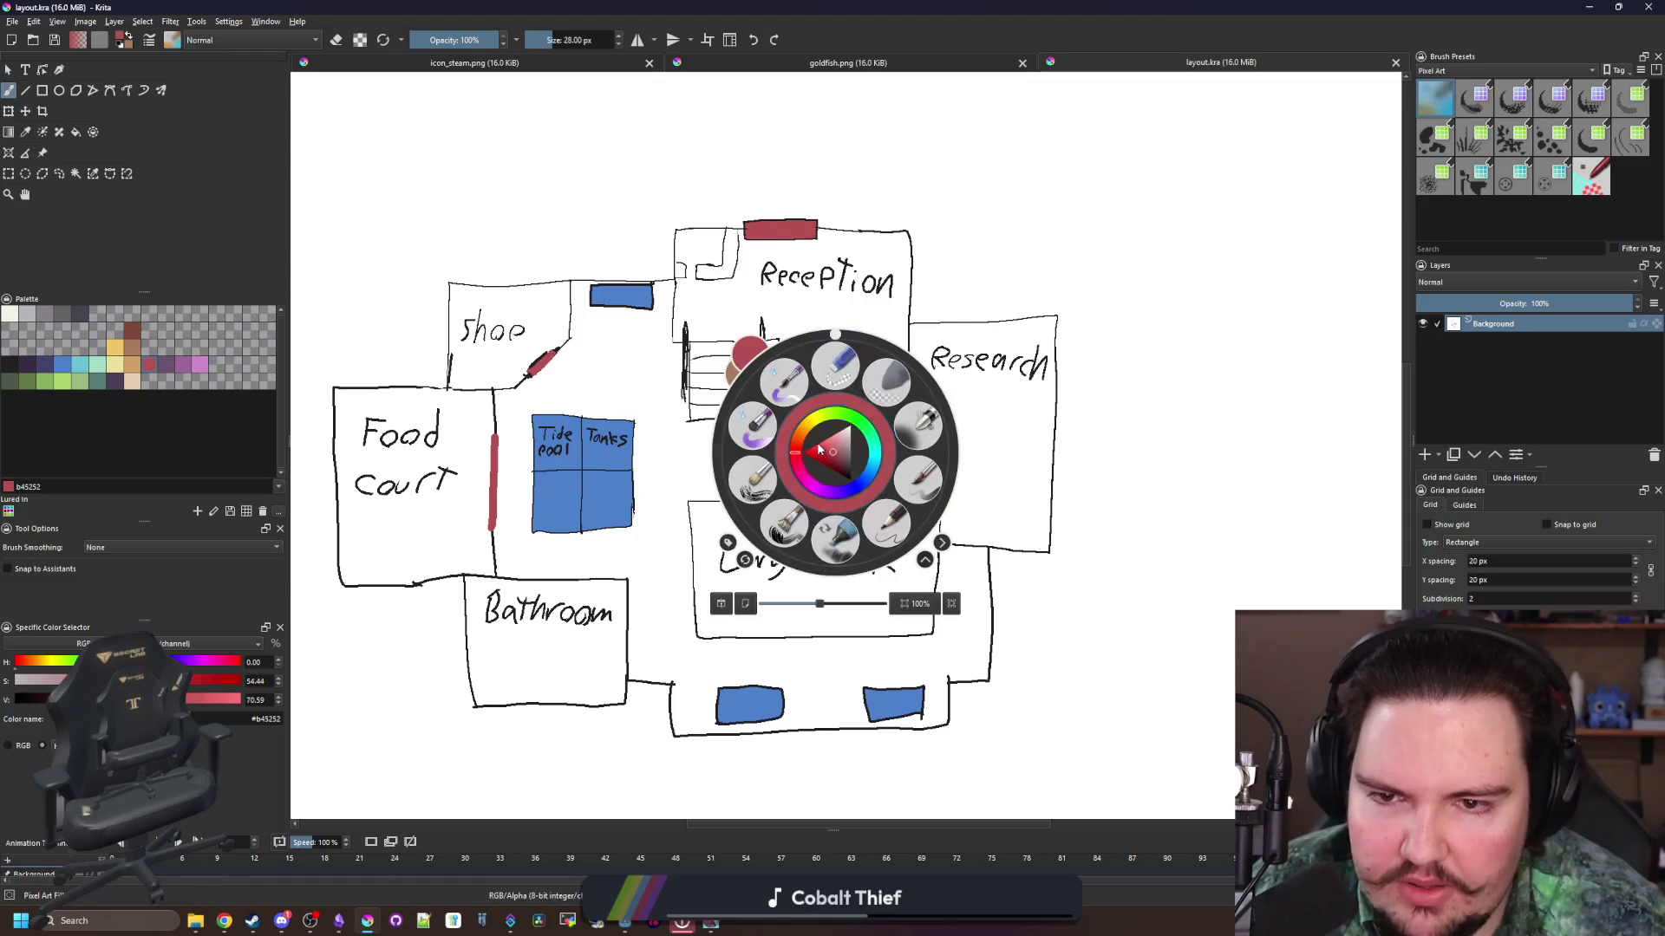
click(934, 288)
scroll(889, 388, up, 2)
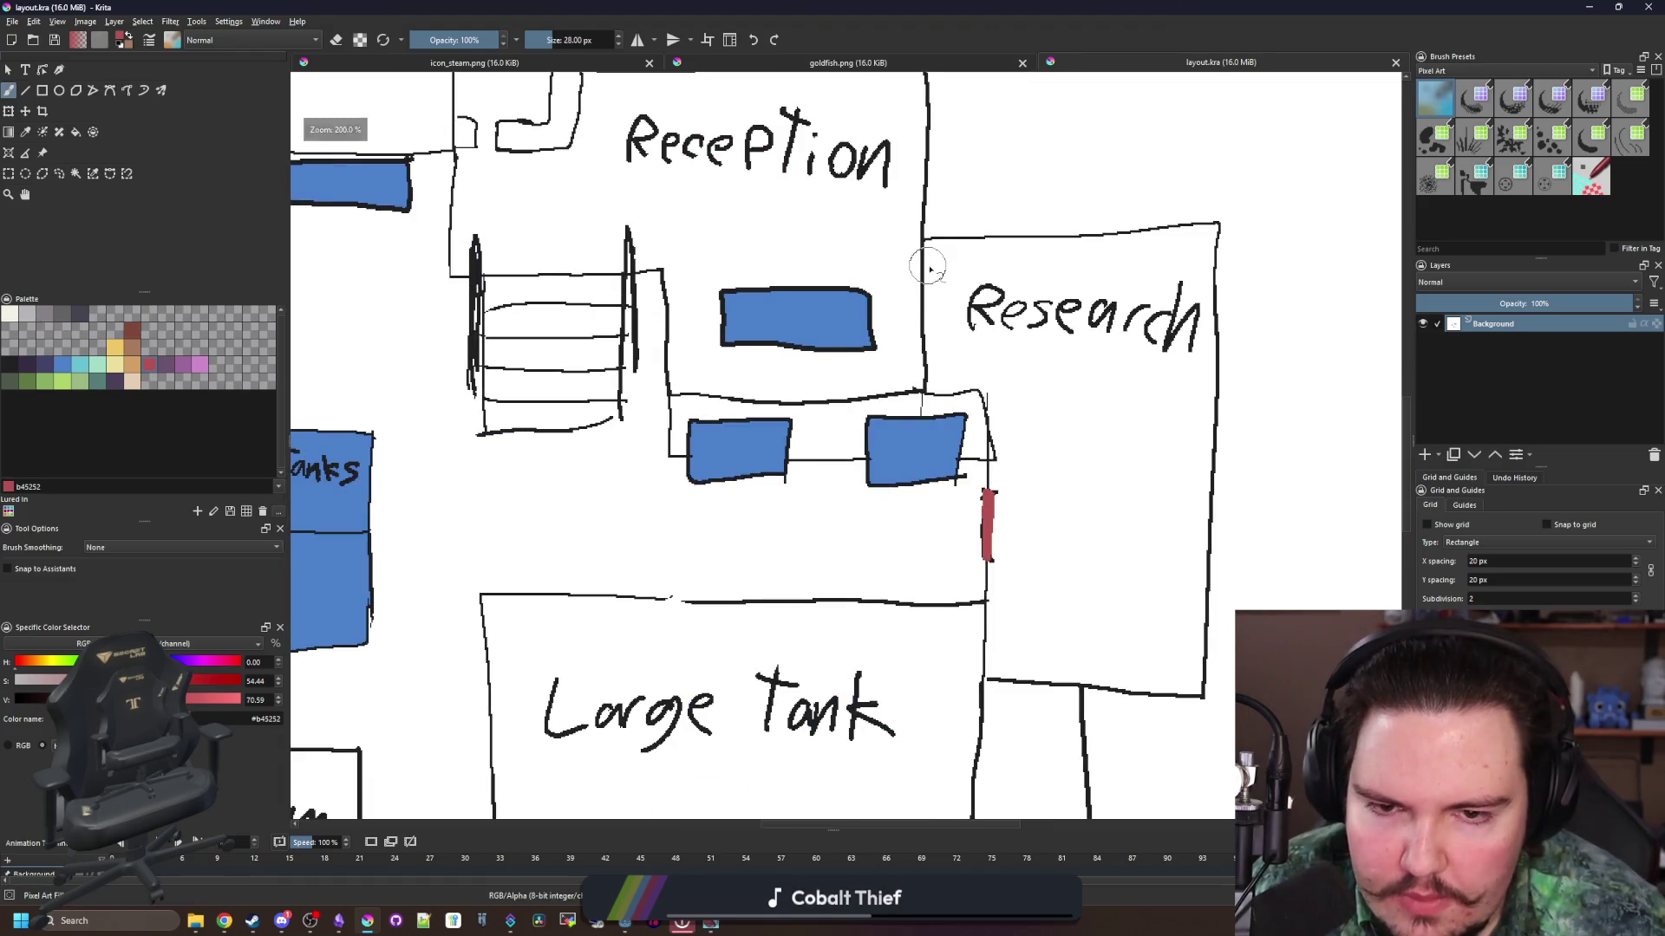
scroll(930, 269, up, 1)
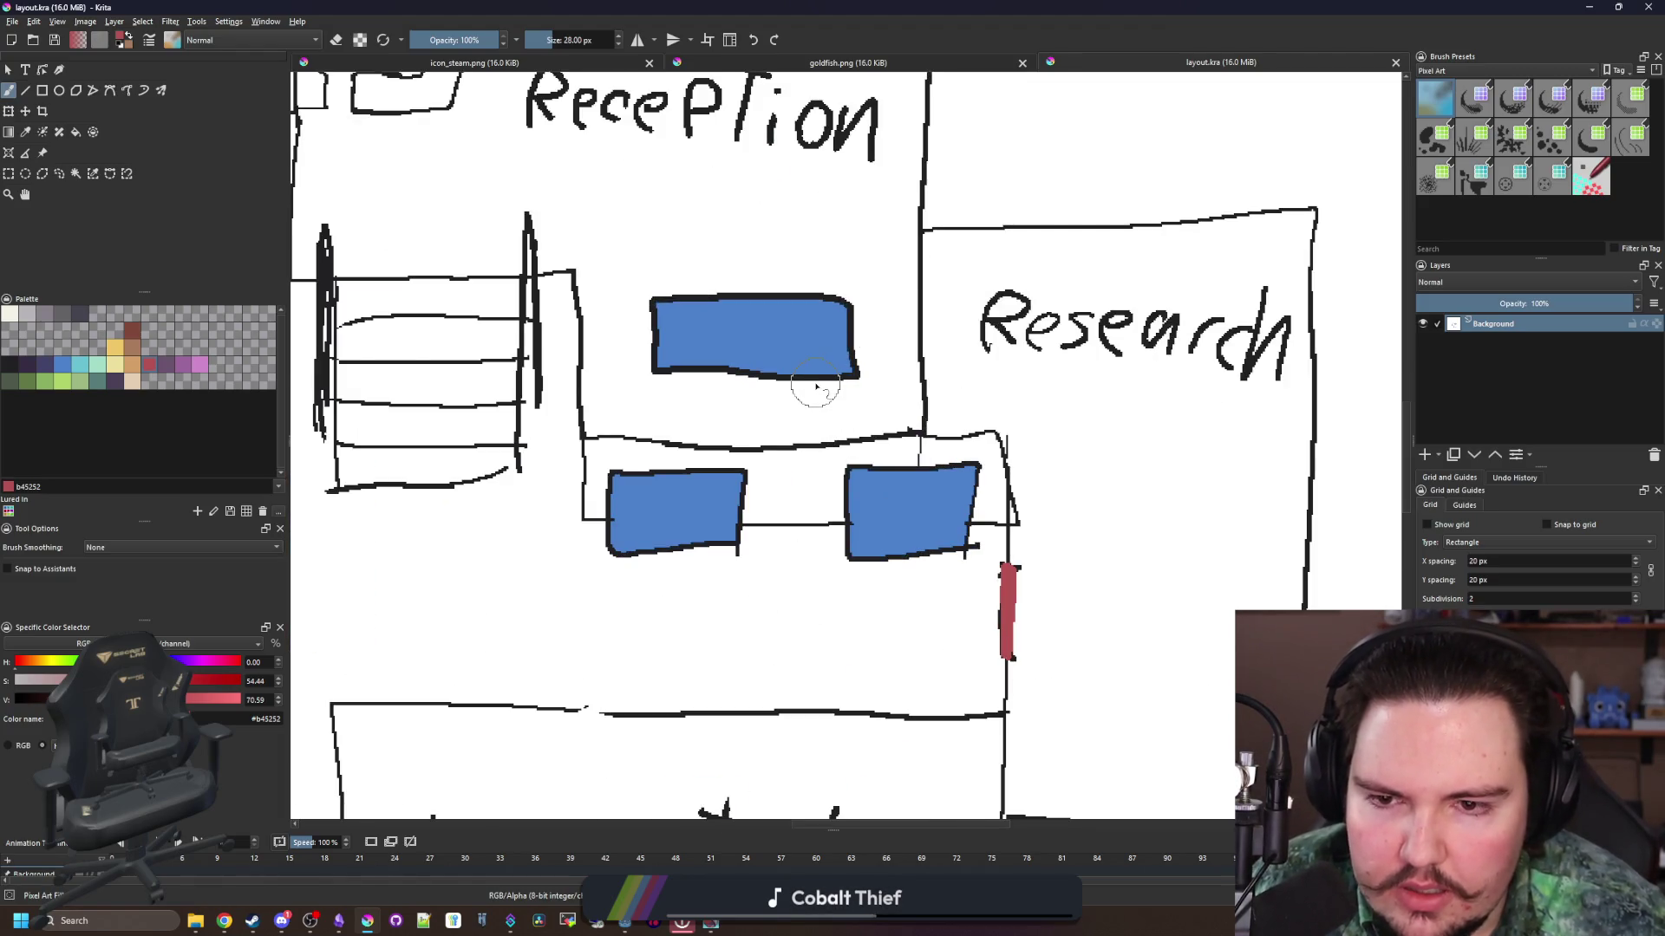
scroll(816, 390, down, 4)
scroll(802, 512, up, 1)
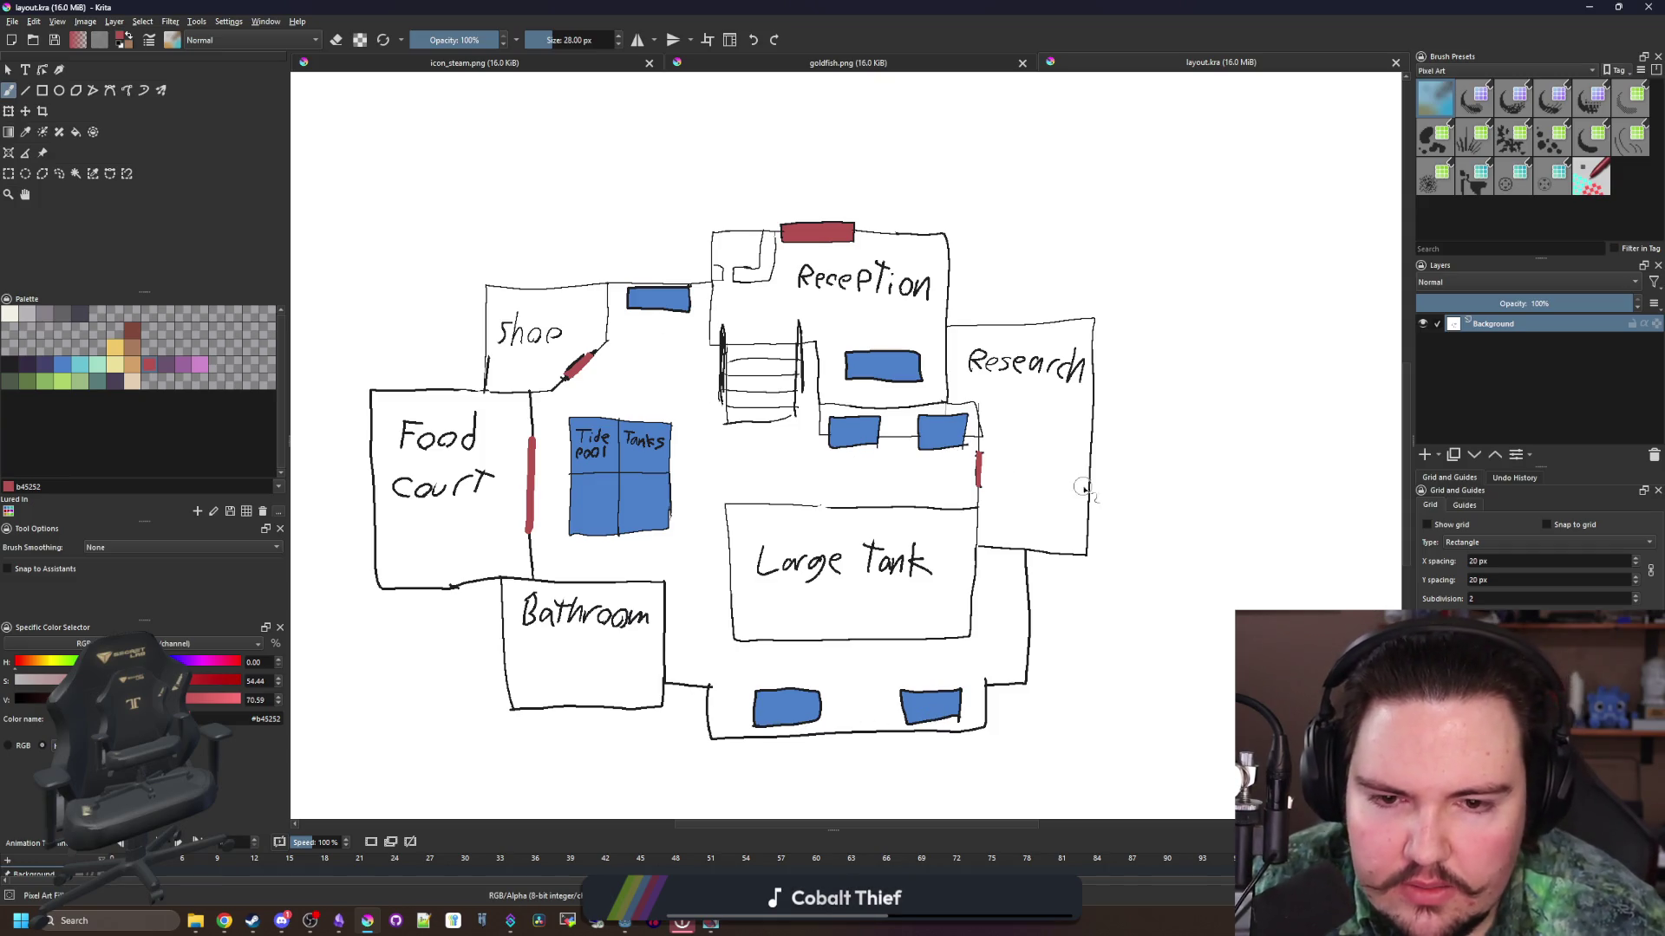
scroll(1127, 444, up, 1)
scroll(1075, 373, up, 3)
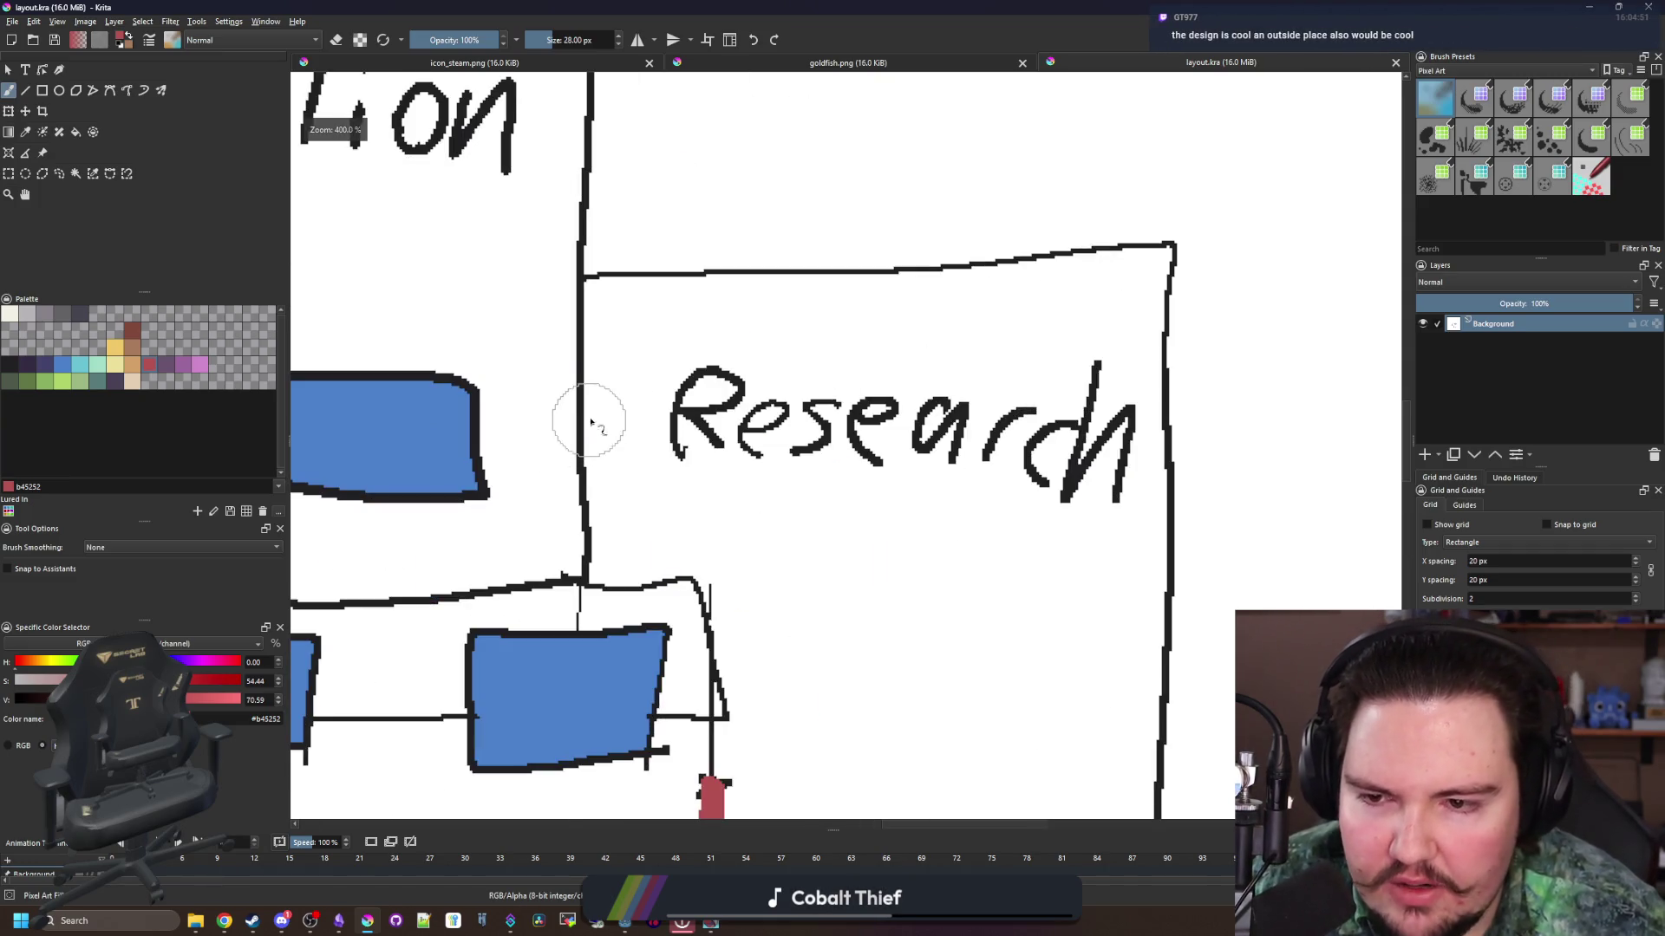
scroll(569, 340, down, 3)
scroll(627, 399, up, 2)
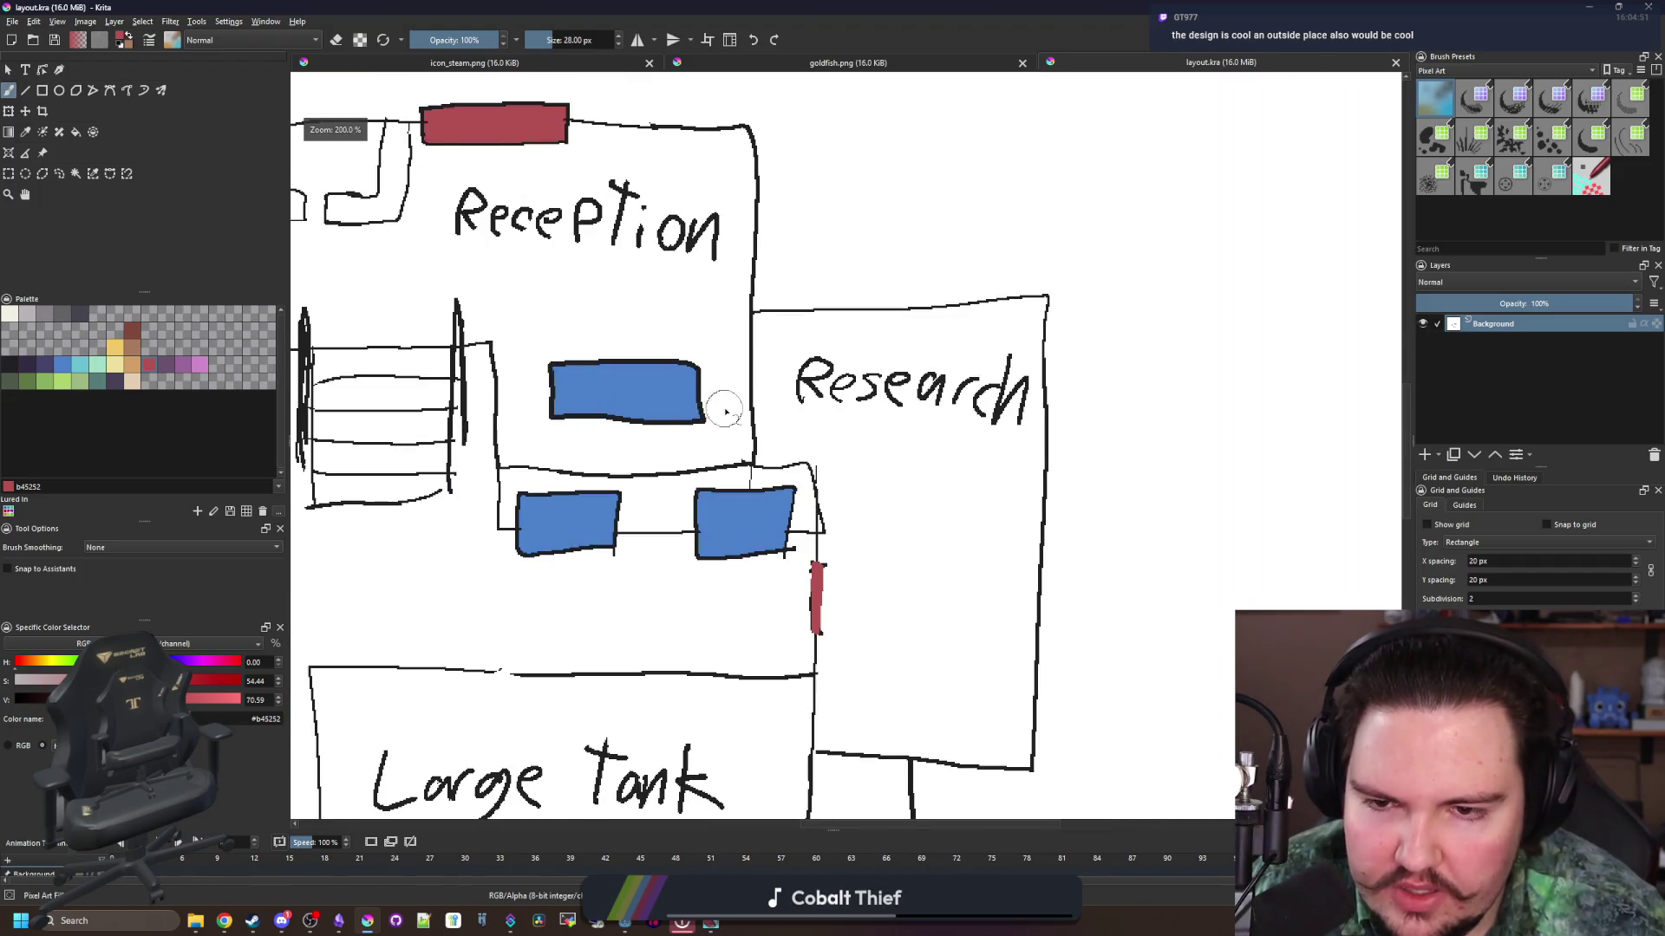
scroll(726, 412, up, 1)
scroll(975, 373, down, 4)
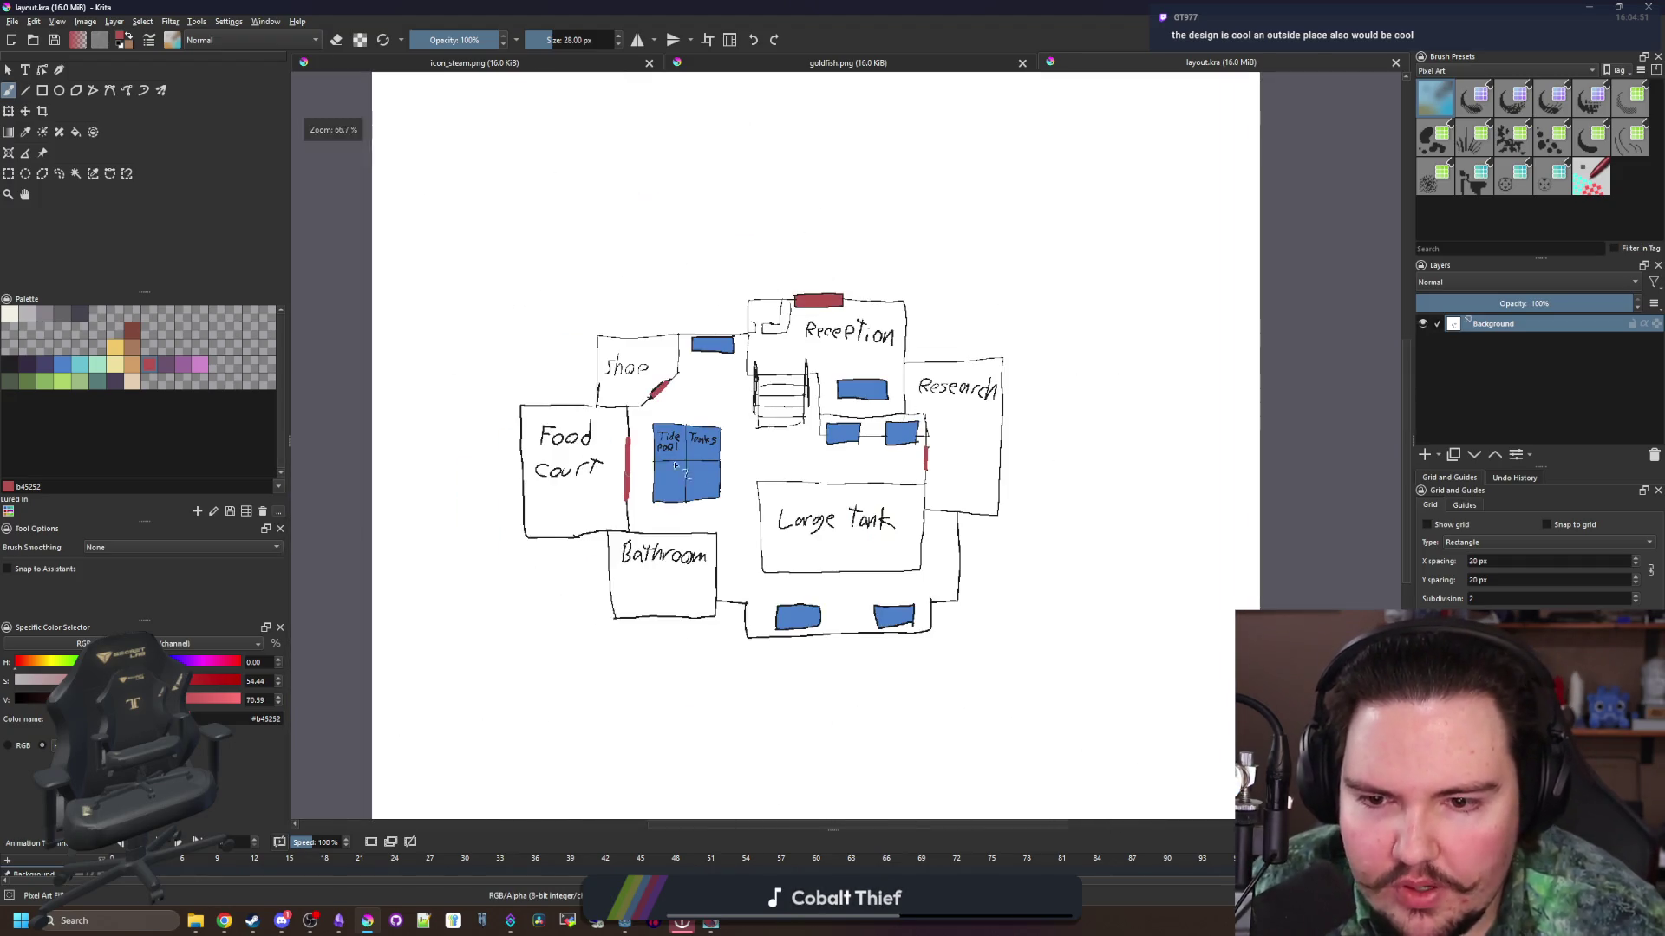
scroll(778, 497, up, 1)
scroll(793, 508, up, 1)
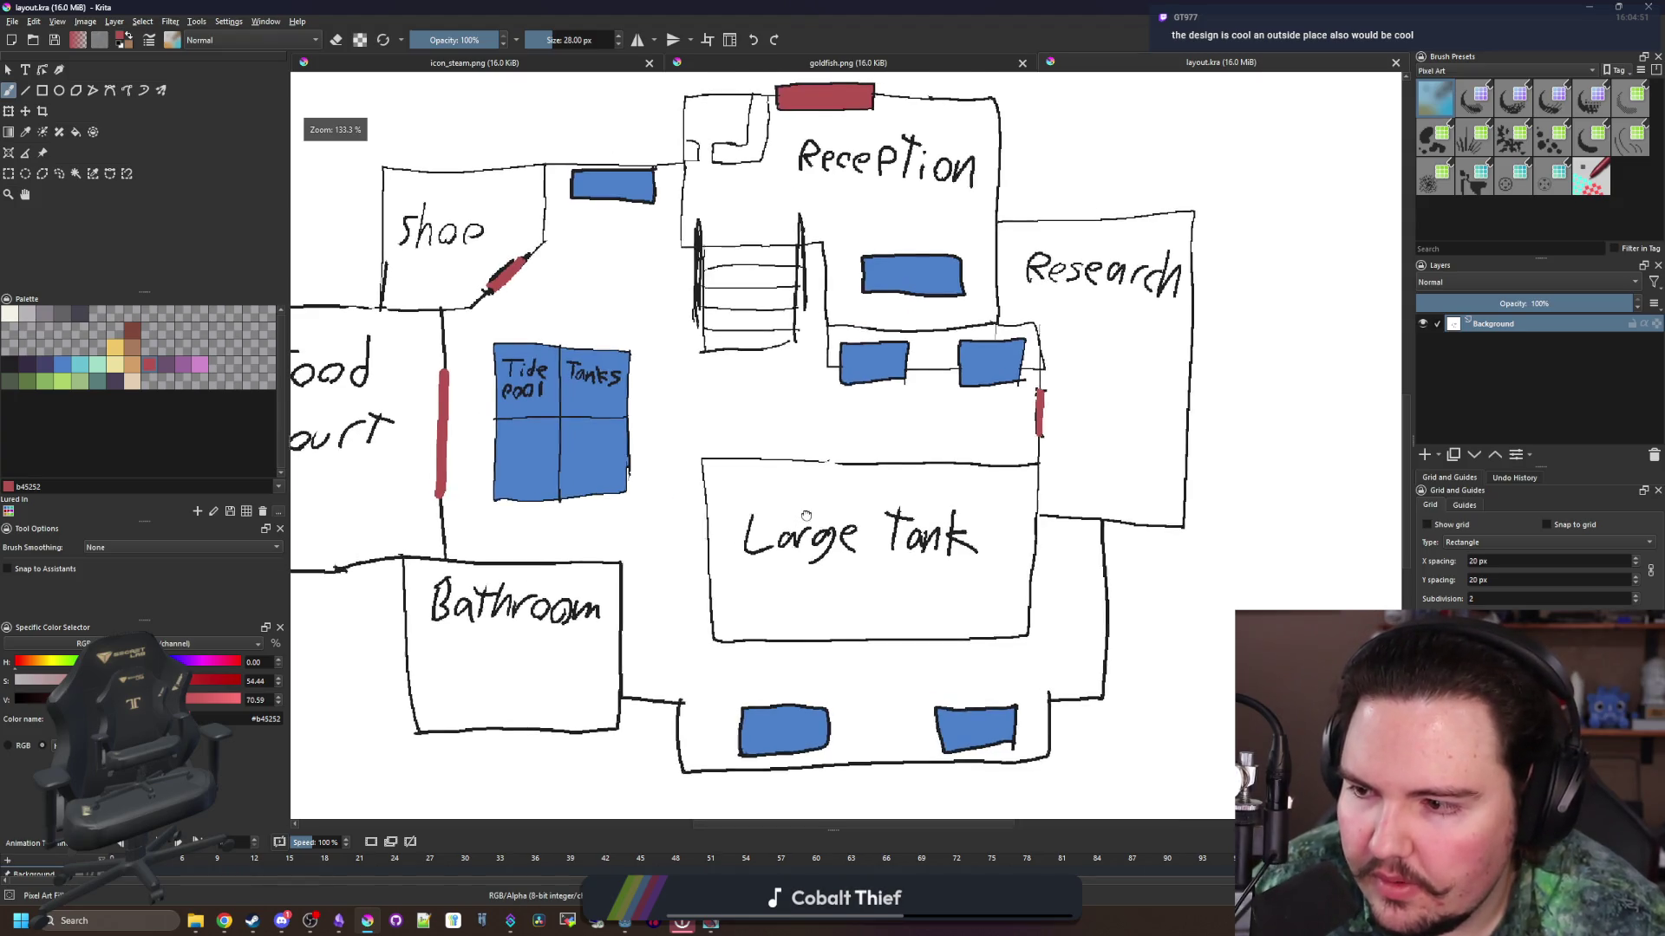
scroll(808, 517, down, 1)
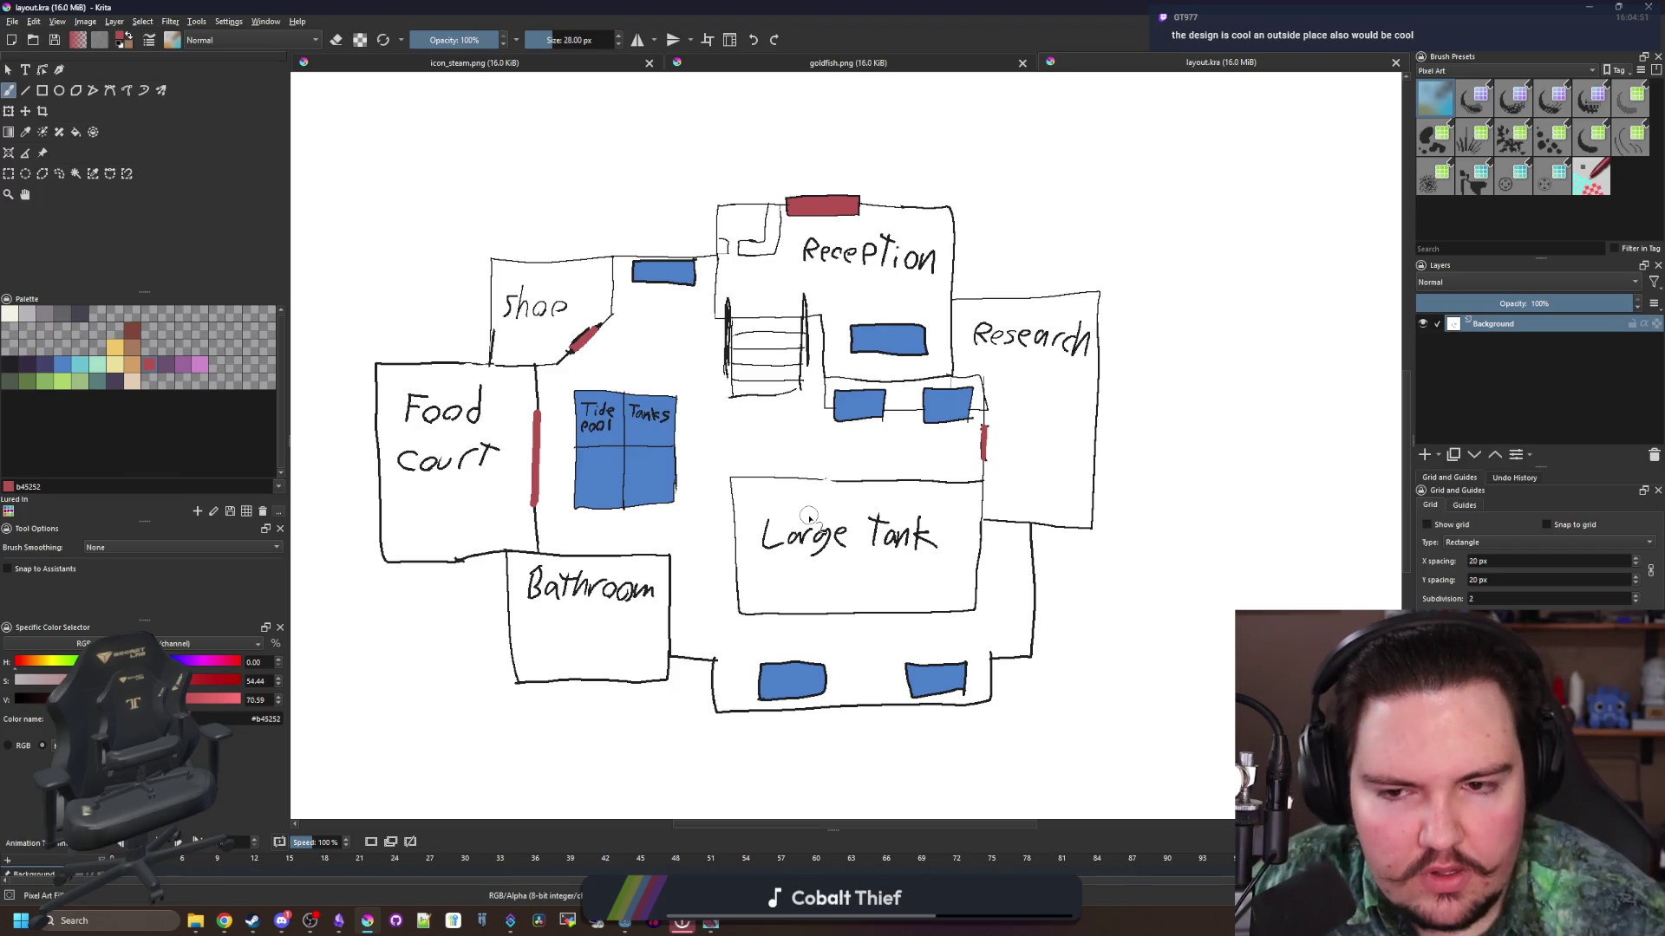
click(225, 920)
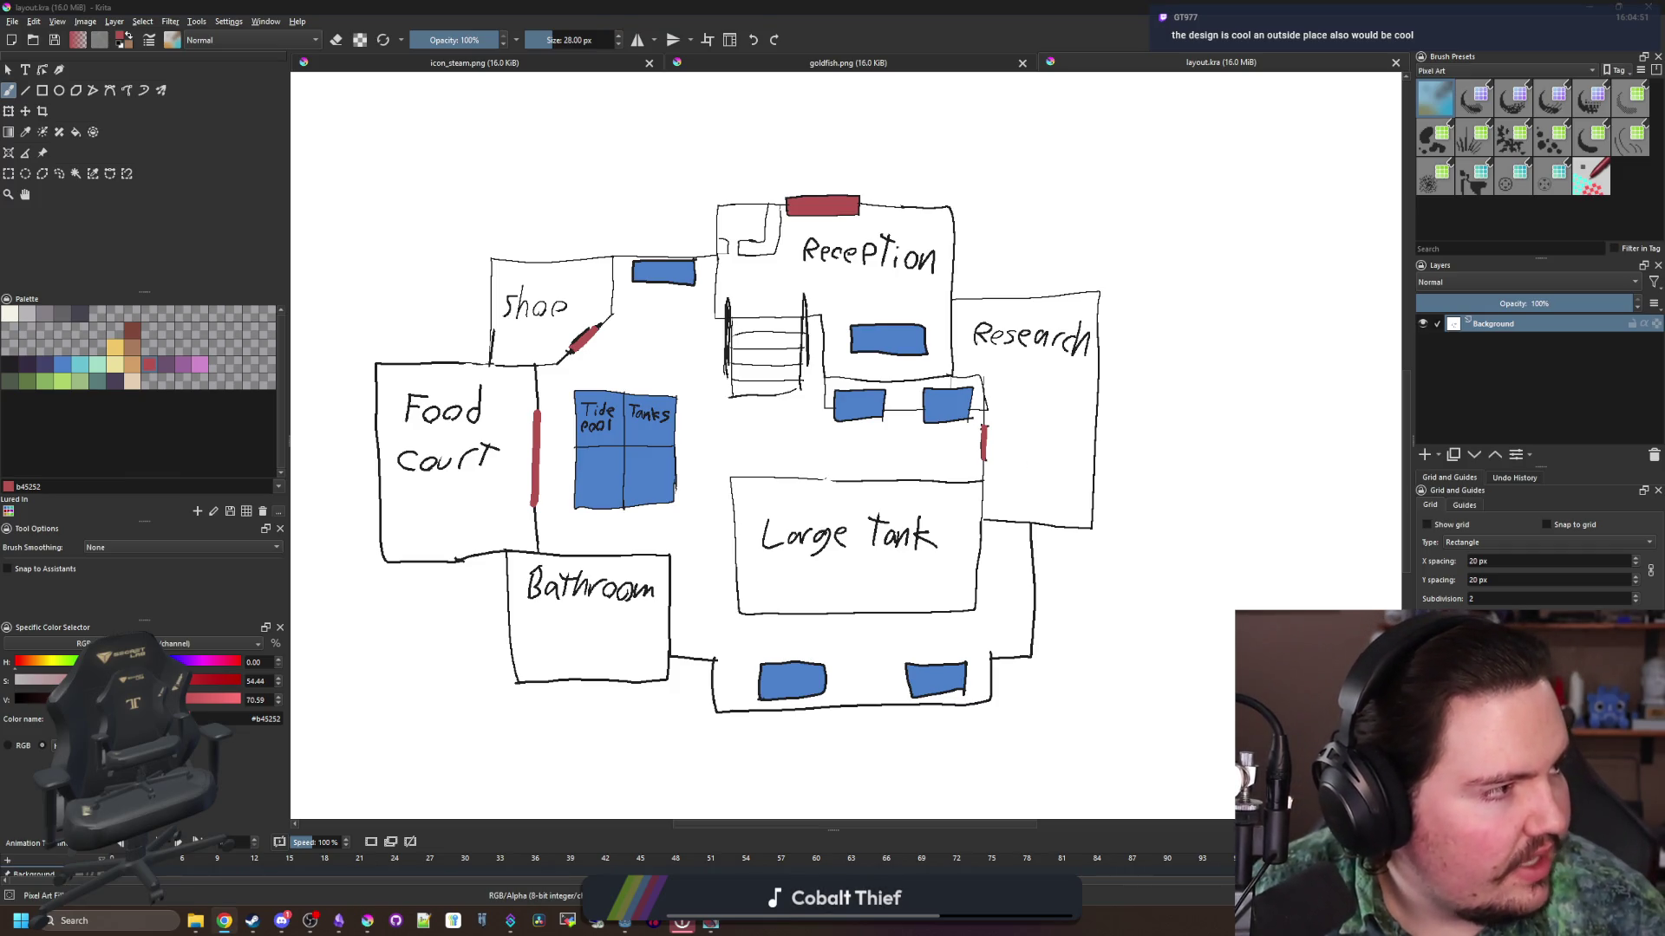
Step: Search Google for 'aquarium layout', then refine the query to 'aquarium building layout'
text(aquarium layout)
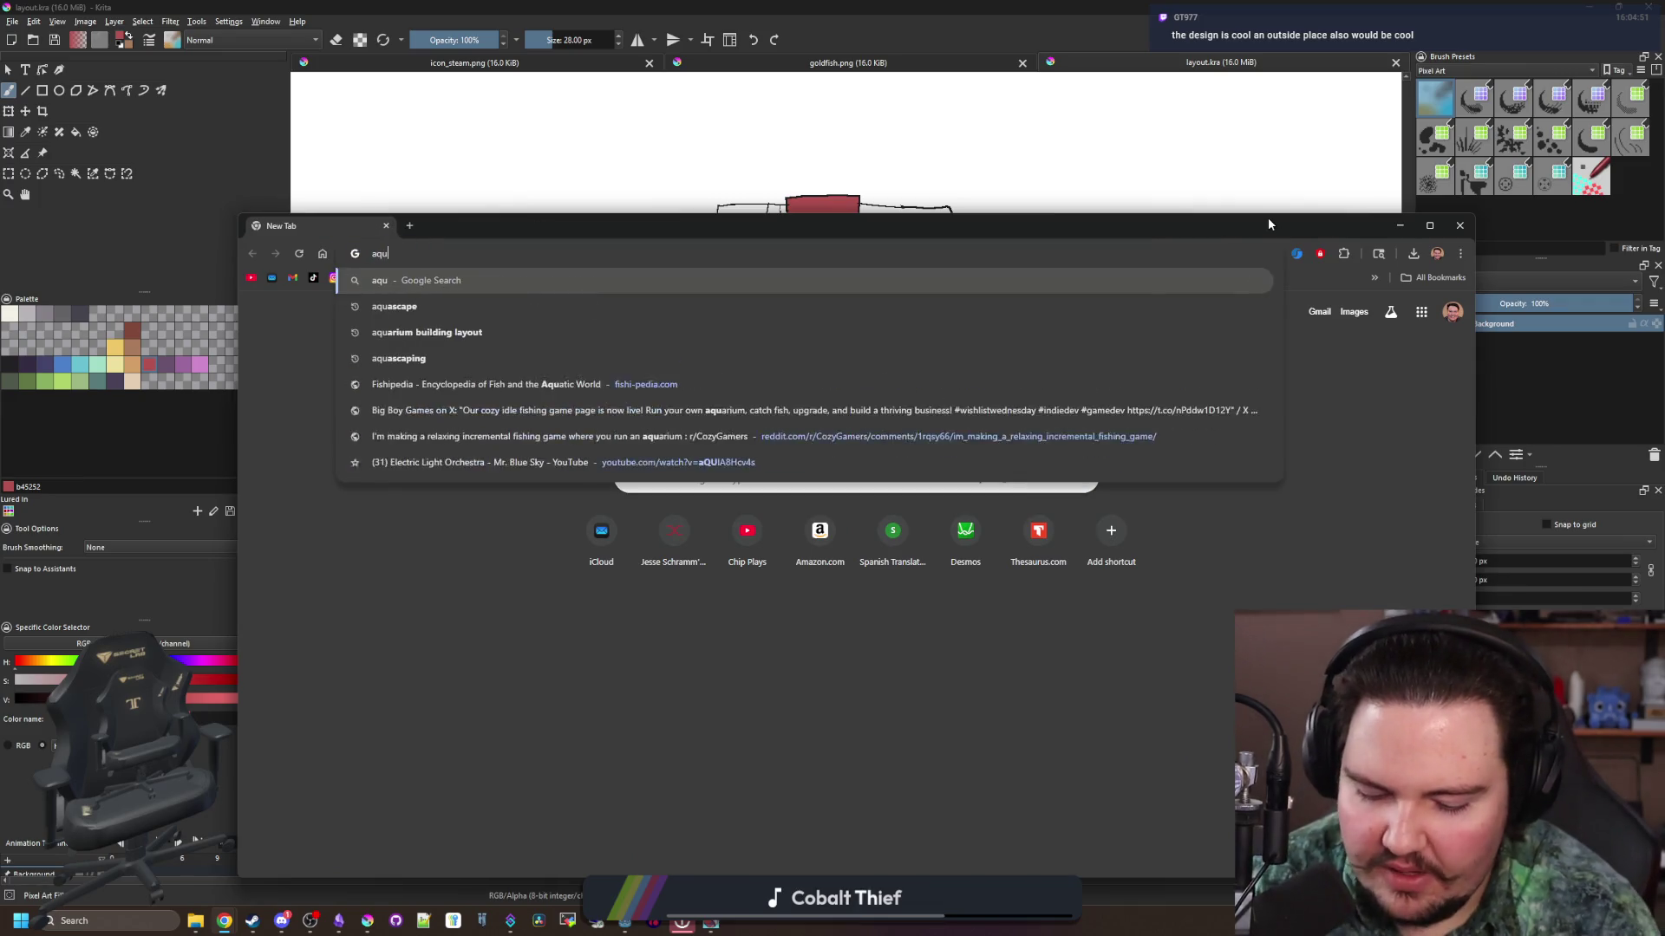
key(Return)
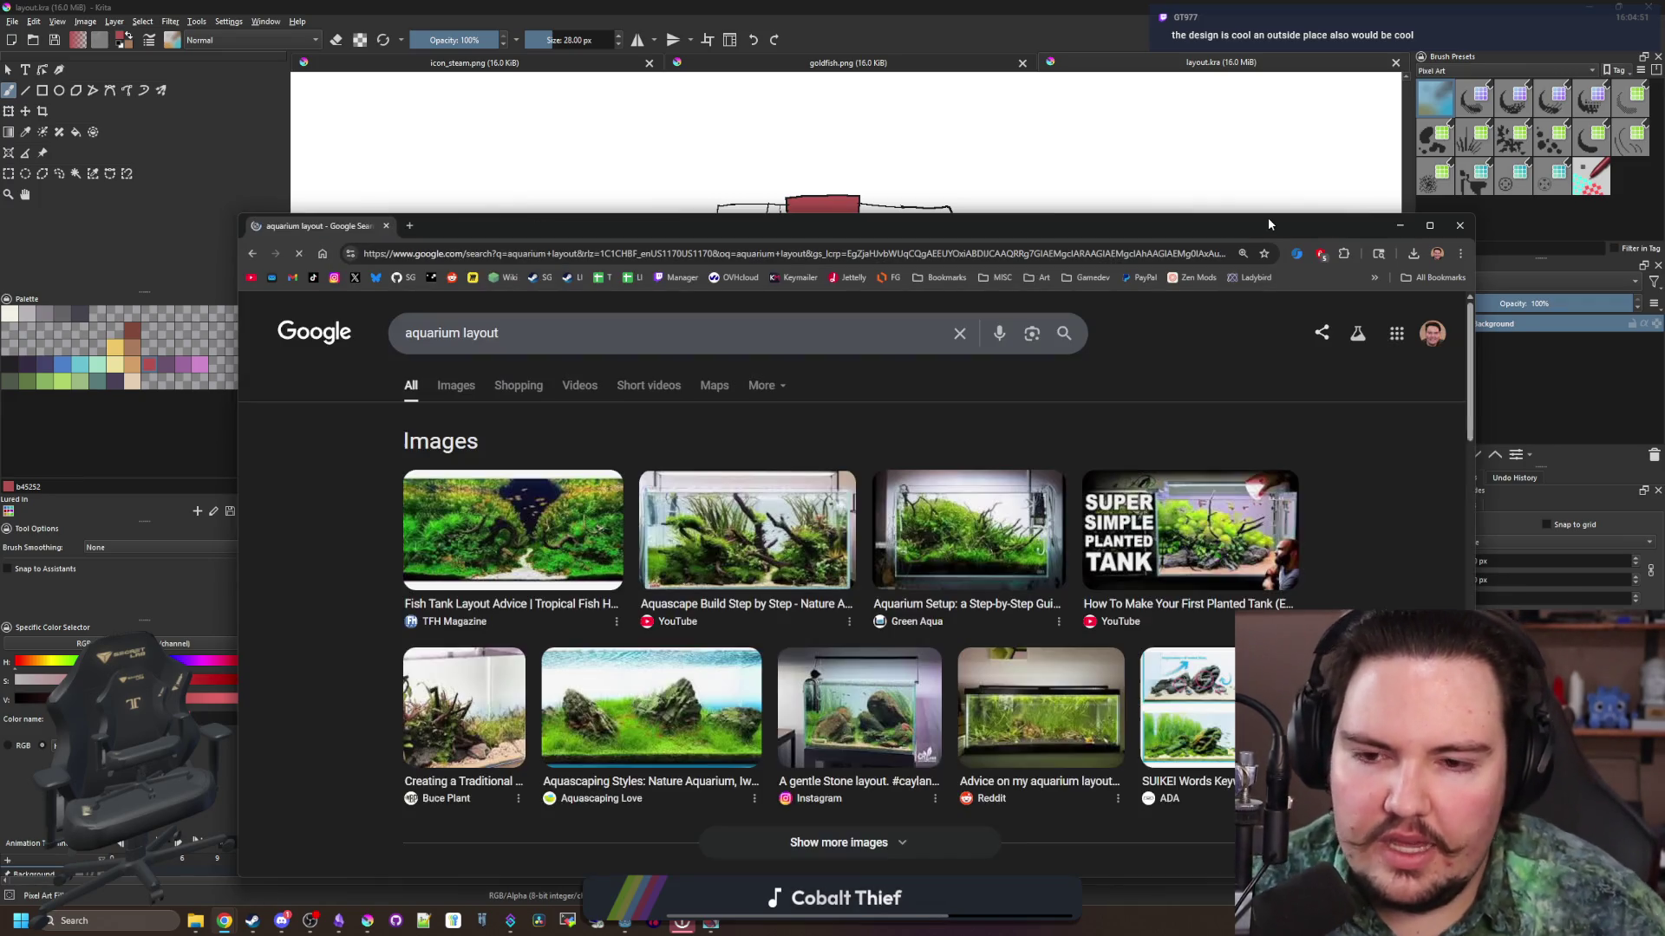
click(463, 333)
text(building)
key(Return)
Step: Show image results, preview the Capital City Aquarium floor plan, and maximize Chrome
click(451, 384)
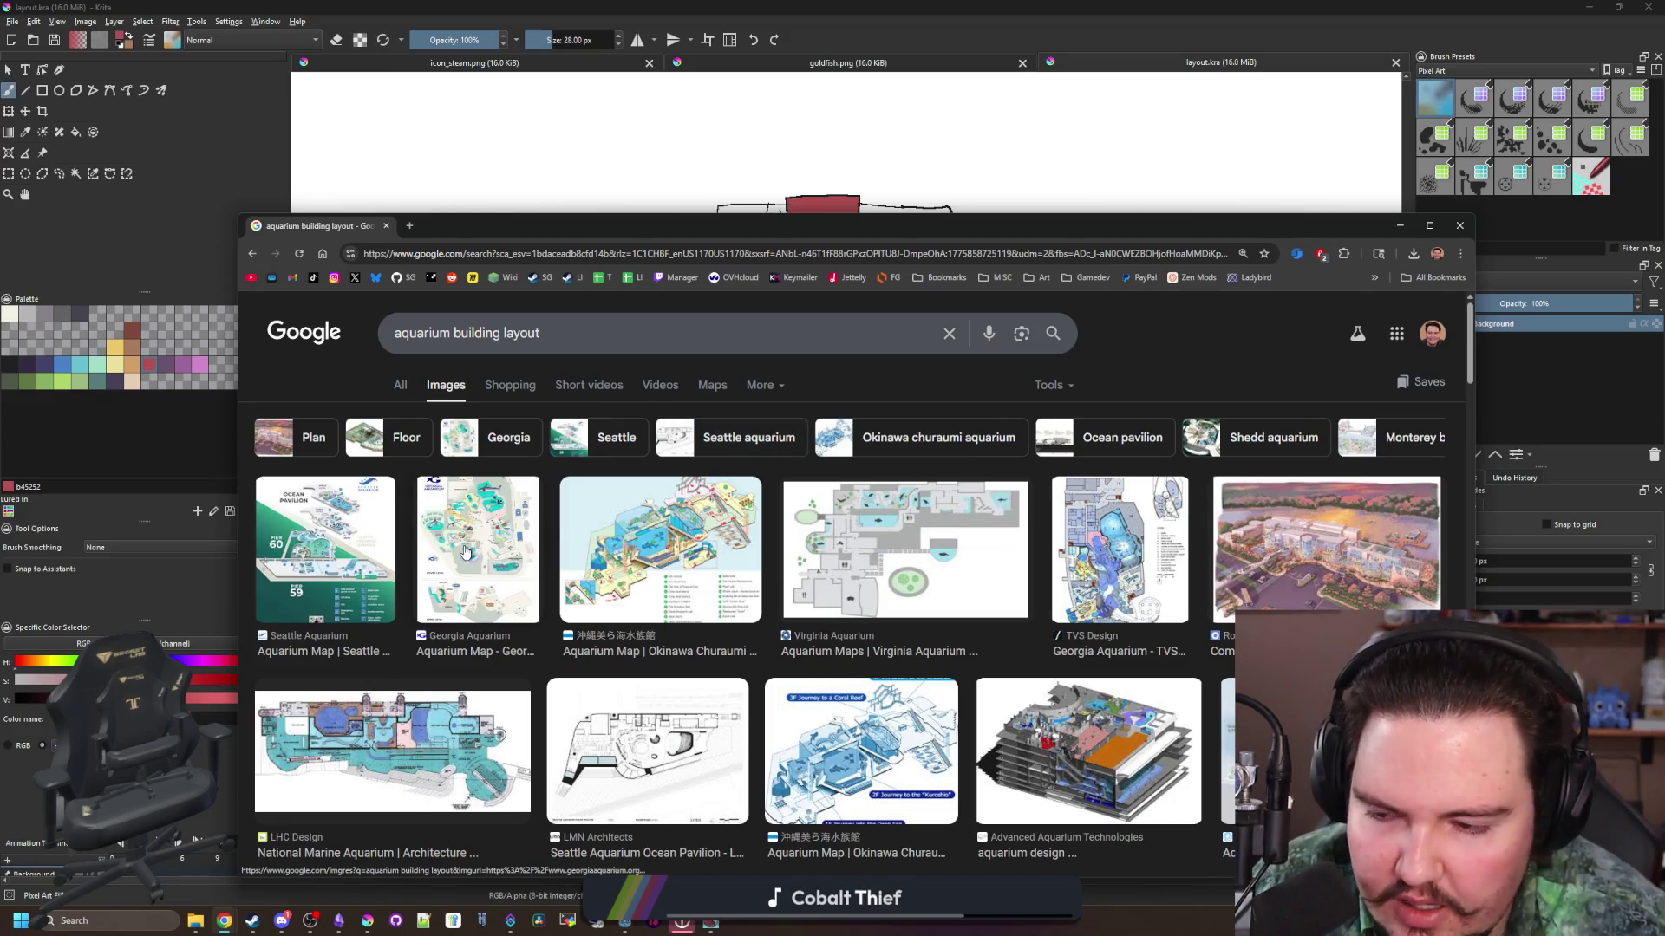
scroll(465, 552, down, 2)
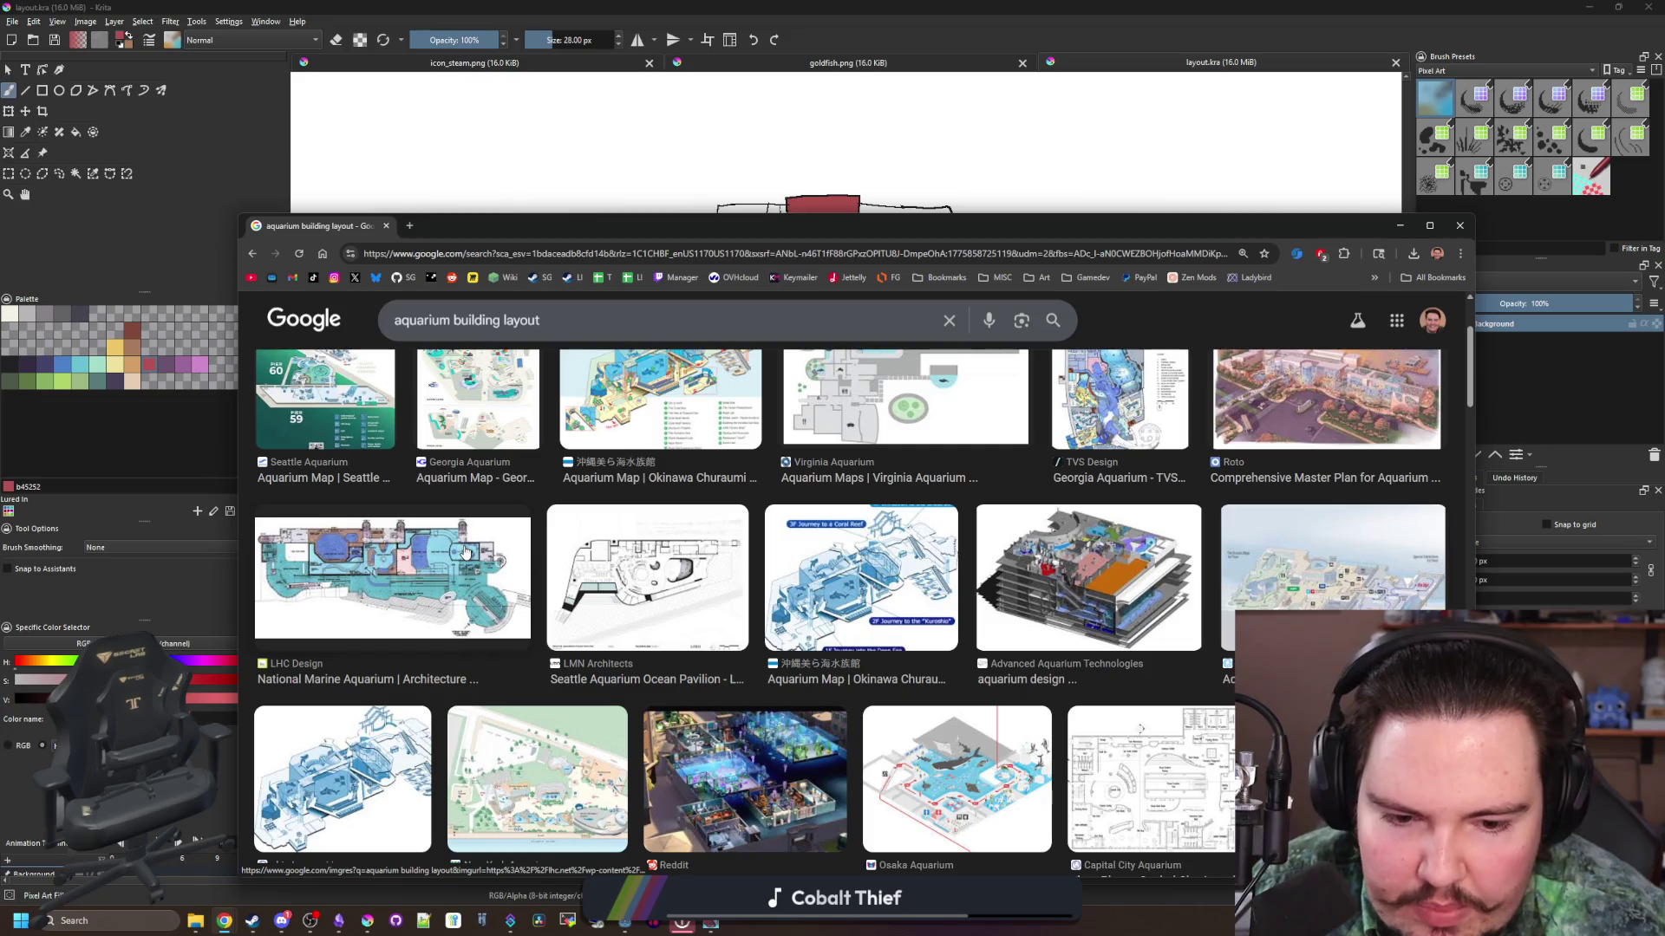
click(1155, 732)
drag(1249, 230, 1170, 6)
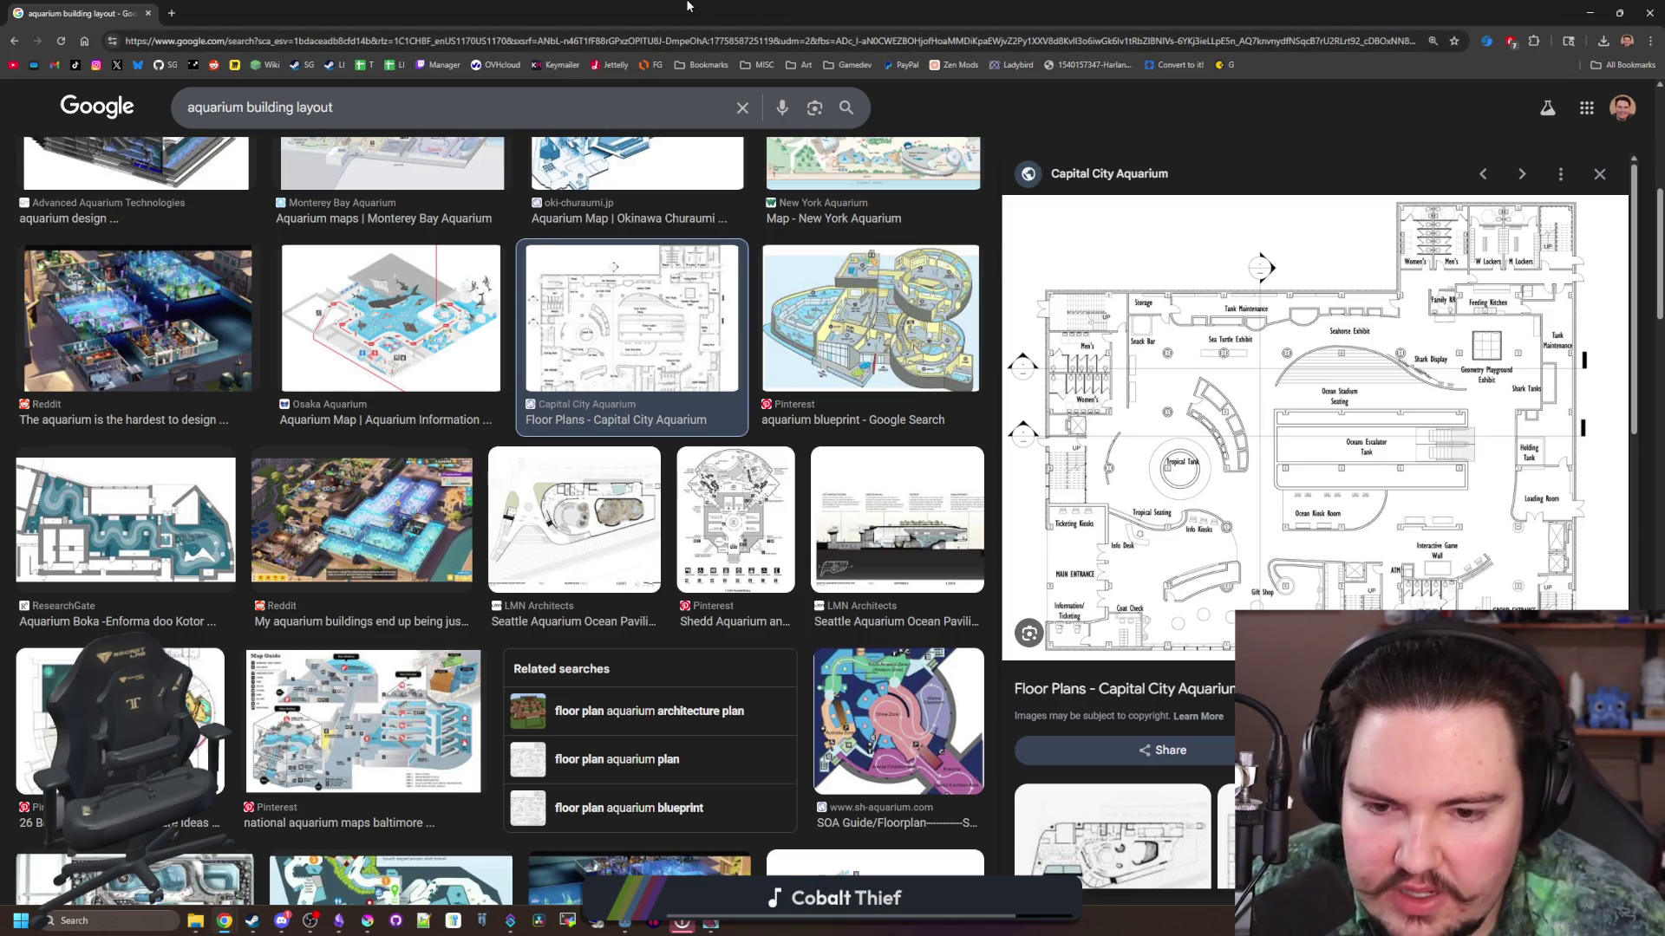
Step: Preview the SOA, Seattle Ocean Pavilion, Shedd, Baltimore and '26 Best Aquarium architecture' images
click(915, 731)
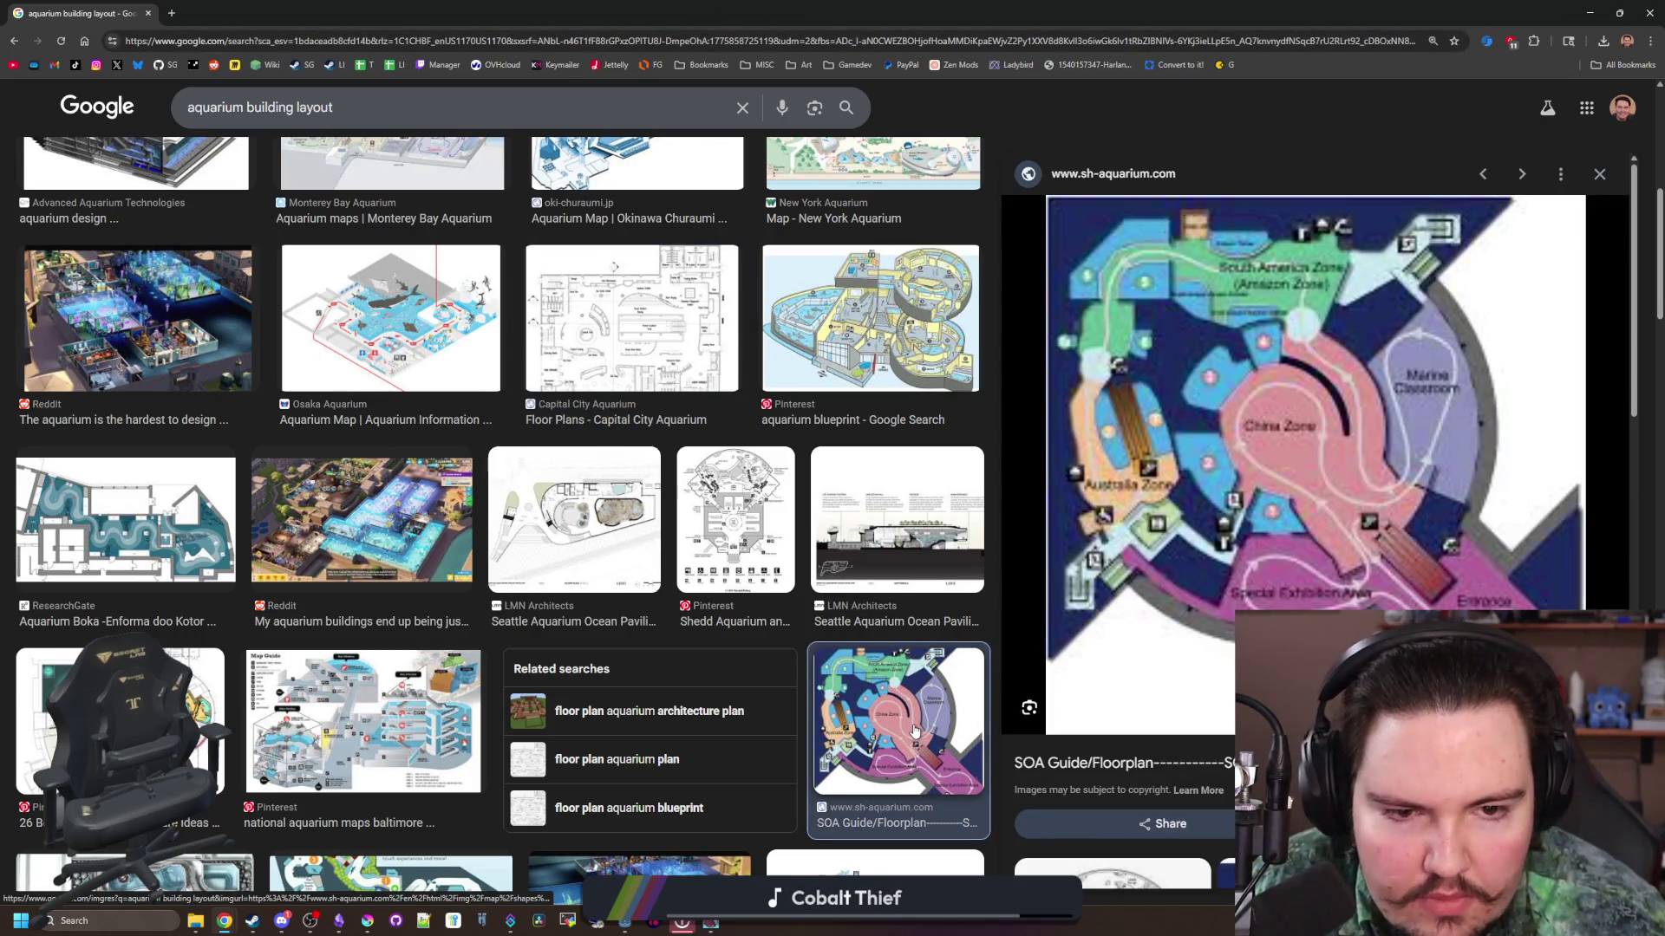
click(911, 501)
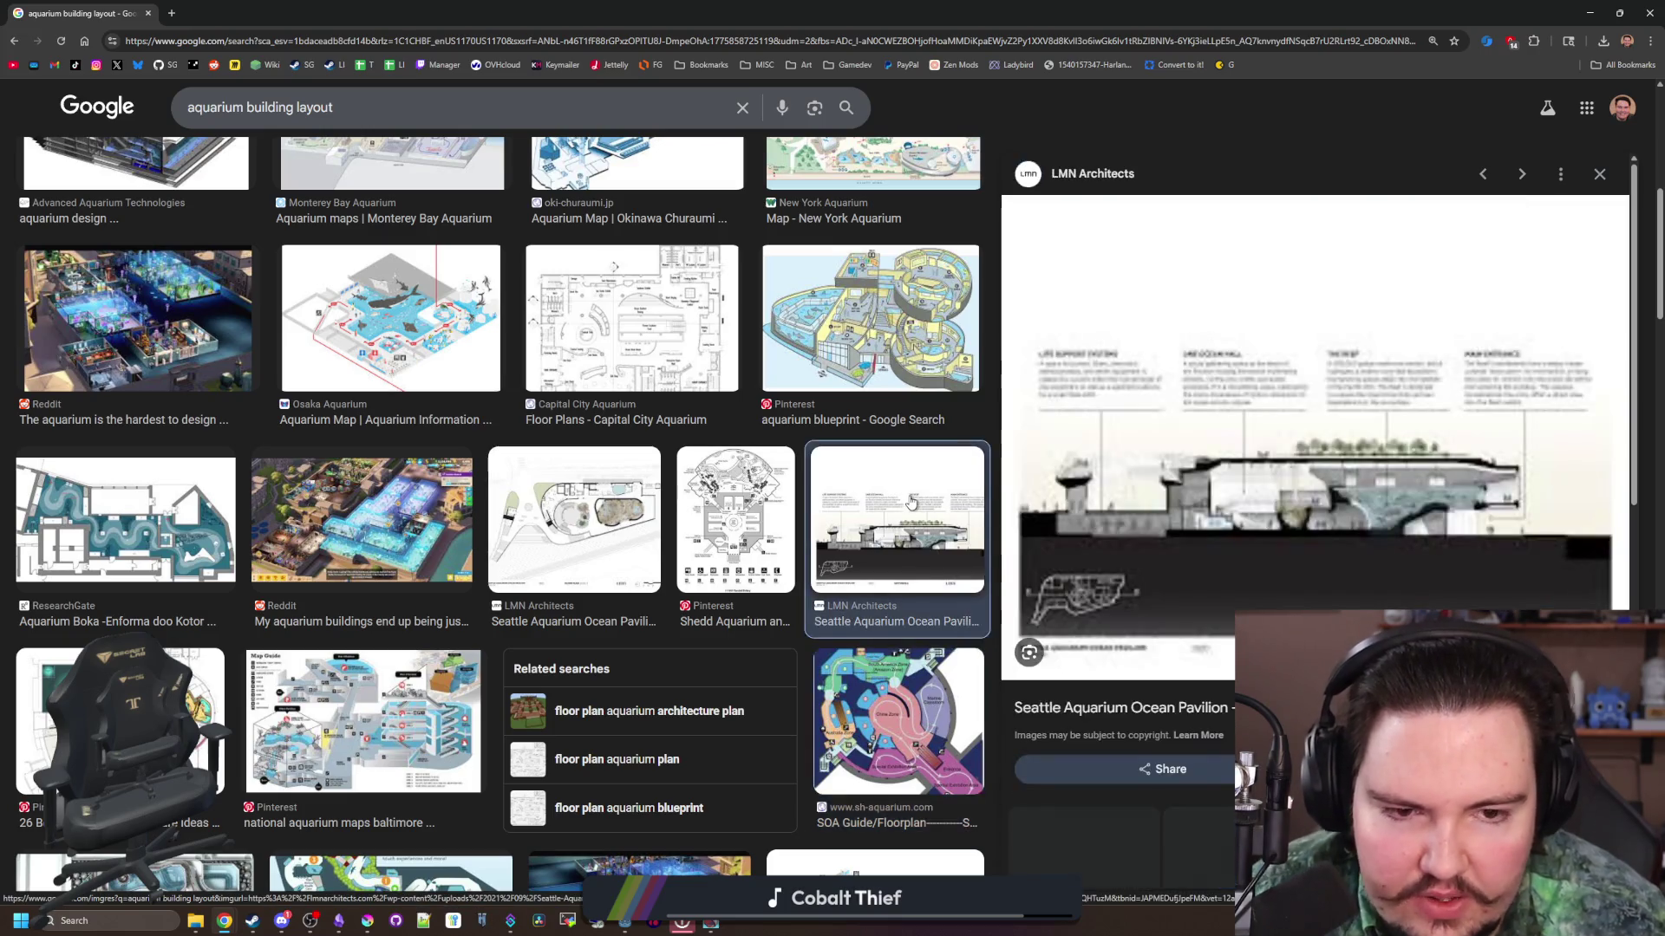
click(715, 512)
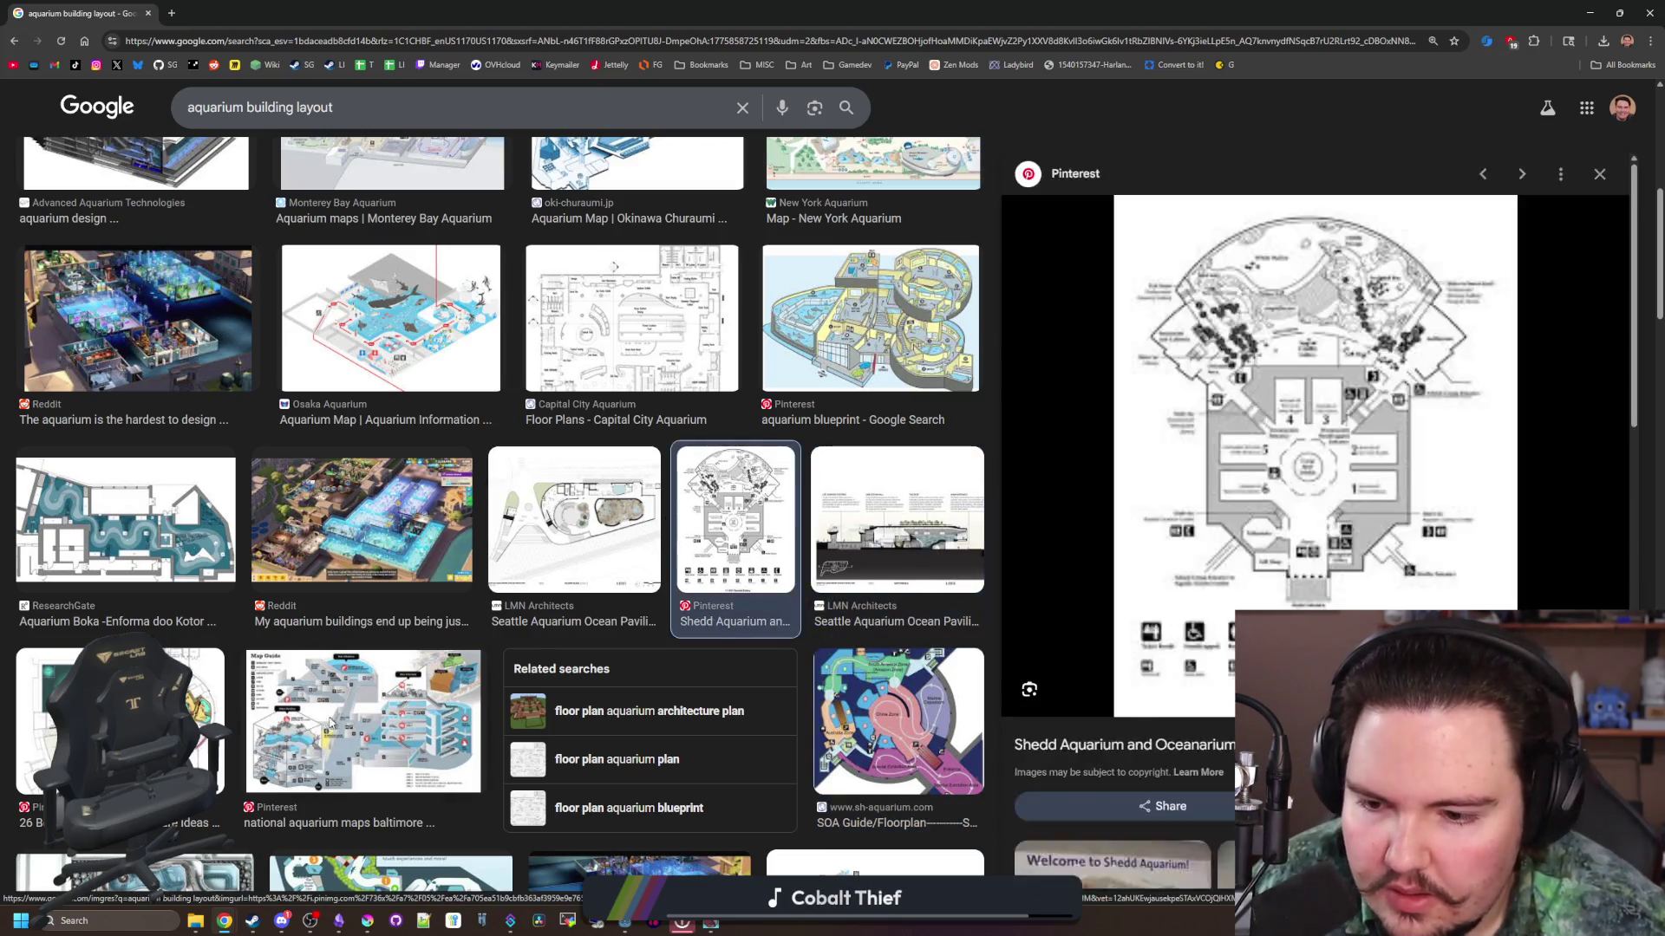
click(331, 722)
click(130, 719)
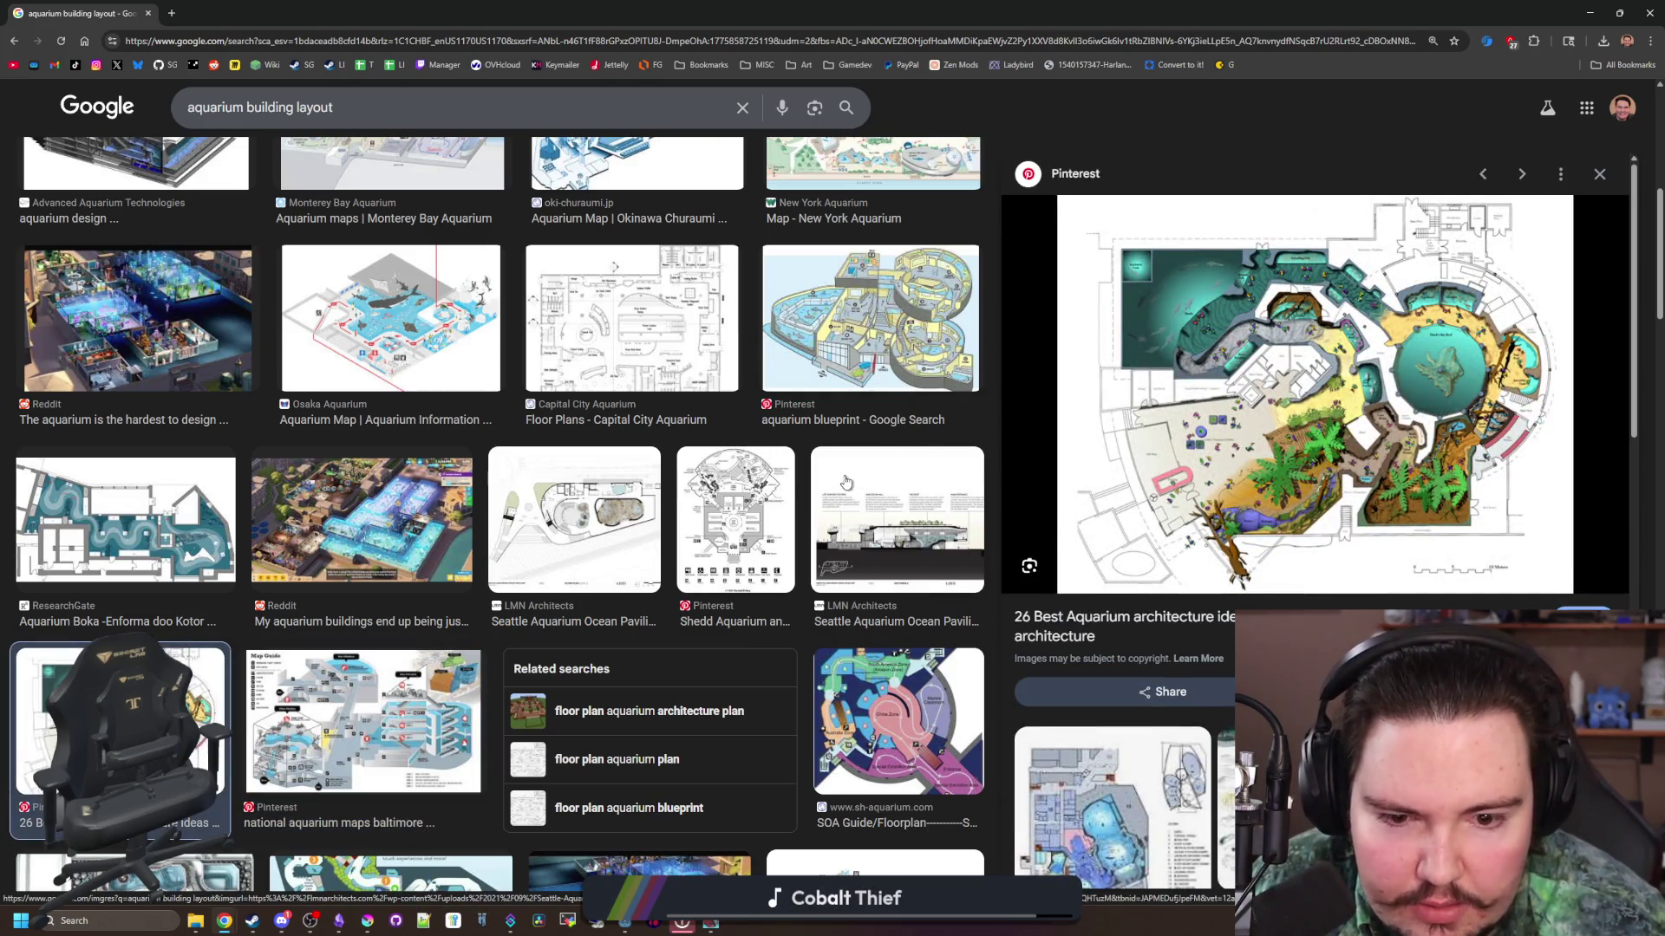
Step: Preview the Reddit aquarium design, Florida Aquarium map and Pinterest architecture plan images
scroll(846, 482, down, 4)
click(560, 587)
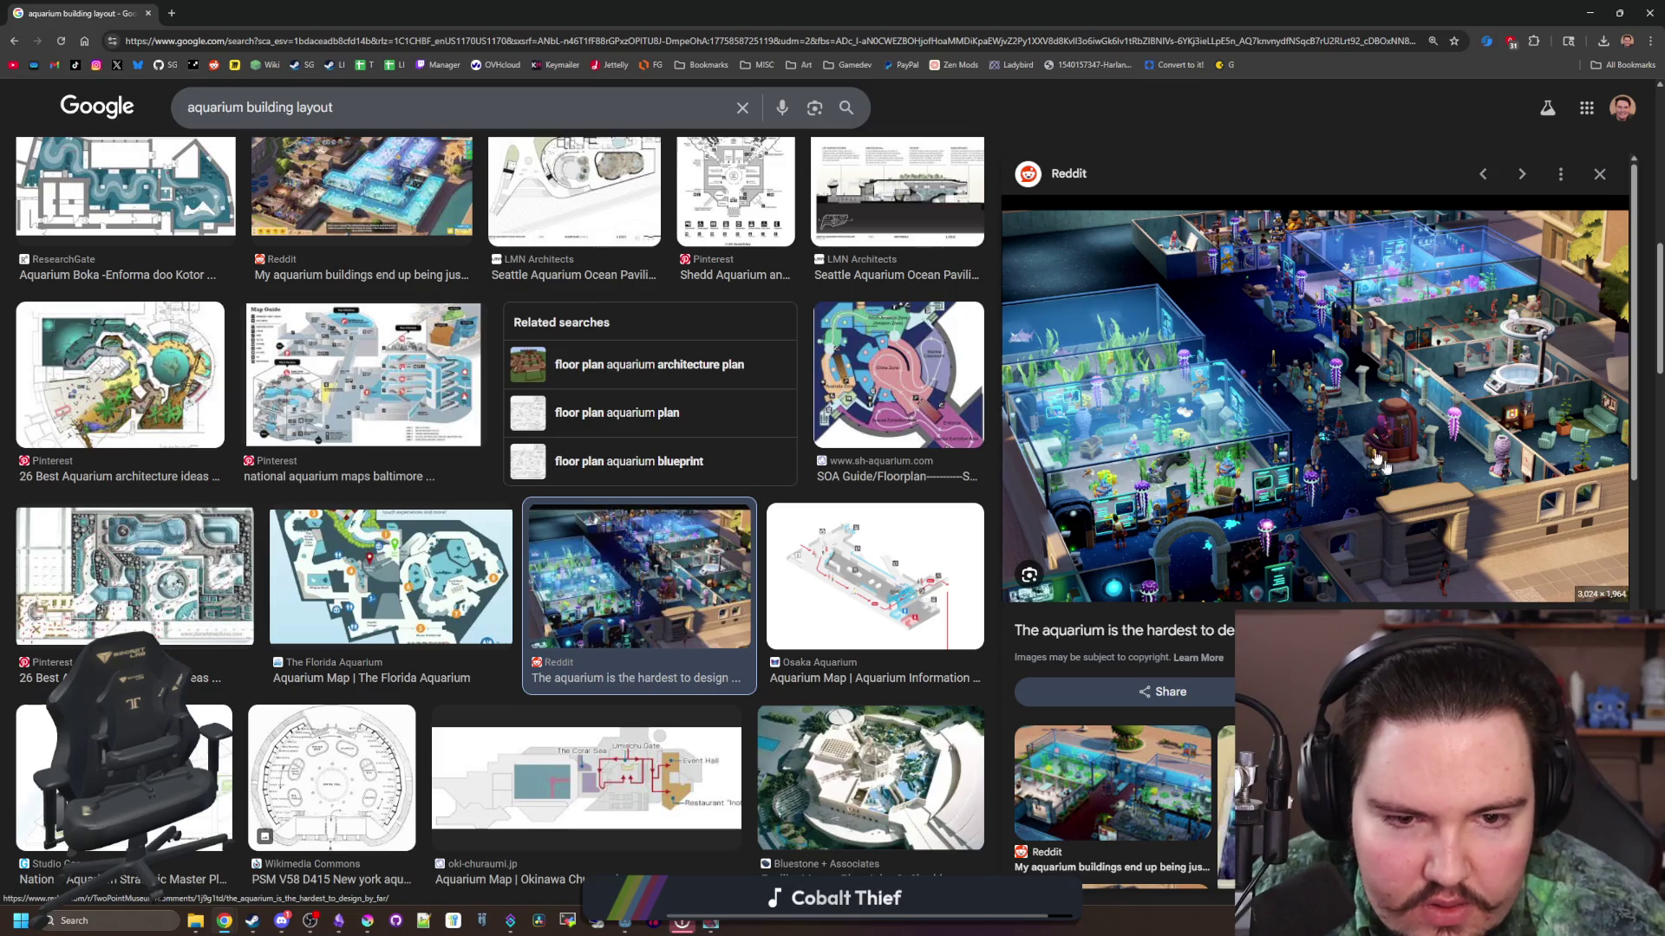
click(398, 572)
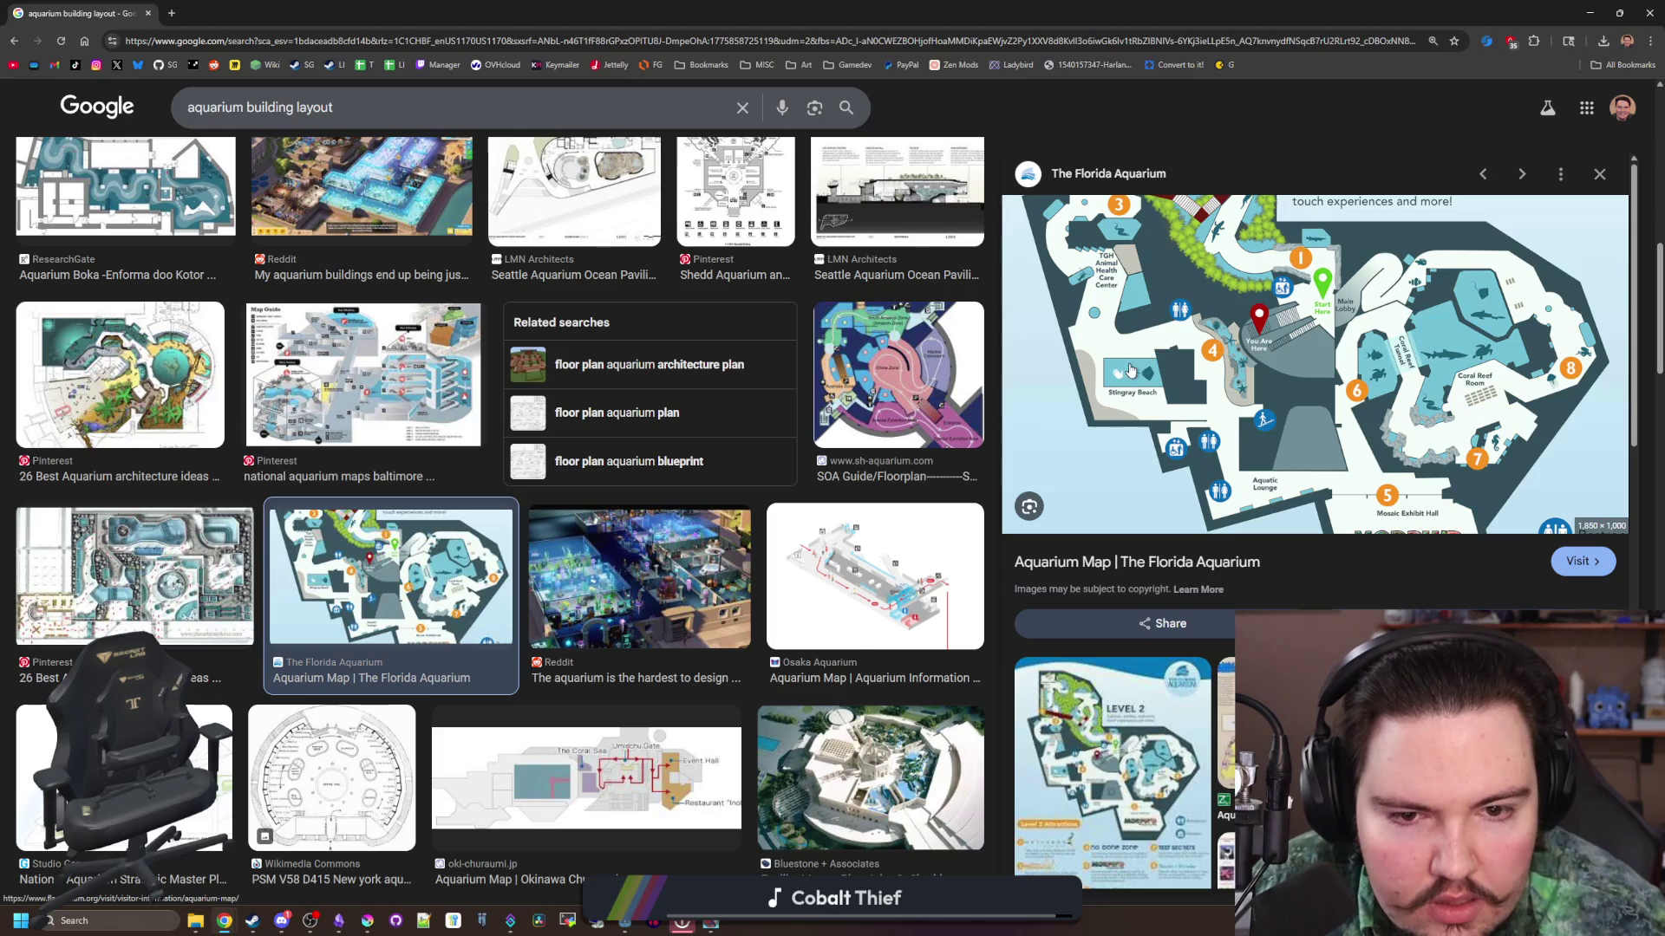
click(183, 597)
Step: Scroll further down the results and preview BIA.studio's NE Aquarium East Wing floor plan
scroll(183, 596, down, 2)
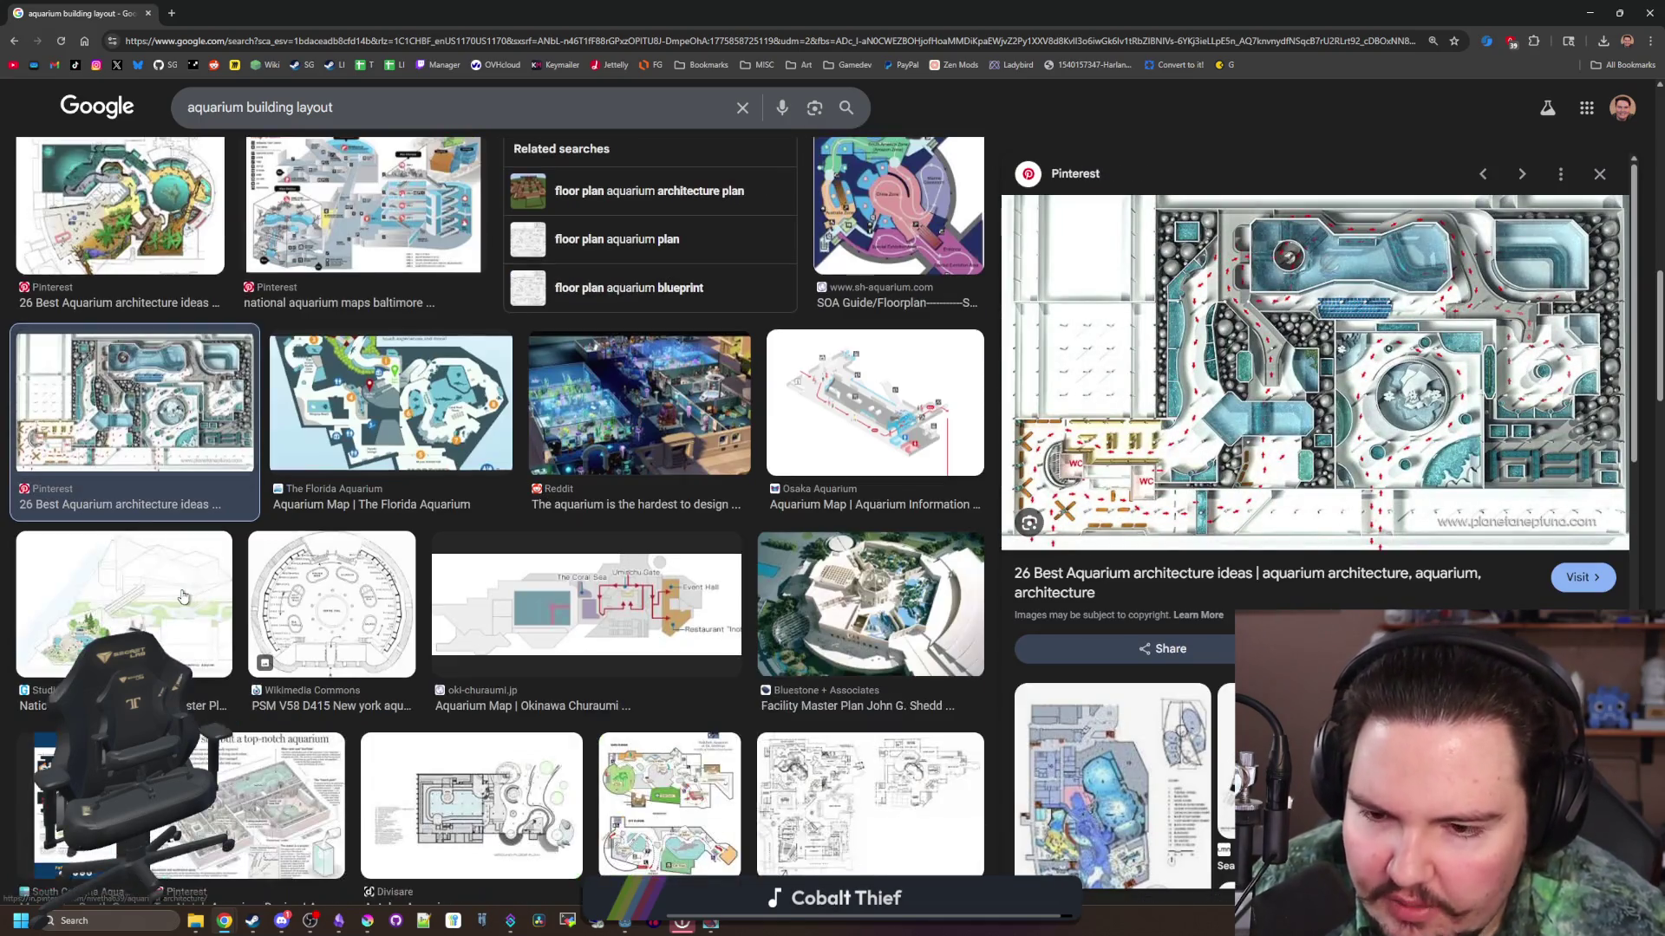
scroll(694, 607, down, 1)
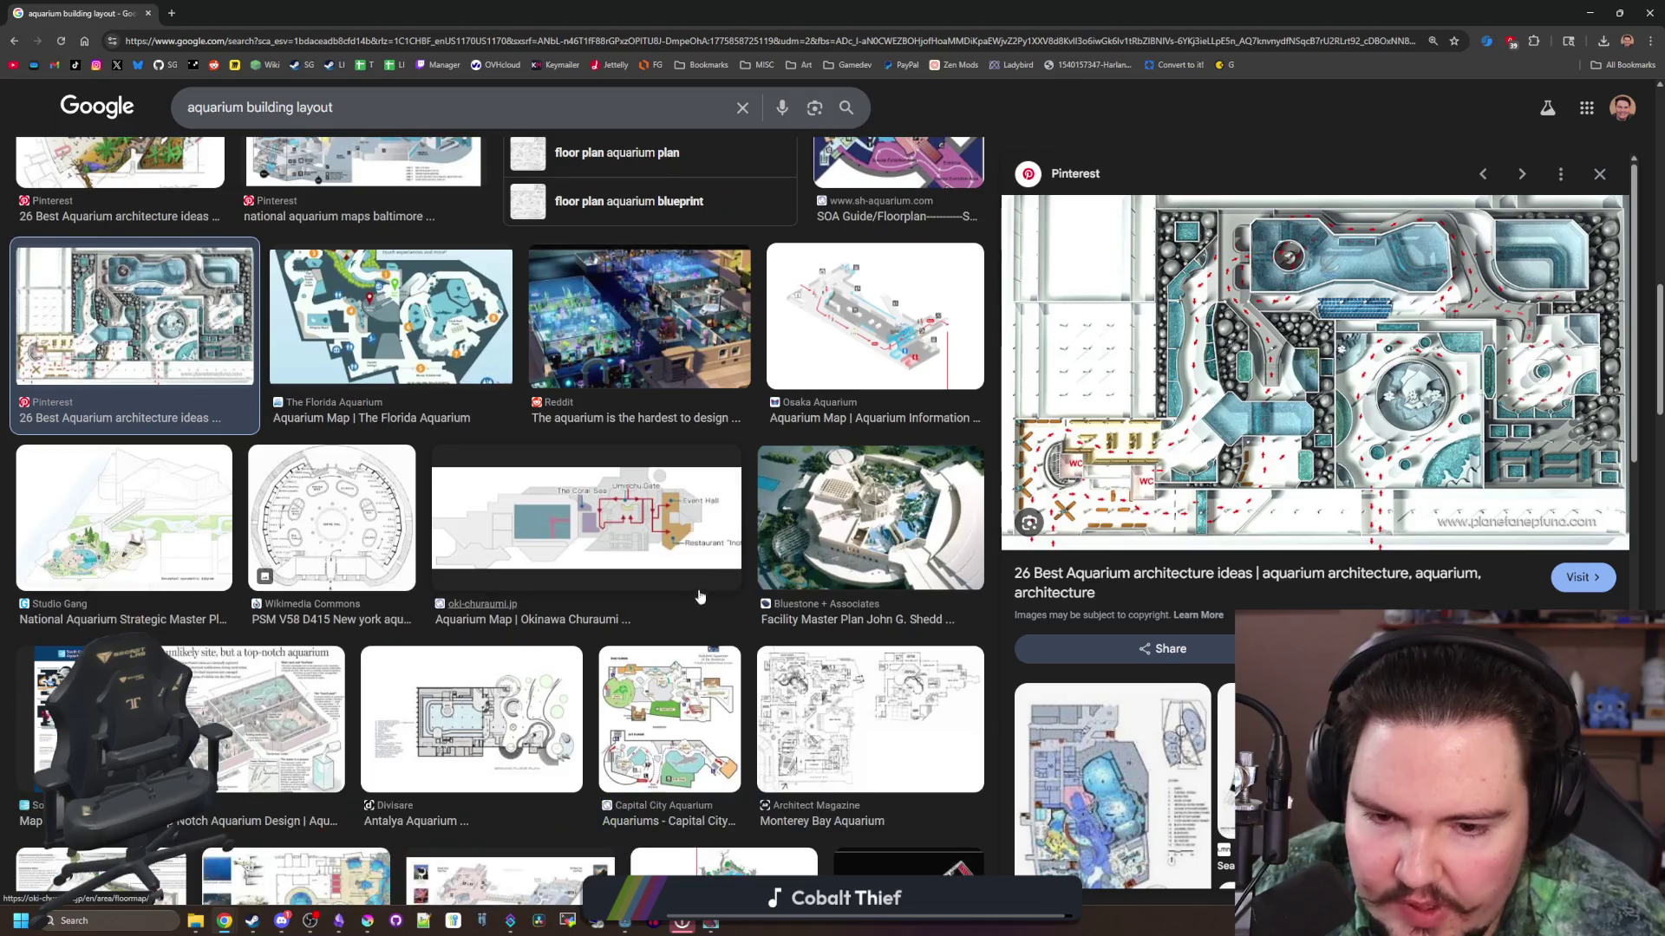
scroll(815, 528, down, 1)
scroll(815, 528, down, 2)
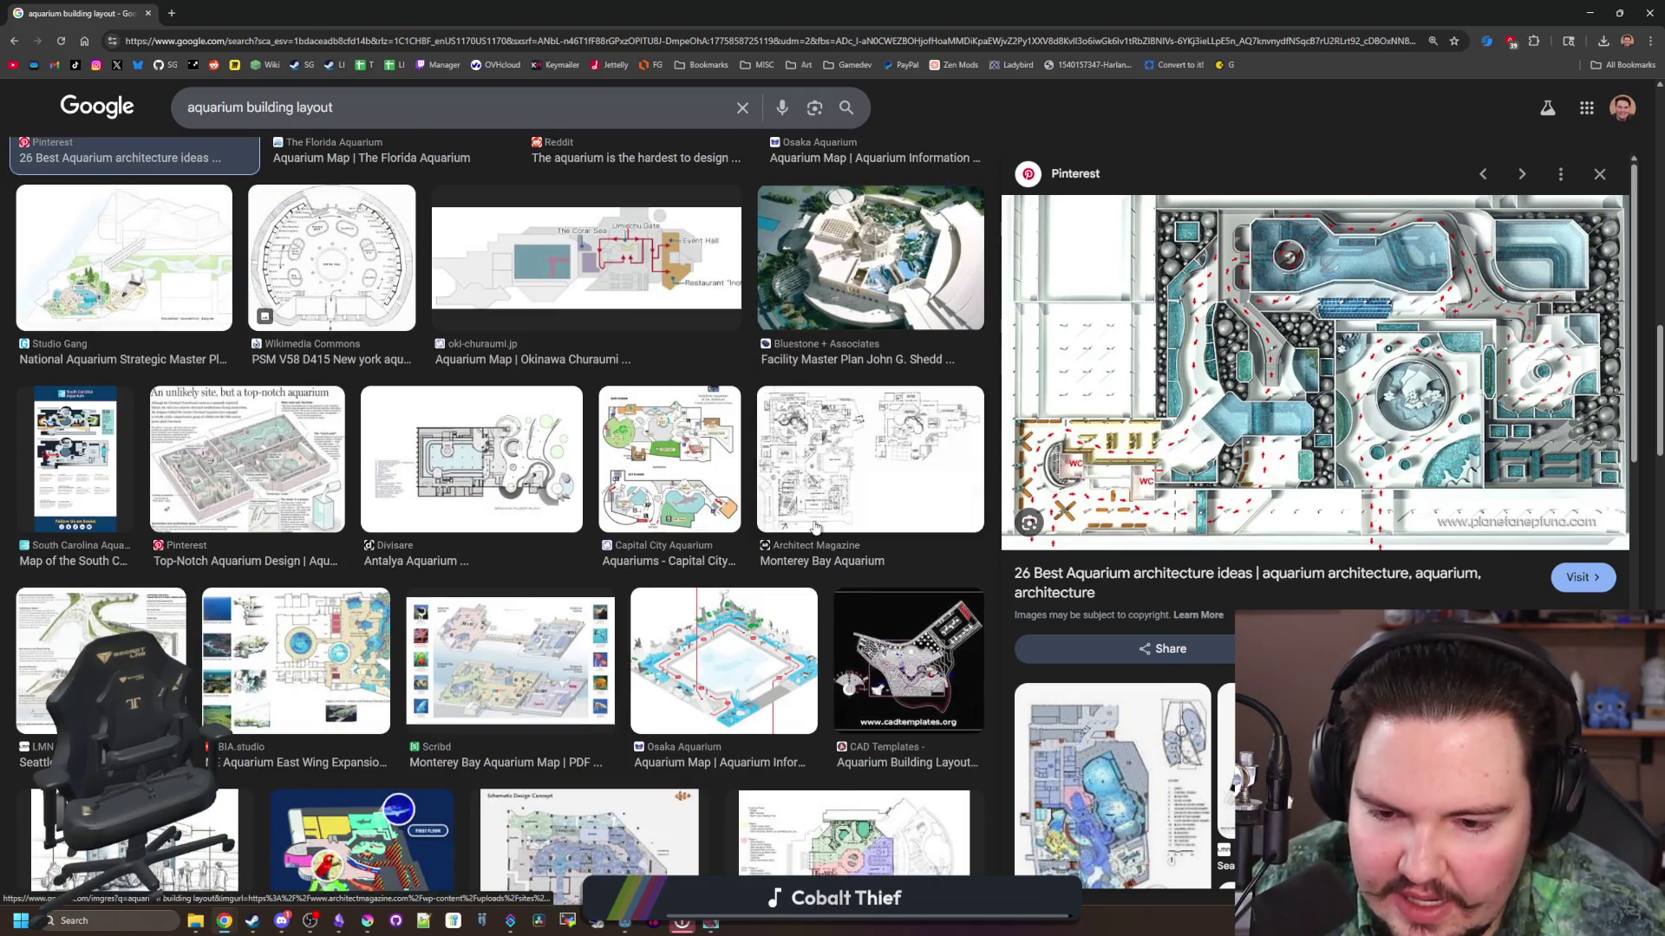
scroll(533, 568, down, 1)
scroll(533, 568, down, 3)
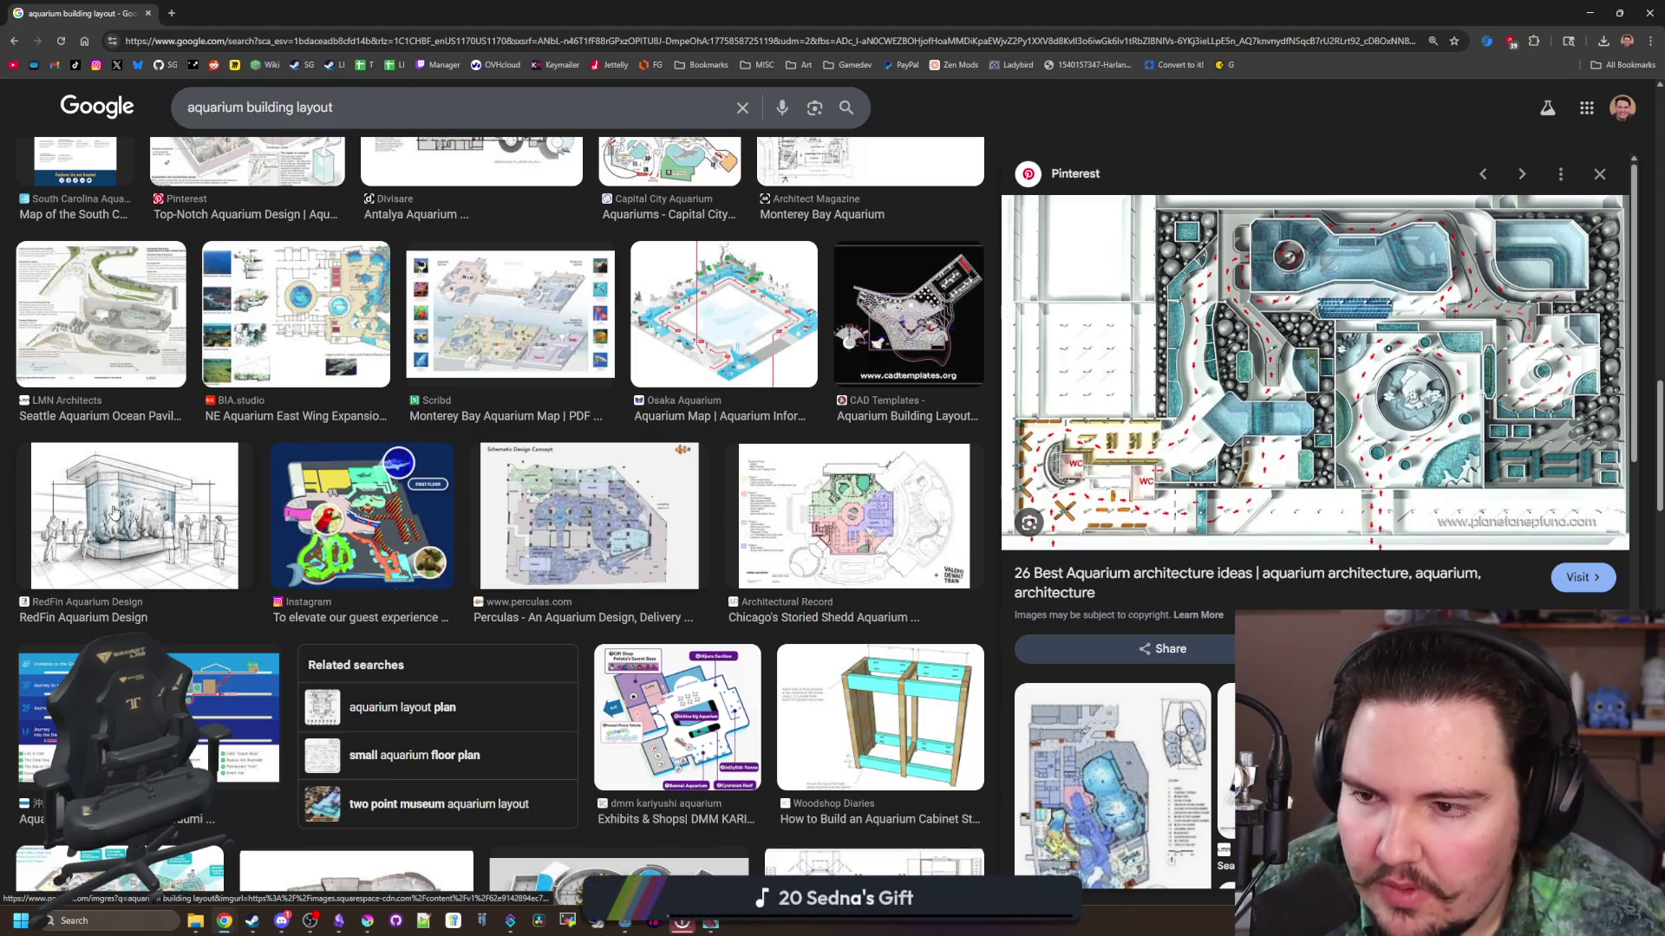
click(297, 338)
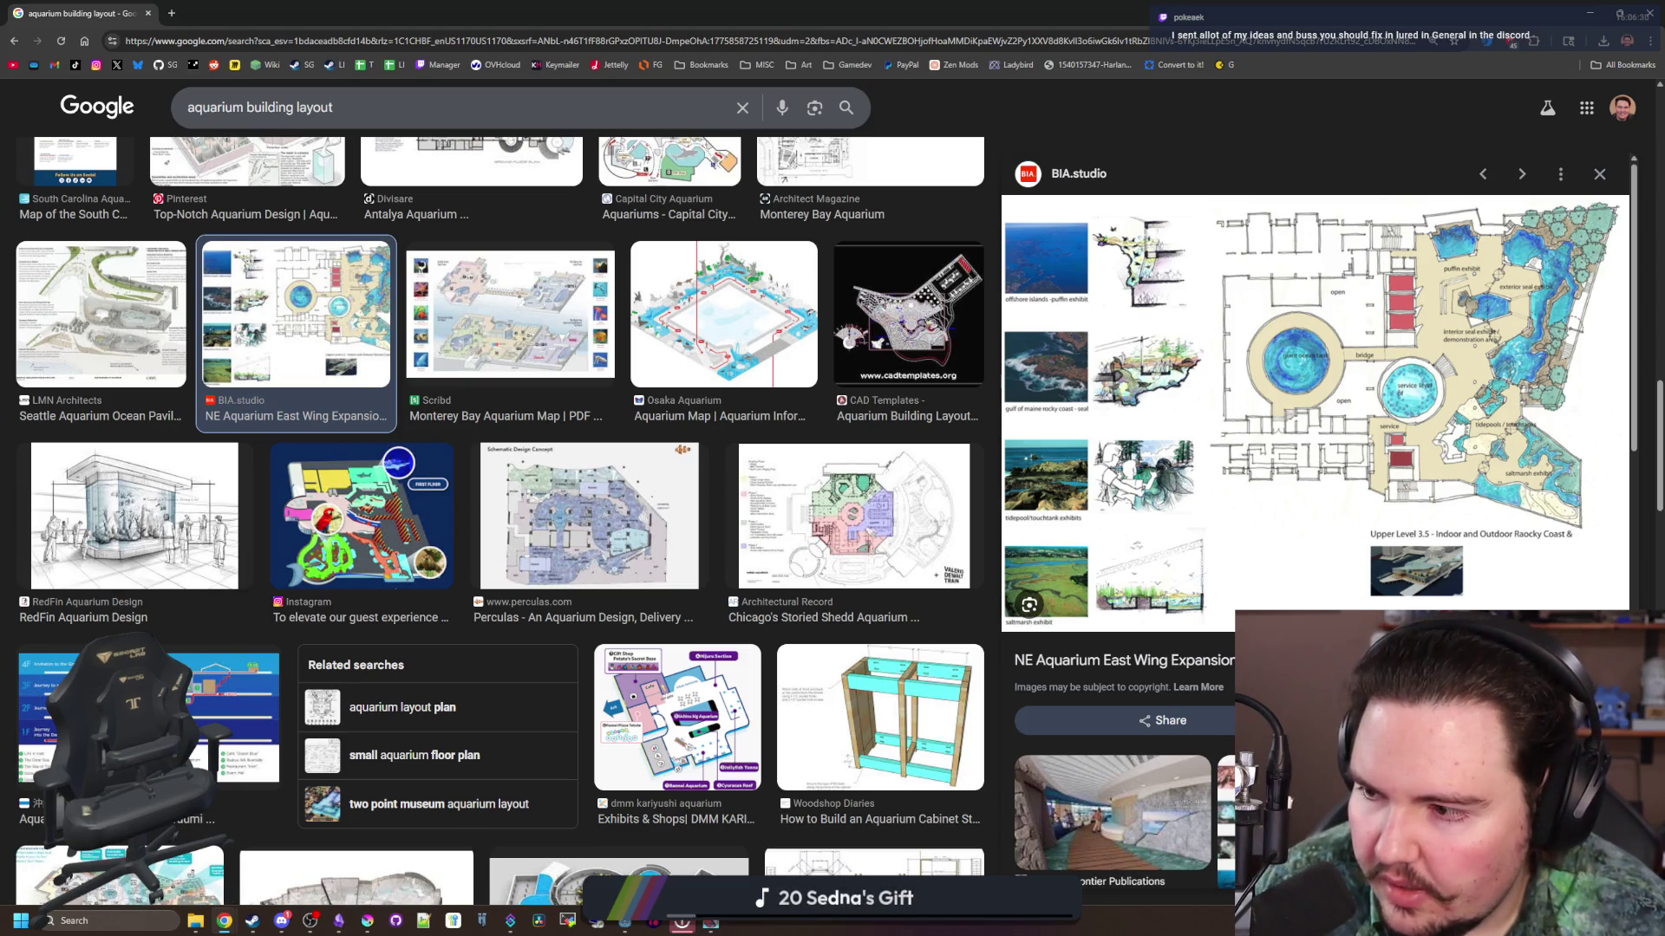
mouse_move(298, 892)
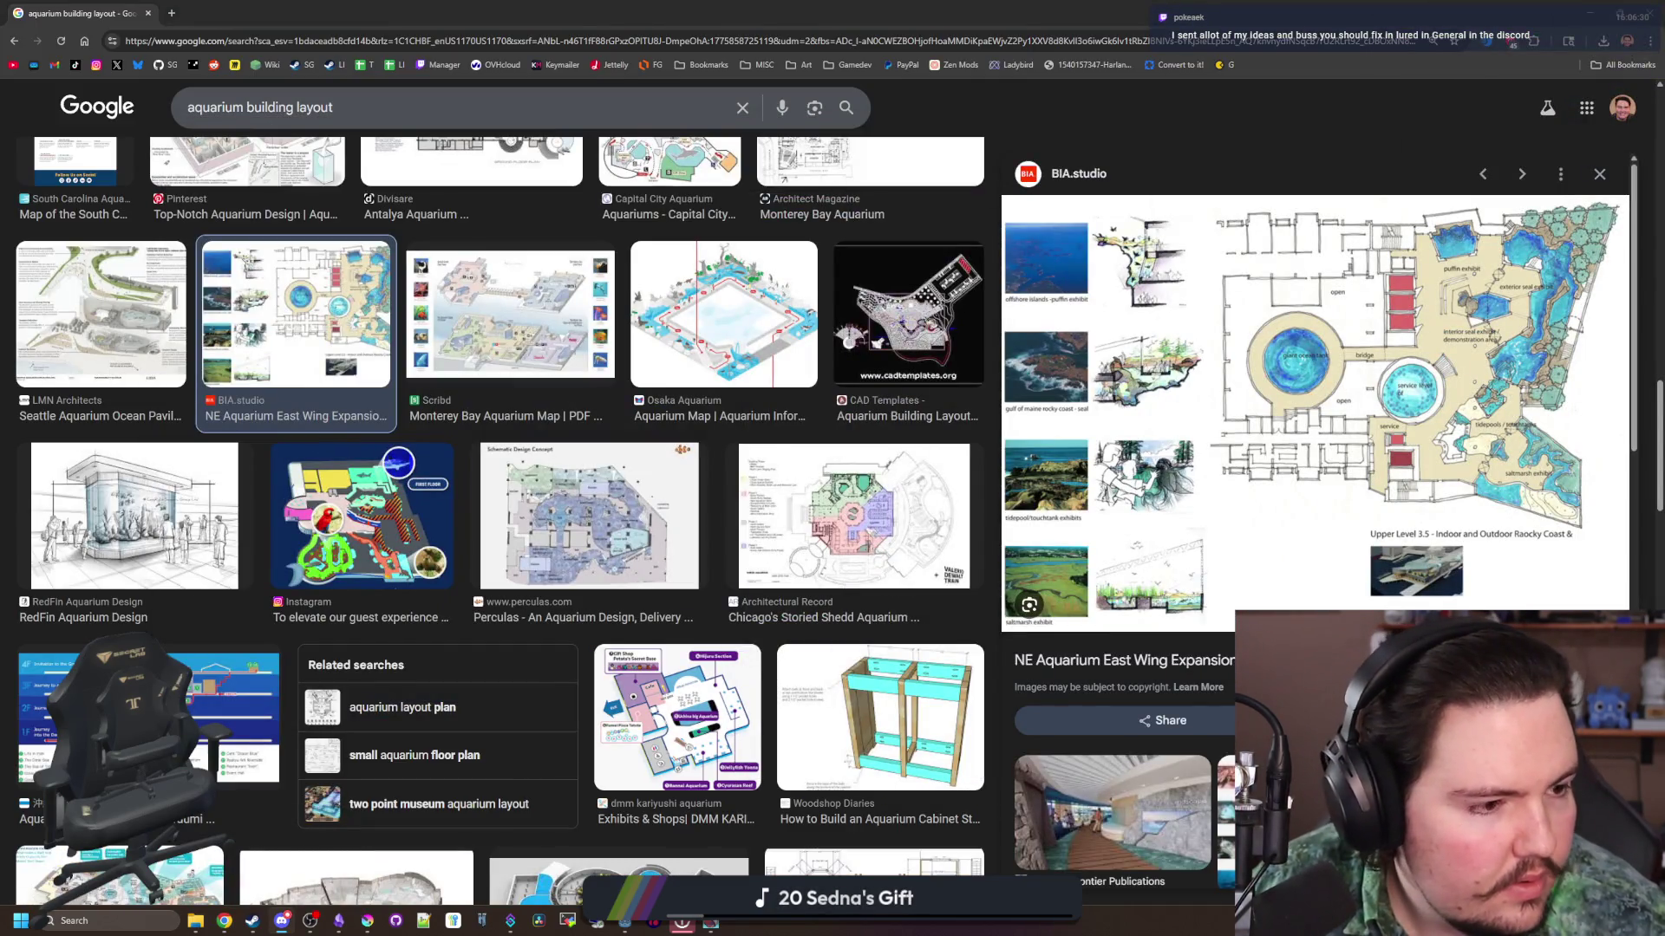
Step: Bring Discord to the front and highlight feature suggestions 3 to 5 while reading
click(282, 921)
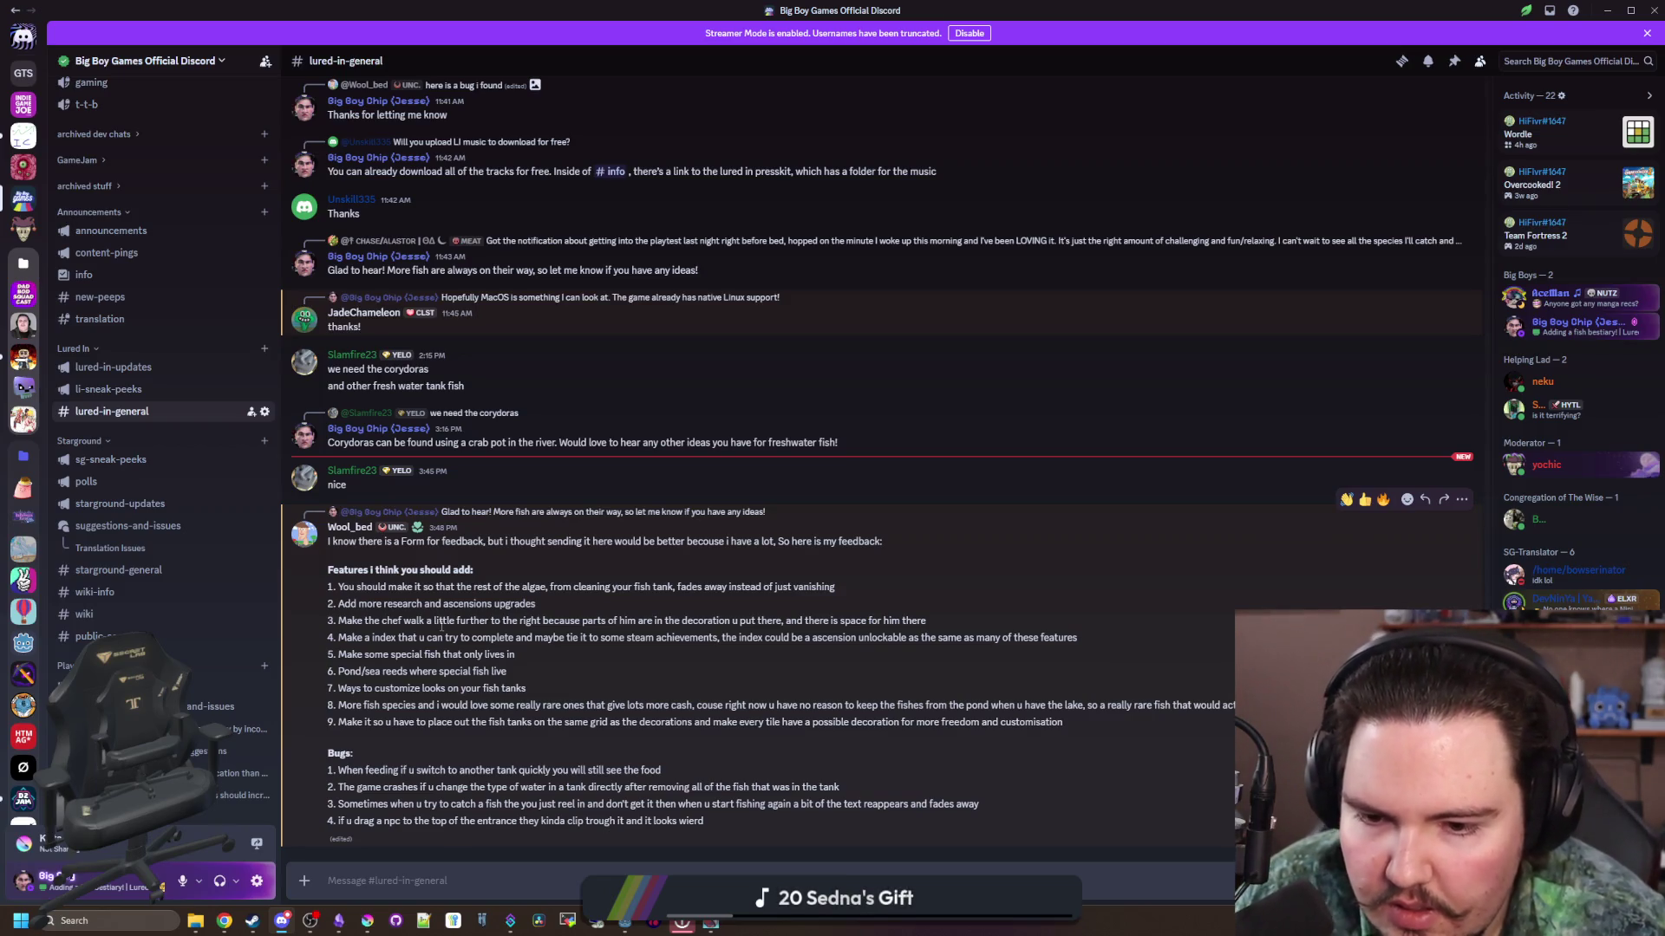
drag(392, 621, 704, 623)
click(704, 622)
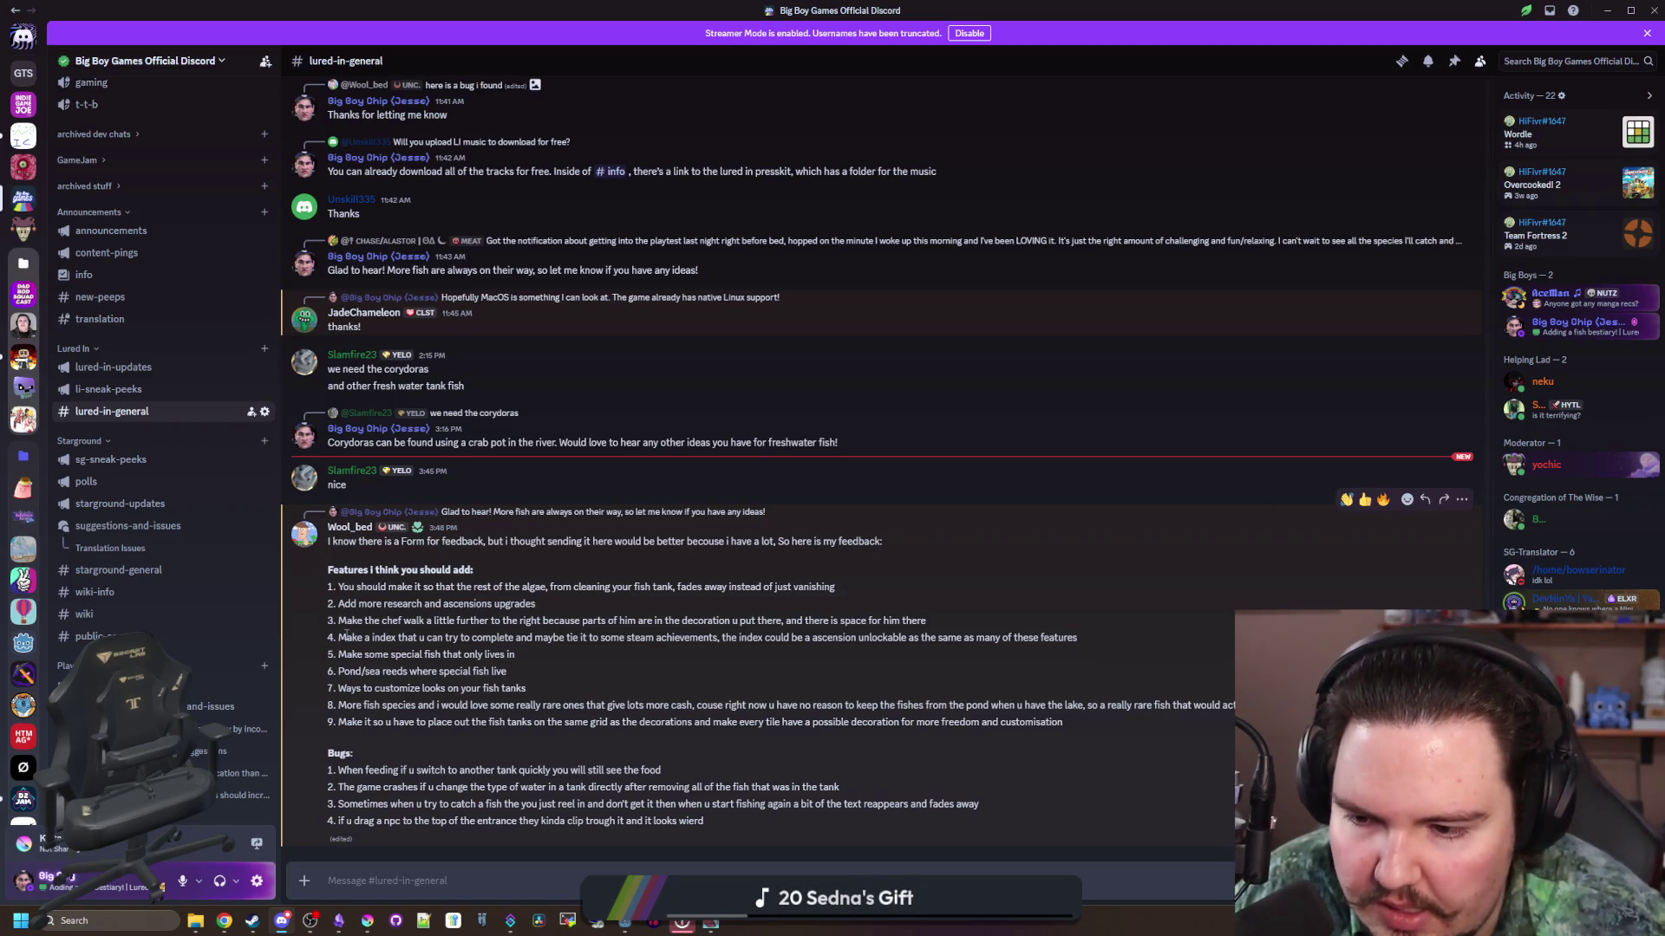
drag(338, 638, 1086, 642)
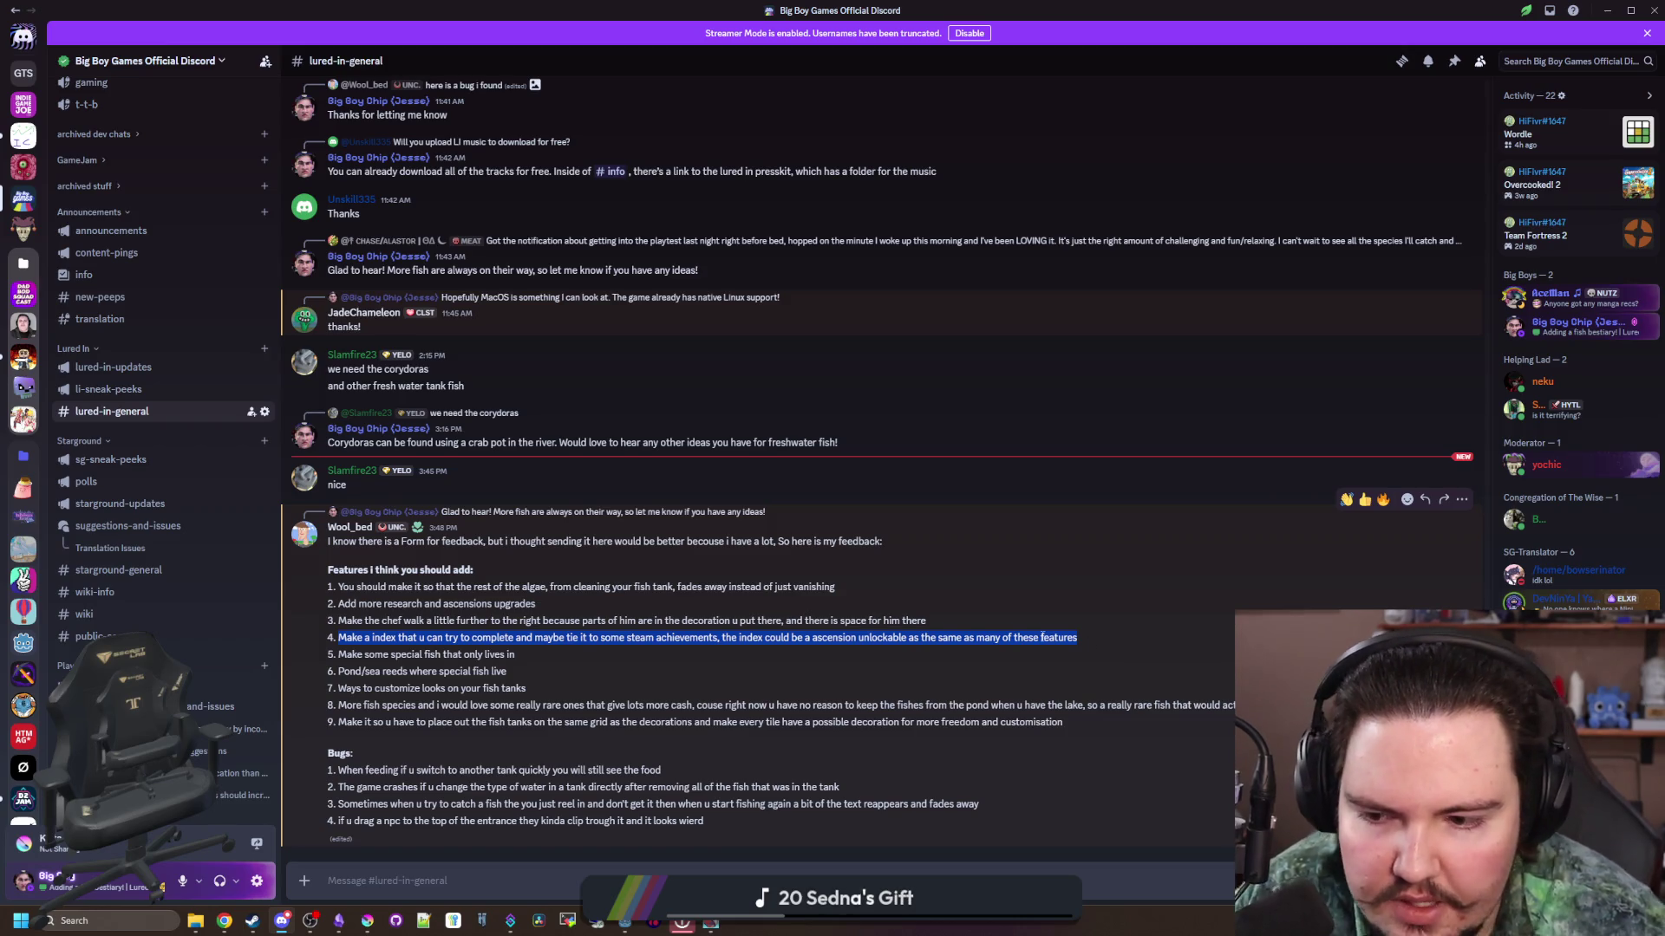
Step: Highlight suggestions 5 to 9, including 'More fish species', while reading, then clear the highlight
triple_click(1119, 737)
mouse_move(1119, 737)
mouse_down()
mouse_move(338, 652)
mouse_move(341, 707)
mouse_up()
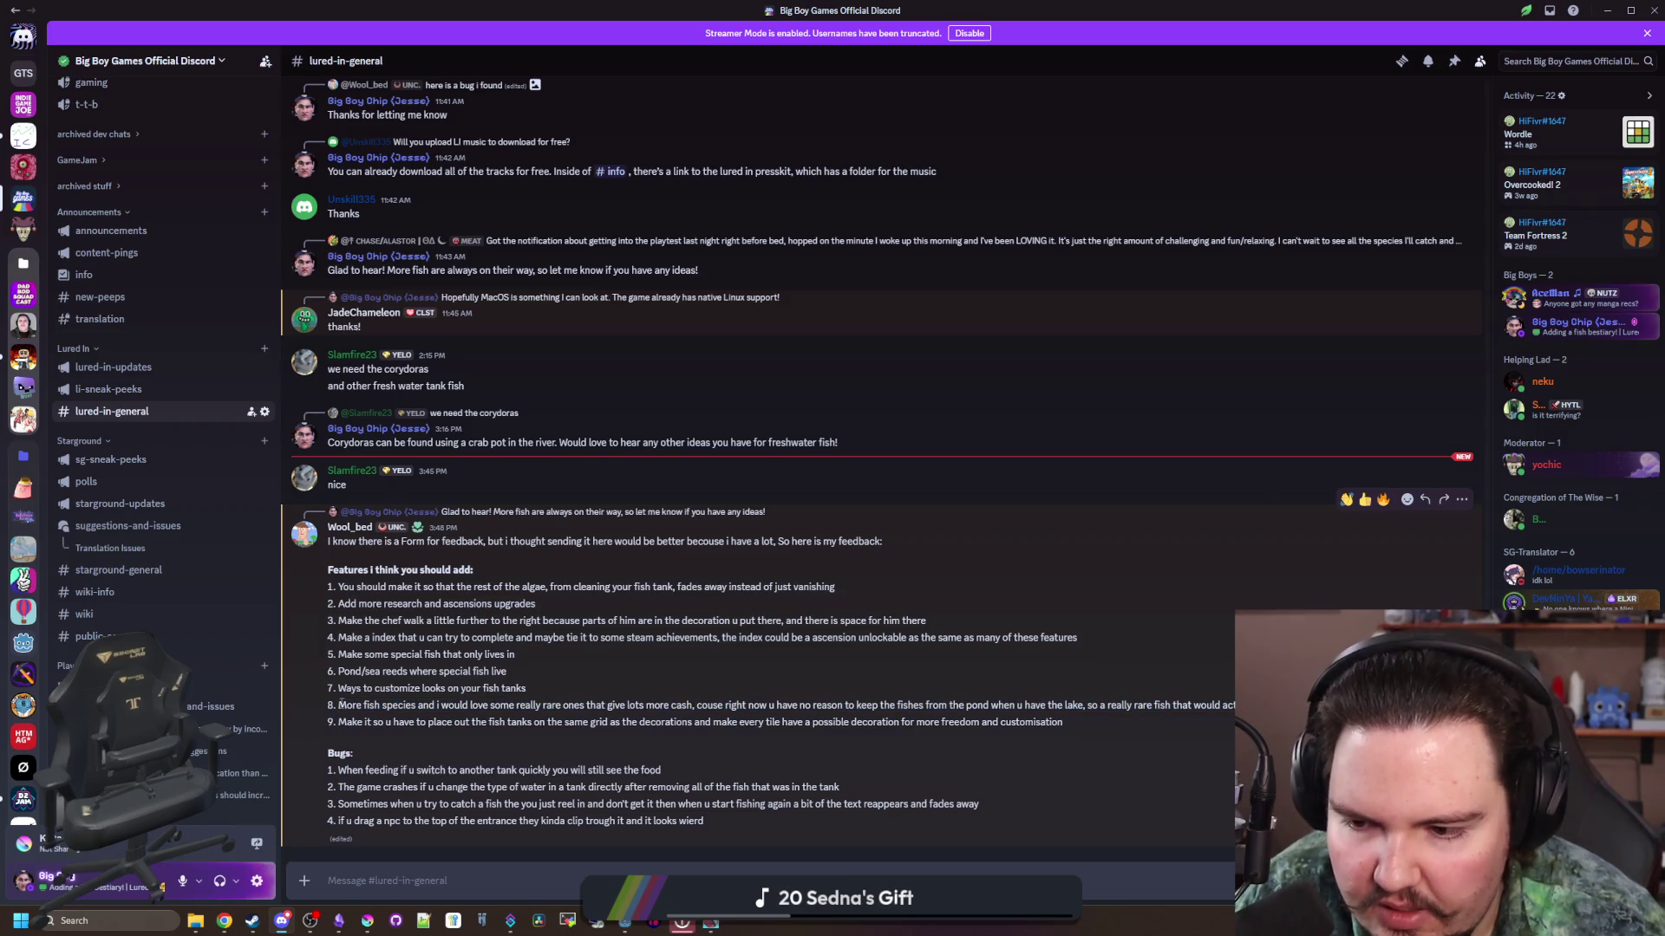
triple_click(340, 706)
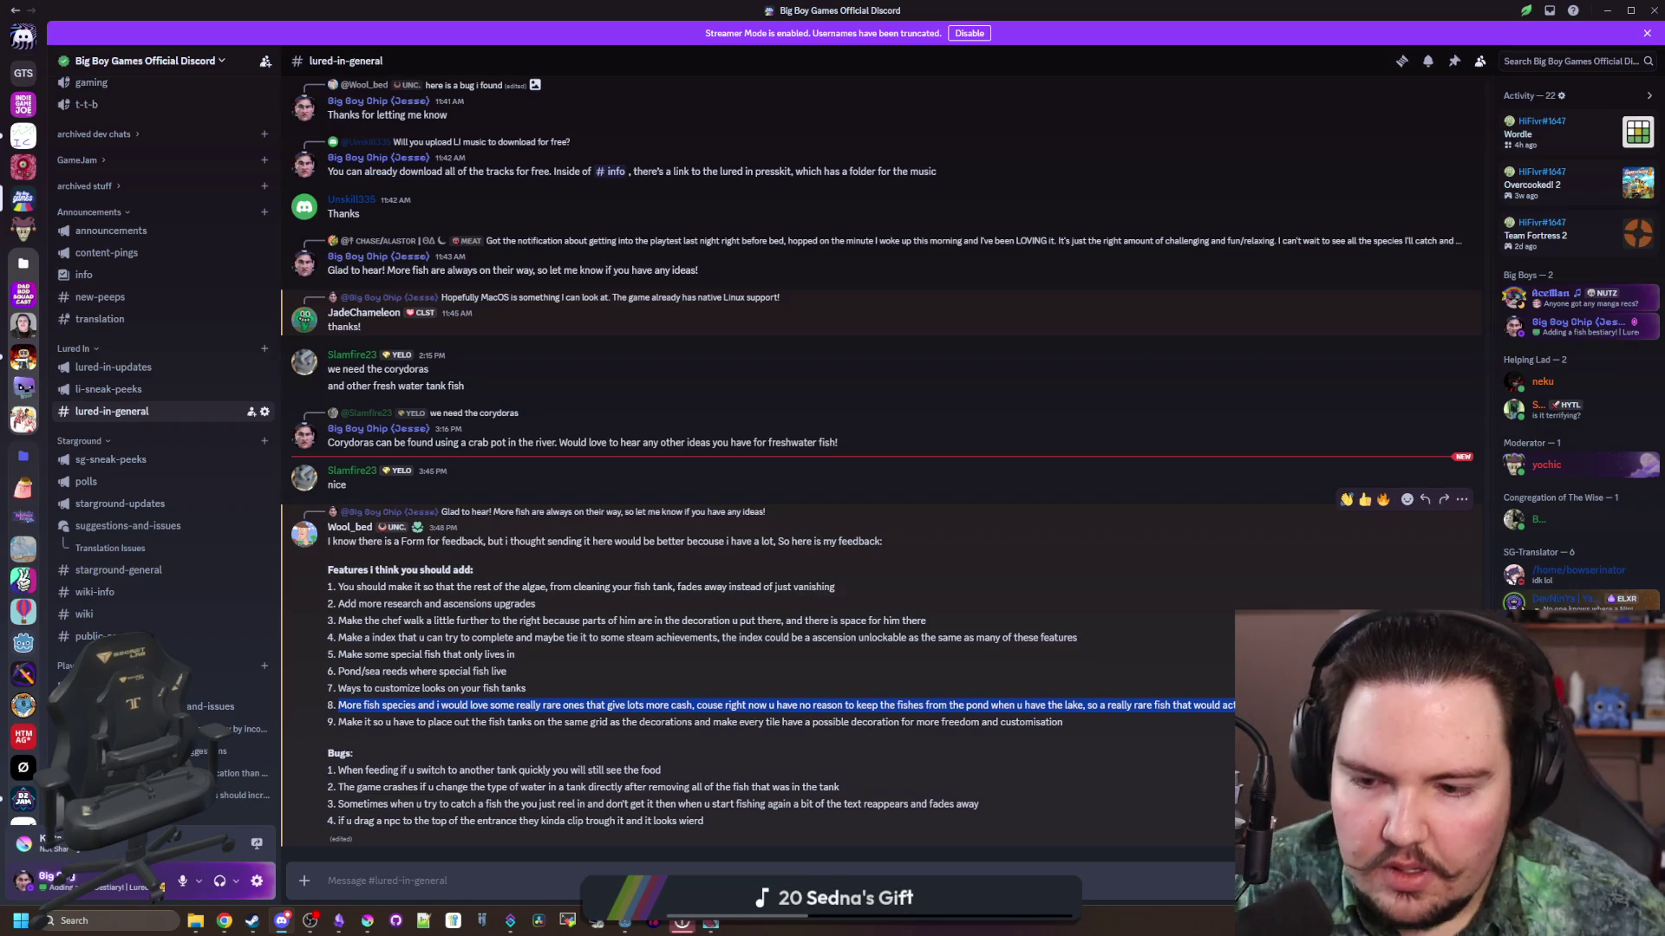
click(342, 724)
drag(347, 725, 1122, 729)
click(1151, 719)
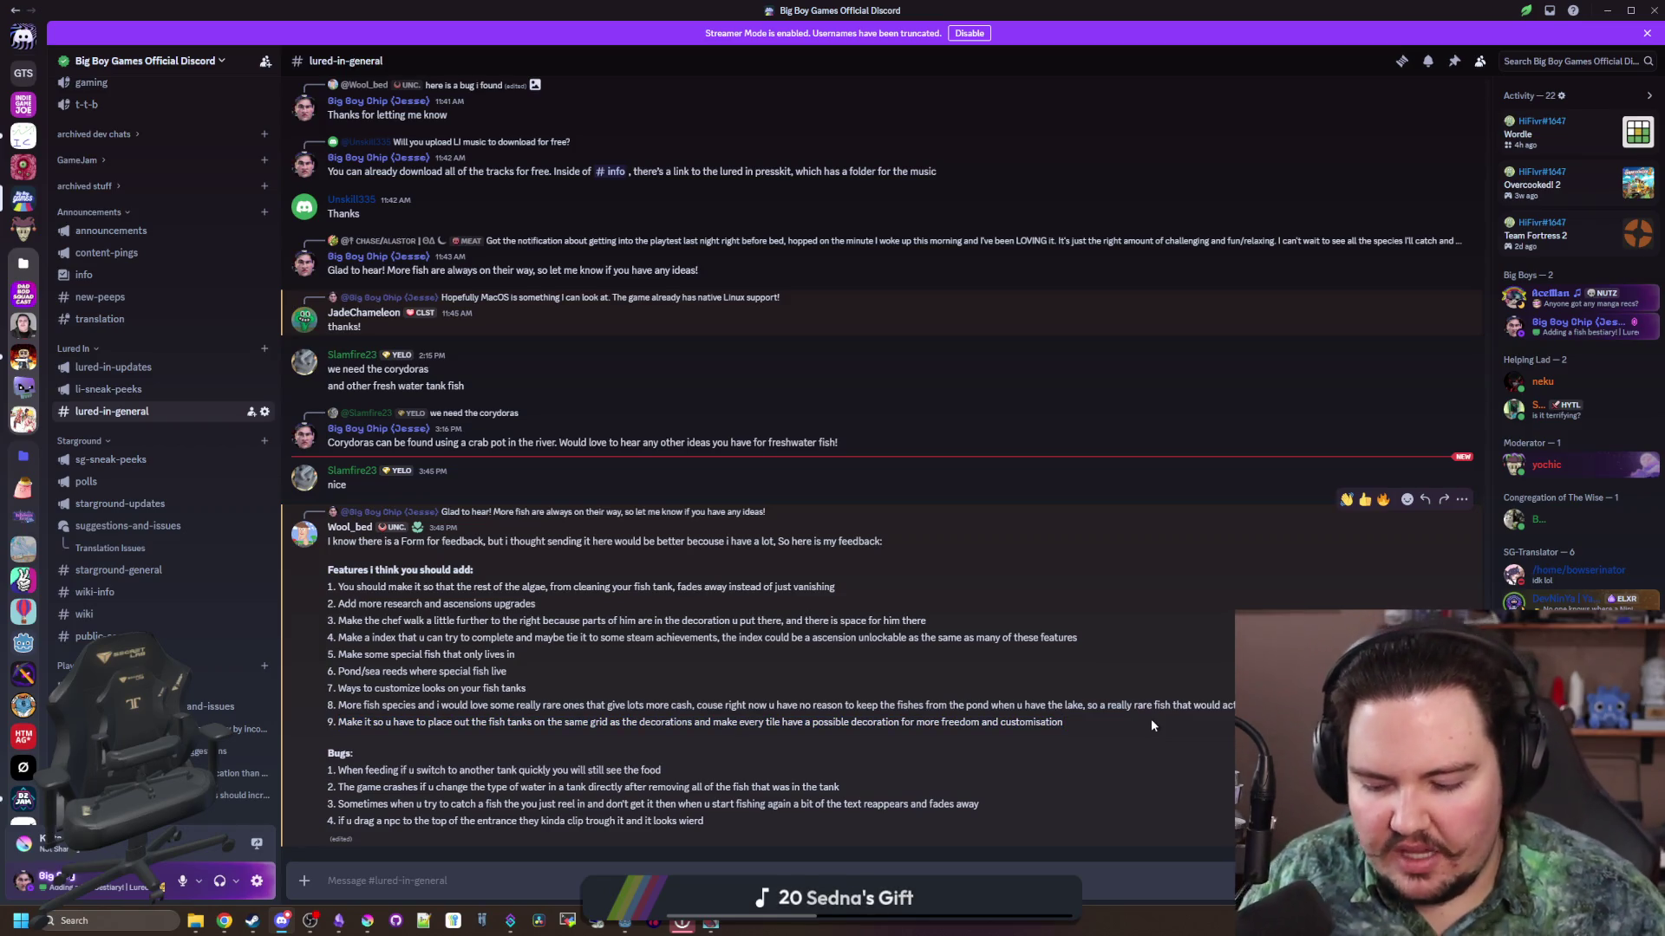
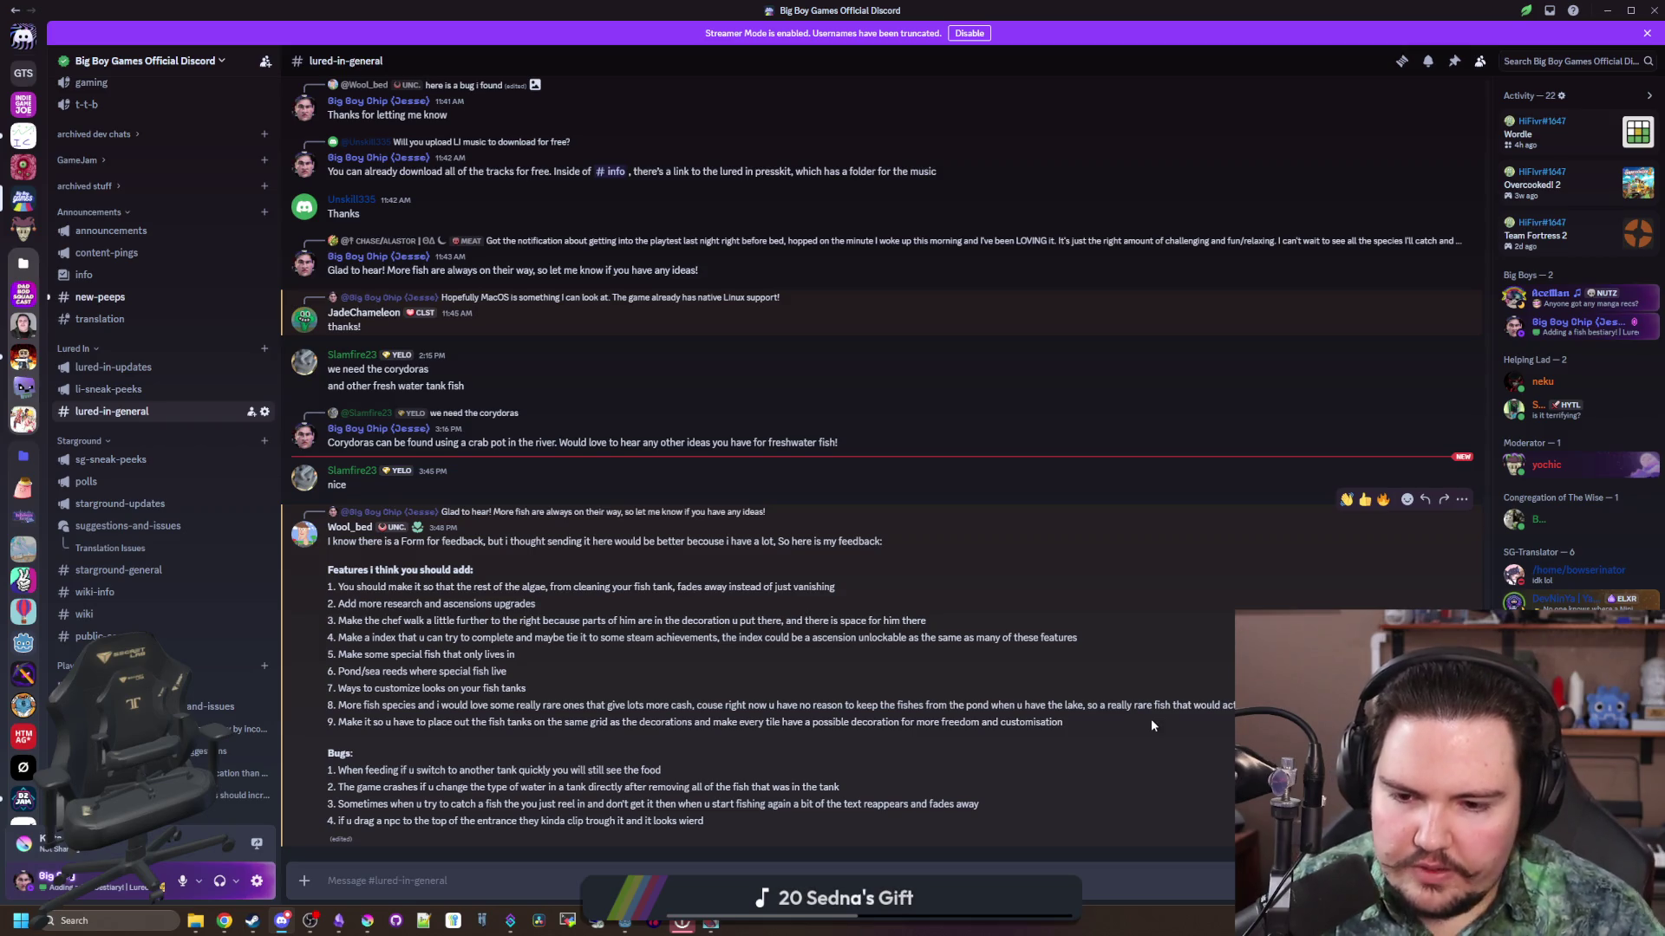
Step: Minimize Chrome and Krita to reveal the Lured In debug game, then open Fish Tank 1
key(alt+Tab)
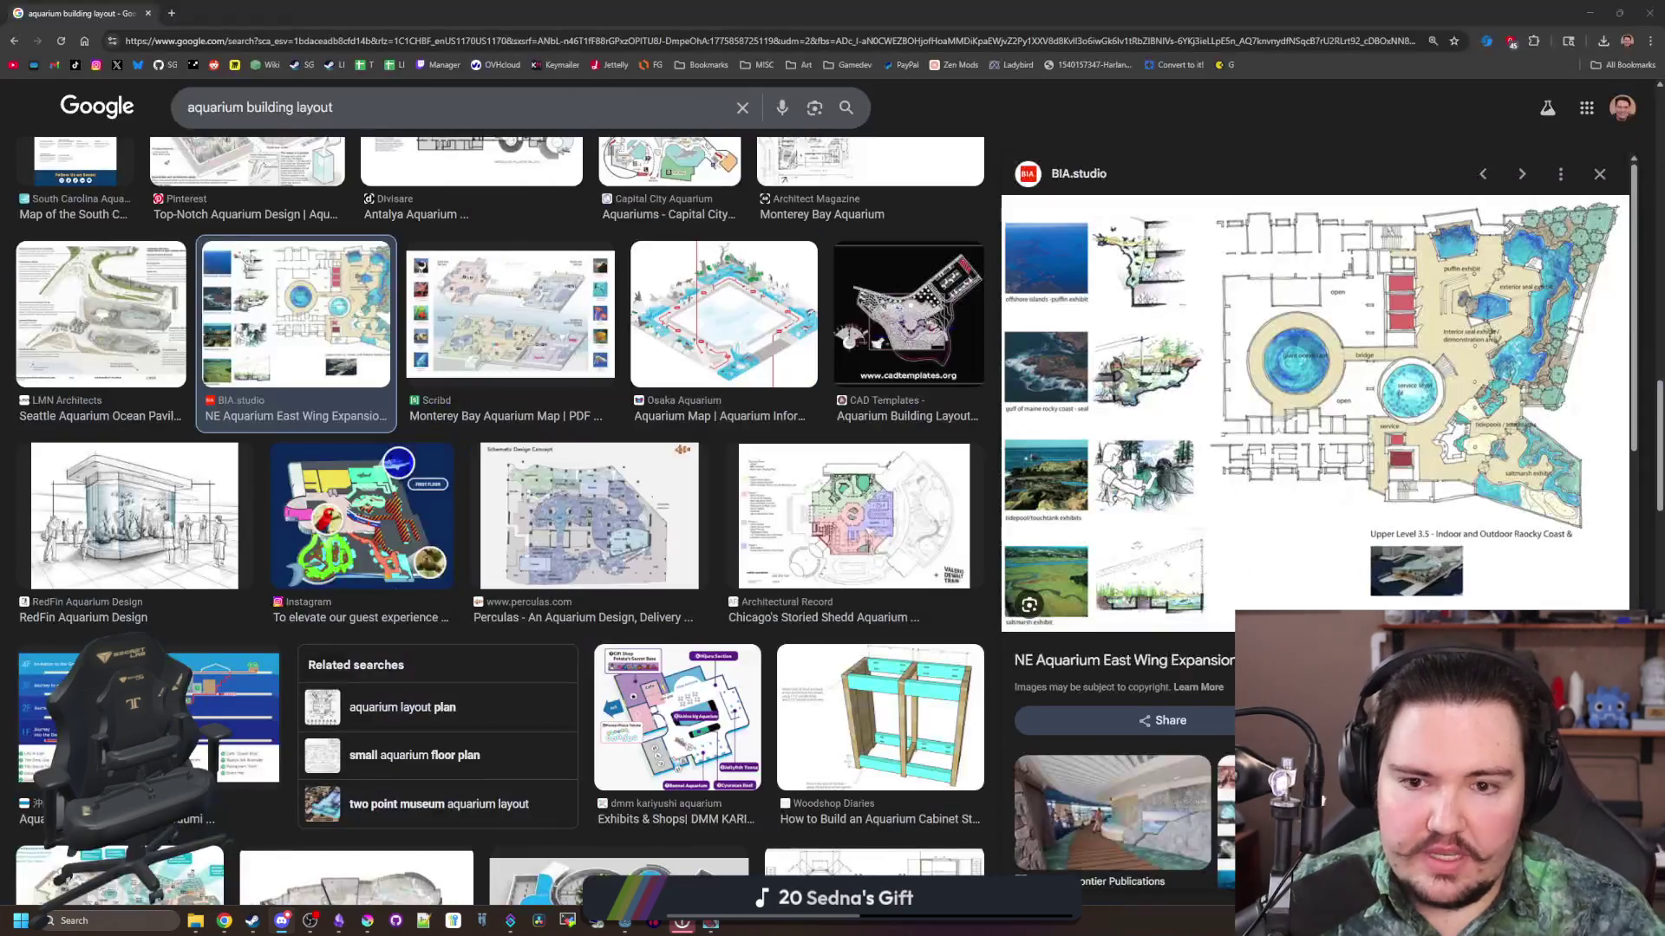
key(super+Down)
click(1011, 524)
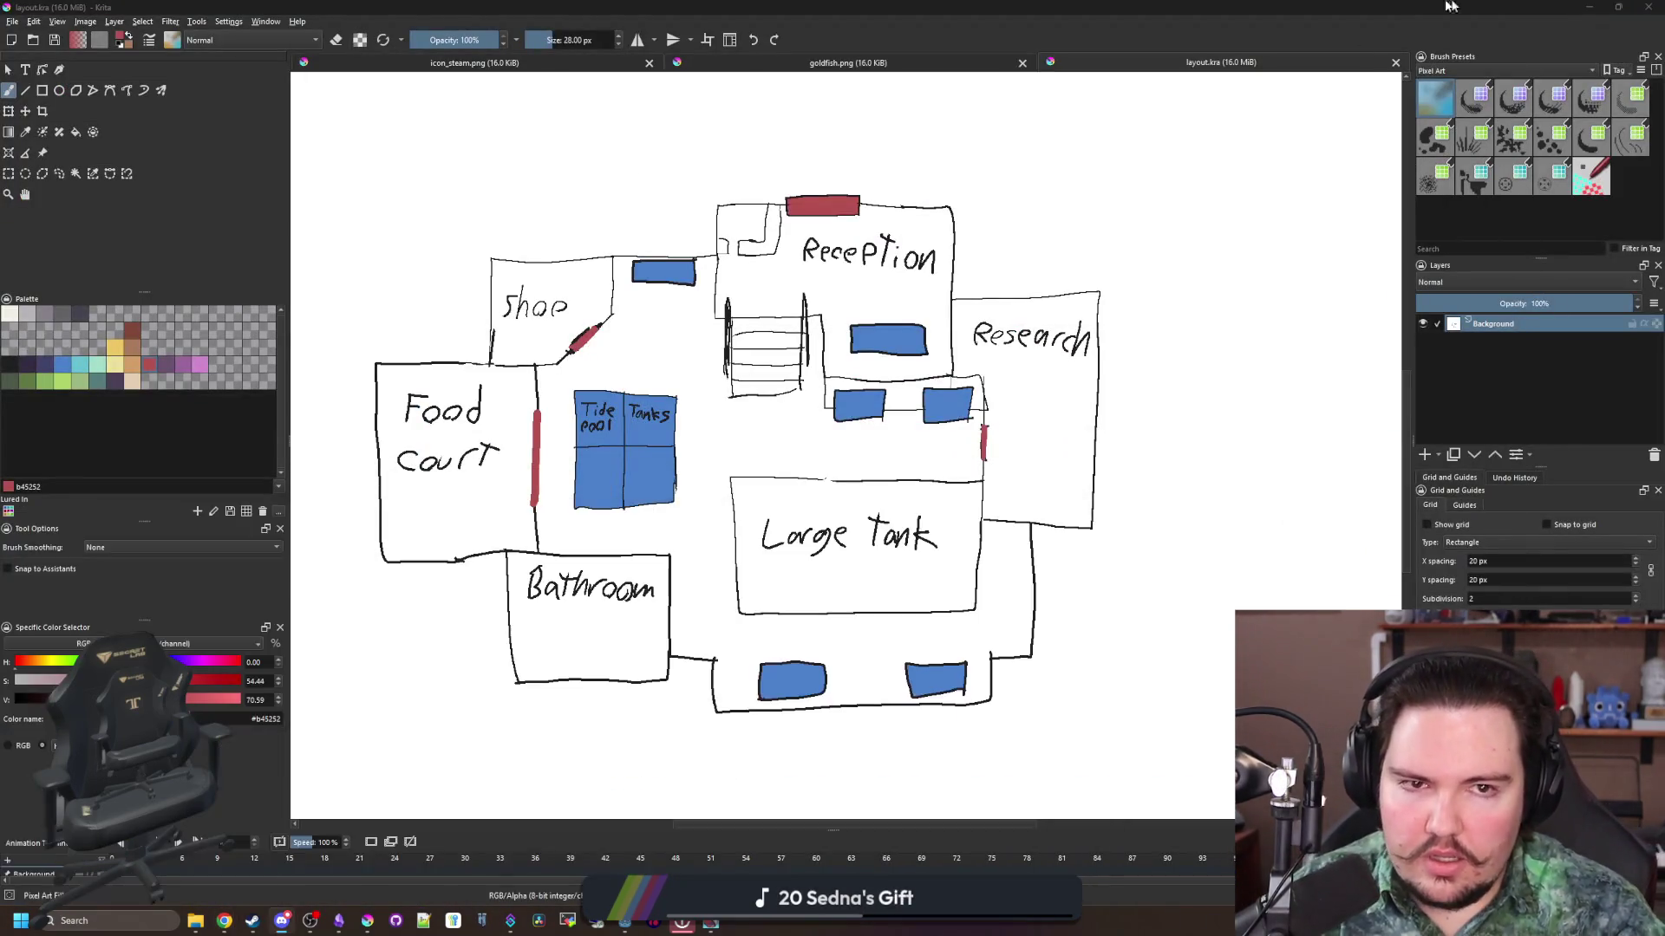
key(super+Down)
key(super+Down)
click(465, 364)
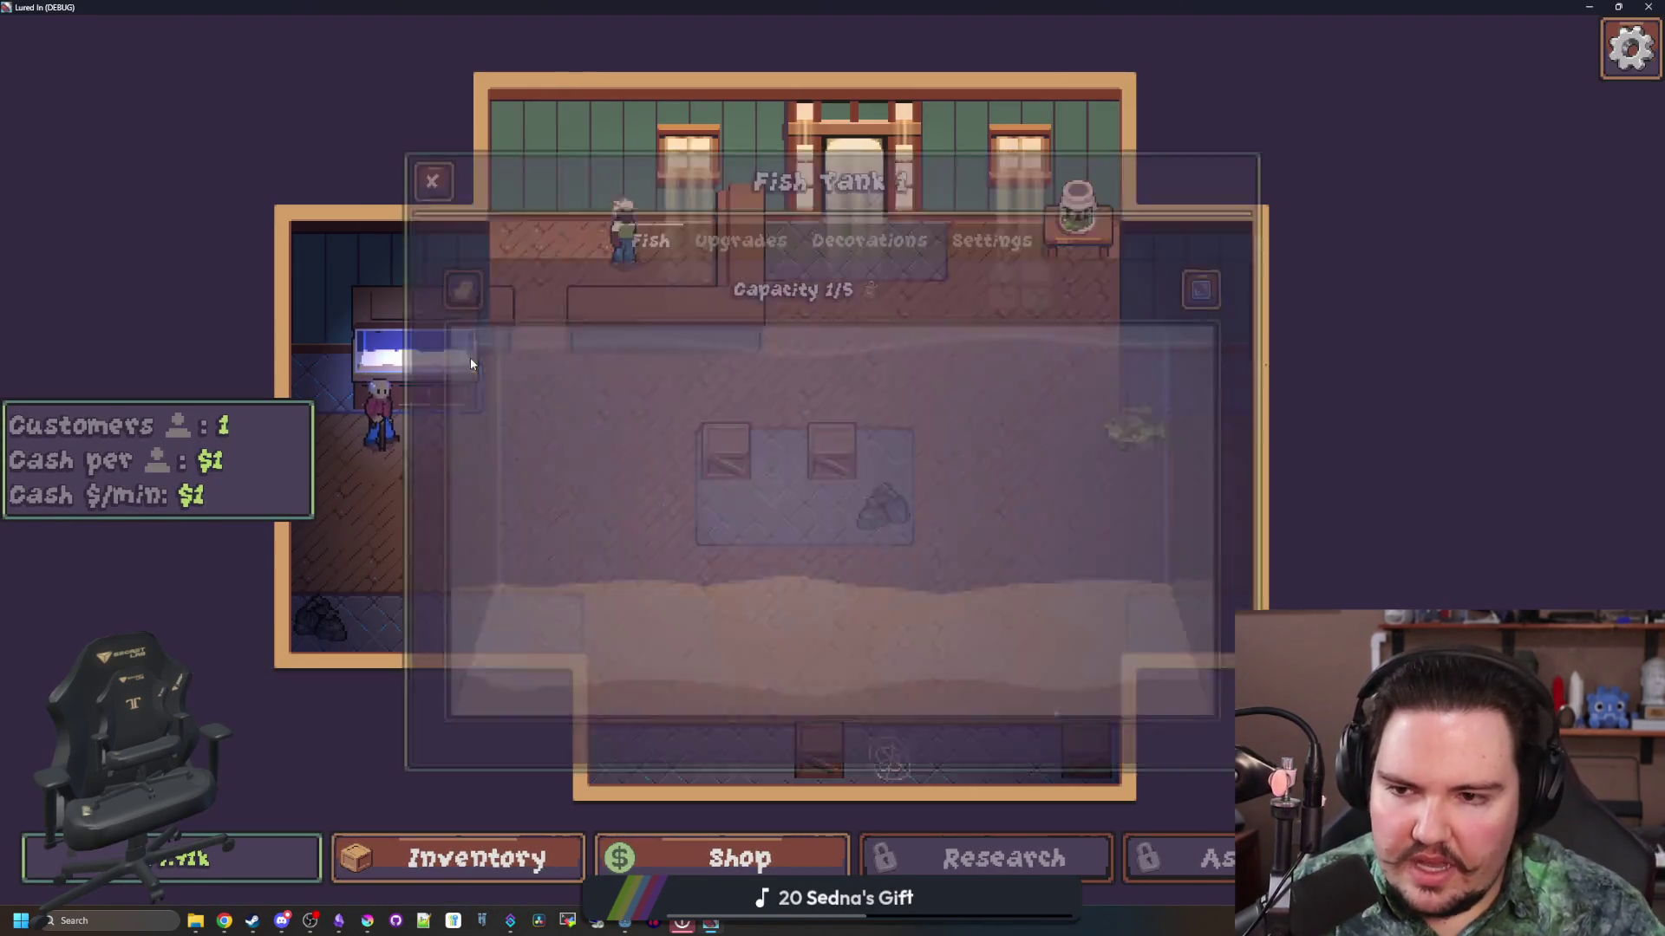
Step: Return the Bluegill from Fish Tank 1 to inventory and check the tank's liquid type options
mouse_move(1107, 429)
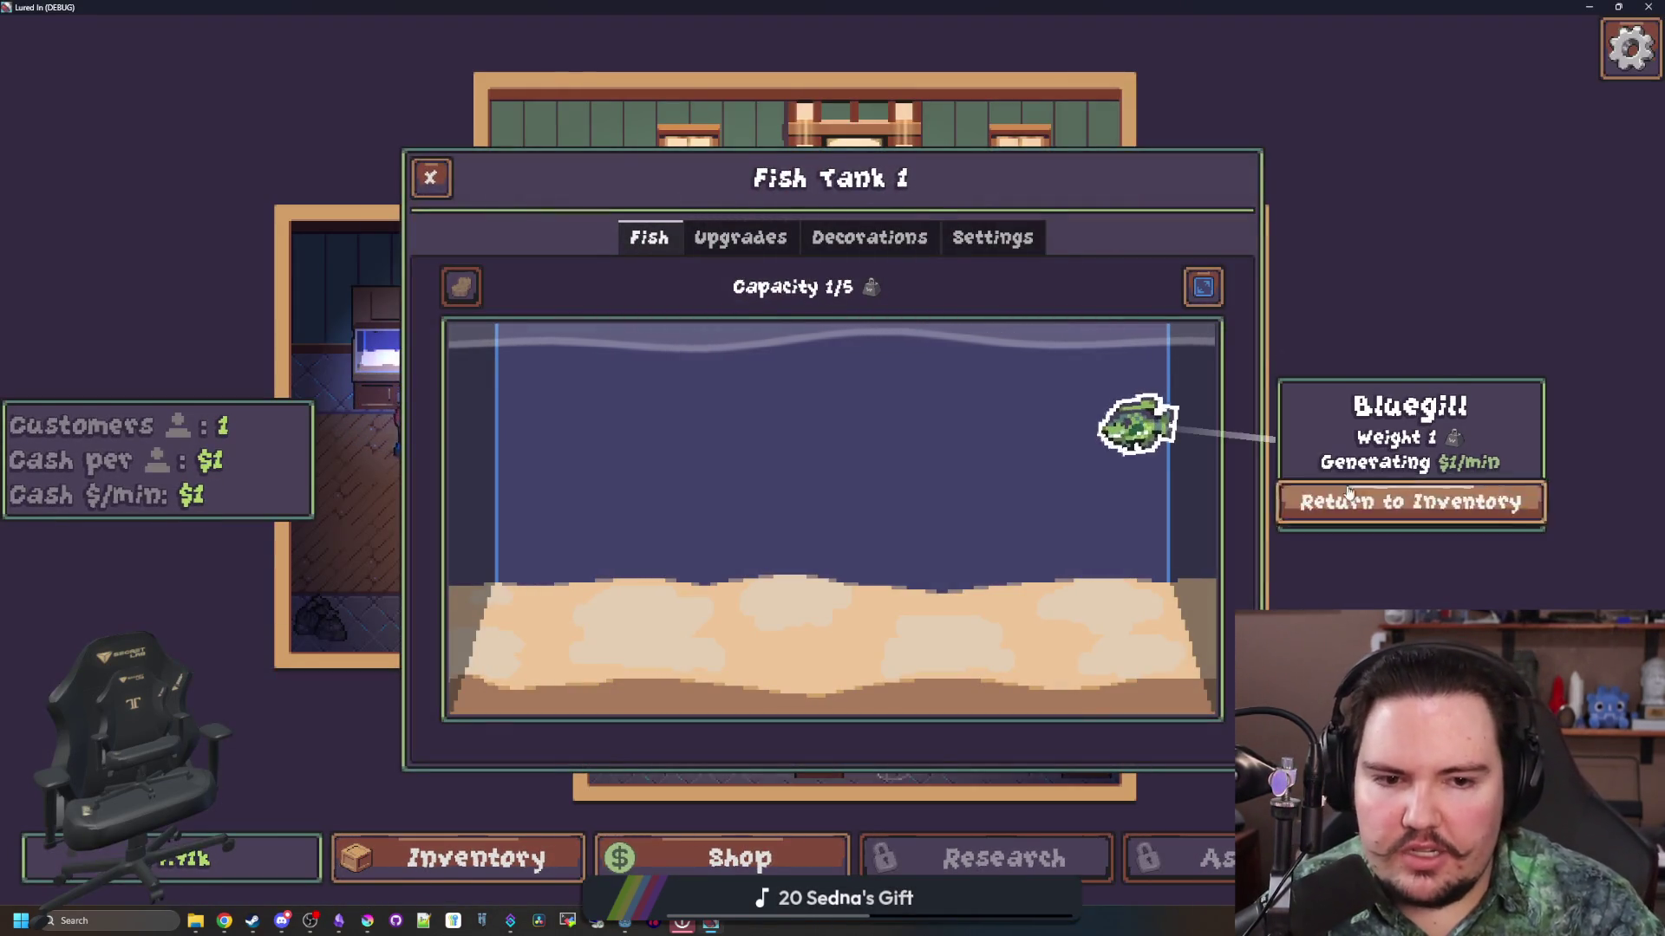
click(1381, 500)
click(1015, 240)
click(824, 425)
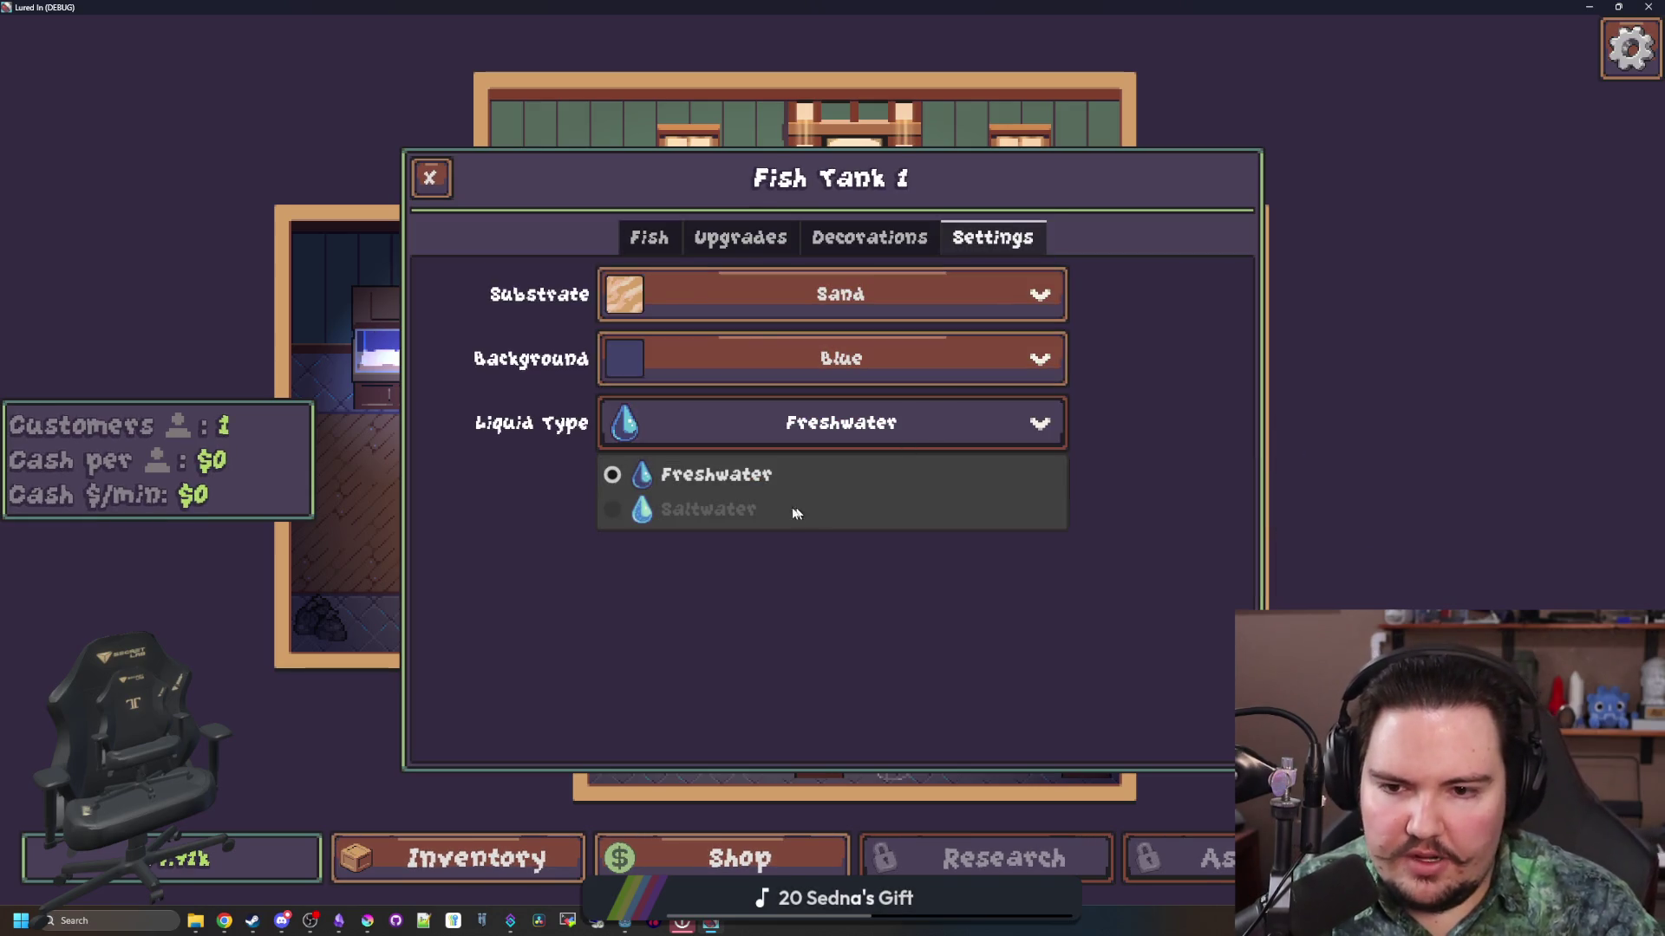
key(Escape)
key(Escape)
Step: Grant research points with the 'research 10000' console command
key(grave)
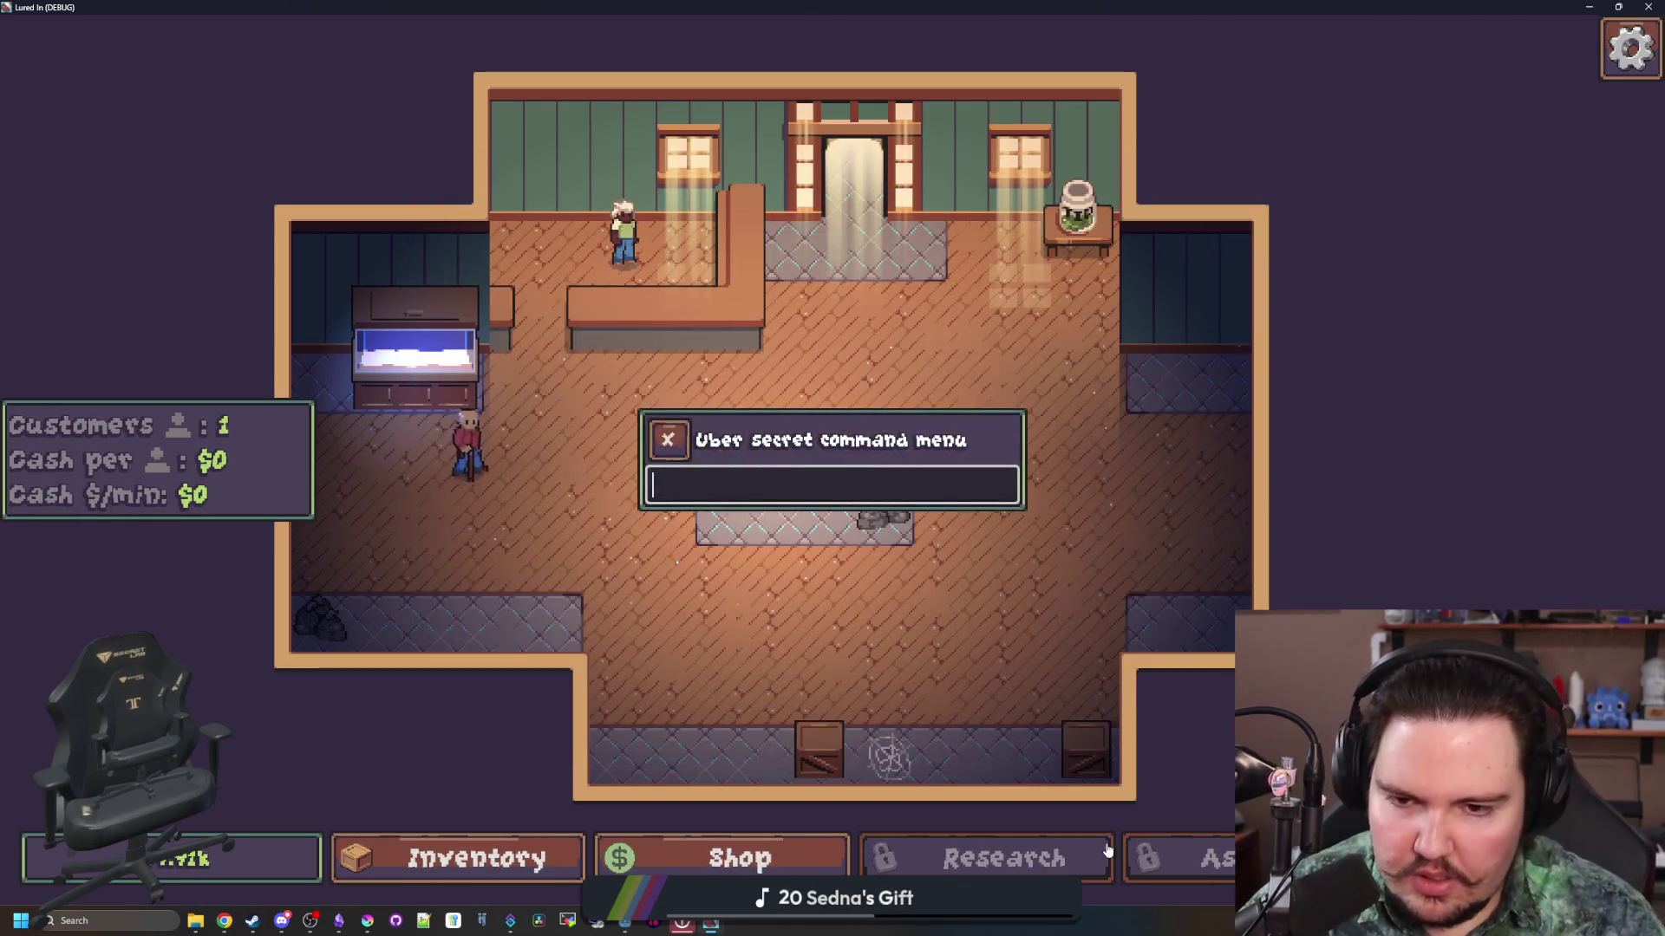
text(research 10000)
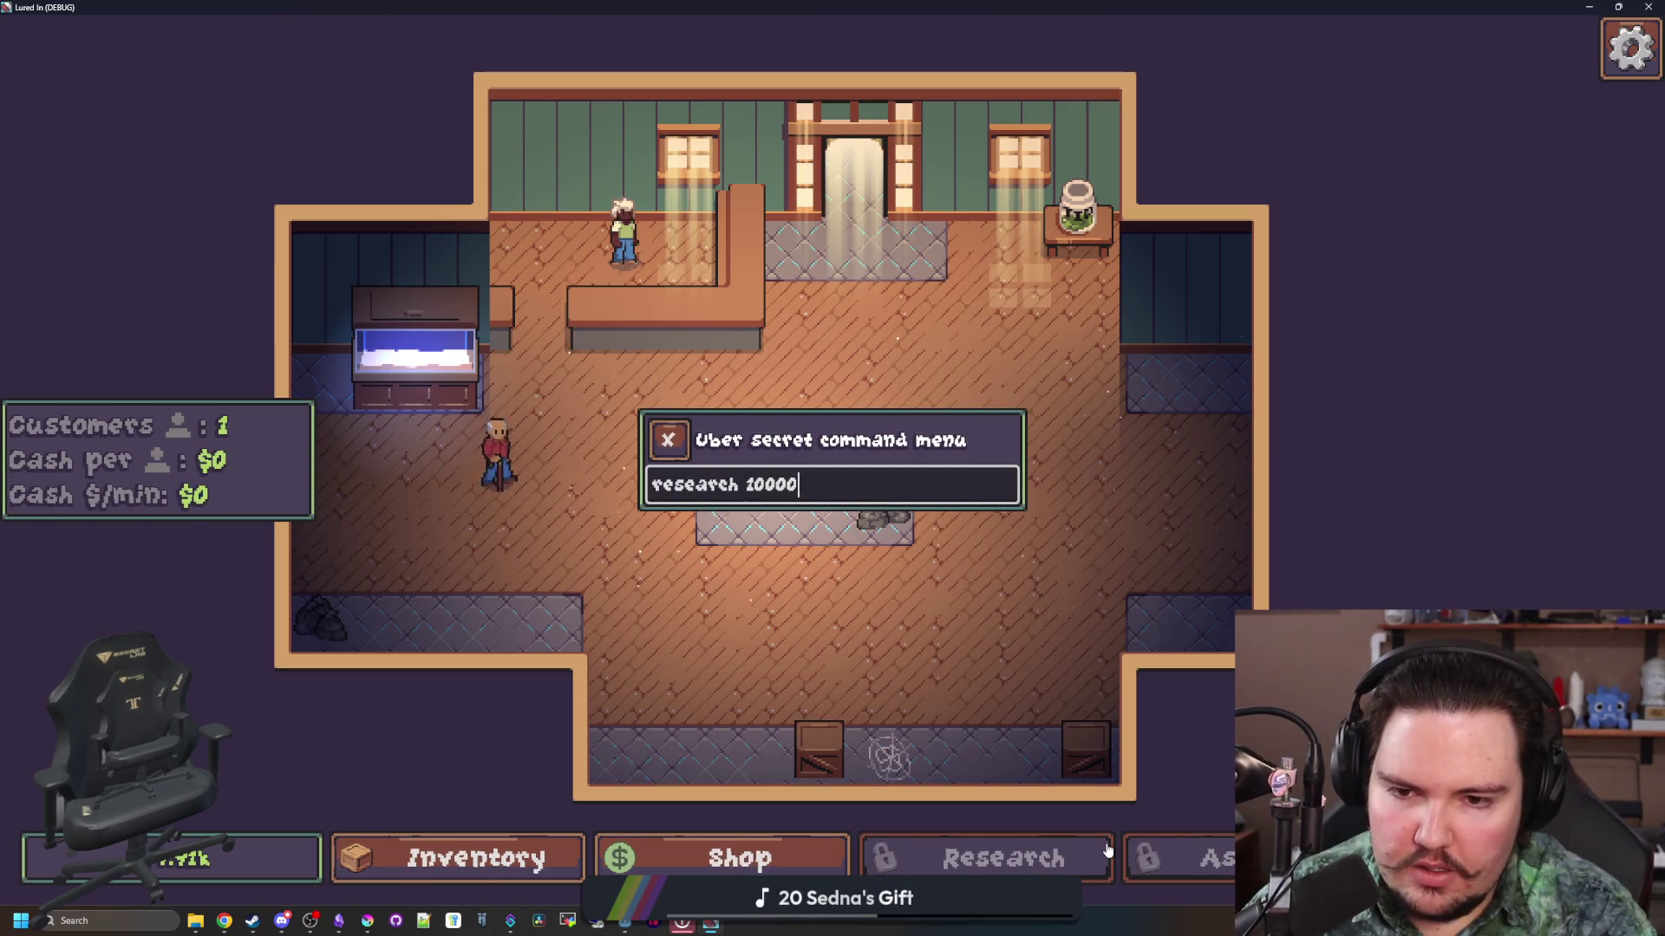
key(Return)
key(a)
key(w)
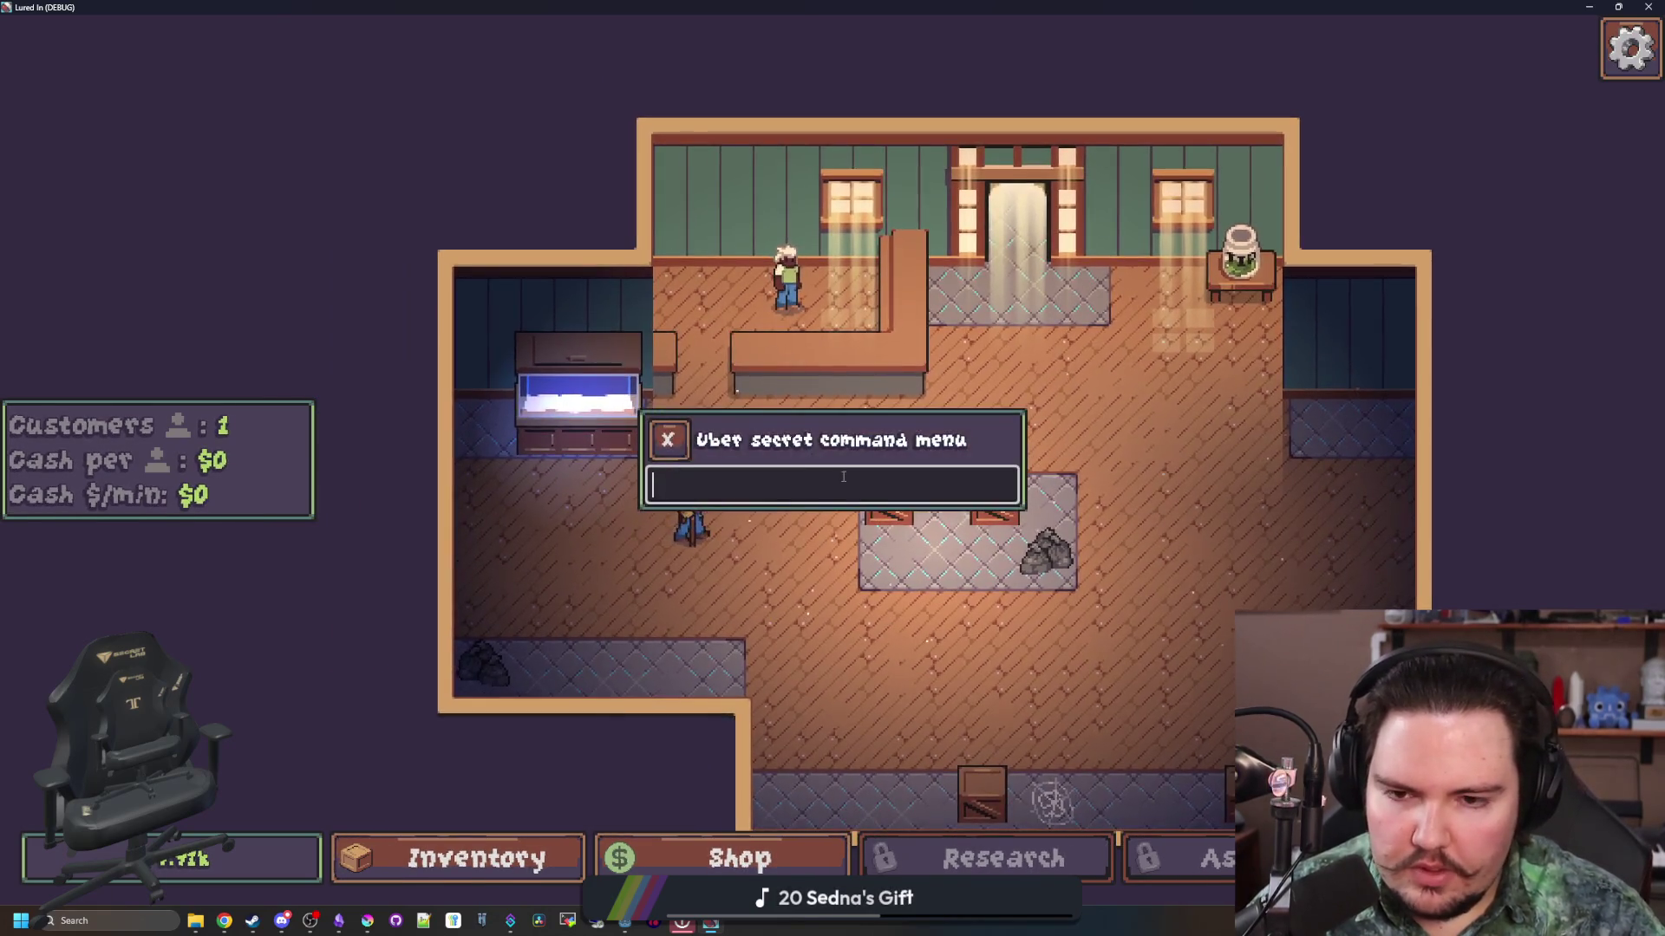
key(grave)
key(grave)
Step: Buy the $20 Research unlock and research Lake, River, Ocean and Saltwater
click(739, 858)
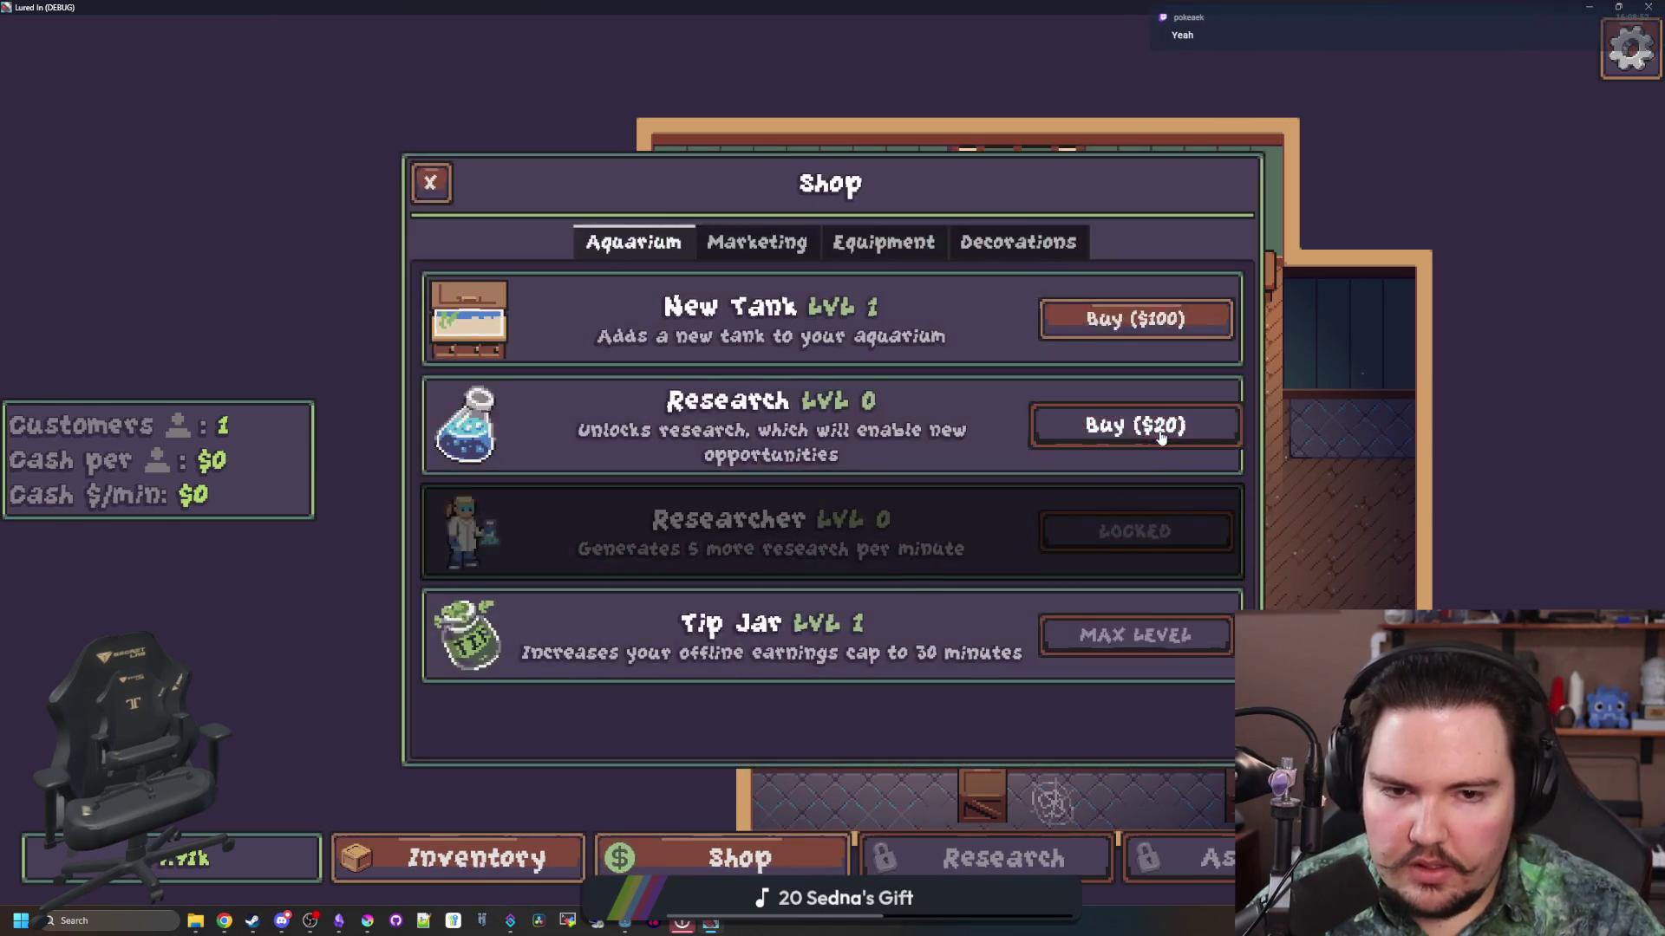
click(1156, 424)
click(952, 858)
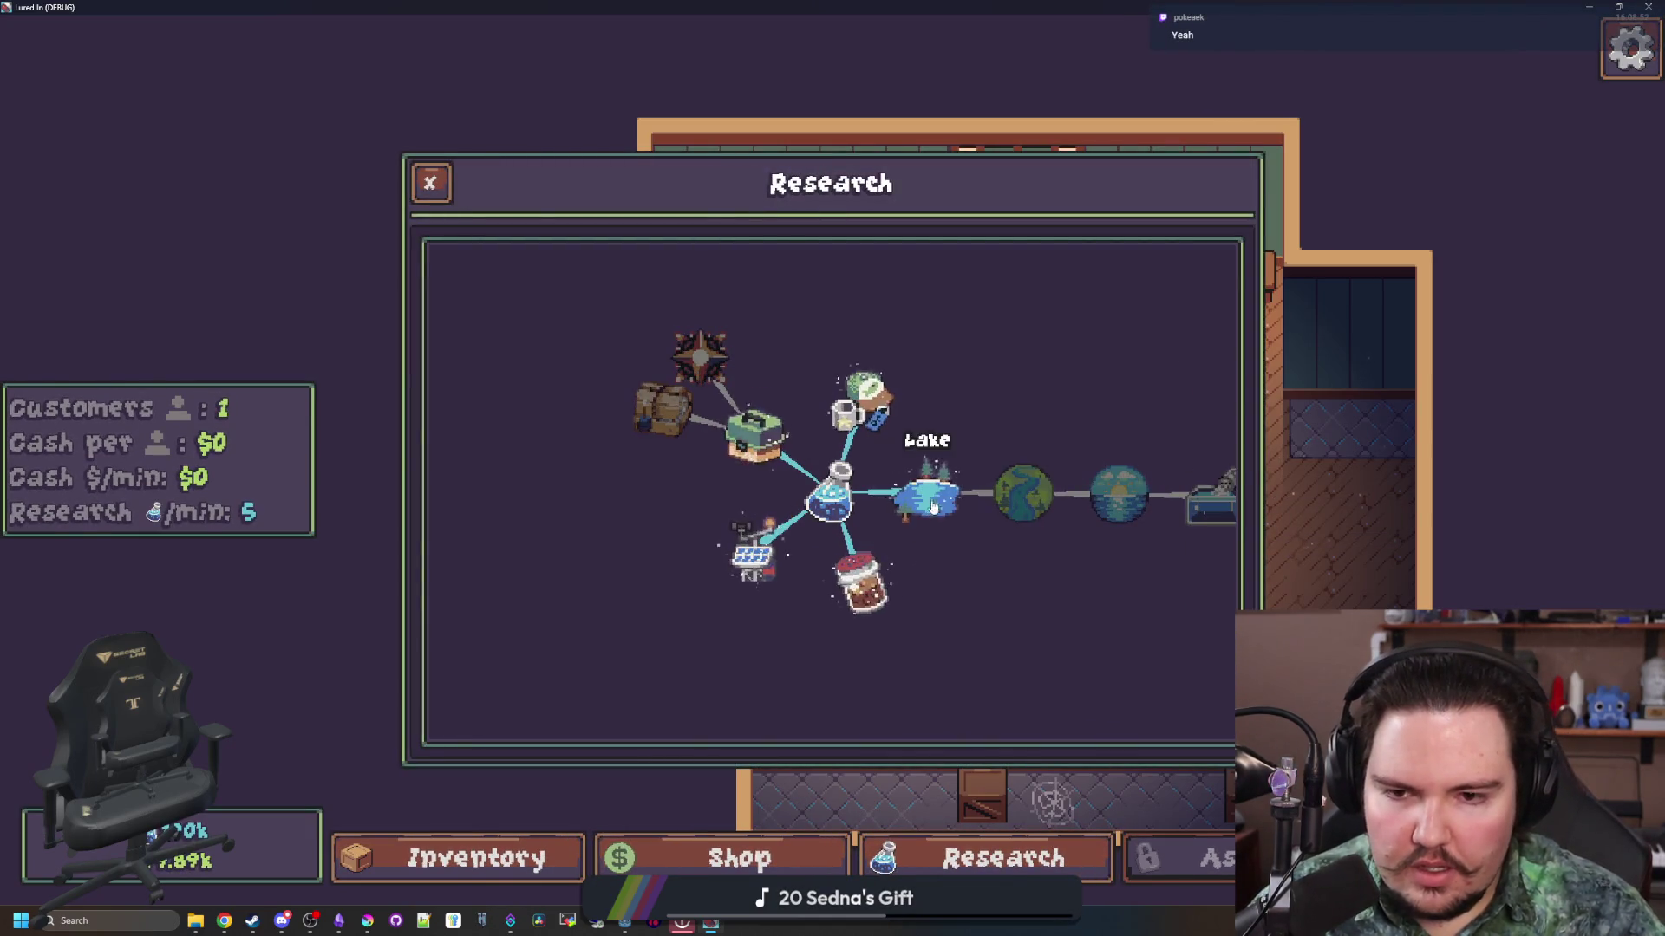
click(859, 491)
click(1358, 517)
click(910, 495)
click(1409, 531)
click(1020, 521)
click(1410, 530)
click(1101, 503)
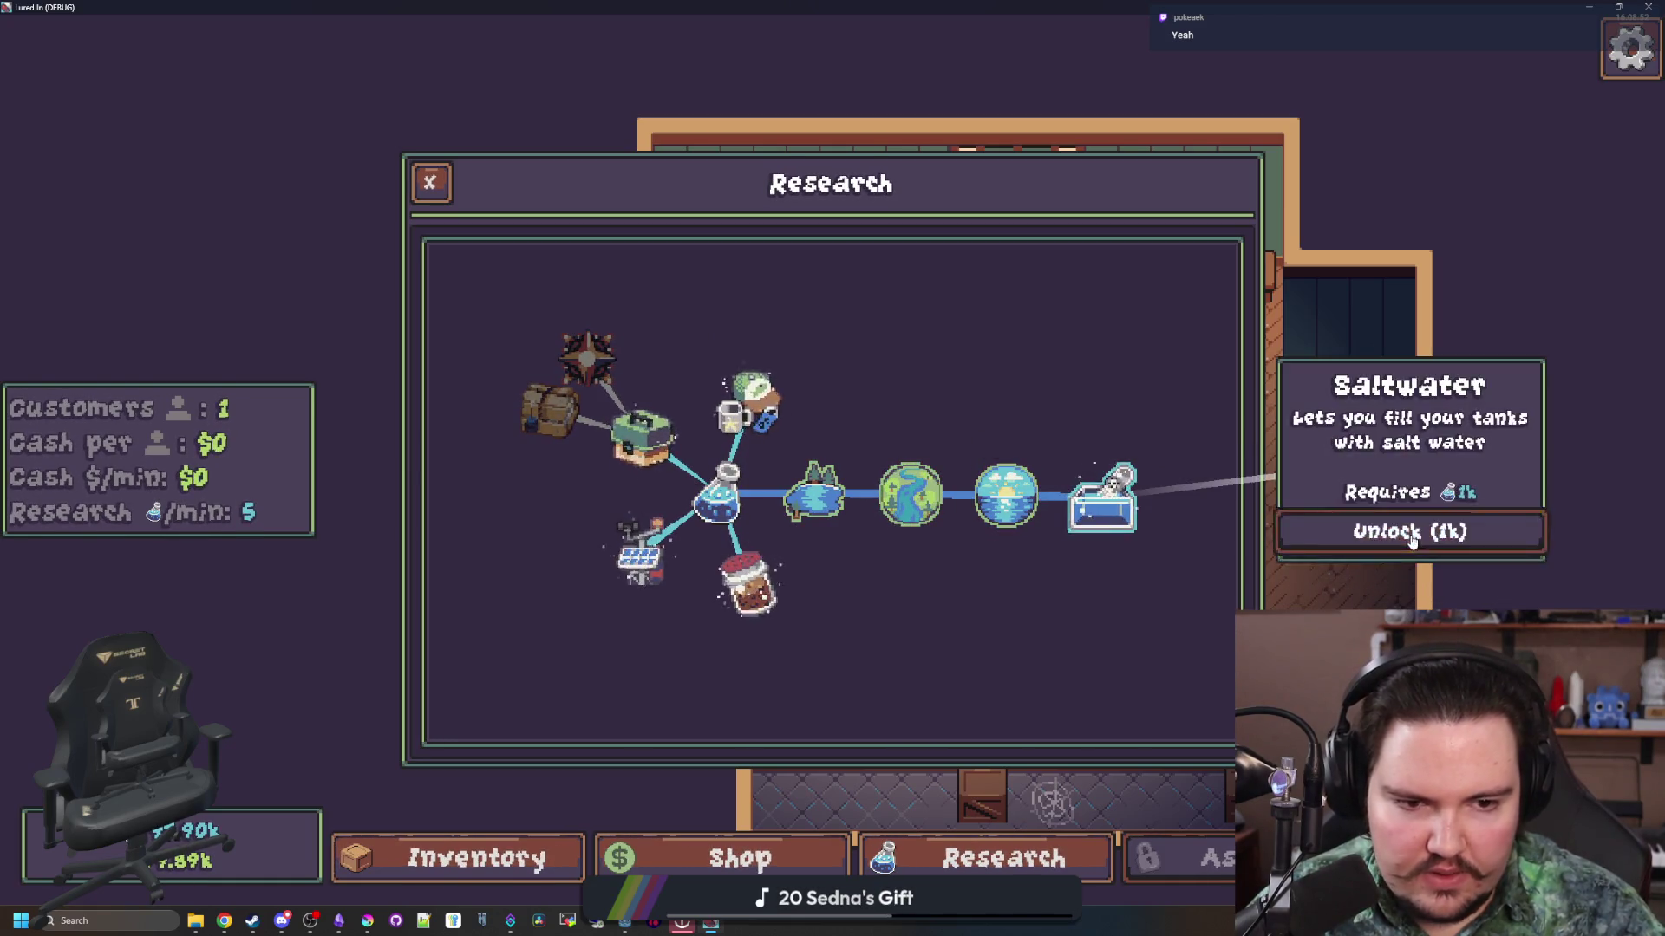
key(Escape)
Step: Move a Minnow from the inventory into the Freshwater Fish Tank 1
click(577, 343)
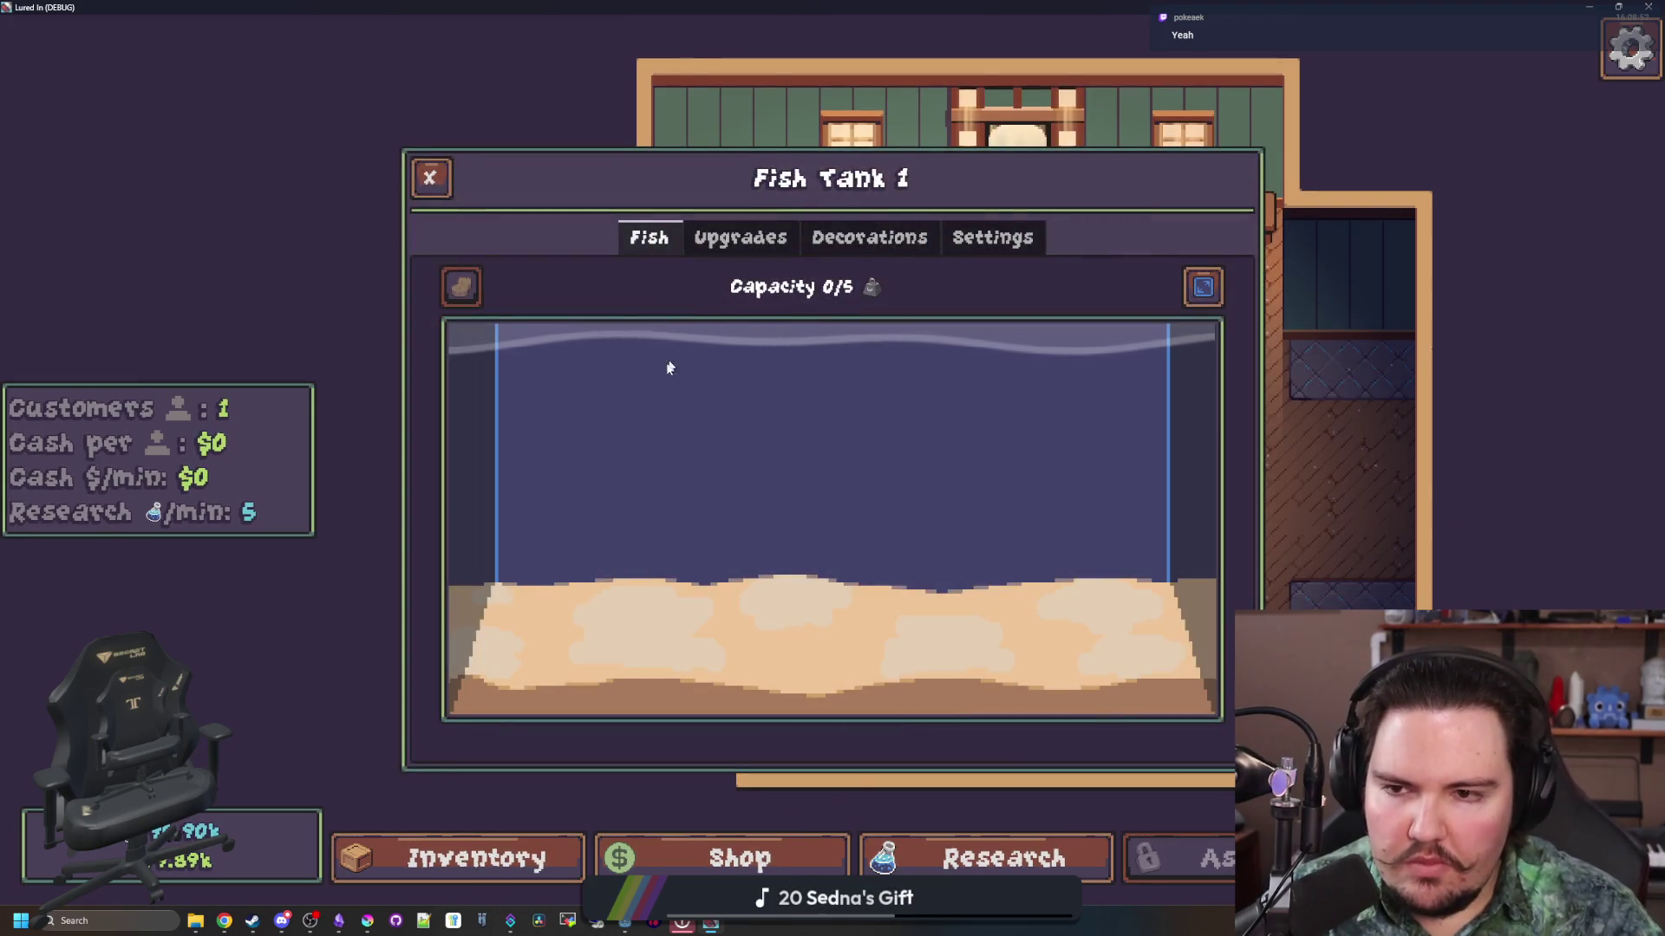
click(515, 856)
click(1127, 439)
click(640, 331)
key(Escape)
Step: Return the Minnow to inventory and switch Fish Tank 1's liquid type to Saltwater
click(640, 330)
click(997, 472)
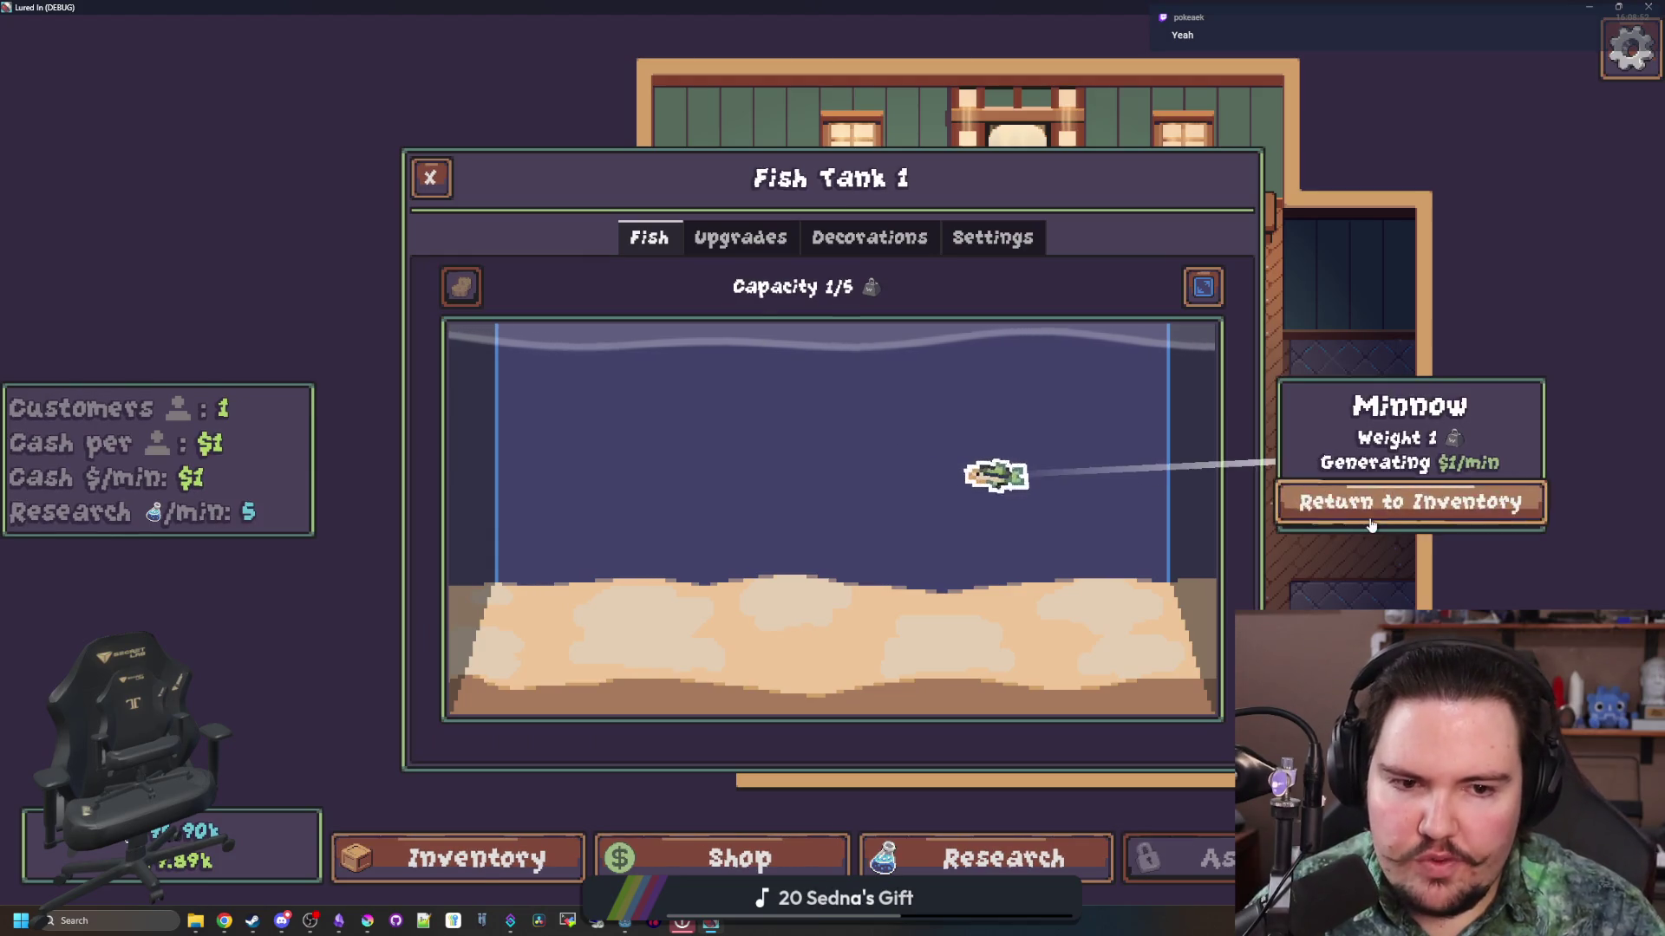
click(1388, 497)
click(975, 239)
click(863, 430)
click(777, 518)
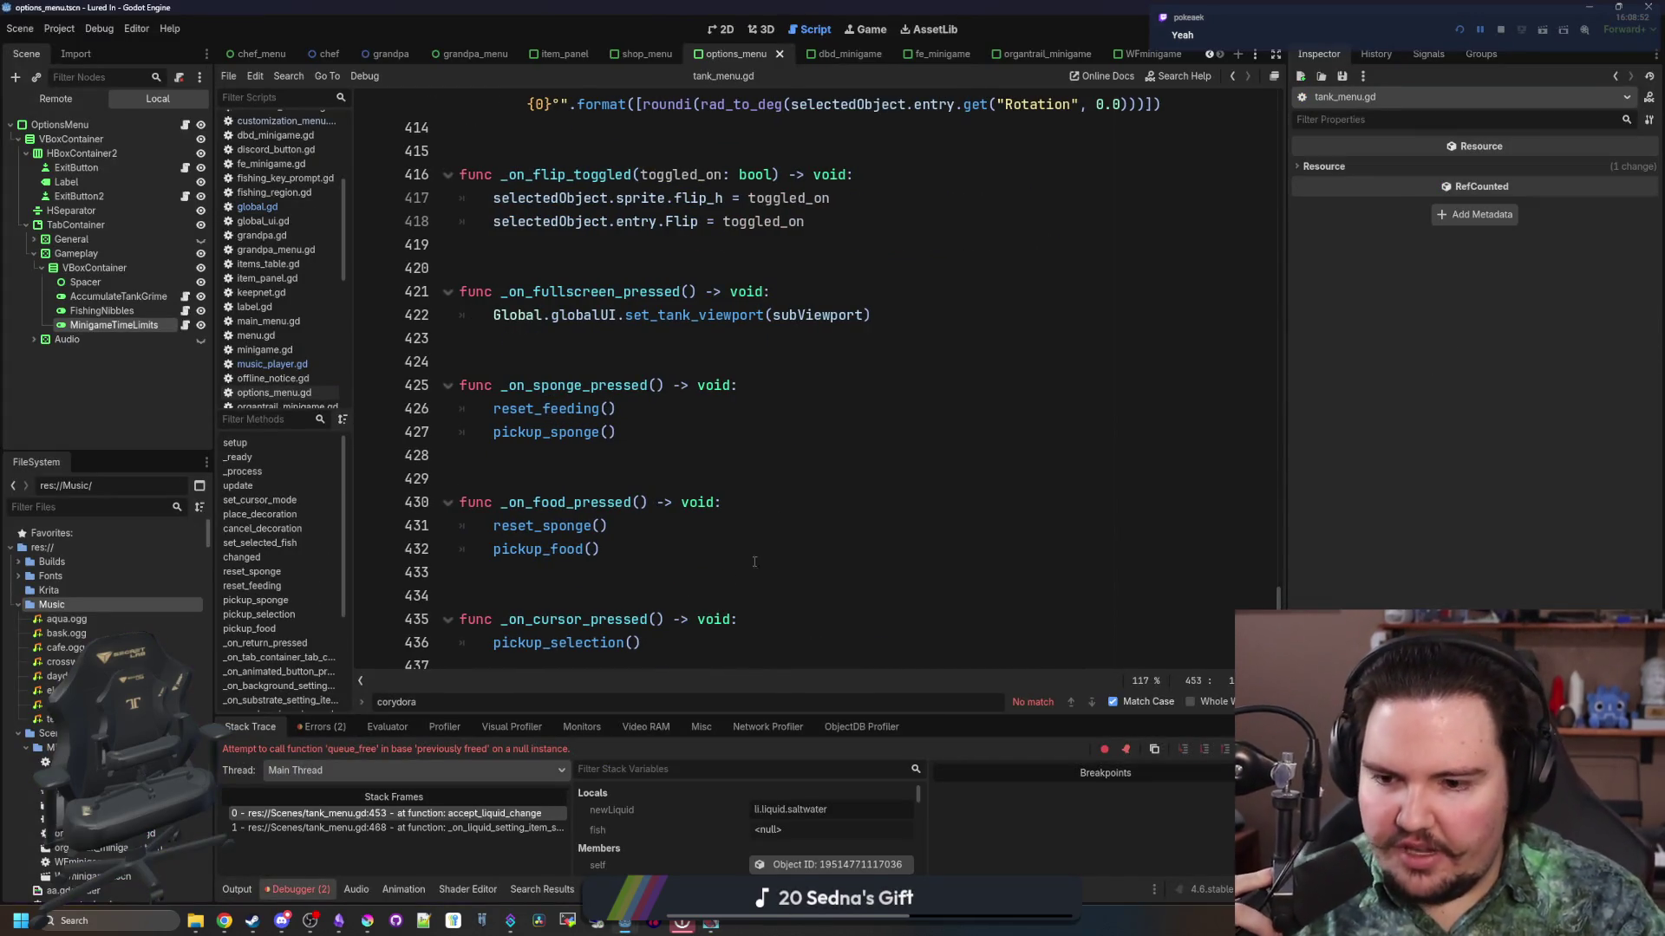
Step: Guard fish.queue_free() at line 453 with 'if is_instance_valid(fish):', save, and relaunch the game
click(520, 813)
text(if is_instance_valid(f)
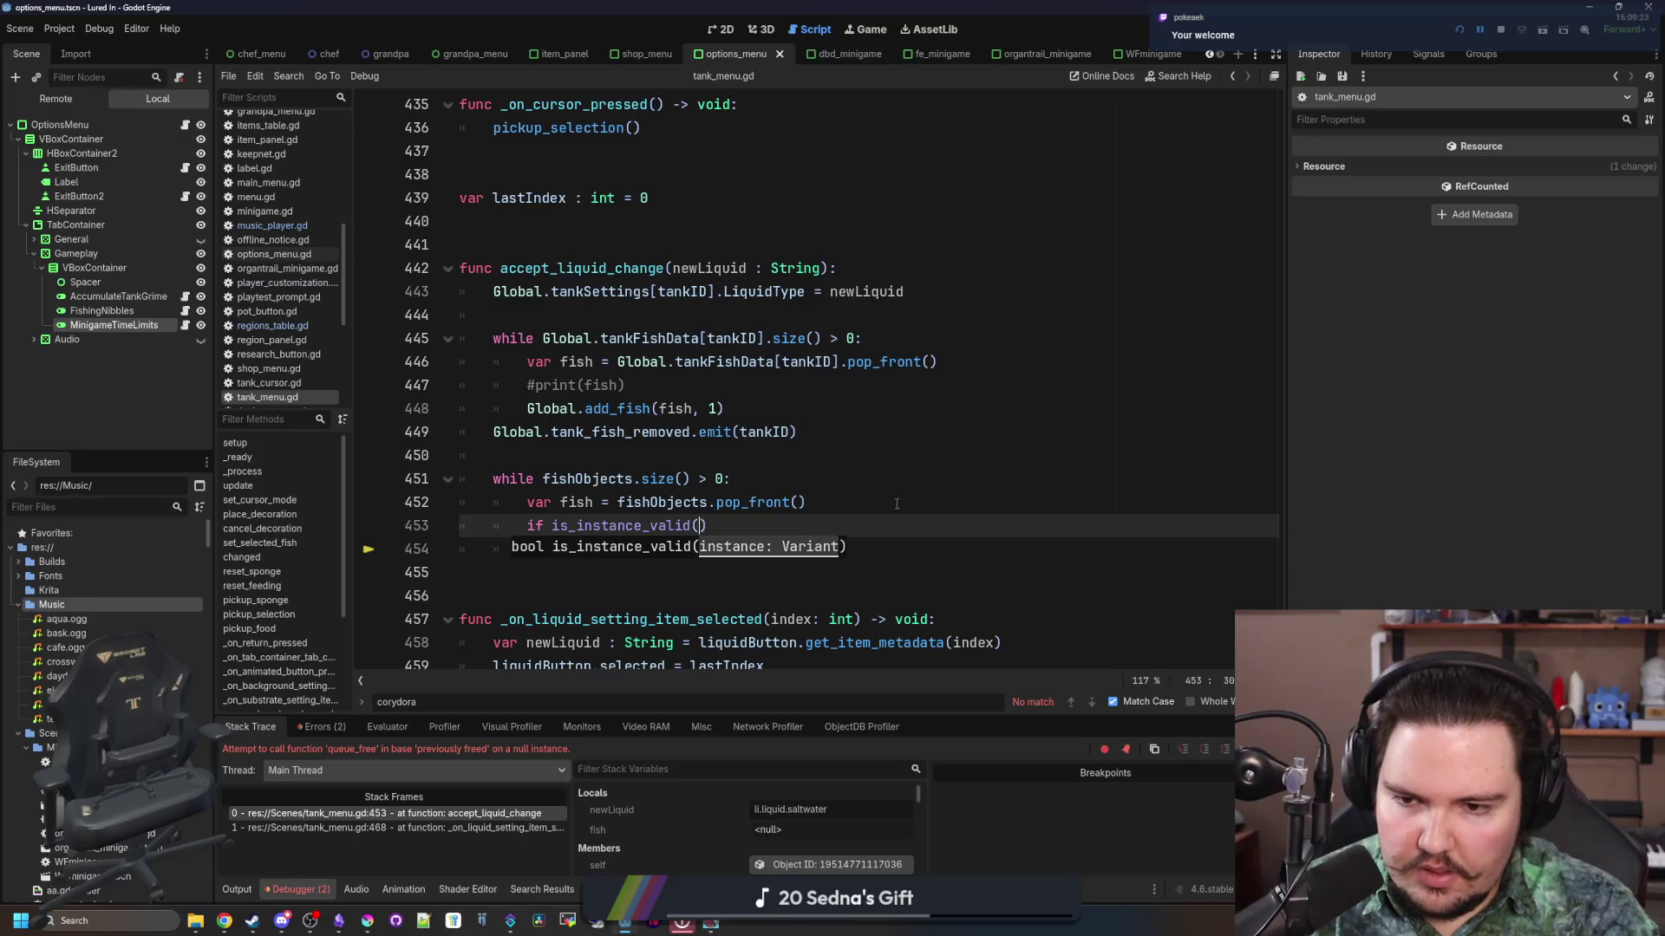
text(ish))
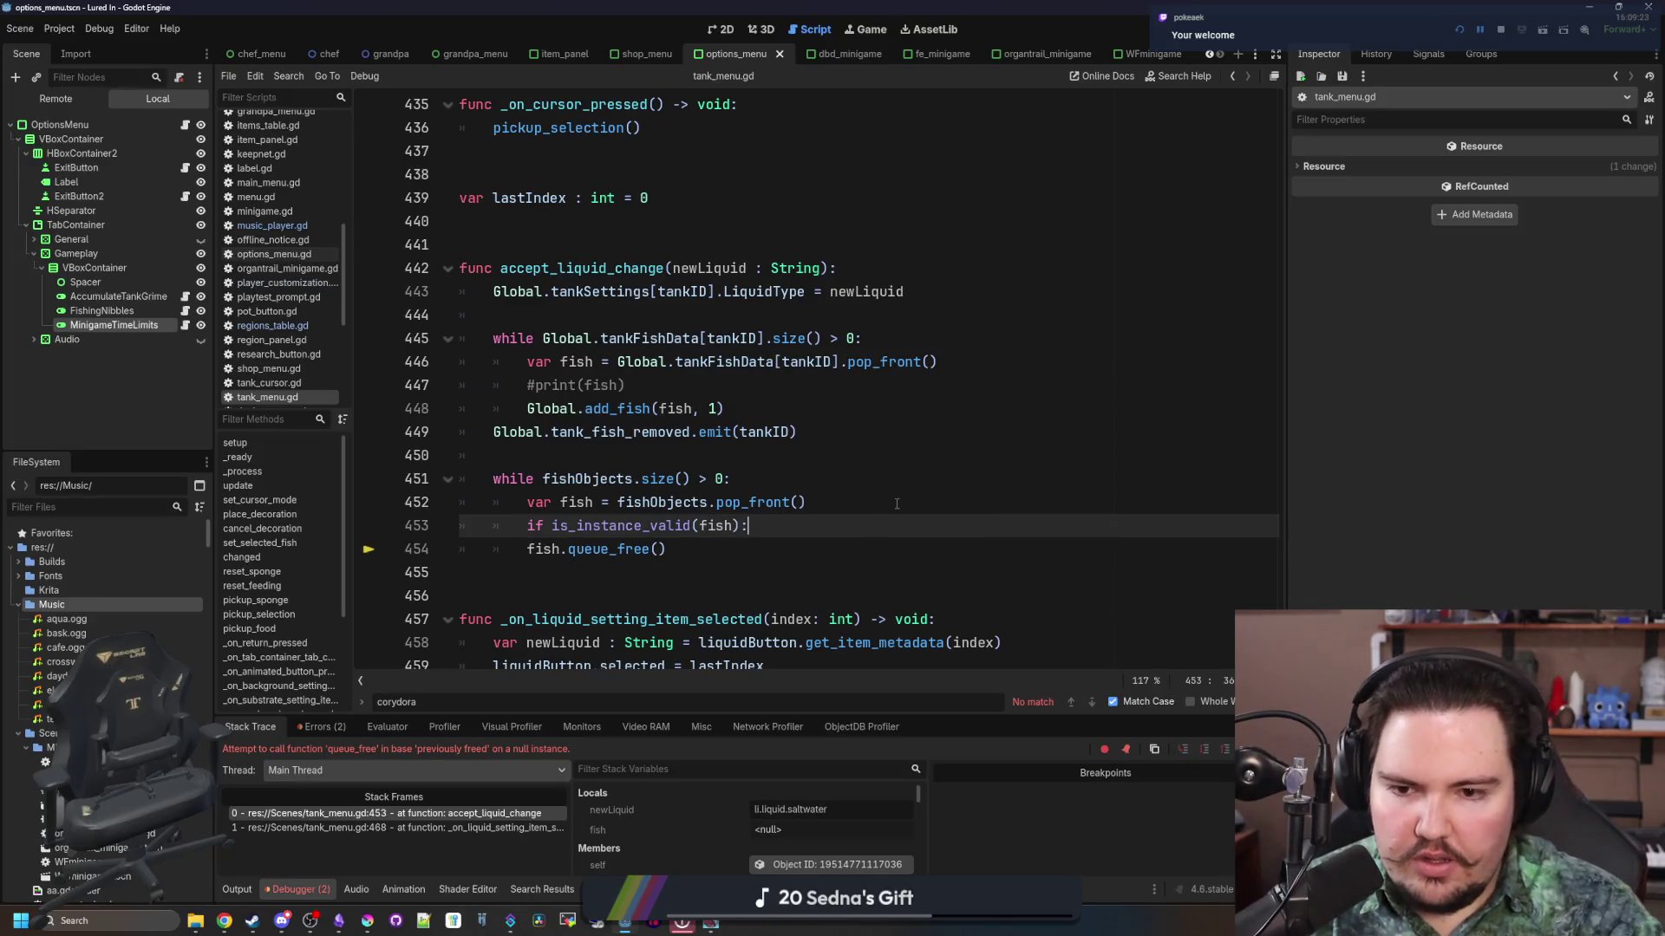
triple_click(605, 539)
key(Tab)
click(608, 451)
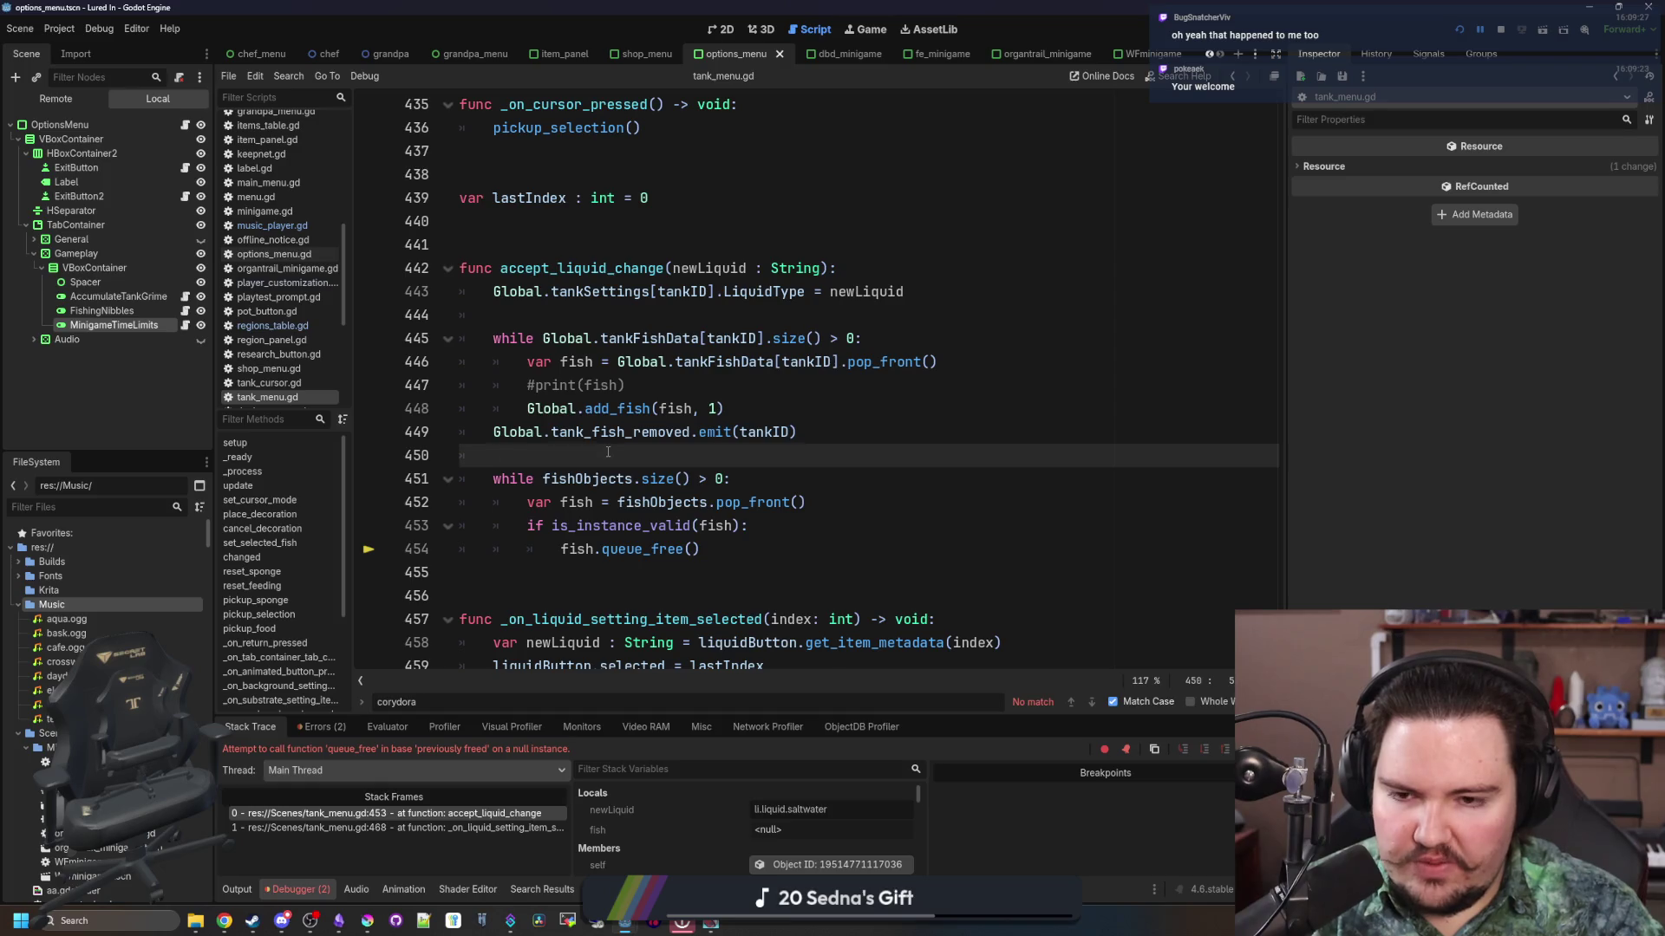
key(ctrl+s)
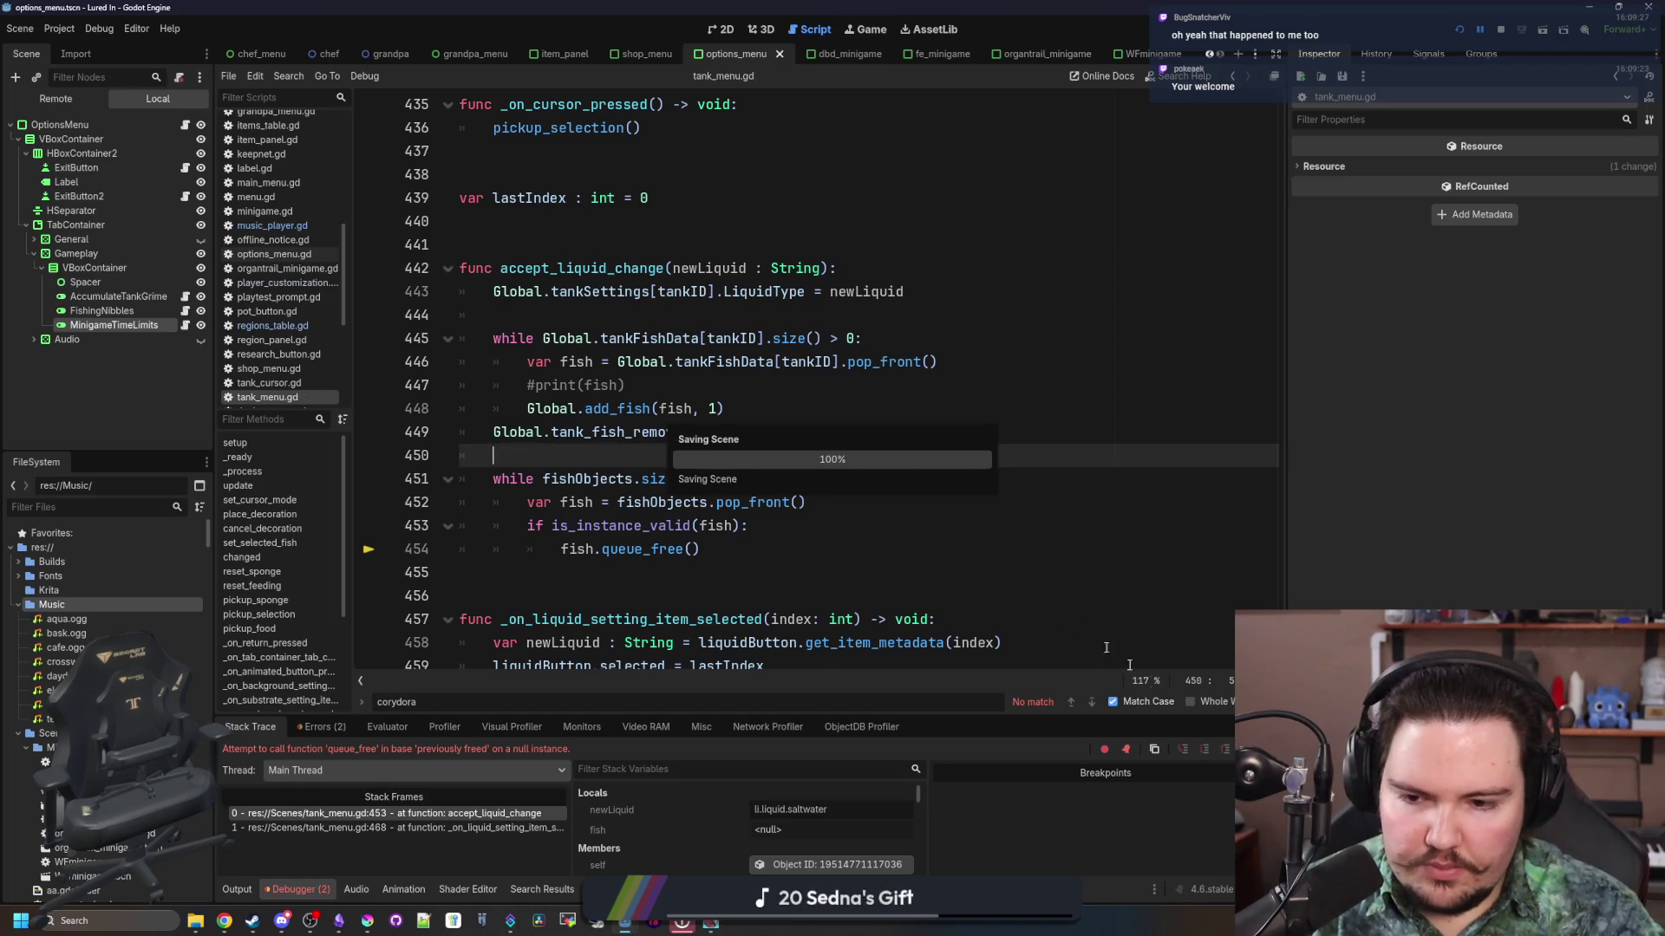
key(F12)
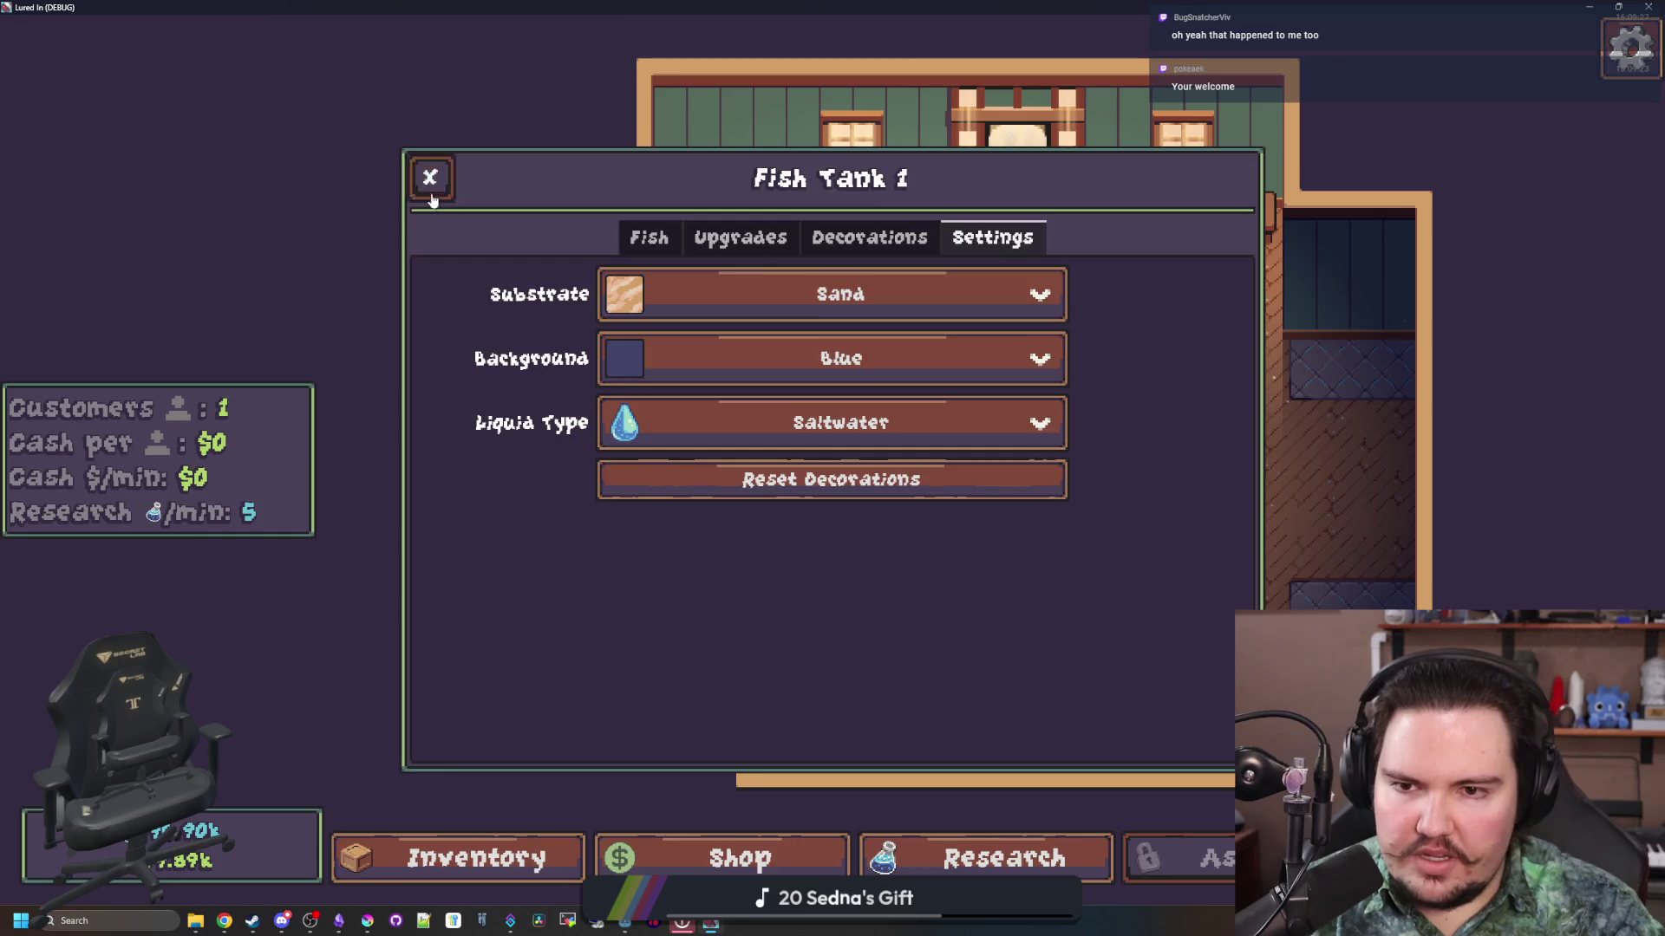
Step: Reopen Fish Tank 1, check the inventory, and pick a liquid type in the tank settings
click(431, 182)
click(598, 334)
click(469, 858)
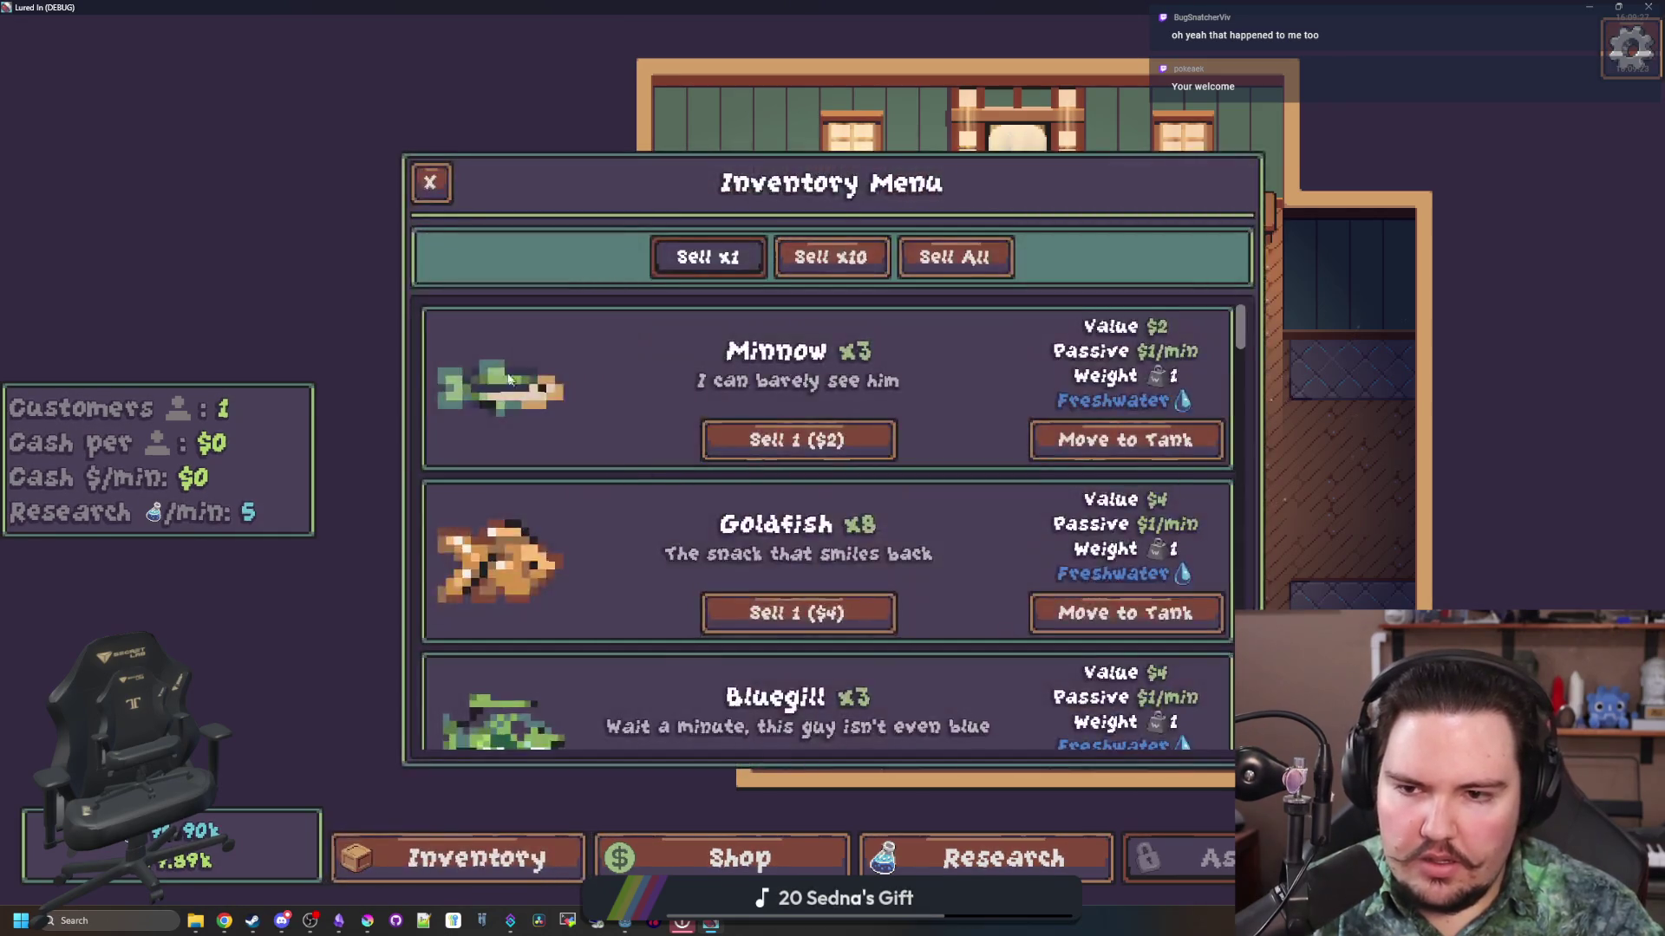
click(431, 182)
click(578, 338)
click(992, 234)
click(1040, 419)
click(688, 475)
click(431, 174)
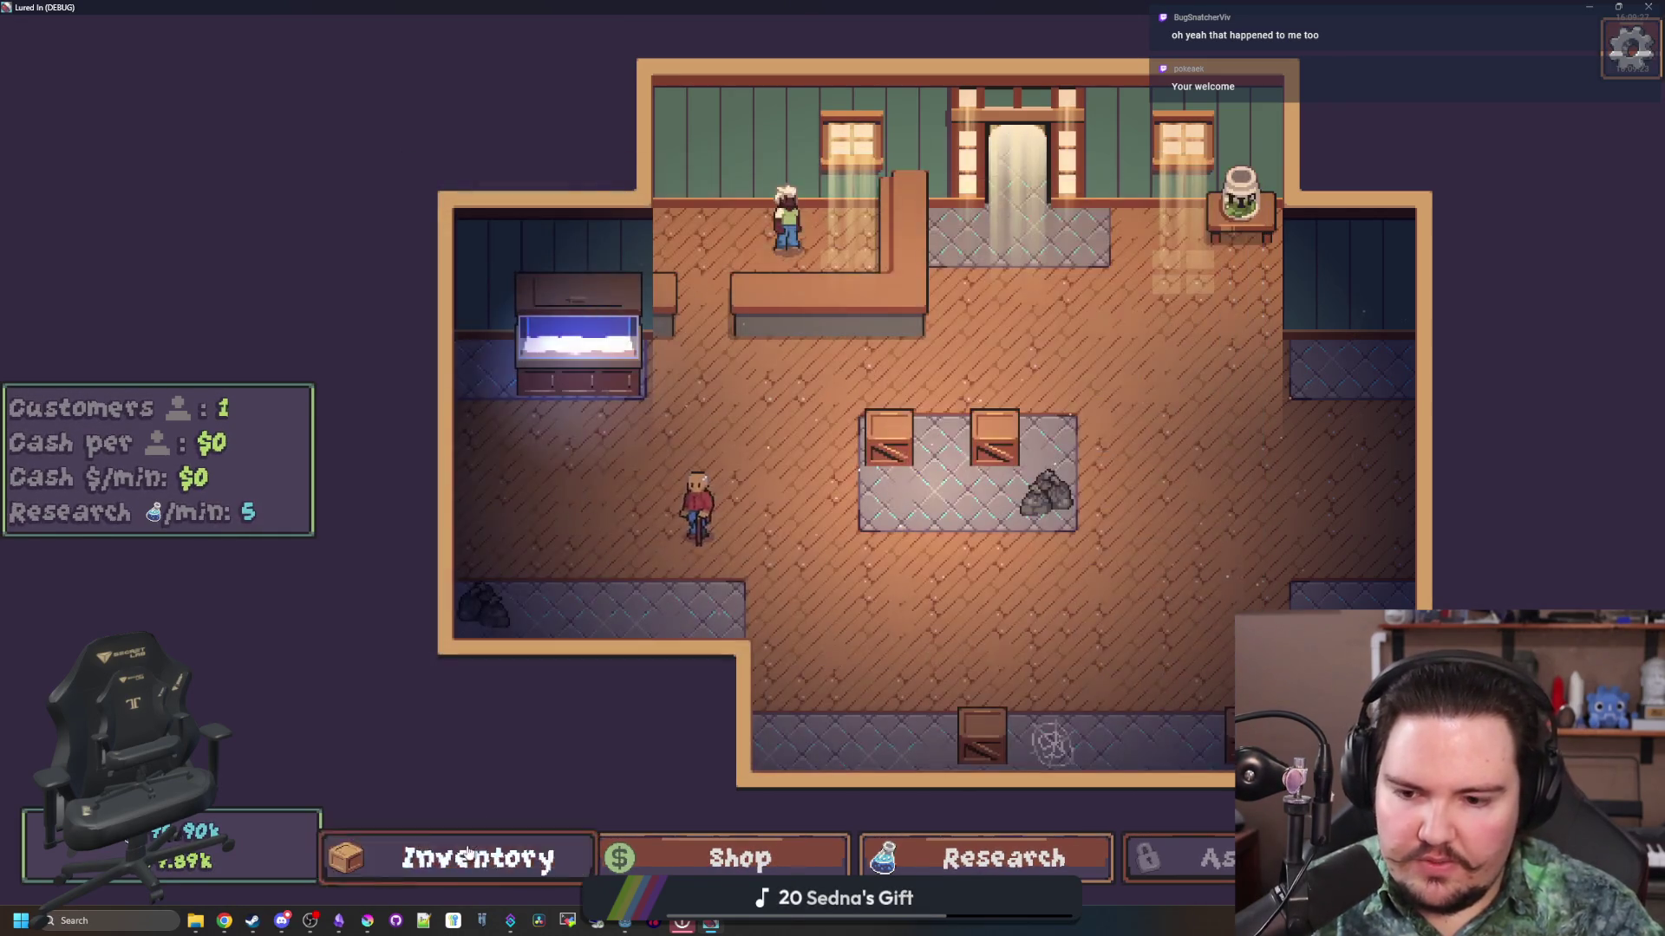
Step: Place a Minnow in Fish Tank 1, then return it to inventory
click(468, 854)
click(1047, 410)
click(581, 382)
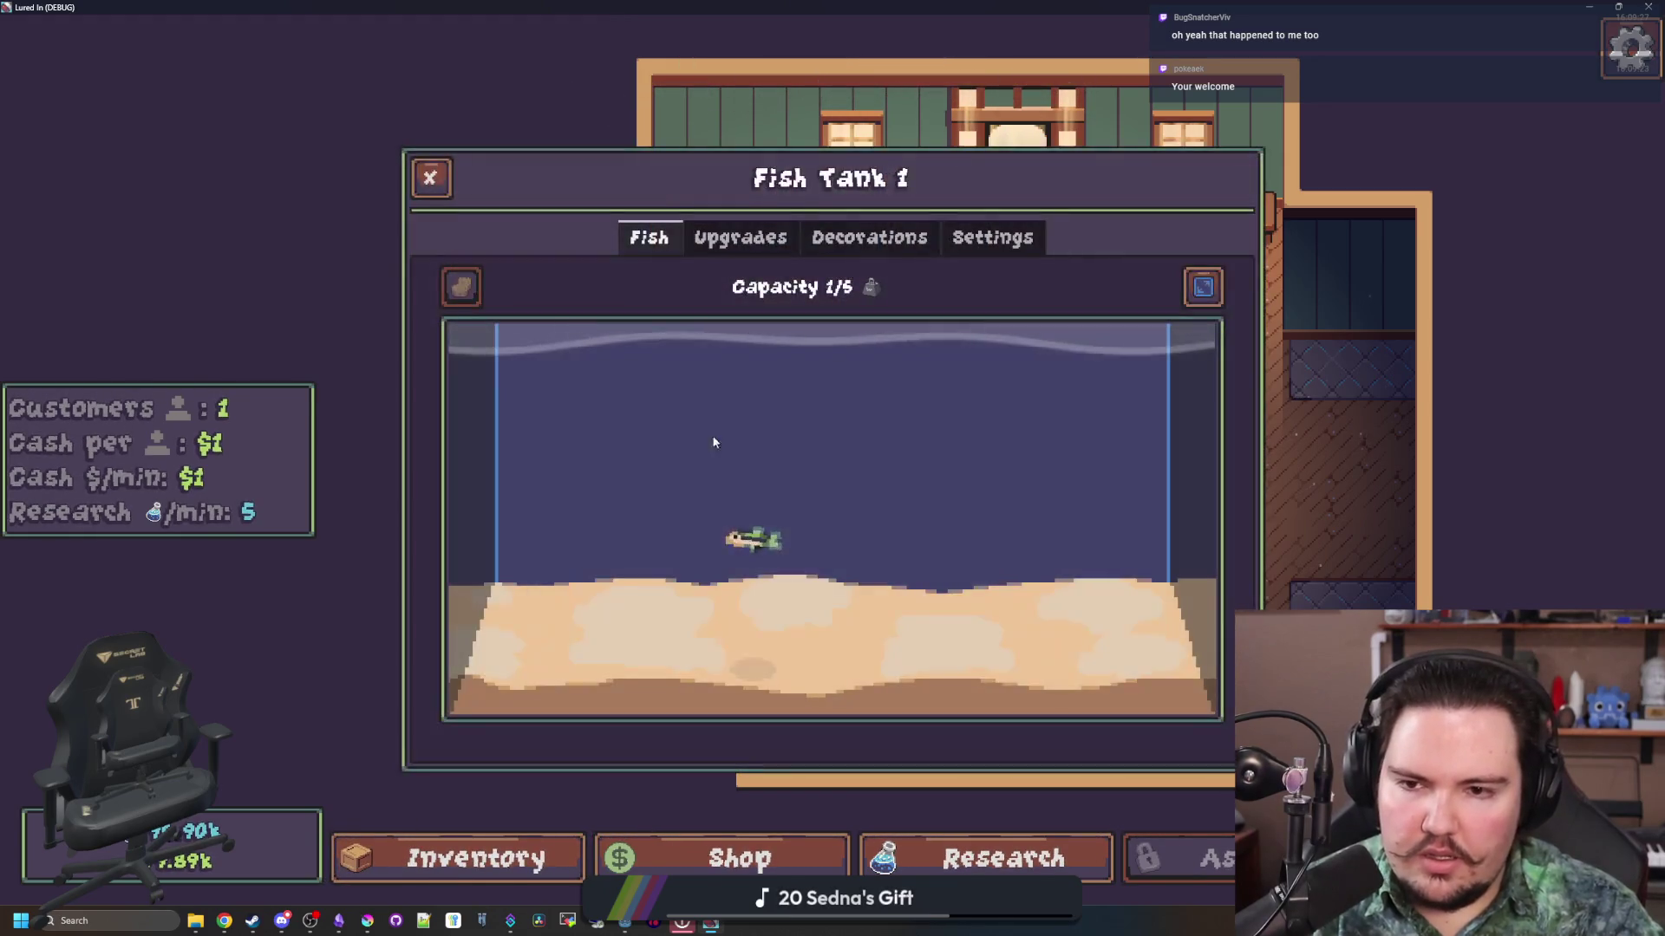
click(753, 539)
click(1411, 502)
Step: Toggle the empty tank's liquid from Saltwater to Freshwater and back to Saltwater without a crash
click(993, 239)
click(899, 407)
click(694, 510)
click(762, 435)
click(698, 475)
click(699, 425)
click(694, 505)
click(649, 237)
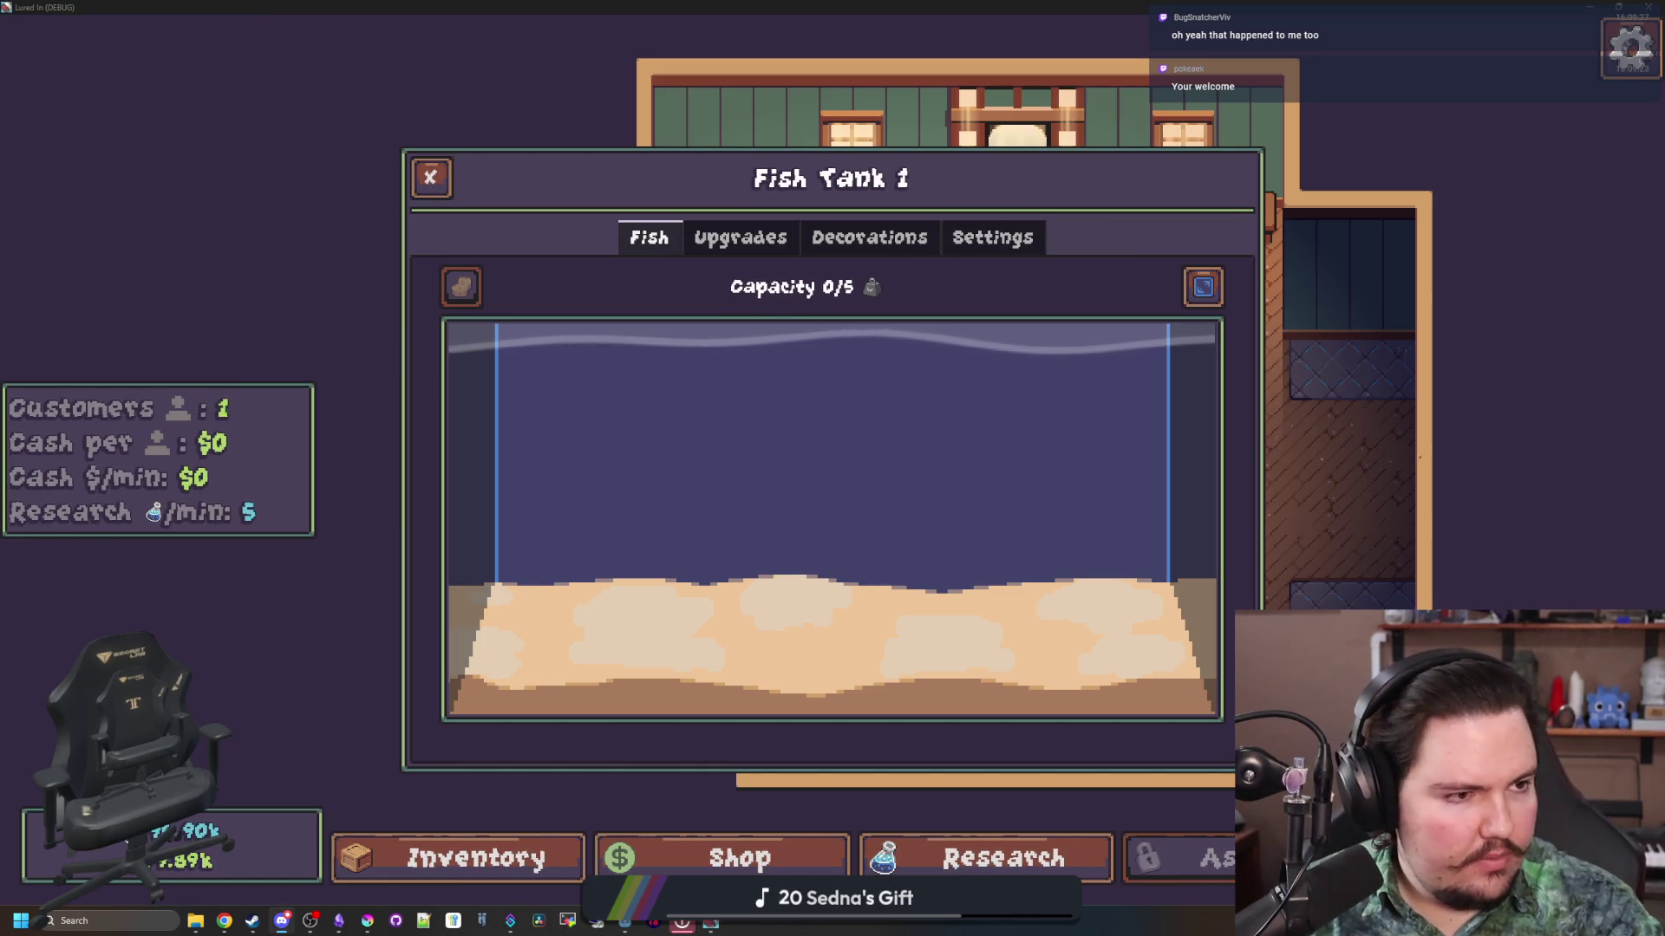
key(alt+Tab)
Step: Add a Changelog bullet: removing fish, then changing liquid type, no longer crashes the game
scroll(793, 466, down, 5)
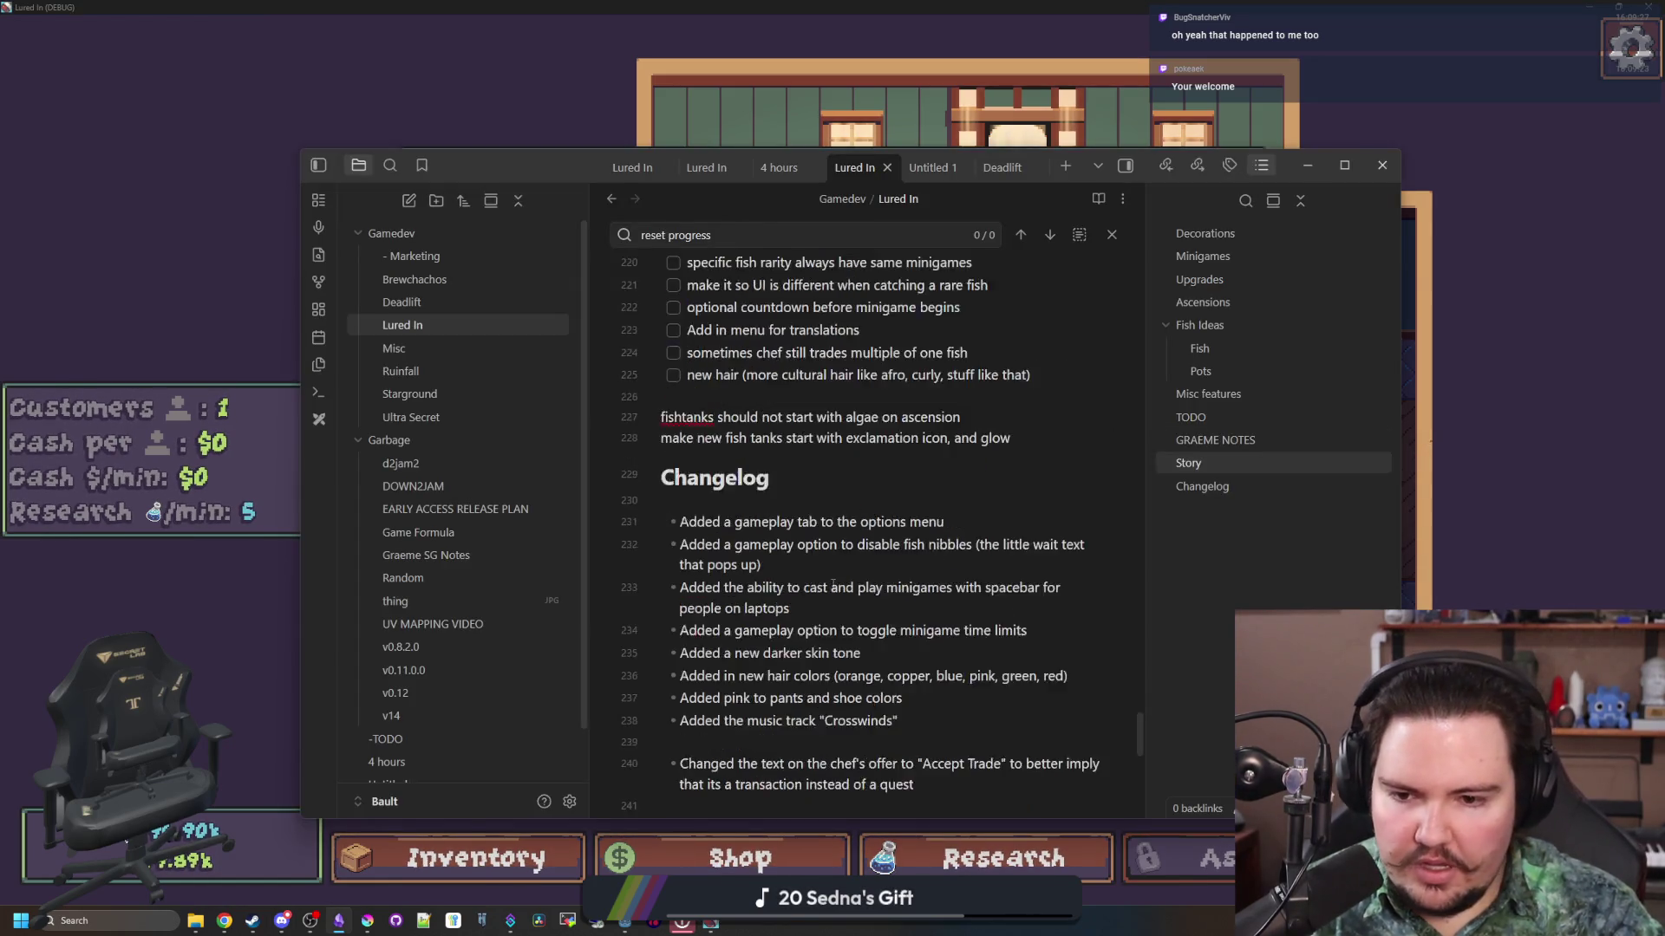
click(952, 674)
text(- Fixed an issu)
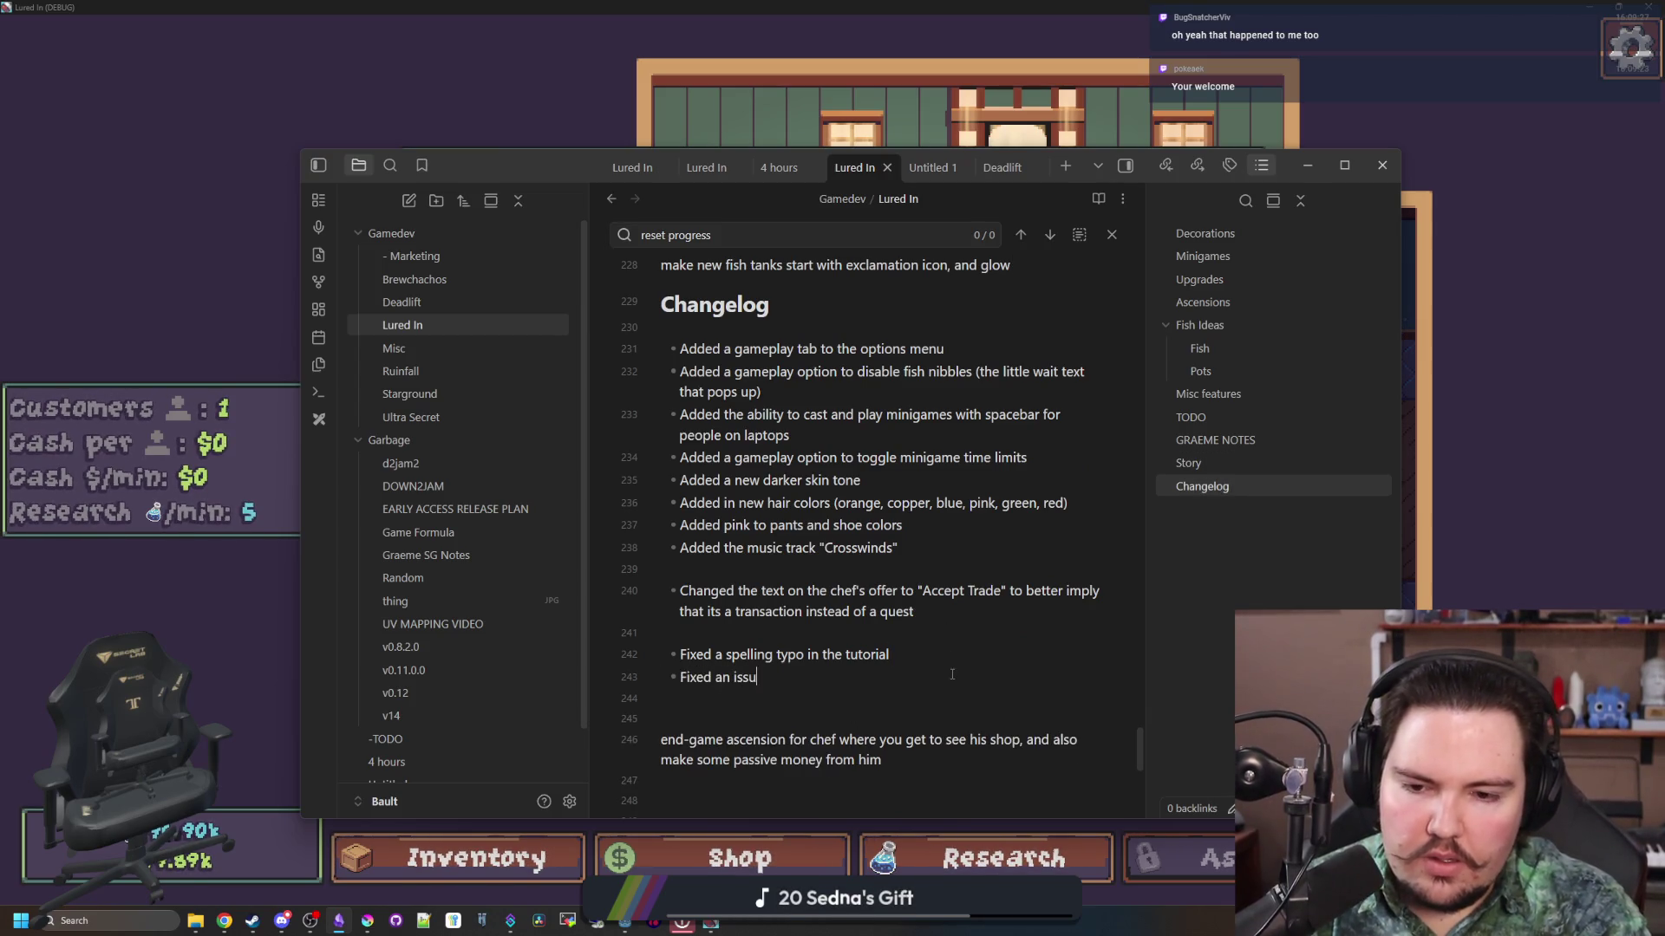
text(e wherre removing fish from a tank, )
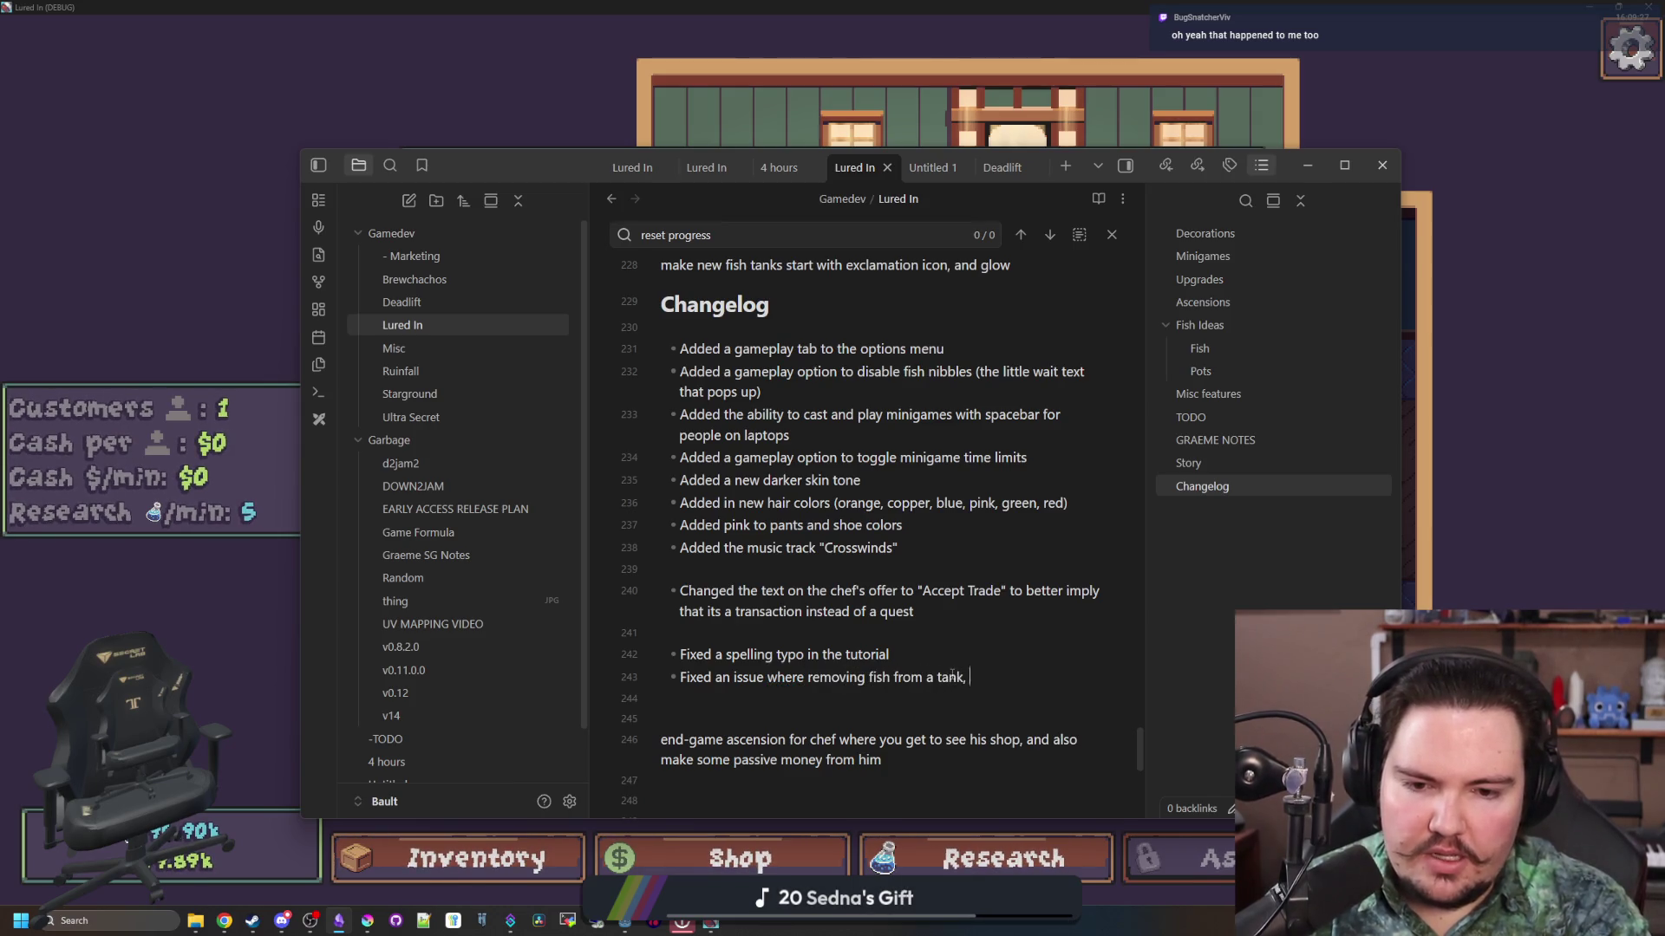
text(and then changing liquid )
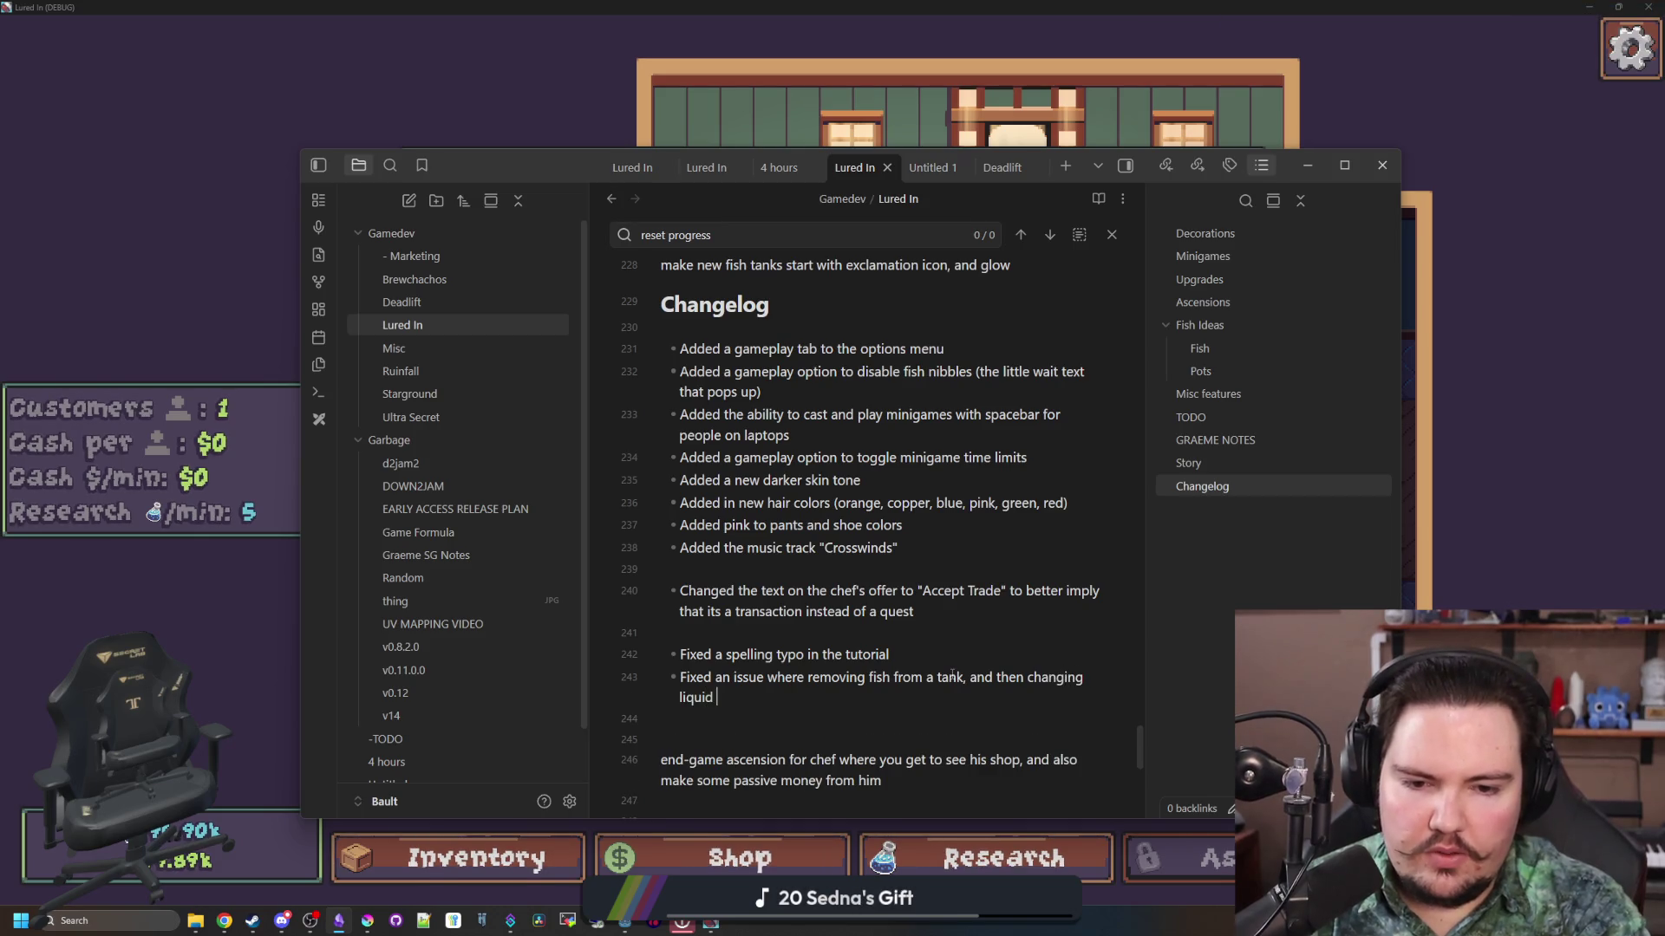
text(type would cause the game to crash)
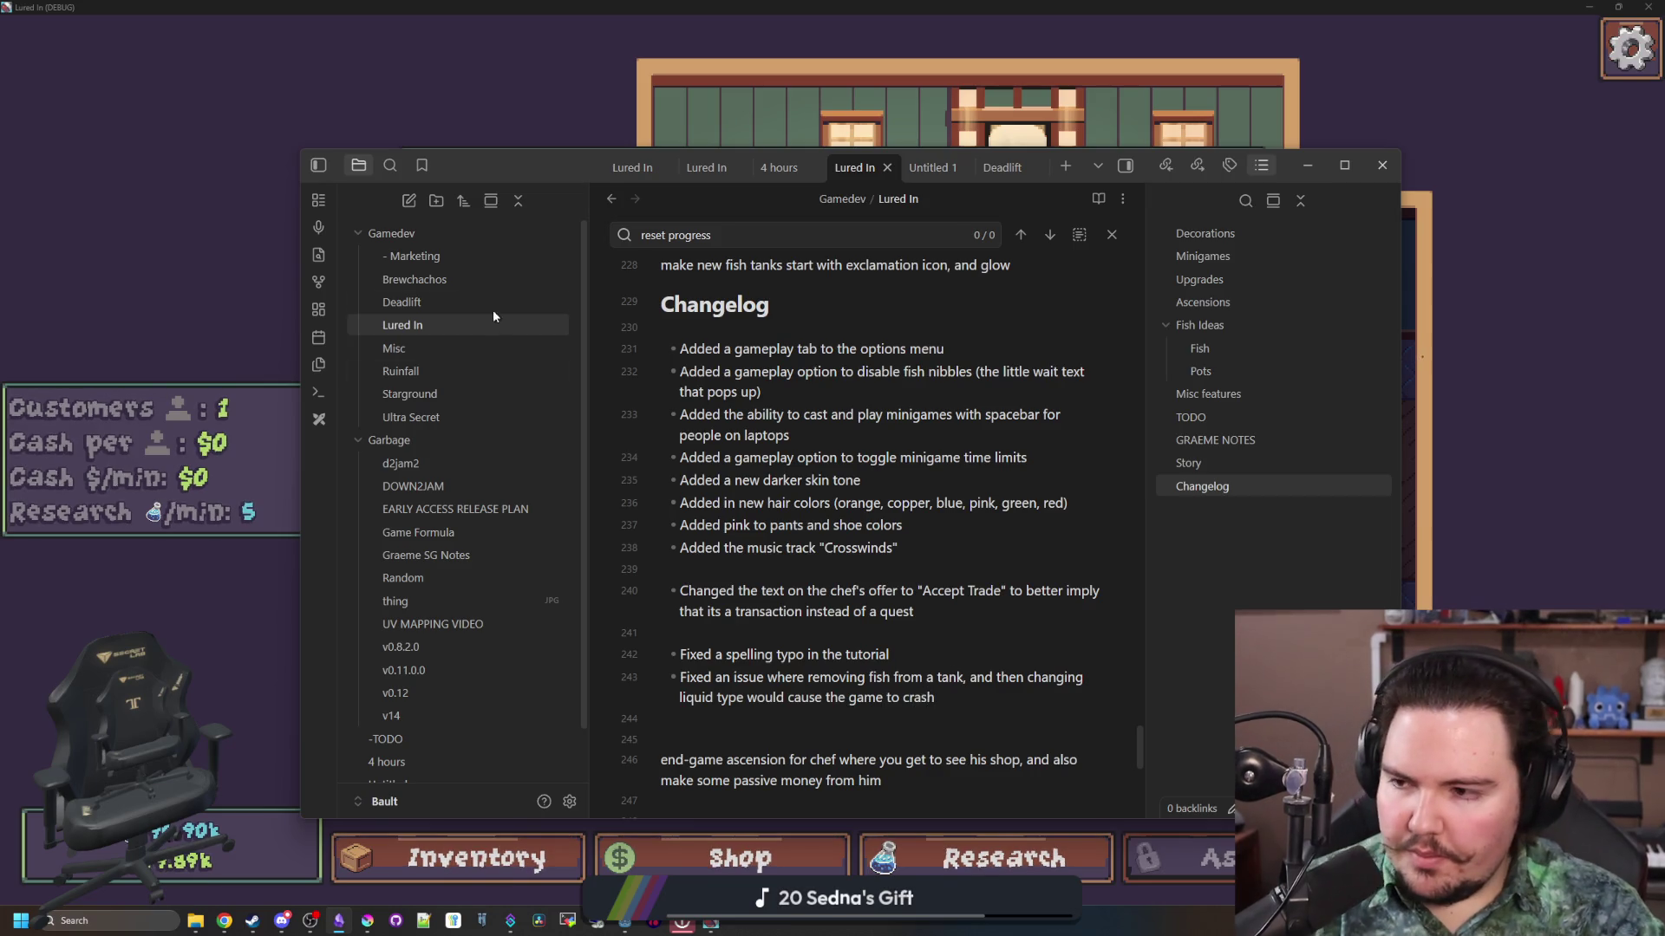
click(434, 117)
key(super+Down)
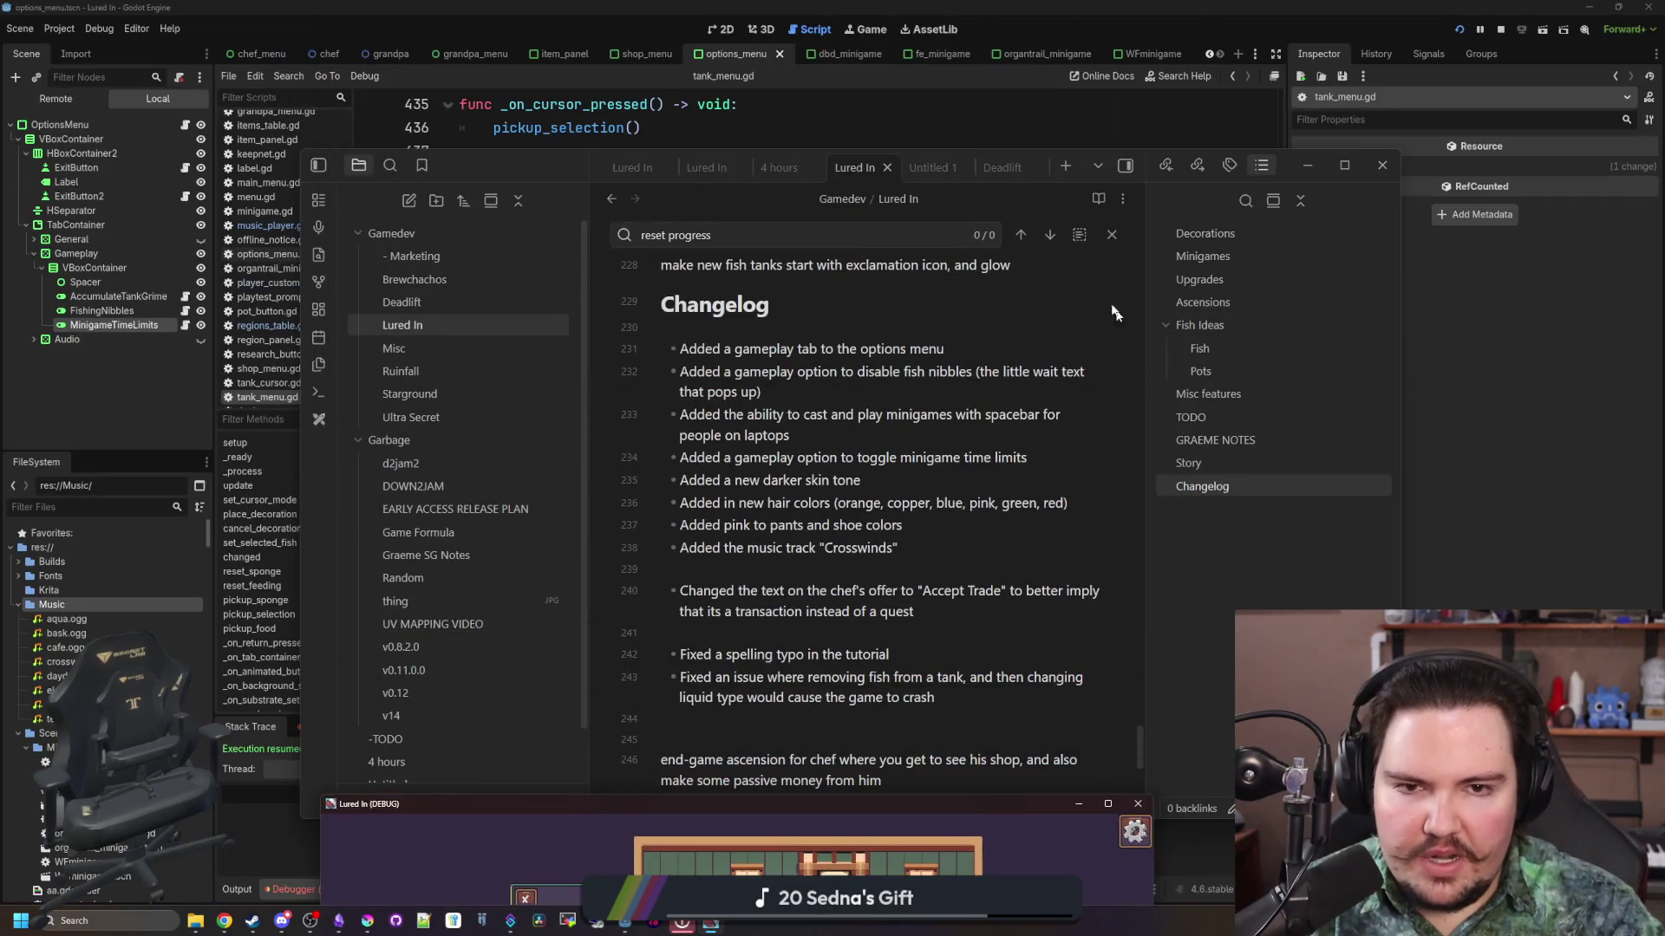
Step: Bring the Godot editor forward and review the two errors in the Debugger's Errors tab
key(alt+Tab)
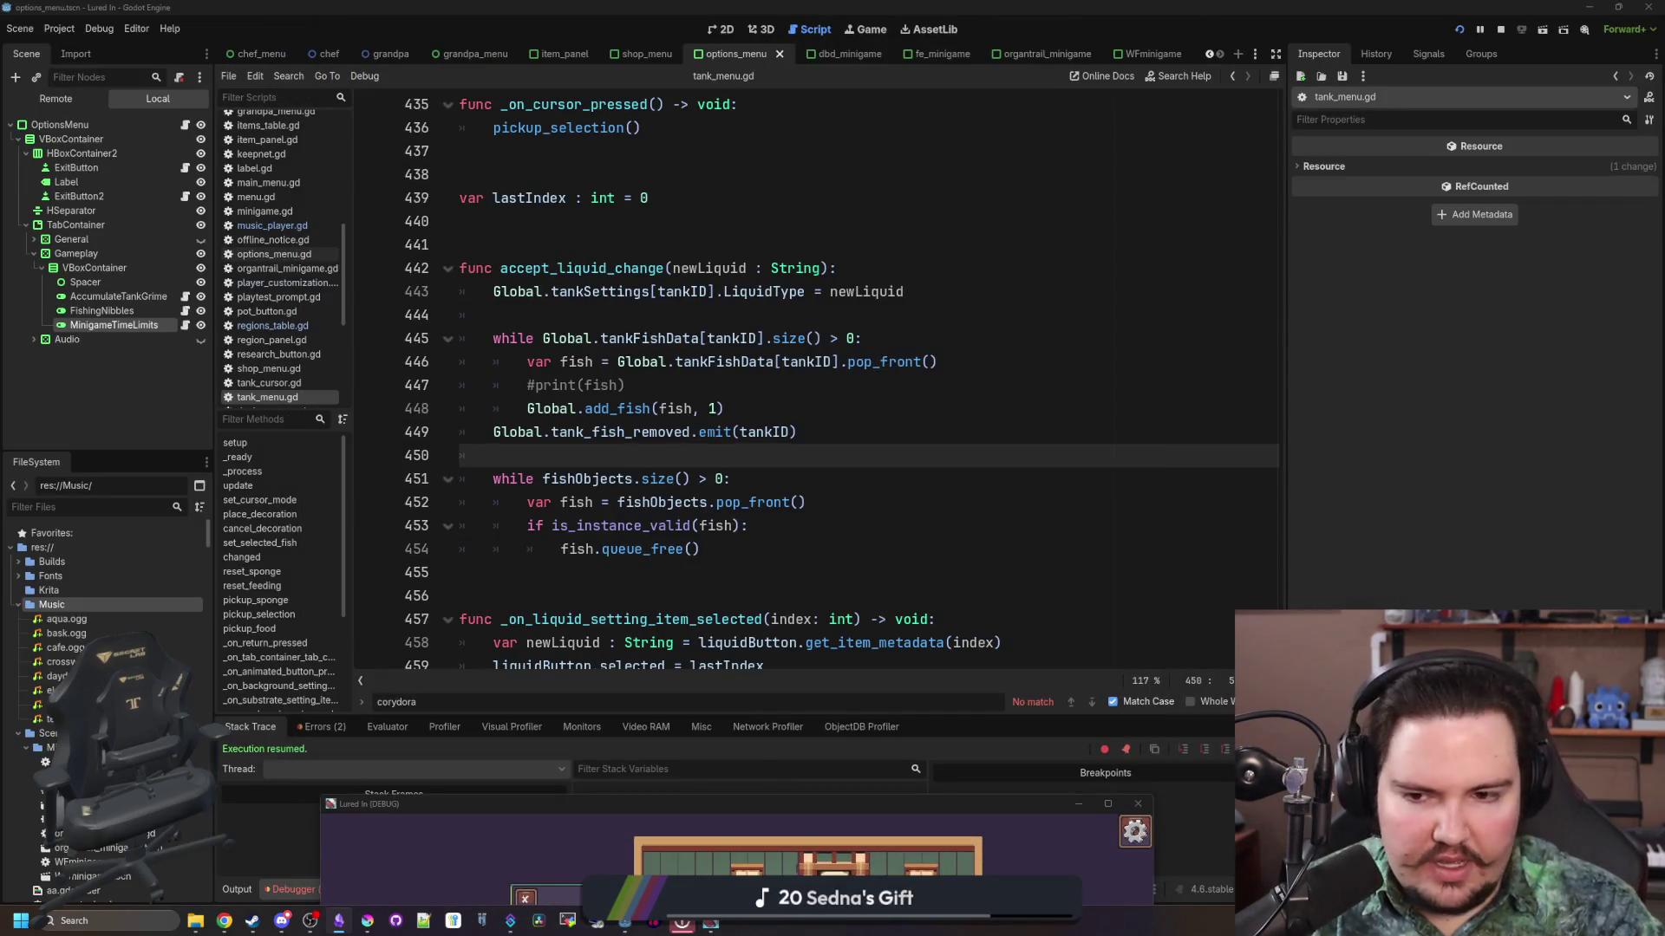
click(843, 593)
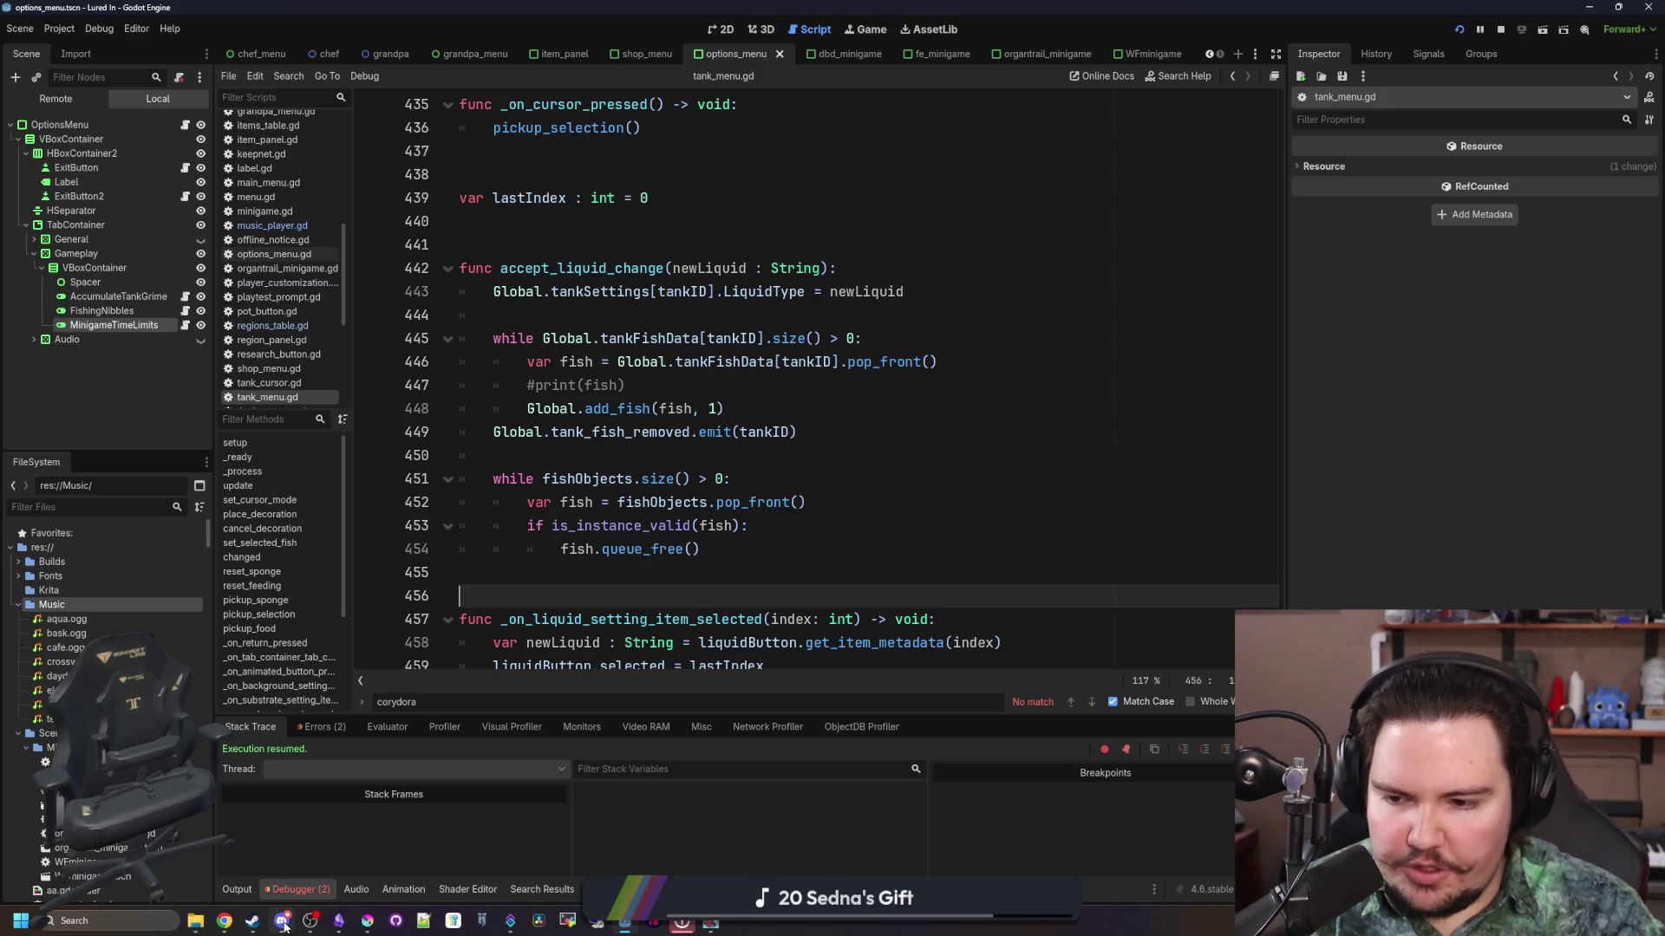
click(328, 728)
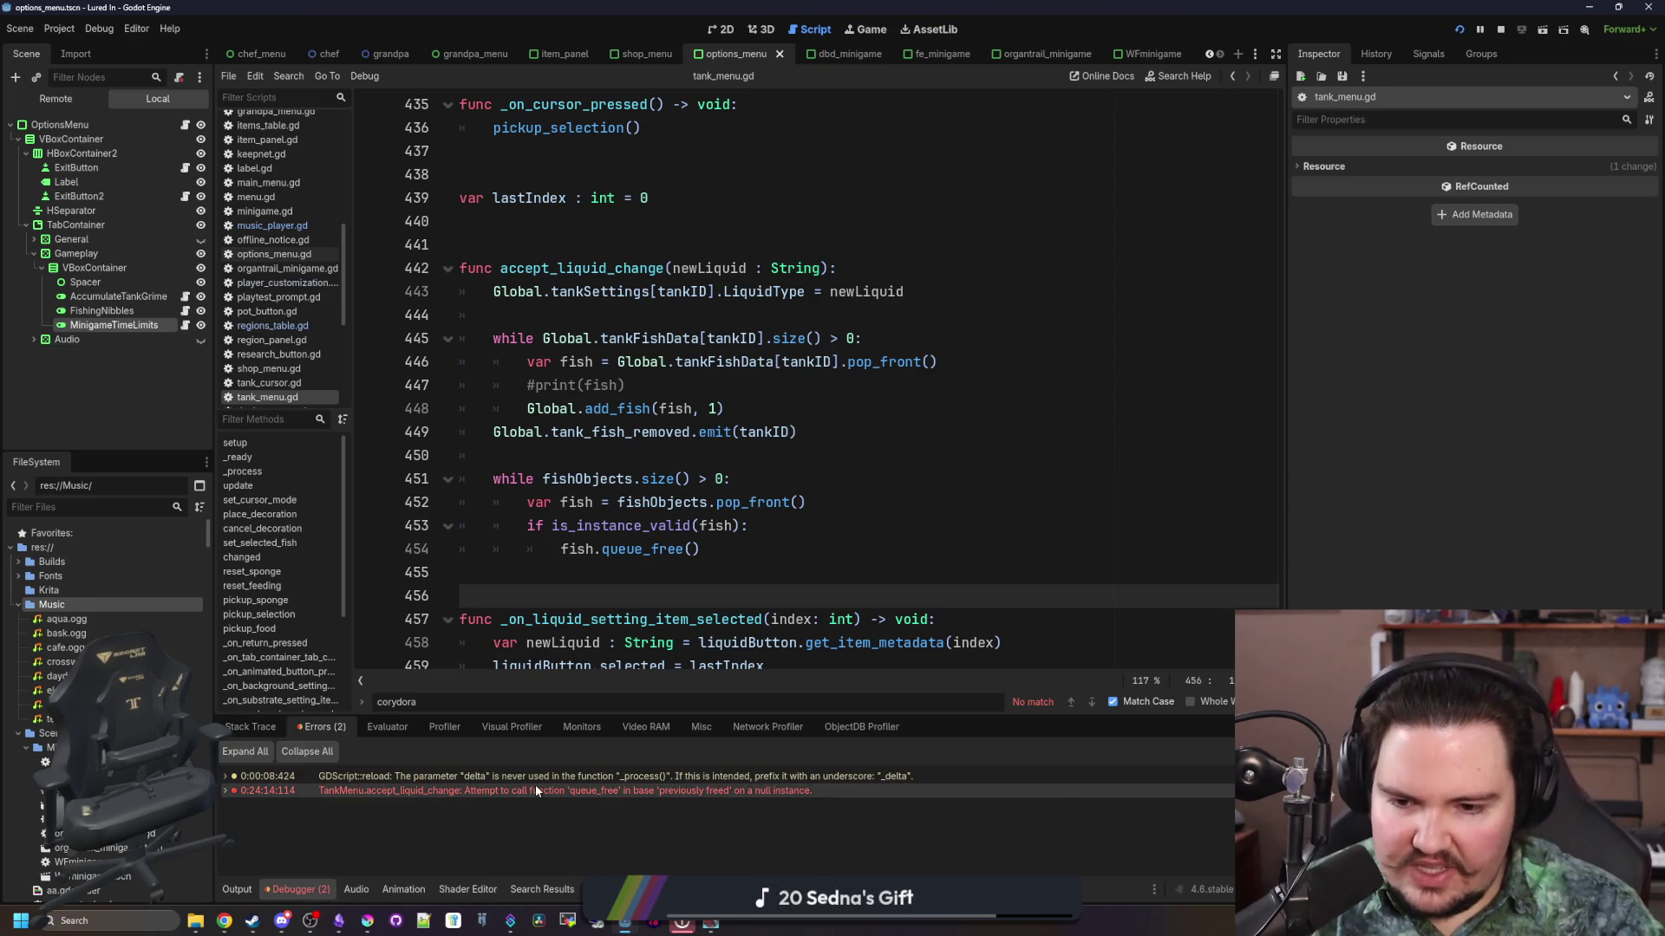
mouse_move(535, 788)
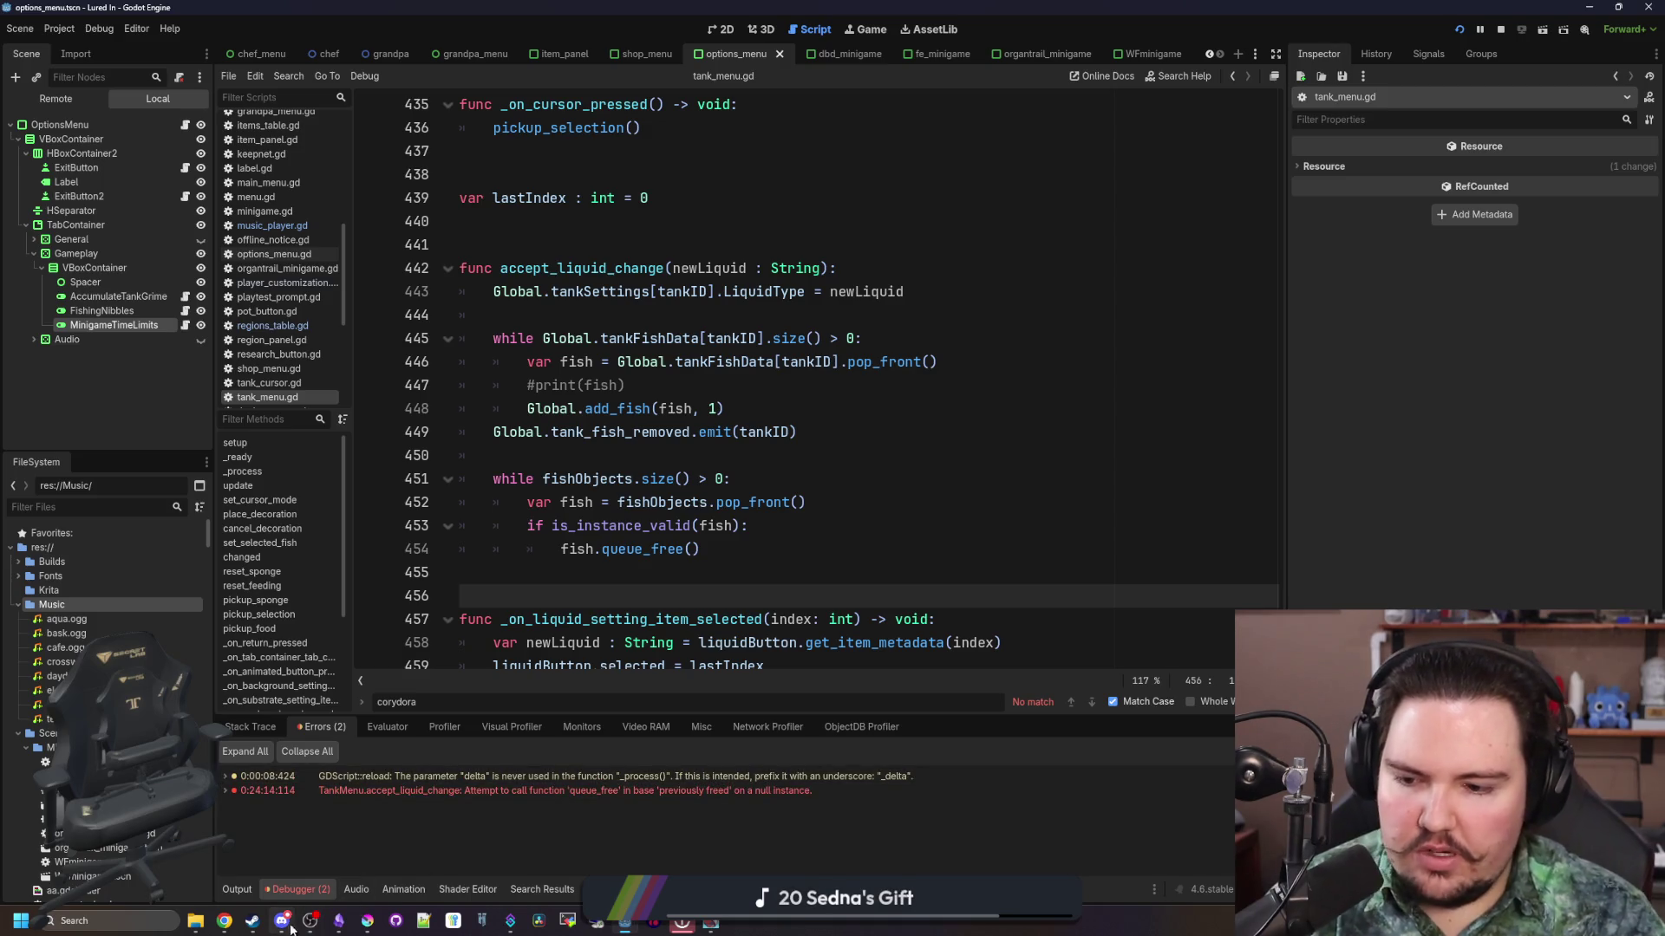
mouse_move(282, 920)
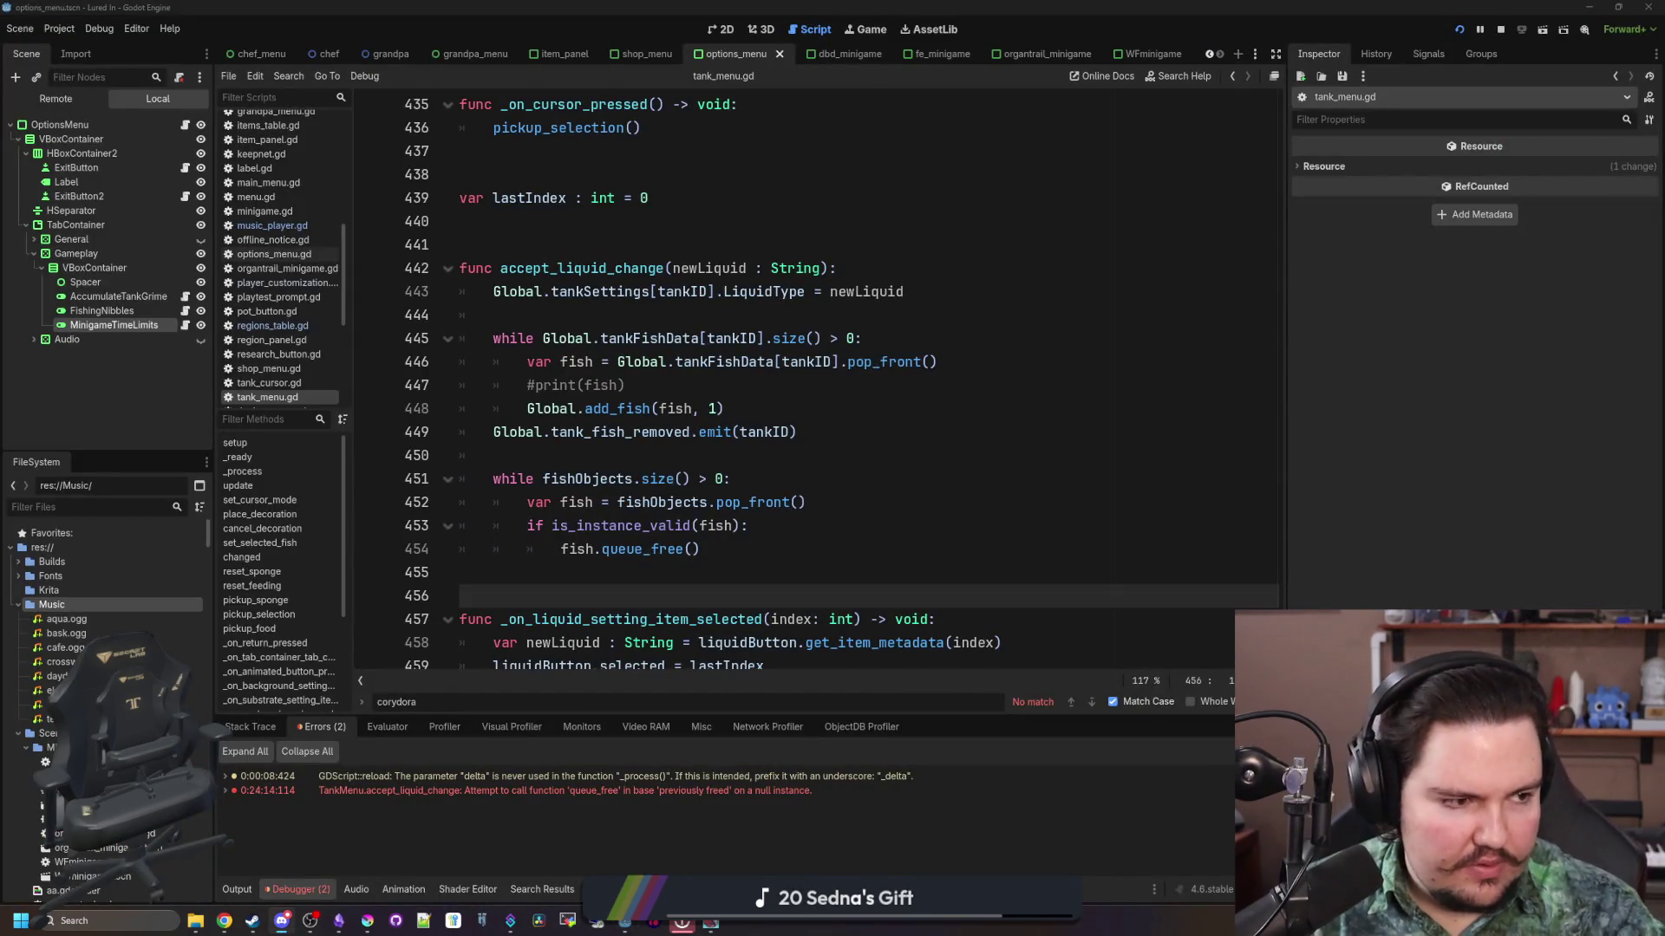
Step: Read the player's crash report in Discord, then return to Lured In and close the fish tank
key(alt+Tab)
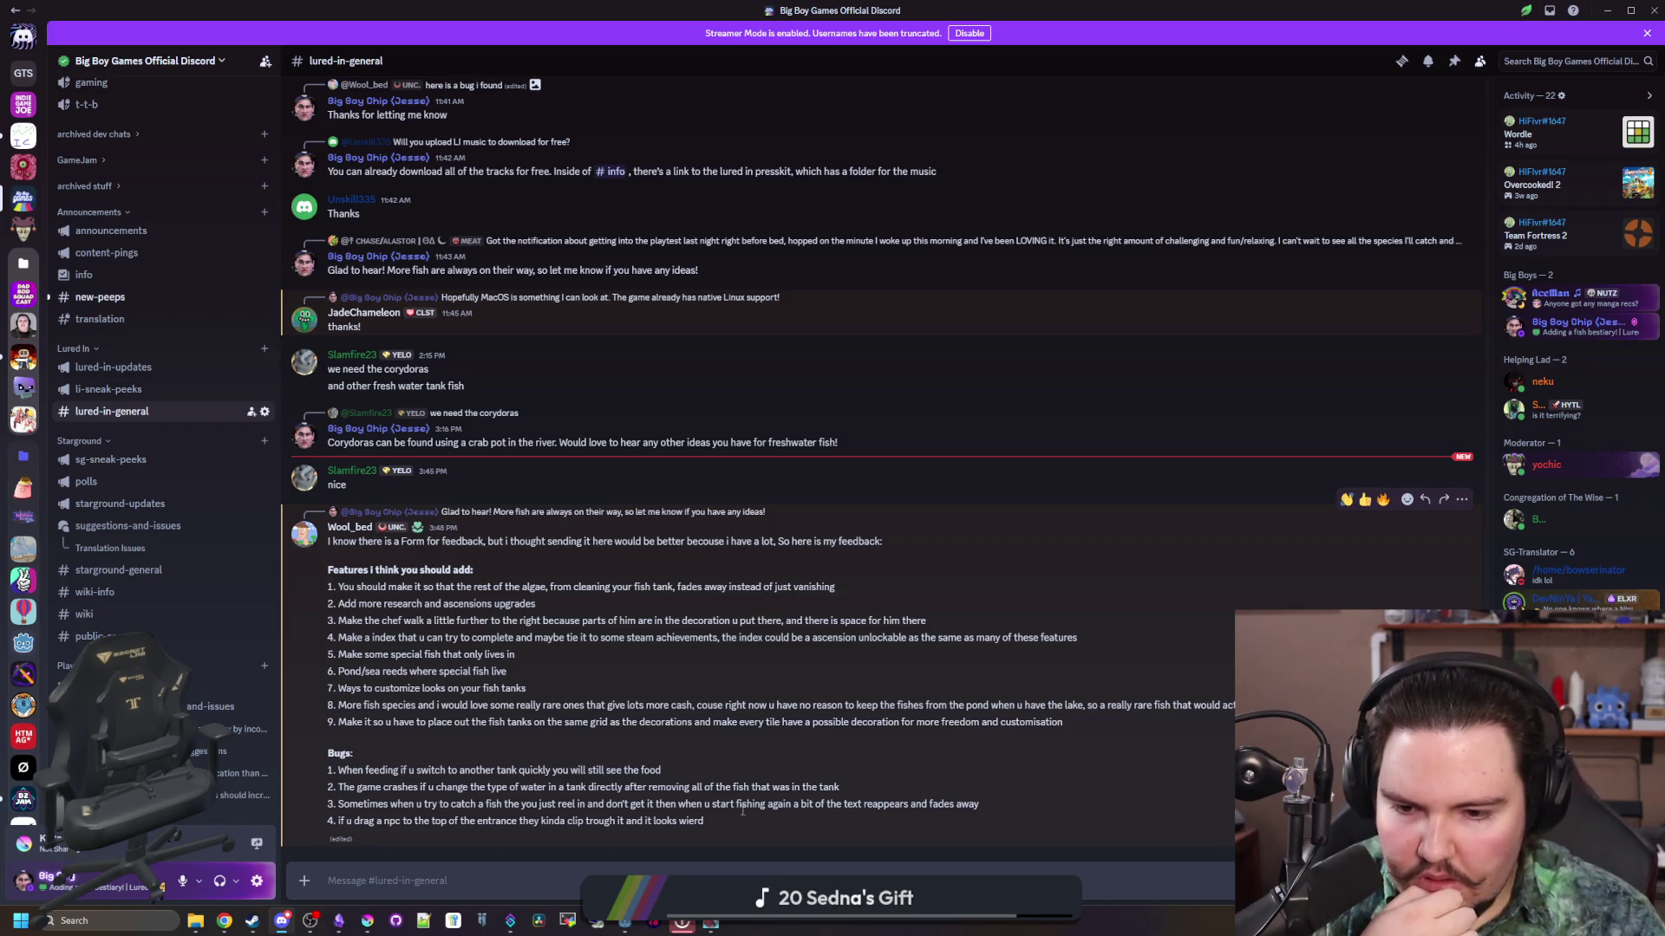
mouse_move(707, 926)
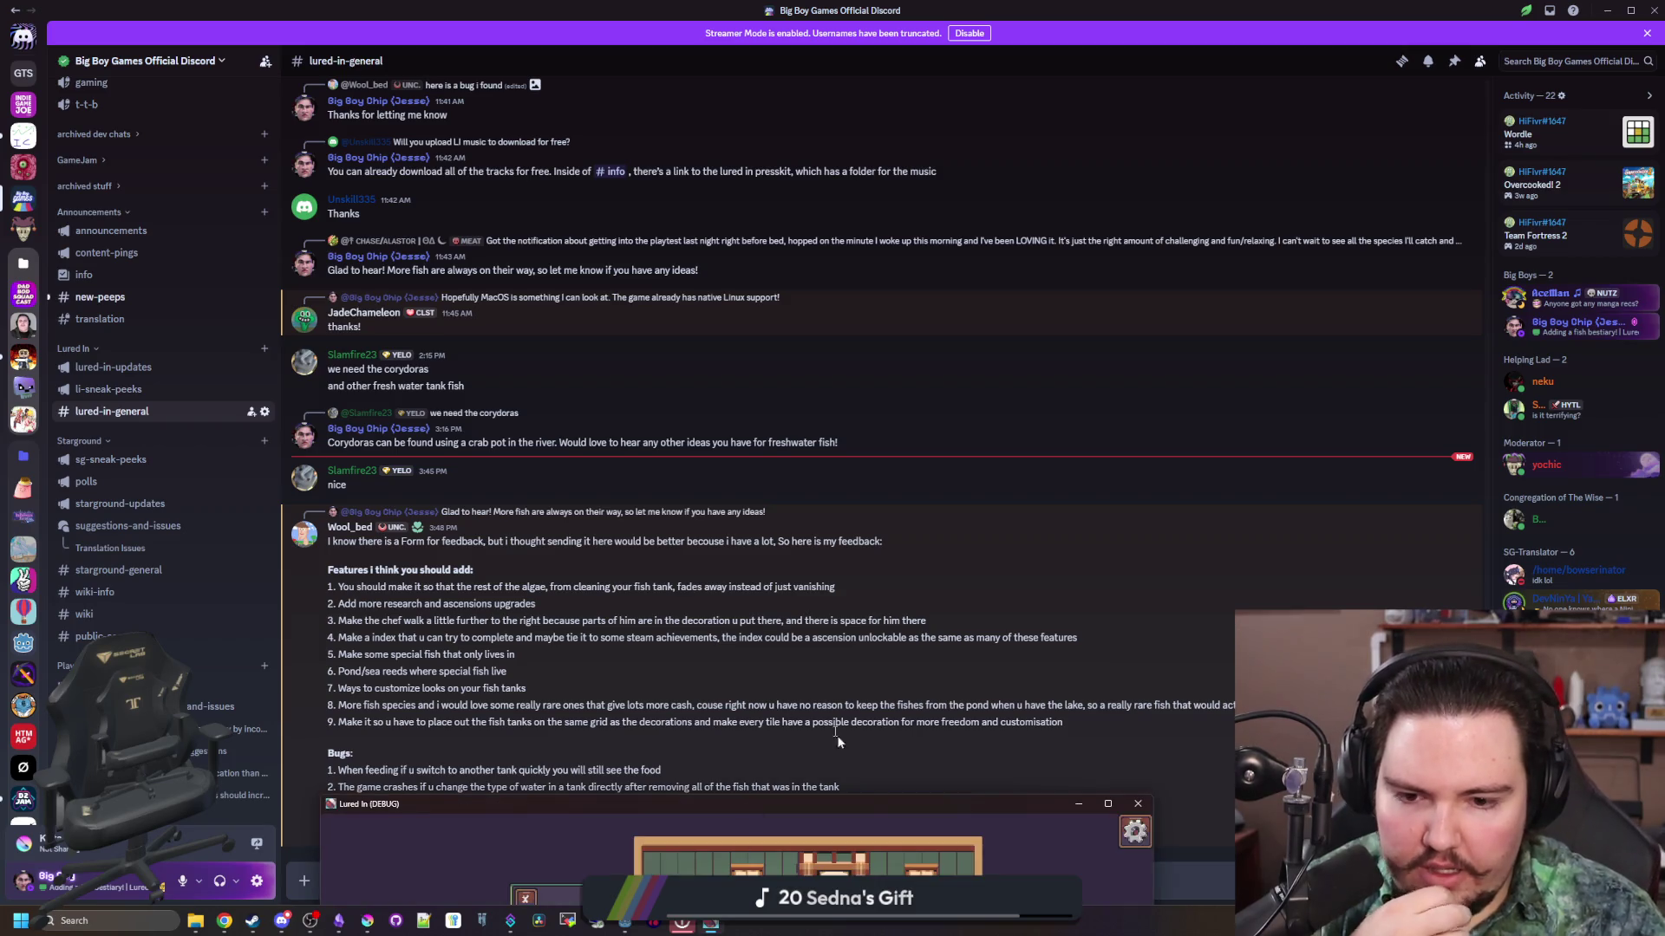
click(728, 746)
click(430, 177)
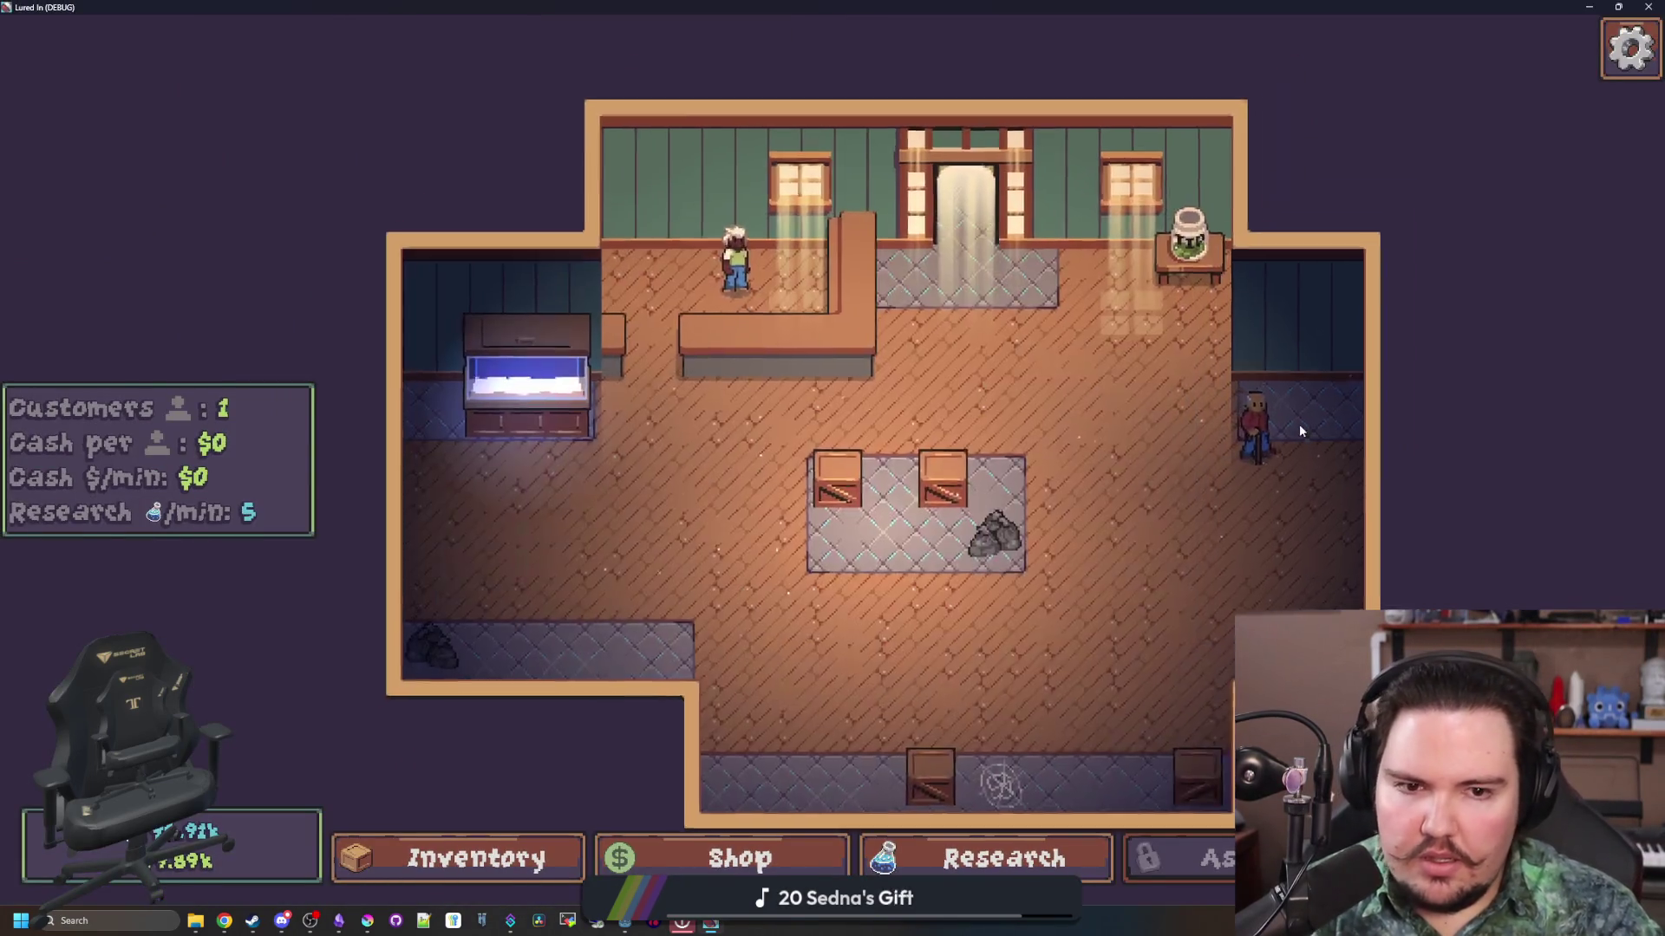
scroll(877, 468, up, 5)
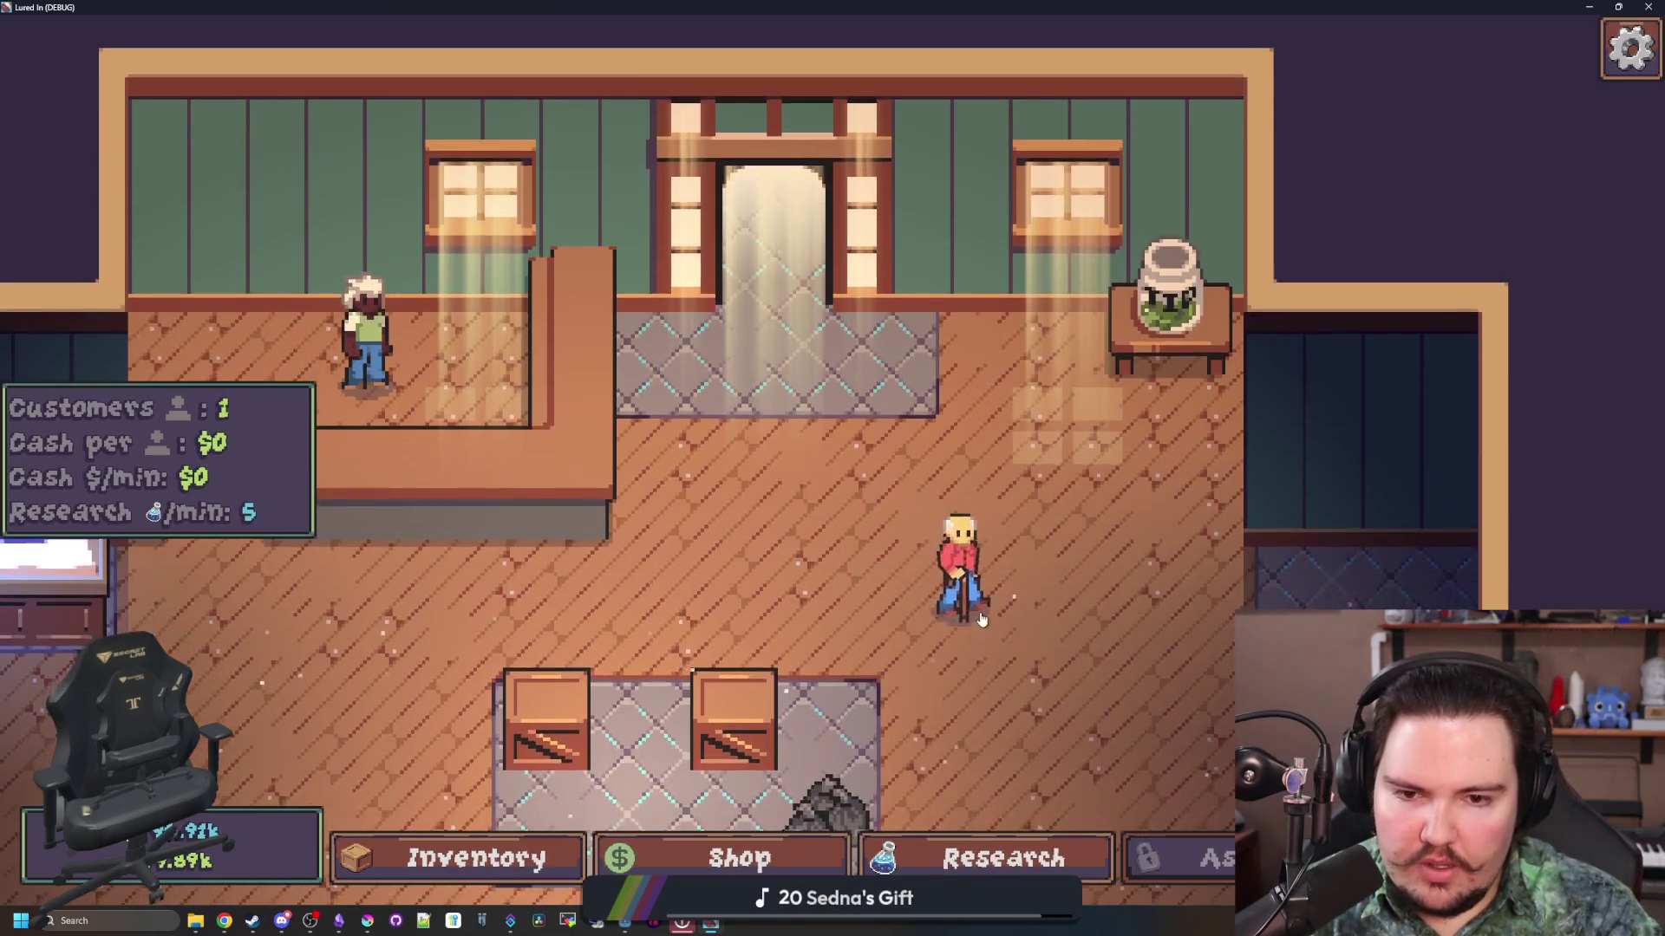
scroll(980, 612, down, 2)
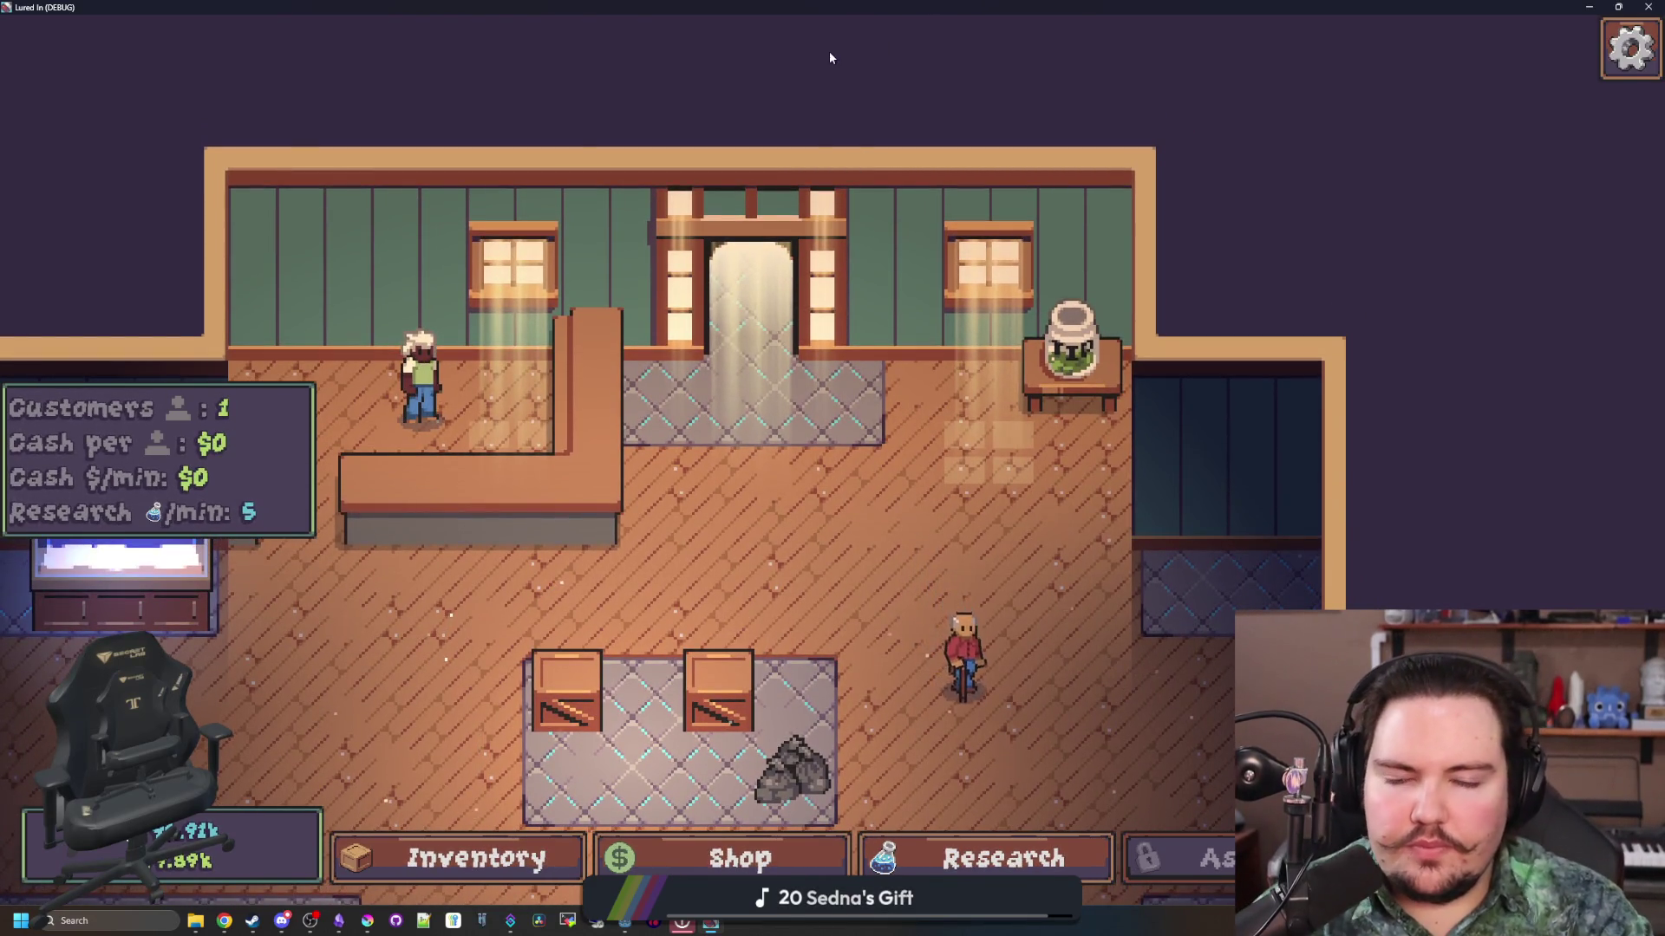
key(alt+Tab)
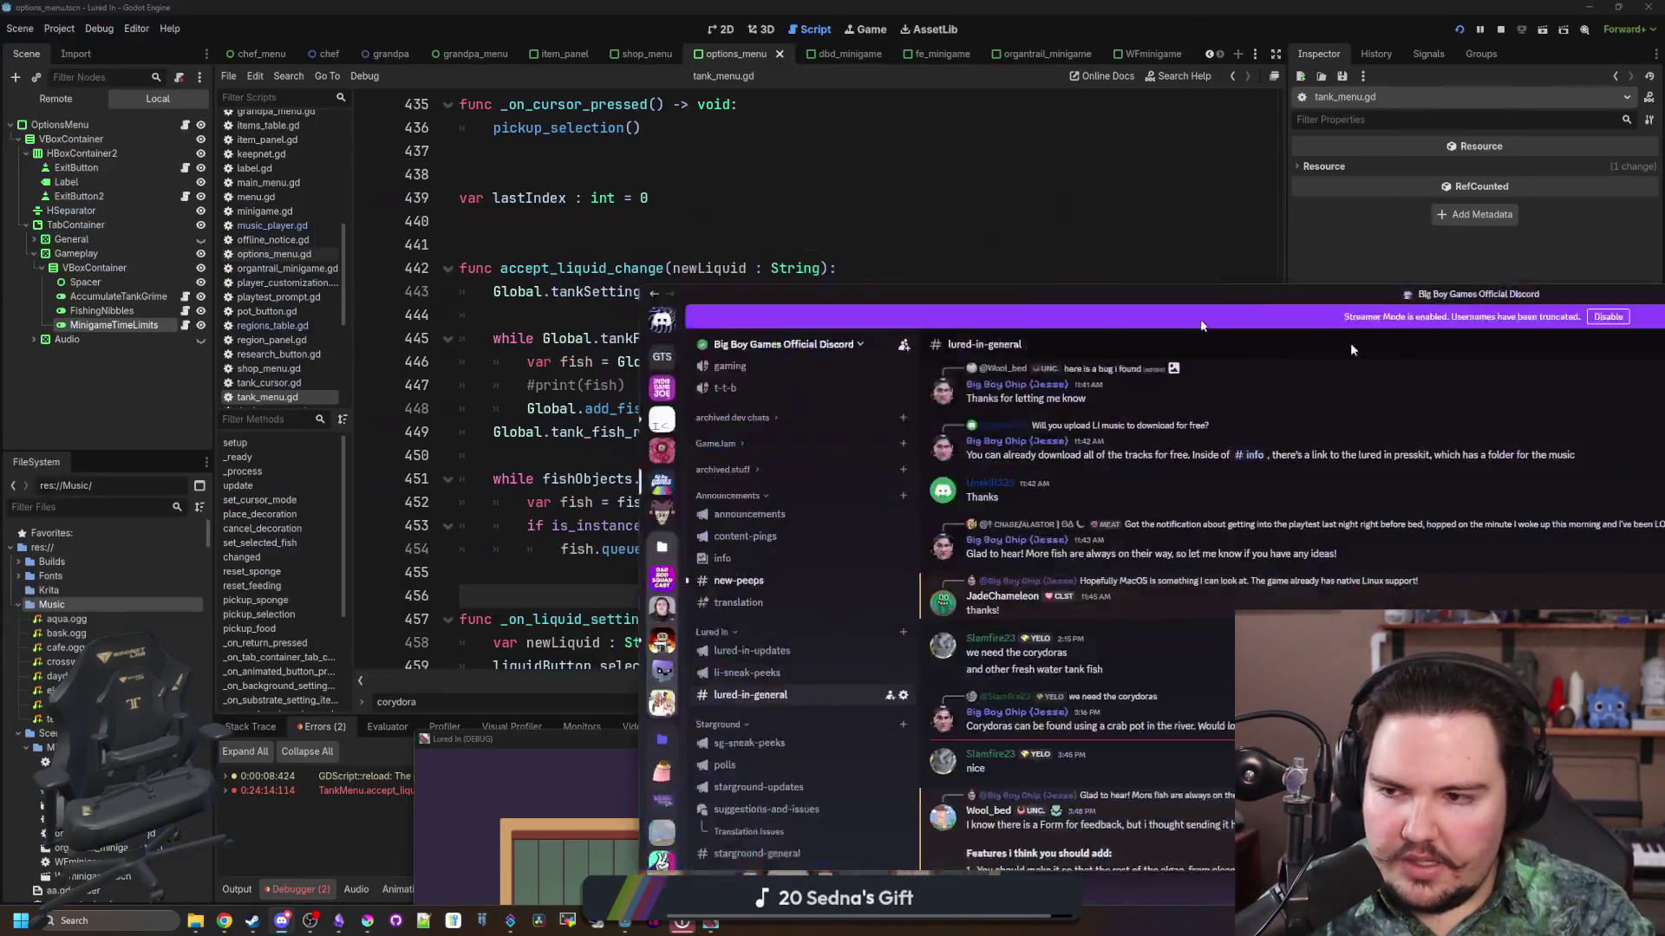
click(659, 455)
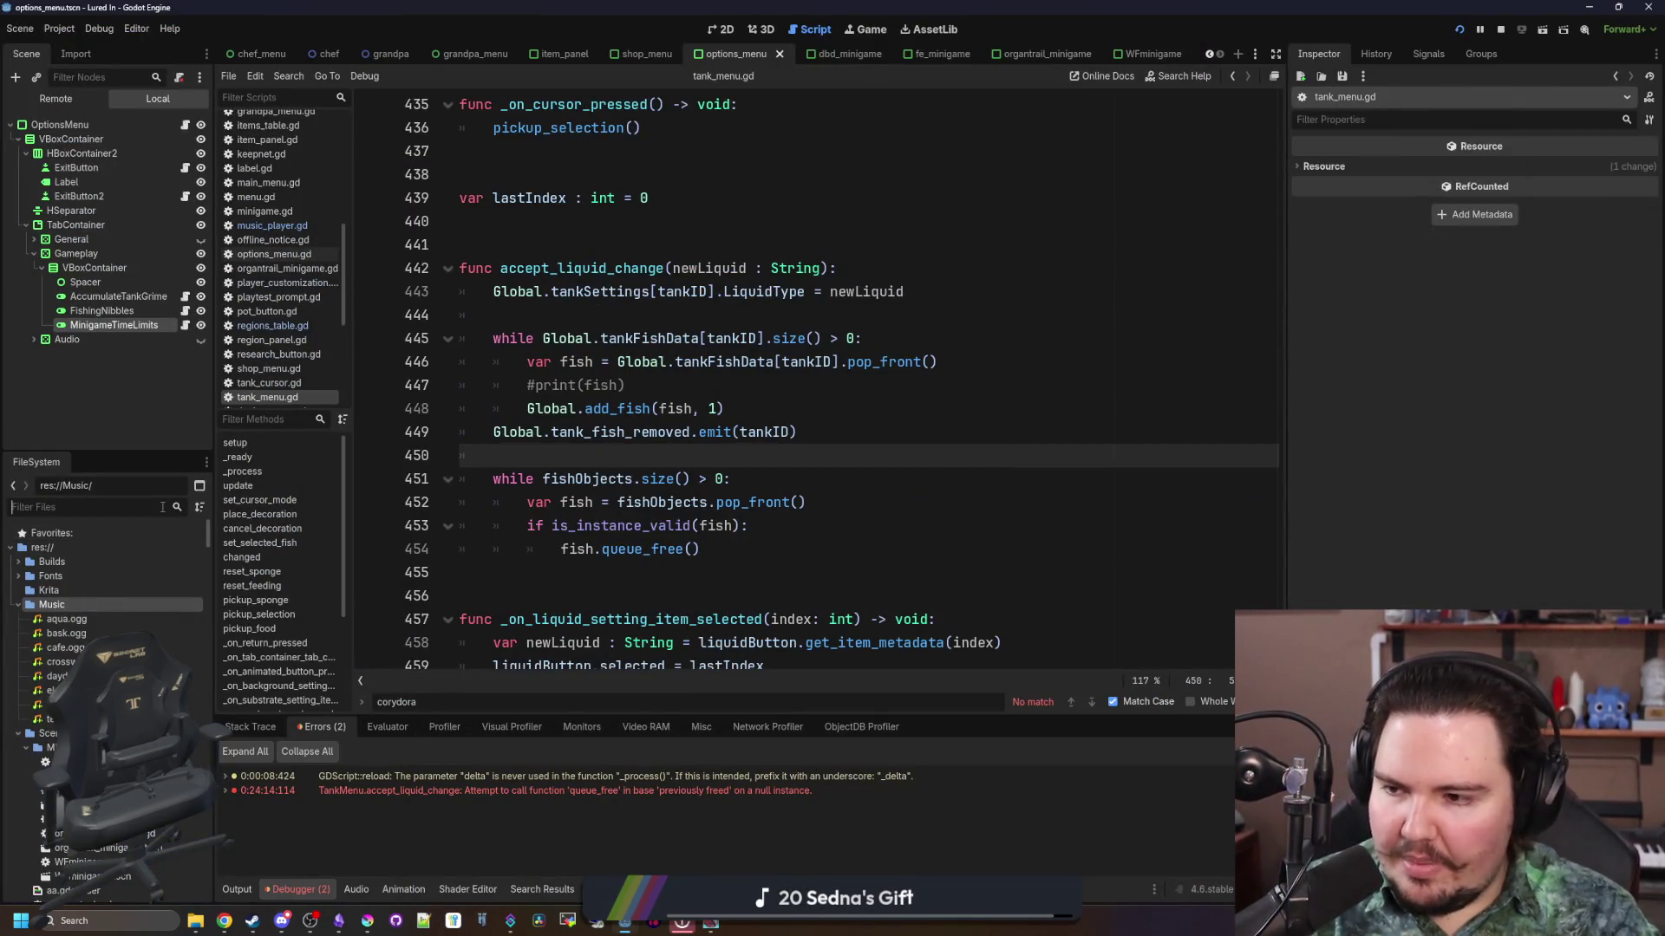
Step: Open customer.gd and start adding a global_position.y comparison to on_release's line 216 check
text(customer)
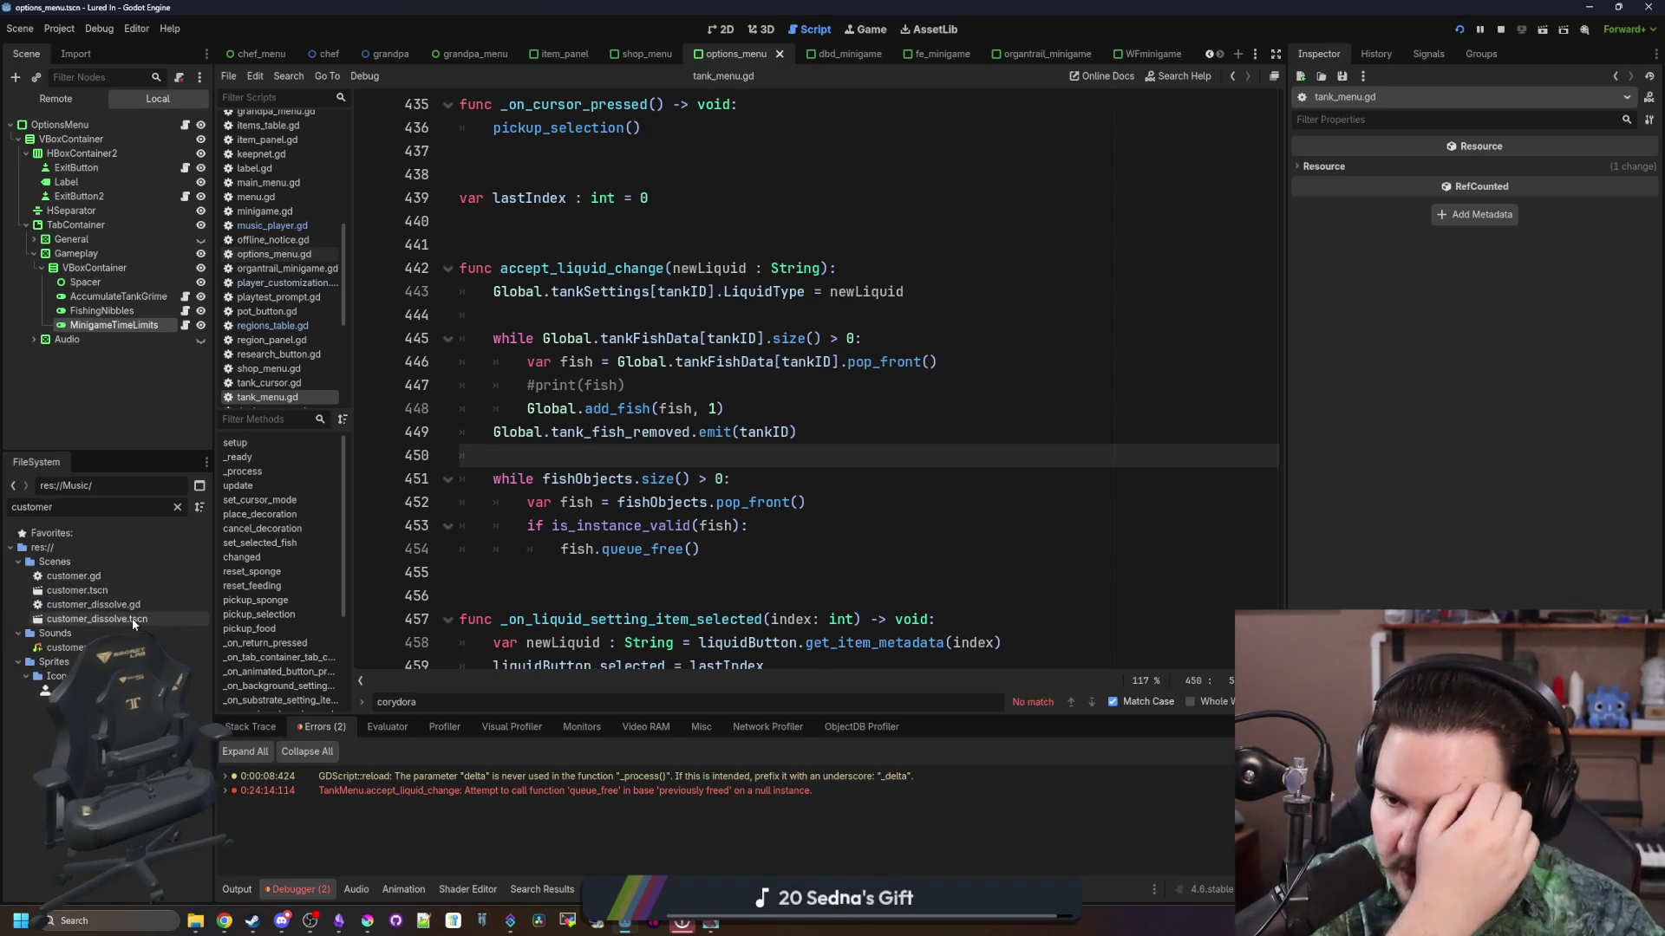
double_click(153, 578)
scroll(697, 368, down, 5)
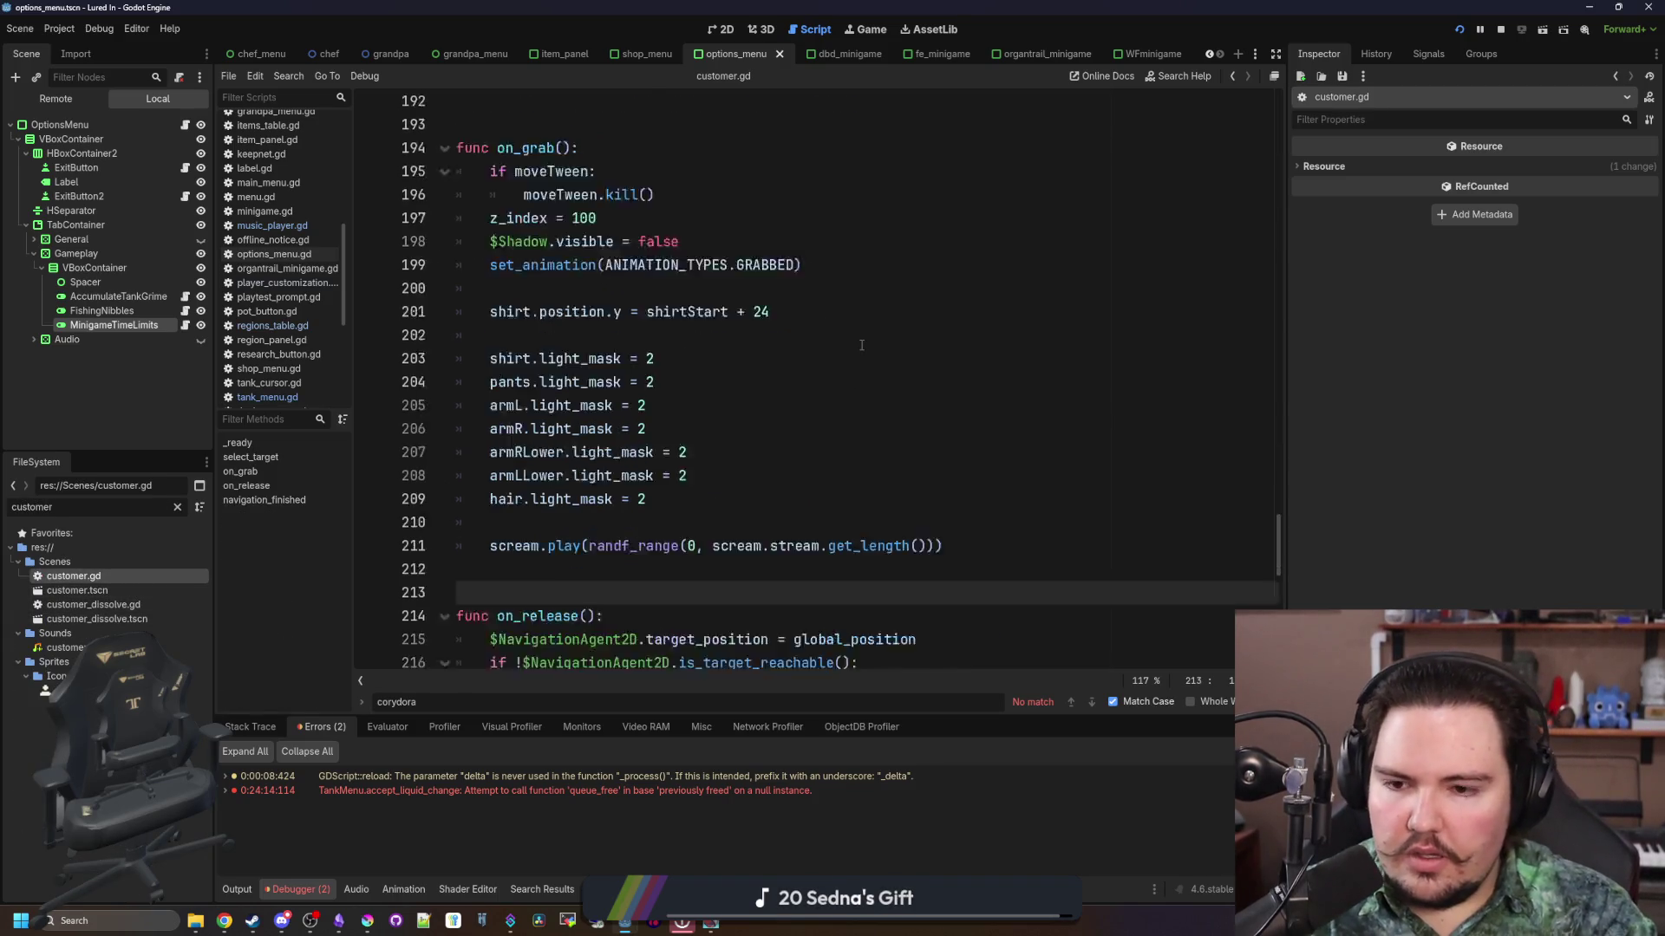
scroll(697, 368, up, 2)
click(756, 274)
scroll(756, 274, down, 1)
click(897, 242)
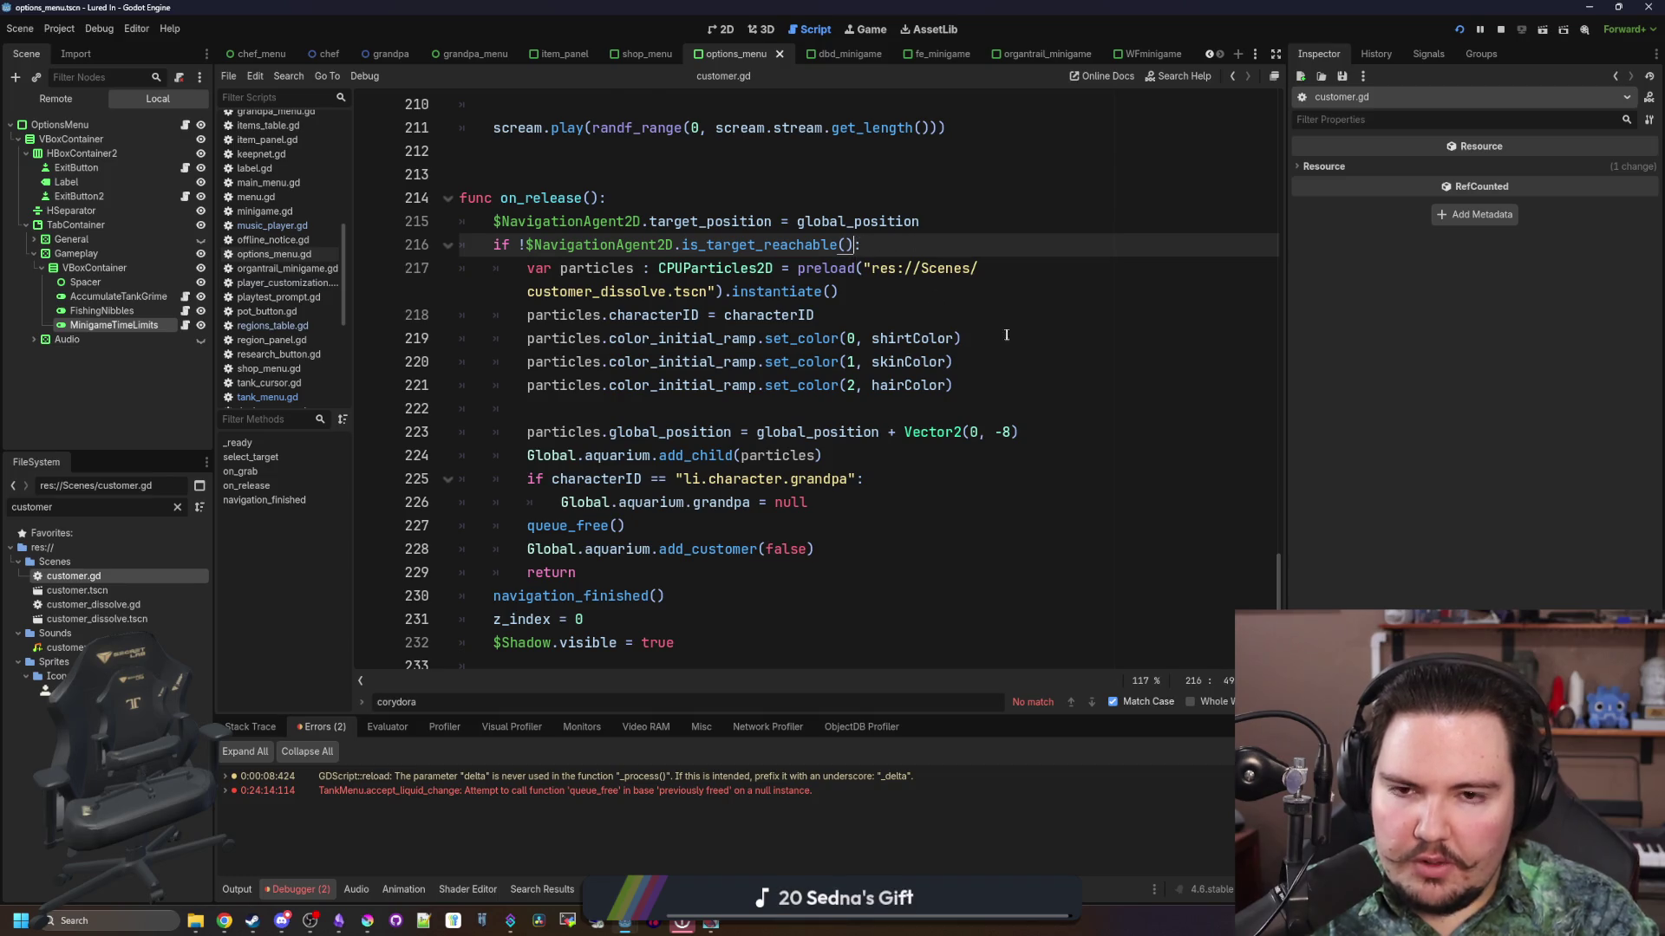
scroll(1006, 335, up, 1)
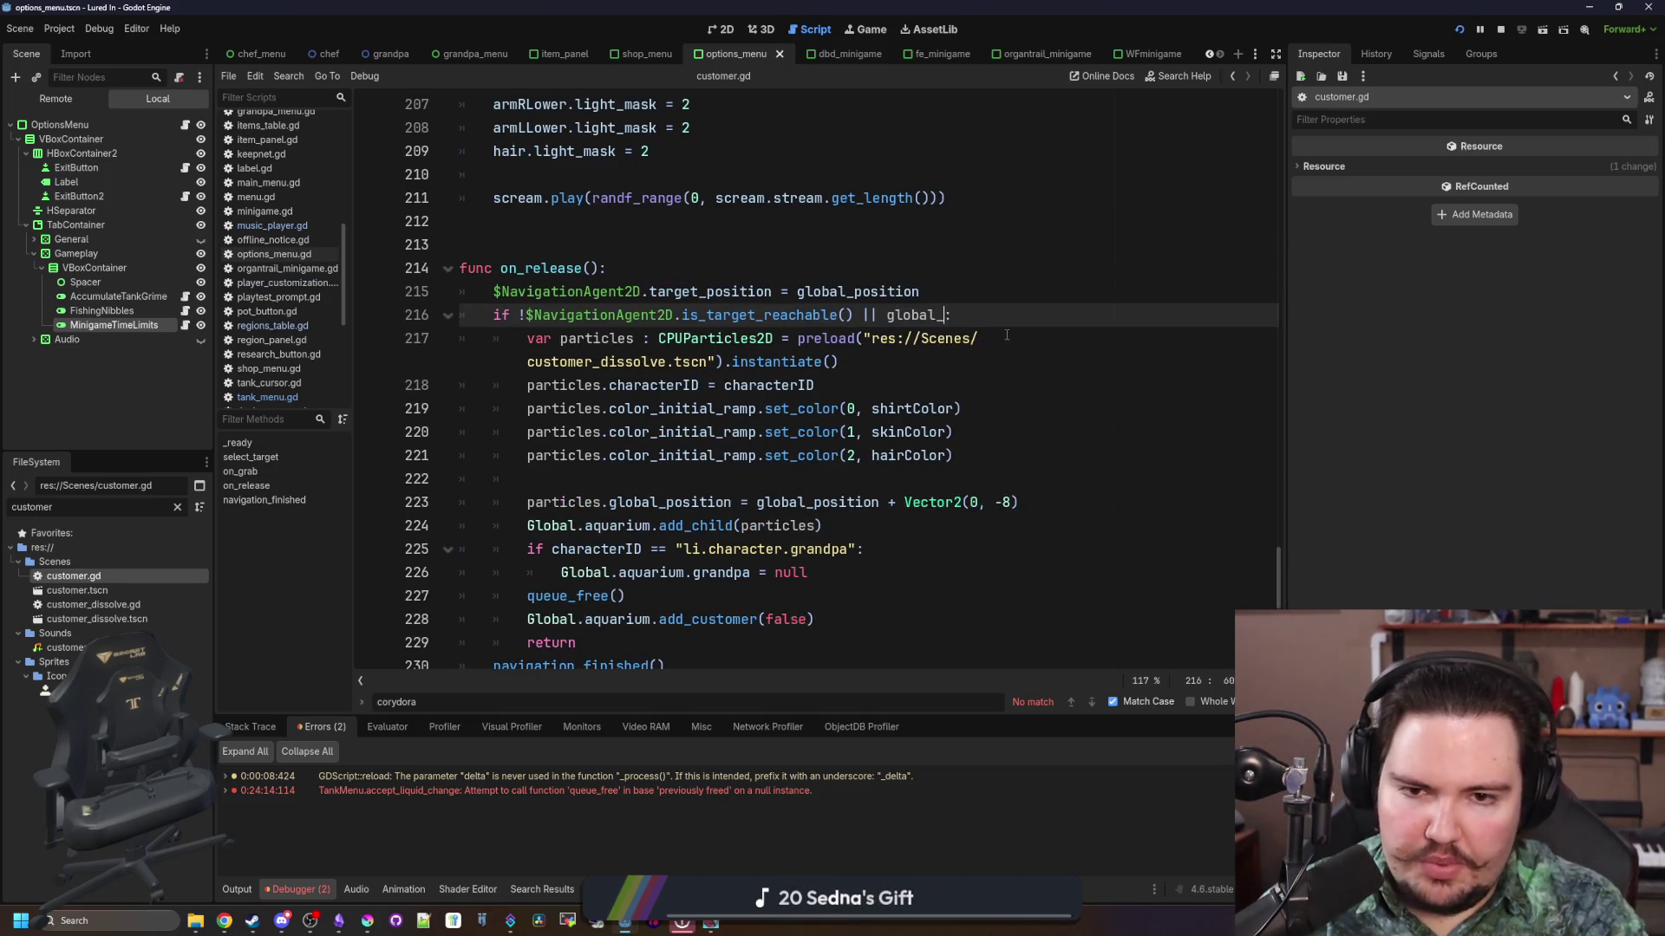
text(on.y >)
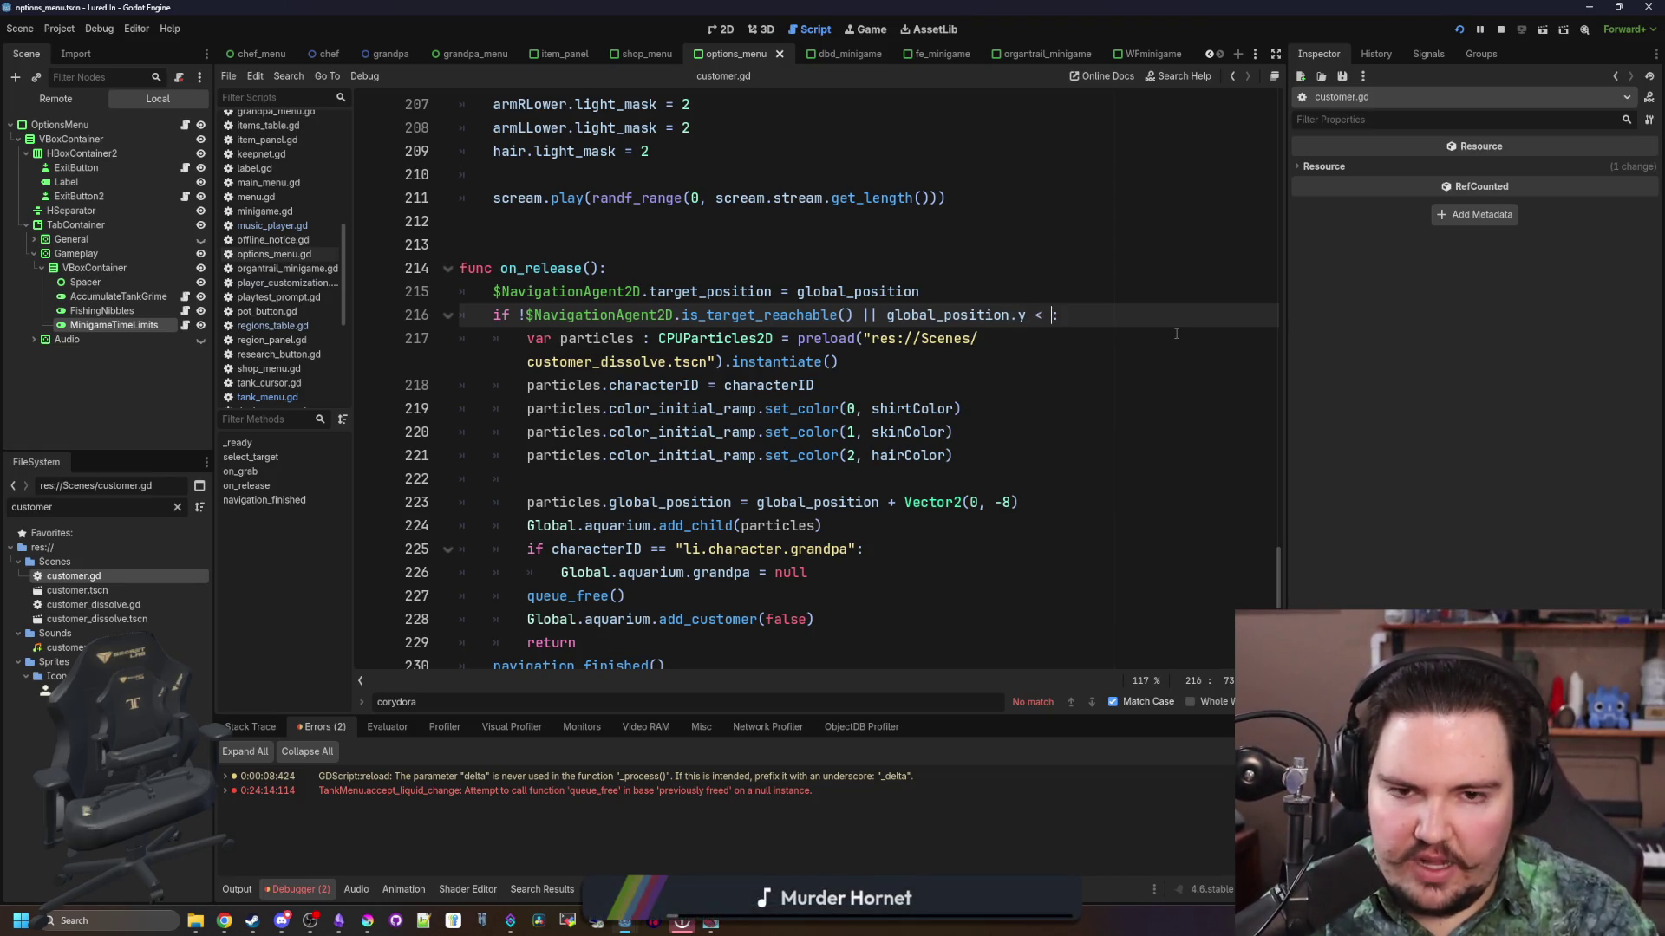
click(720, 29)
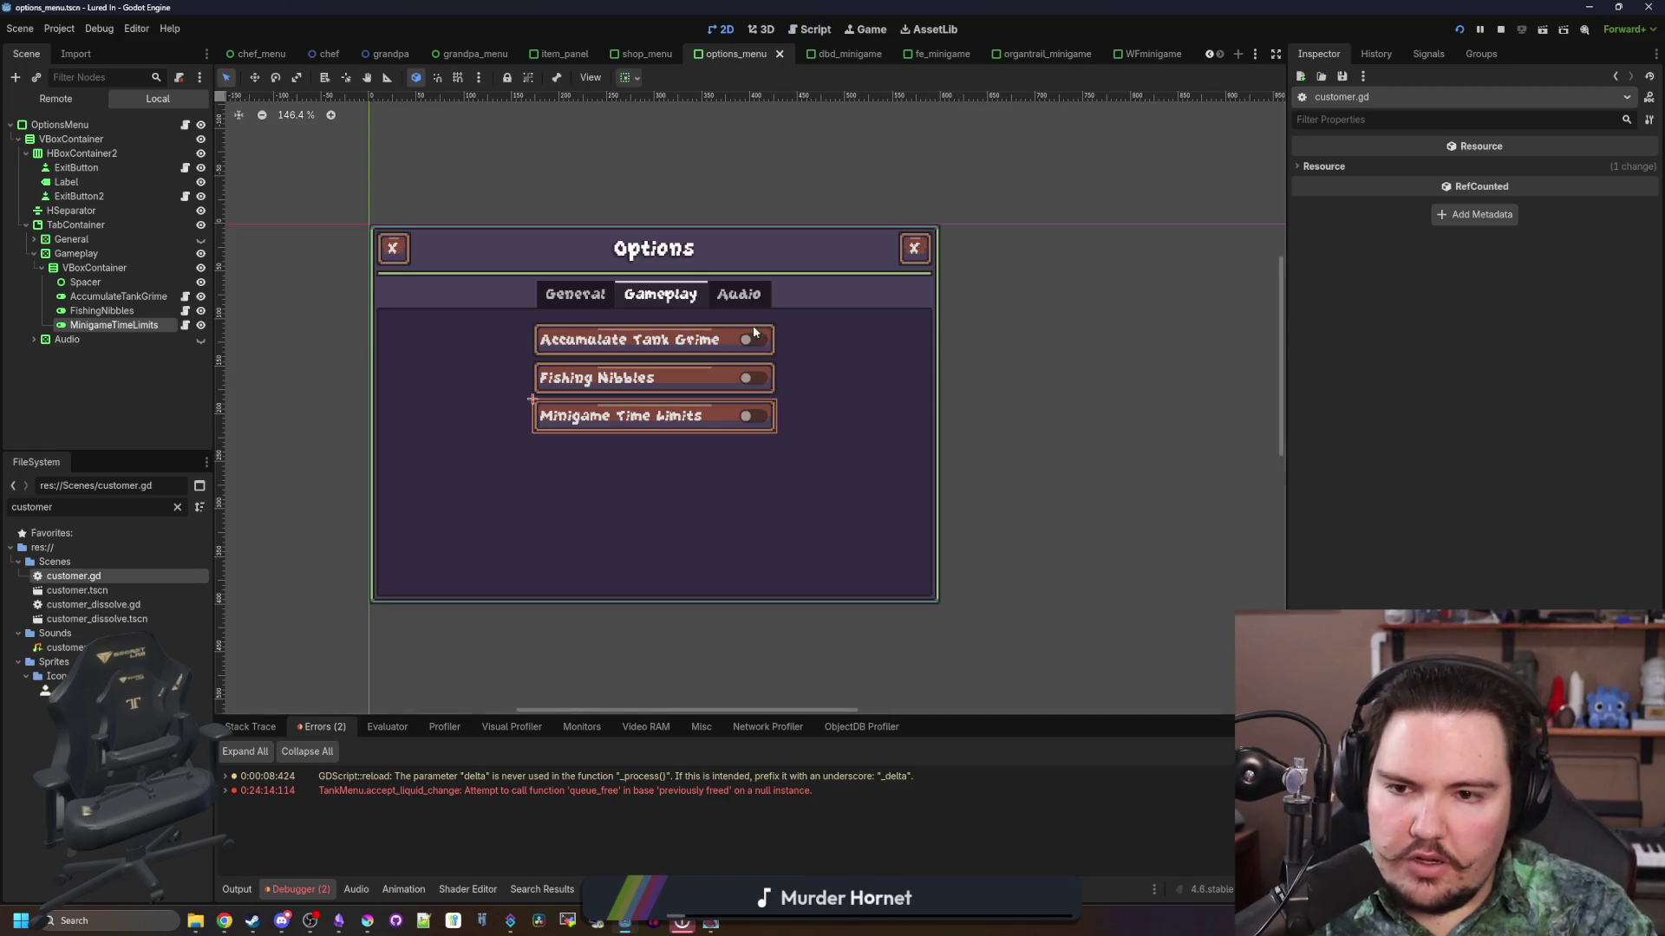
Step: Open aquarium.tscn and inspect the scene's layout and positions
click(177, 507)
text(aquar)
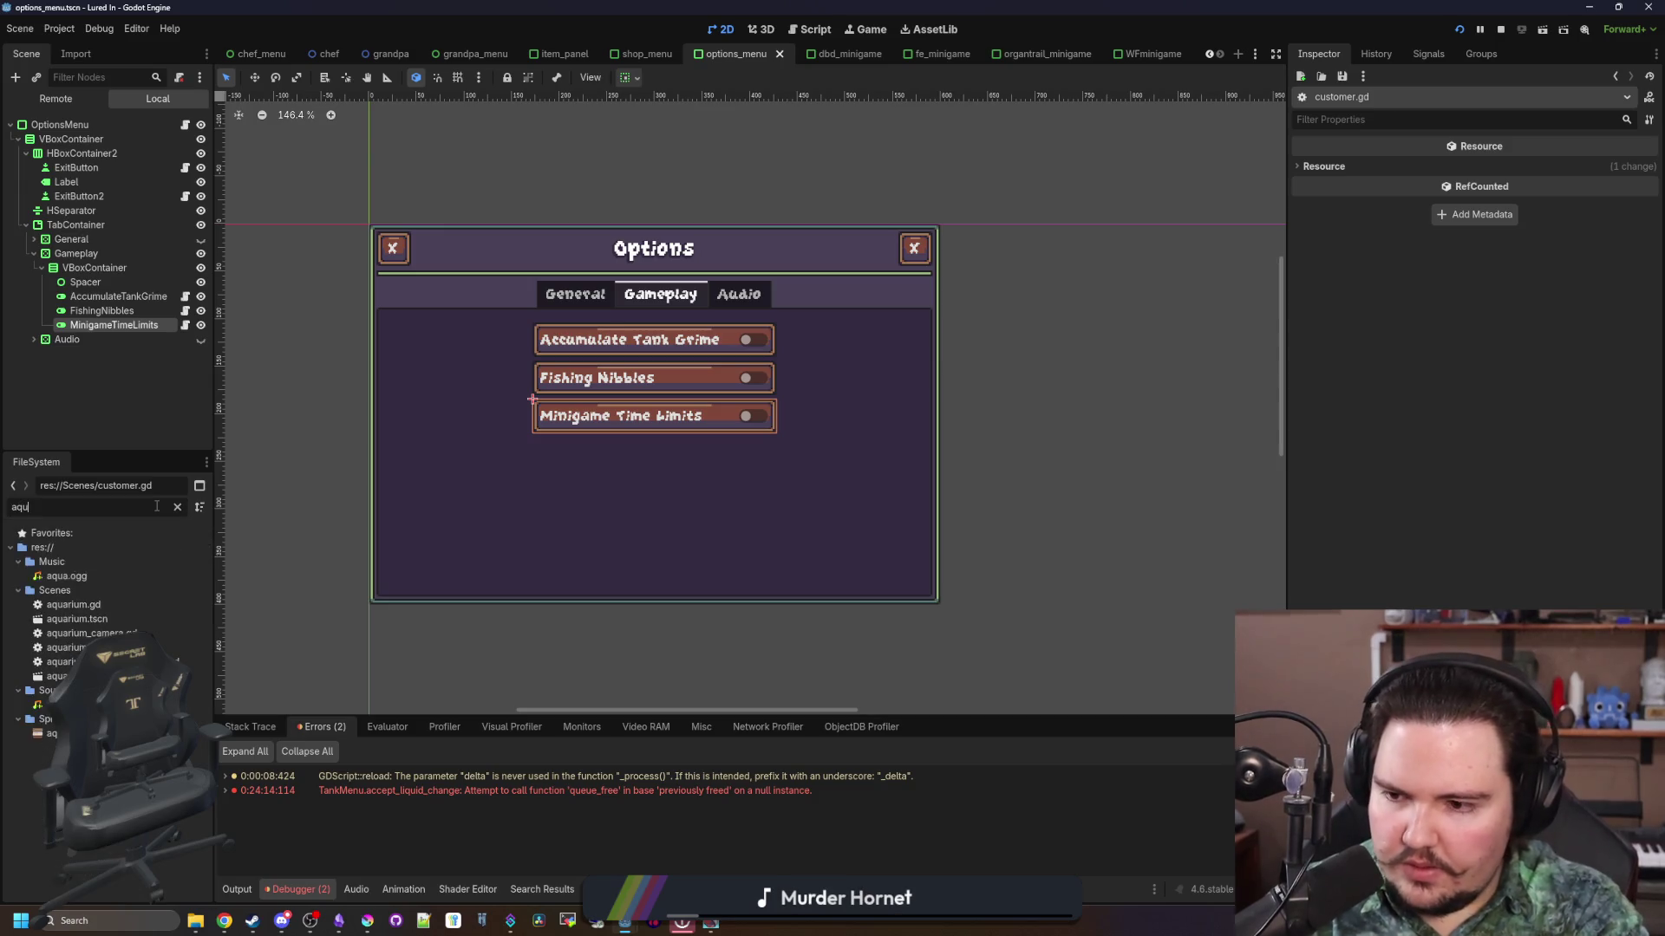
click(104, 593)
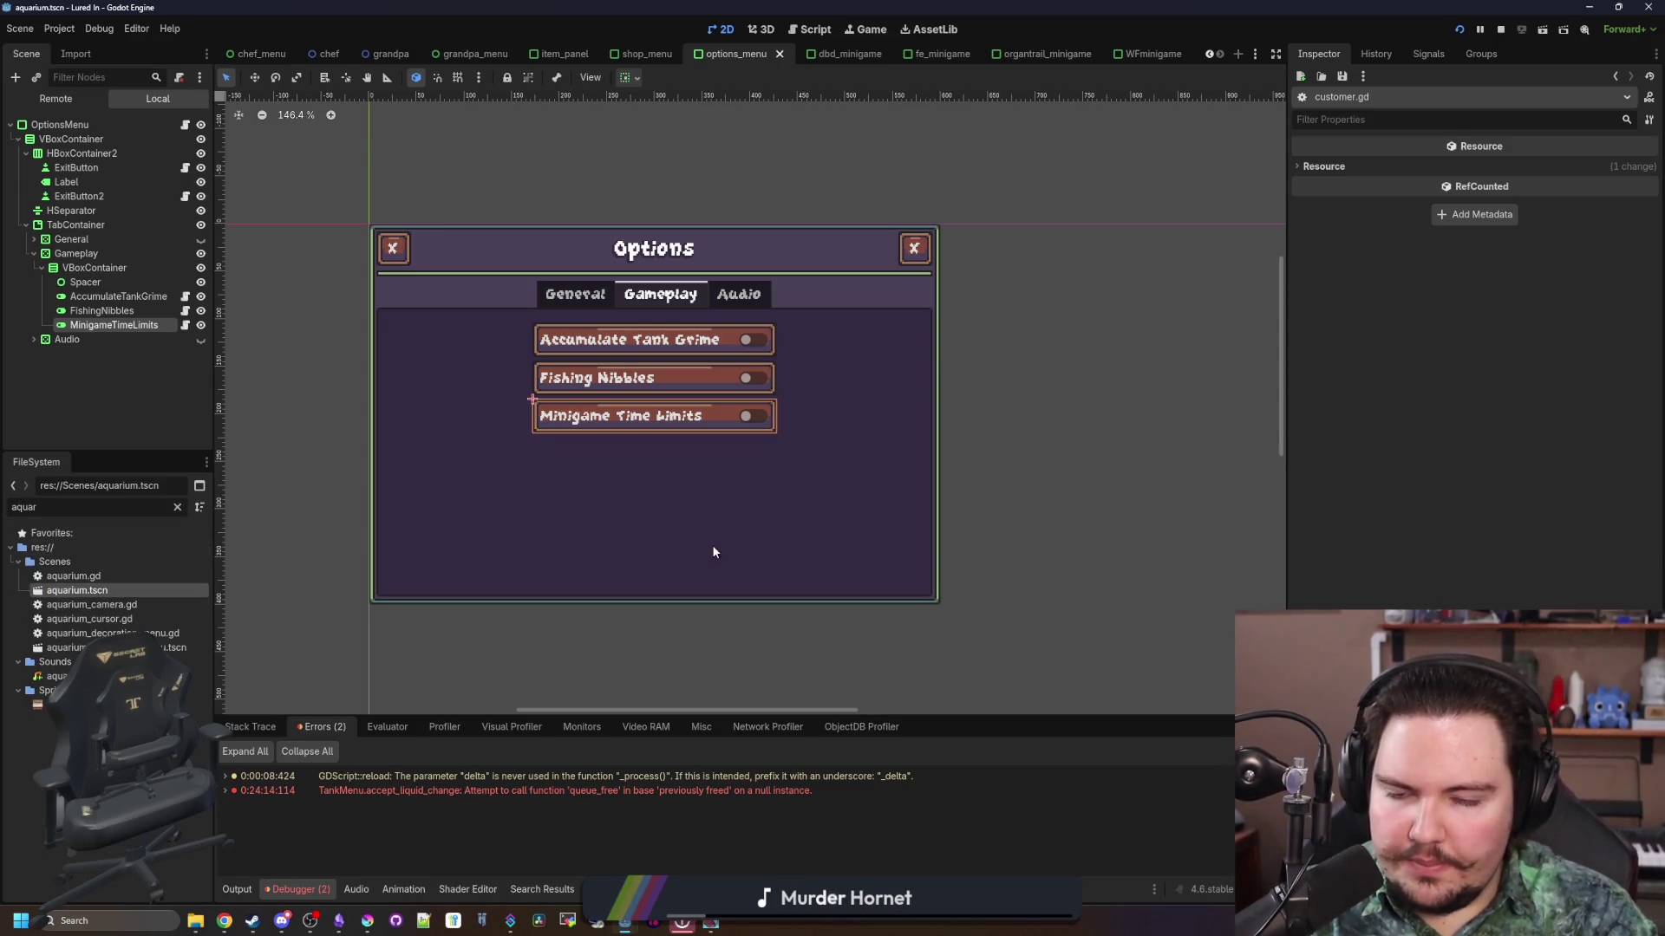
scroll(694, 434, down, 2)
scroll(664, 332, up, 5)
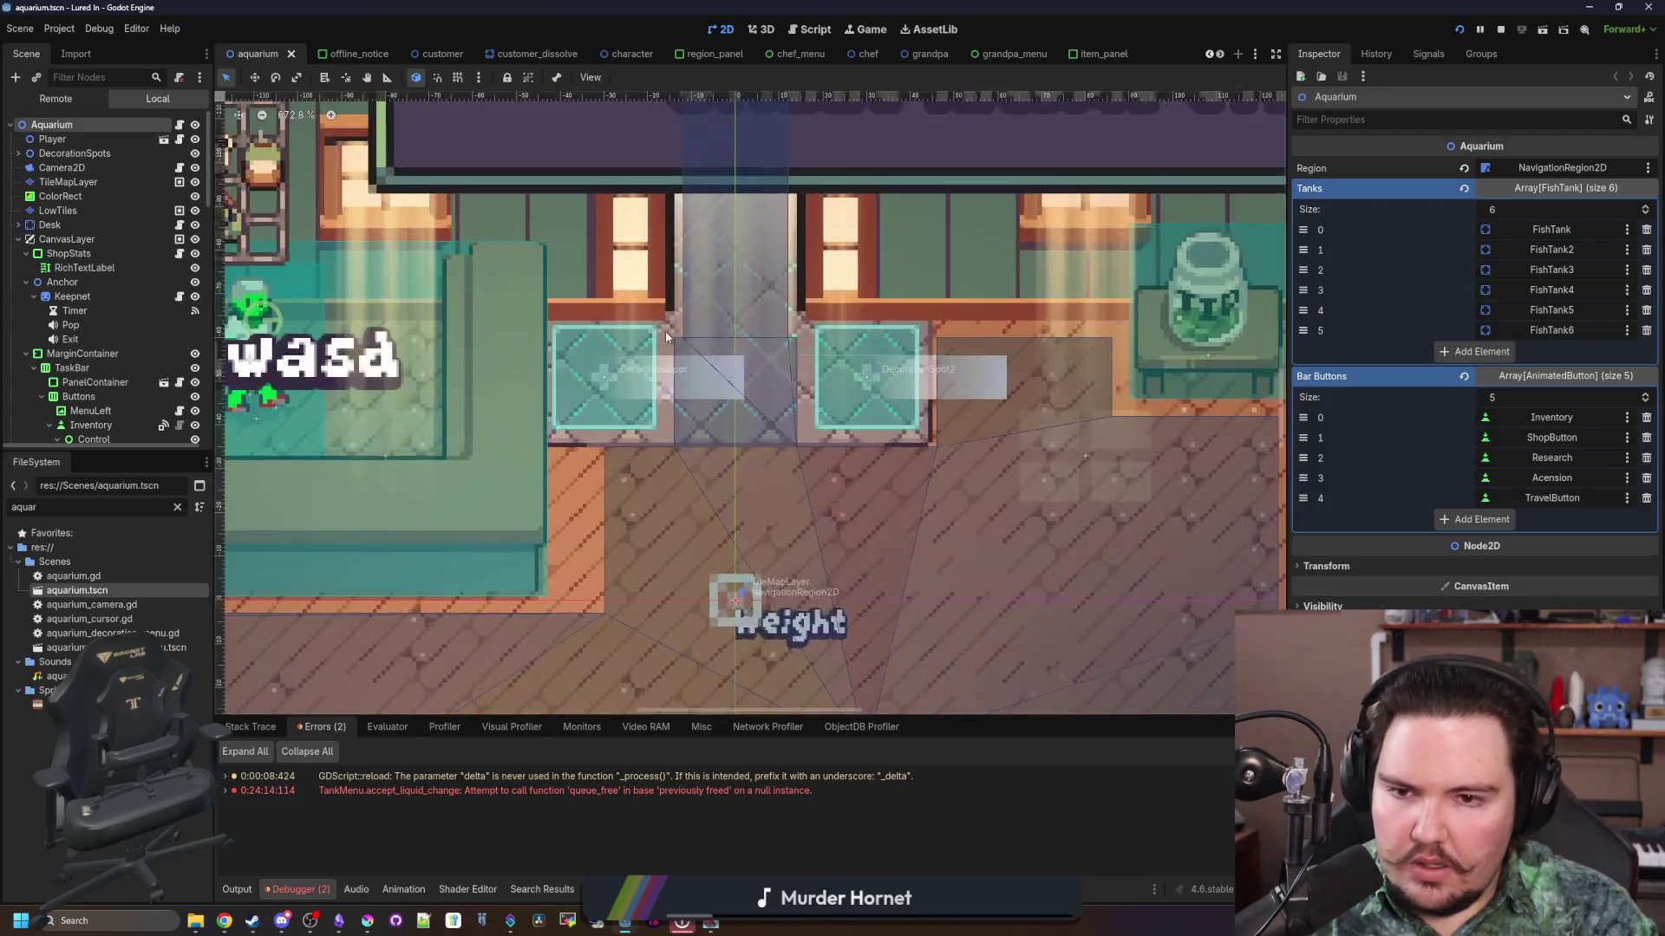
scroll(664, 331, up, 6)
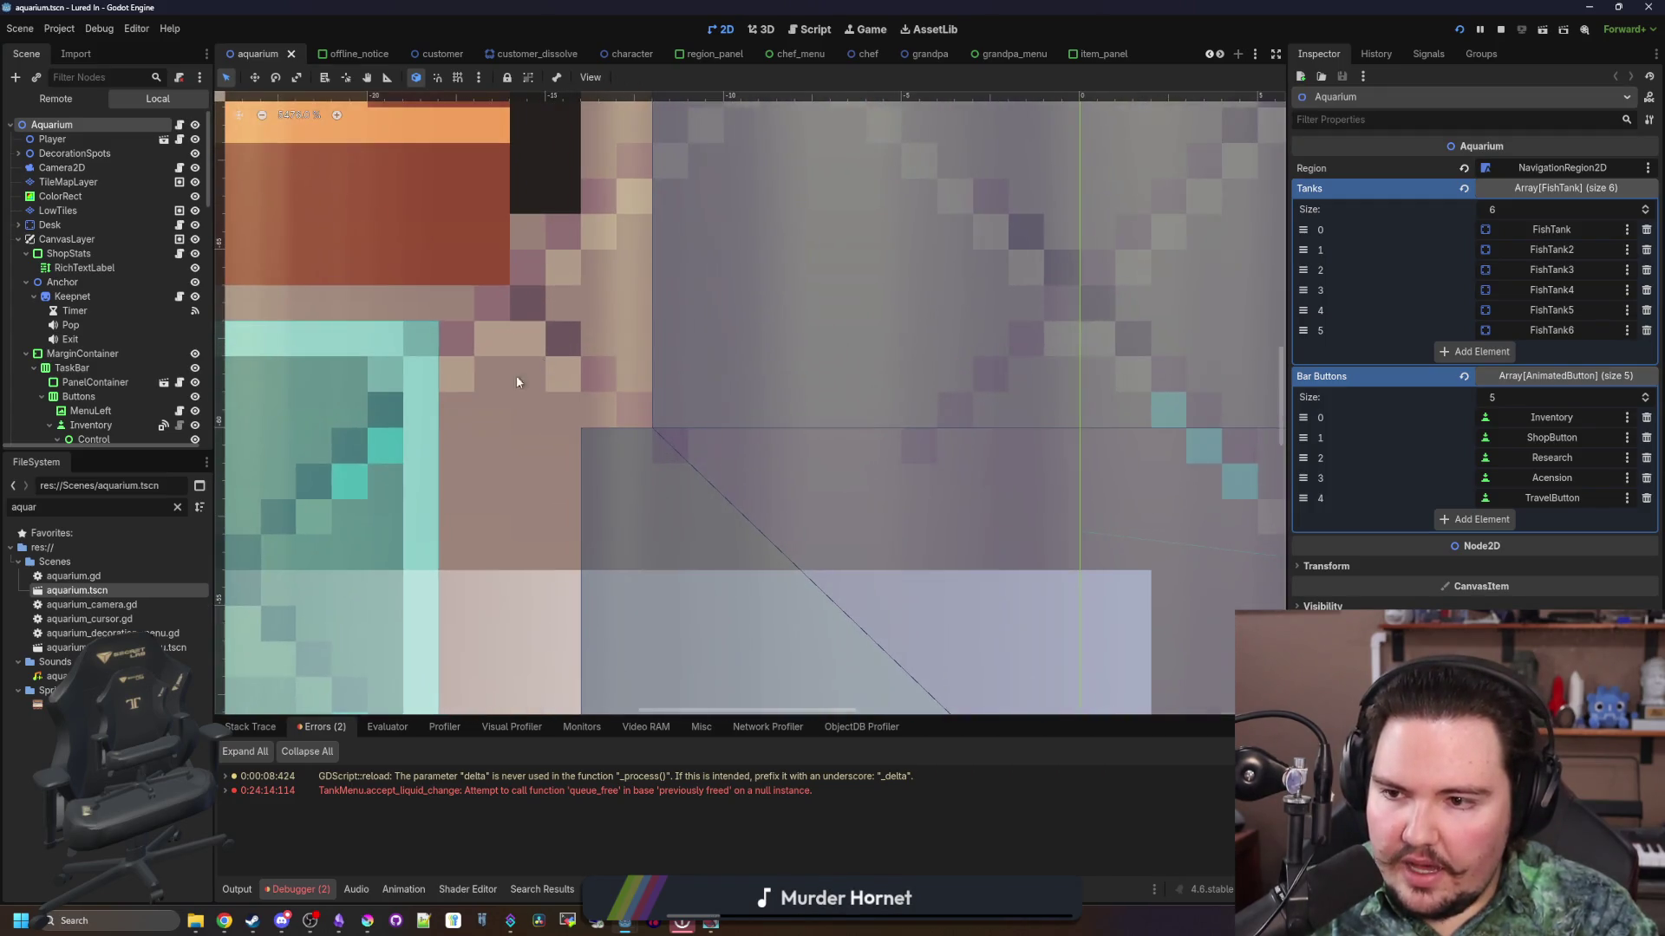
scroll(227, 277, down, 9)
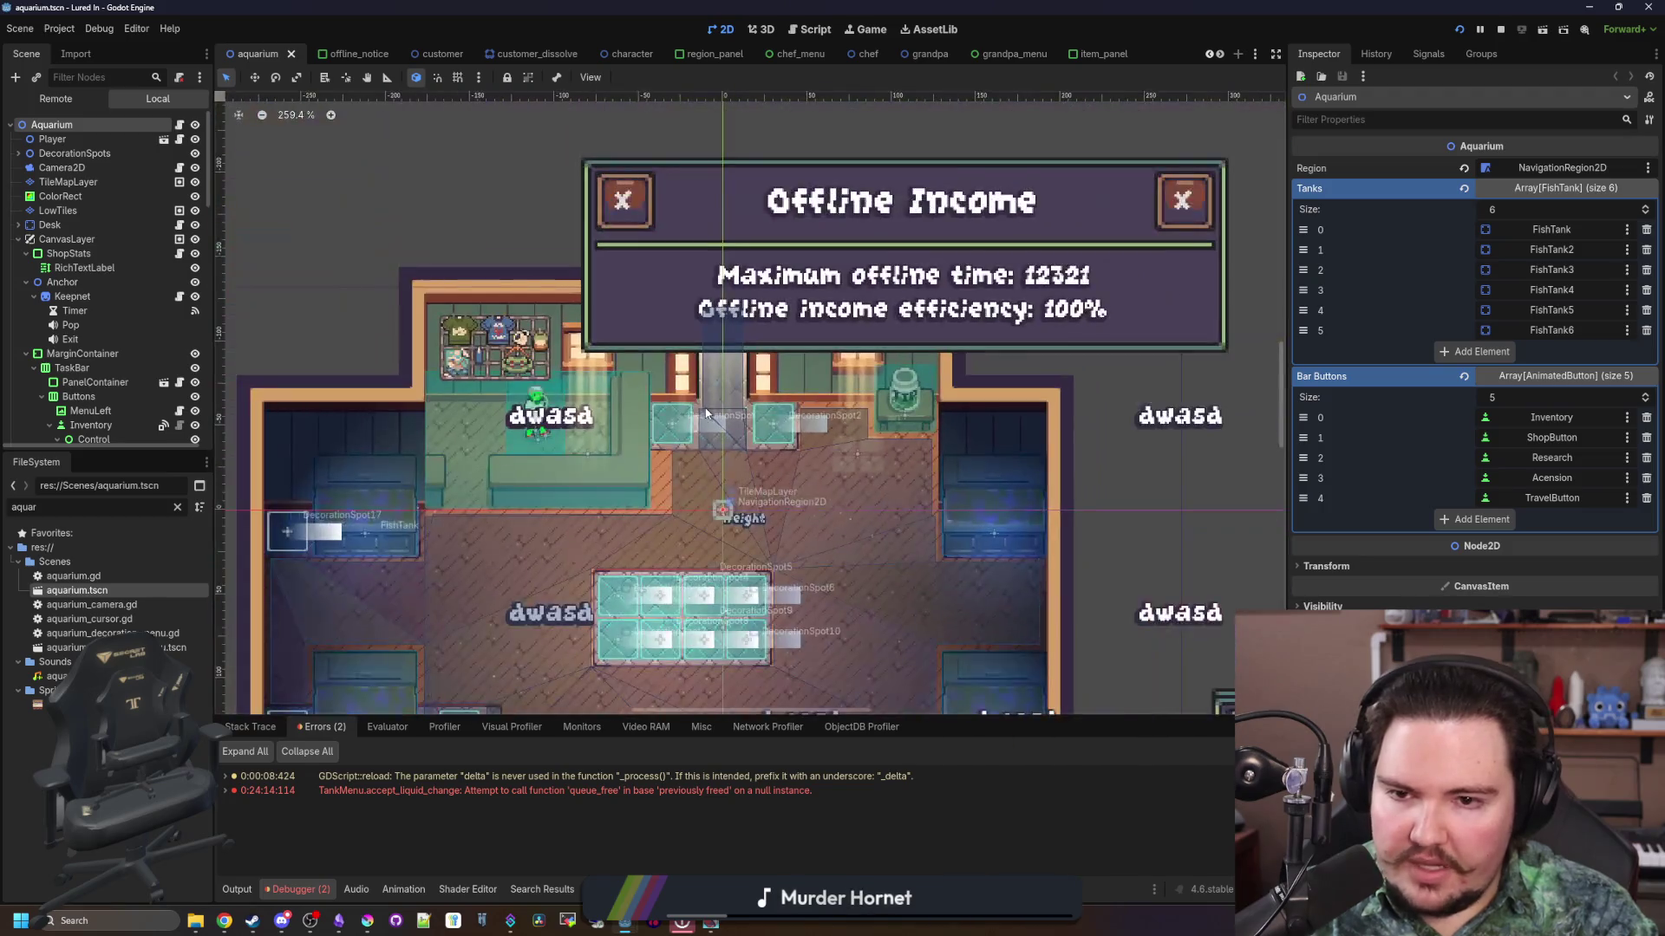
Step: Reopen customer.gd, complete line 216 as 'global_position.y < -64:', and save
click(177, 509)
text(custom)
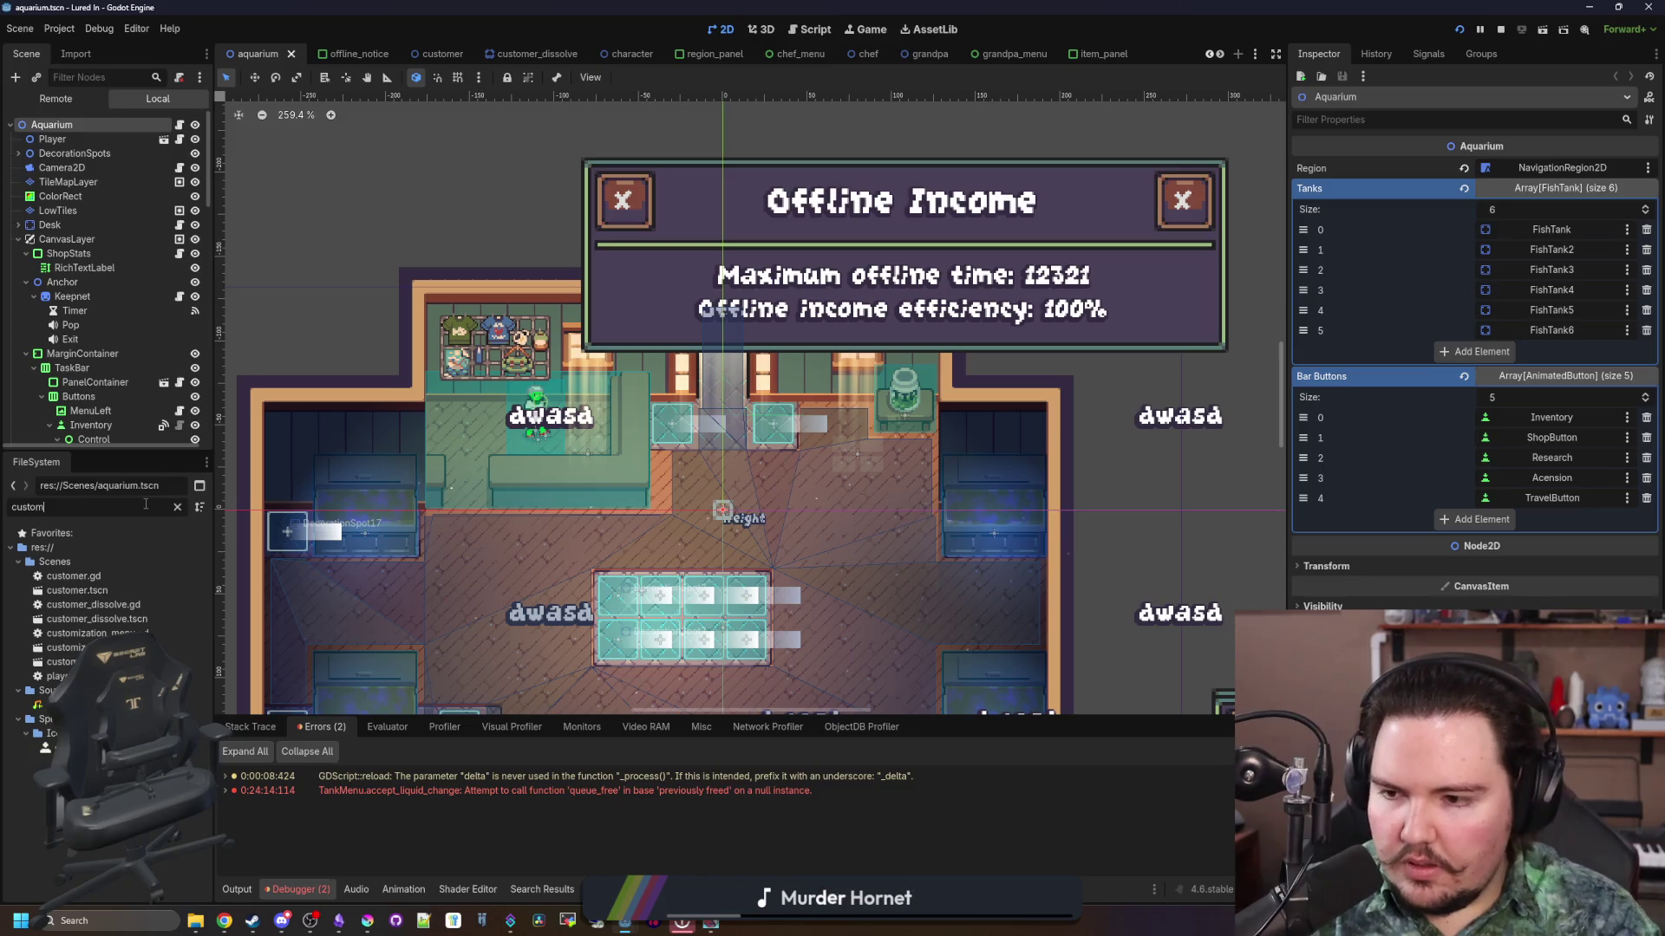
double_click(74, 576)
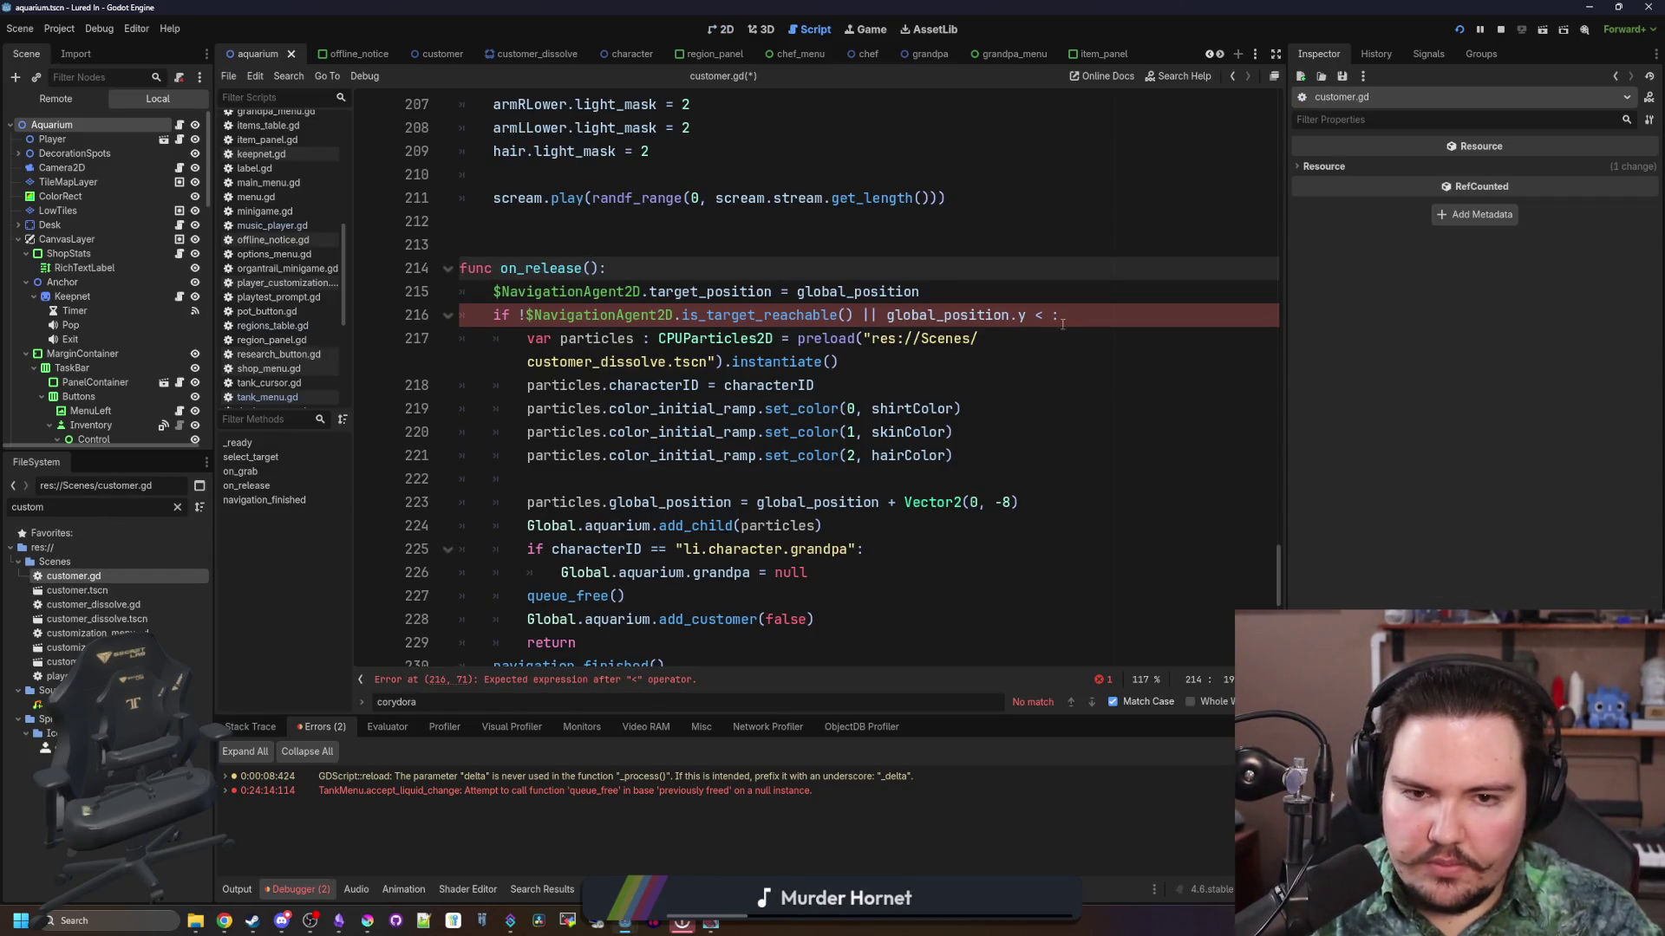
click(1053, 315)
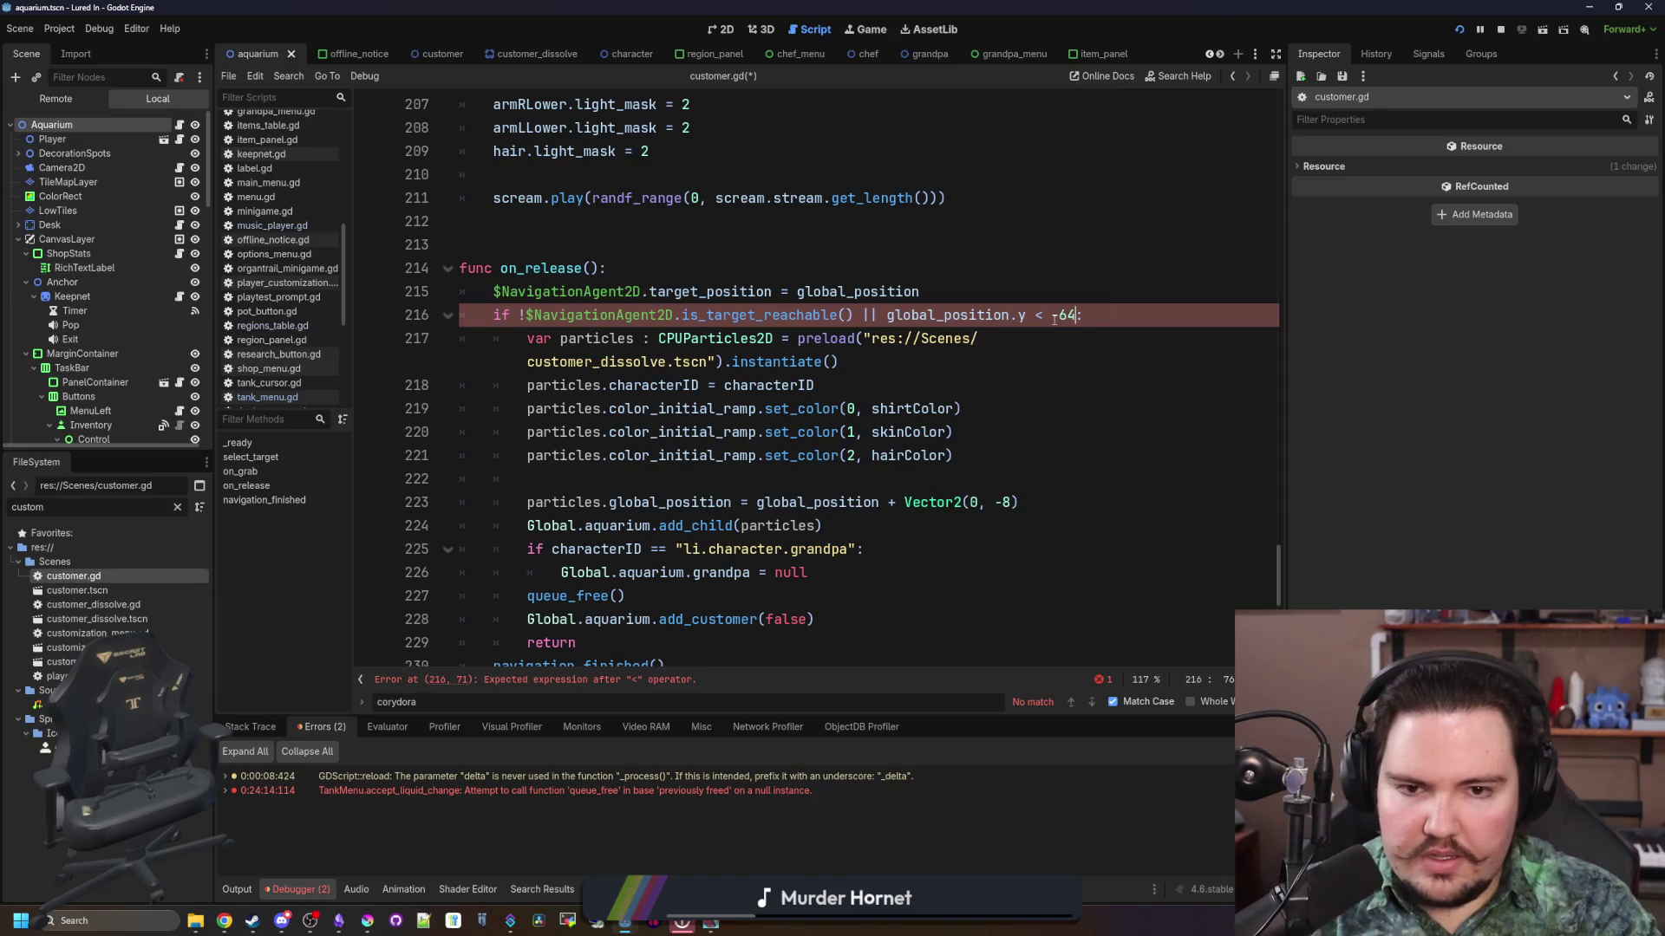
key(Up)
key(ctrl+s)
click(874, 268)
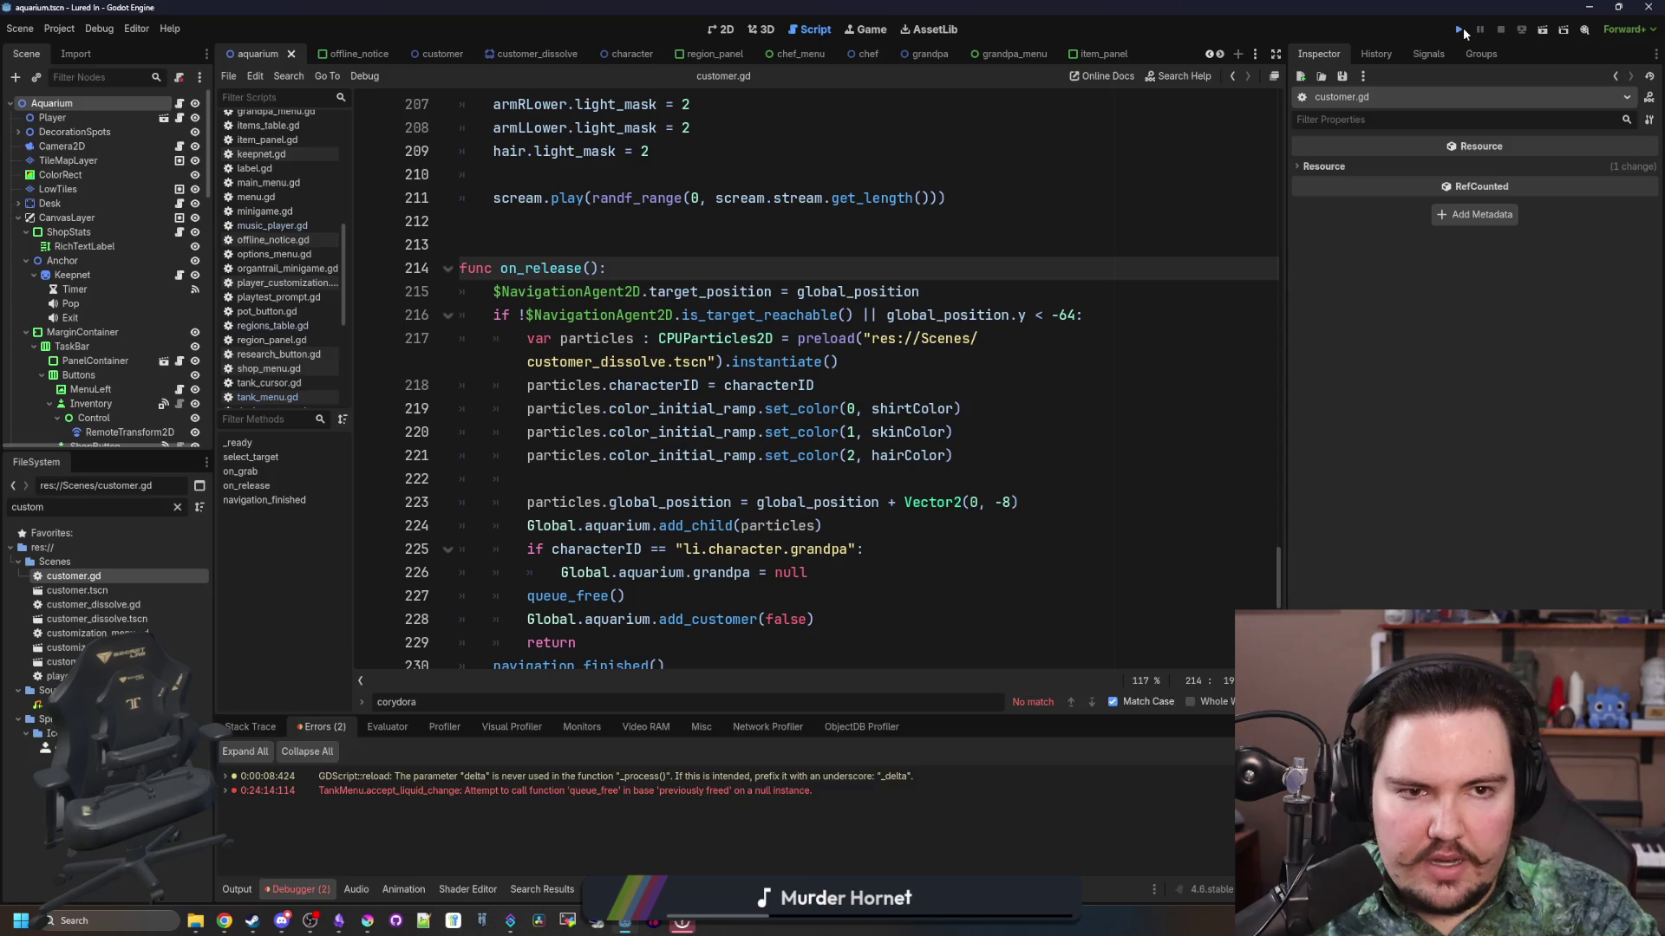
Step: Relaunch Lured In into the room, then move the game aside and return to customer.gd
click(1464, 28)
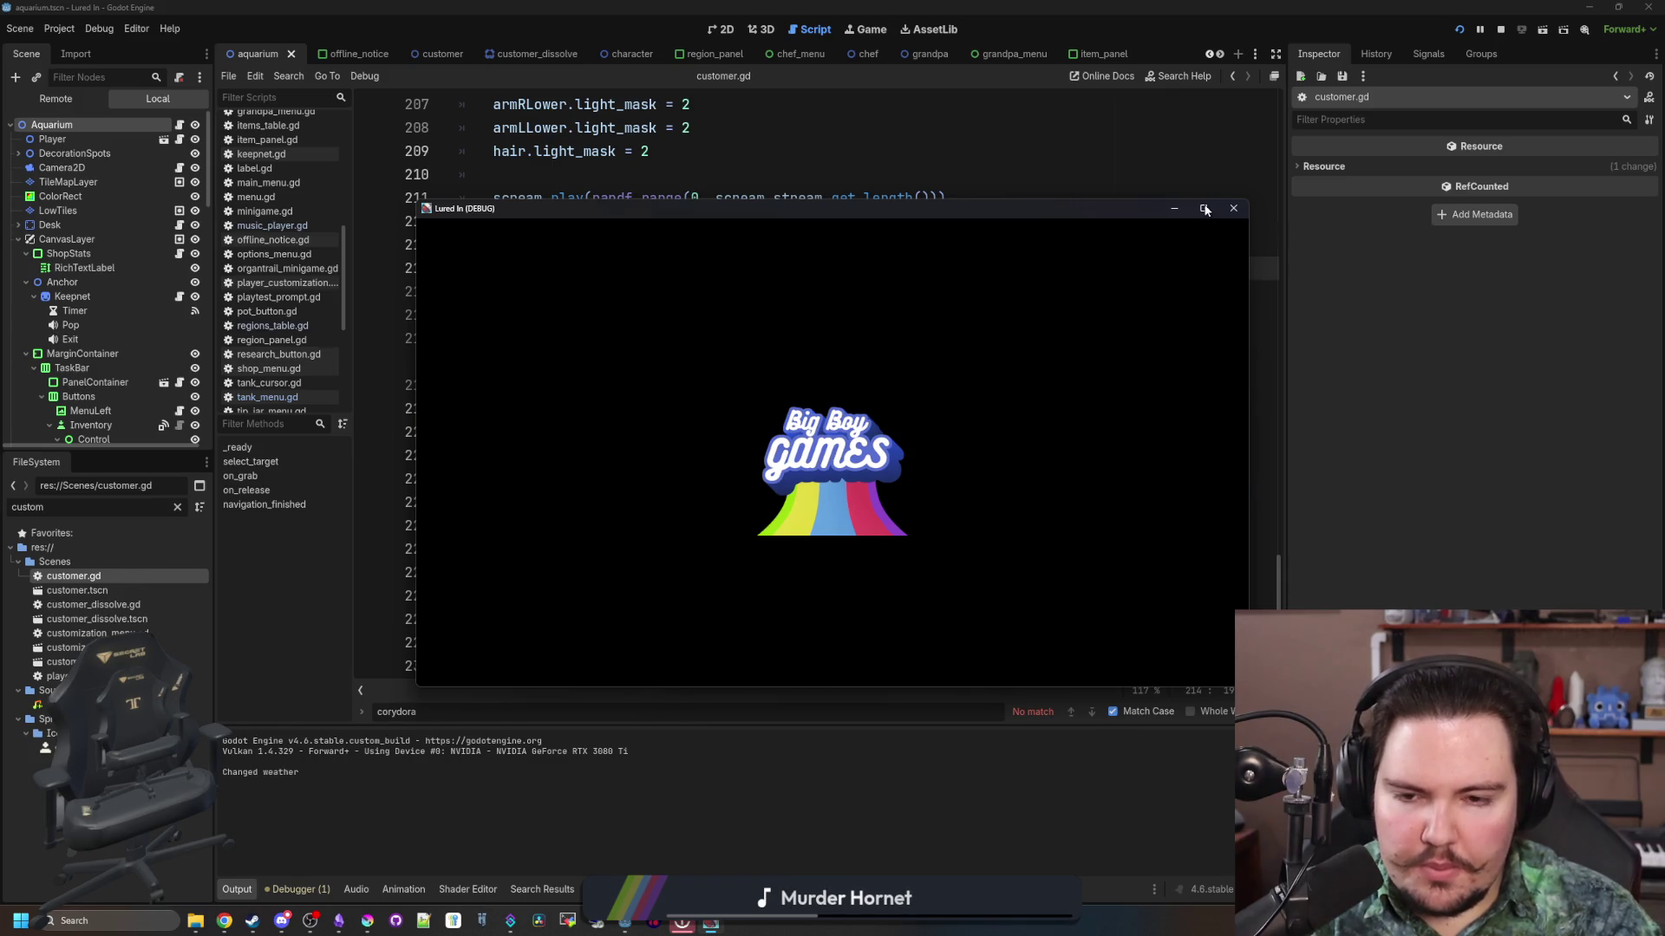
click(706, 391)
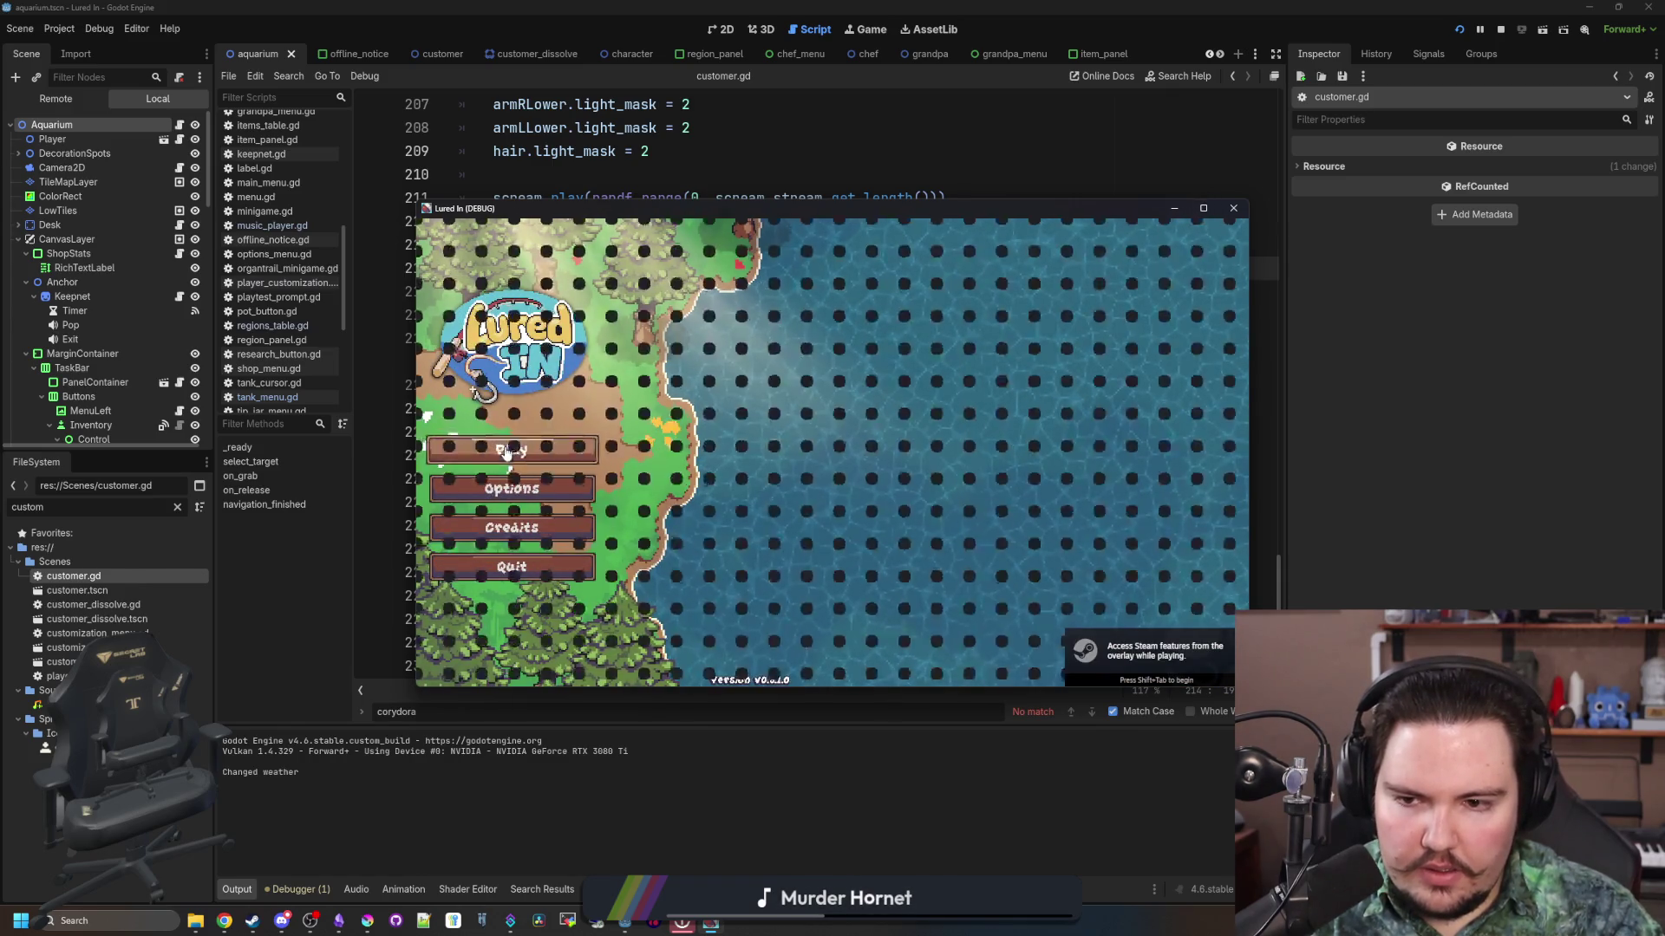
click(507, 453)
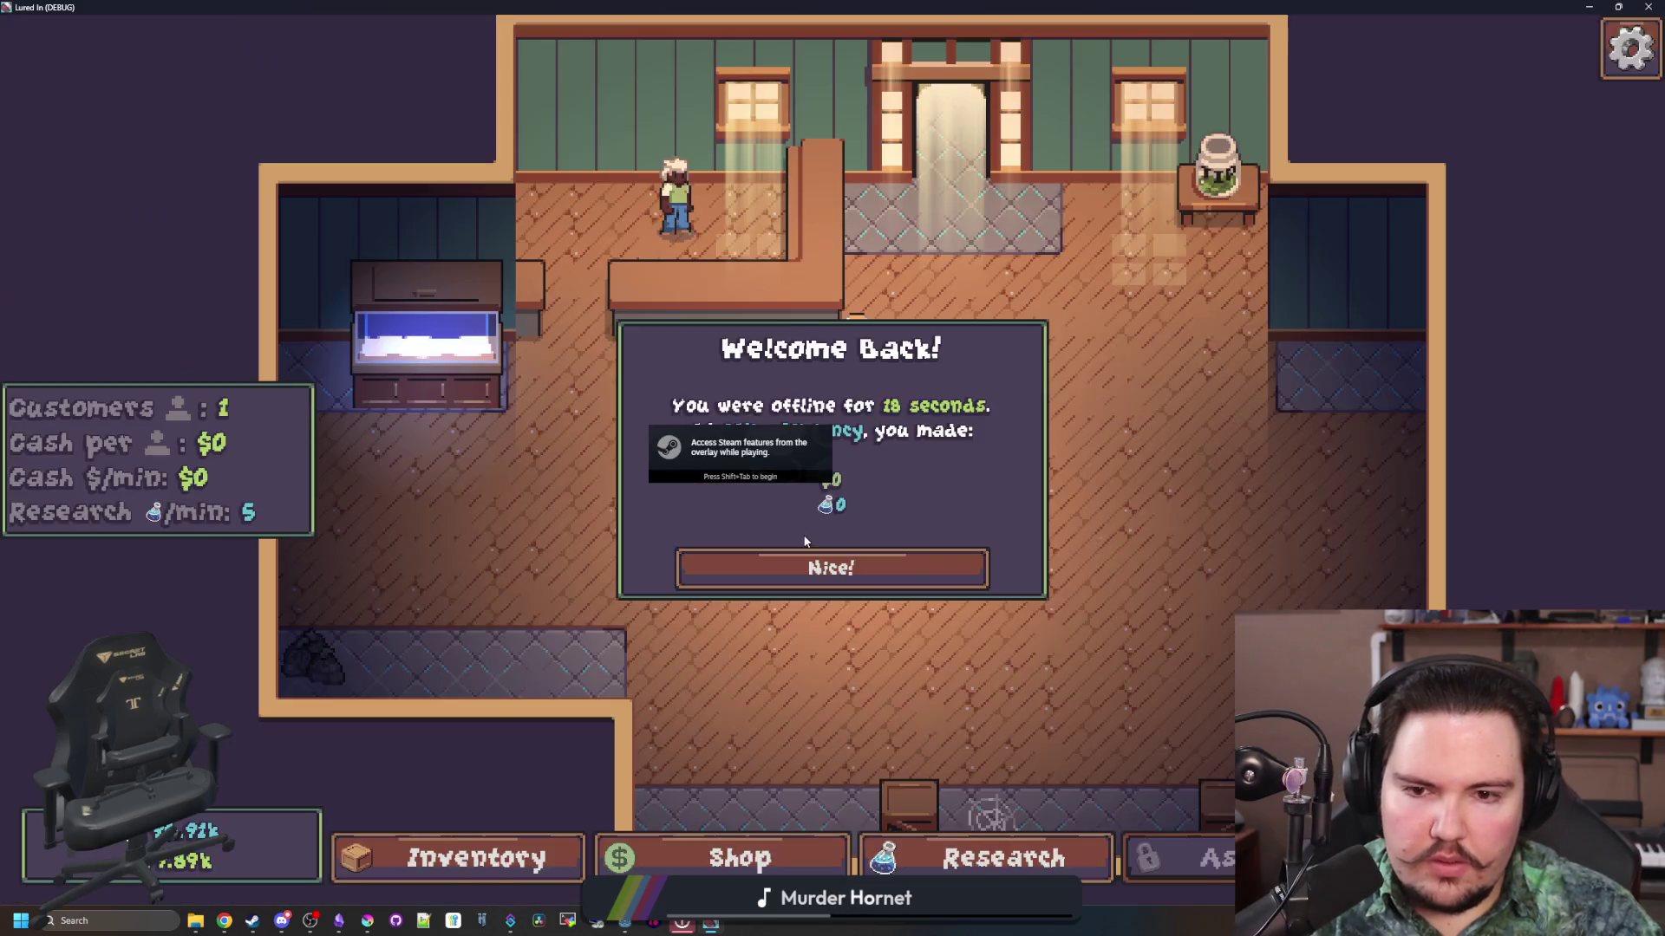
click(785, 568)
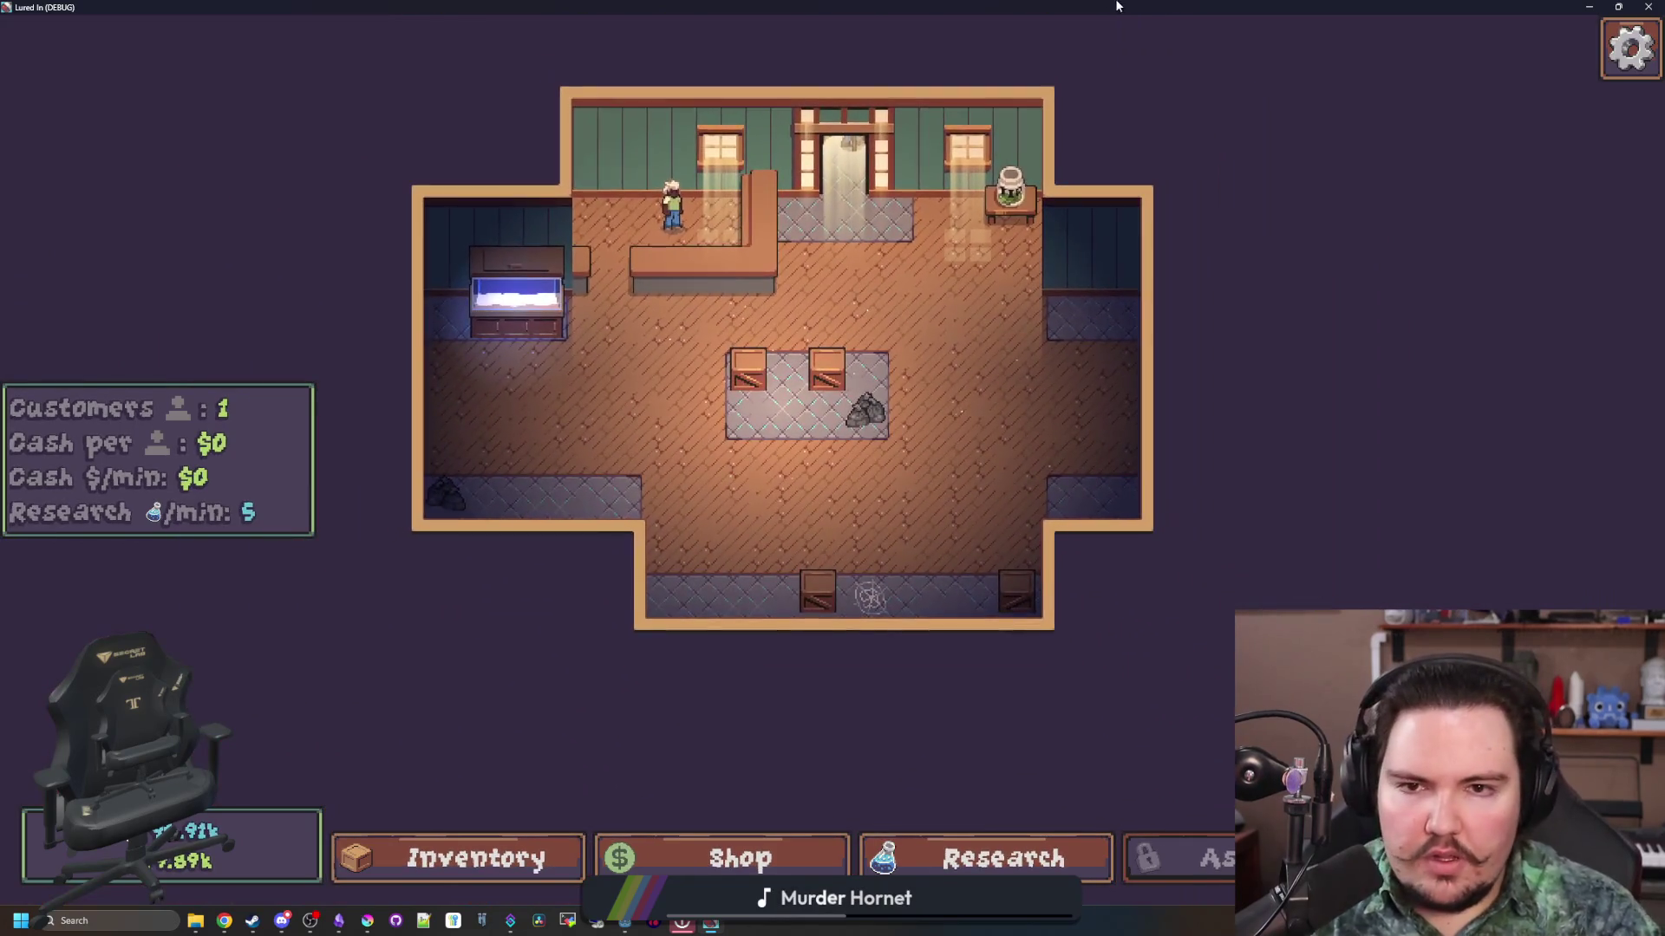
mouse_move(1117, 6)
mouse_down()
mouse_move(960, 394)
mouse_move(960, 728)
mouse_up()
click(482, 773)
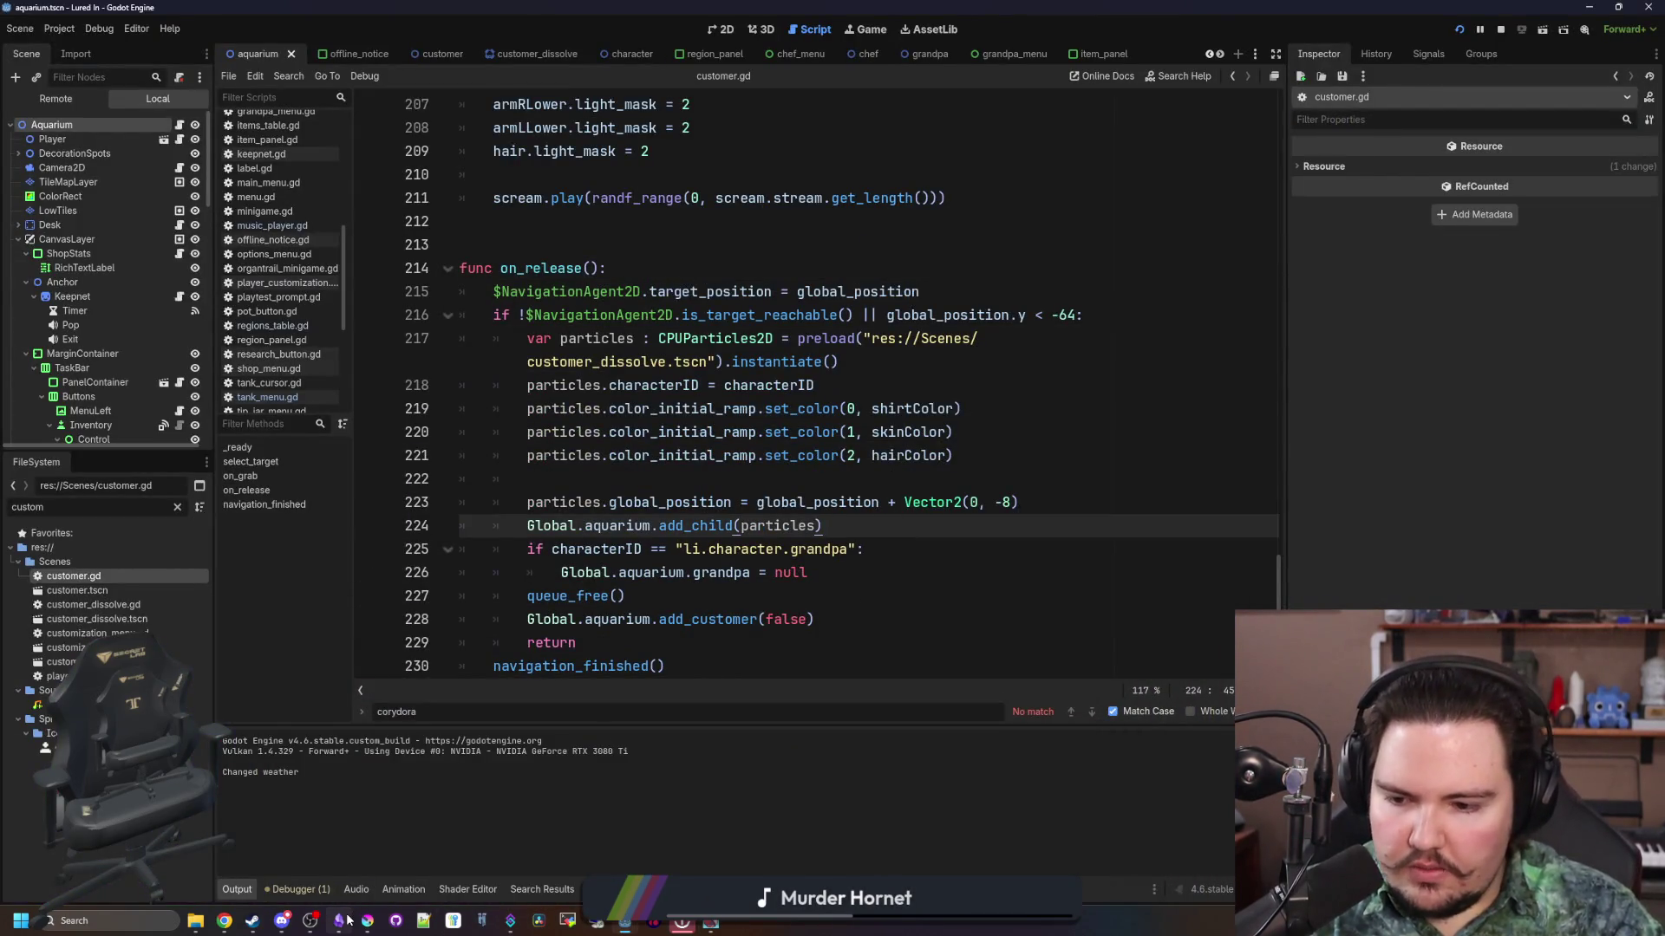
Step: Add a Changelog bullet after the quest line: customers can no longer be dropped inside the entrance
key(alt+Tab)
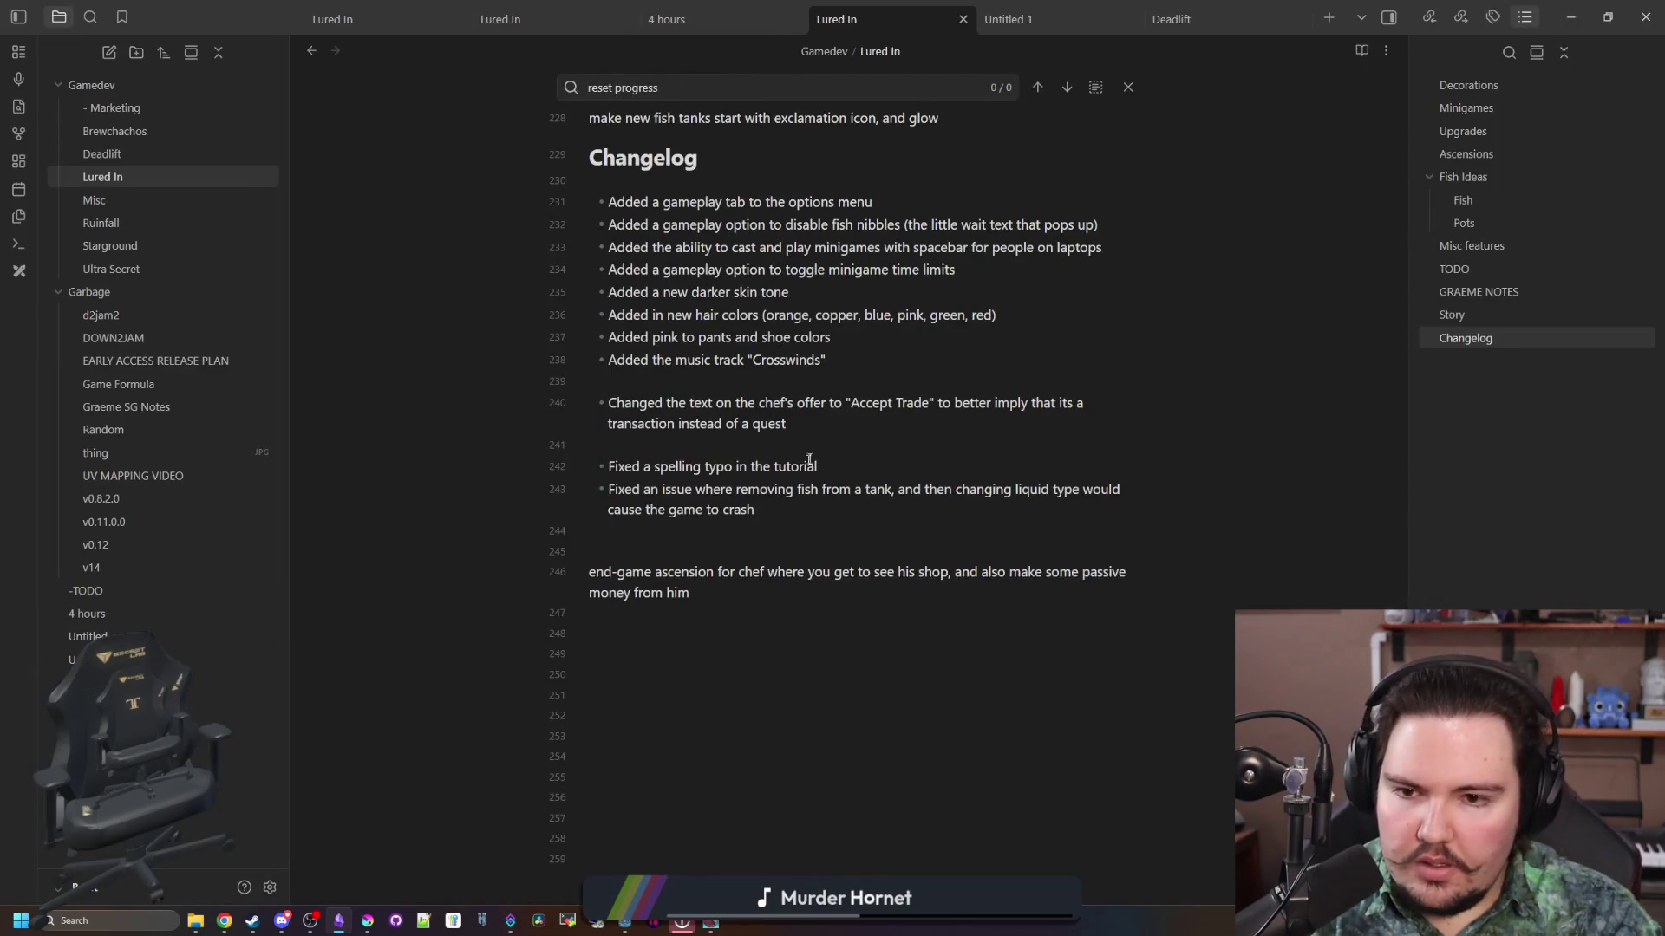
key(Return)
text(M)
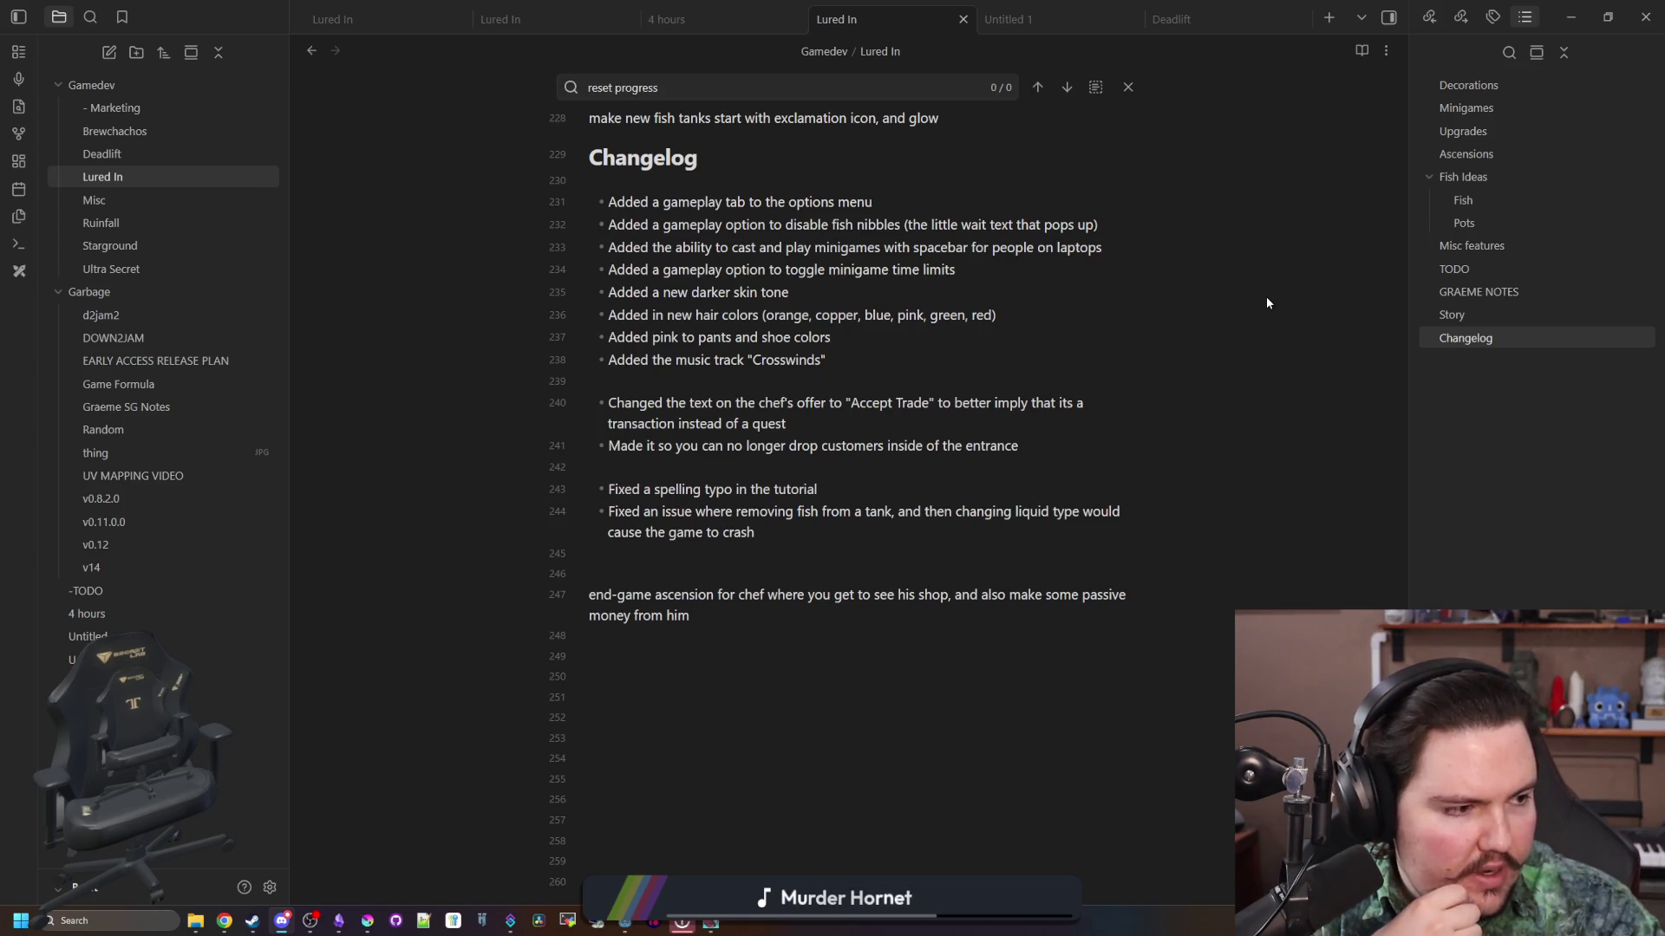
click(1568, 11)
click(982, 482)
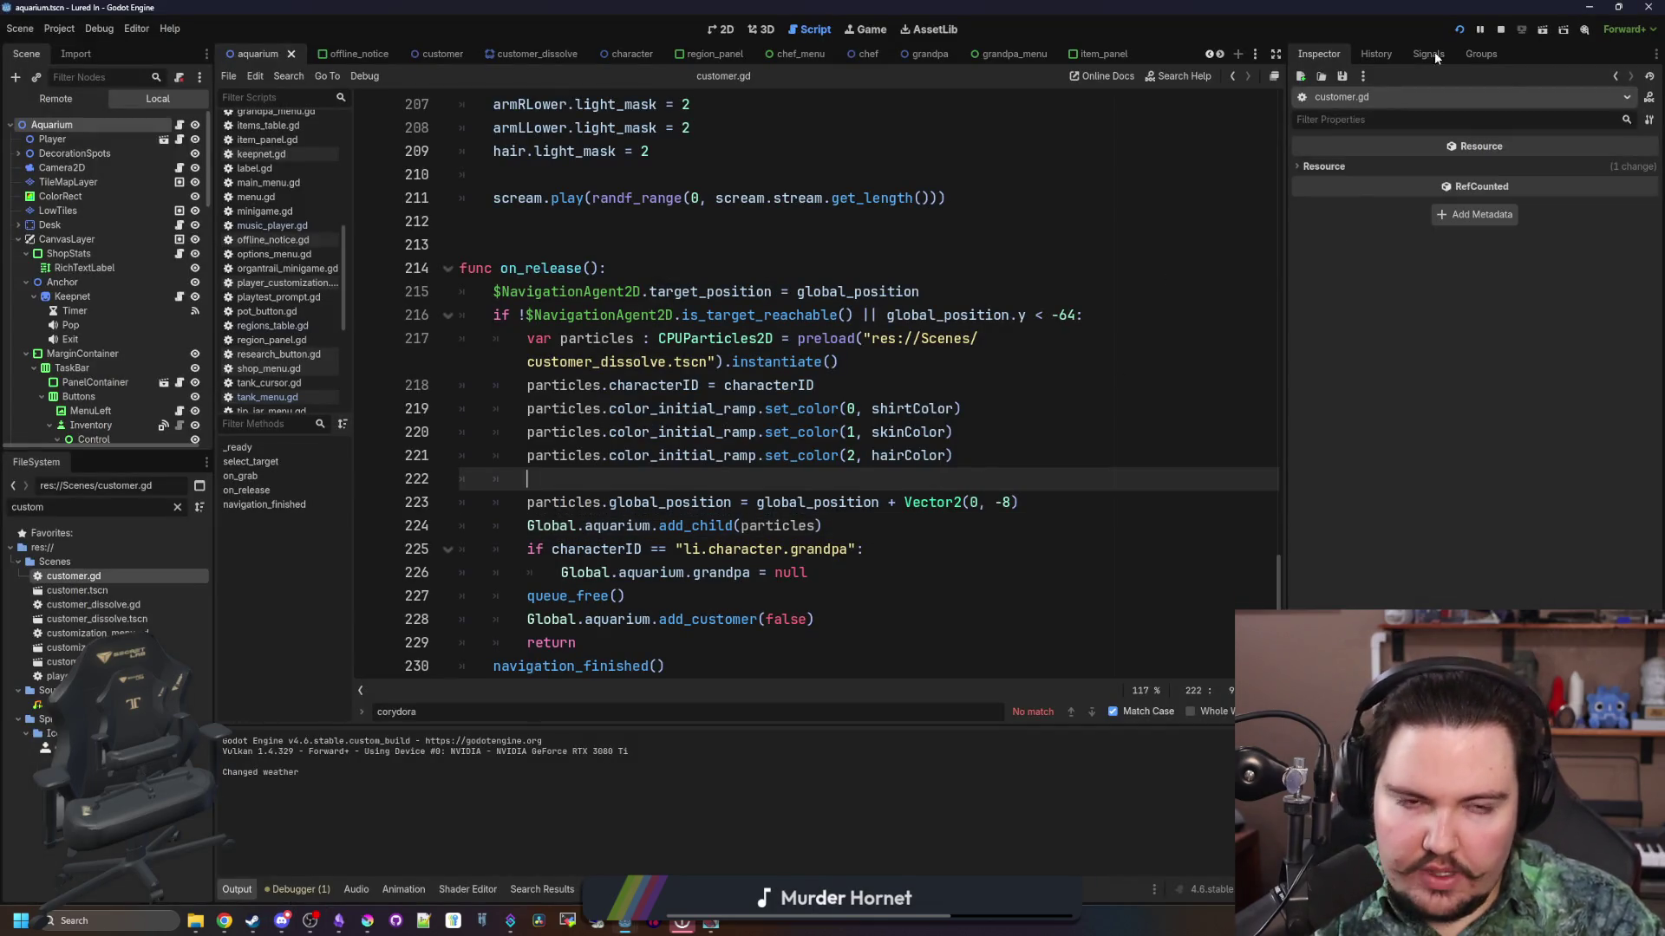
Step: Stop and relaunch the game, then review its Gameplay options and close them
click(1499, 30)
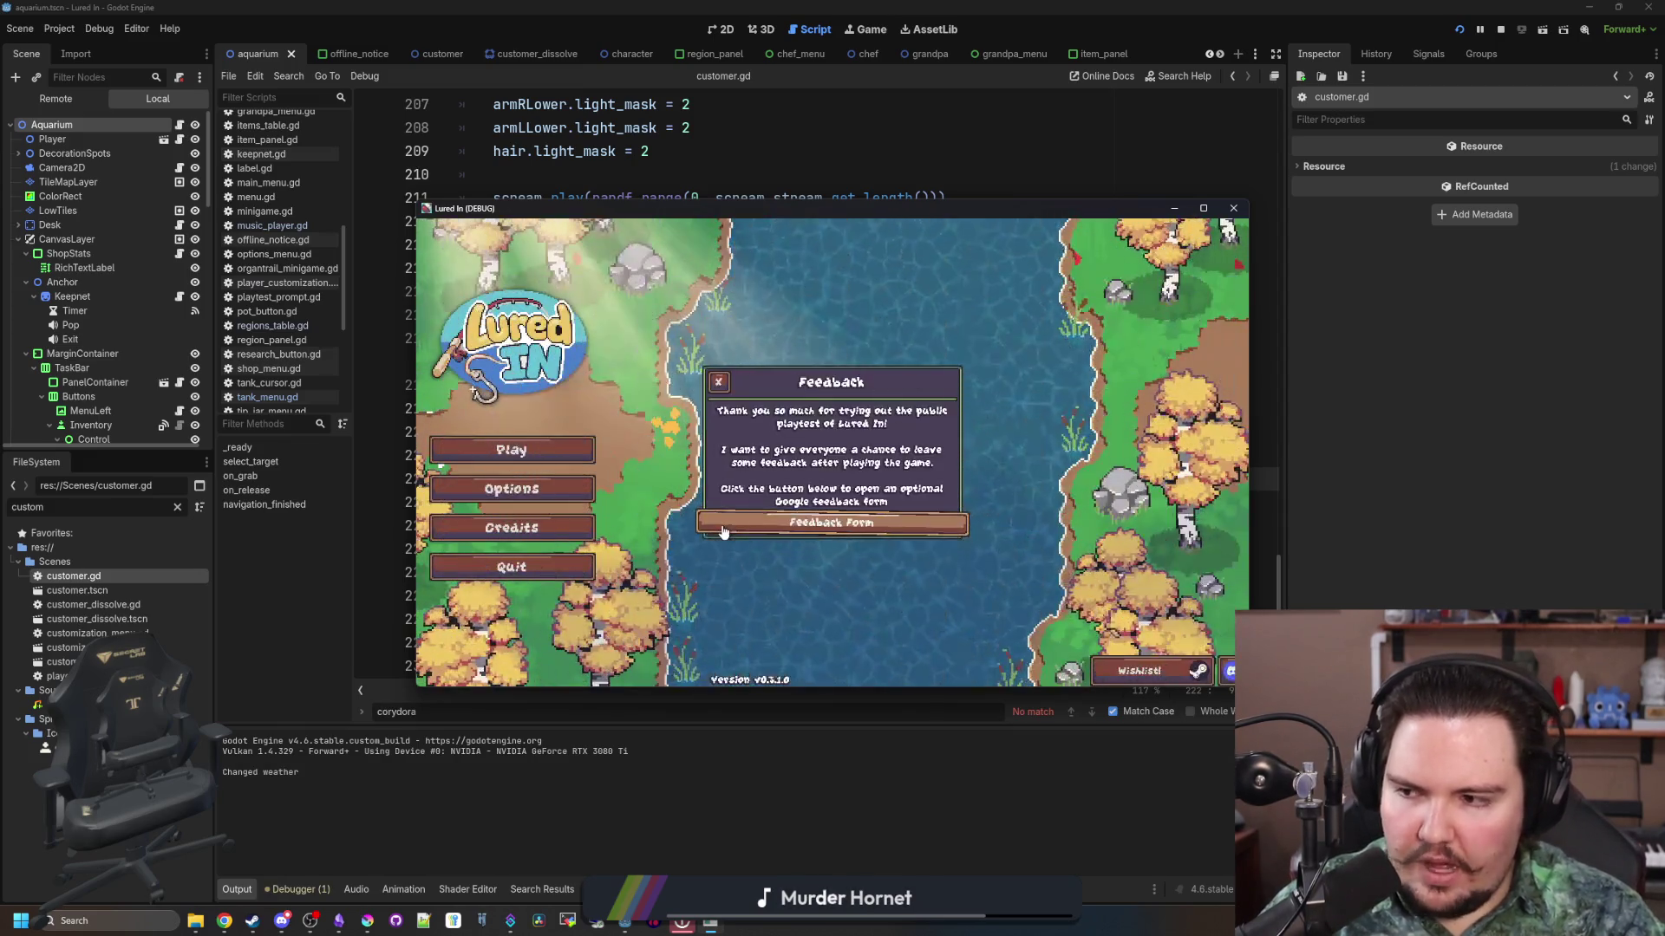
click(555, 489)
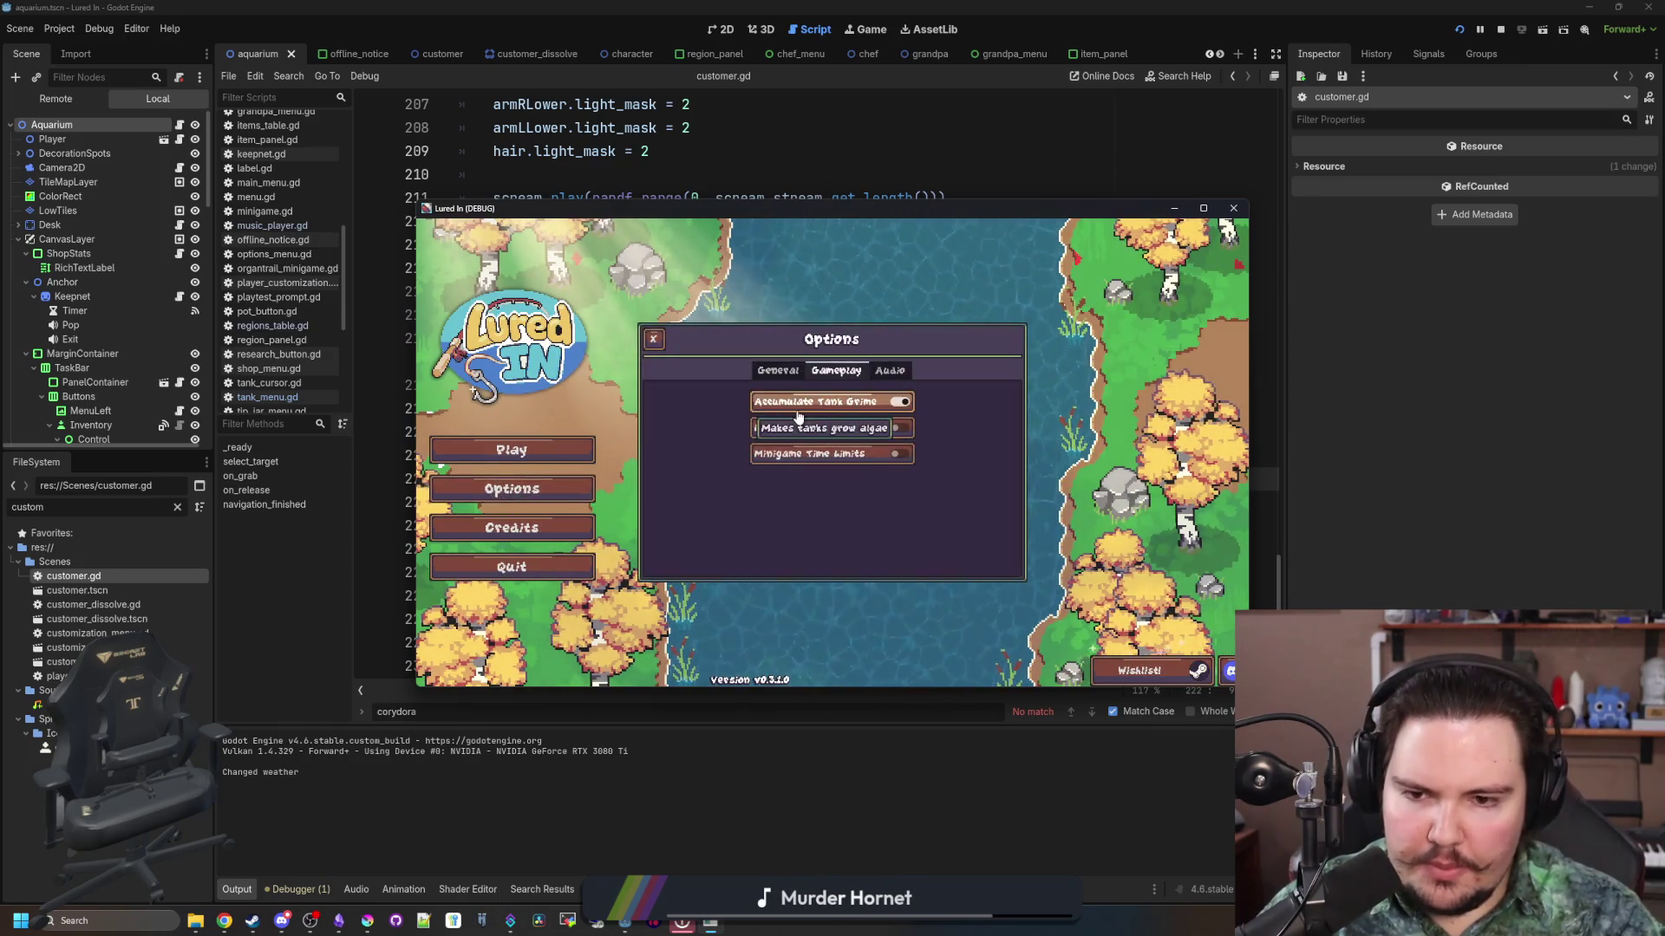
mouse_move(859, 462)
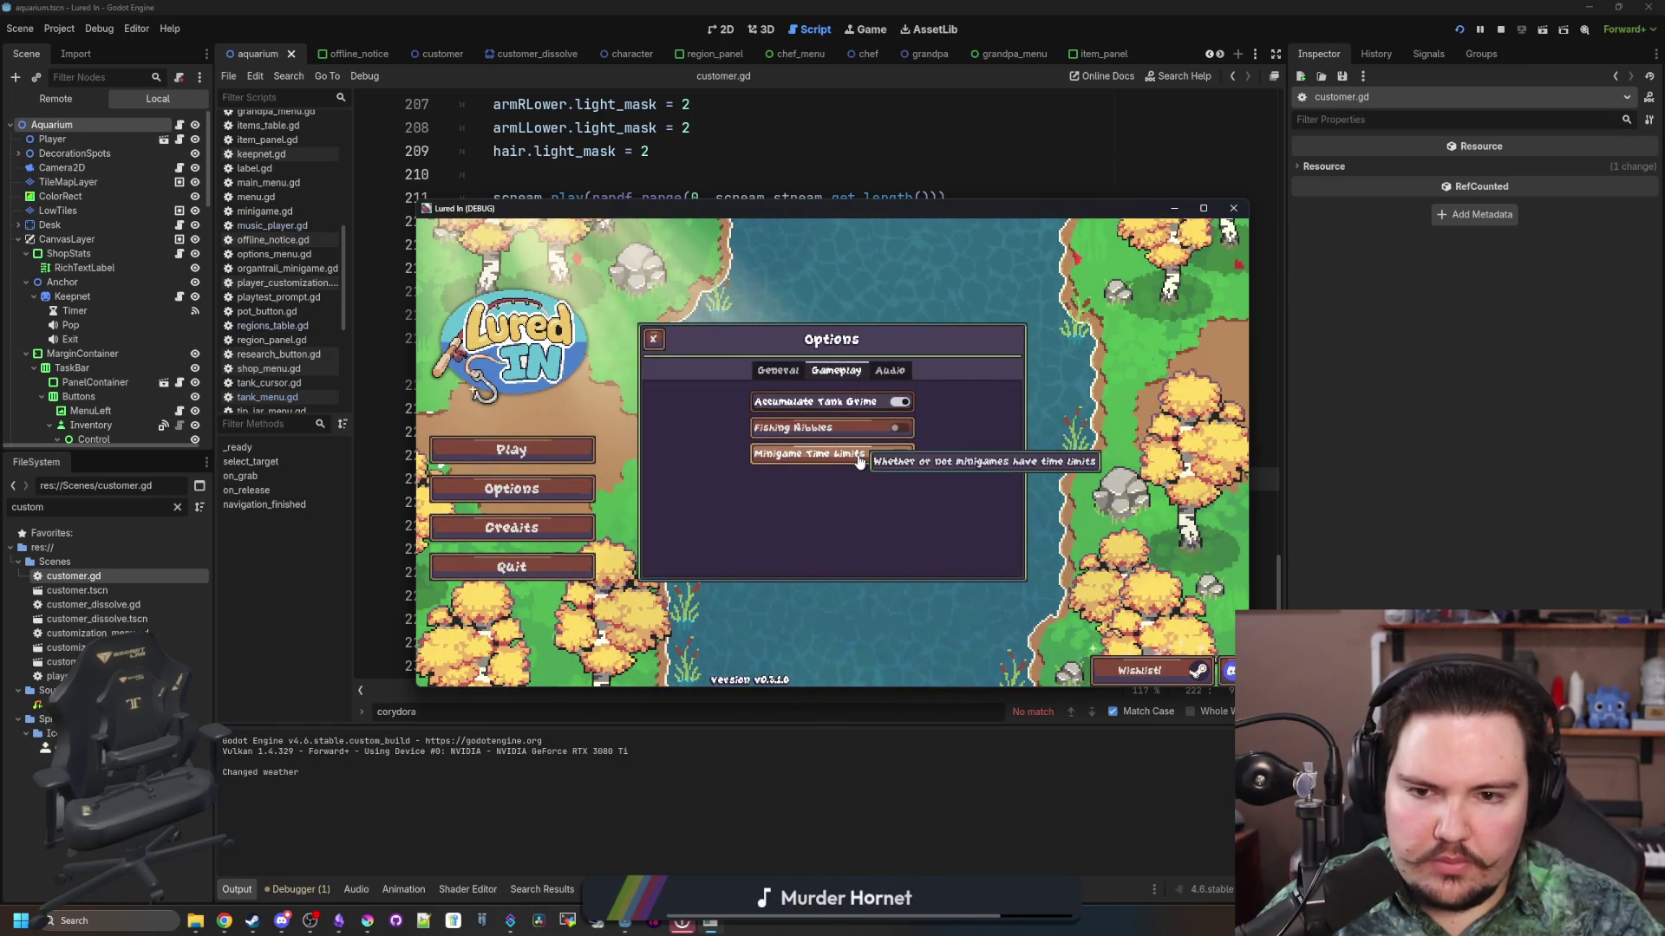
click(653, 338)
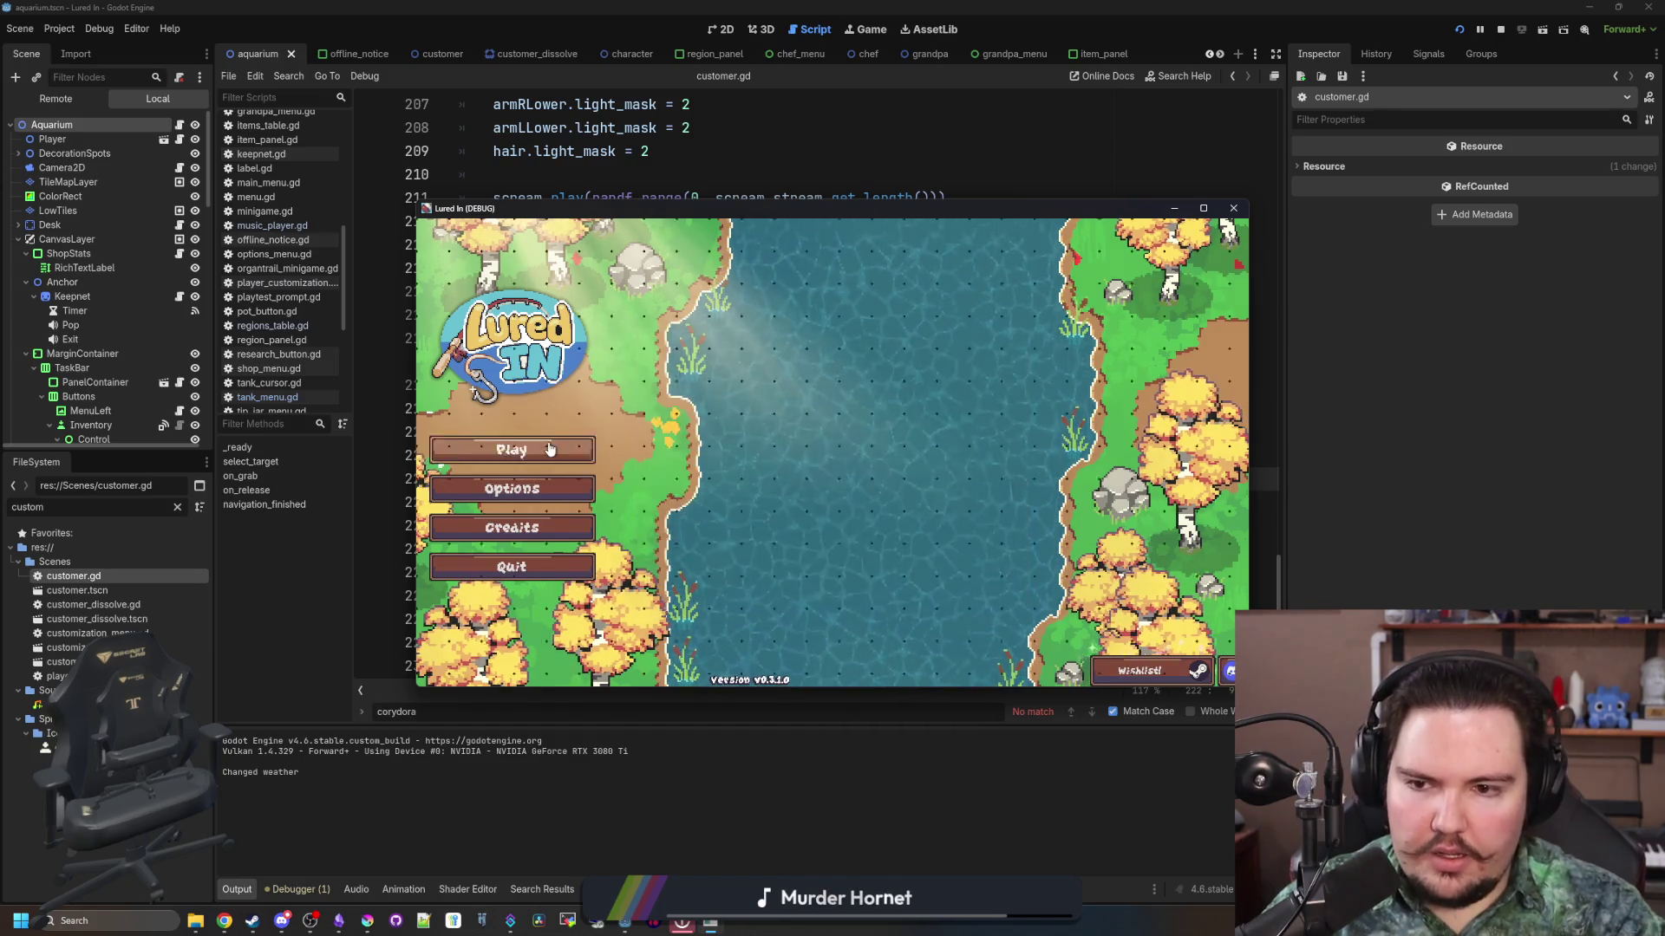
Step: Start playing, travel to the pond, fill the screen with the game window, and cast the line
click(512, 450)
click(1179, 661)
click(1008, 377)
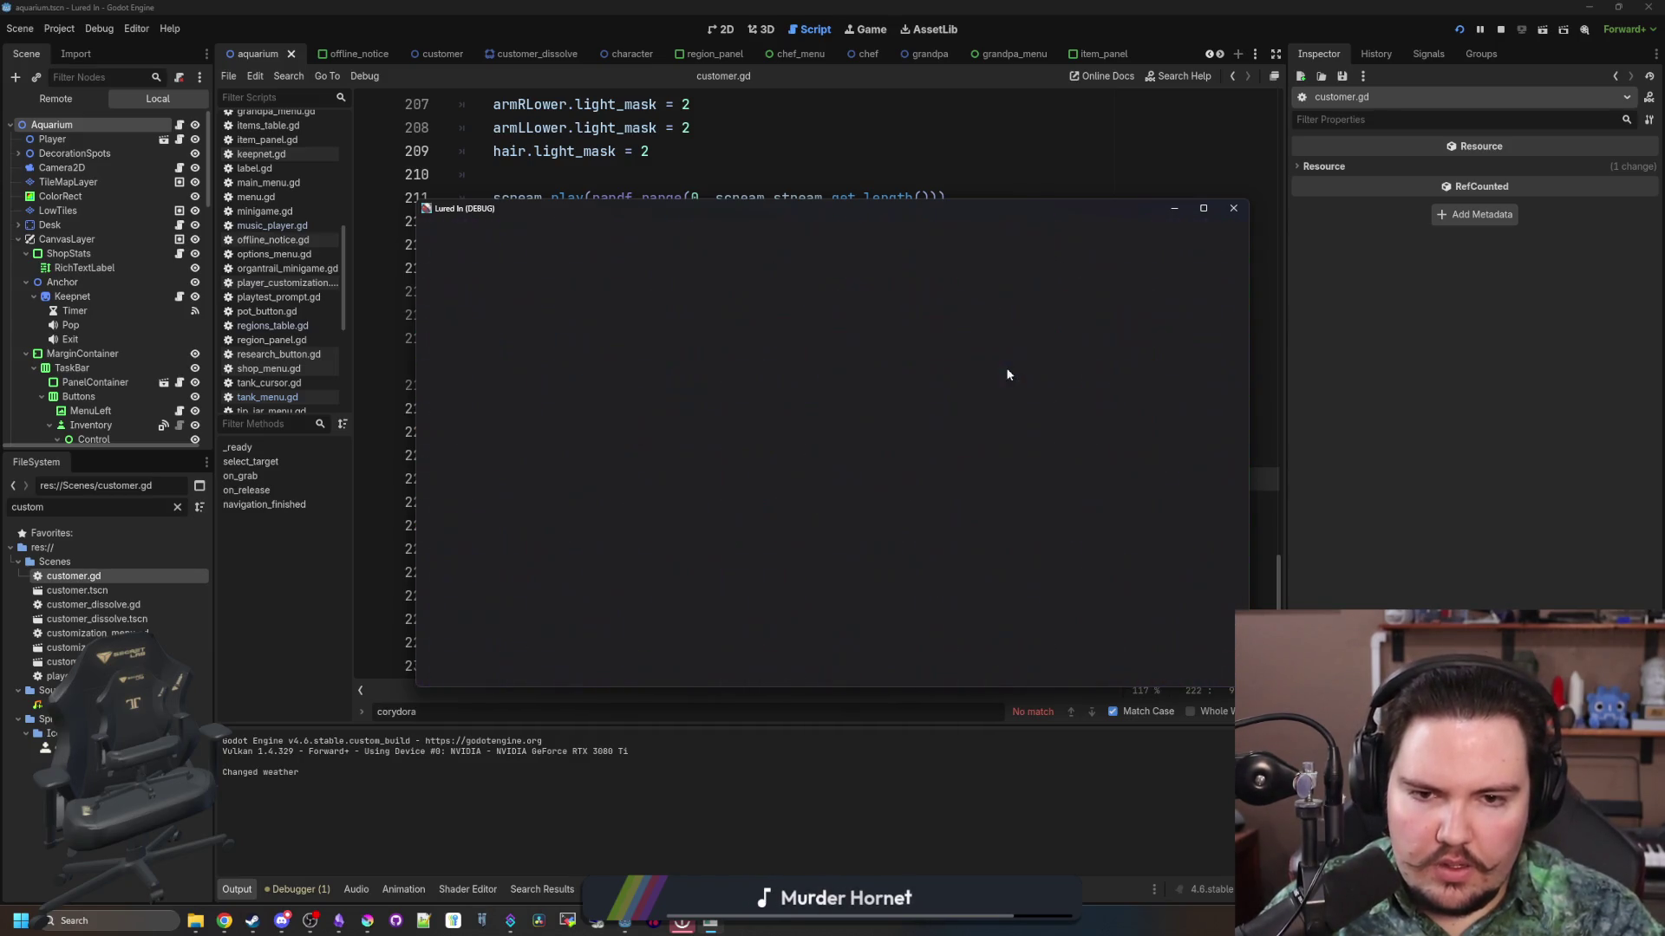
click(1203, 209)
drag(933, 441, 929, 441)
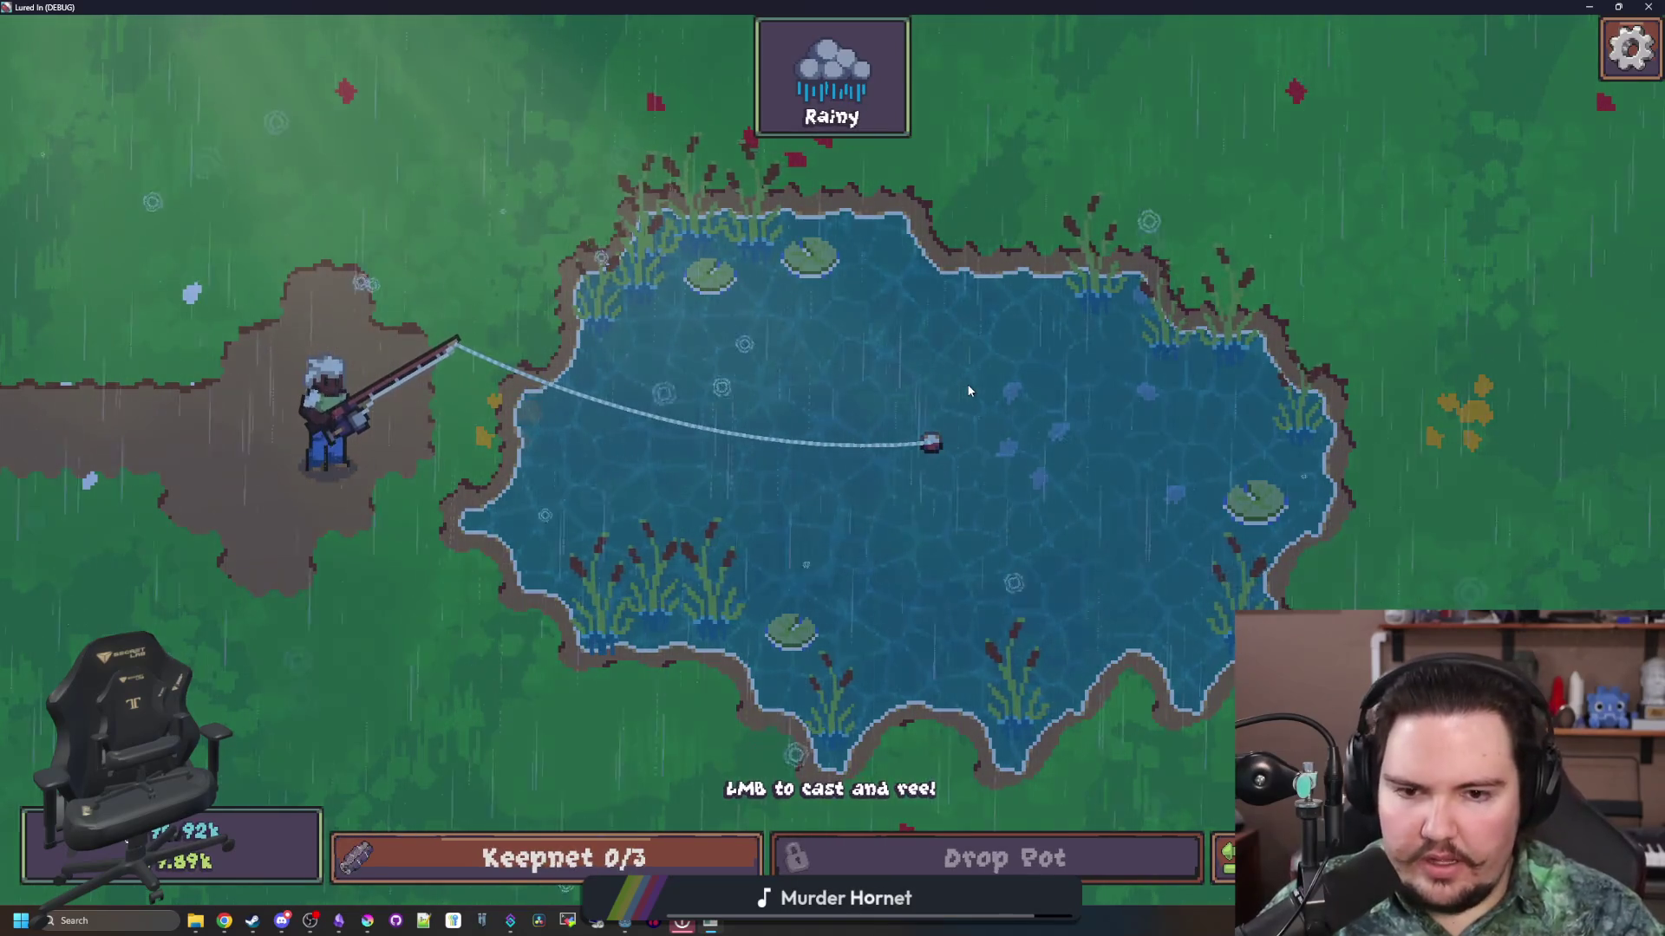
Step: Reel in, recast, then hook the bite on GO! and win the reel minigame
click(1127, 349)
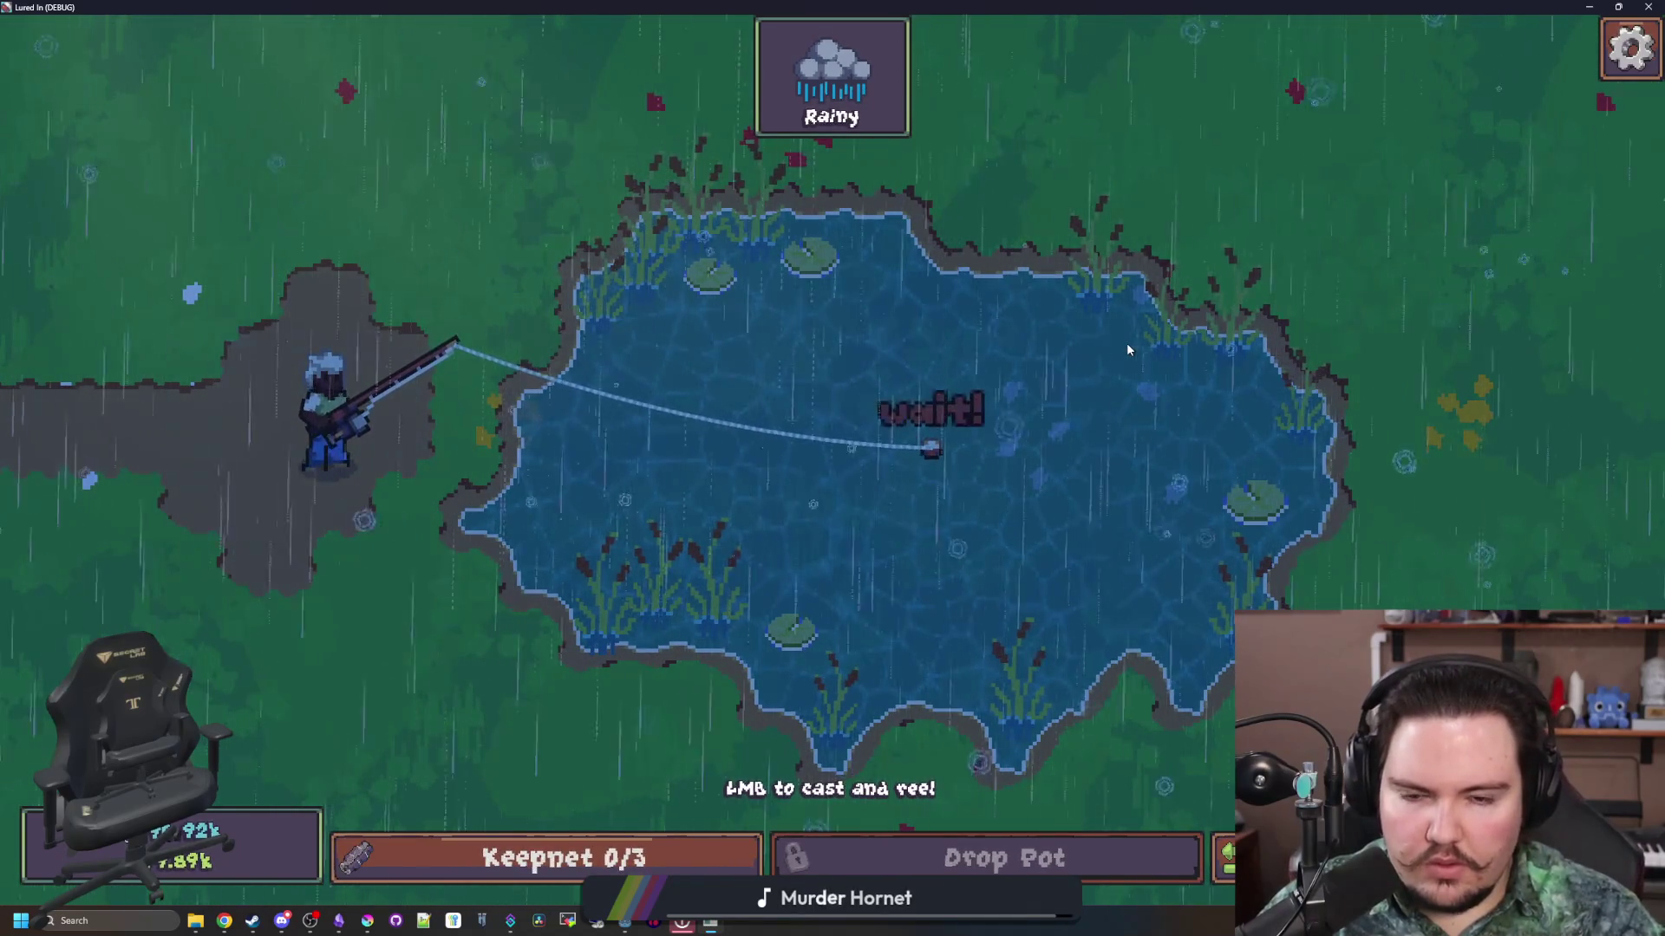
mouse_move(1126, 341)
mouse_down()
mouse_move(1105, 364)
mouse_move(883, 404)
mouse_move(893, 415)
mouse_up()
click(906, 412)
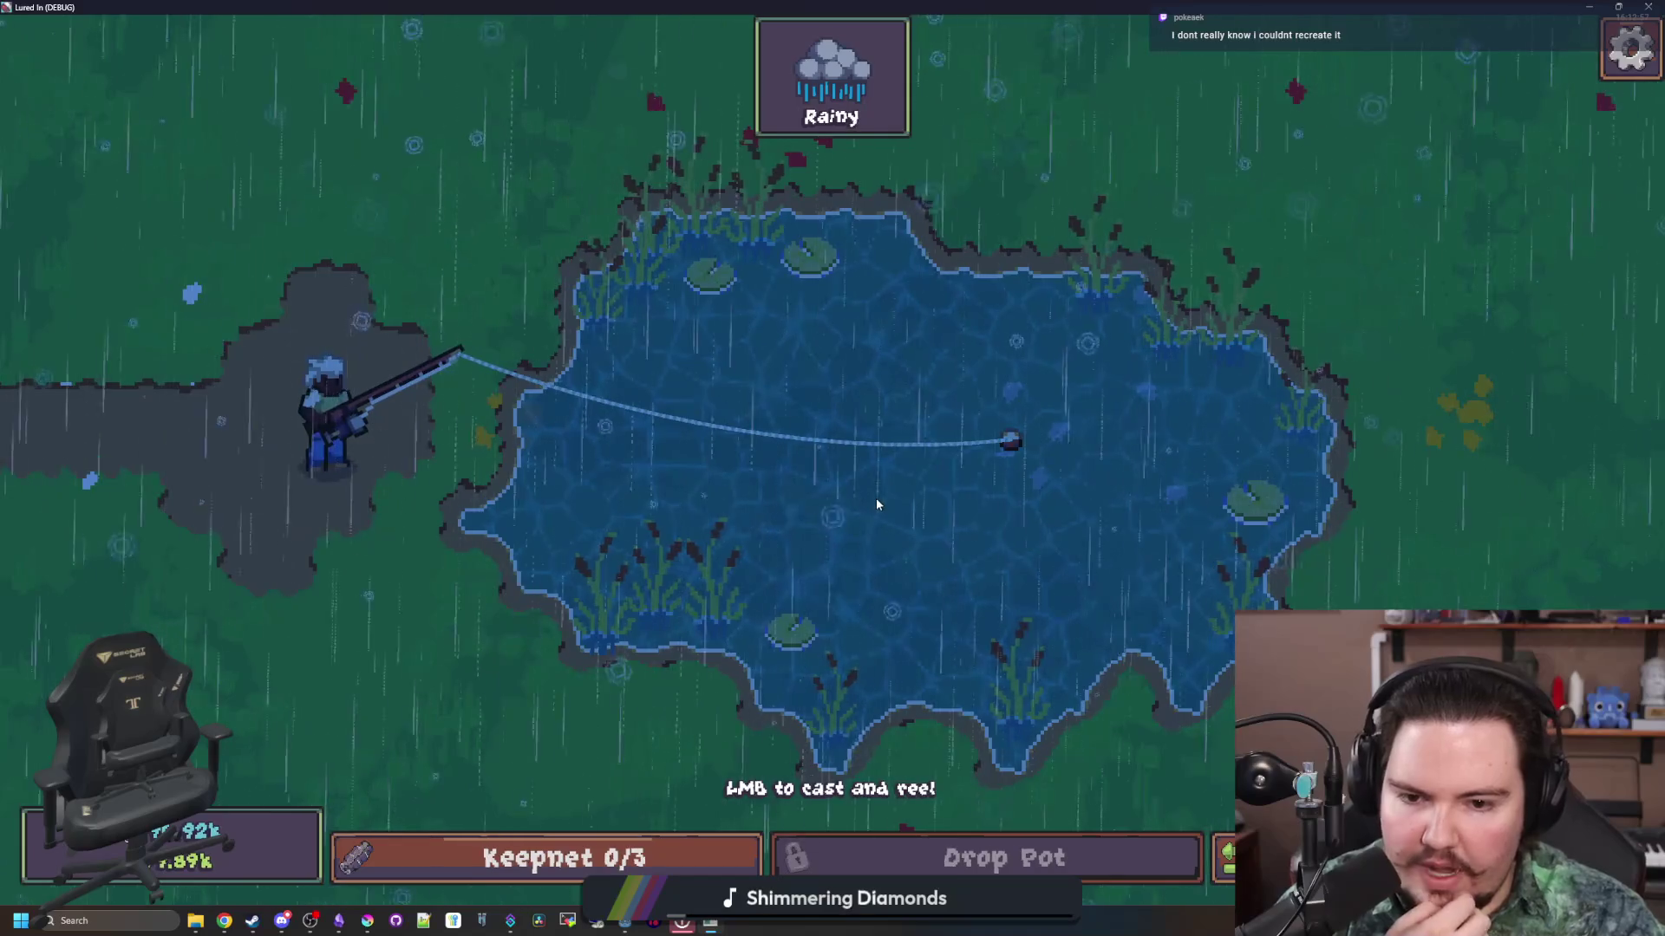
click(965, 487)
click(965, 487)
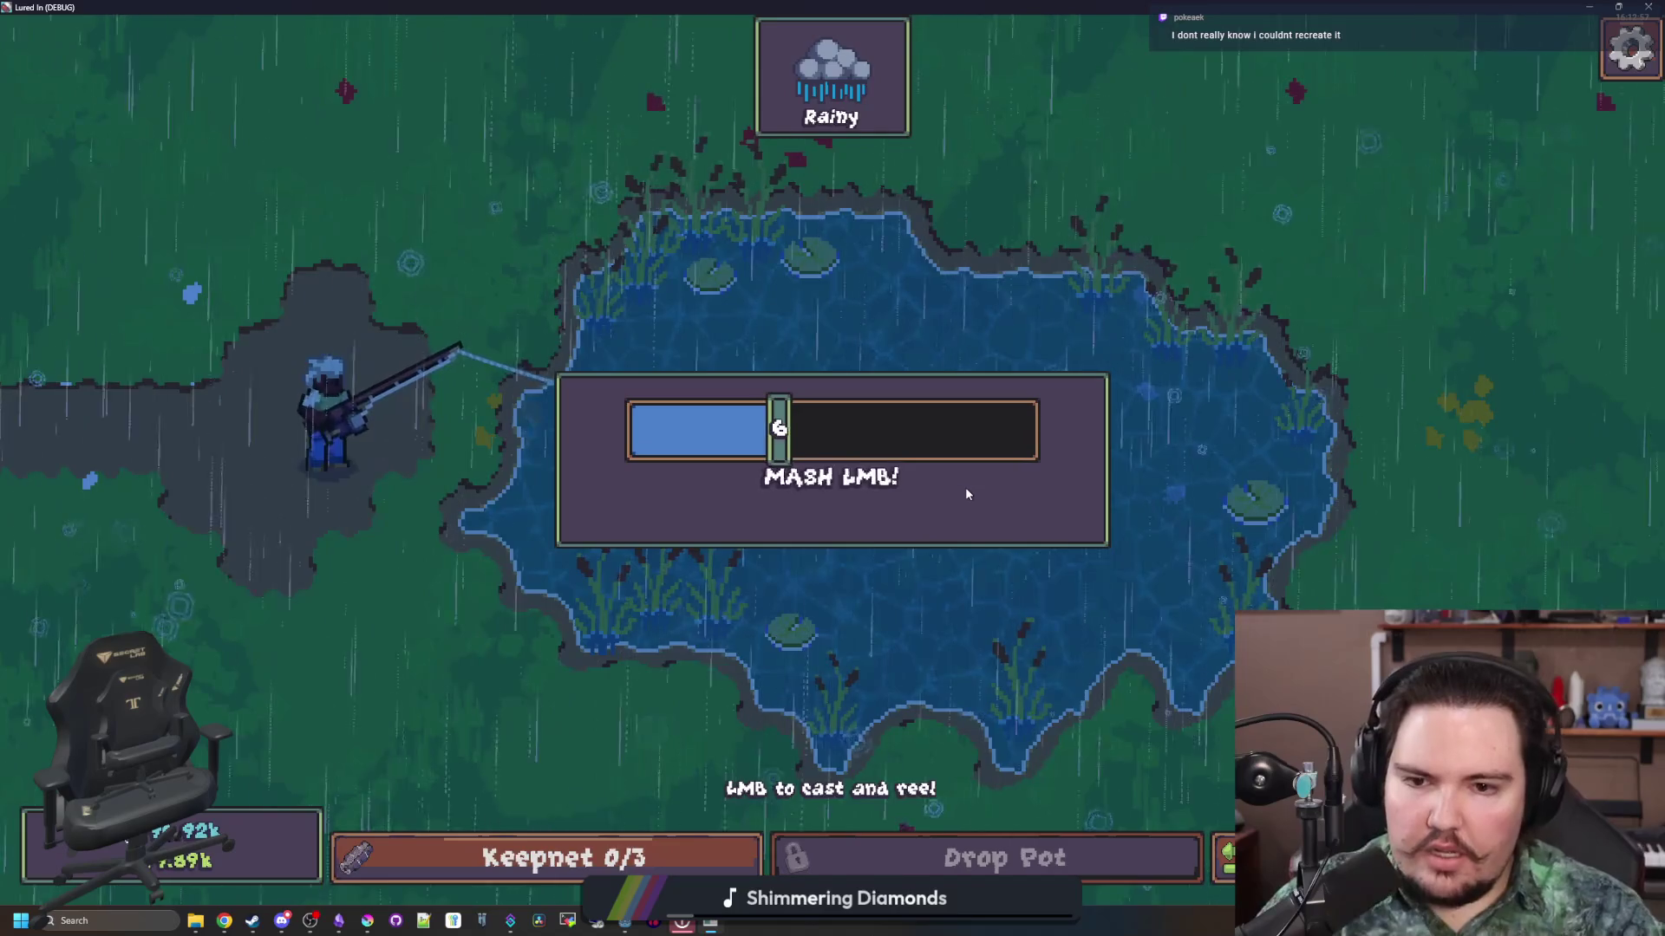
click(965, 487)
click(965, 488)
drag(966, 487, 976, 481)
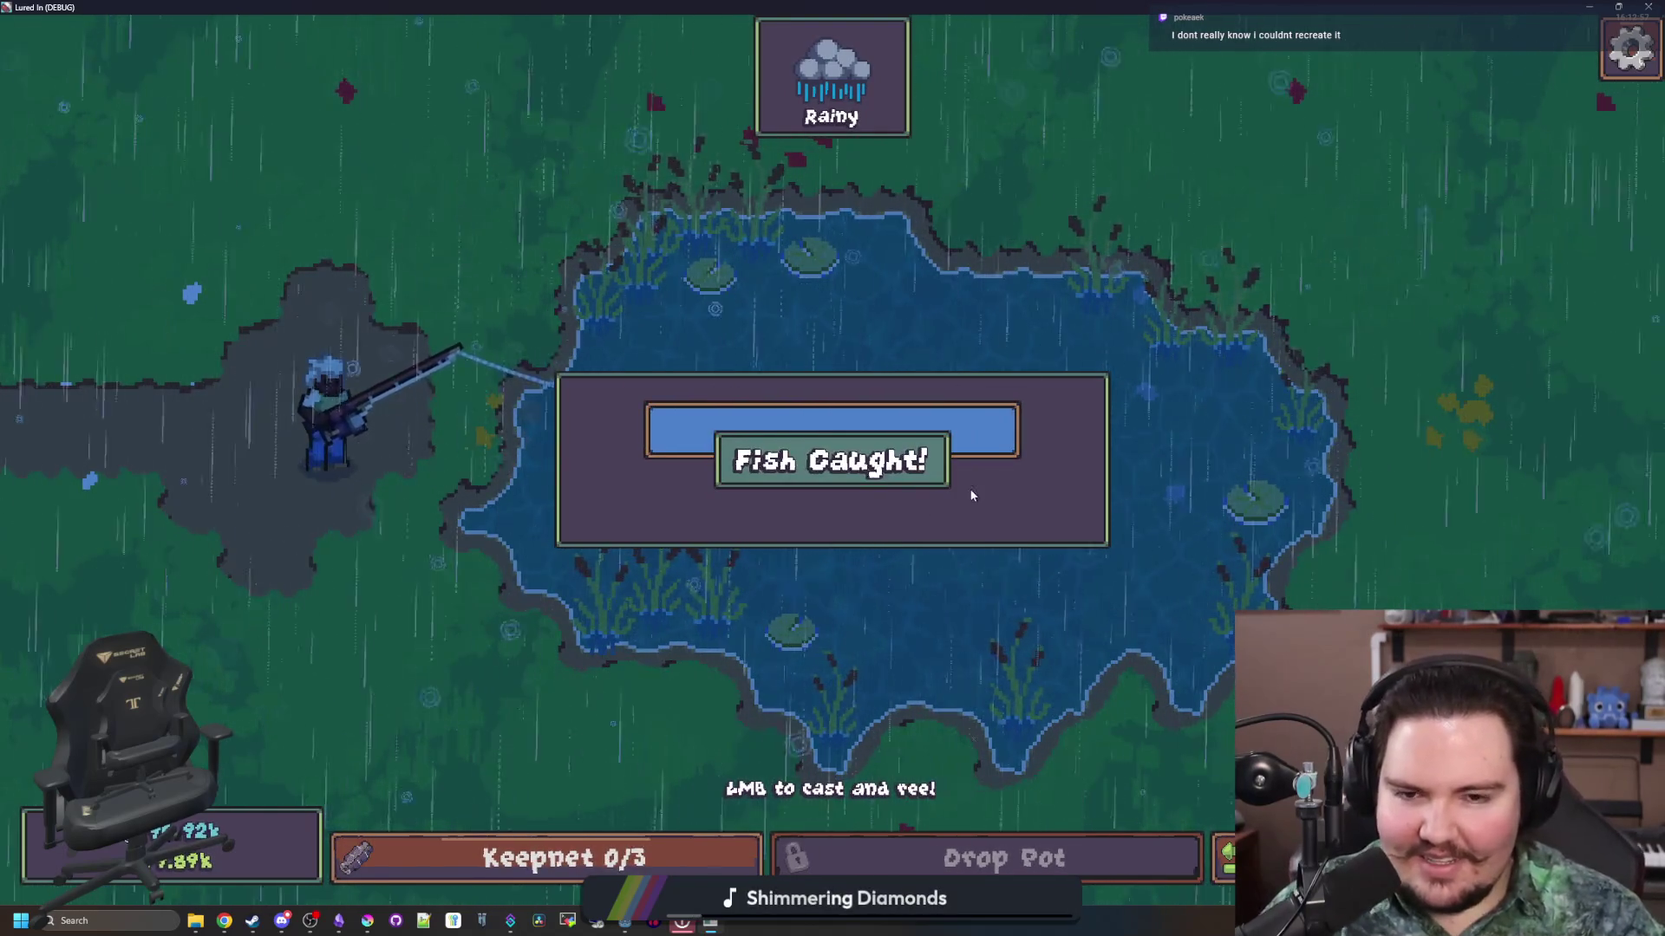
Step: Cast again, reel in right after GO!, recast, then leave the running game
drag(912, 434, 912, 434)
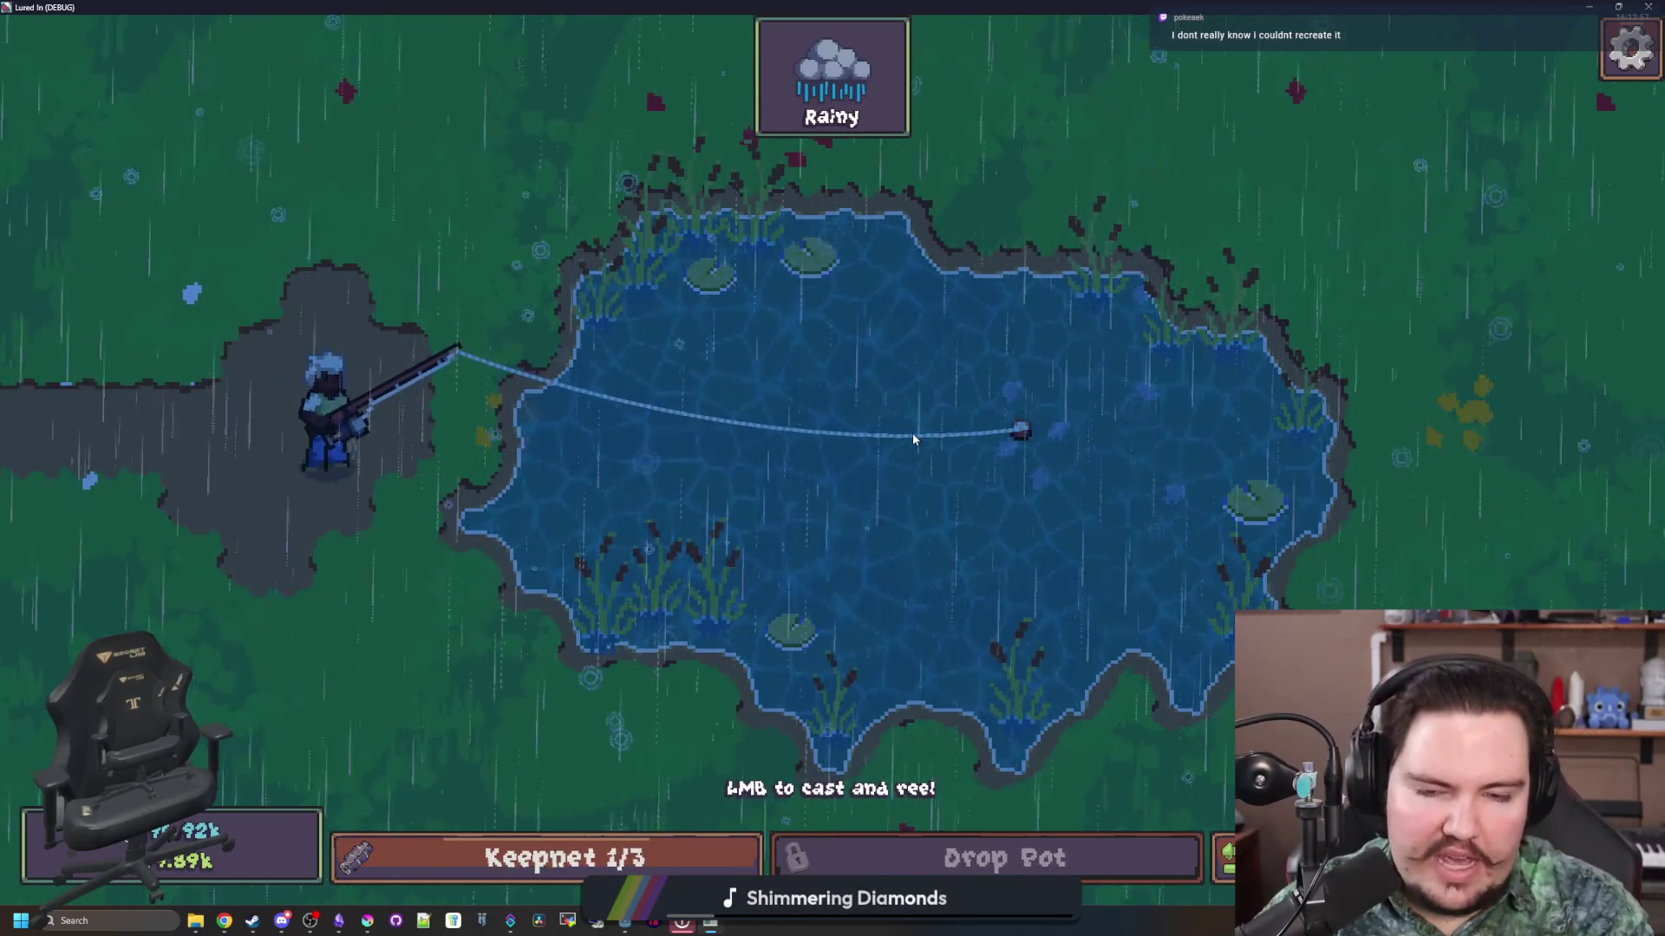
click(1104, 404)
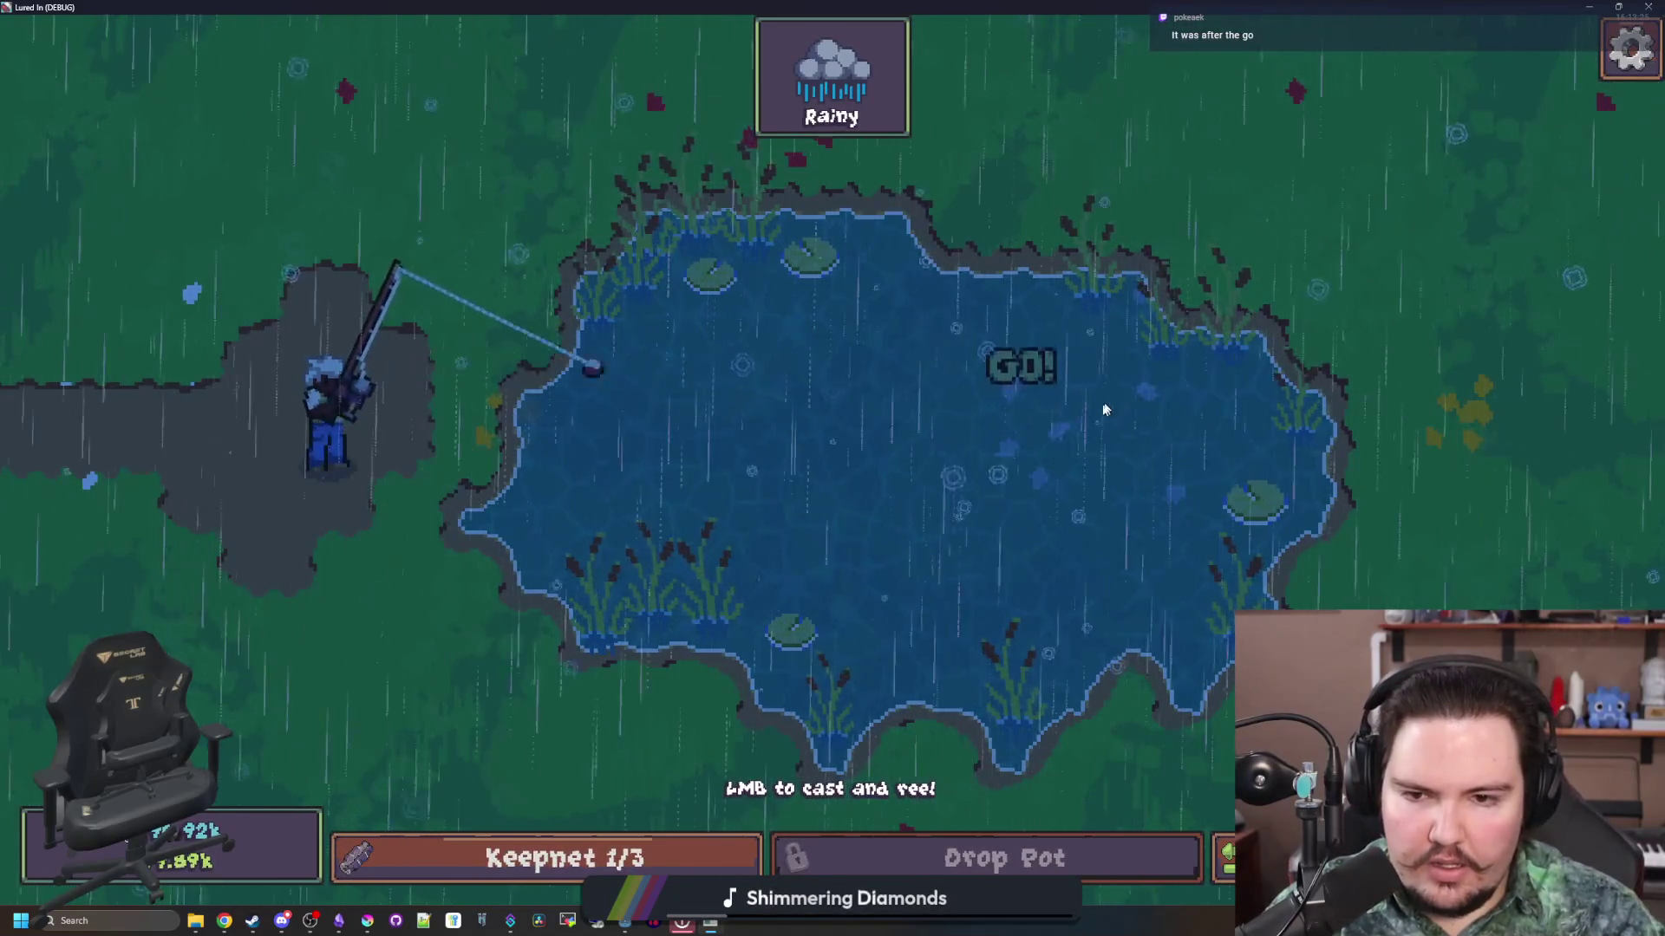
click(1006, 429)
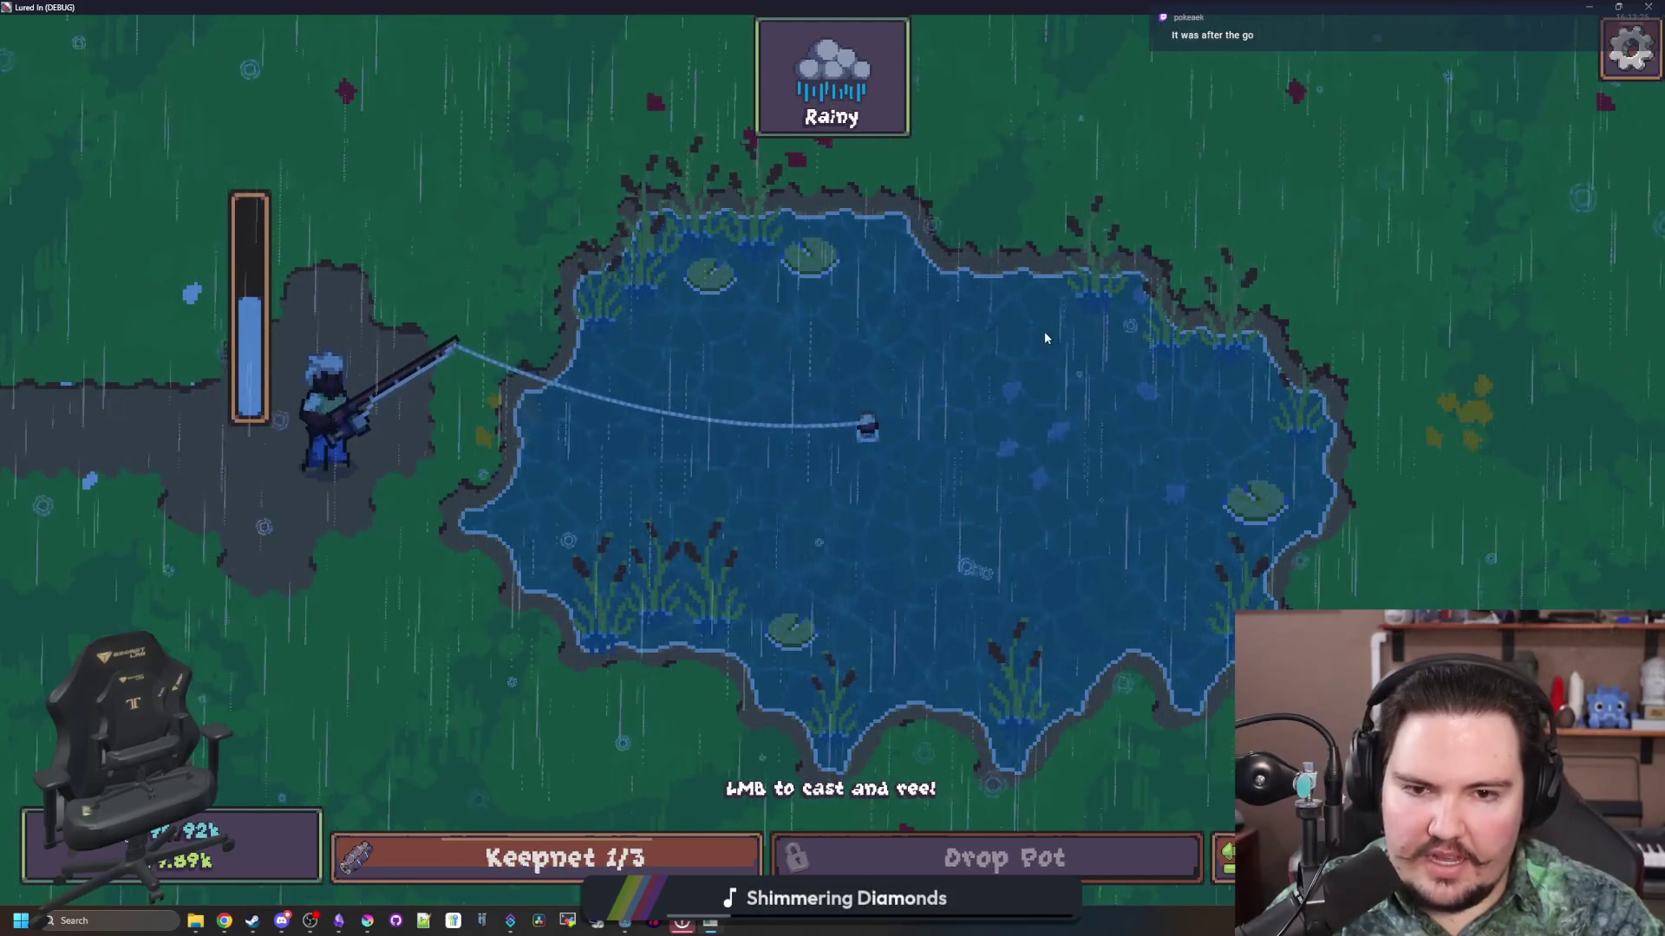
key(alt+Tab)
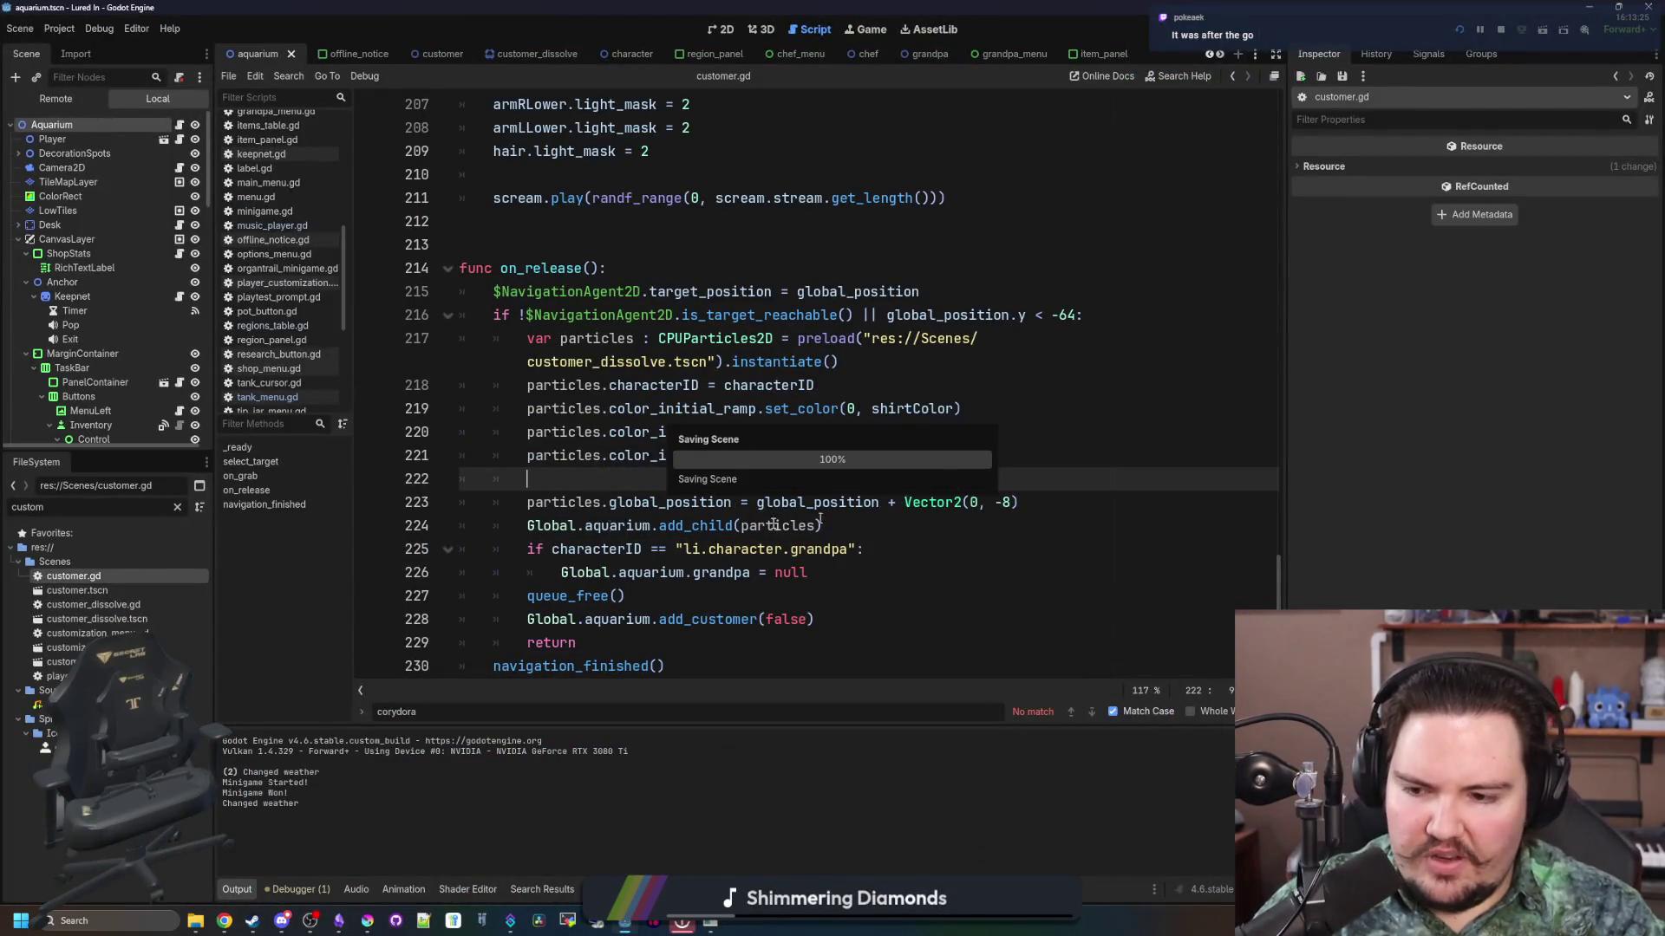
Step: Open the fishing_region scene in 2D view and select the GoText node under Bobber
click(178, 506)
text(f)
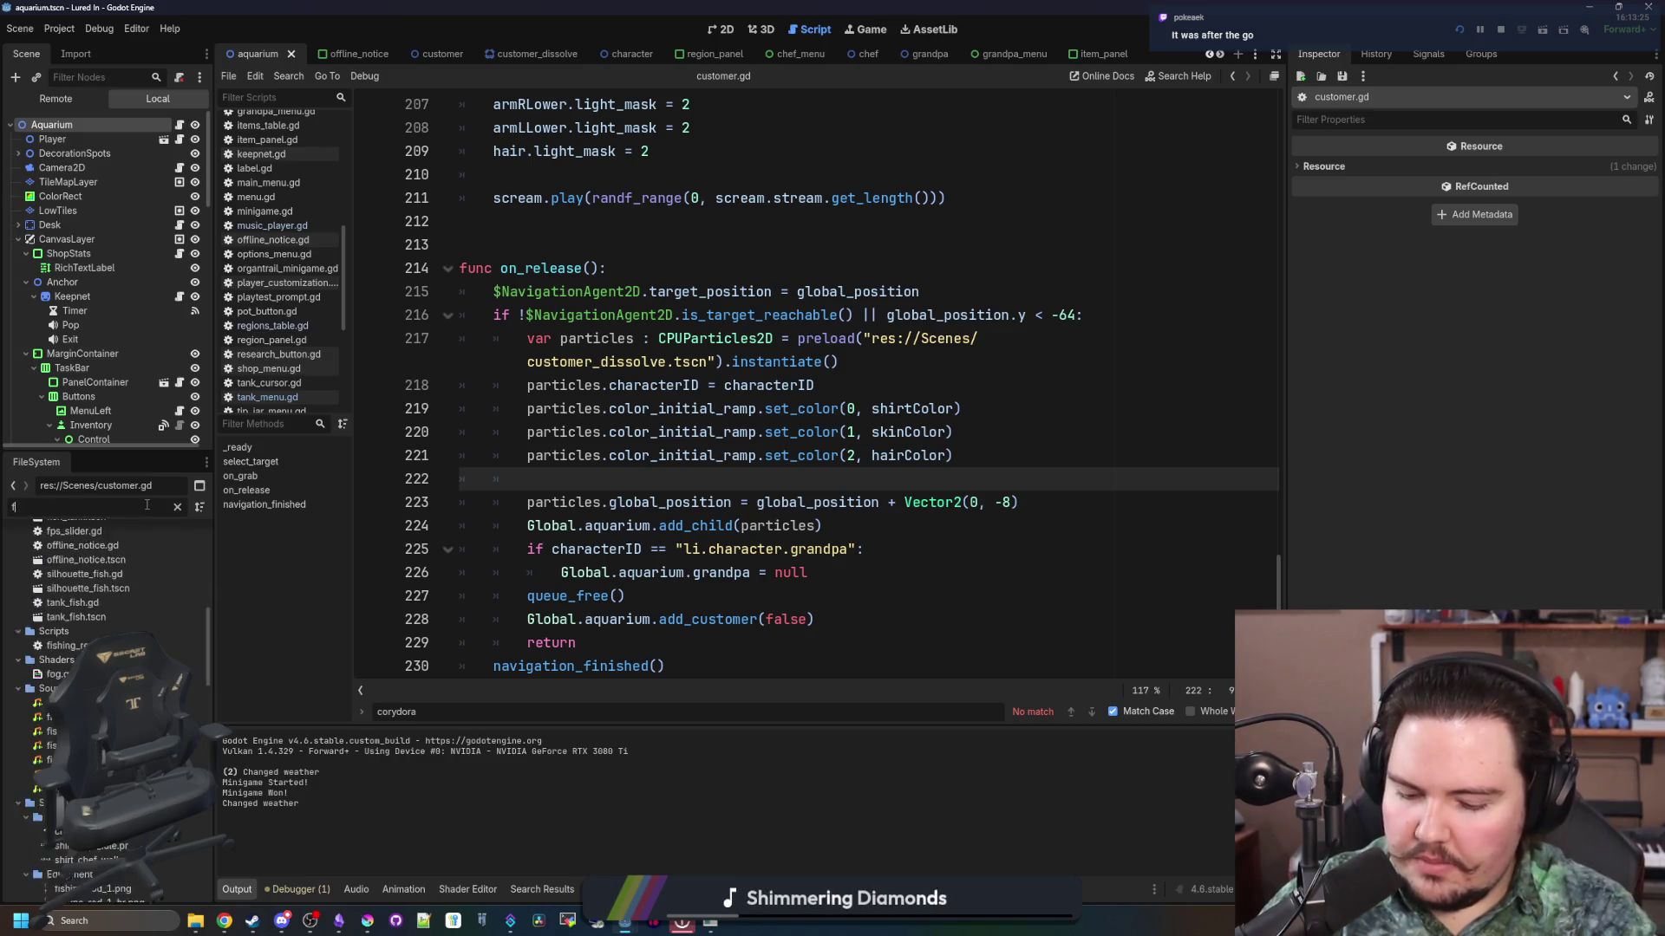
text(ishing_re)
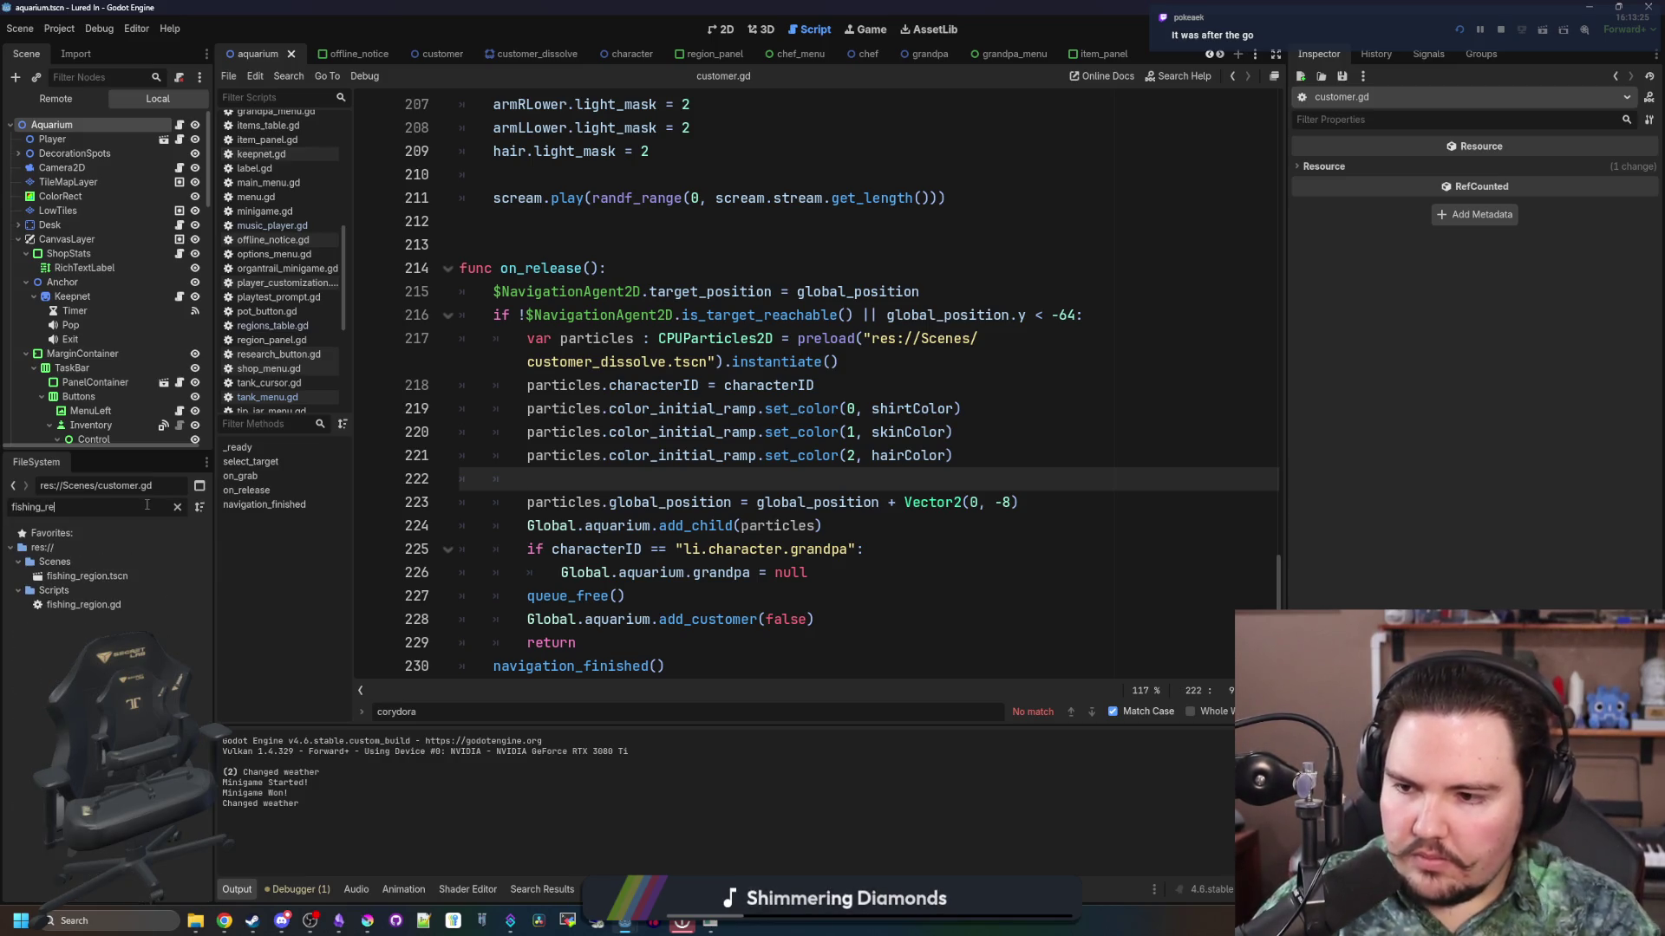
double_click(90, 576)
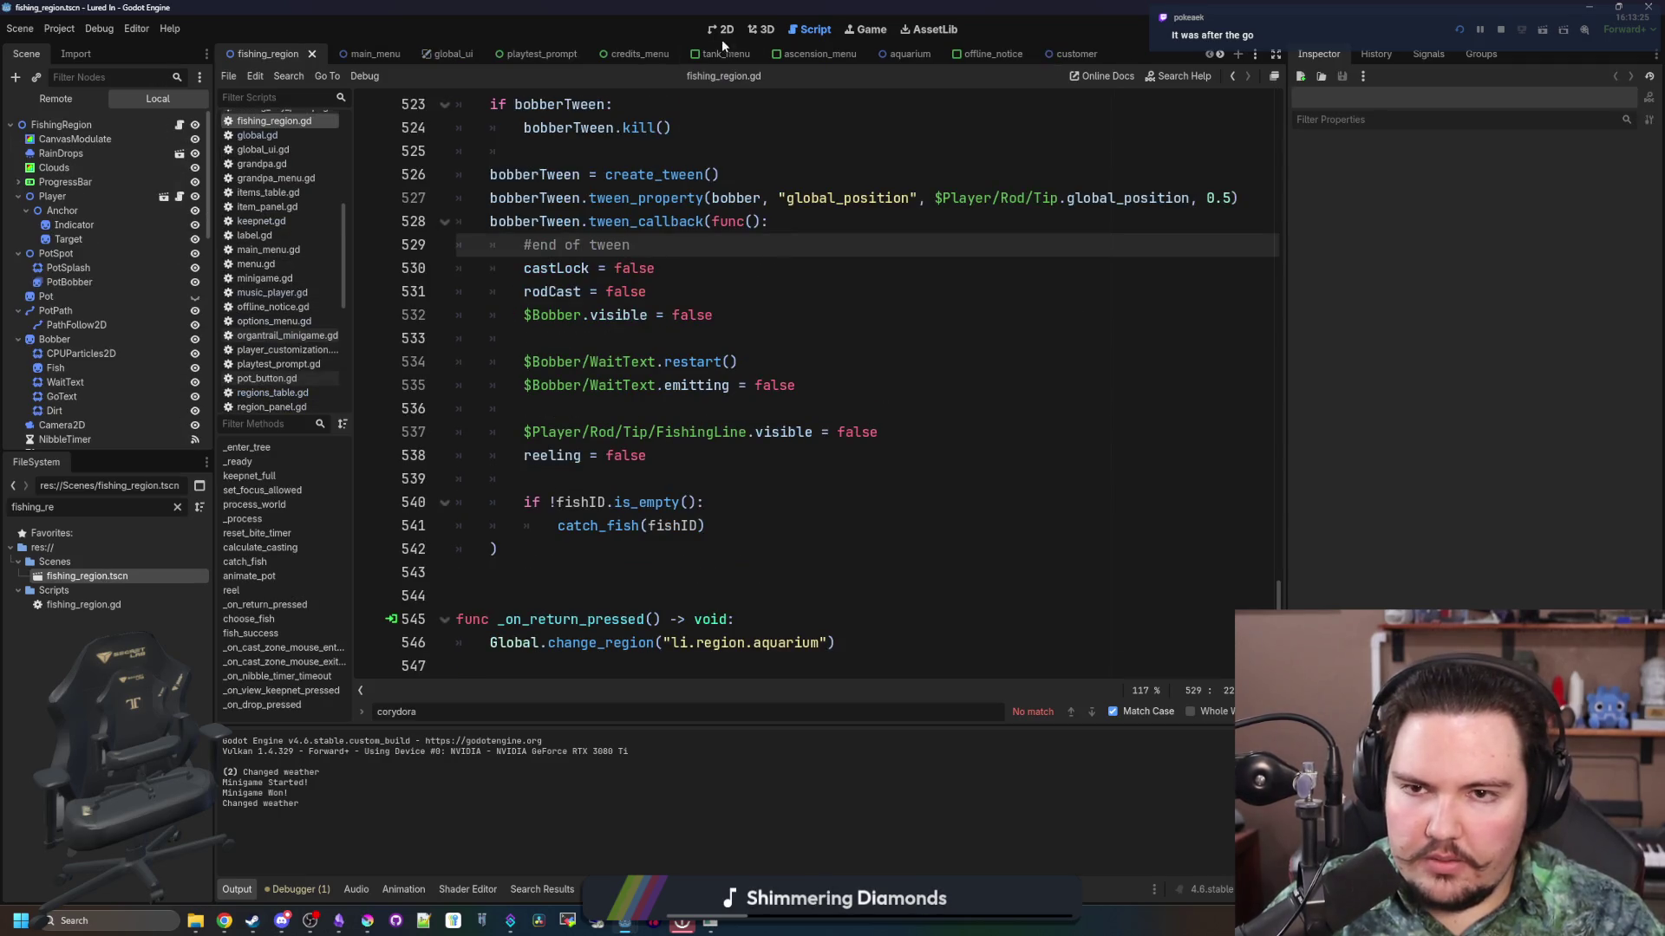
click(722, 31)
click(812, 339)
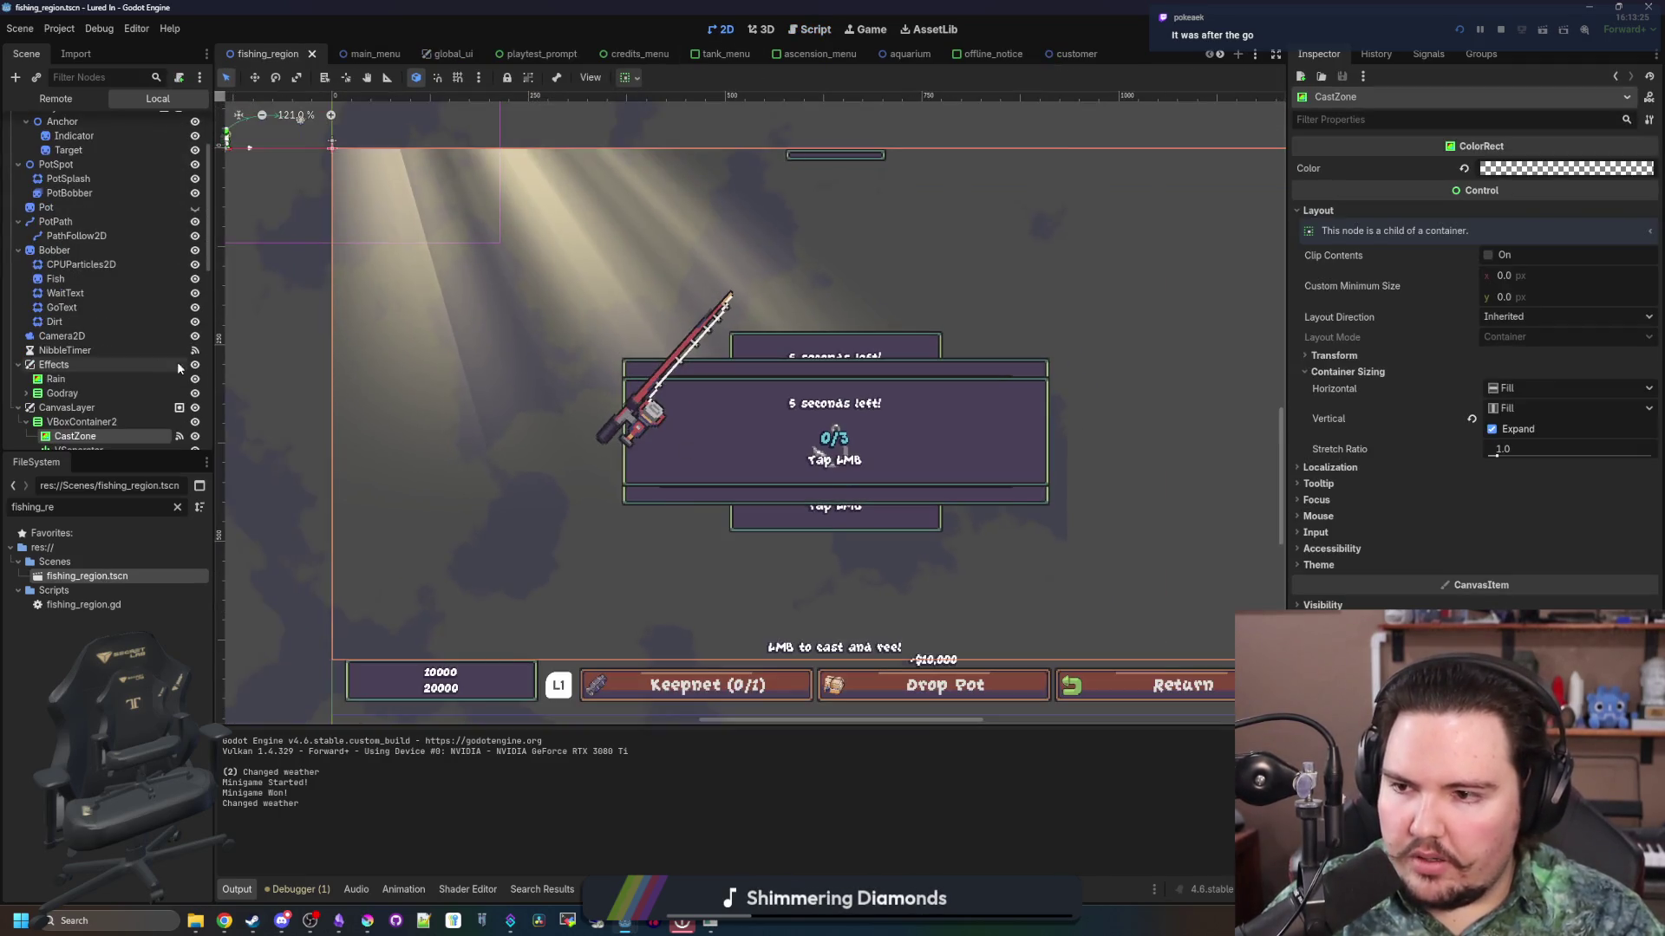
click(92, 307)
scroll(559, 434, down, 1)
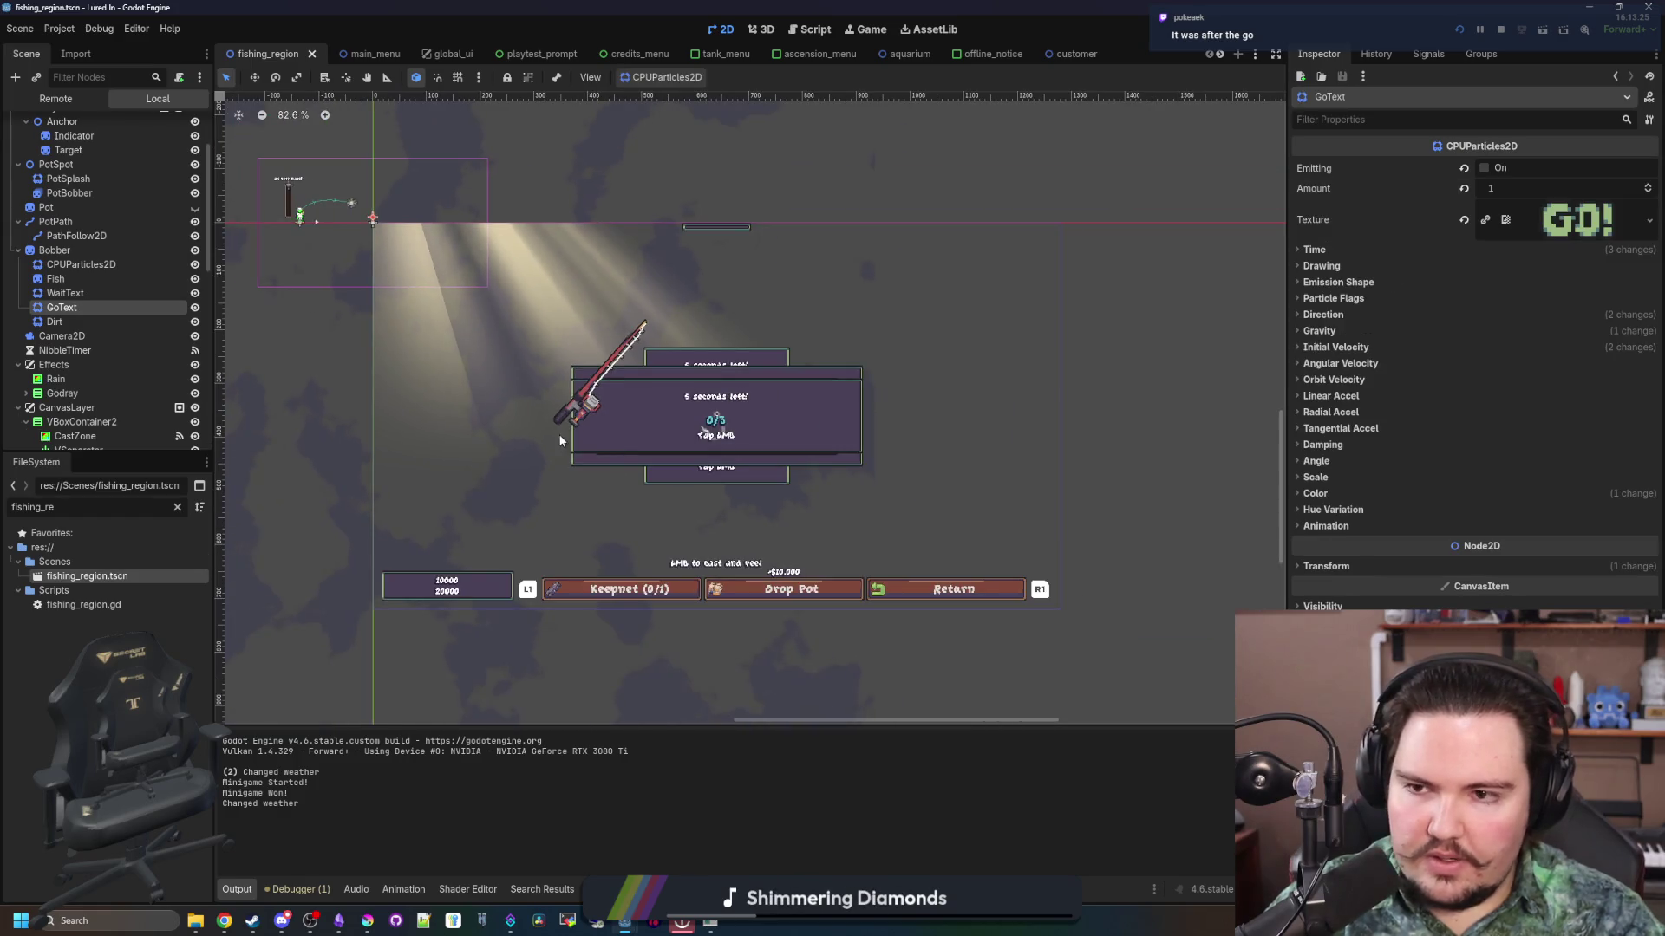
scroll(328, 204, up, 4)
scroll(328, 204, up, 3)
scroll(301, 283, down, 4)
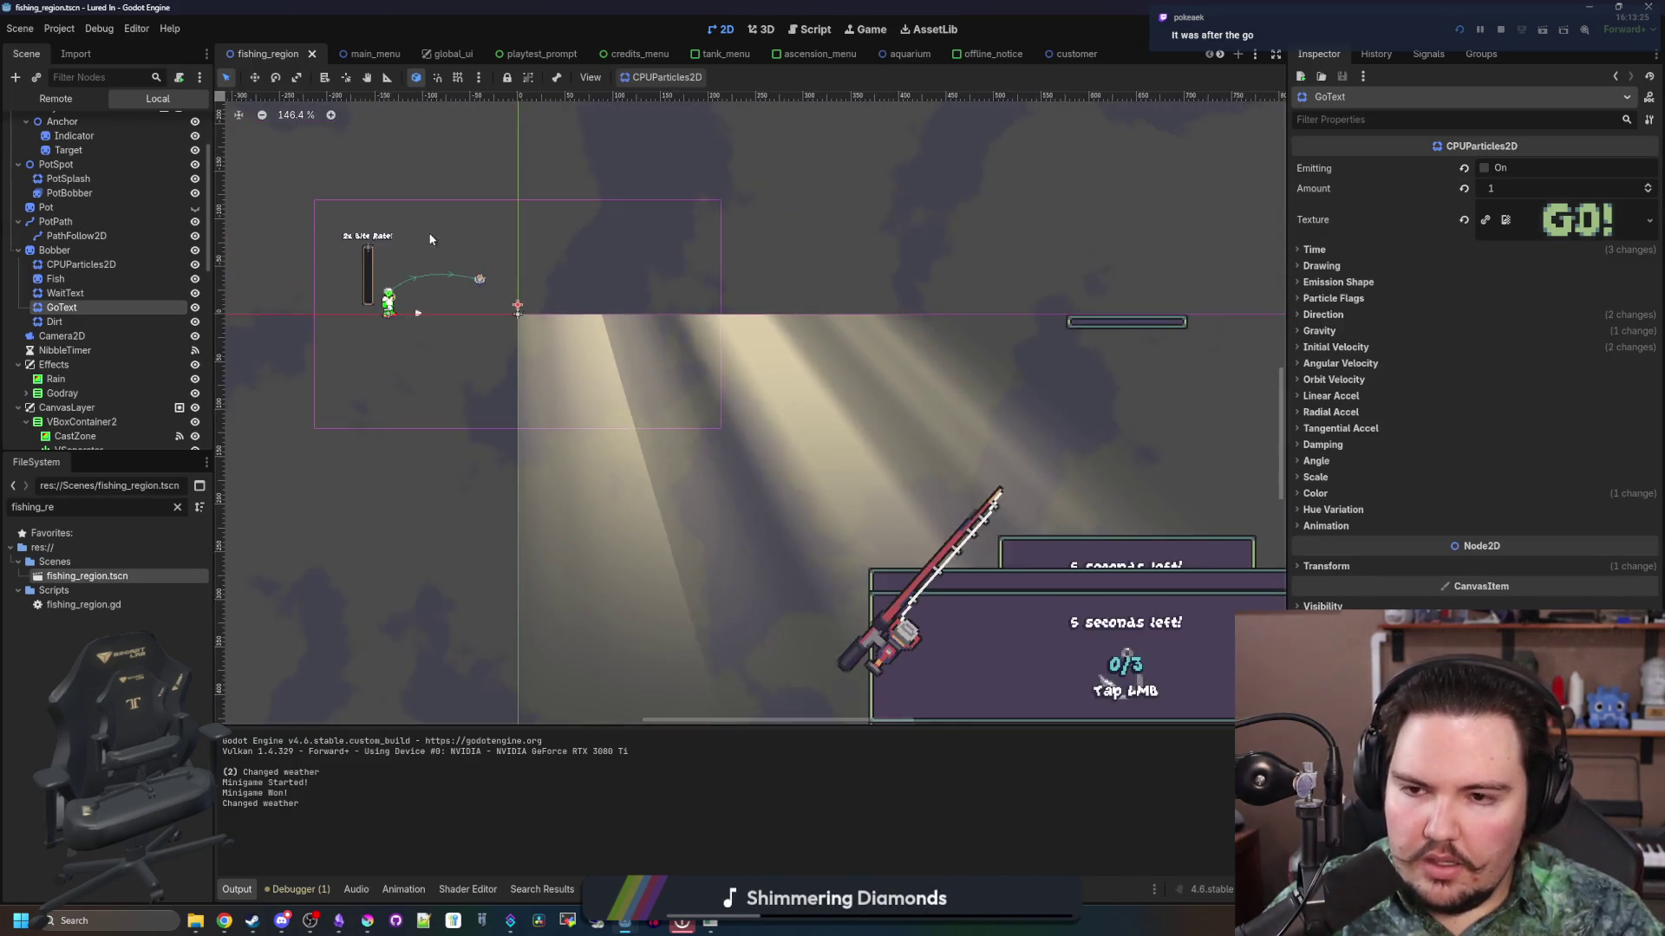
scroll(506, 424, up, 4)
scroll(506, 424, up, 2)
scroll(507, 320, down, 7)
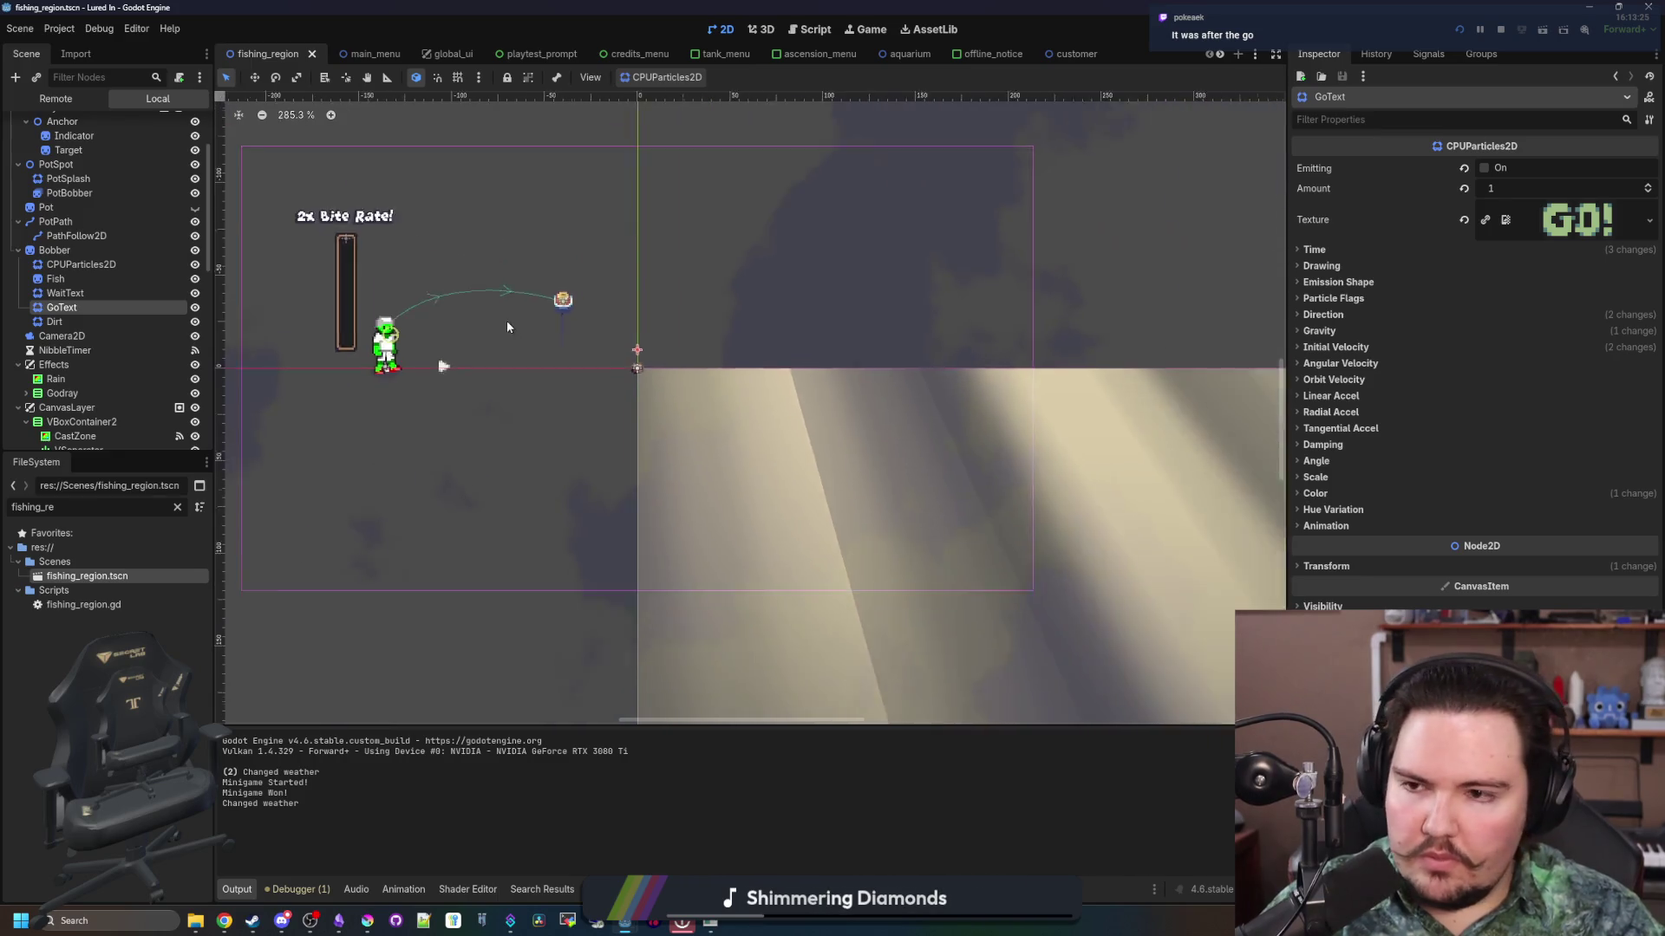
scroll(444, 291, down, 1)
scroll(641, 394, up, 1)
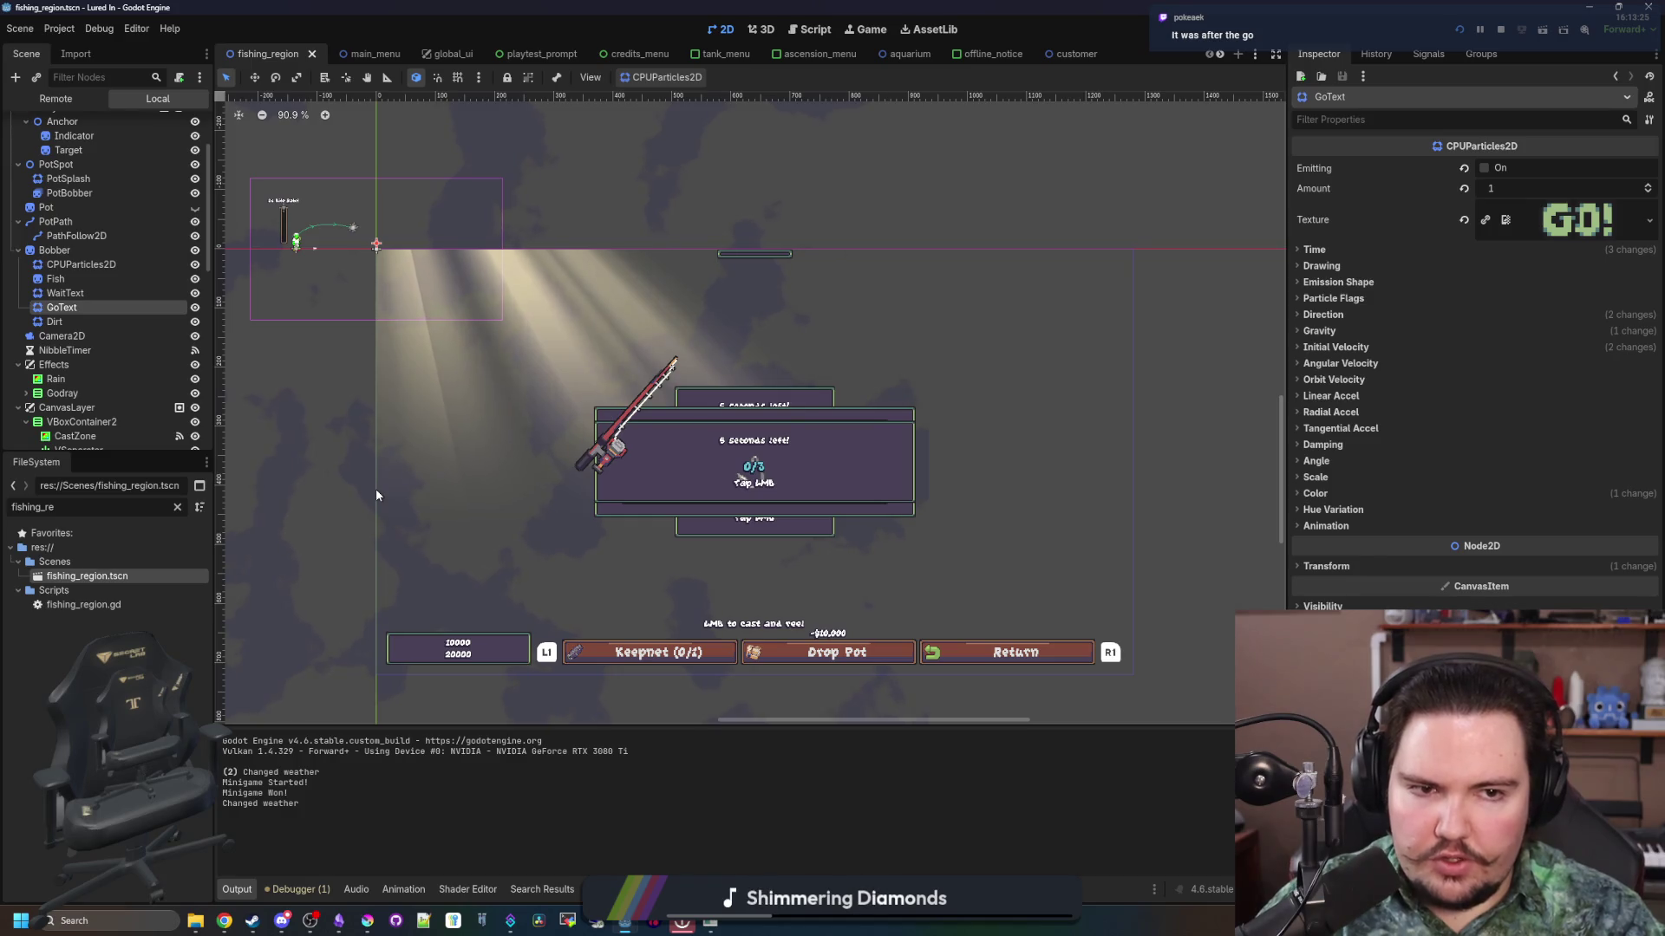
scroll(170, 137, up, 3)
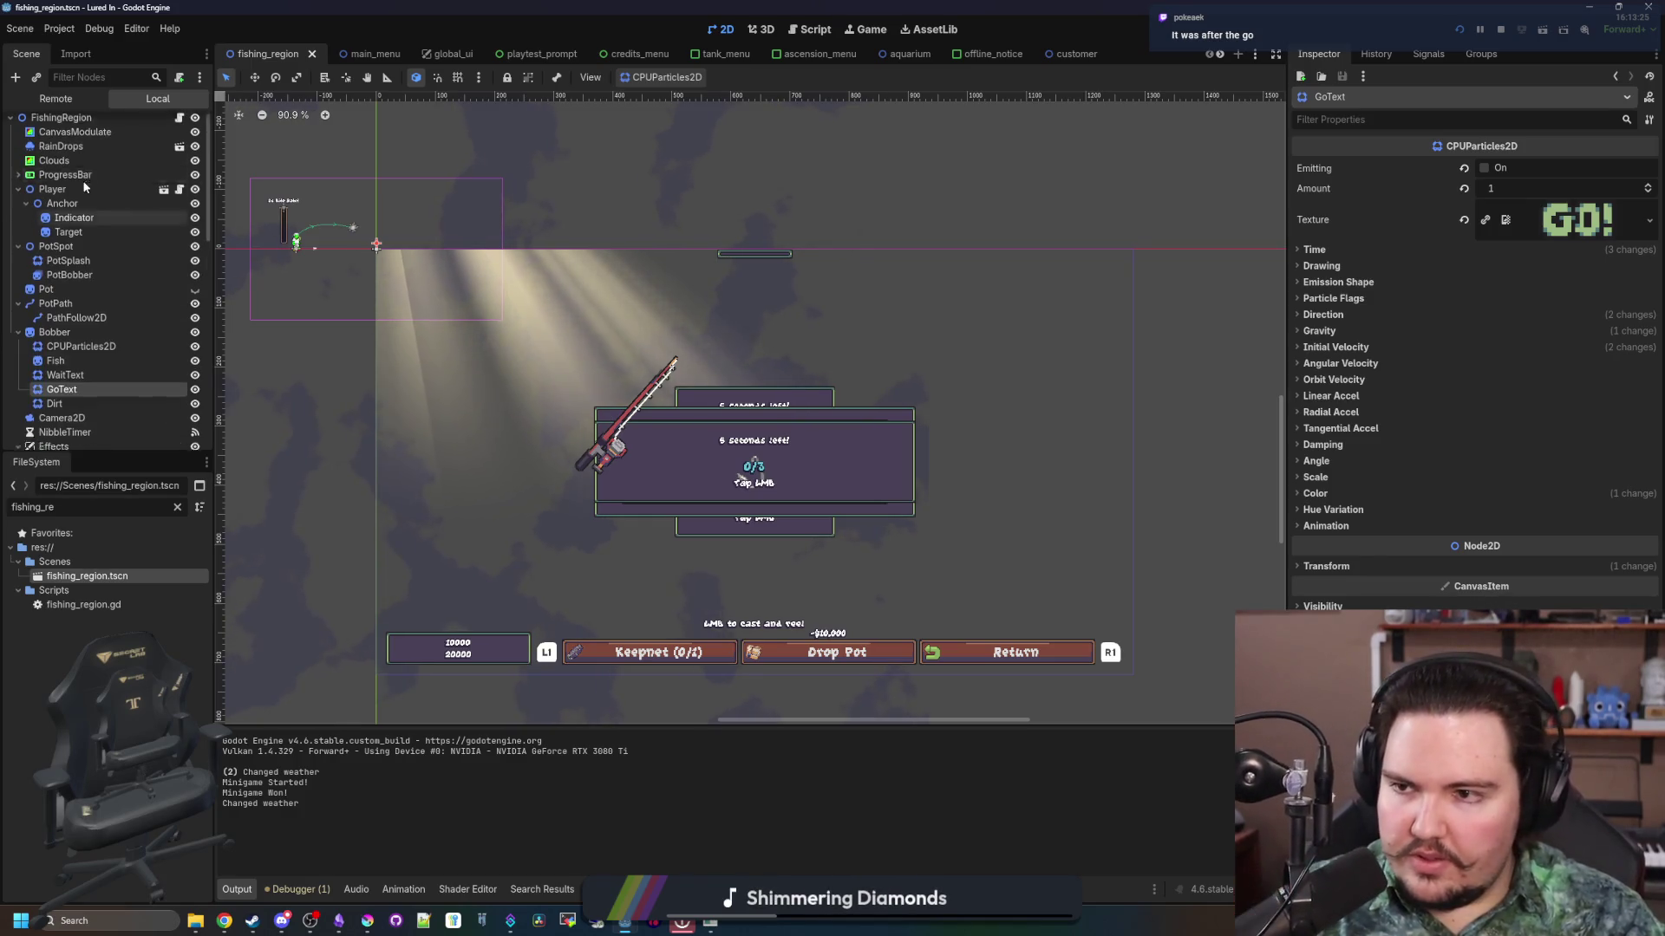
Step: In fishing_region.gd, find and copy the two GoText restart lines 603–604
click(178, 125)
click(744, 345)
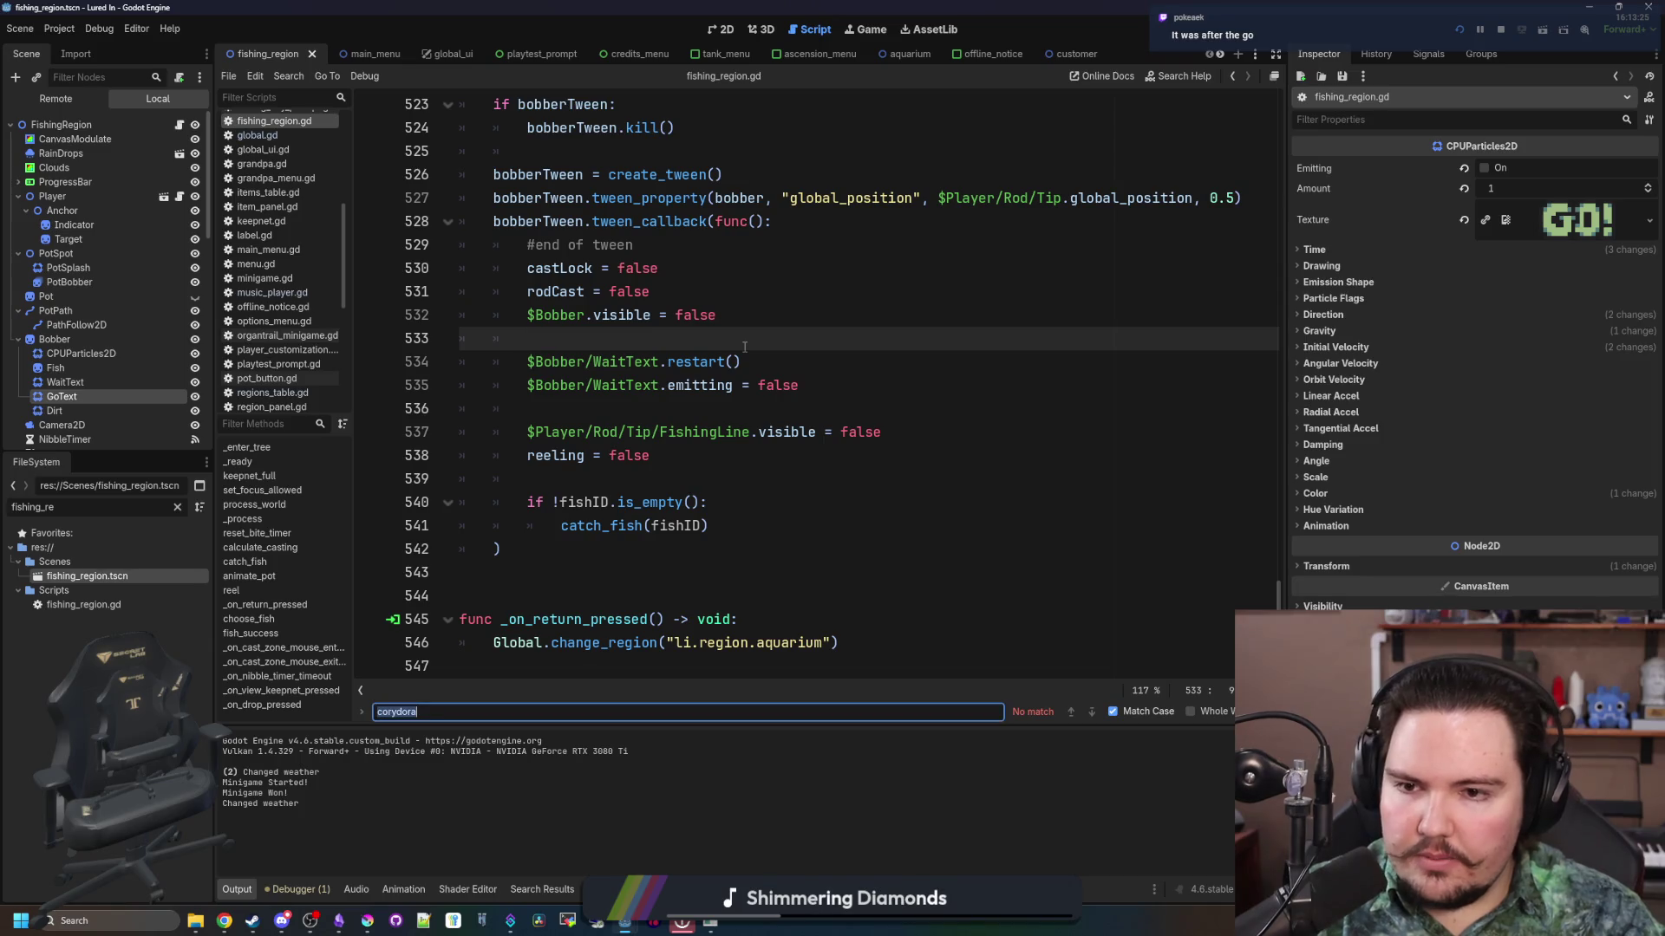
scroll(752, 535, up, 4)
click(588, 426)
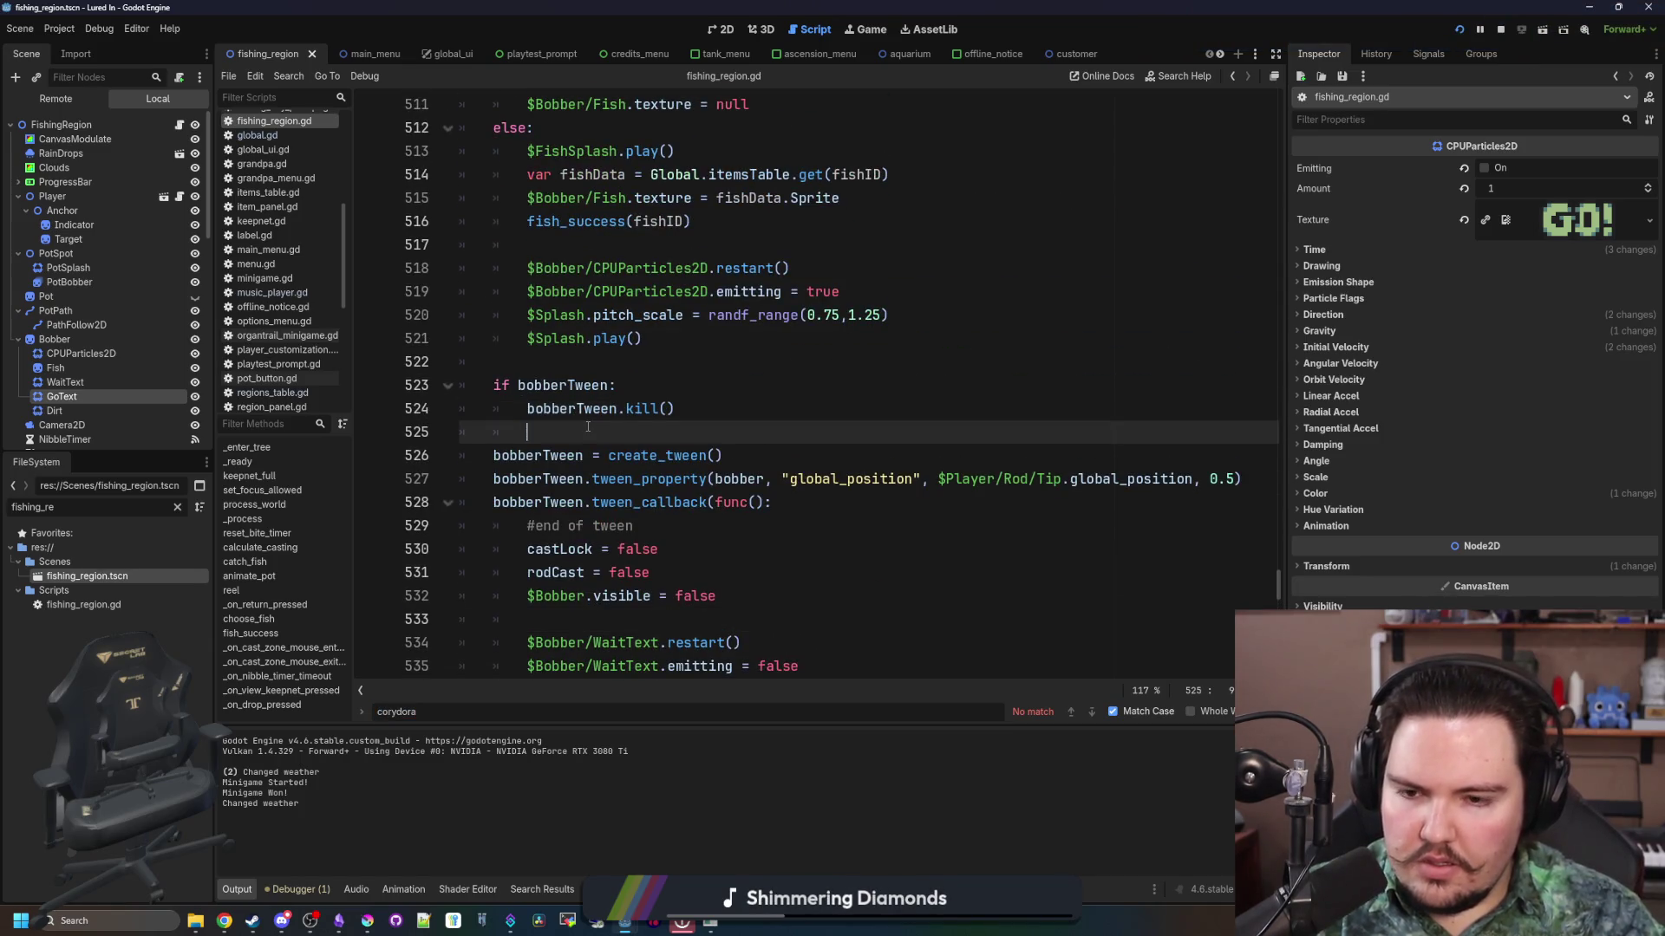
scroll(588, 426, down, 2)
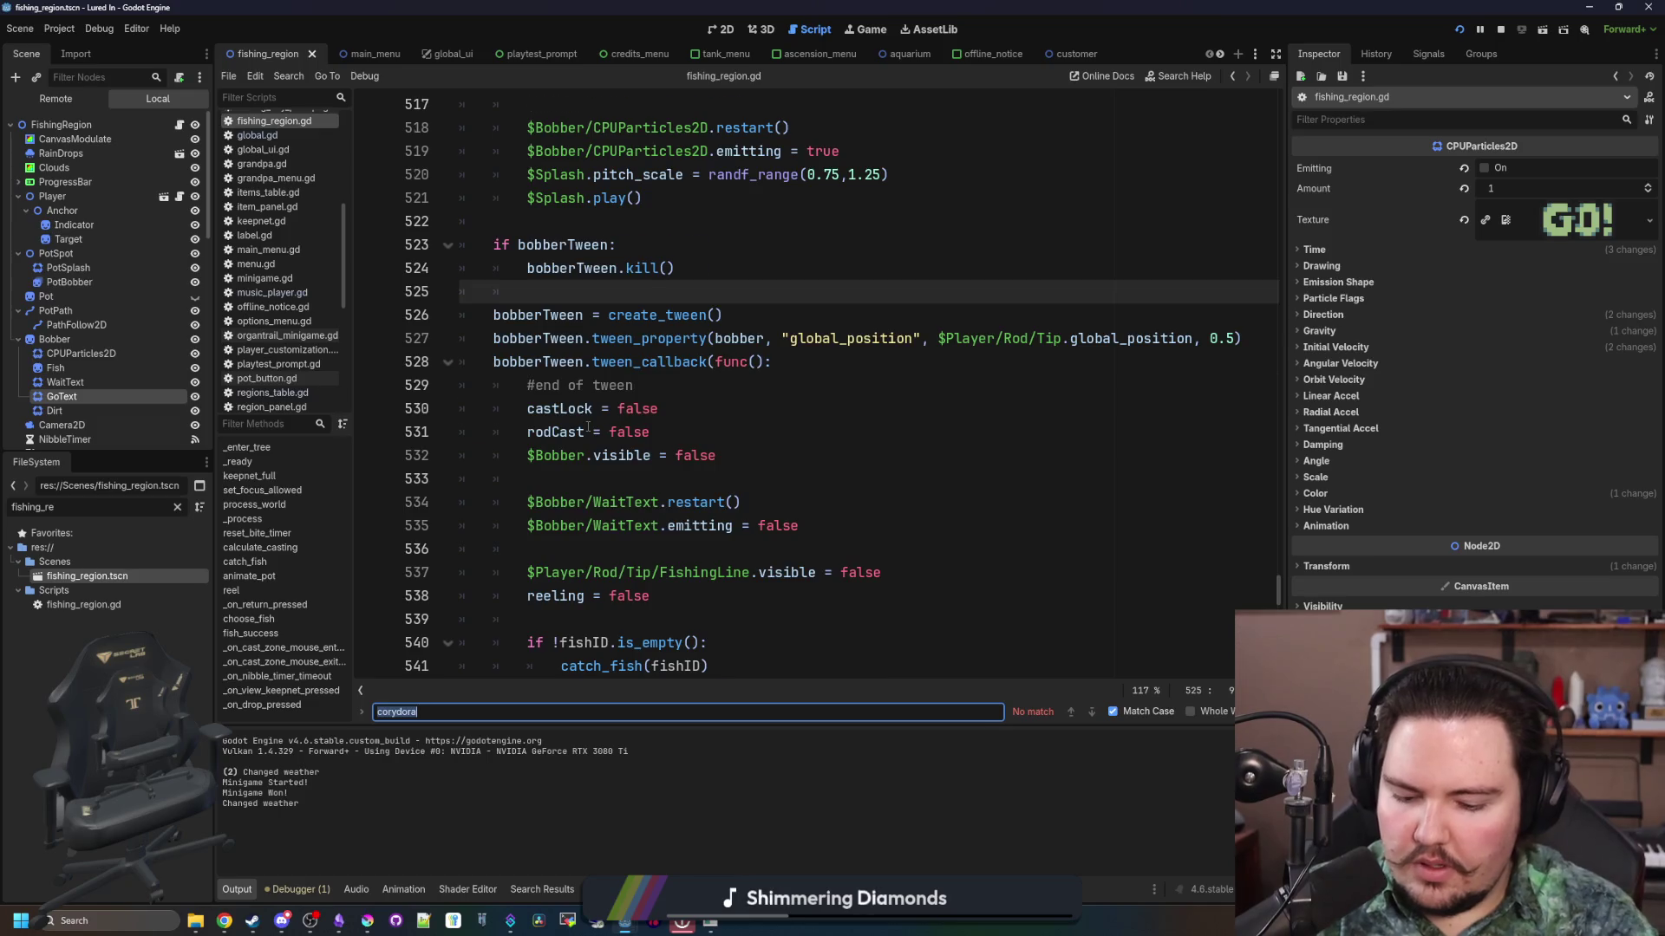
text(GoText)
scroll(786, 579, up, 3)
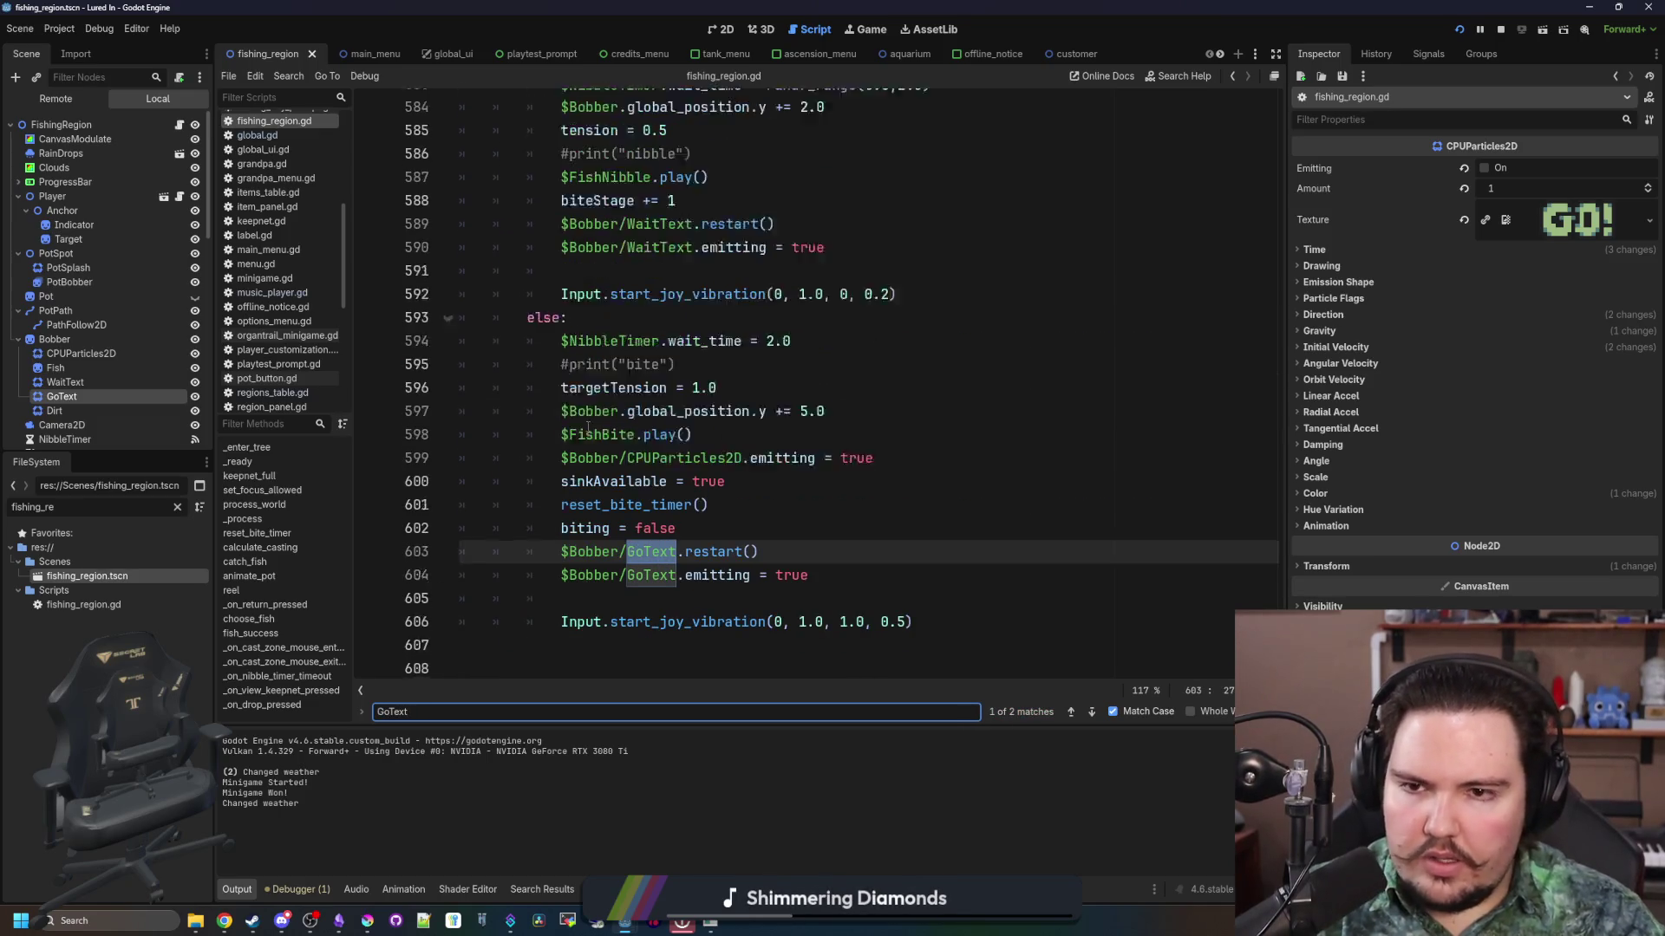
drag(794, 604, 561, 598)
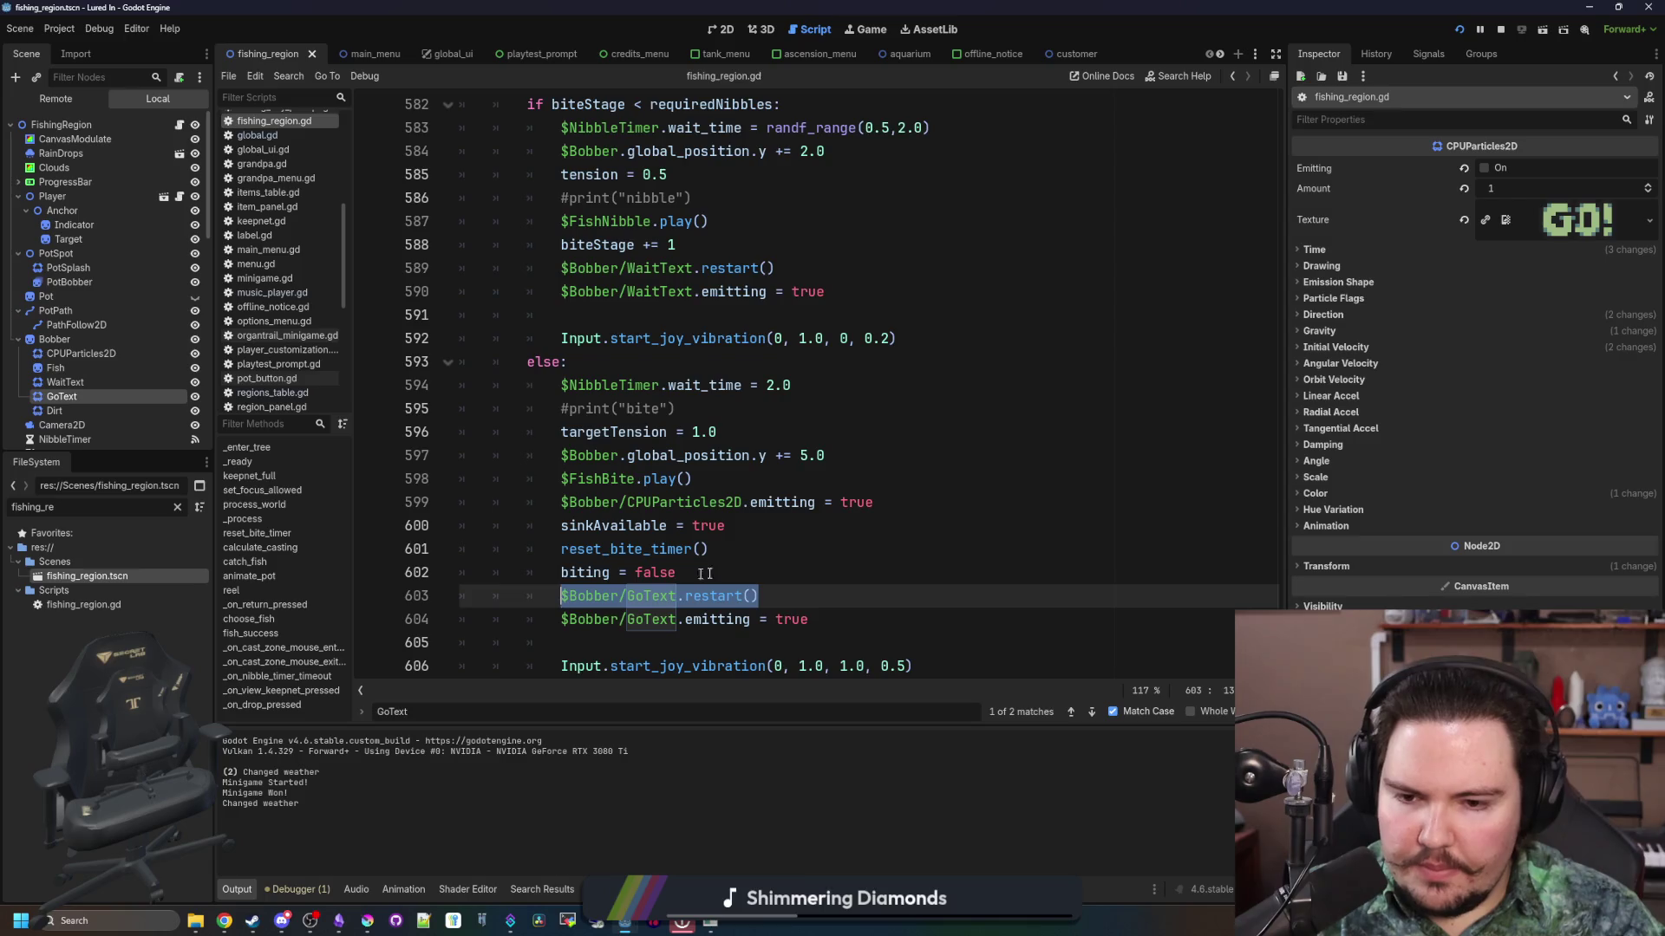
scroll(704, 574, down, 1)
click(809, 552)
key(shift+Up)
key(shift+Home)
key(shift+Home)
click(734, 509)
Step: Search for is_action_just_pressed to reach the cast input check on line 325
scroll(685, 469, up, 7)
click(633, 427)
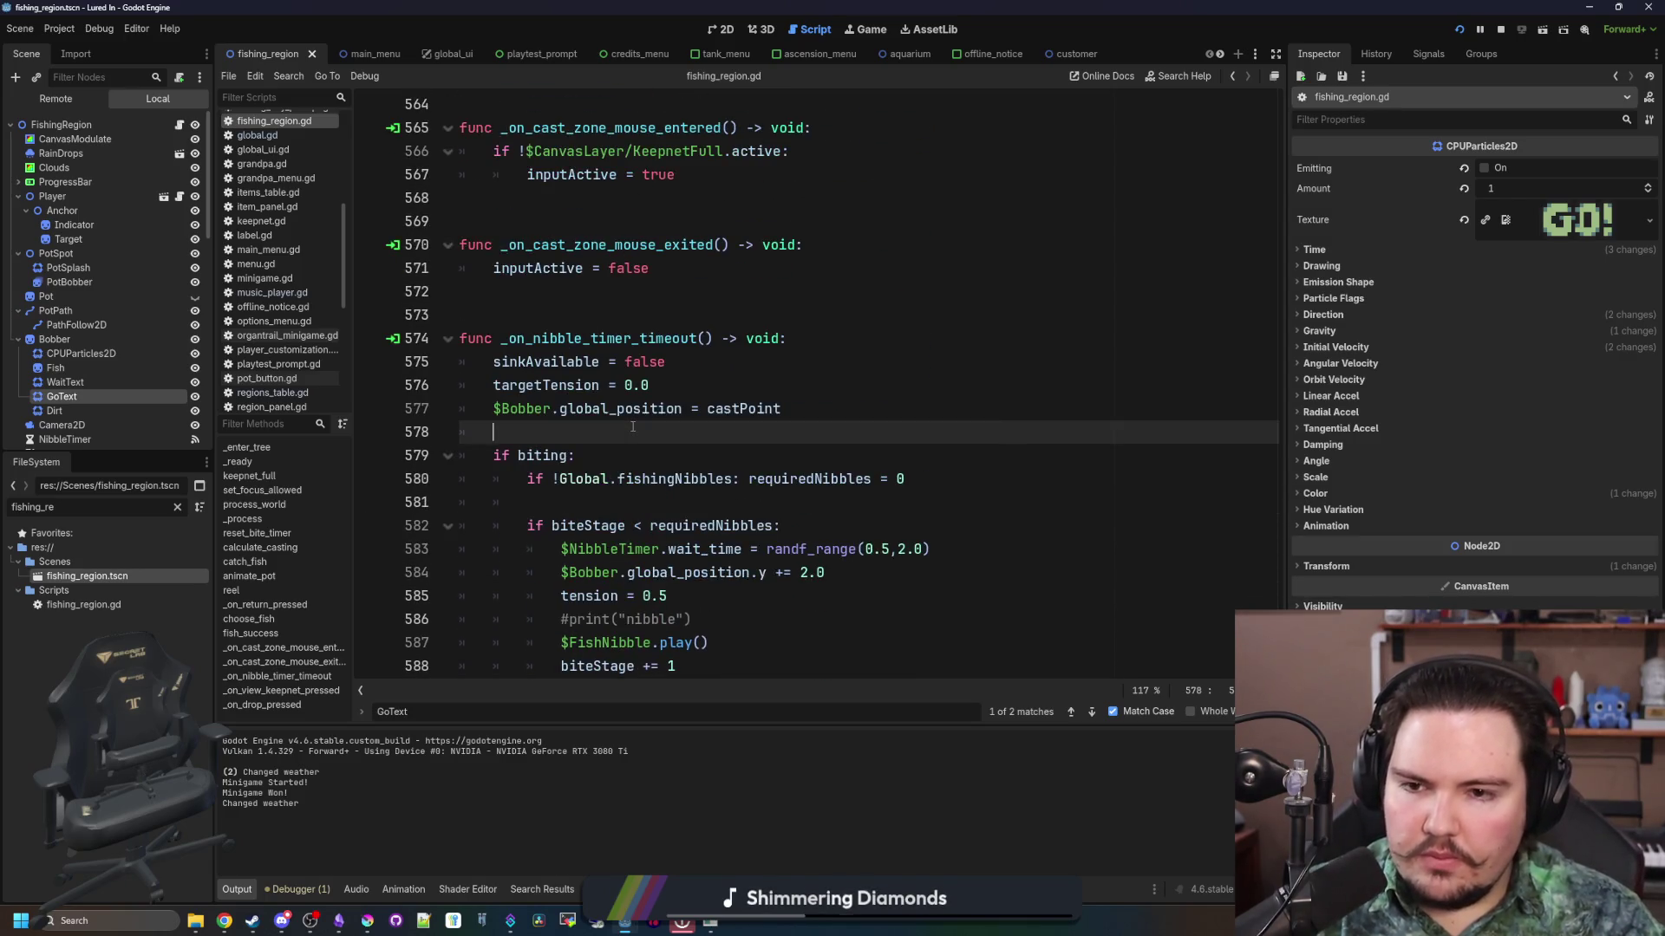
scroll(781, 416, up, 3)
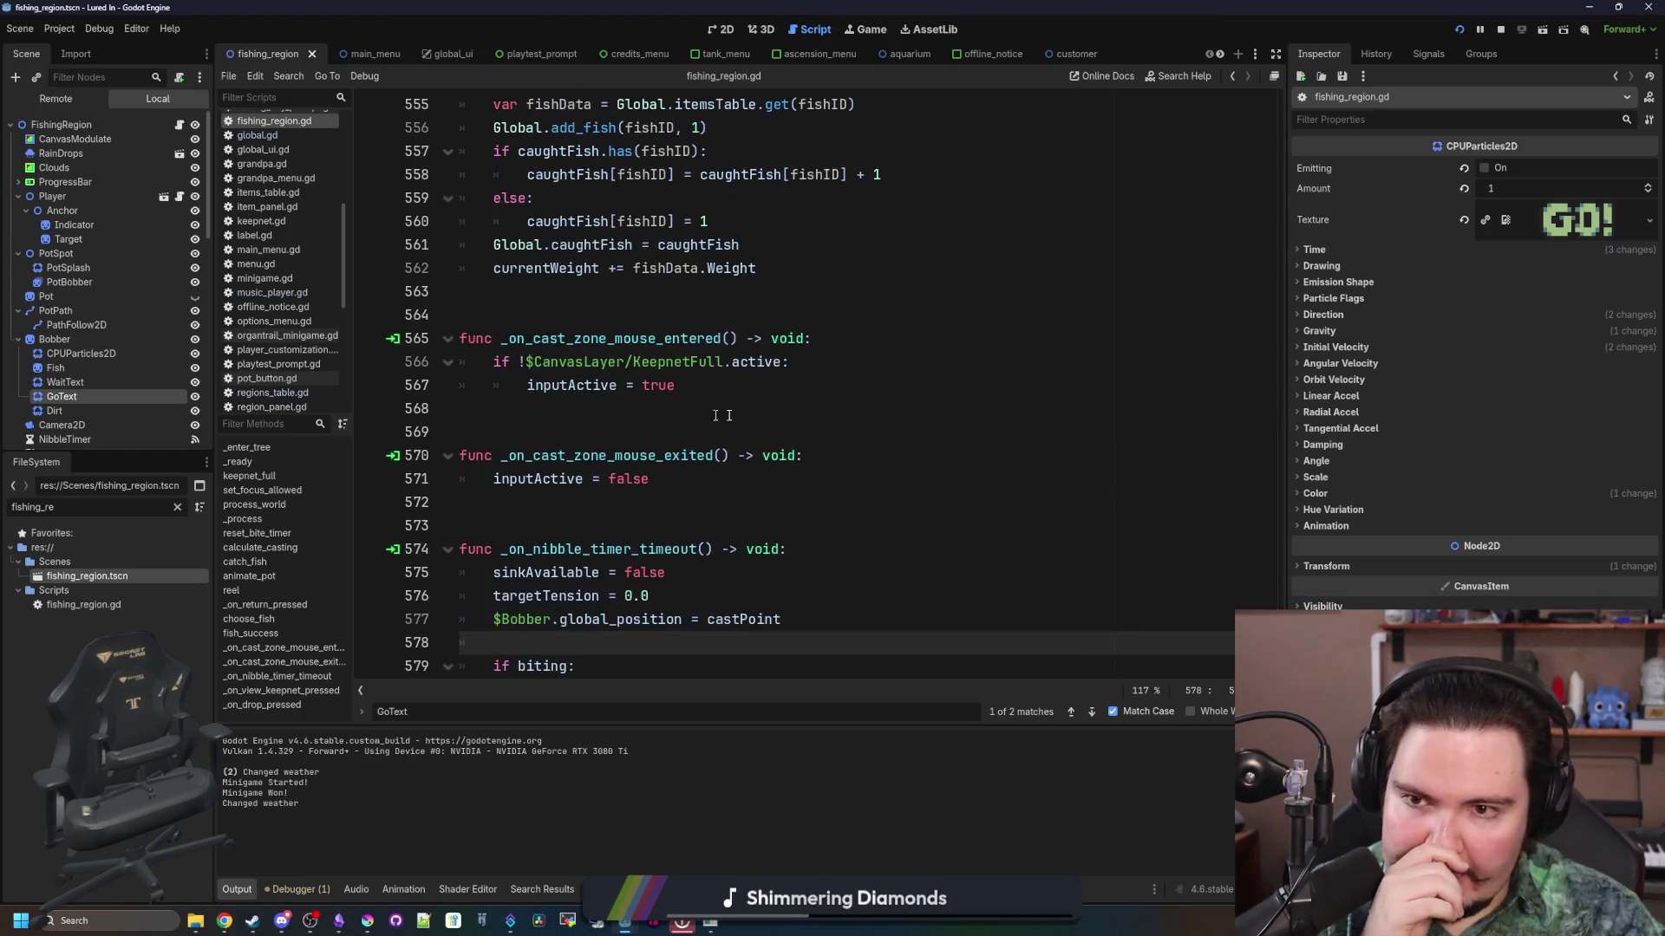
click(817, 412)
click(669, 315)
click(666, 413)
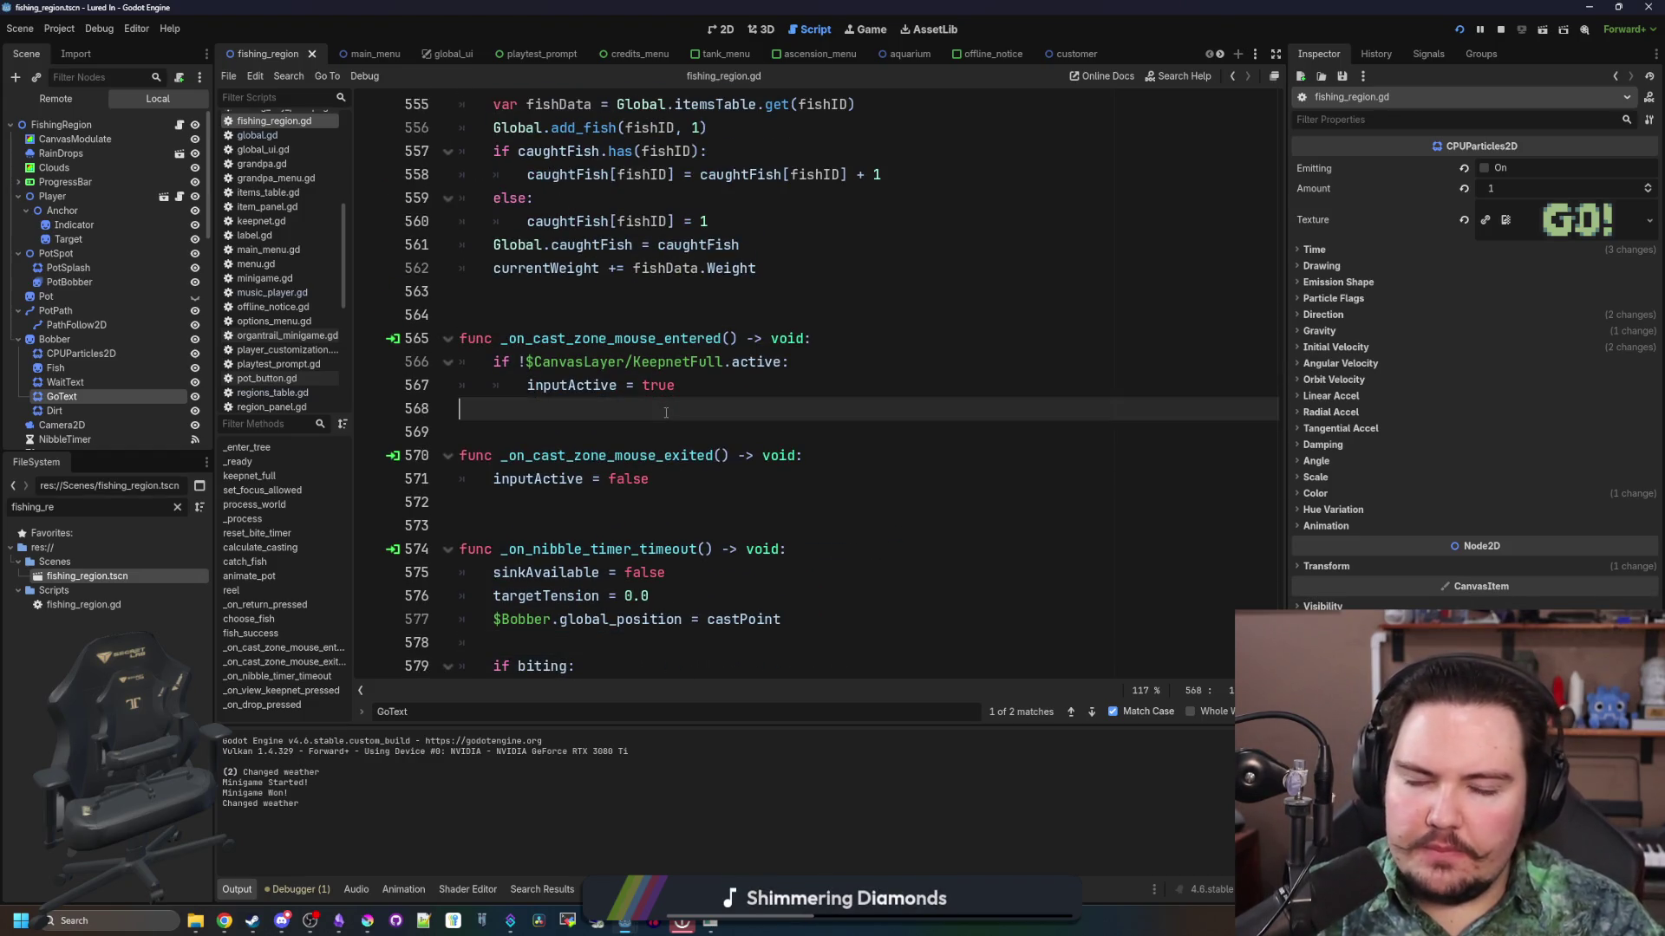
text(reel)
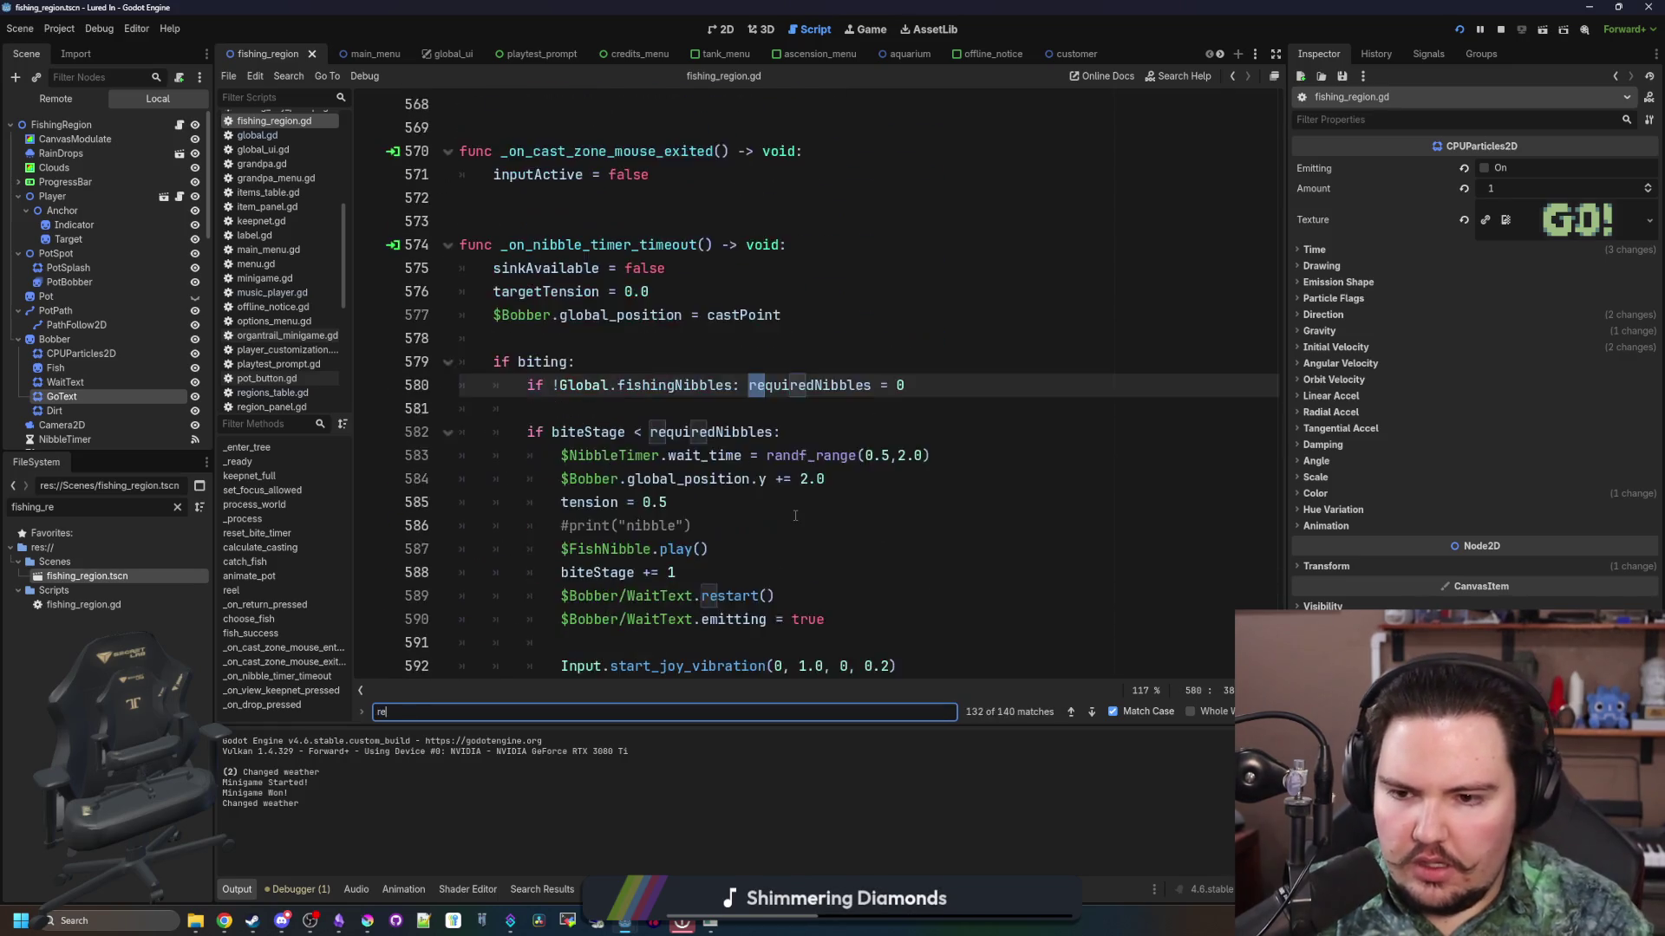
key(BackSpace)
key(BackSpace)
key(BackSpace)
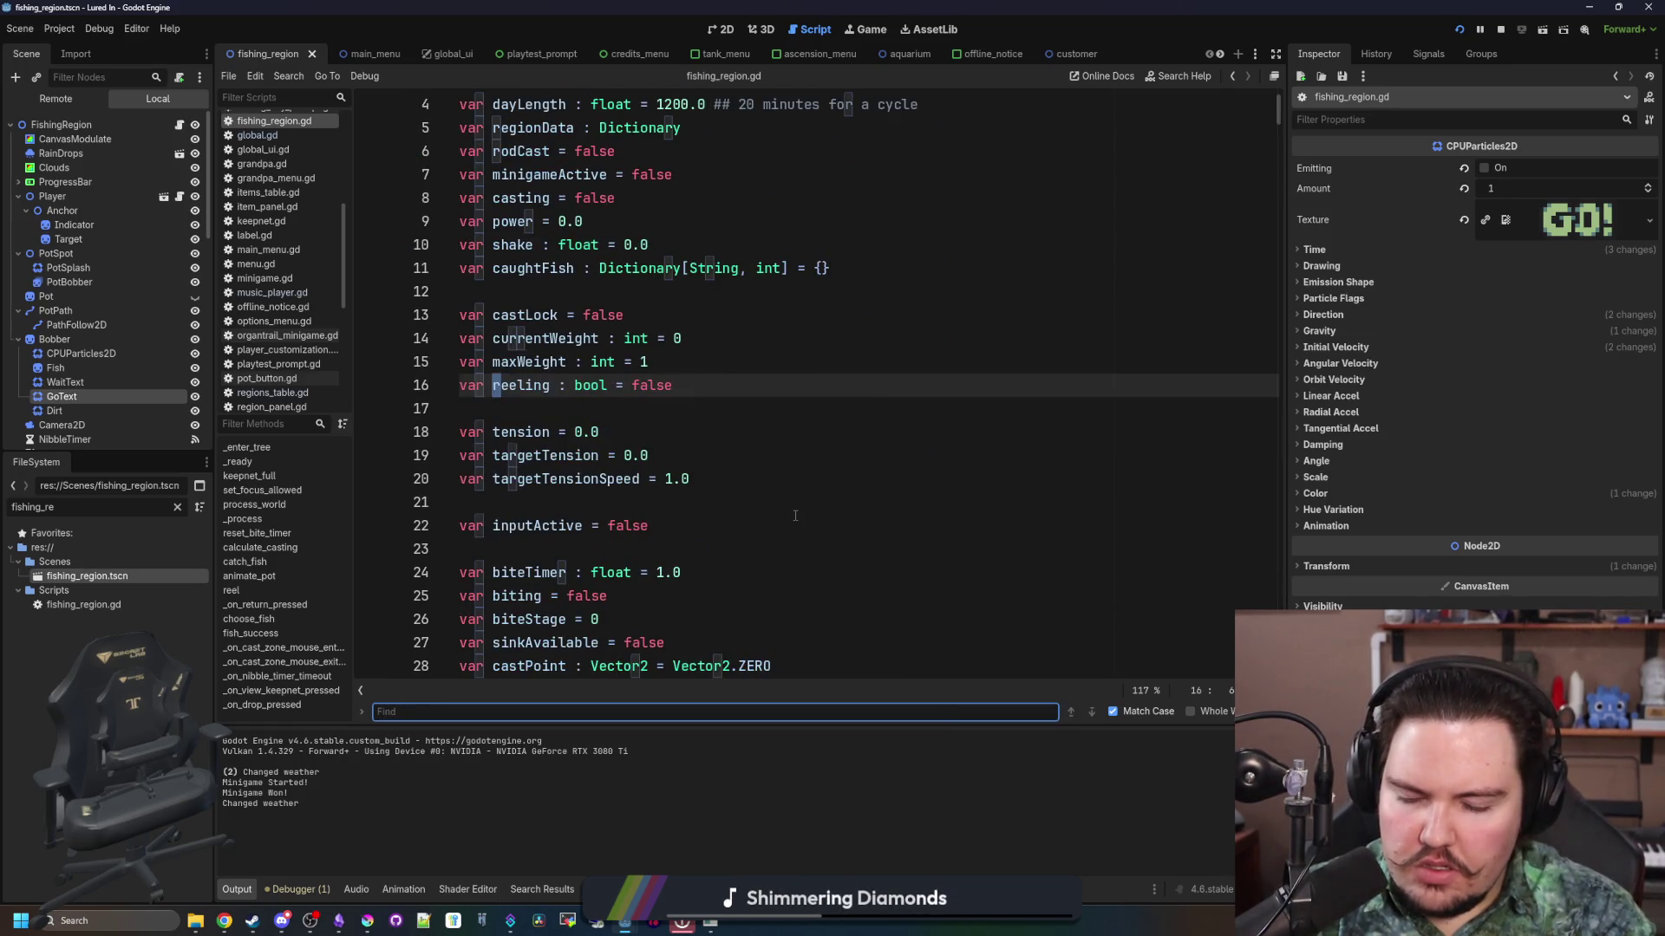
text(c)
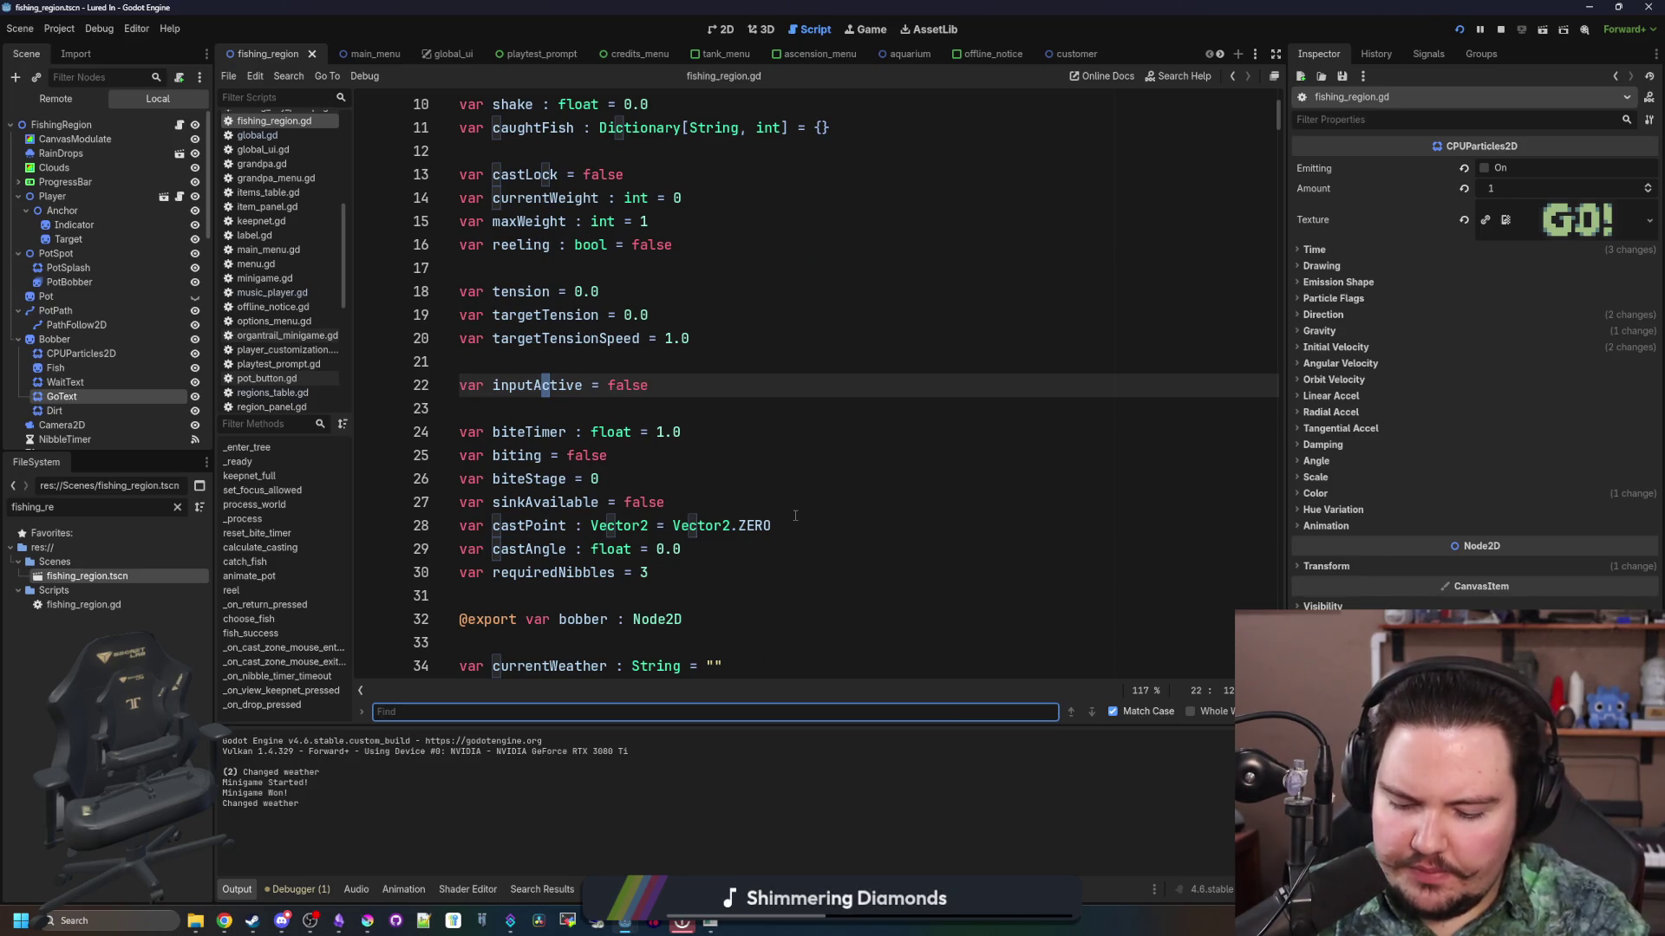
text(is_action_just_pre)
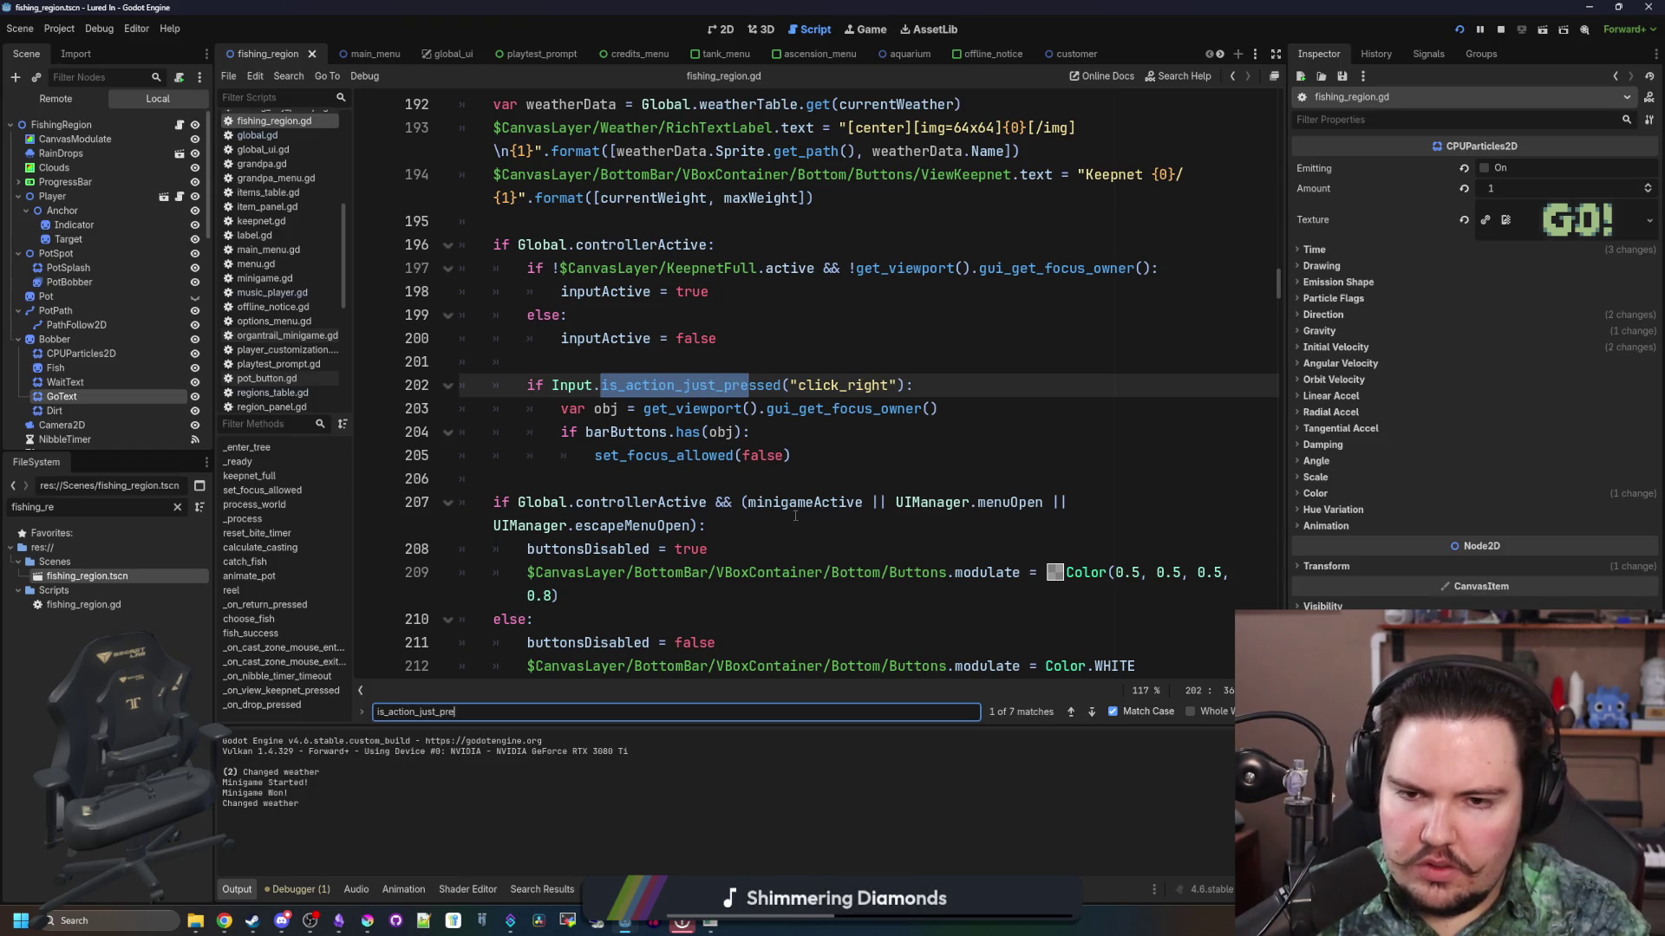
key(Return)
key(Return)
key(Return)
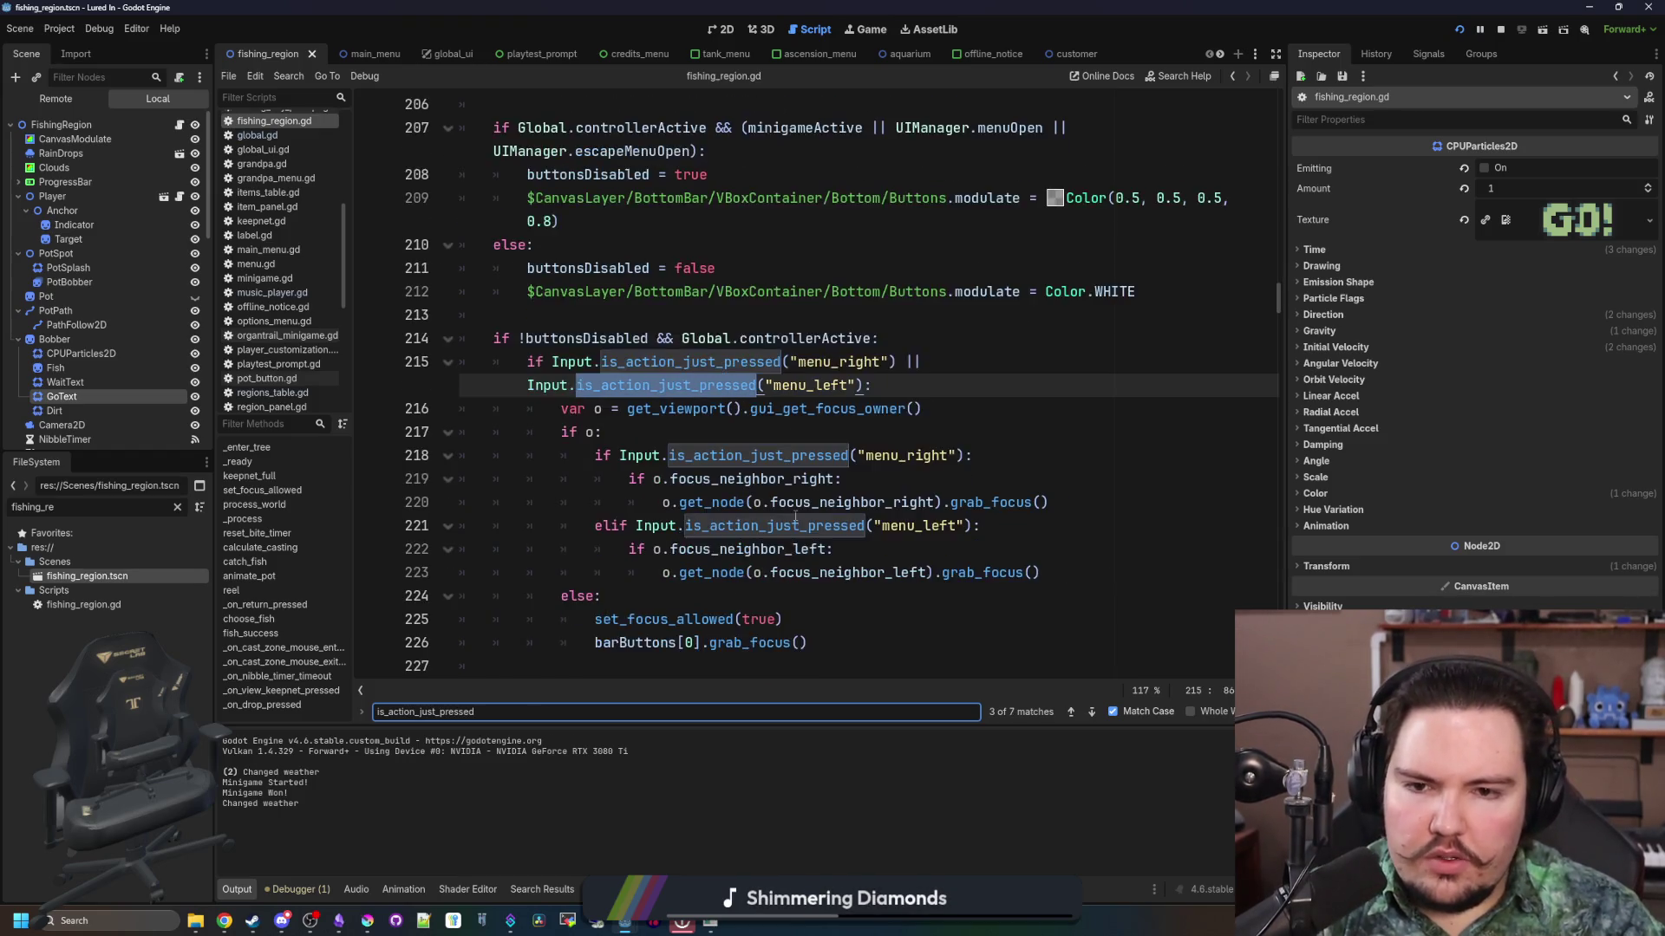
key(Return)
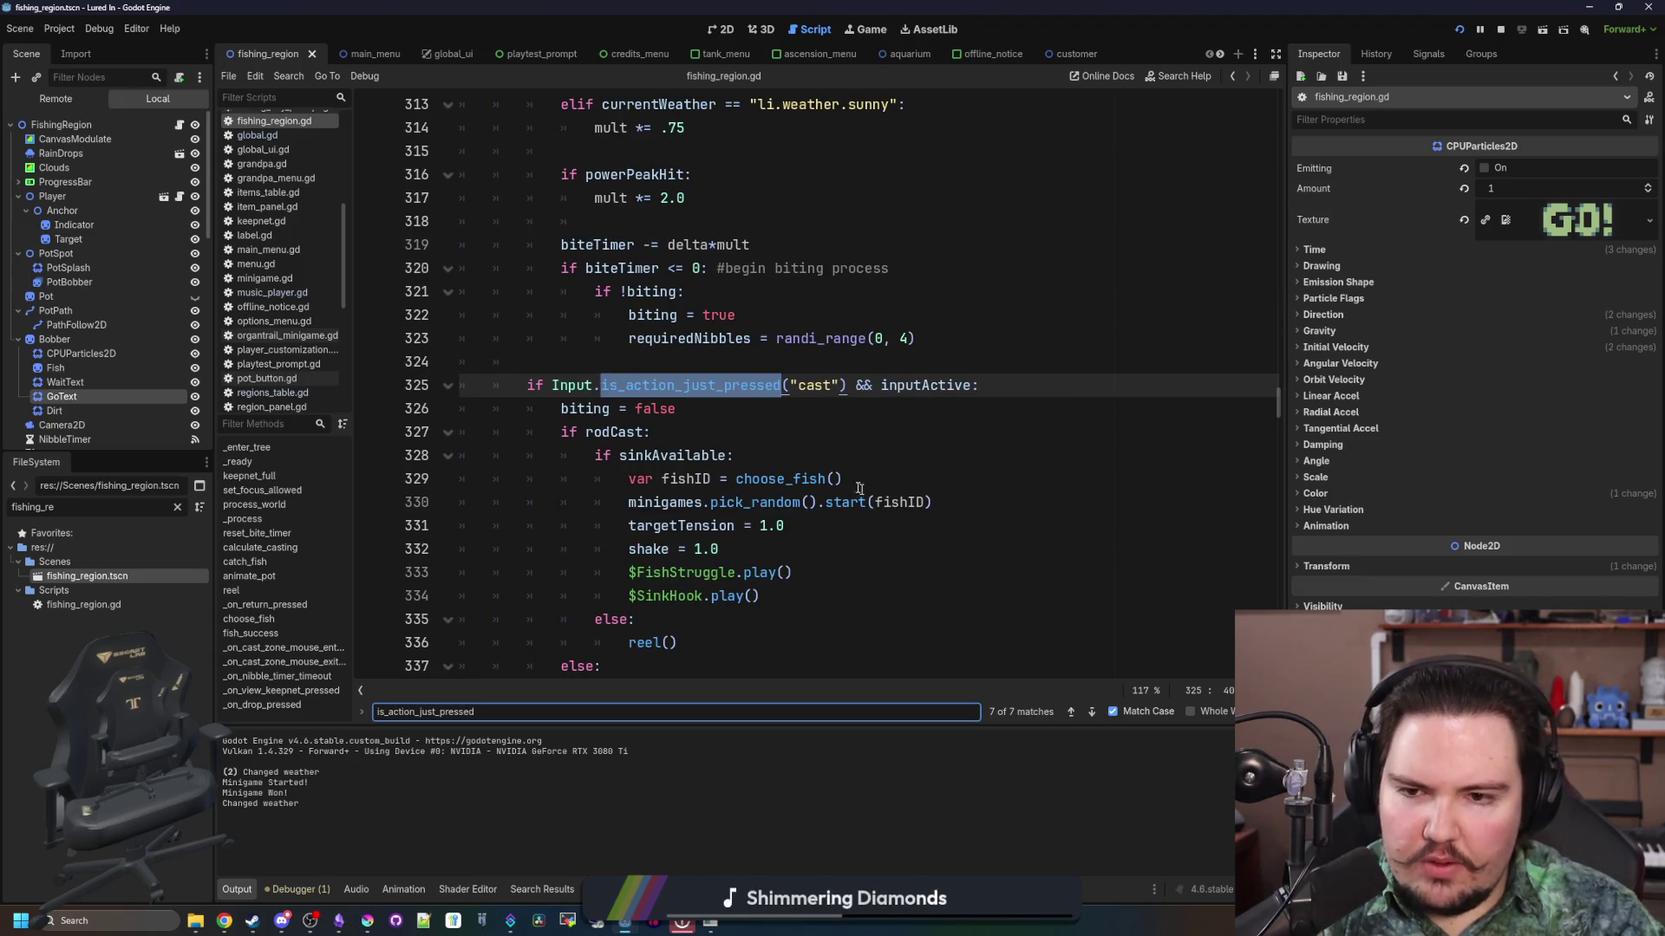
scroll(832, 472, down, 3)
scroll(799, 435, up, 1)
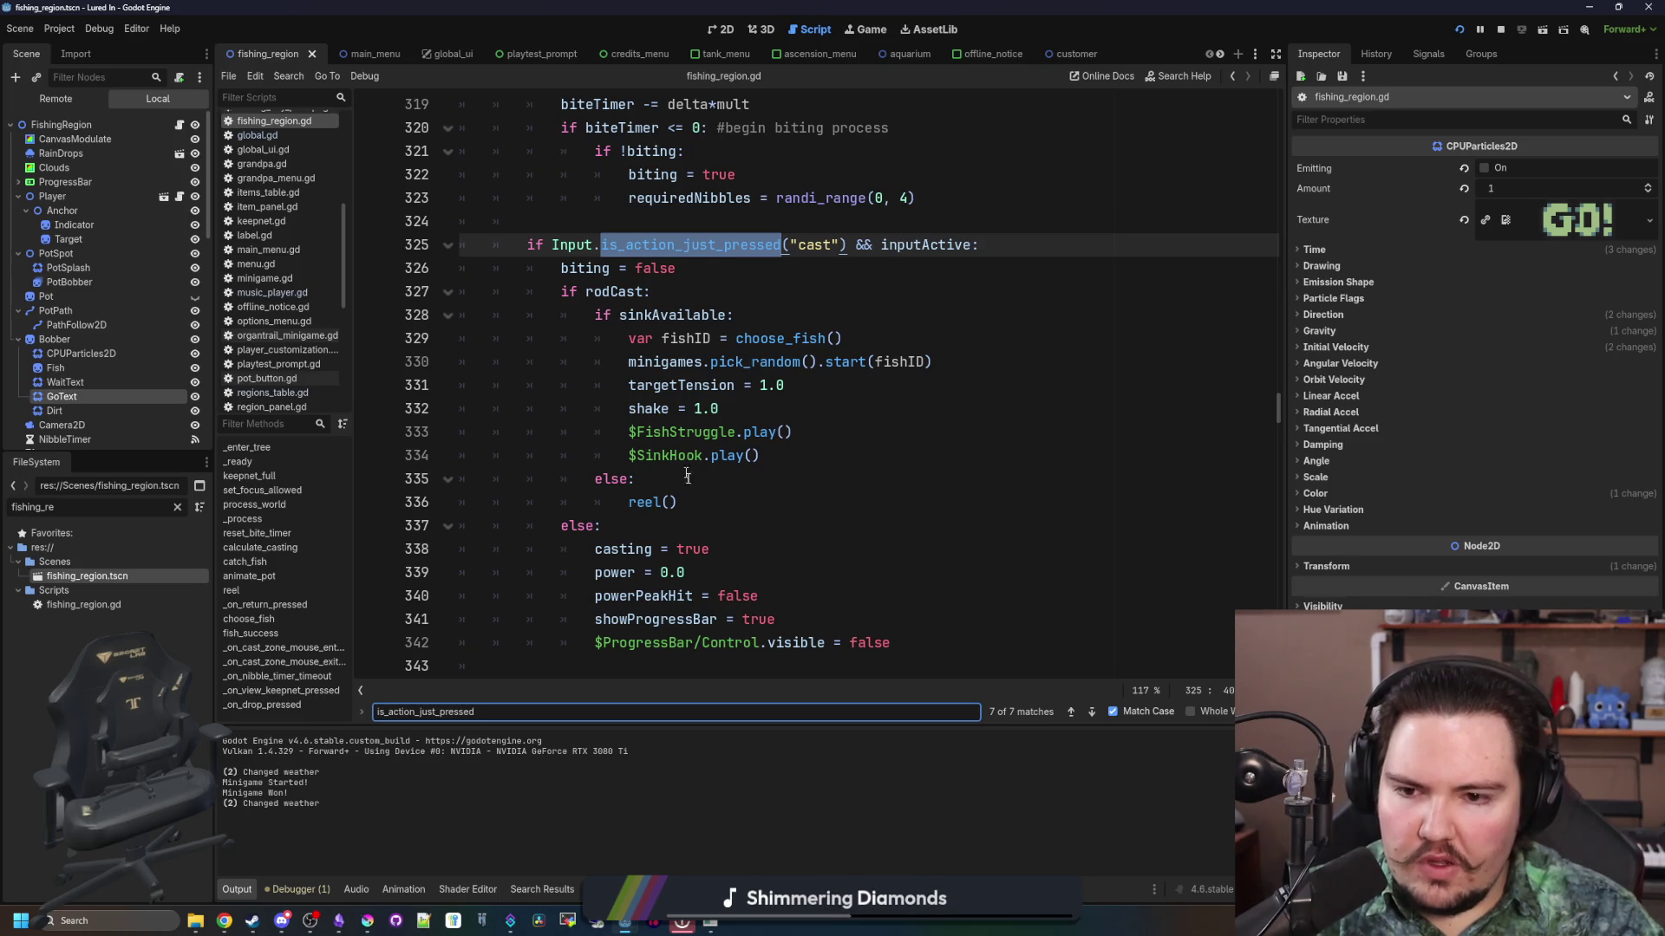
scroll(701, 518, down, 2)
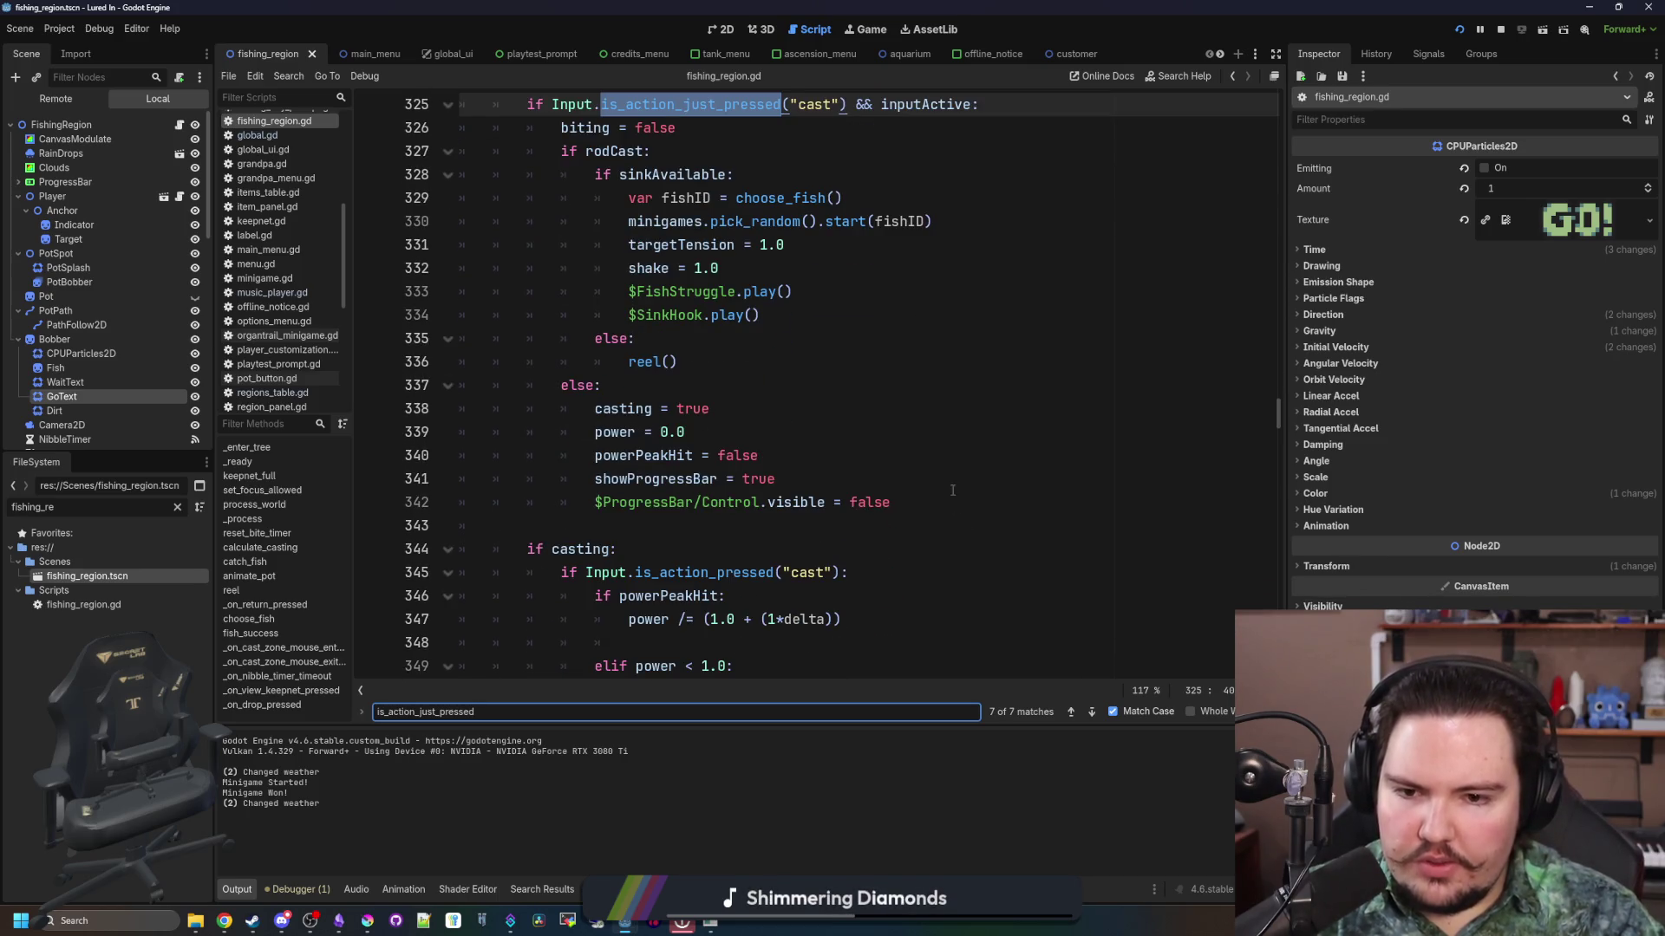
Step: Paste the GoText lines below the ProgressBar line, comment out the emitting line, and run with F5
click(952, 490)
key(Down)
key(End)
key(Return)
text($Bobber/GoText.restart() 			$Bobber/GoText.emitting = true)
click(662, 526)
click(561, 557)
key(ctrl+k)
key(Up)
key(End)
key(F5)
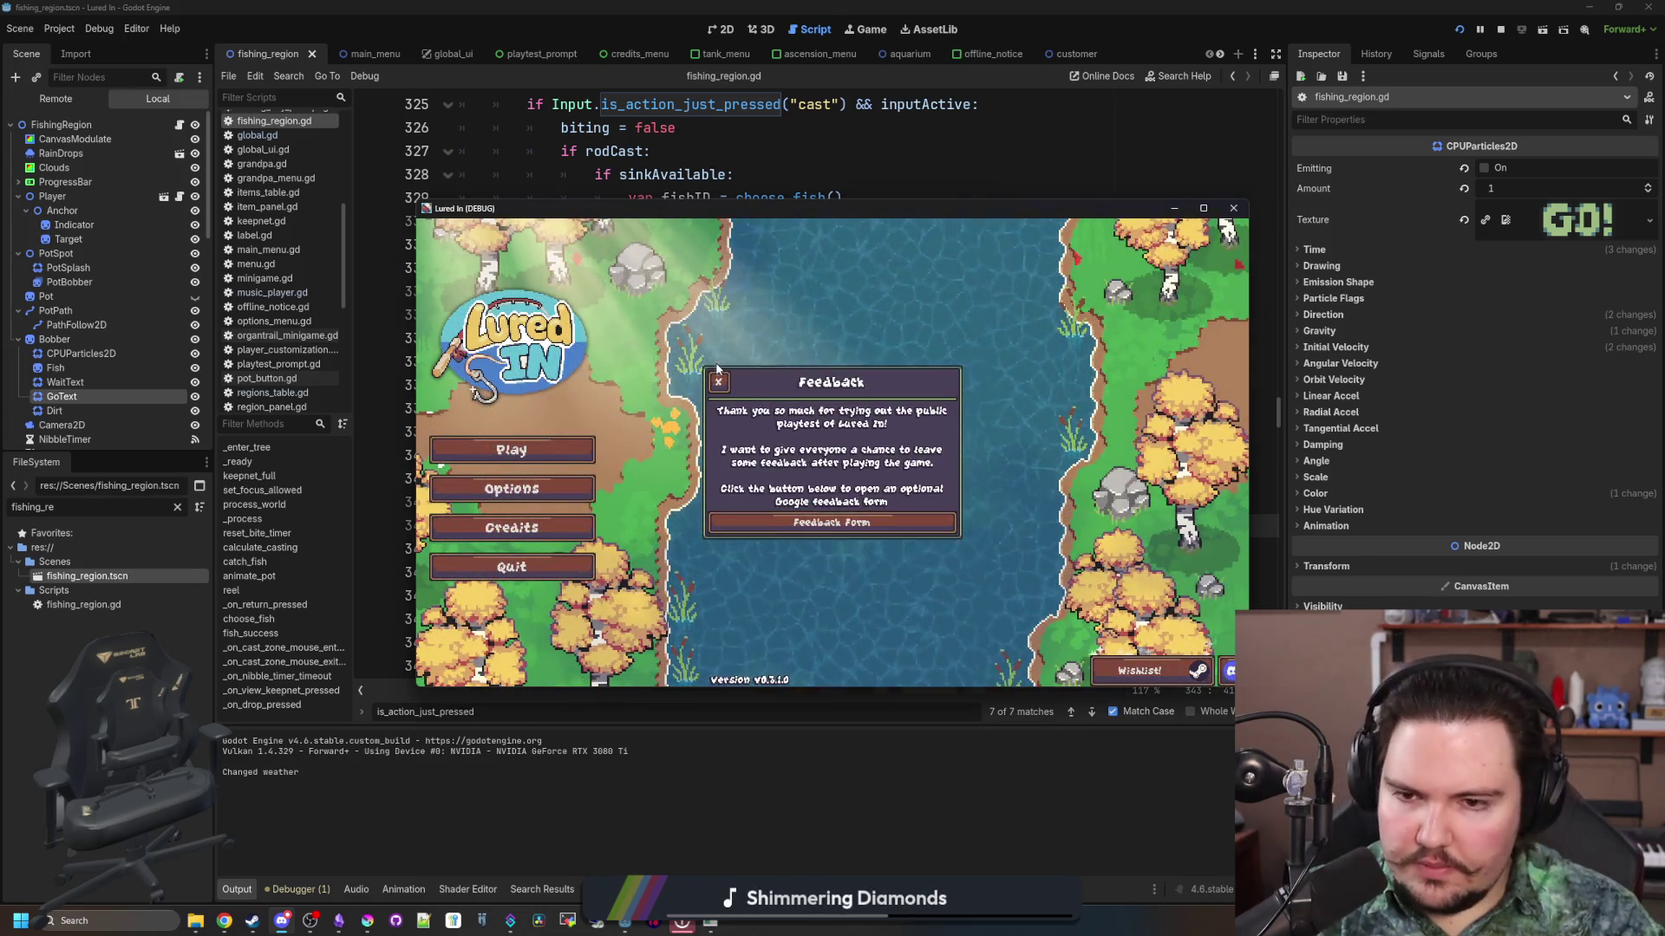
Step: Dismiss the feedback notice, start playing, travel to the pond and cast the line
click(832, 523)
click(511, 450)
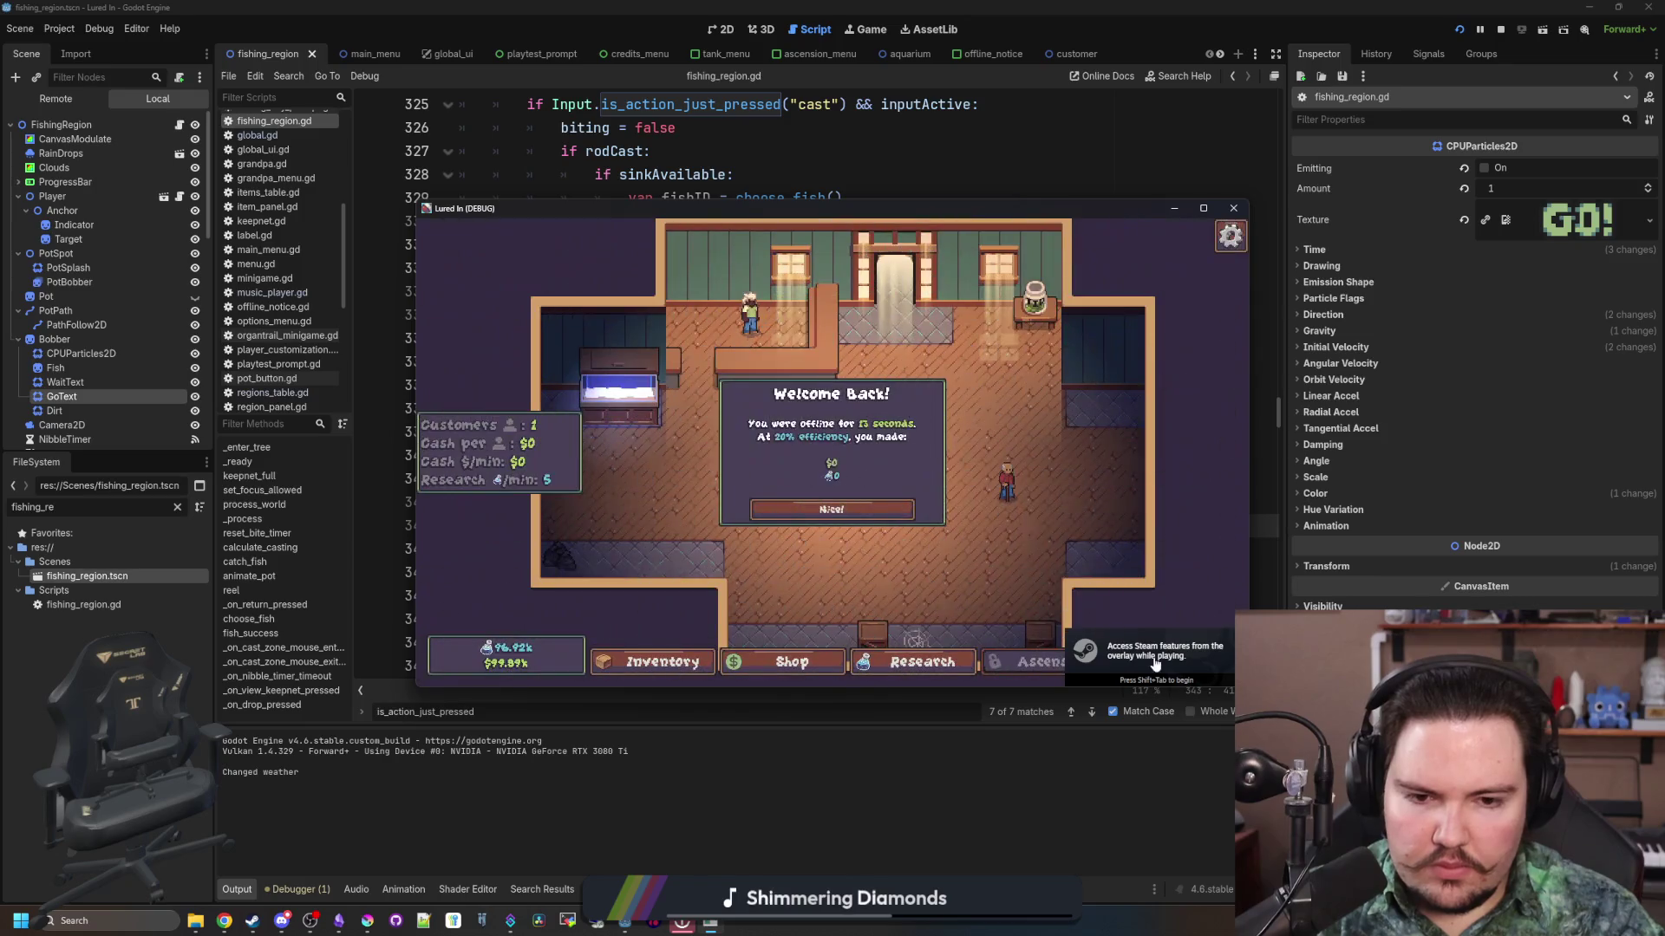
click(993, 363)
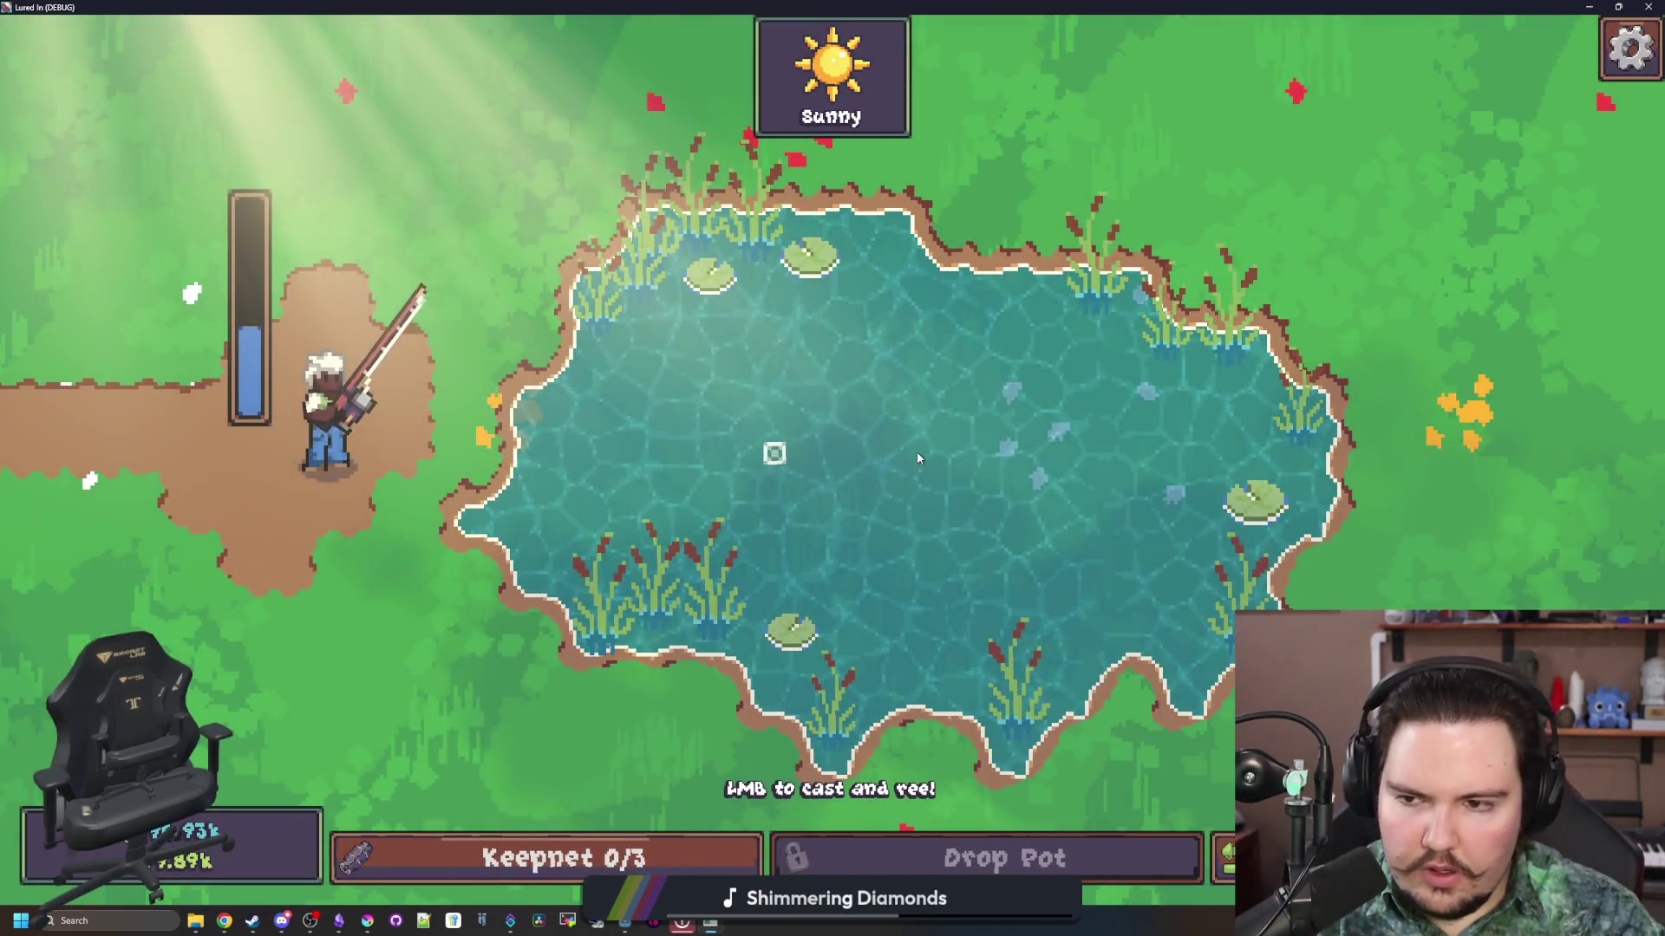
drag(917, 452, 940, 456)
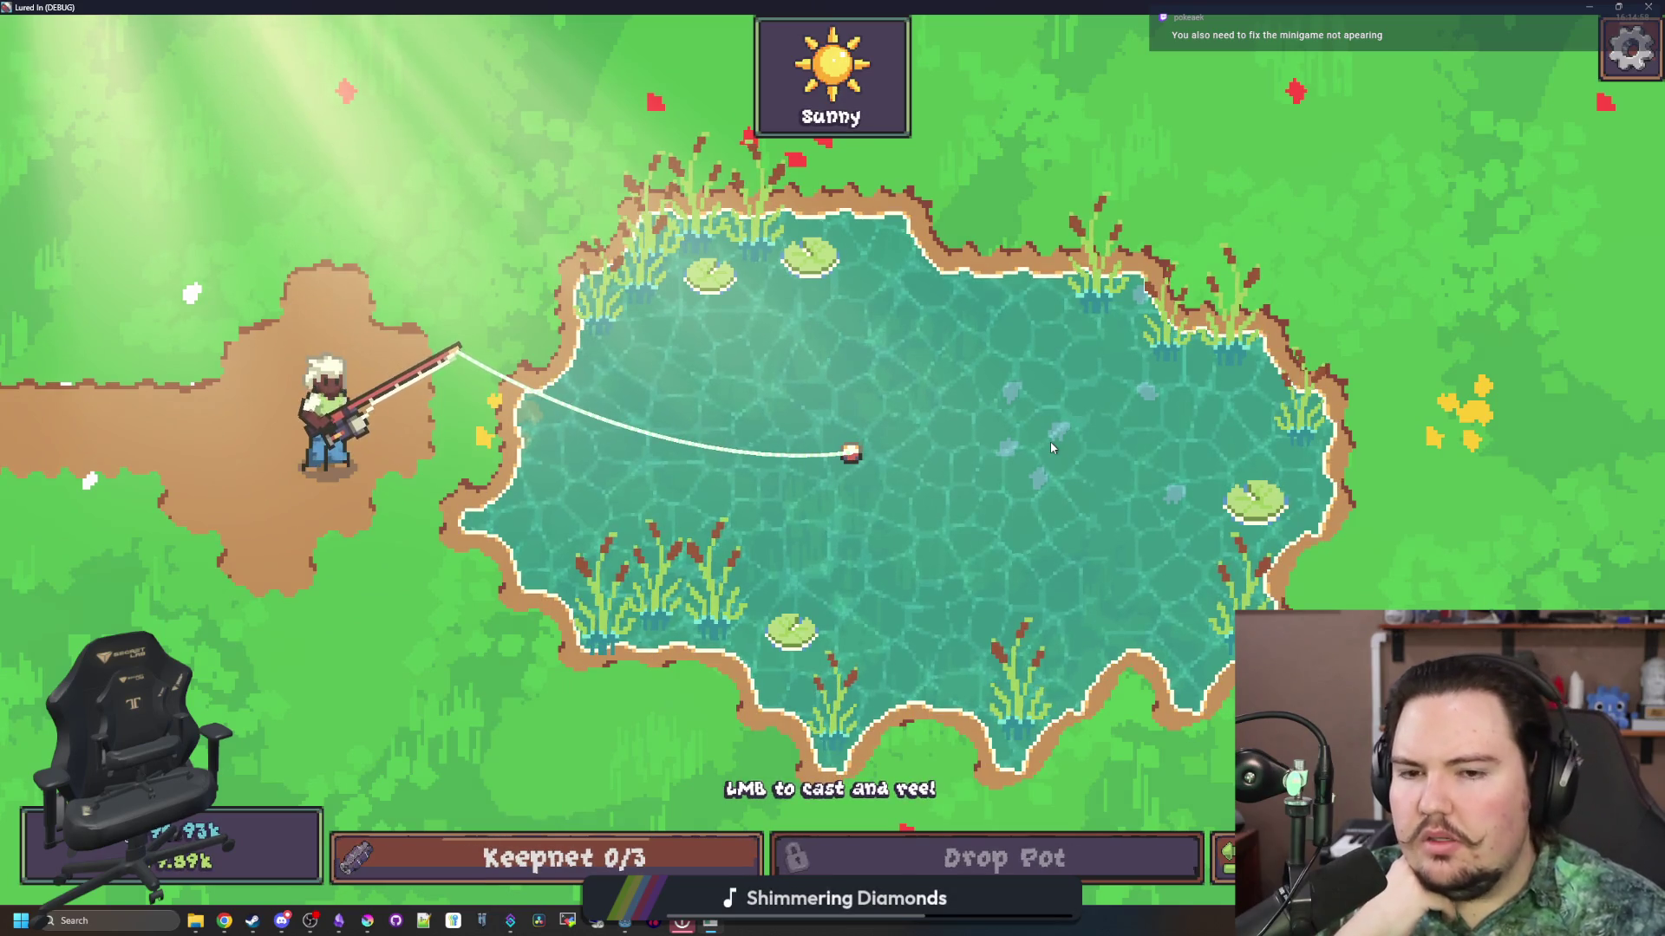
Step: Hook the fish when GO! appears, cast and reel once more, then close the game
click(860, 476)
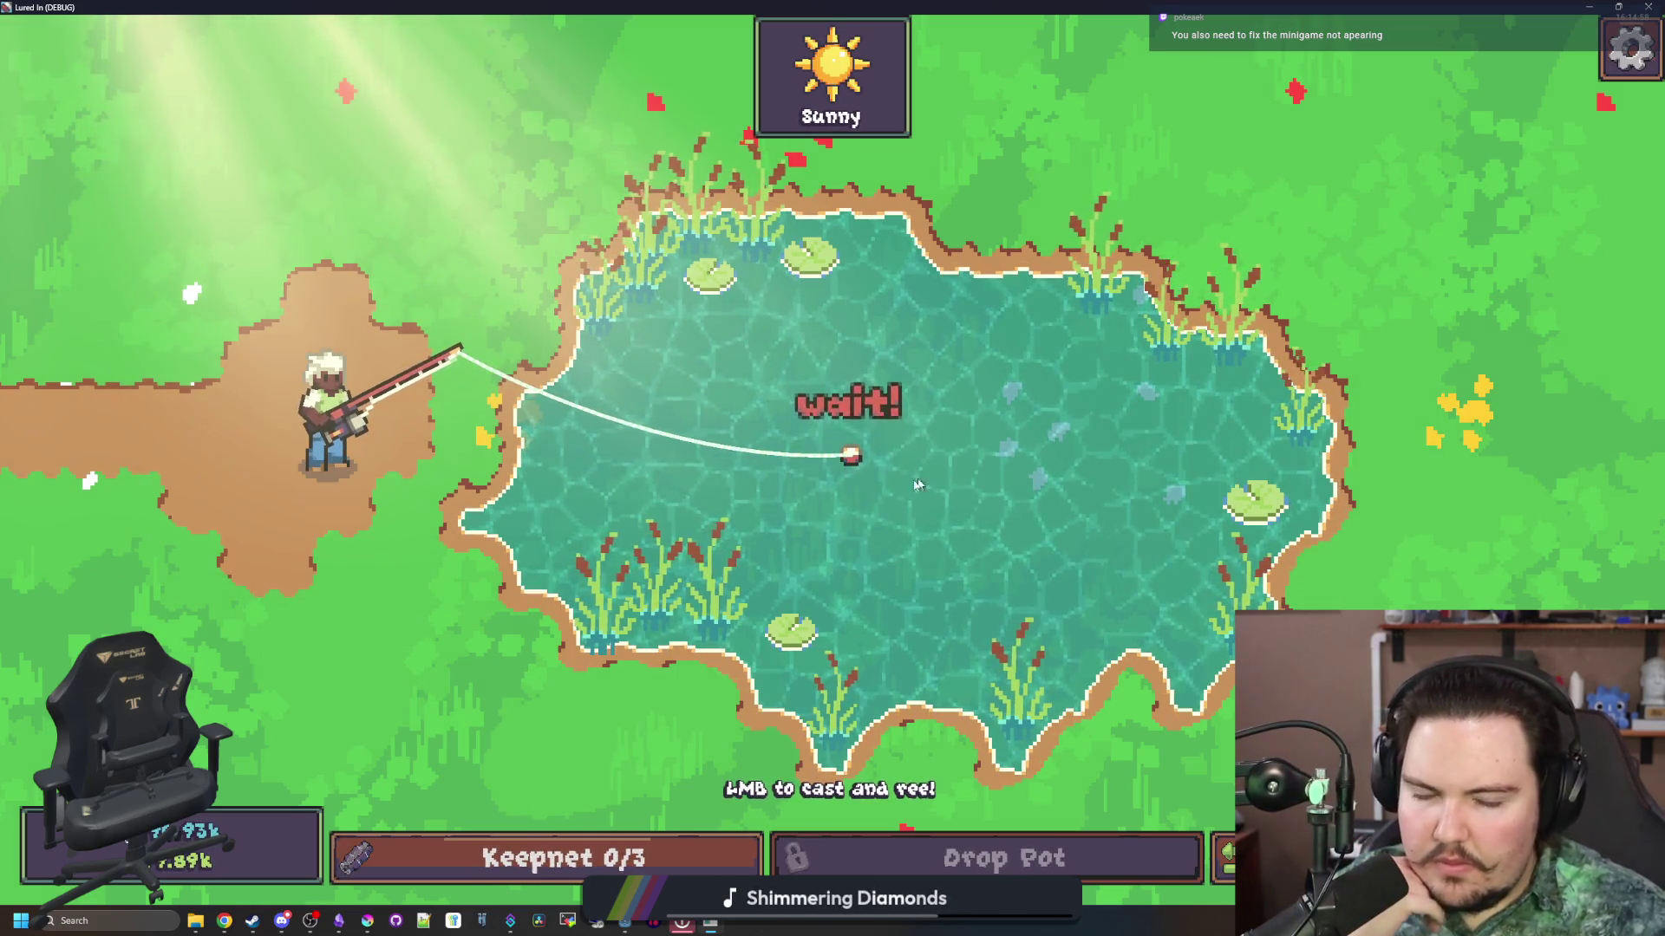
click(862, 472)
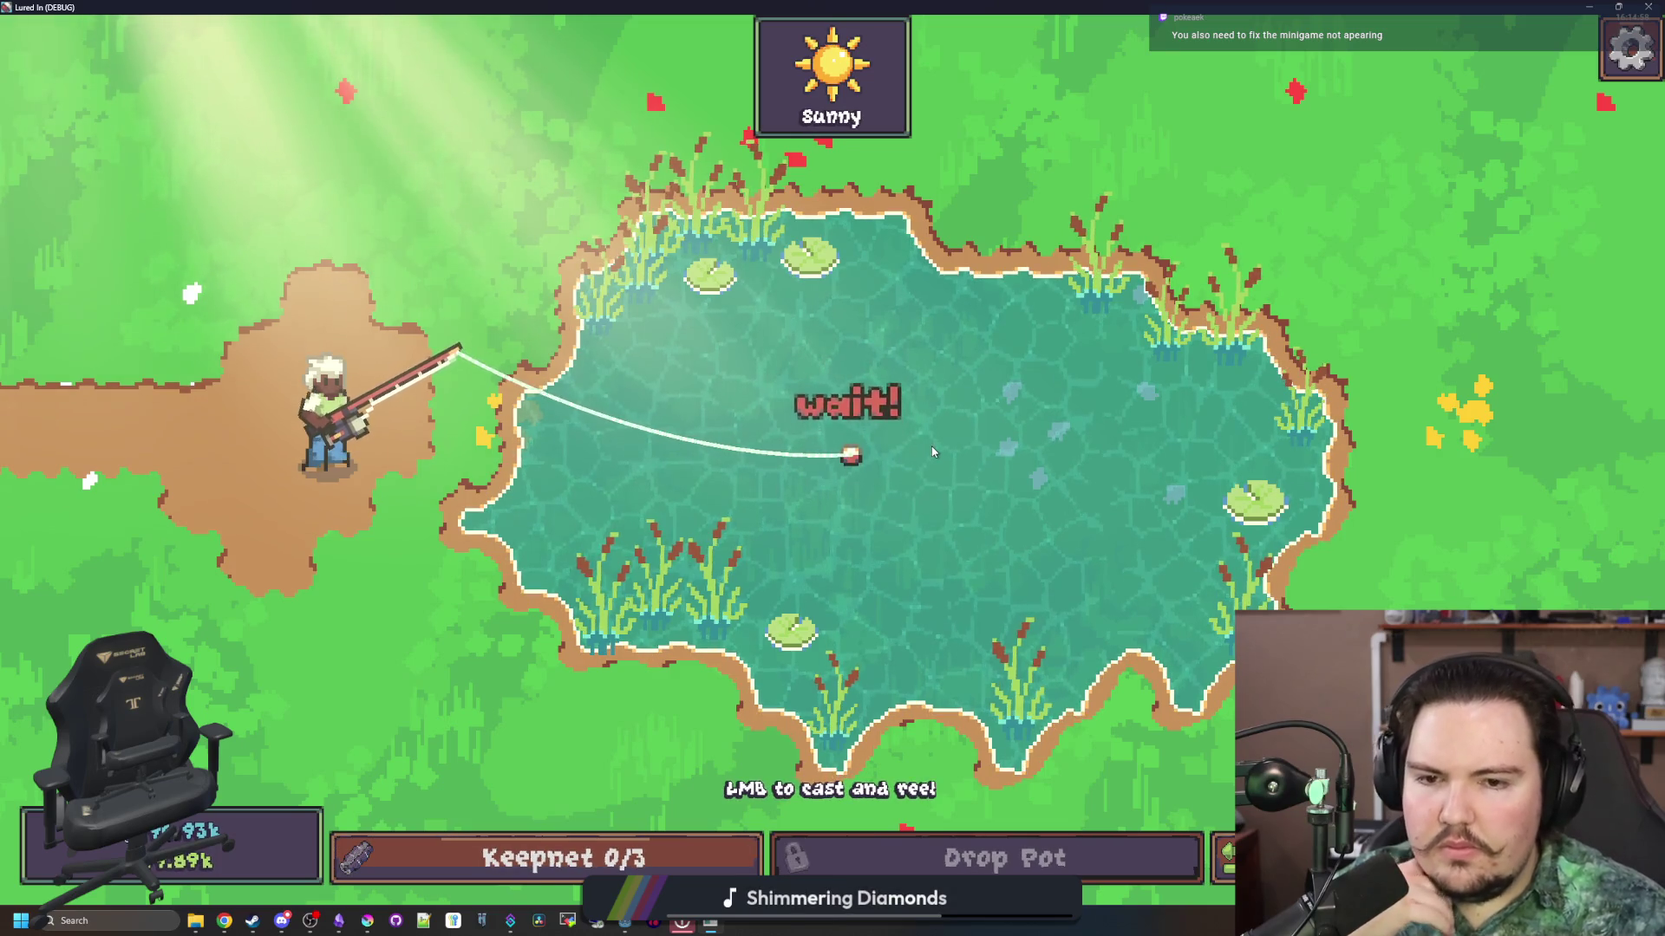
click(987, 503)
click(954, 460)
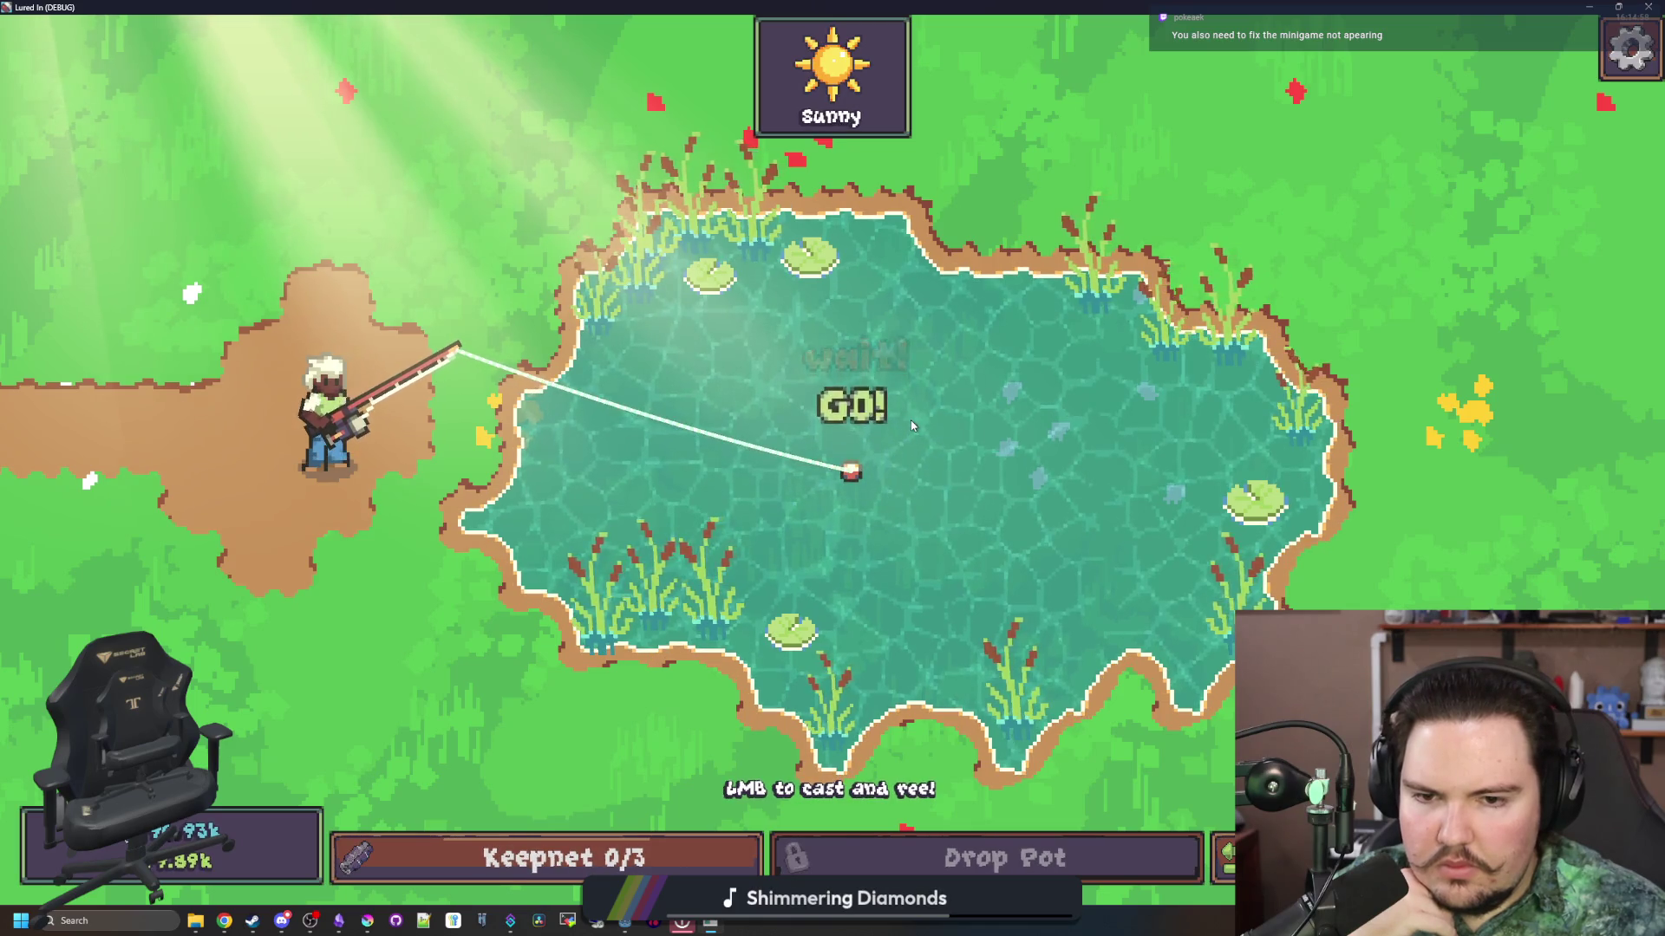
click(911, 425)
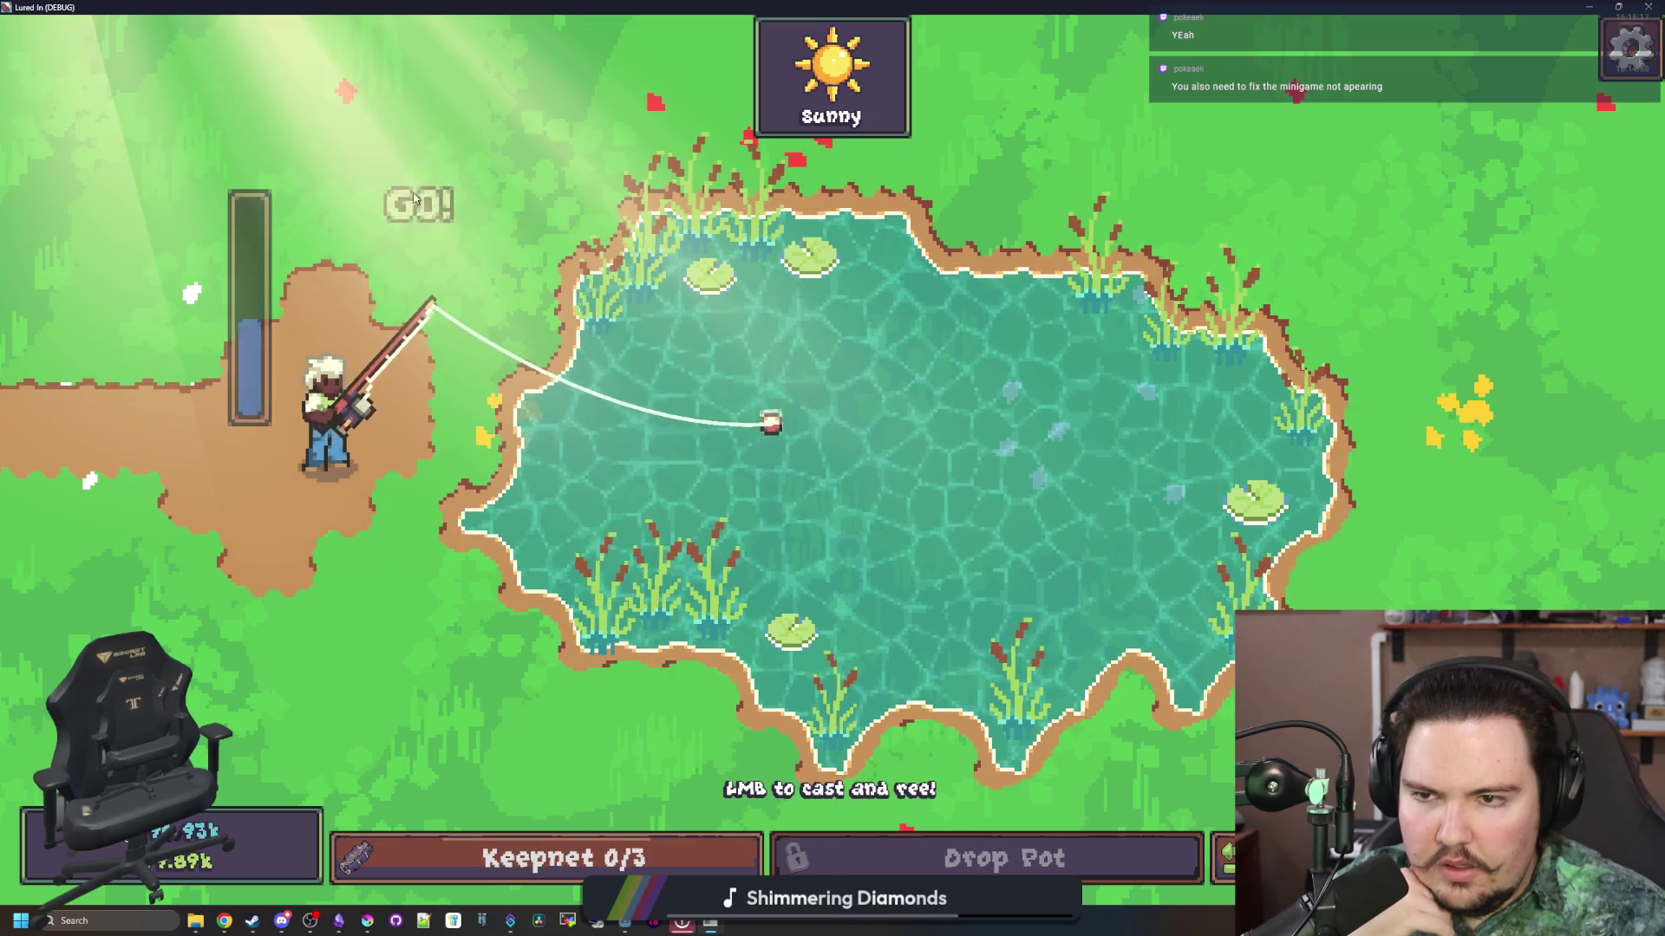
click(819, 431)
click(837, 429)
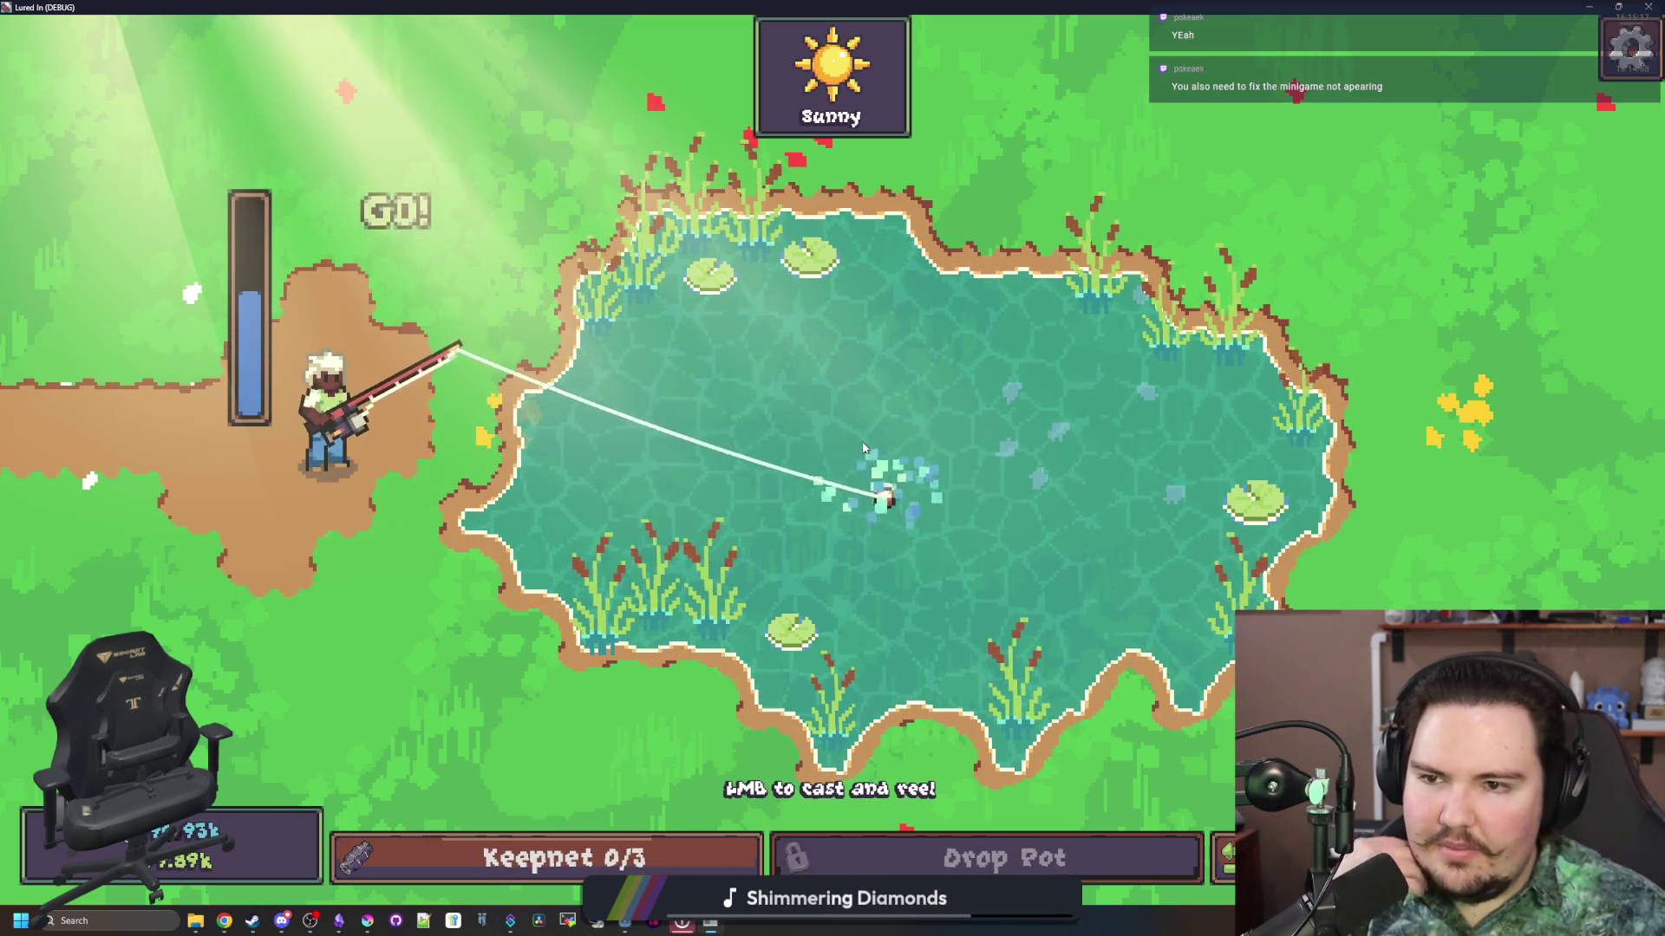
key(alt+F4)
click(913, 510)
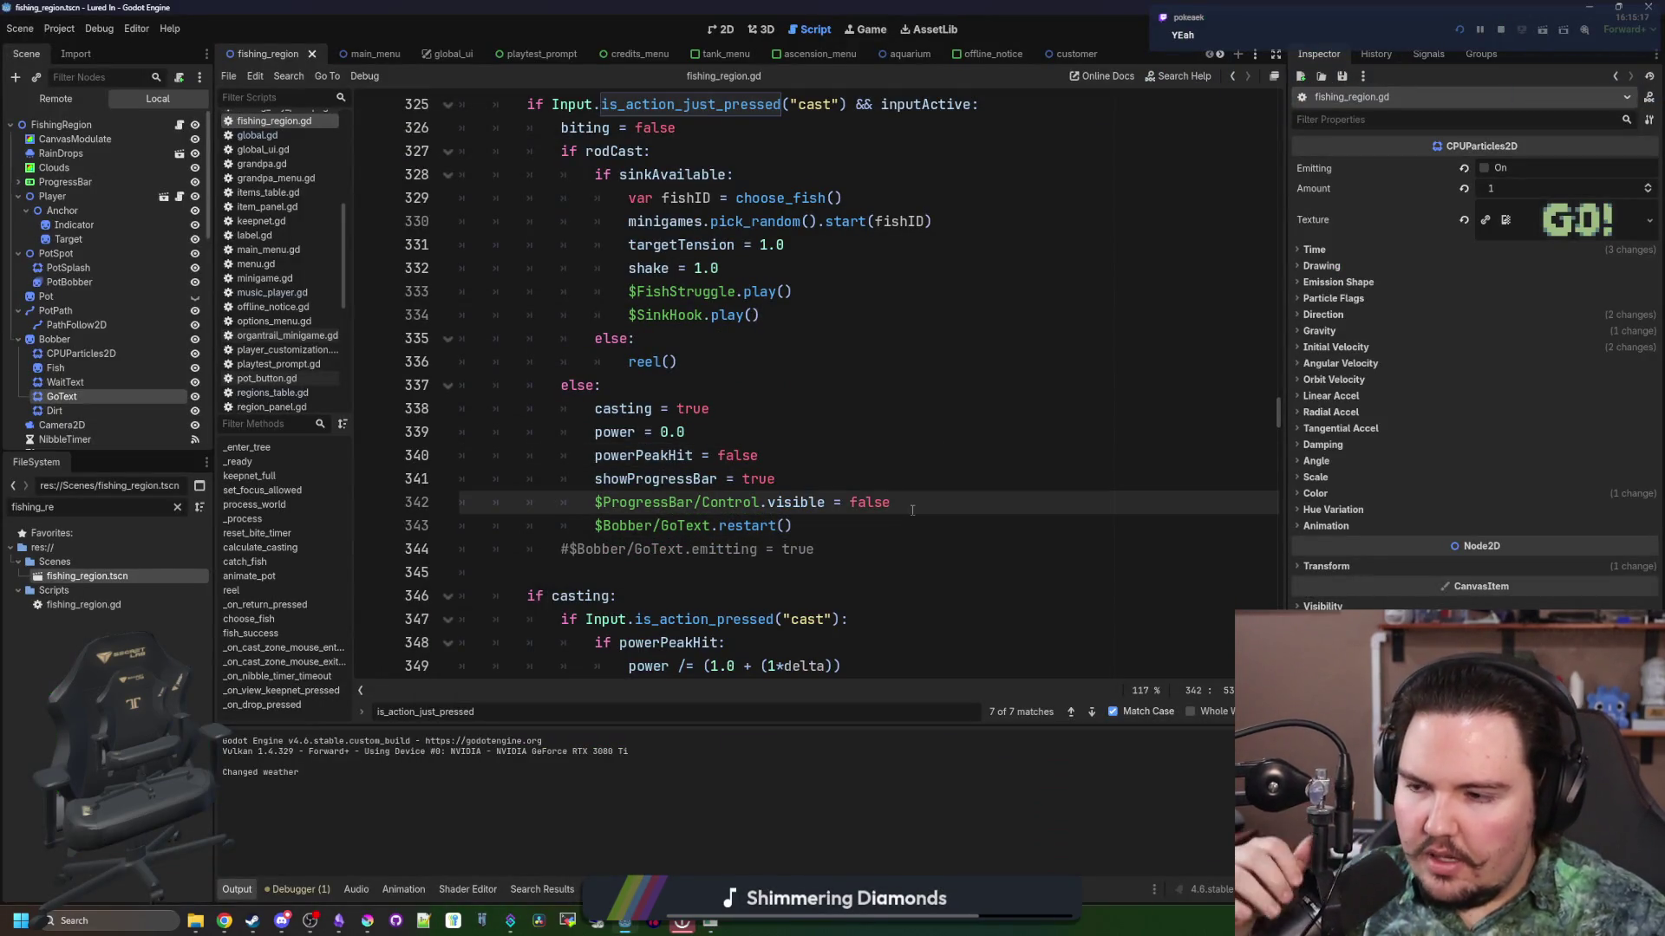
Step: Delete the GoText restart line and blank line from the cast branch and save
key(Return)
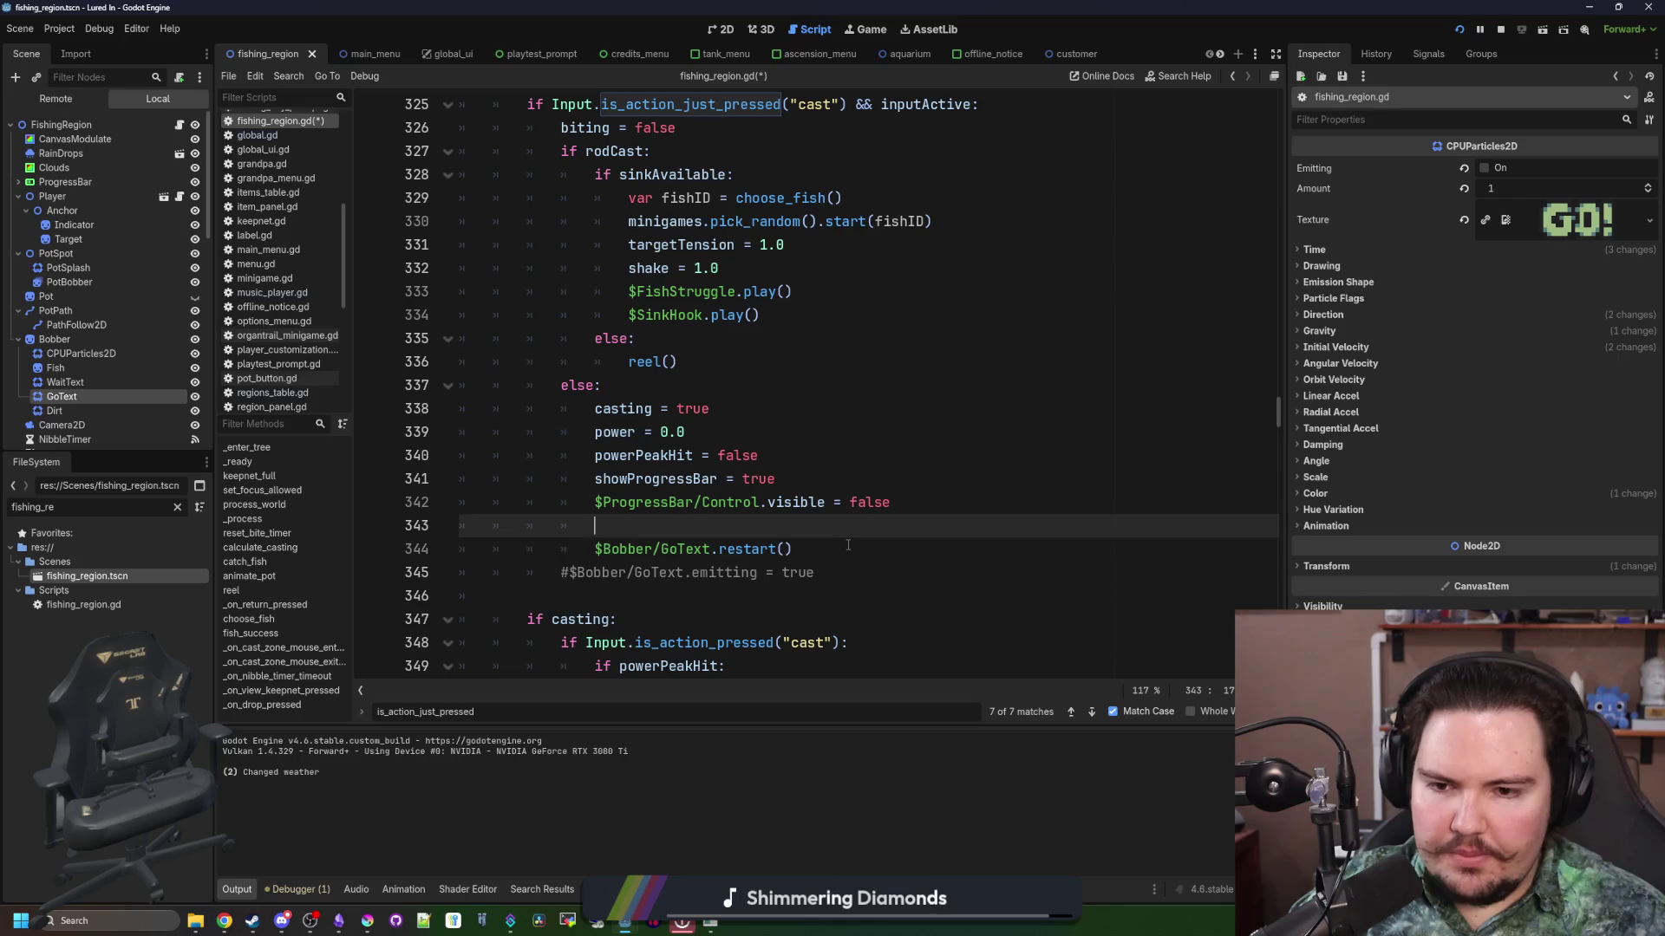
drag(848, 545, 387, 531)
key(BackSpace)
key(BackSpace)
click(859, 433)
scroll(857, 454, down, 1)
key(ctrl+s)
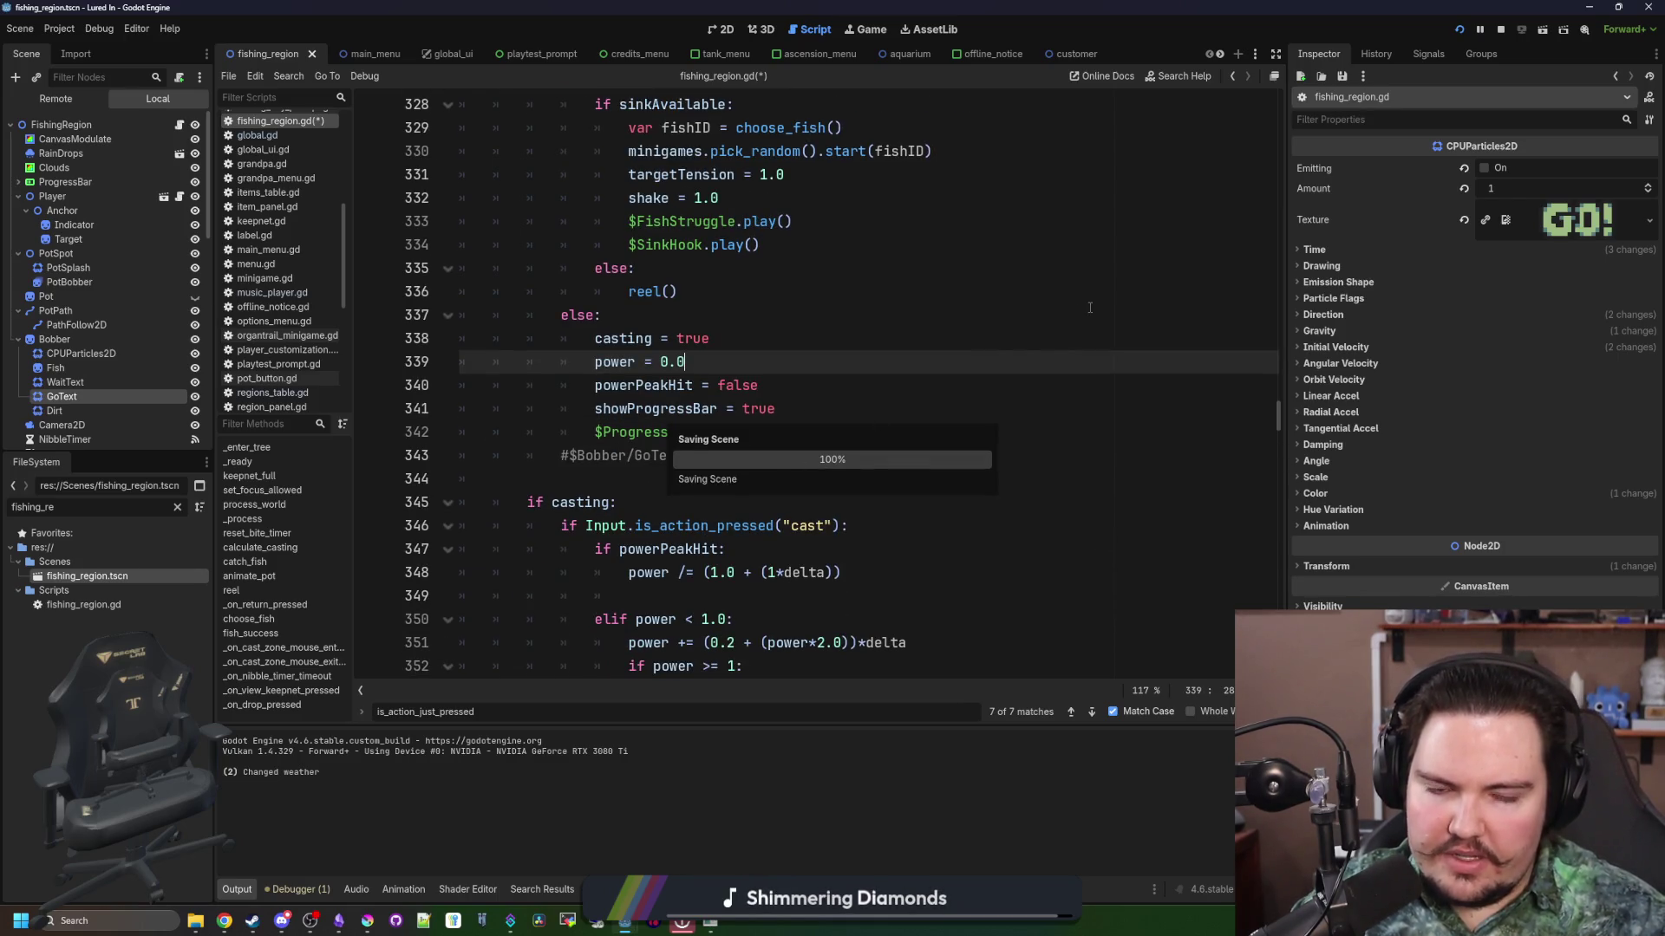
Step: Save the script and scene again, then bring up the 2D workspace
scroll(933, 408, down, 20)
scroll(933, 408, down, 7)
click(634, 221)
key(ctrl+s)
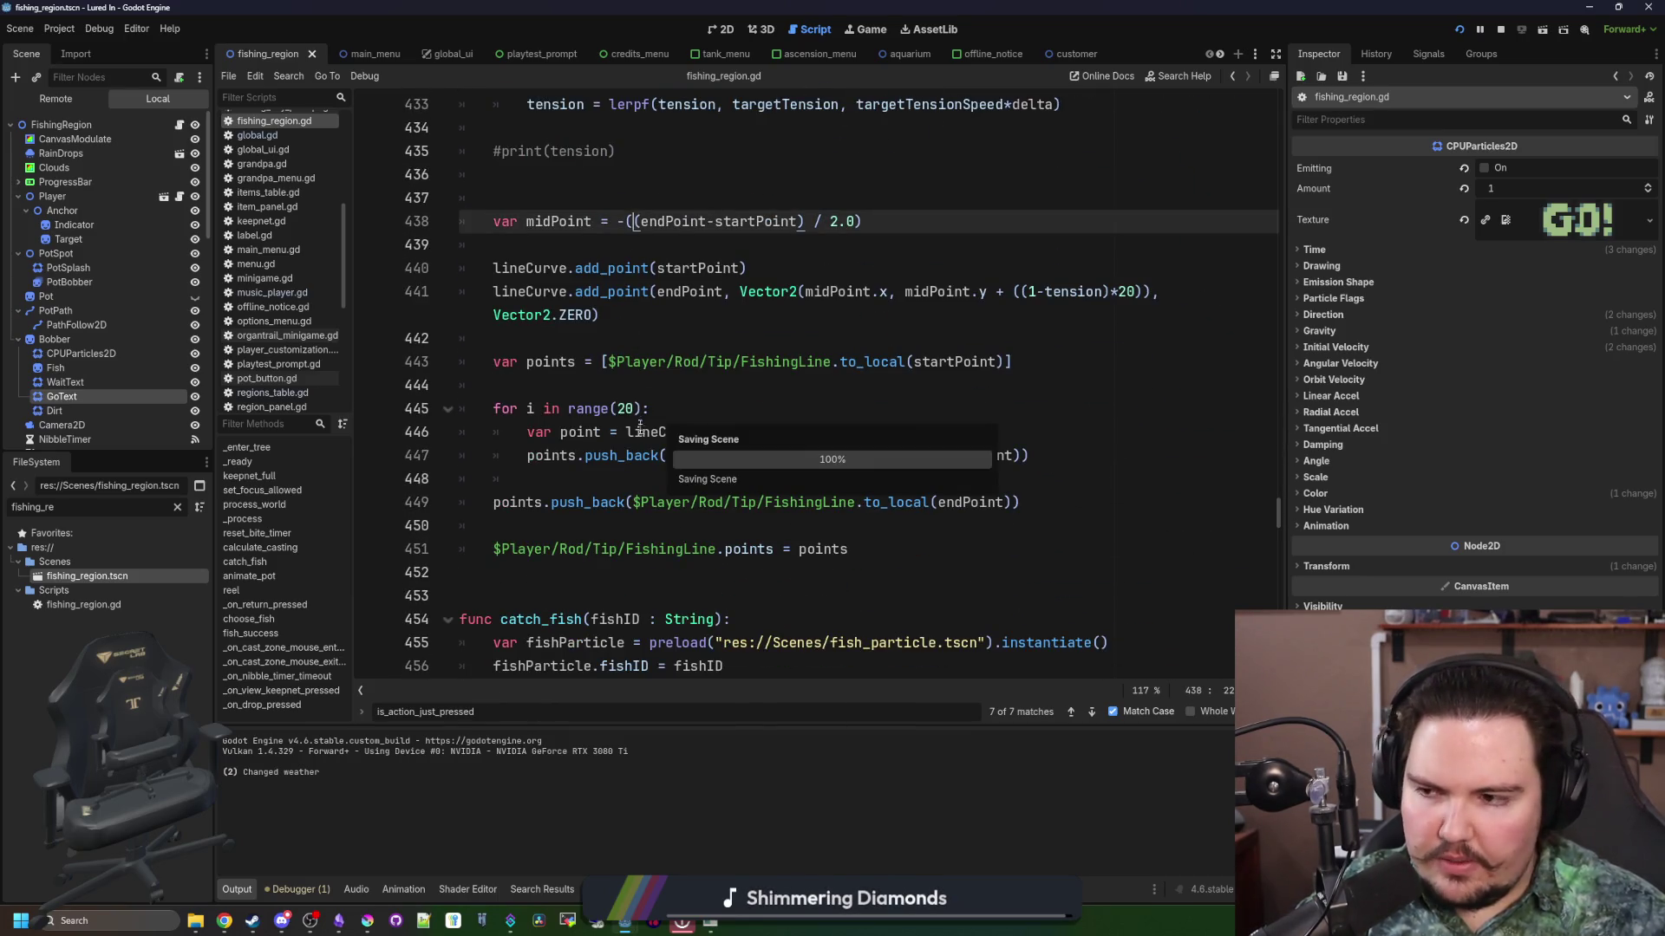
click(639, 385)
key(ctrl+s)
scroll(968, 388, down, 5)
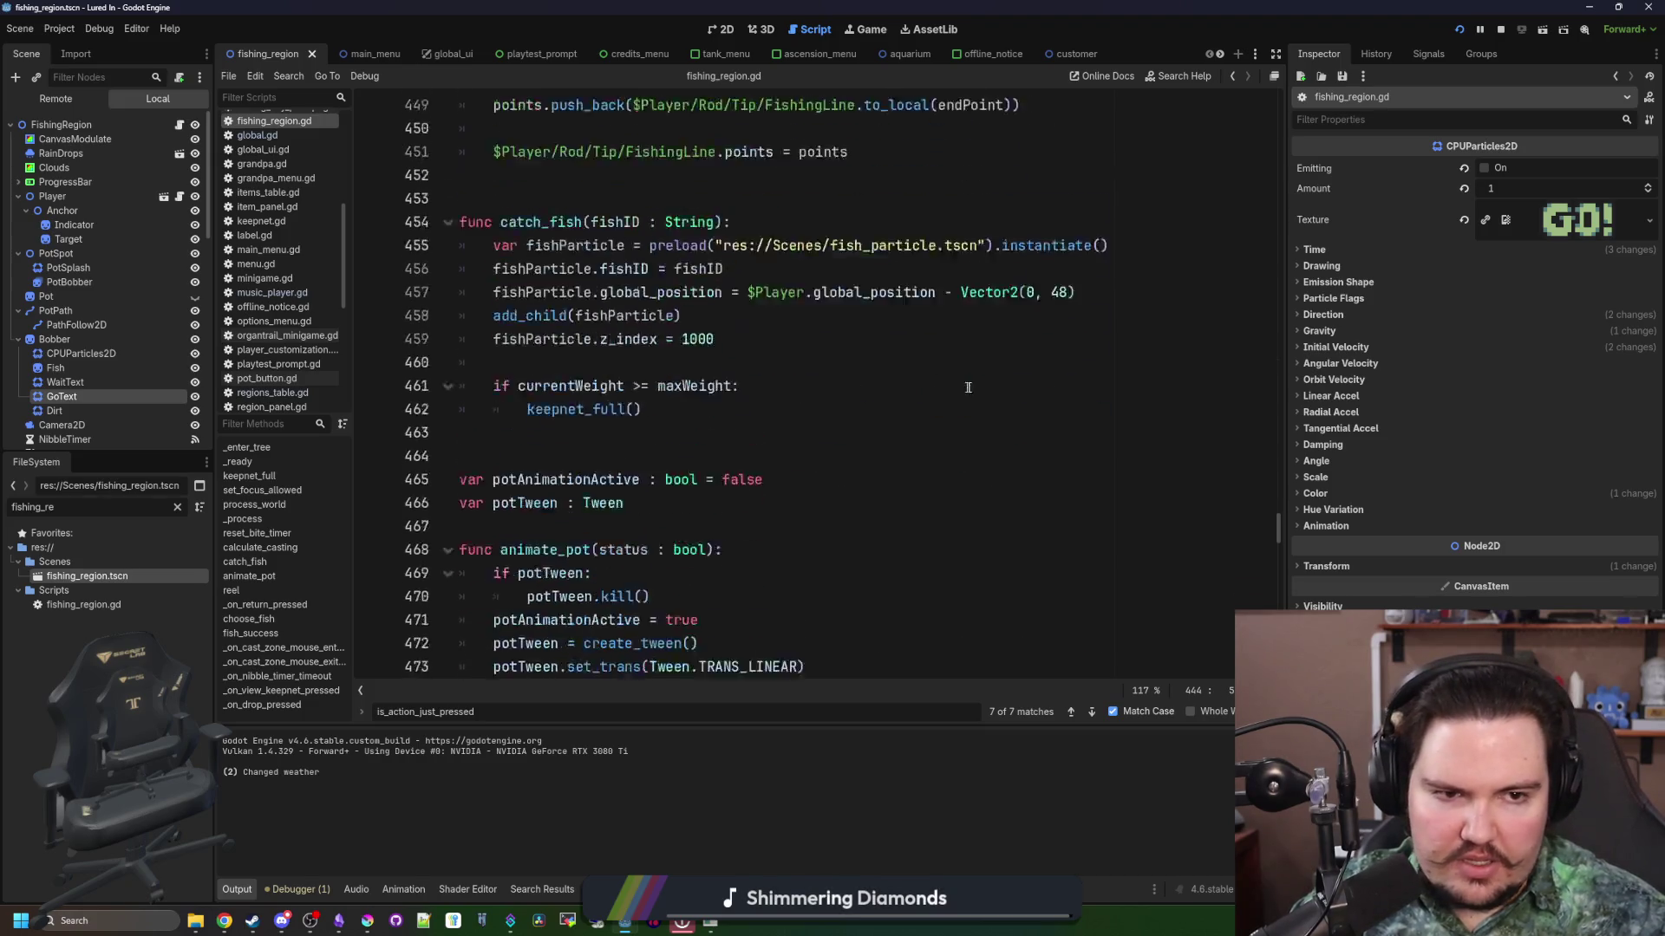
scroll(968, 388, down, 2)
click(425, 360)
key(ctrl+s)
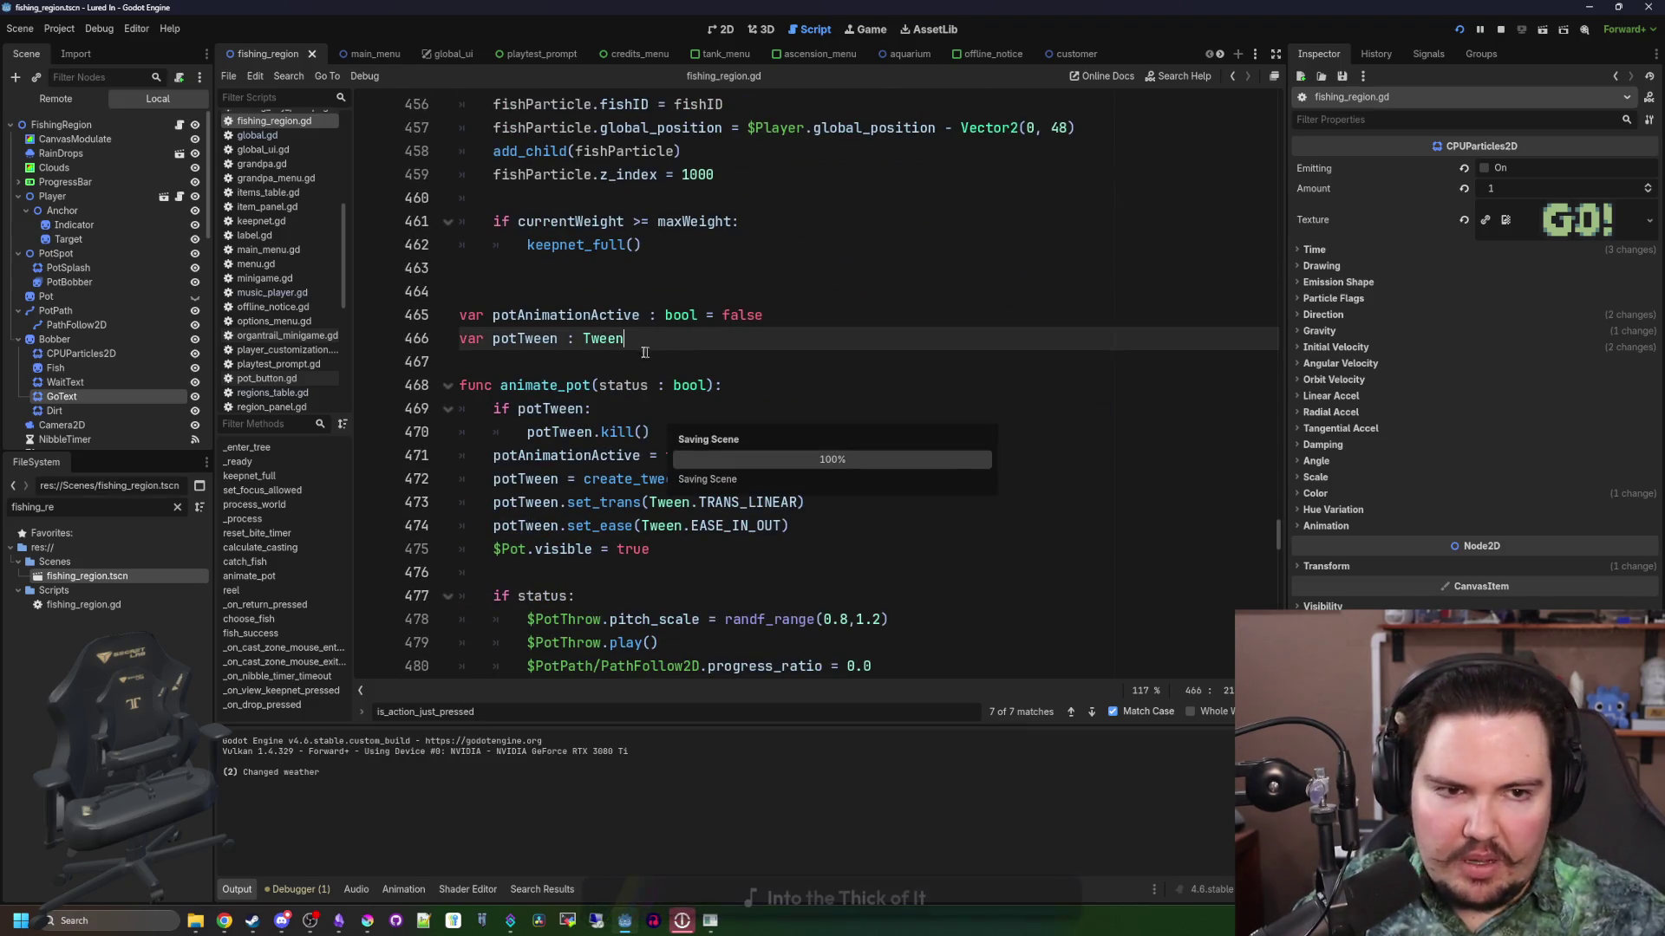
key(ctrl+s)
click(720, 29)
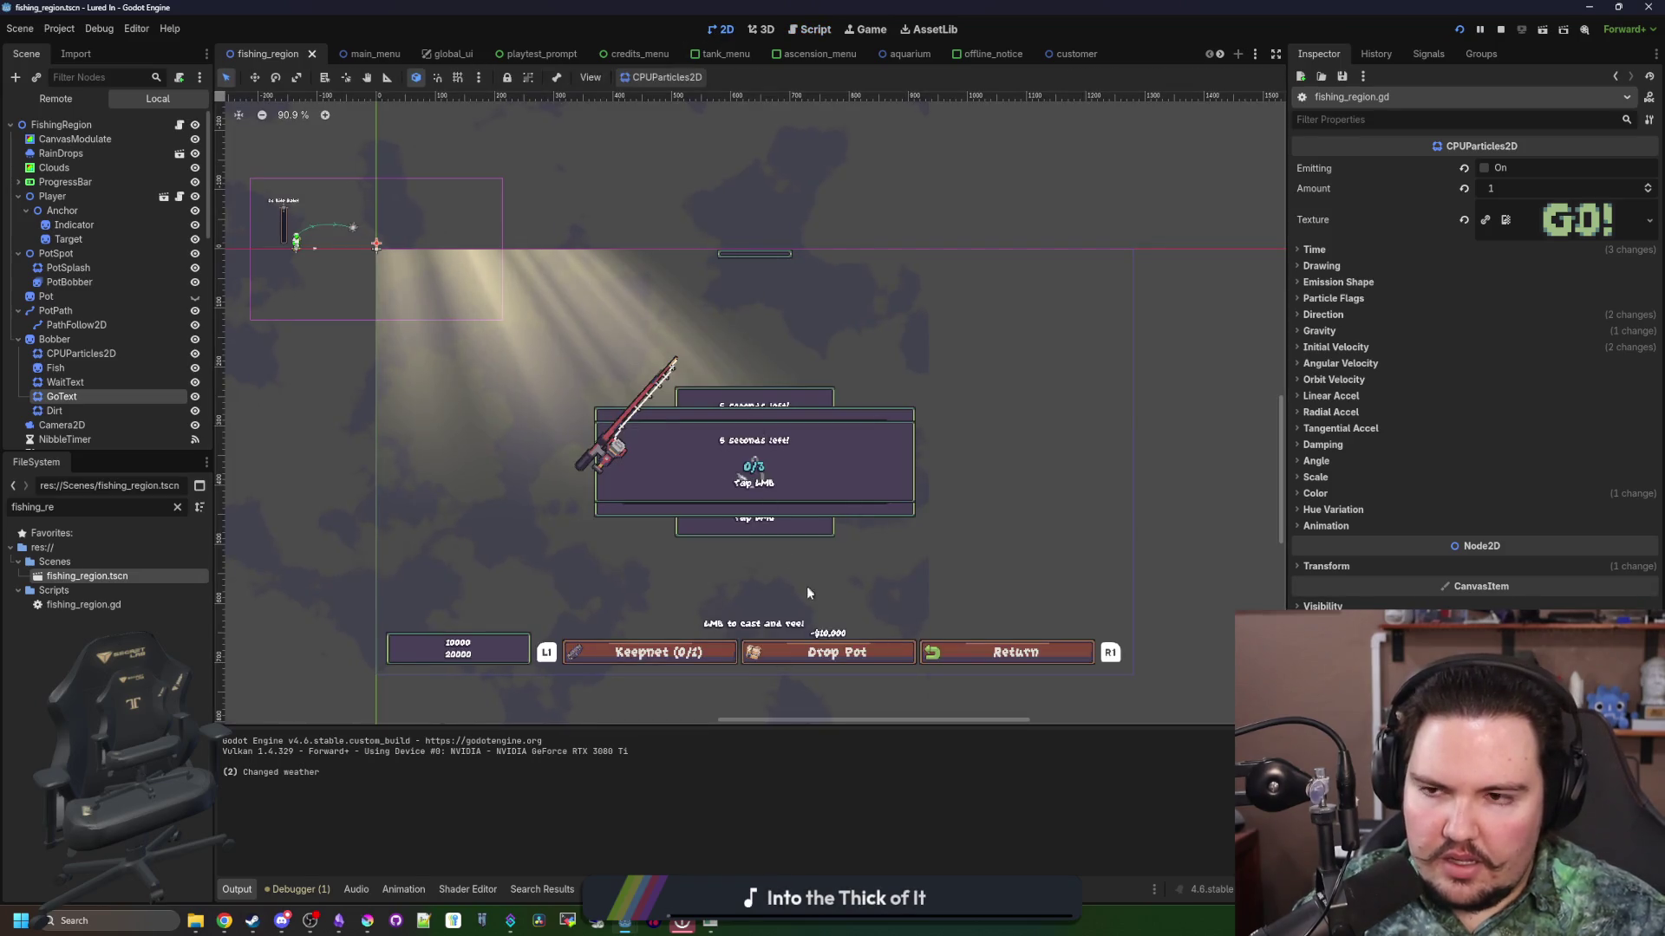
Step: Add a Sprite2D child node under Bobber
scroll(347, 232, up, 8)
key(ctrl+s)
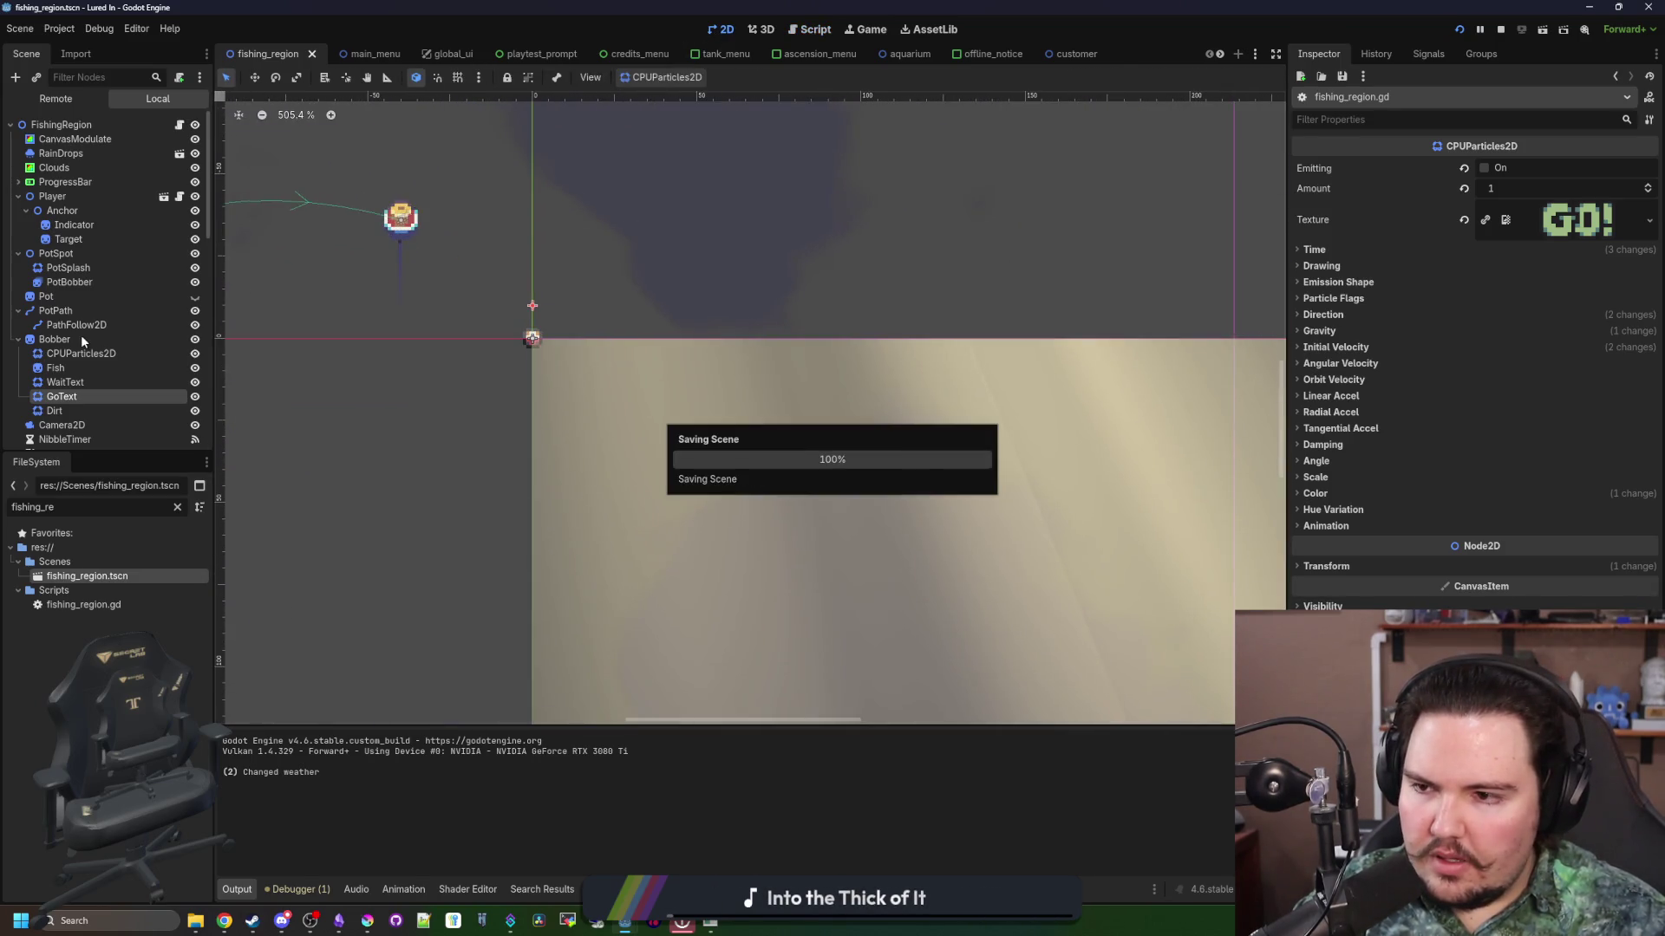
click(81, 339)
right_click(80, 339)
click(162, 362)
text(sprite)
key(Return)
Step: Give the new sprite the go_text.png texture through Quick Load
scroll(403, 293, up, 3)
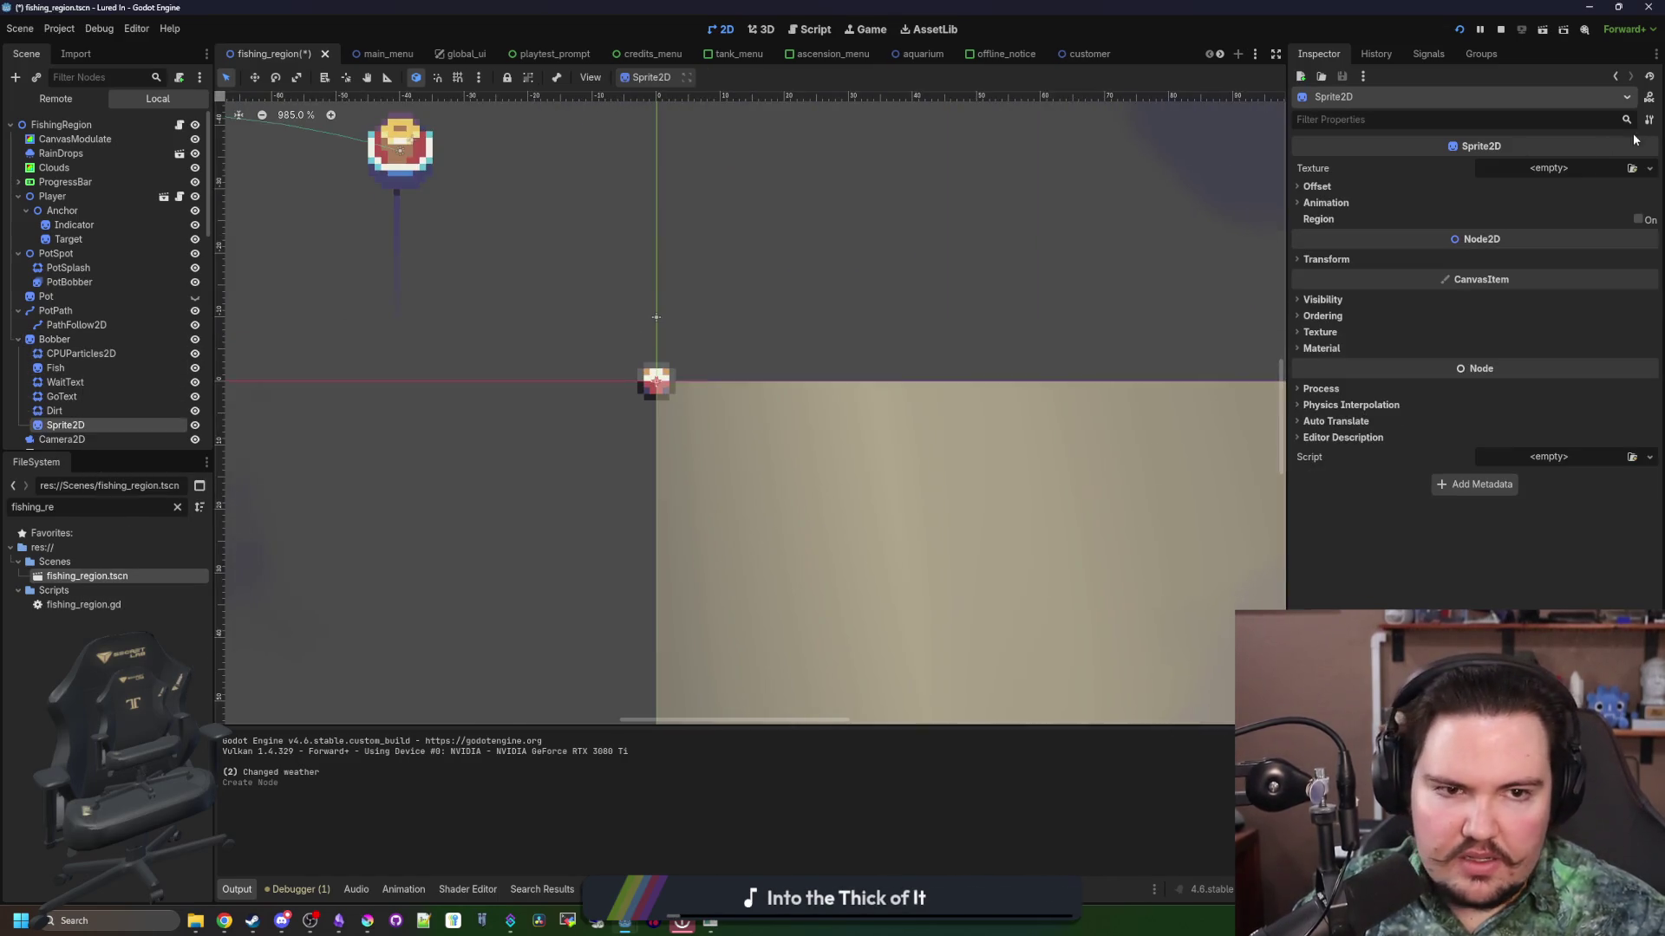
click(1548, 168)
click(1540, 469)
text(go)
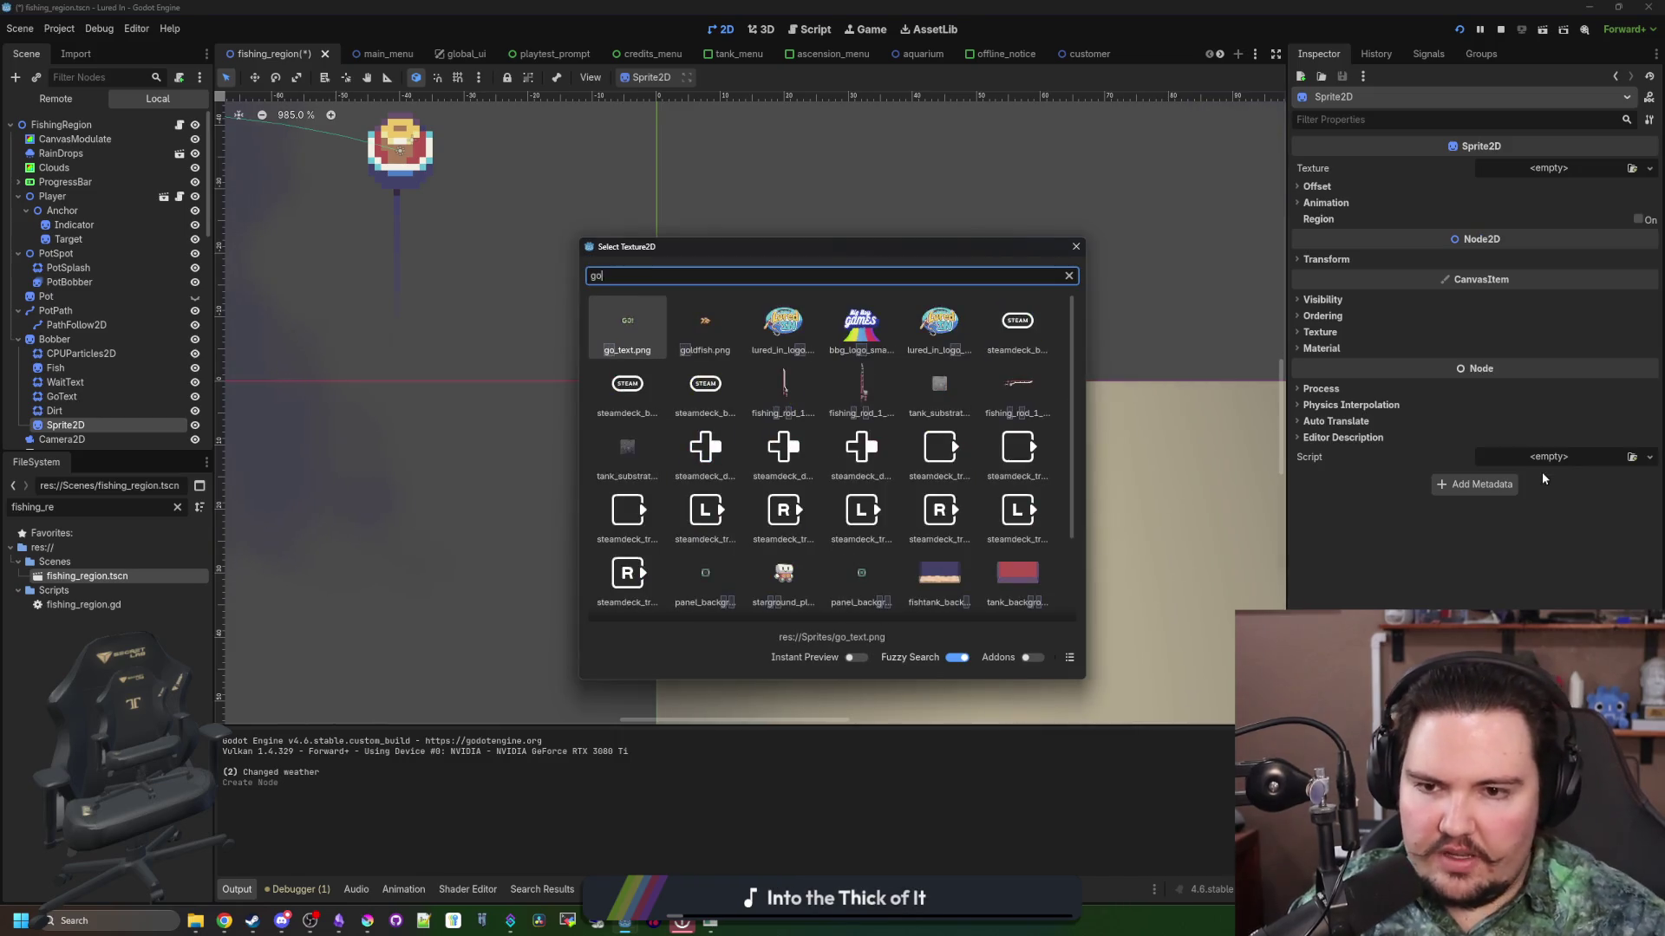
double_click(602, 325)
Step: Raise the GO! sprite by setting its Transform Position y to -15
scroll(602, 325, up, 5)
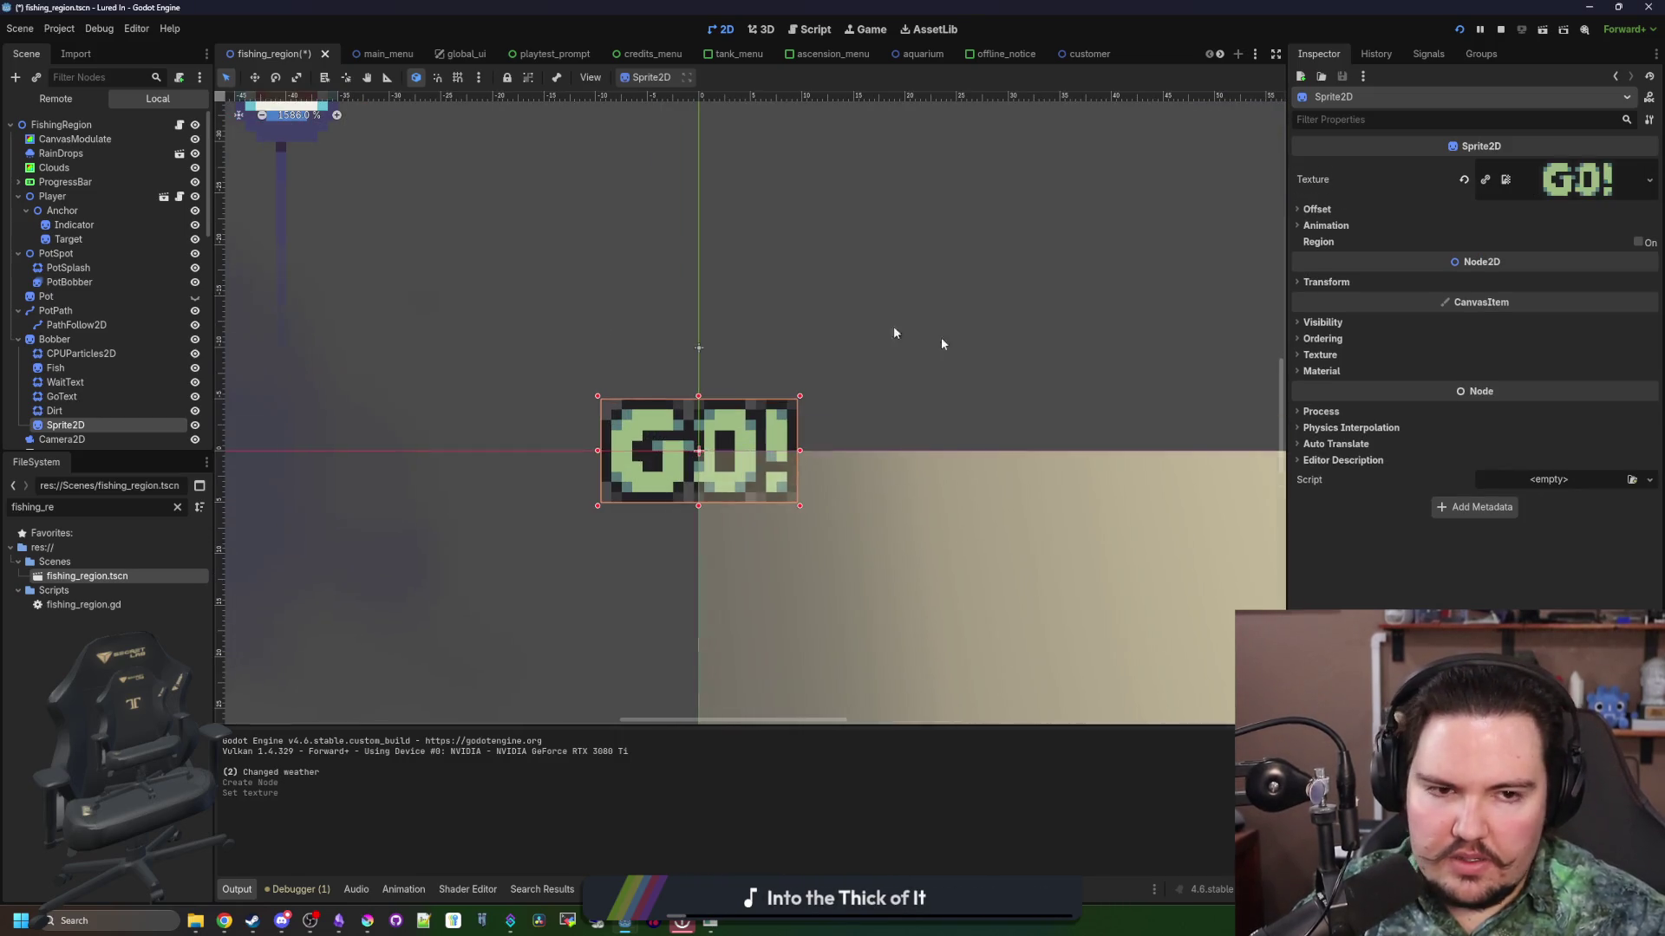
click(1326, 282)
drag(1508, 320, 1453, 320)
click(1536, 321)
text(-16.0)
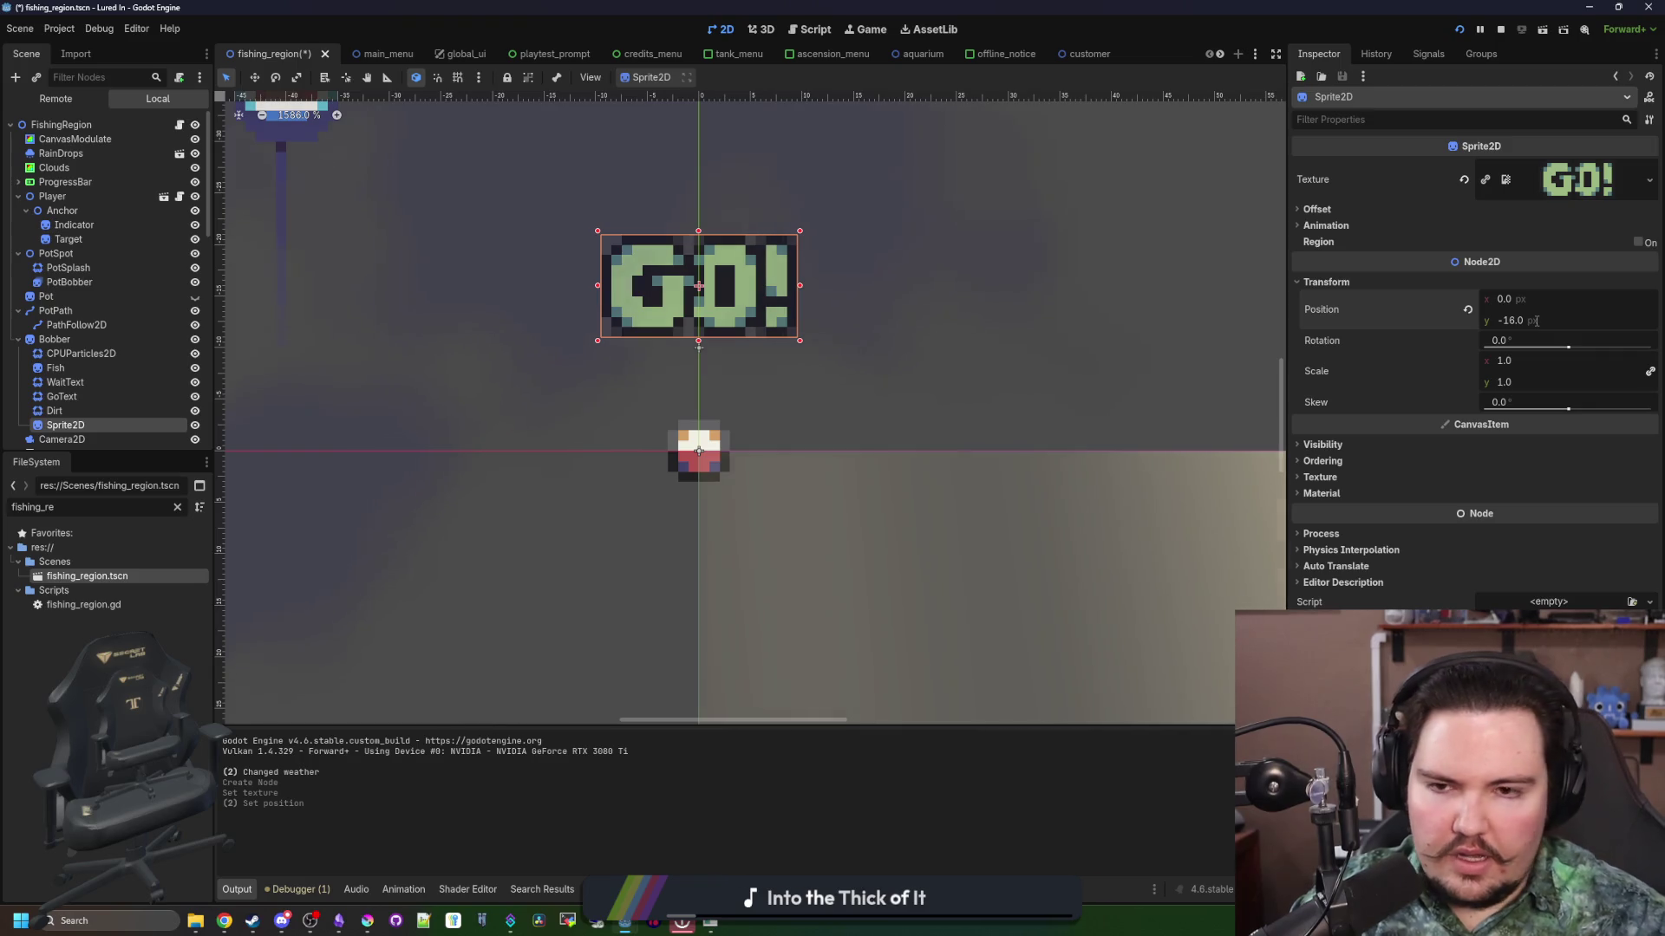
Step: Compare against the GoText node's position settings, then go back to fishing_region.gd
click(977, 278)
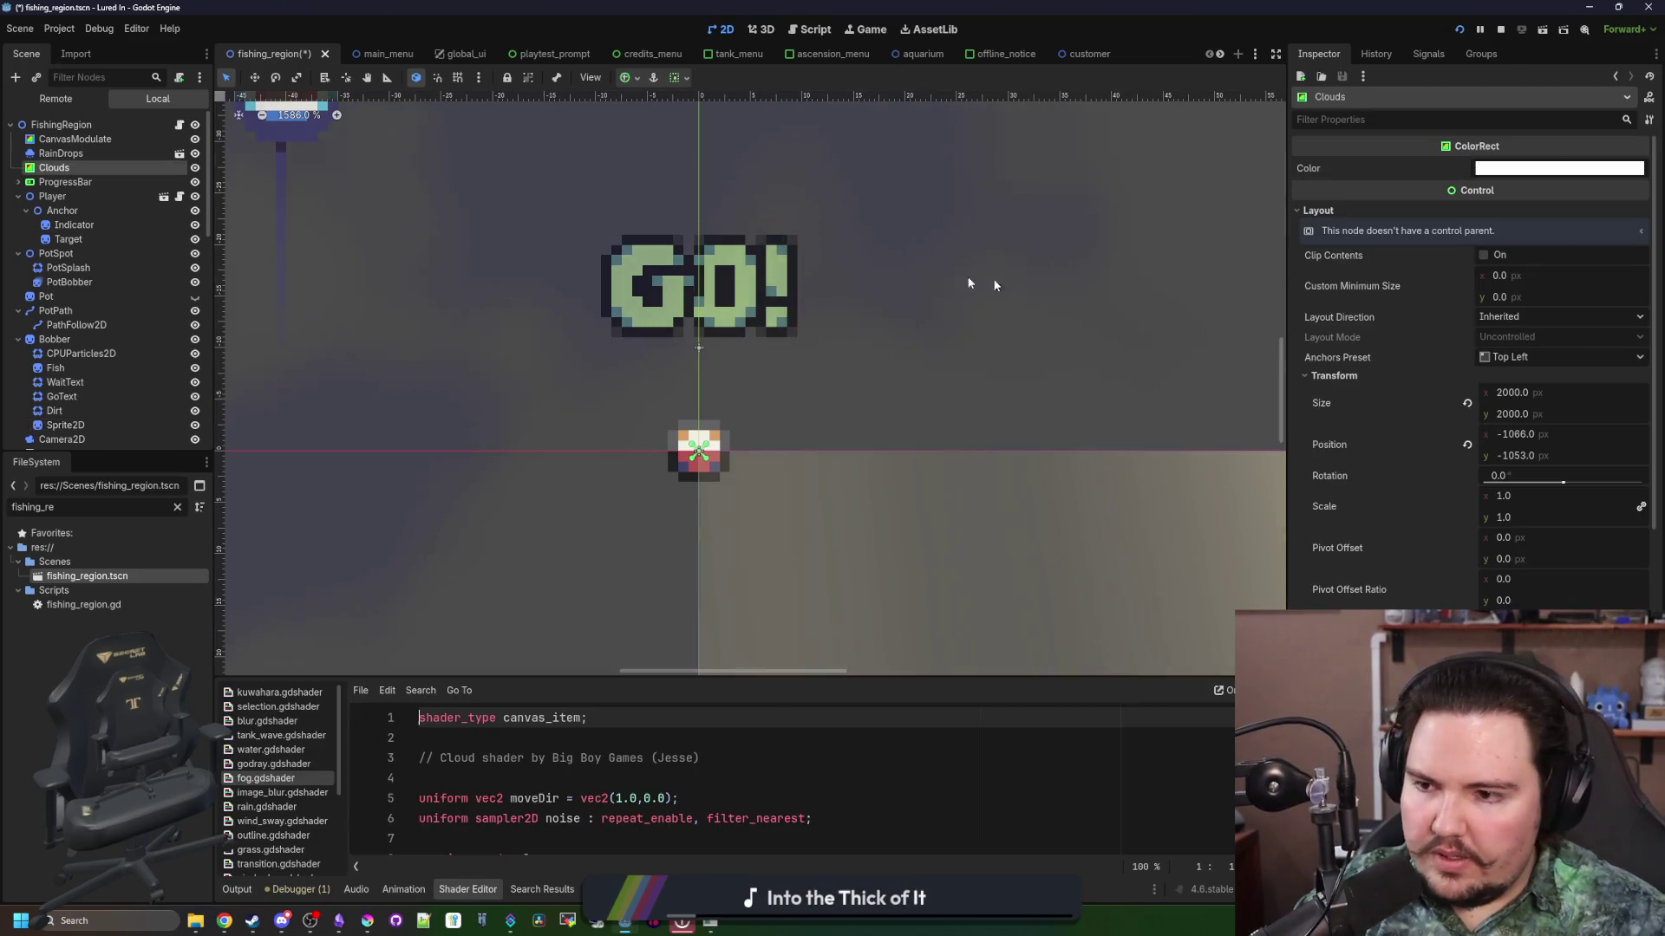
click(128, 397)
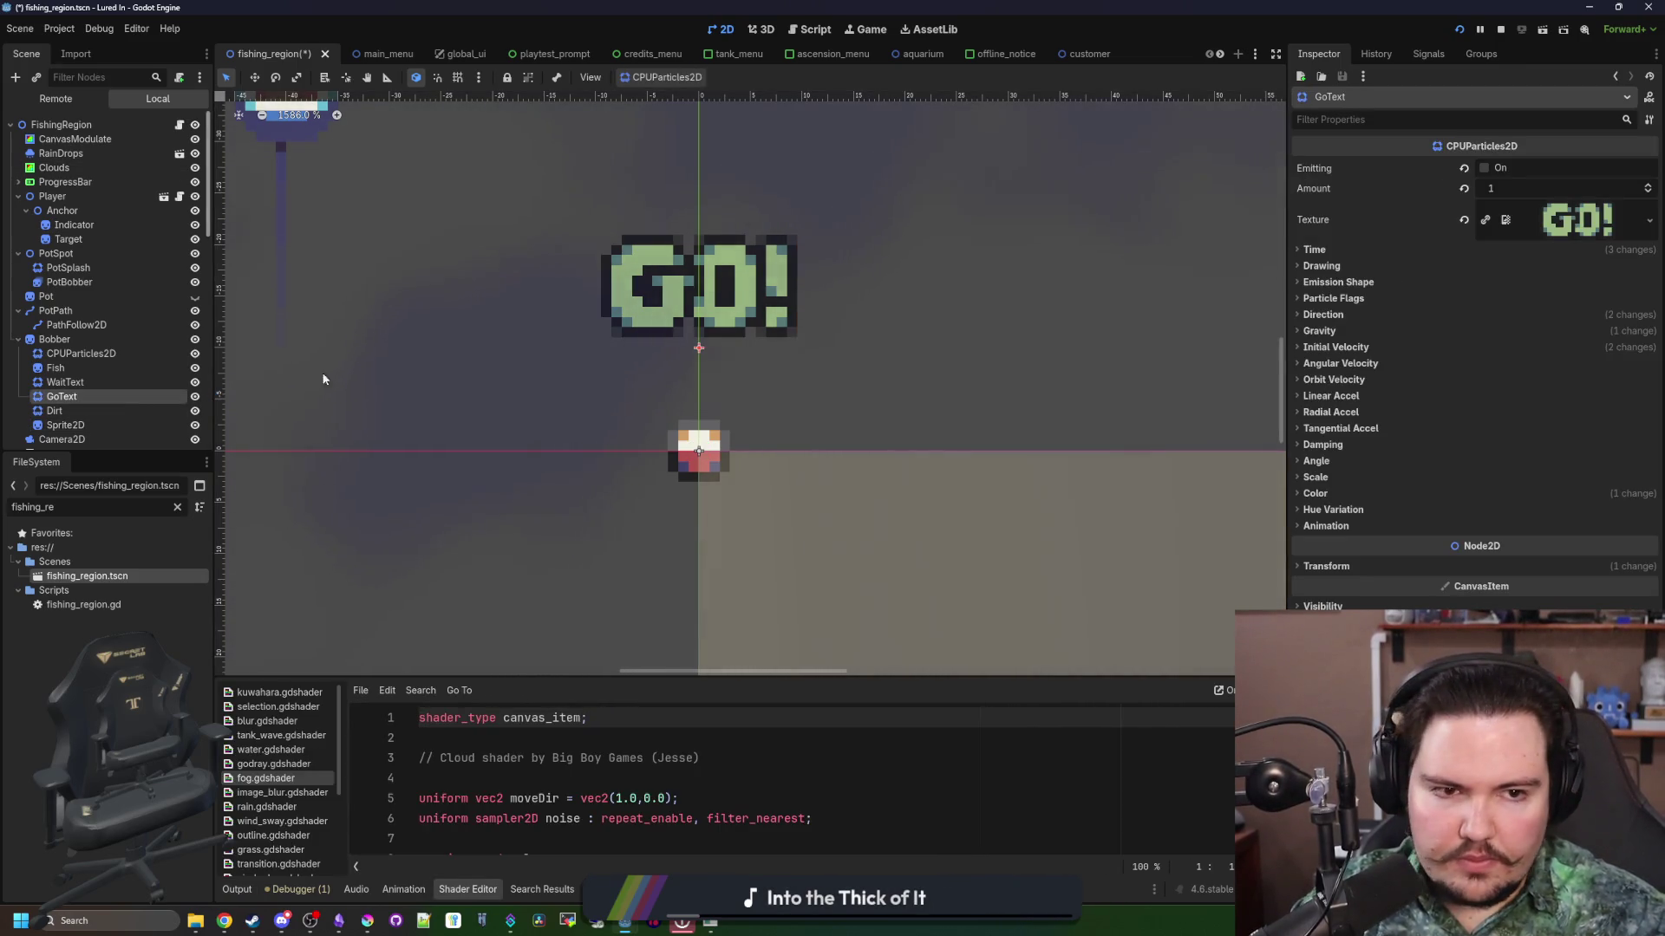
click(1474, 565)
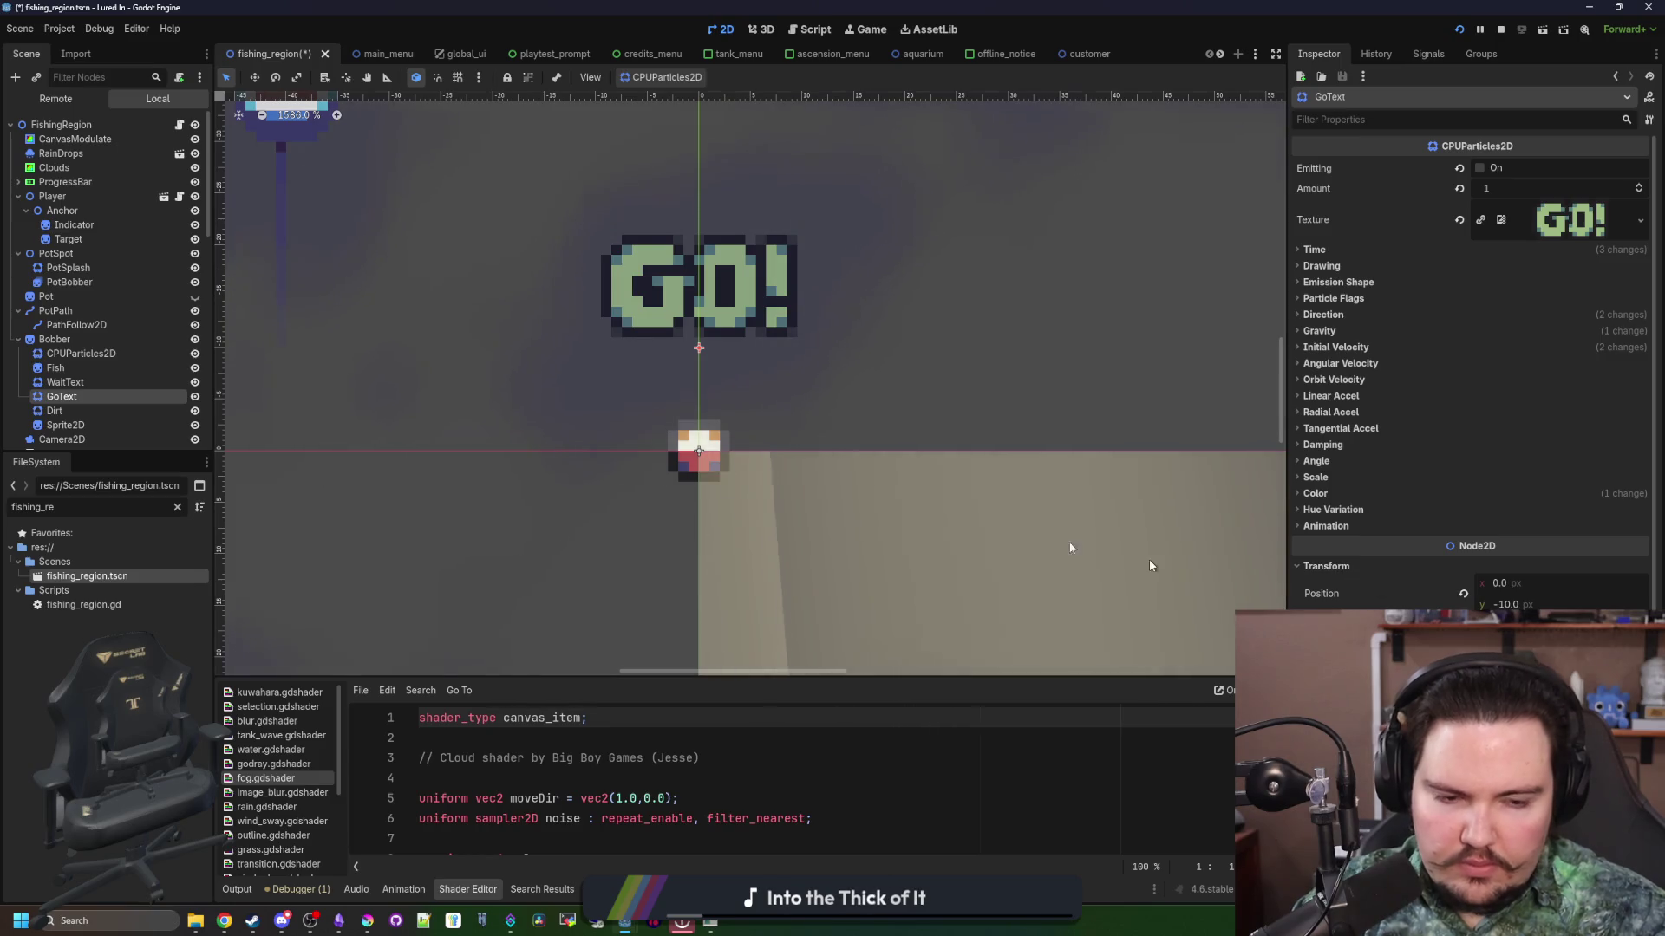
scroll(780, 468, down, 2)
scroll(780, 462, down, 5)
scroll(669, 454, up, 6)
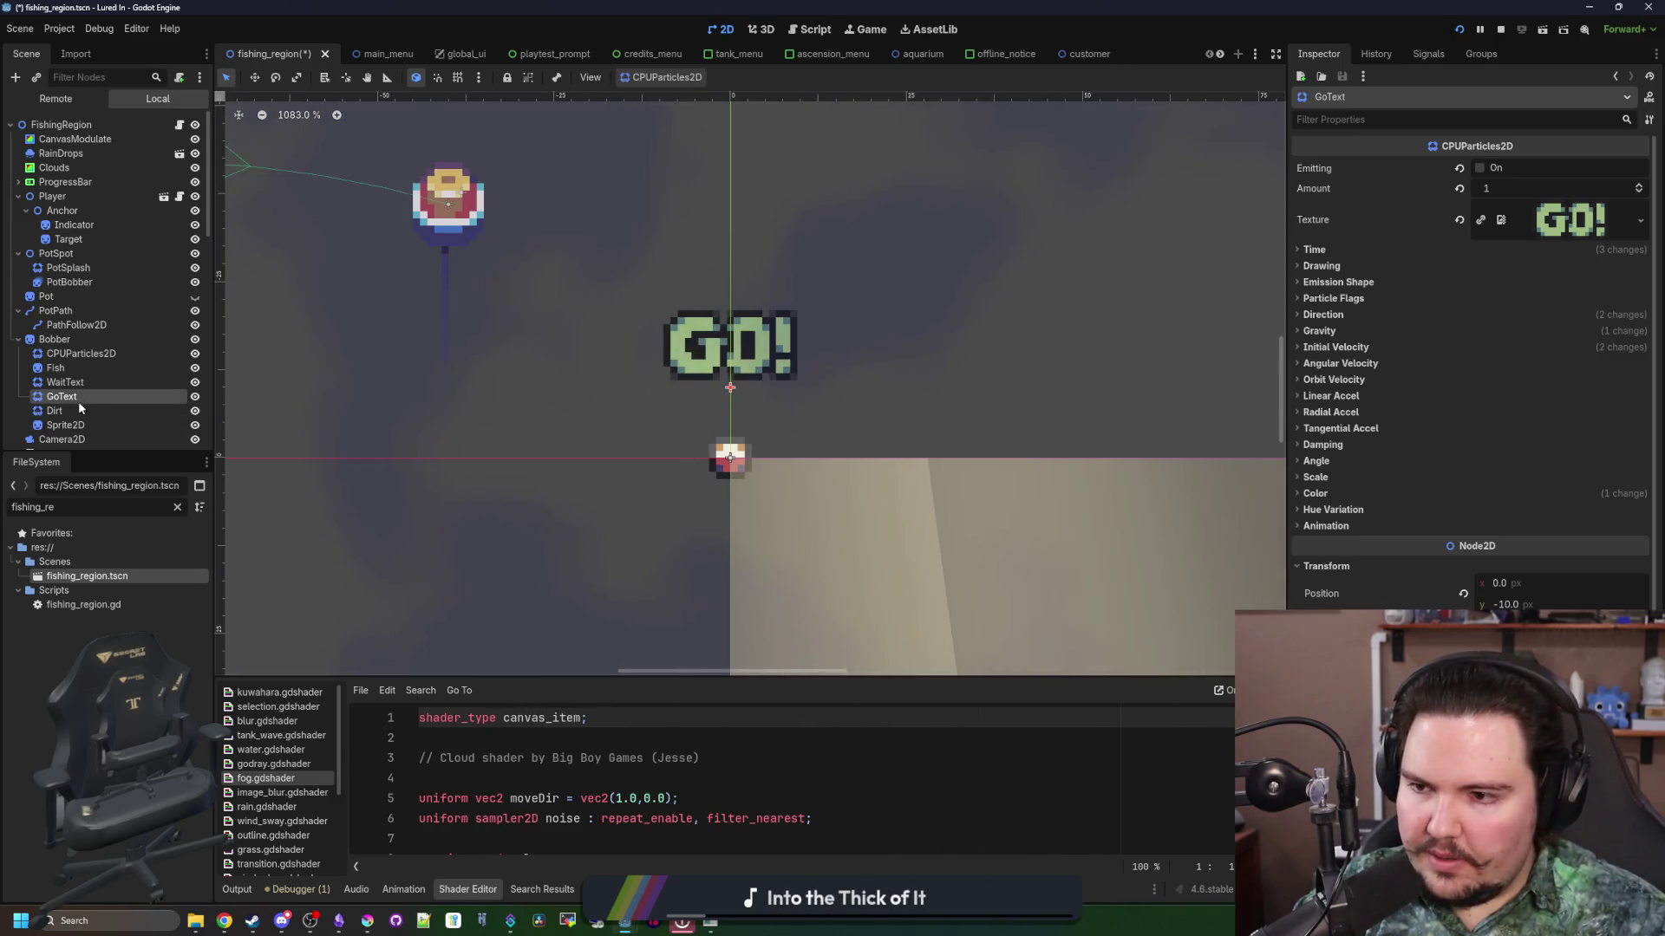
click(179, 125)
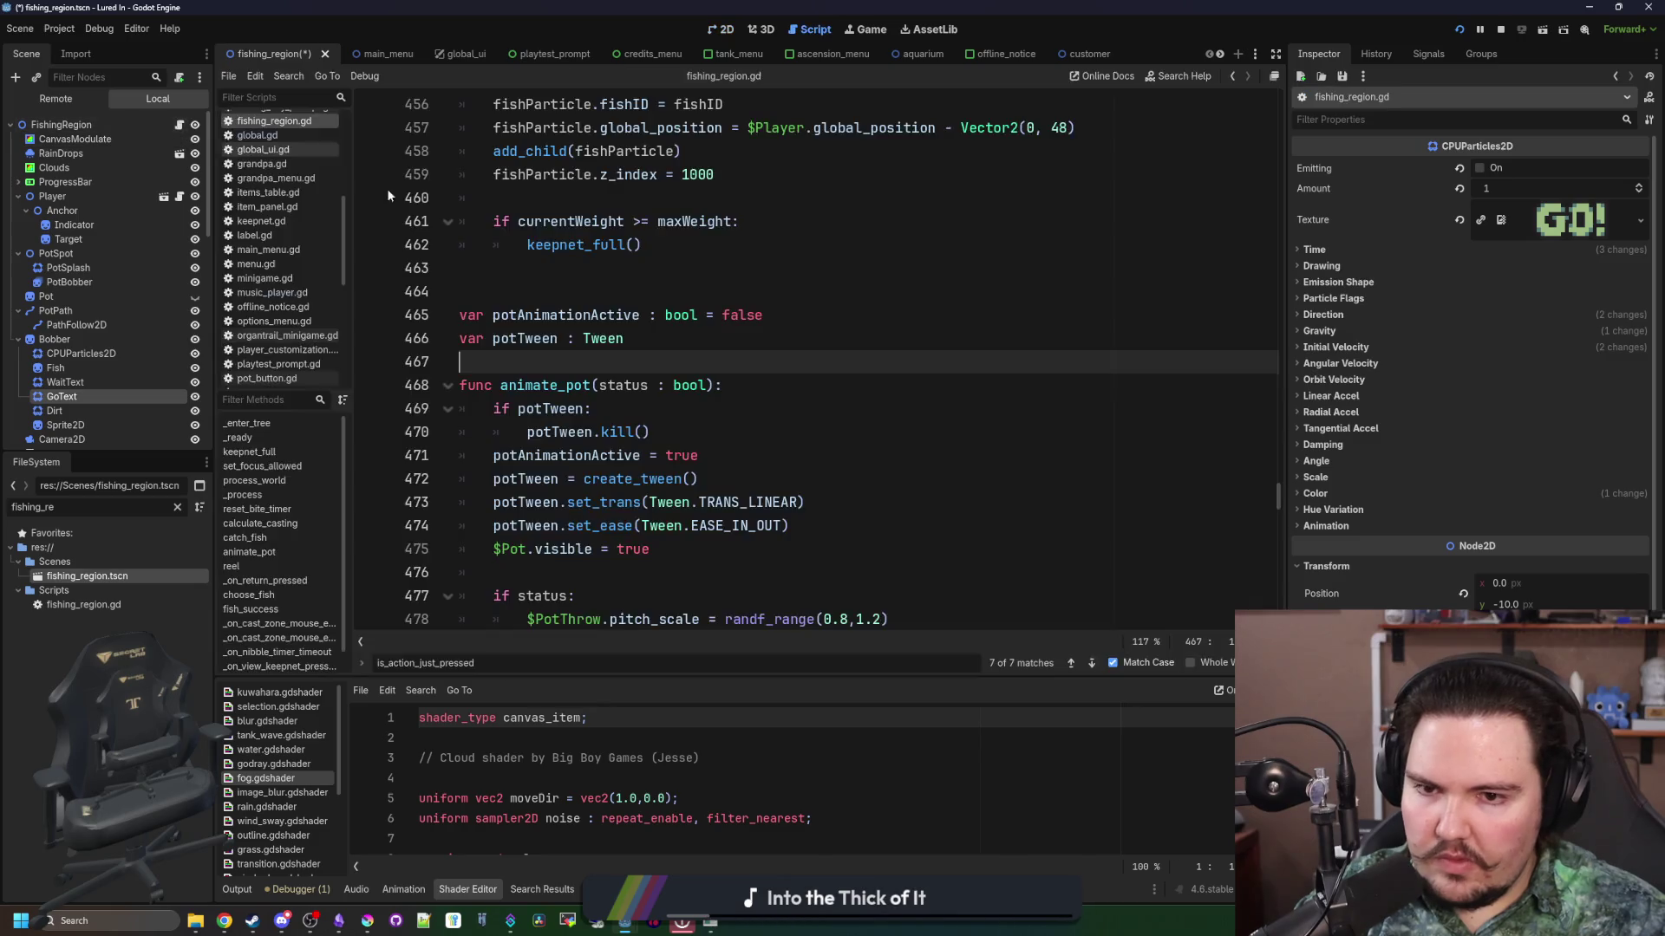
text(gotex)
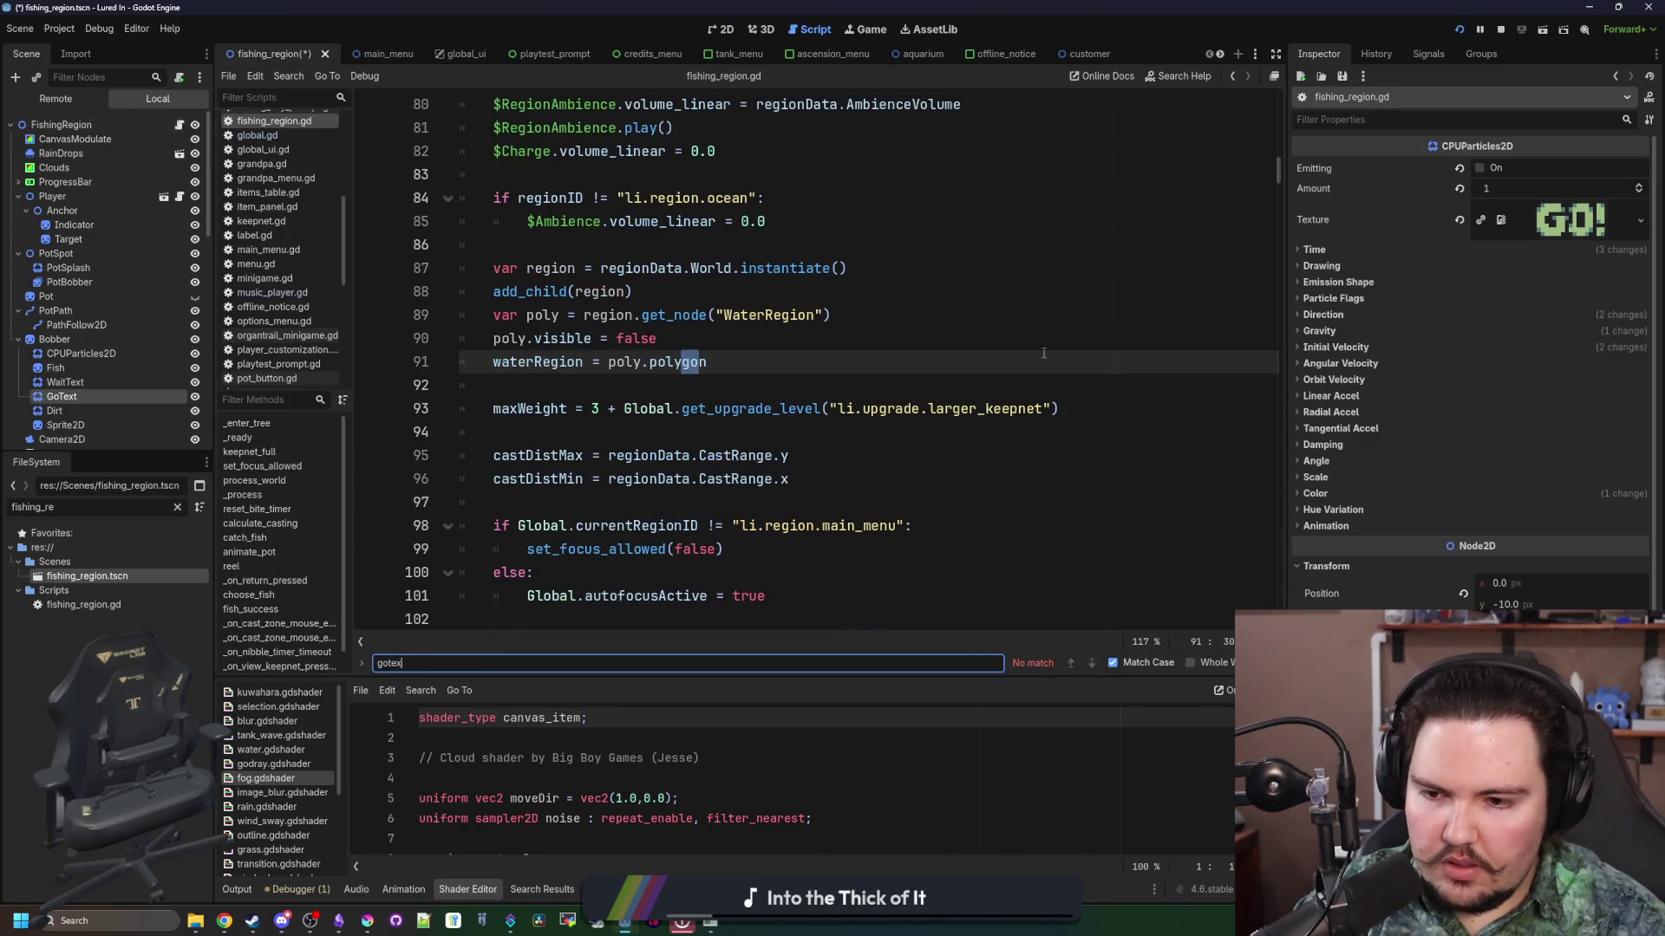
key(BackSpace)
key(BackSpace)
key(BackSpace)
text(Text)
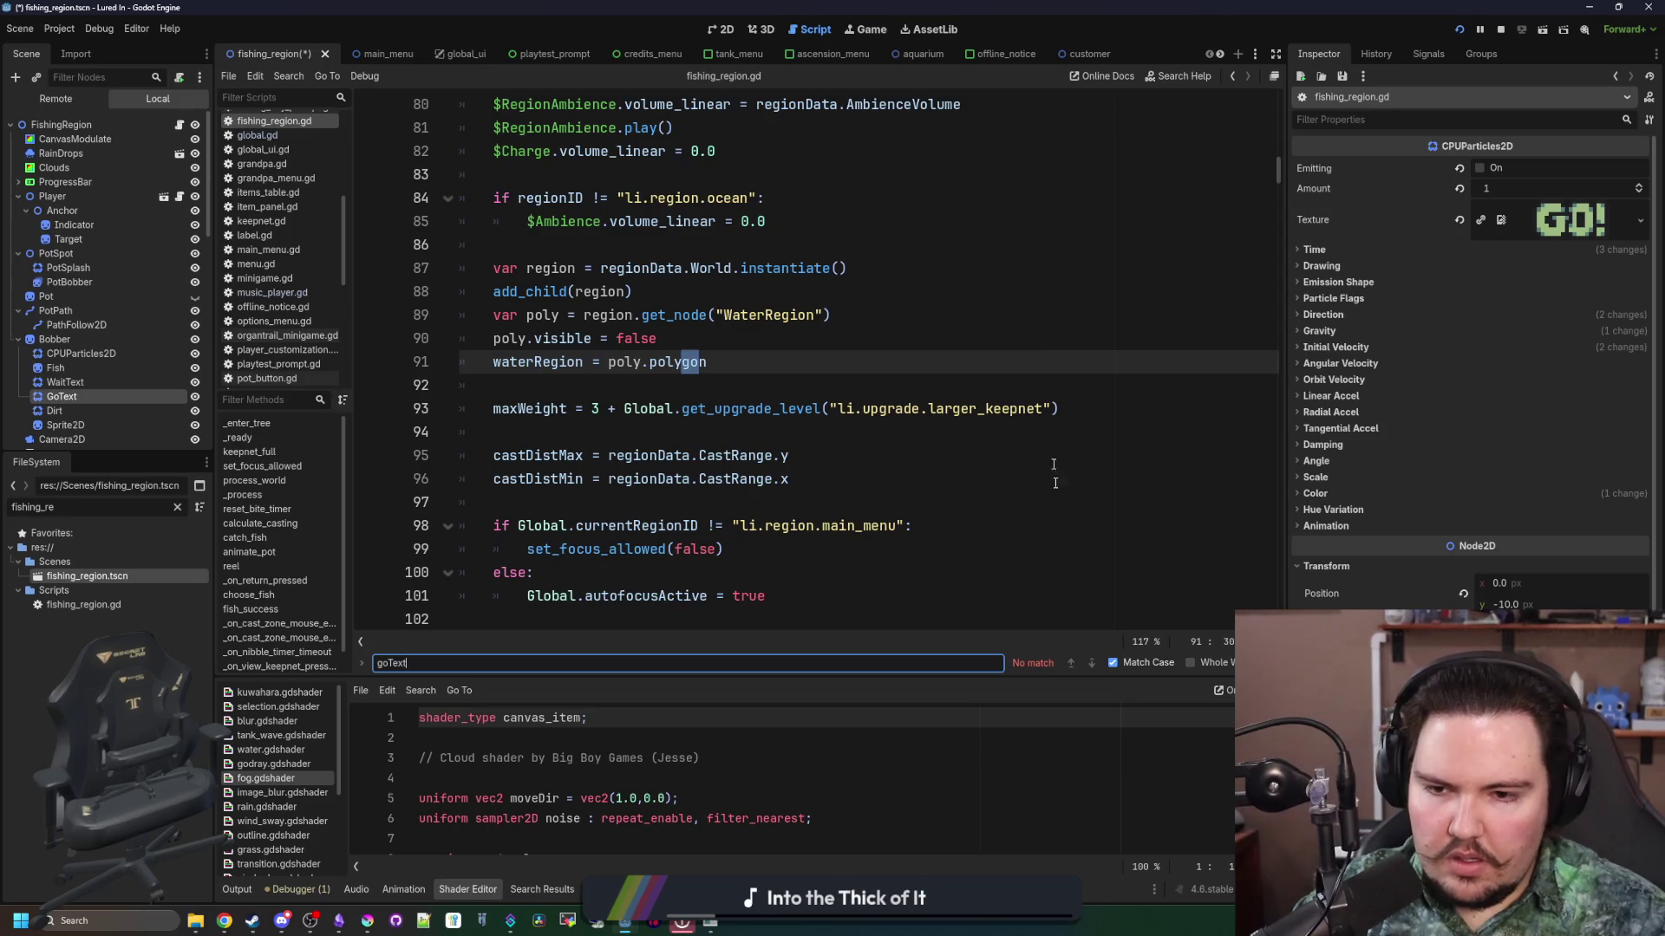
click(1113, 662)
key(Return)
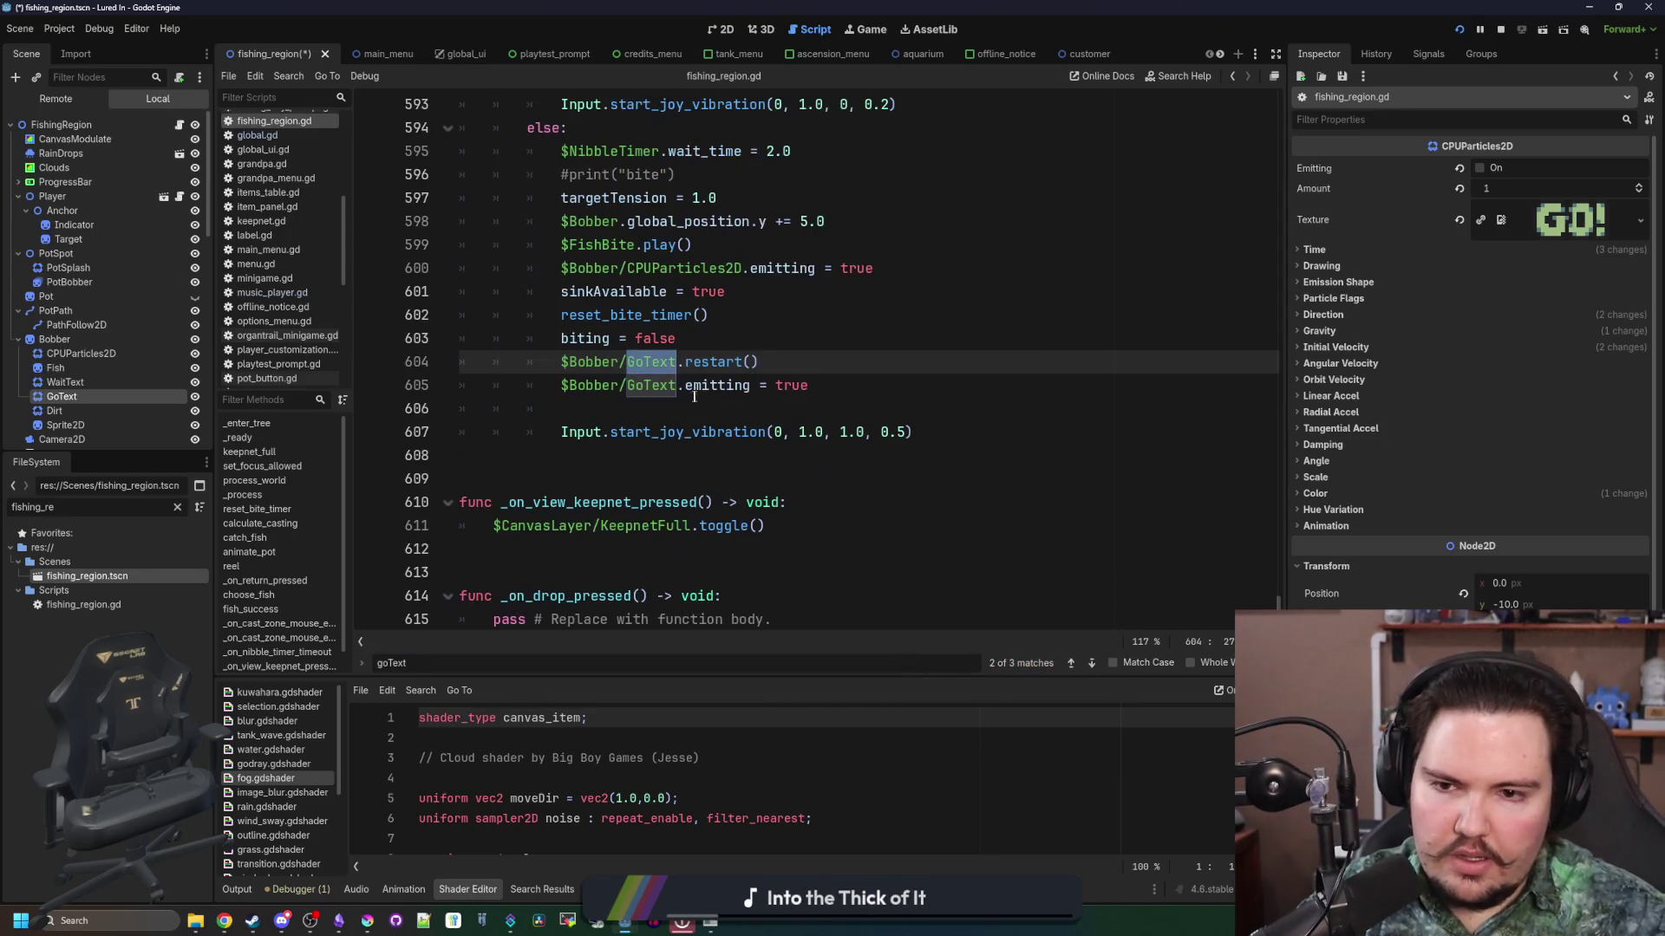
drag(694, 397, 560, 361)
key(ctrl+k)
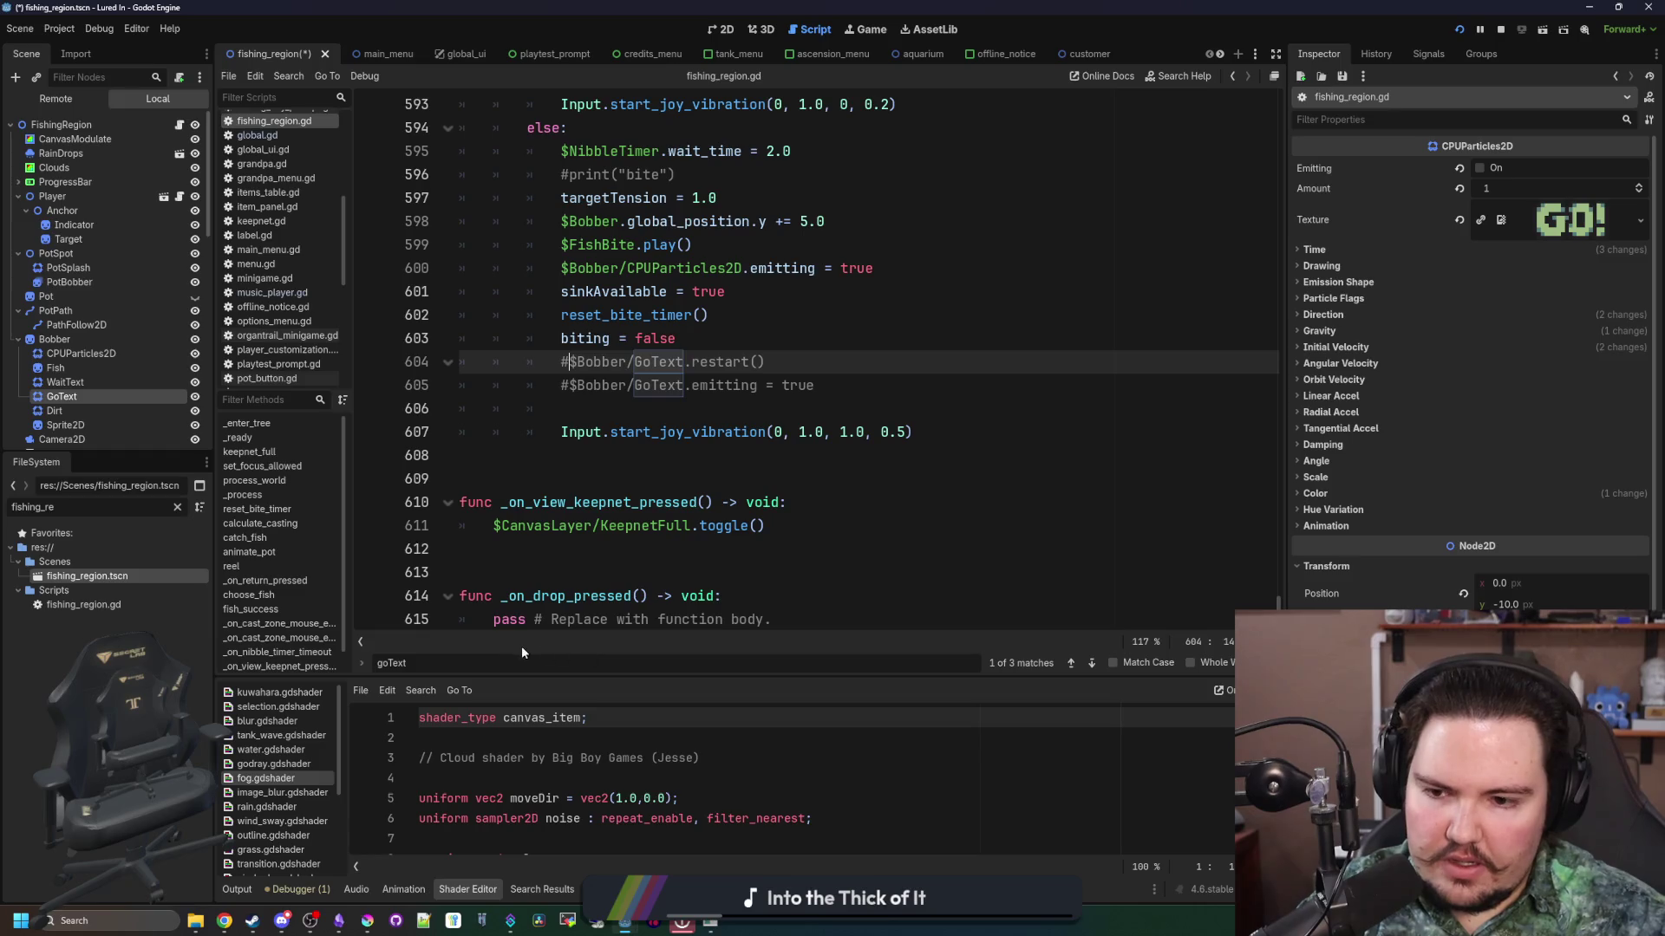
click(503, 663)
key(Return)
key(Return)
key(Return)
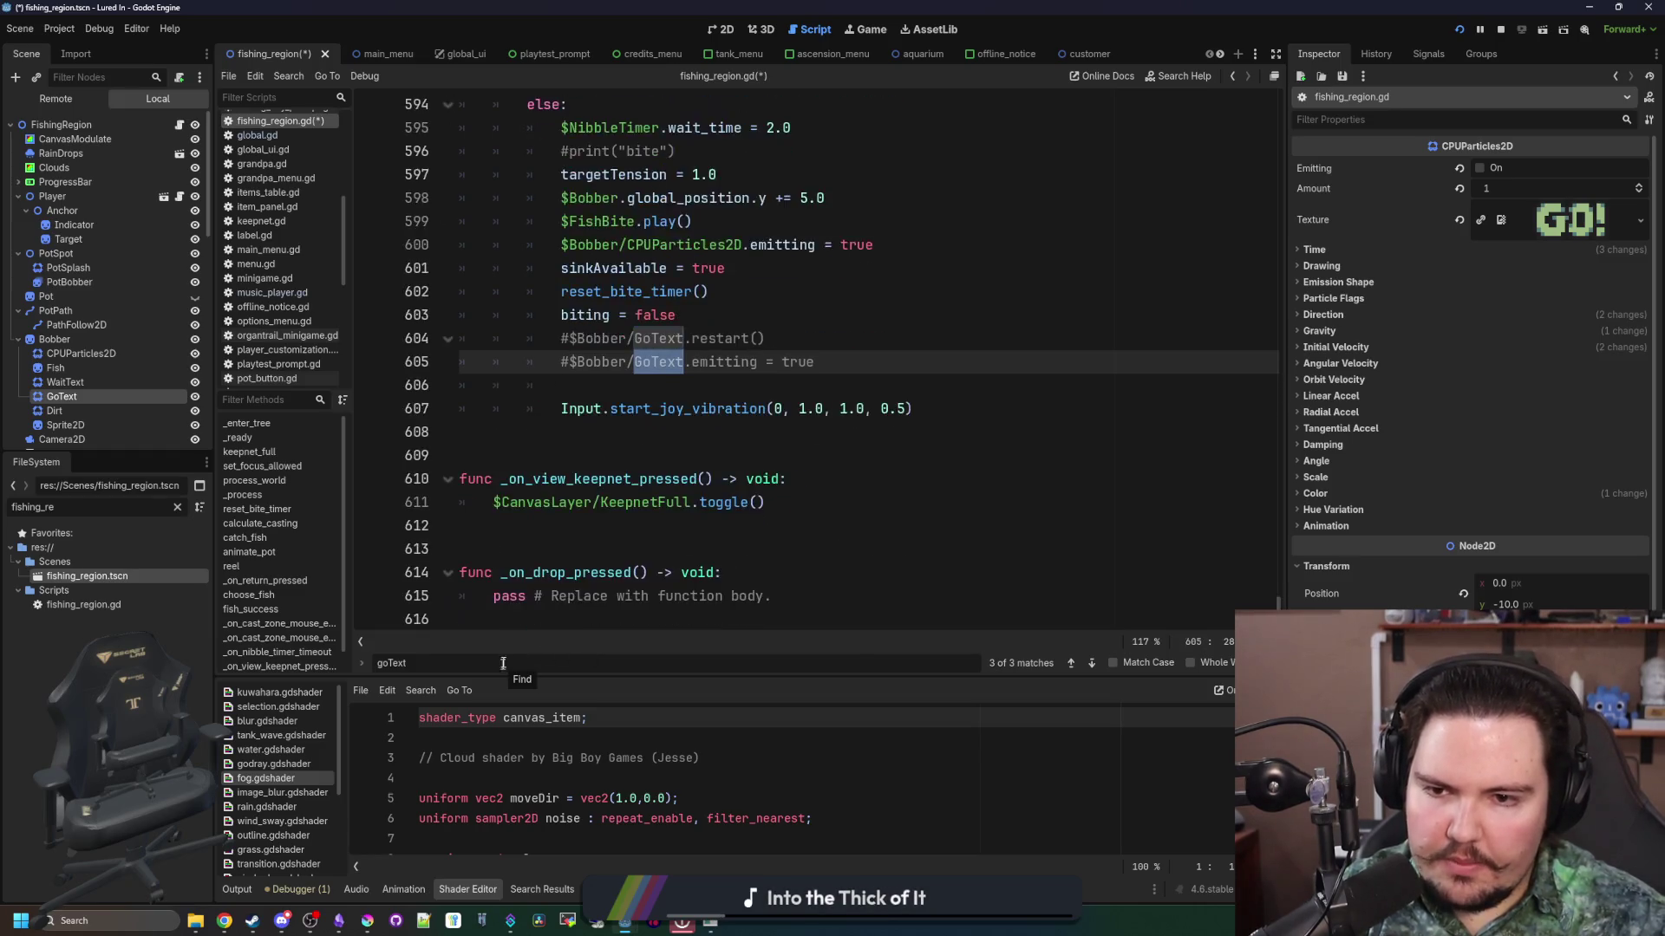
key(Return)
scroll(832, 434, down, 5)
key(ctrl+s)
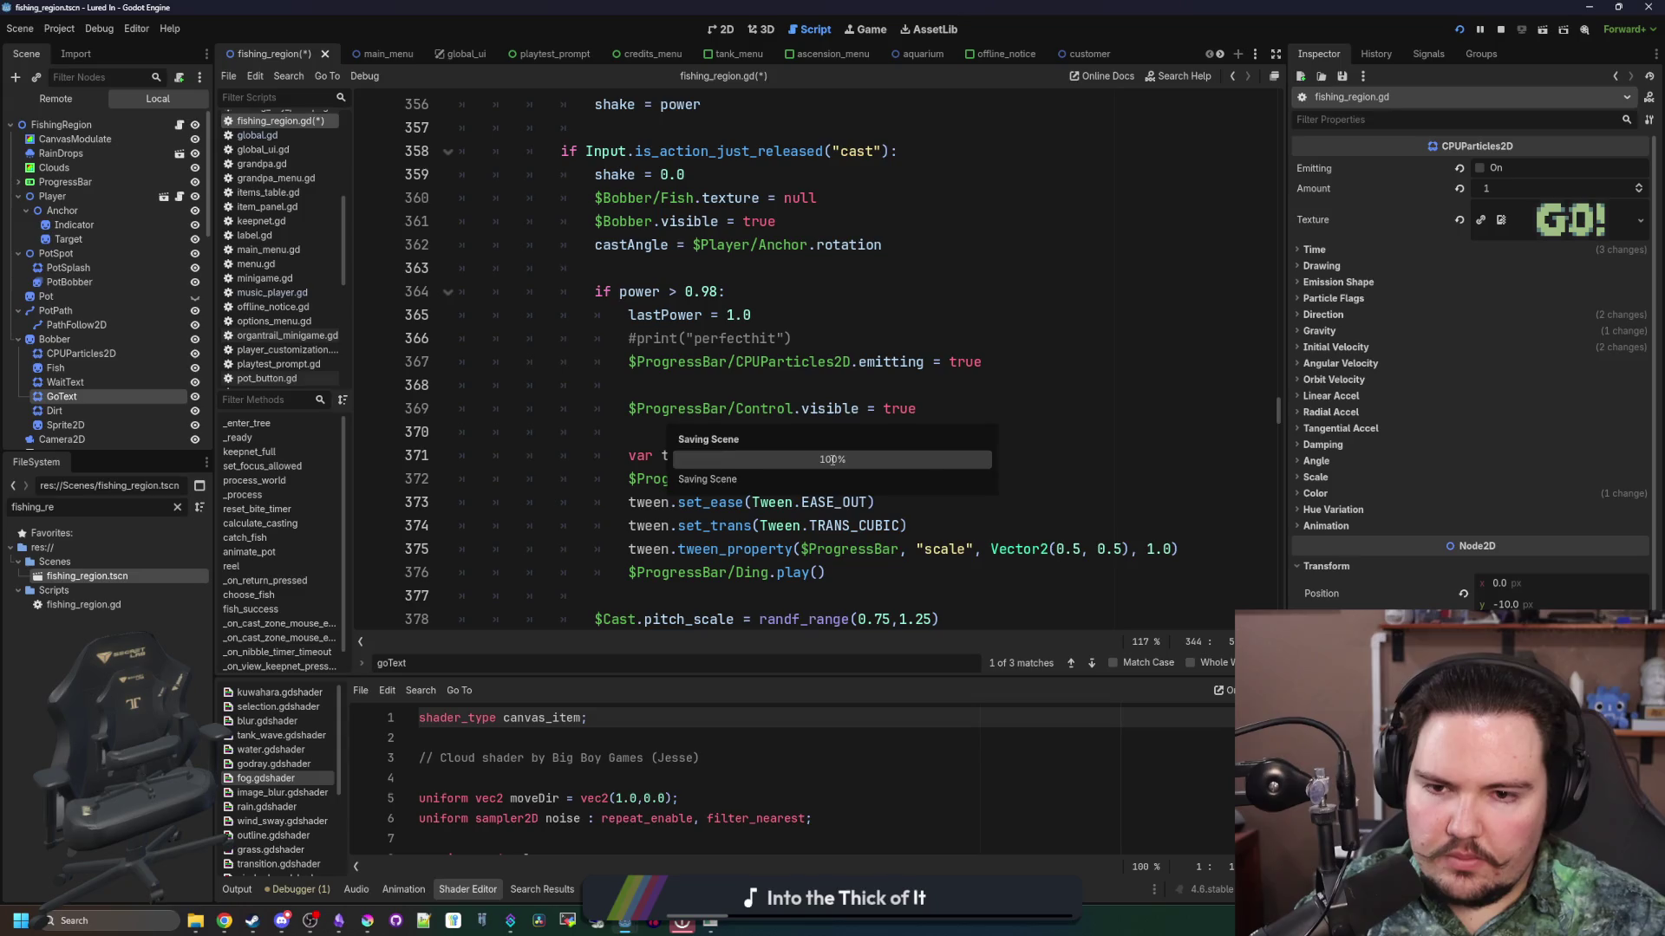
scroll(670, 333, up, 7)
key(ctrl+f)
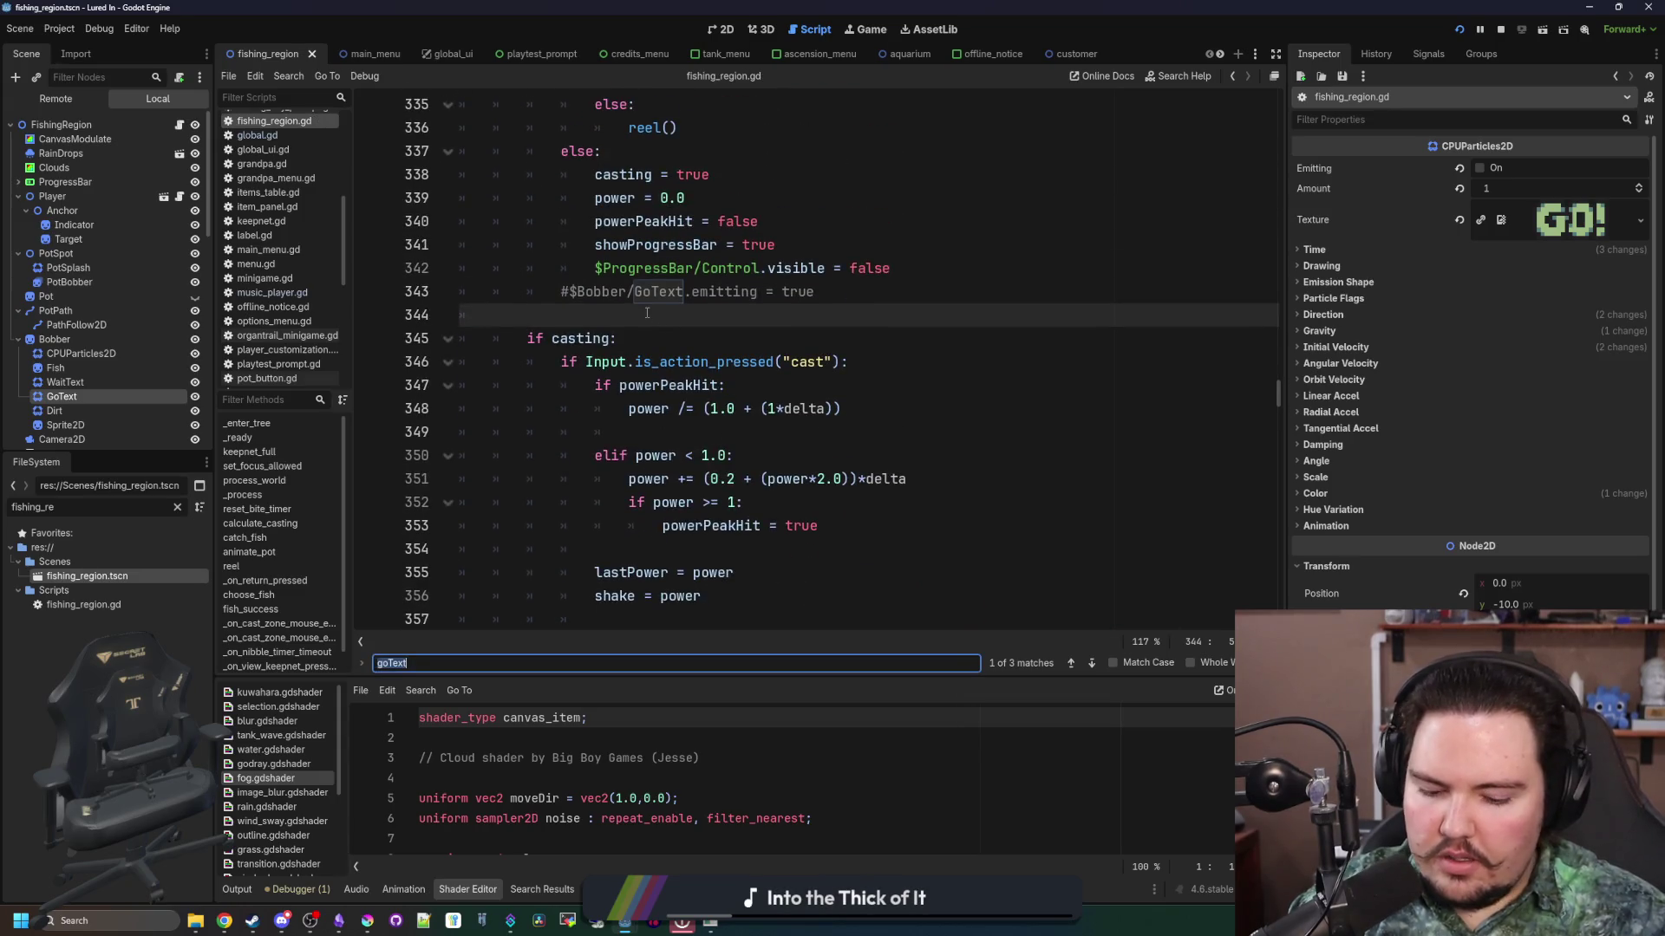
text(_process)
scroll(646, 312, down, 20)
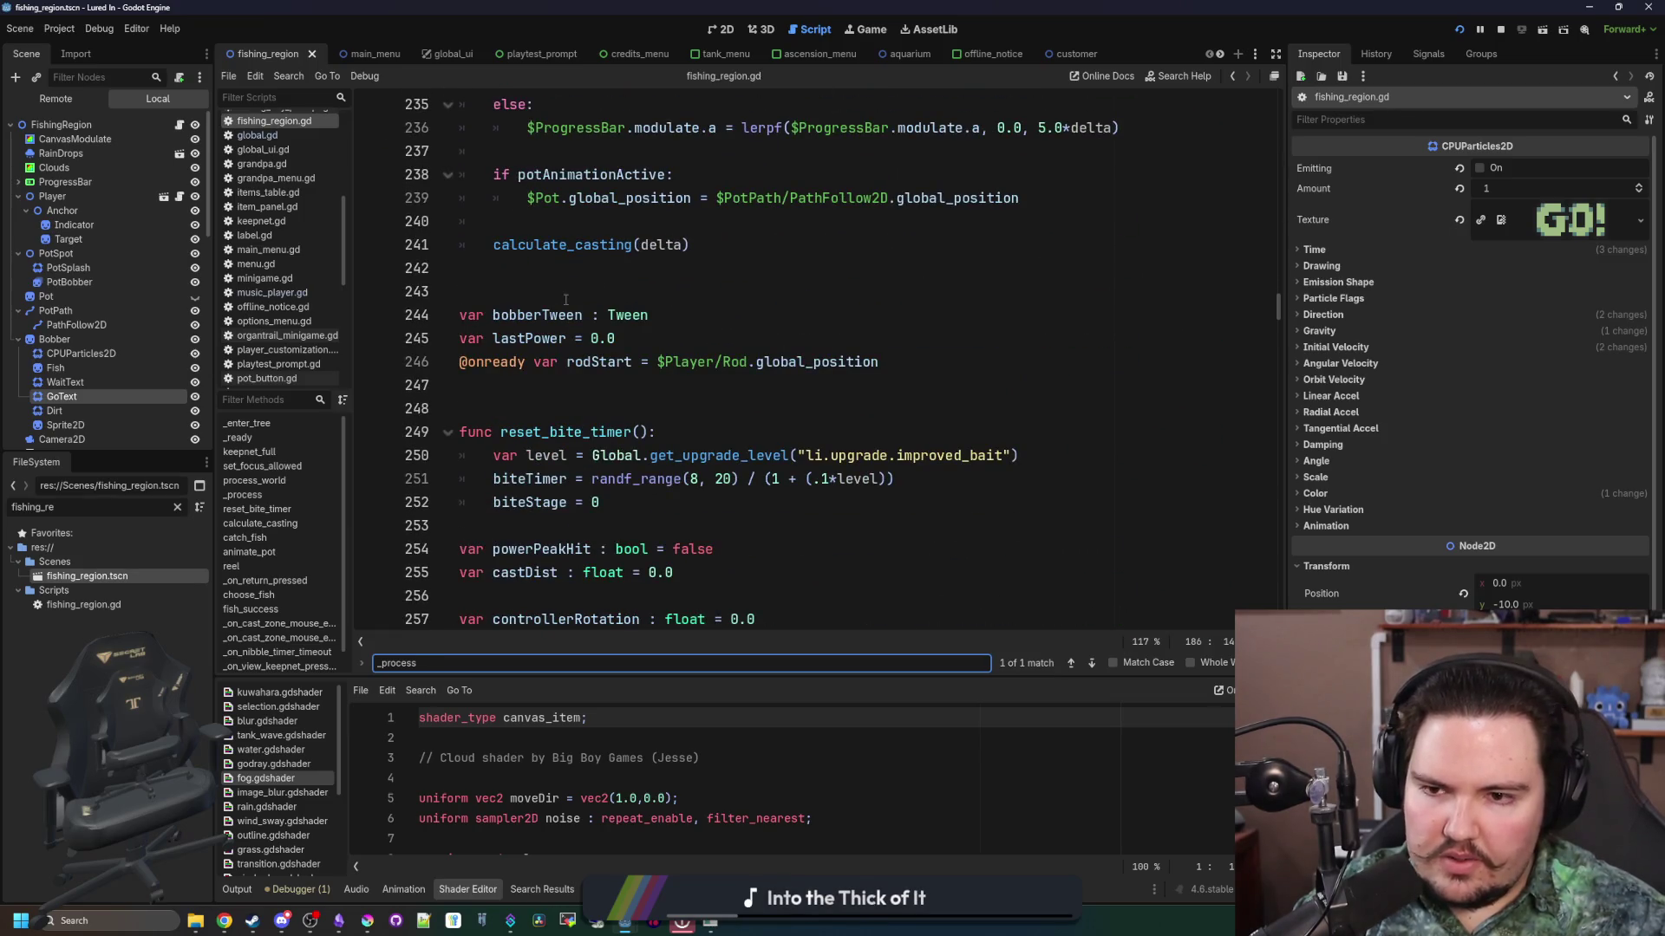
ctrl+click(574, 243)
scroll(659, 425, down, 5)
scroll(607, 422, up, 3)
scroll(573, 421, down, 3)
click(552, 411)
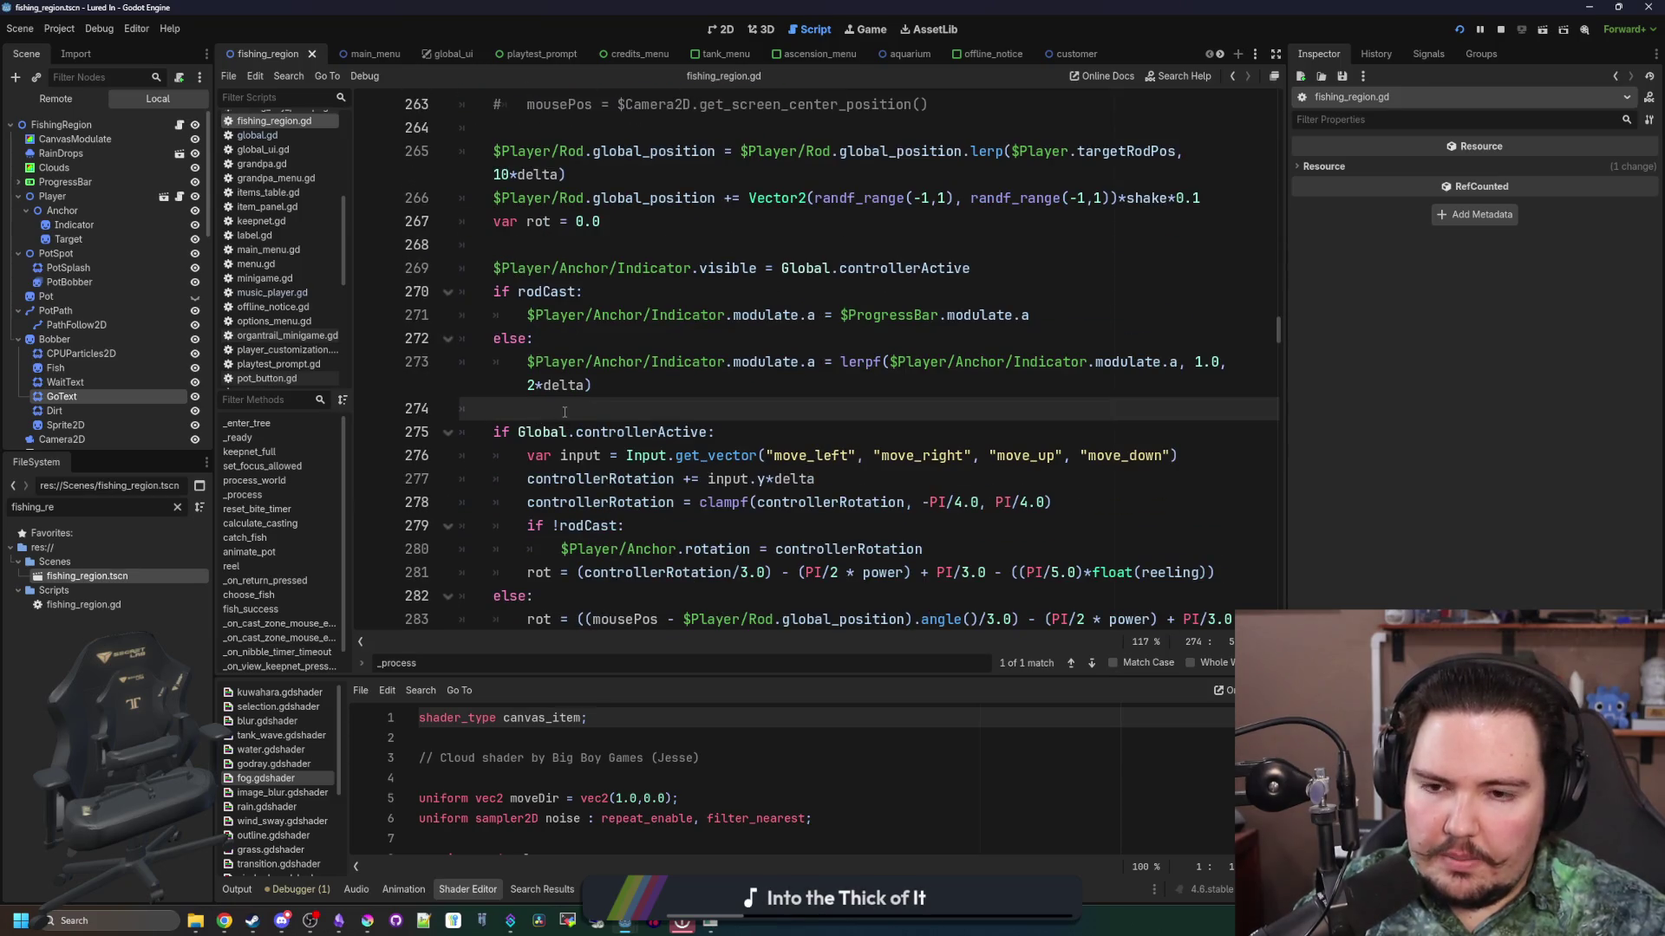
scroll(565, 412, down, 10)
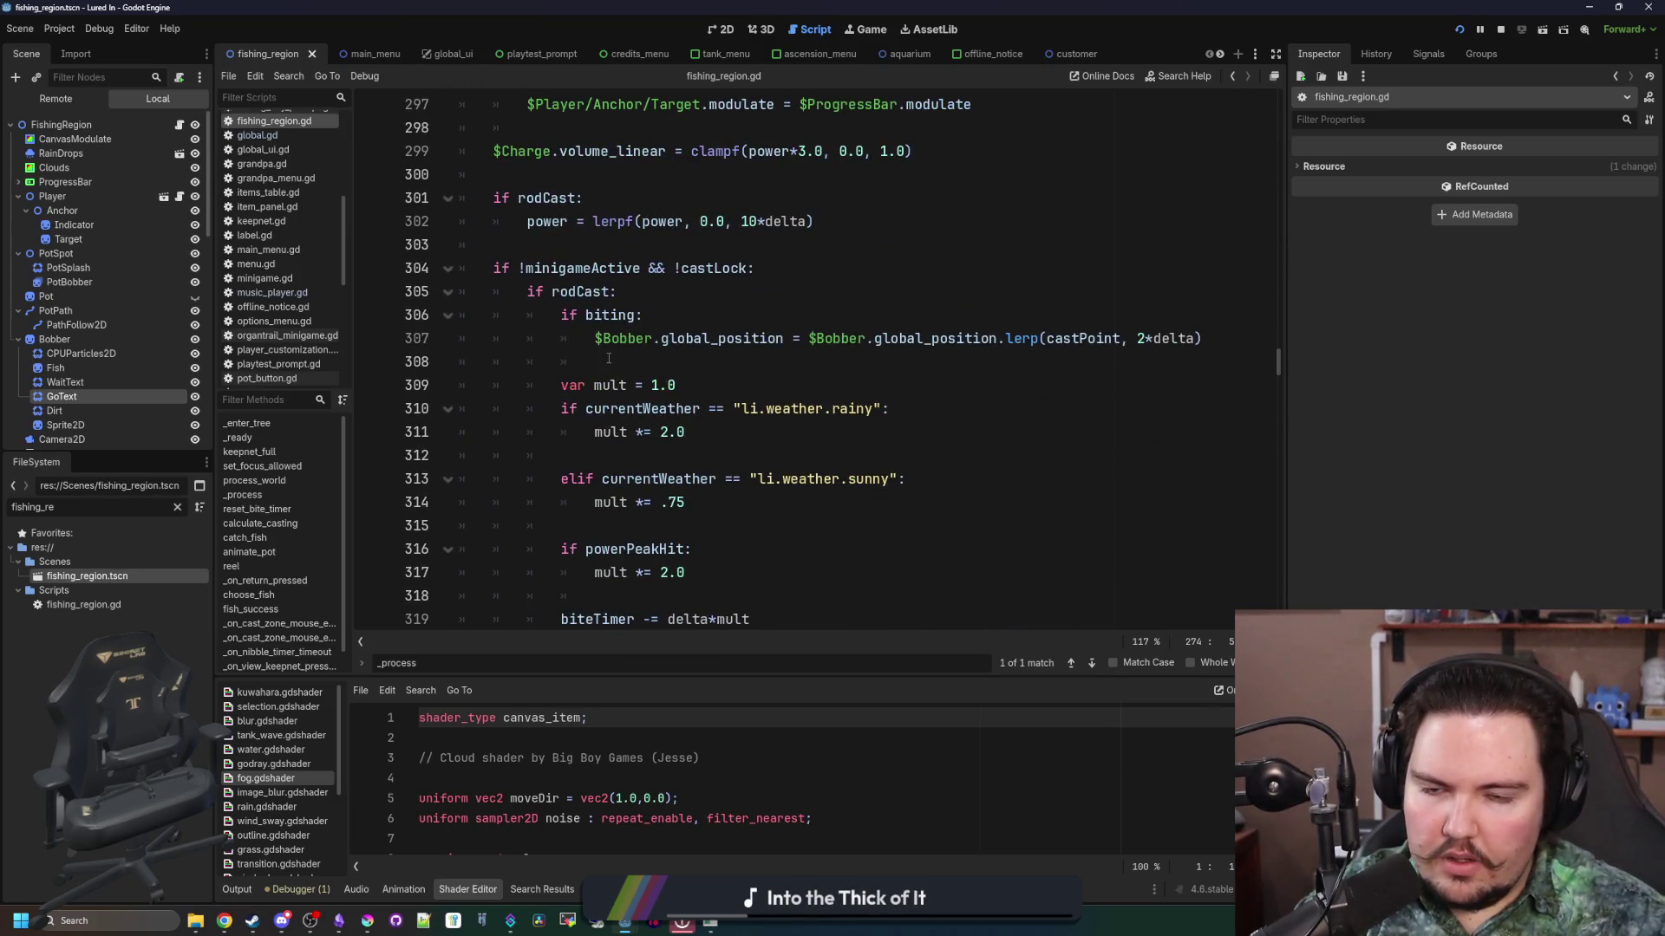
scroll(609, 358, down, 20)
scroll(609, 358, down, 16)
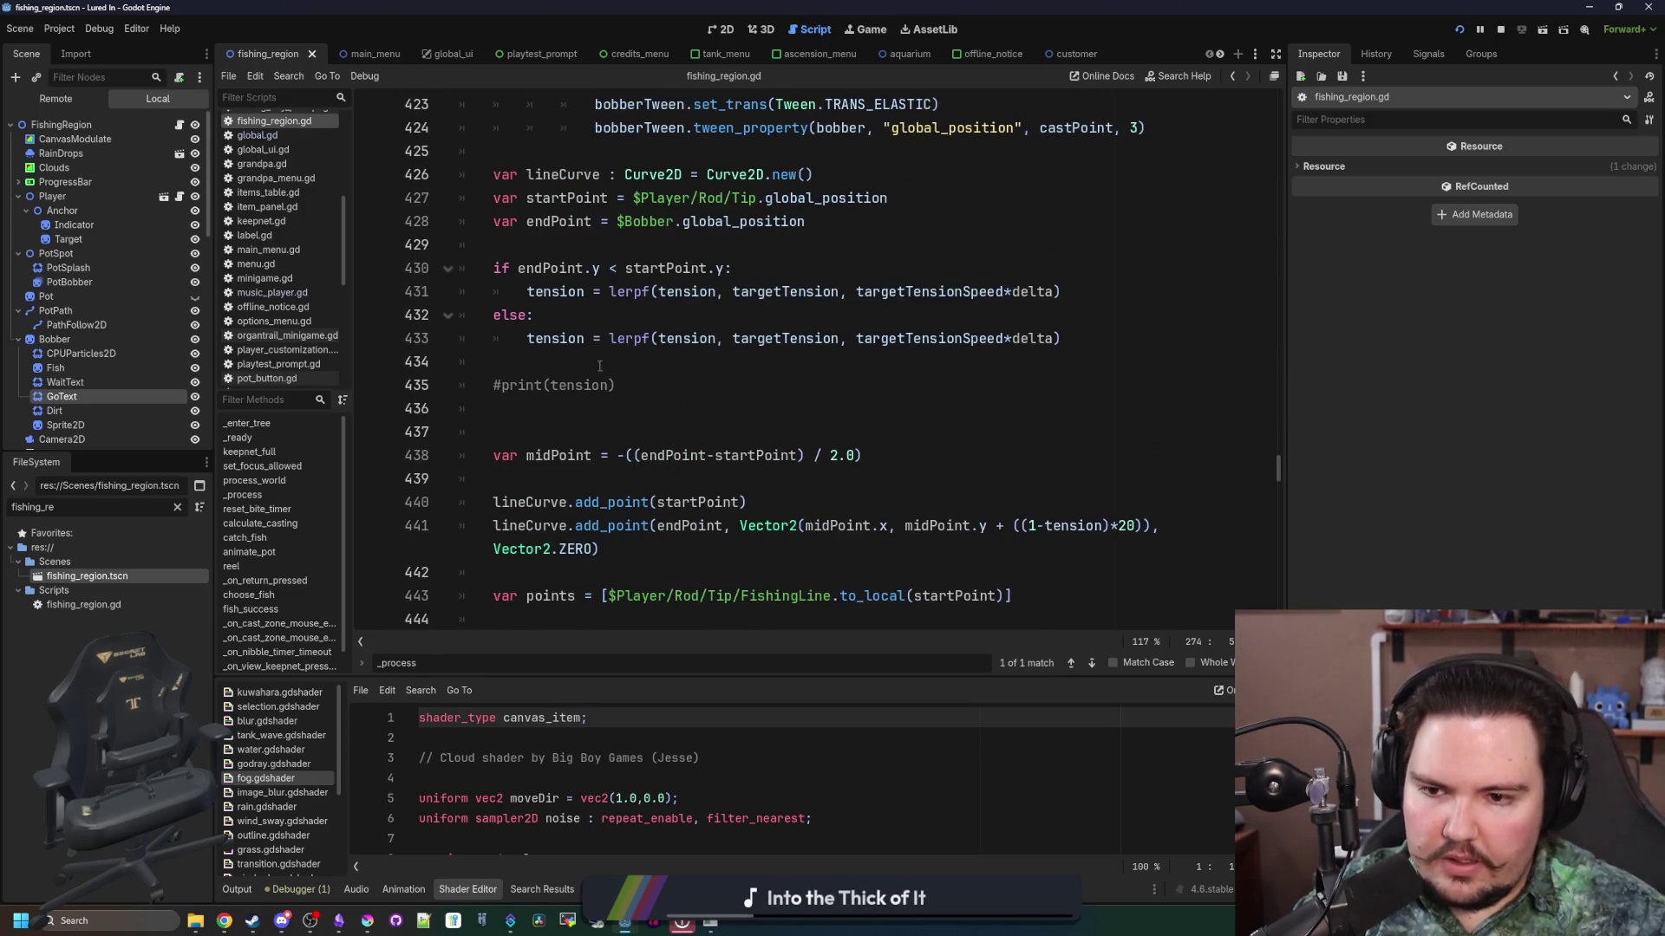
scroll(600, 366, down, 7)
scroll(607, 382, up, 7)
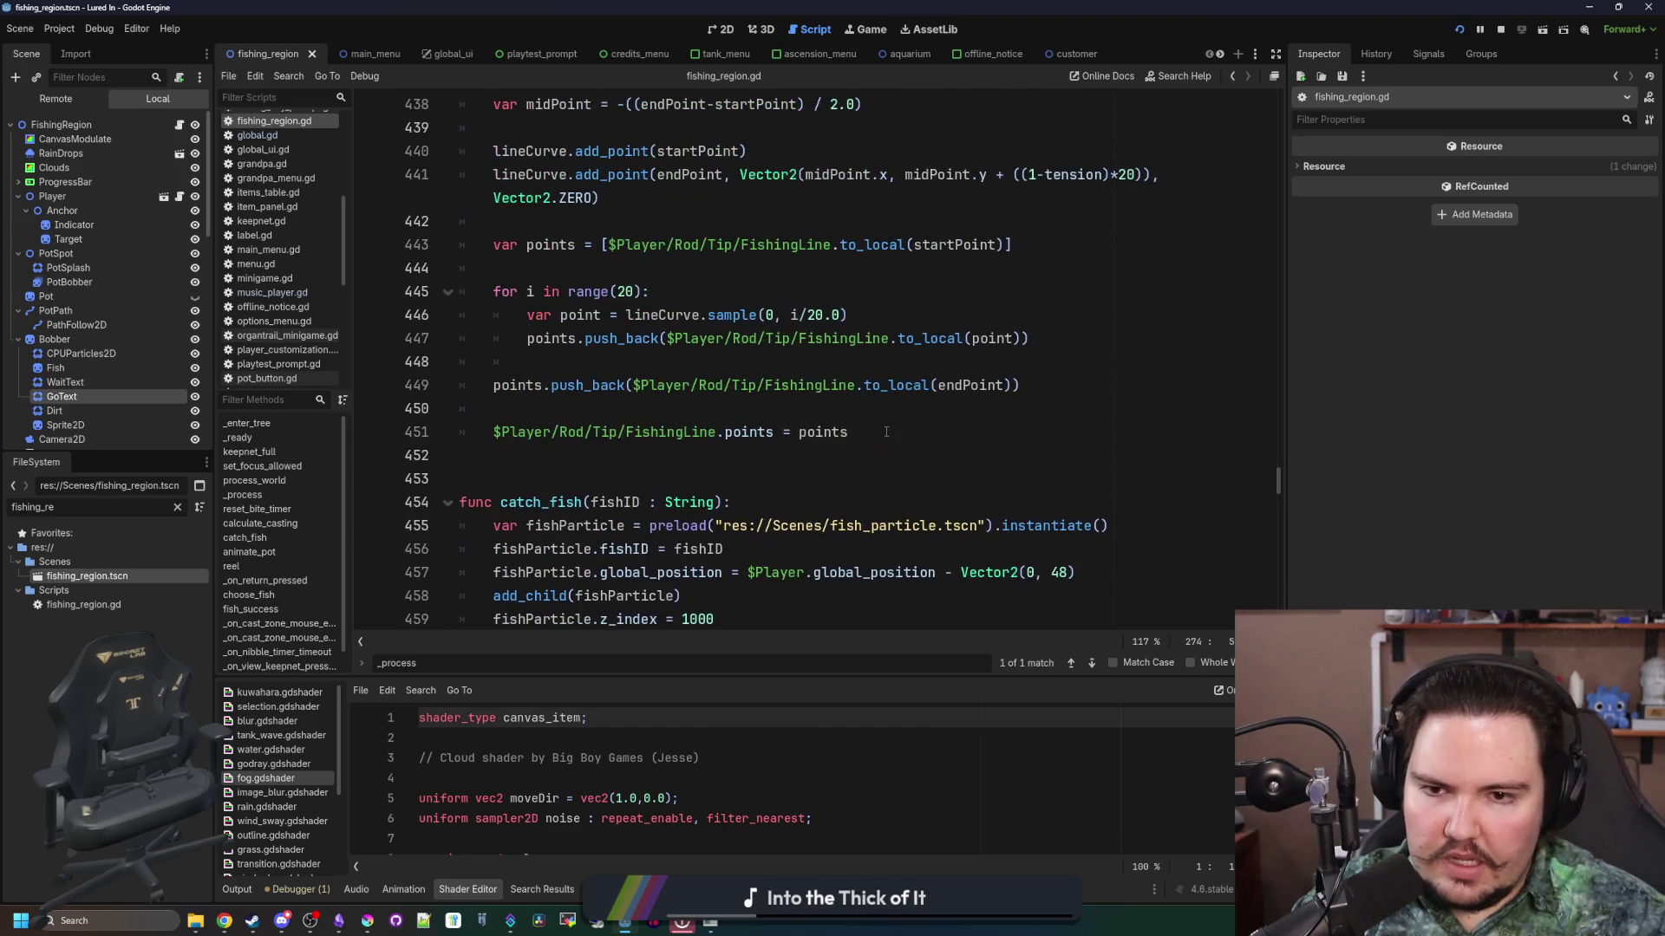
click(719, 415)
key(ctrl+f)
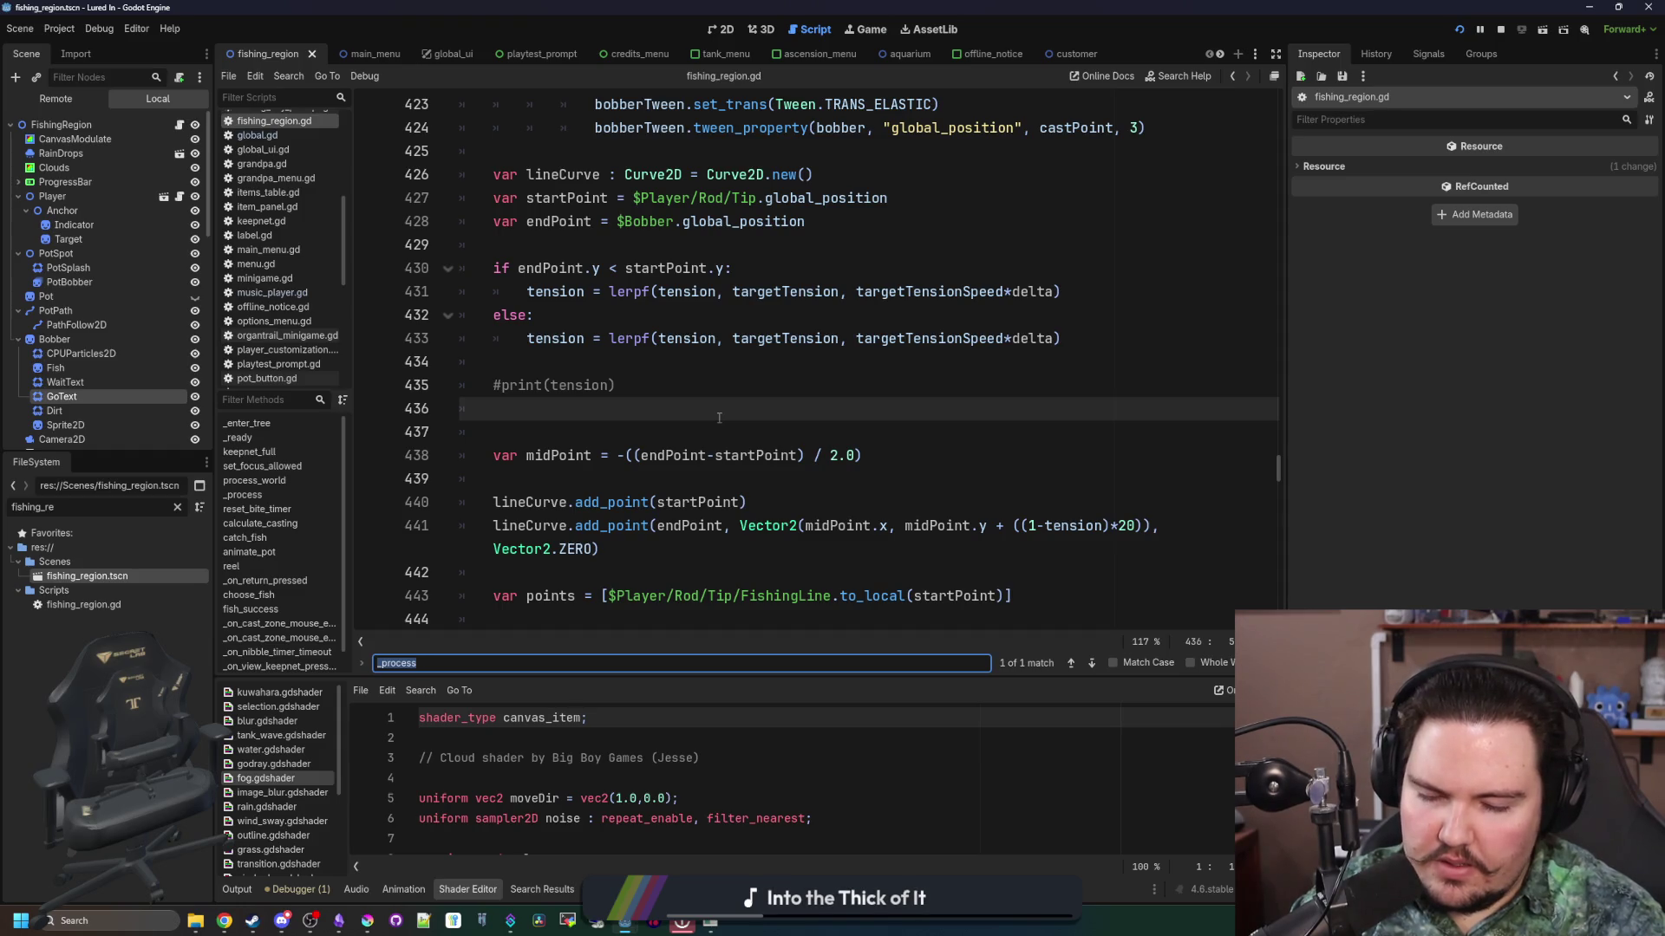
text(is_action_juse_)
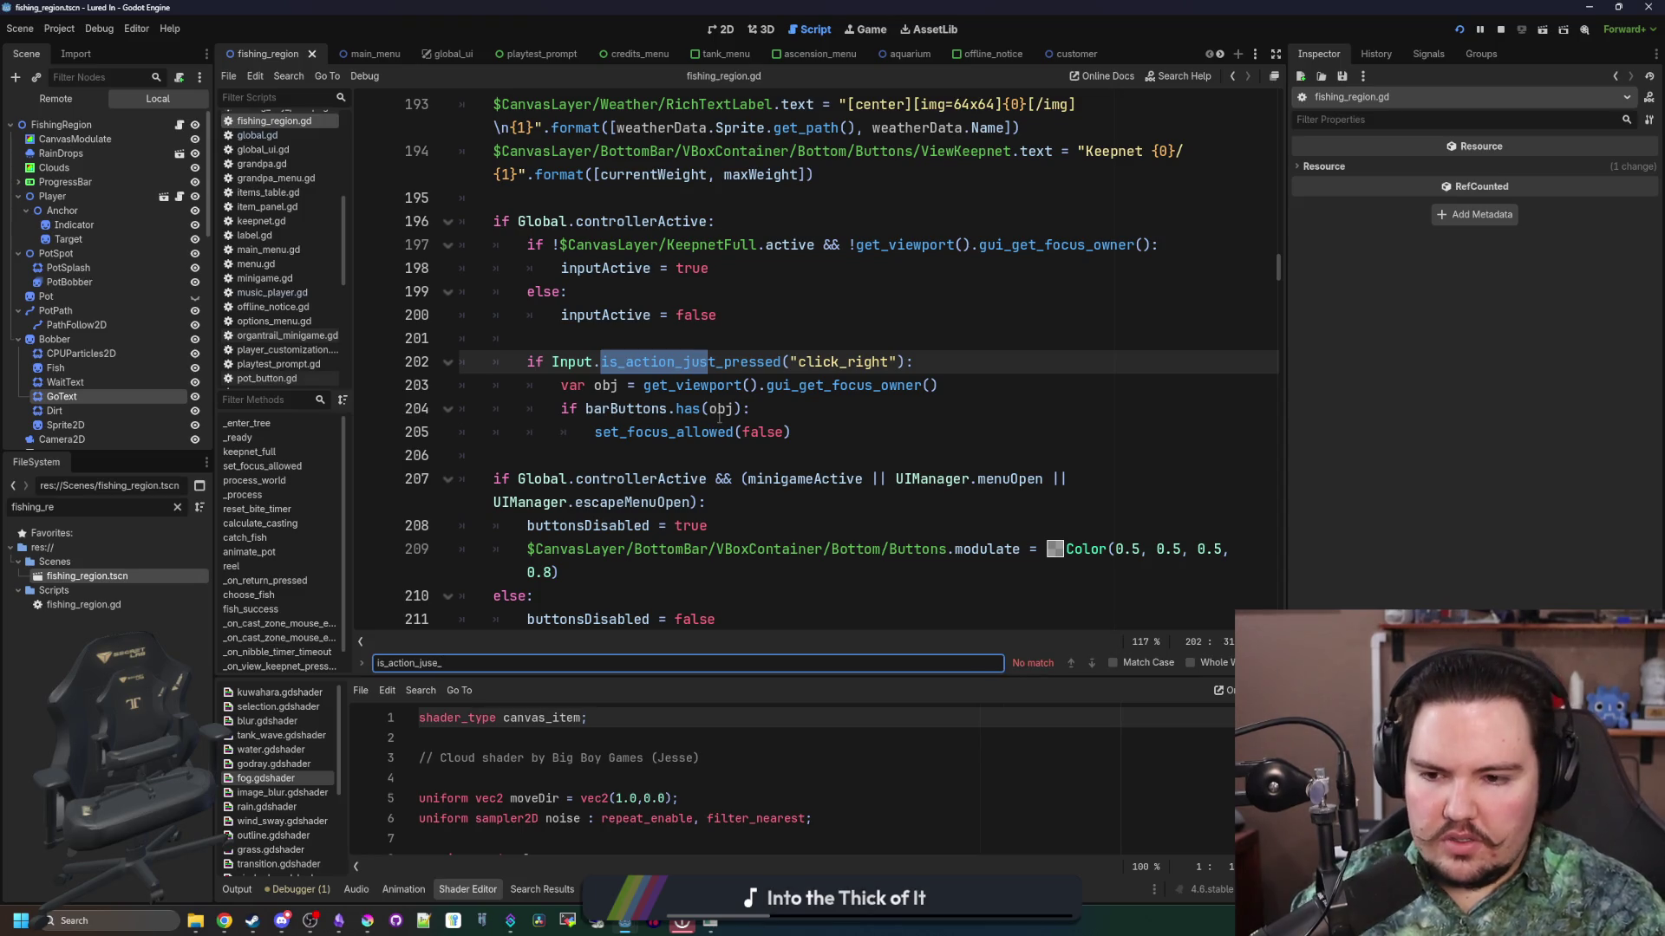
key(BackSpace)
text(st_pressed)
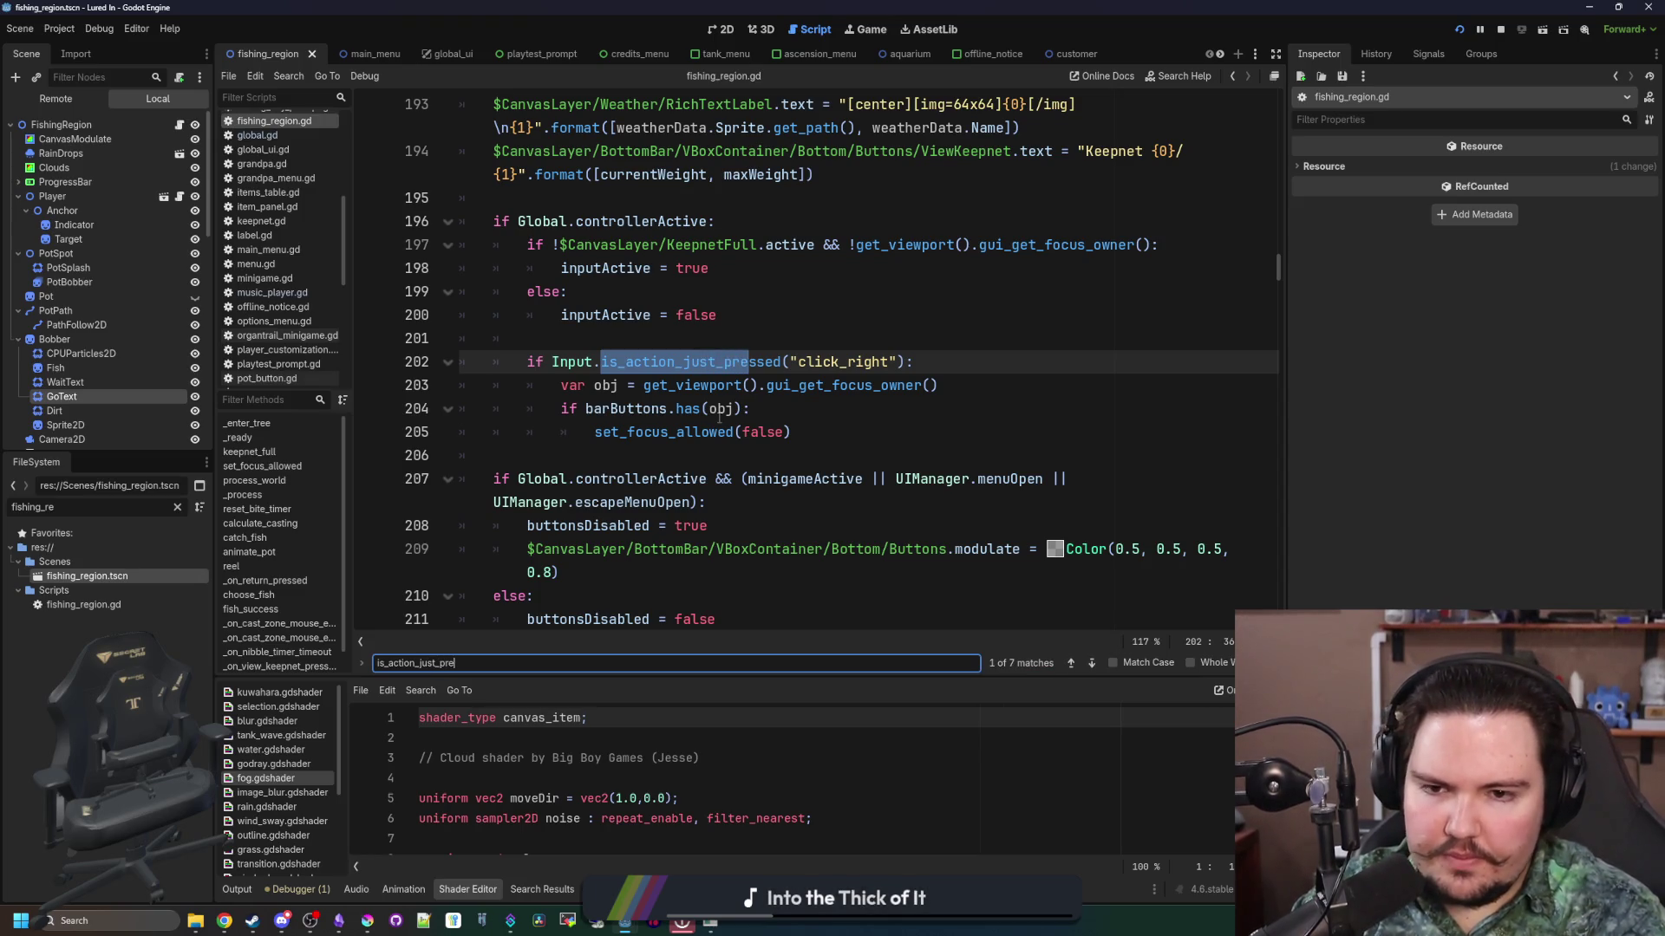
key(Return)
key(Return)
key(Return)
key(Return)
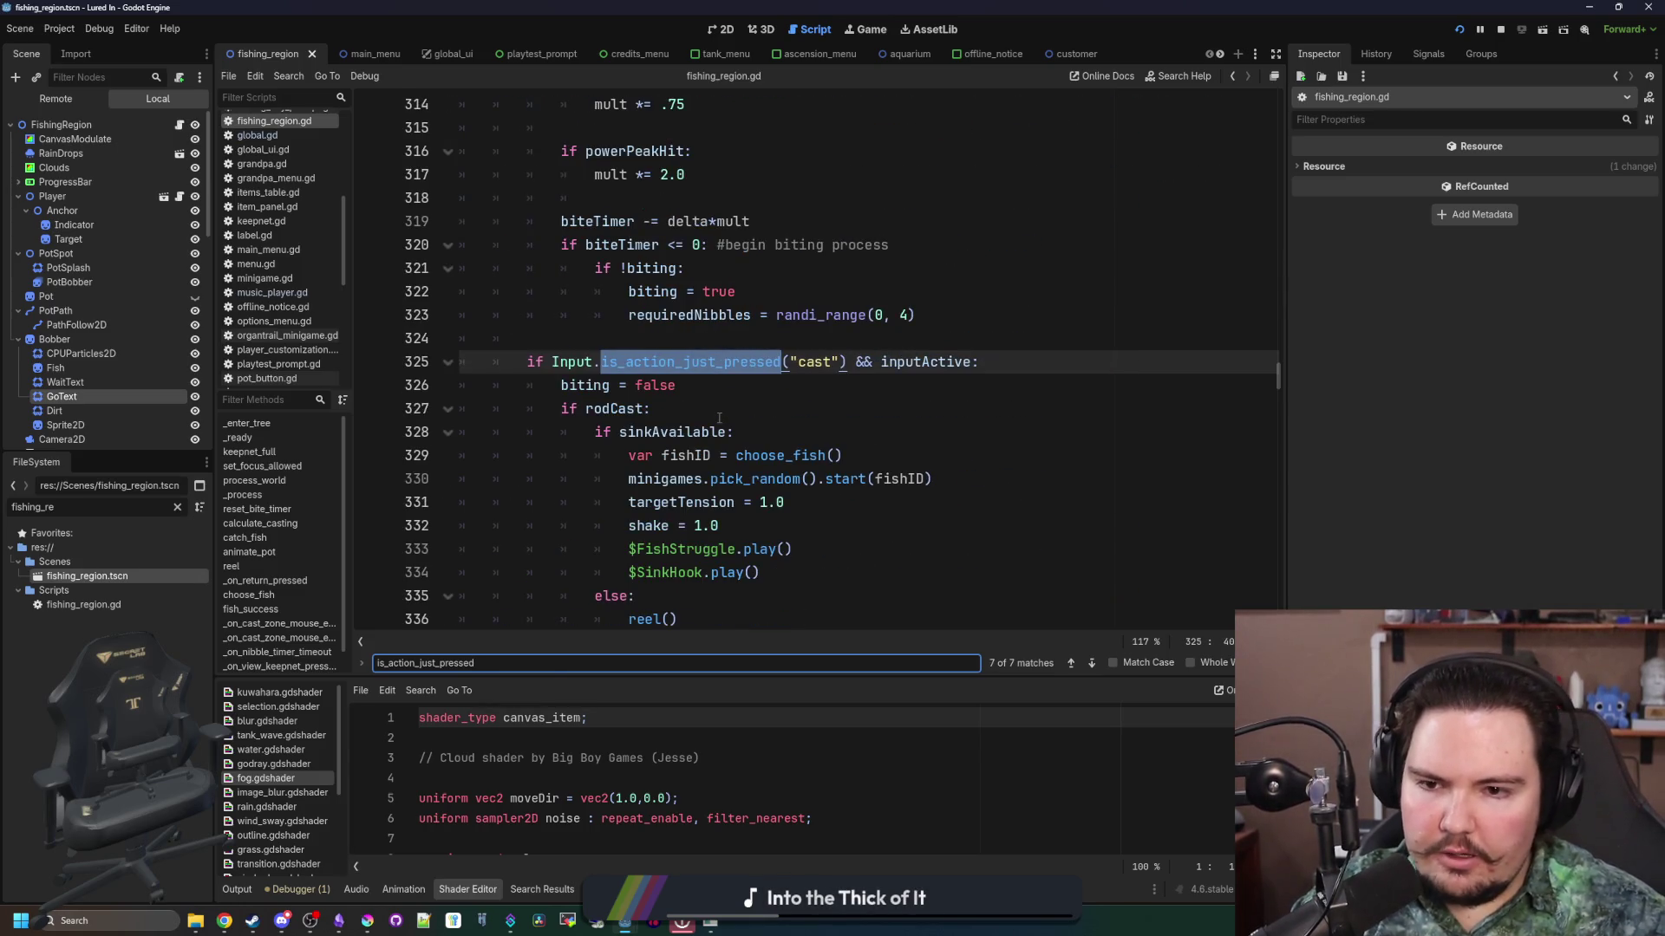
scroll(698, 373, down, 2)
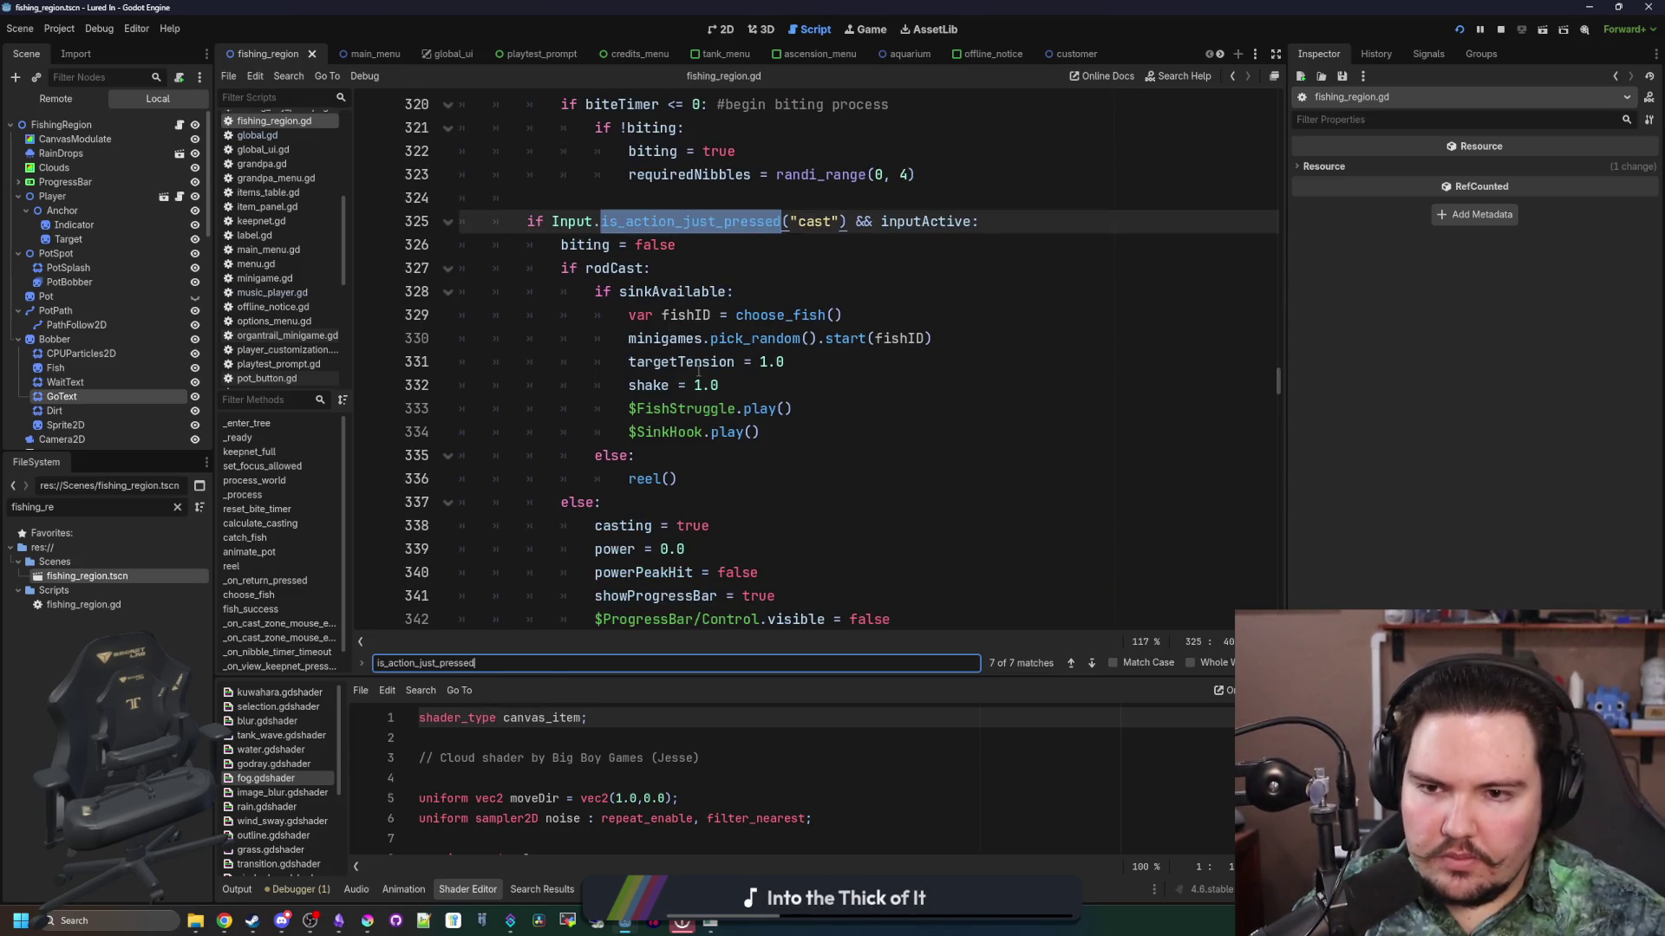
click(792, 431)
scroll(575, 330, up, 7)
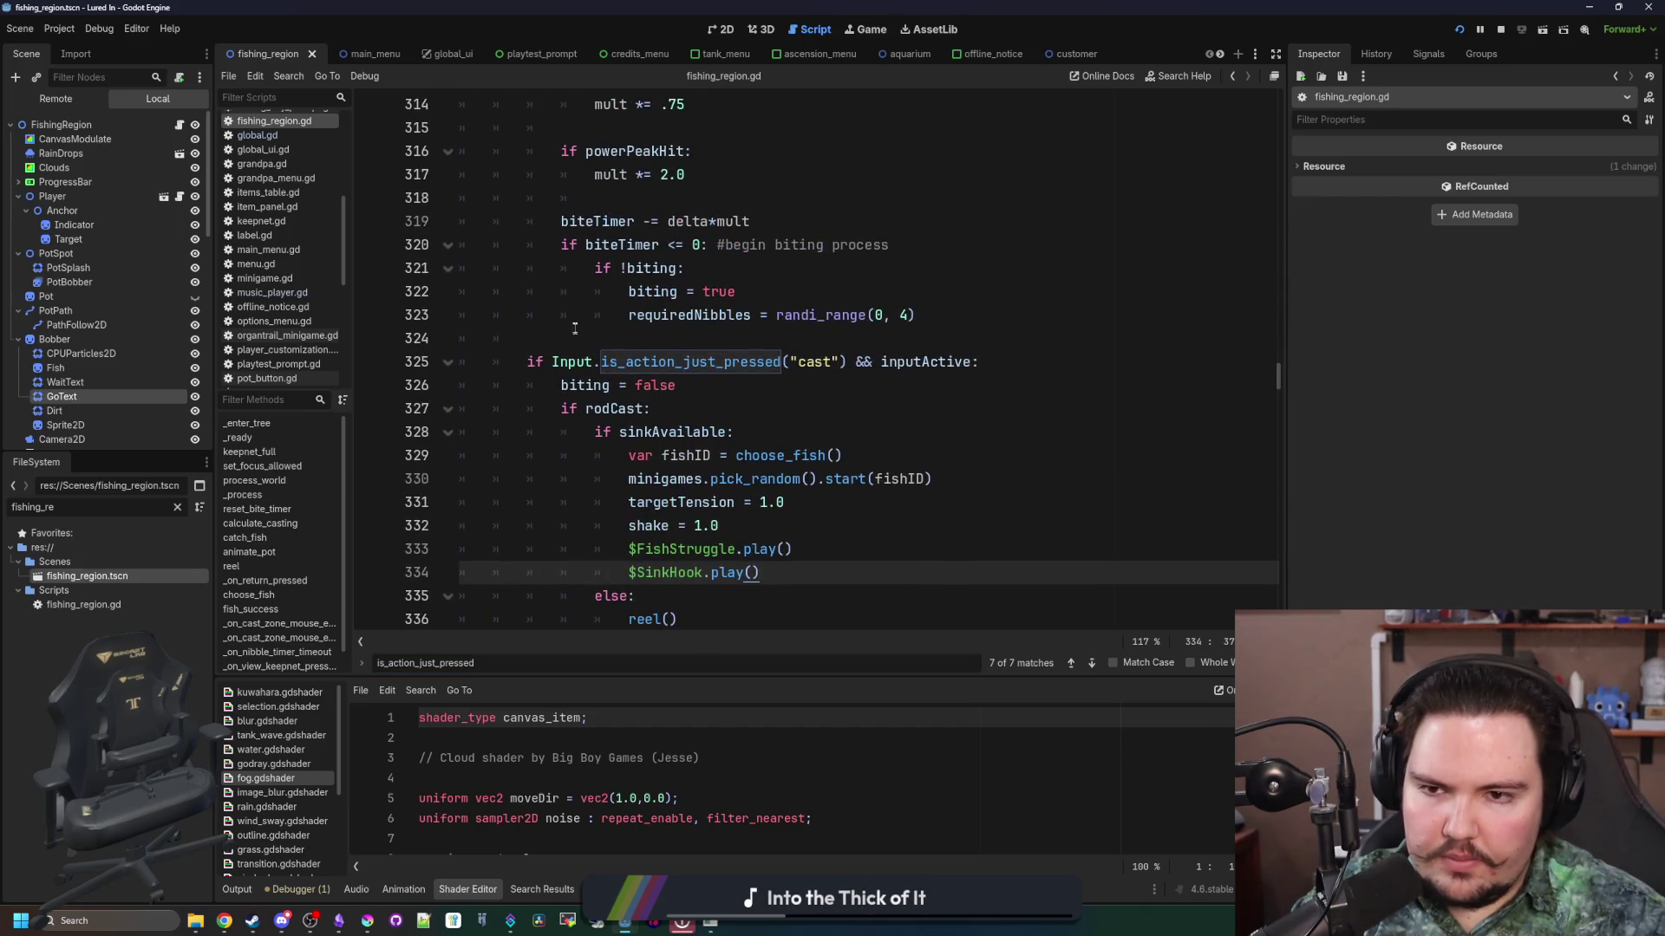
scroll(574, 331, up, 2)
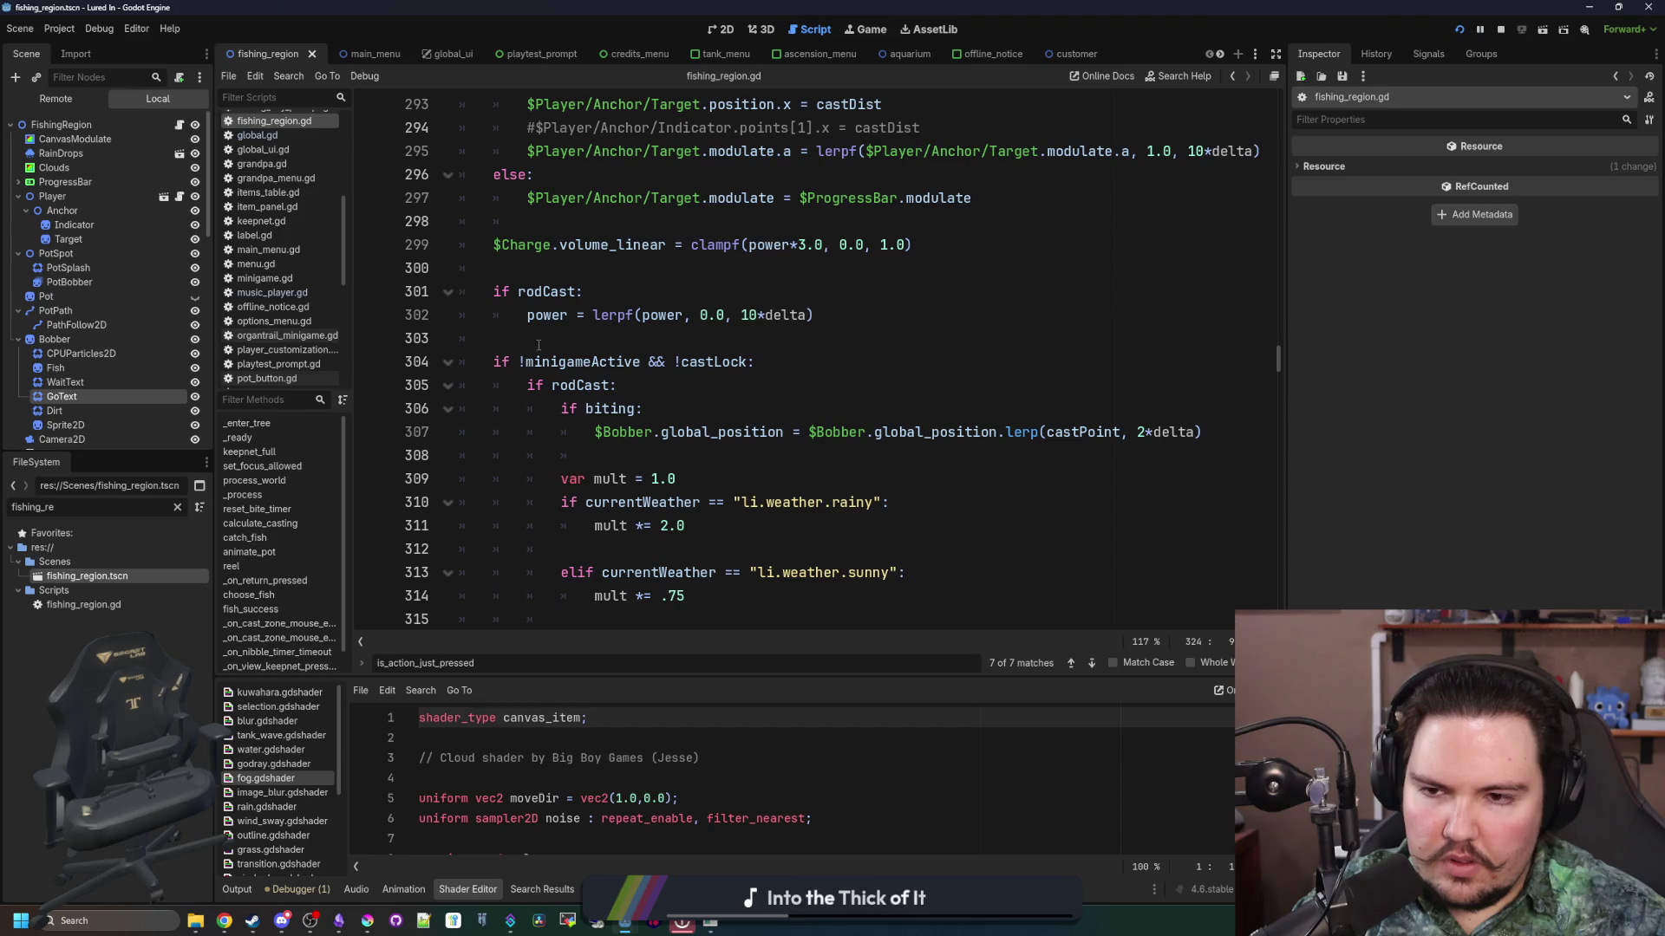
scroll(538, 345, down, 6)
scroll(539, 345, down, 1)
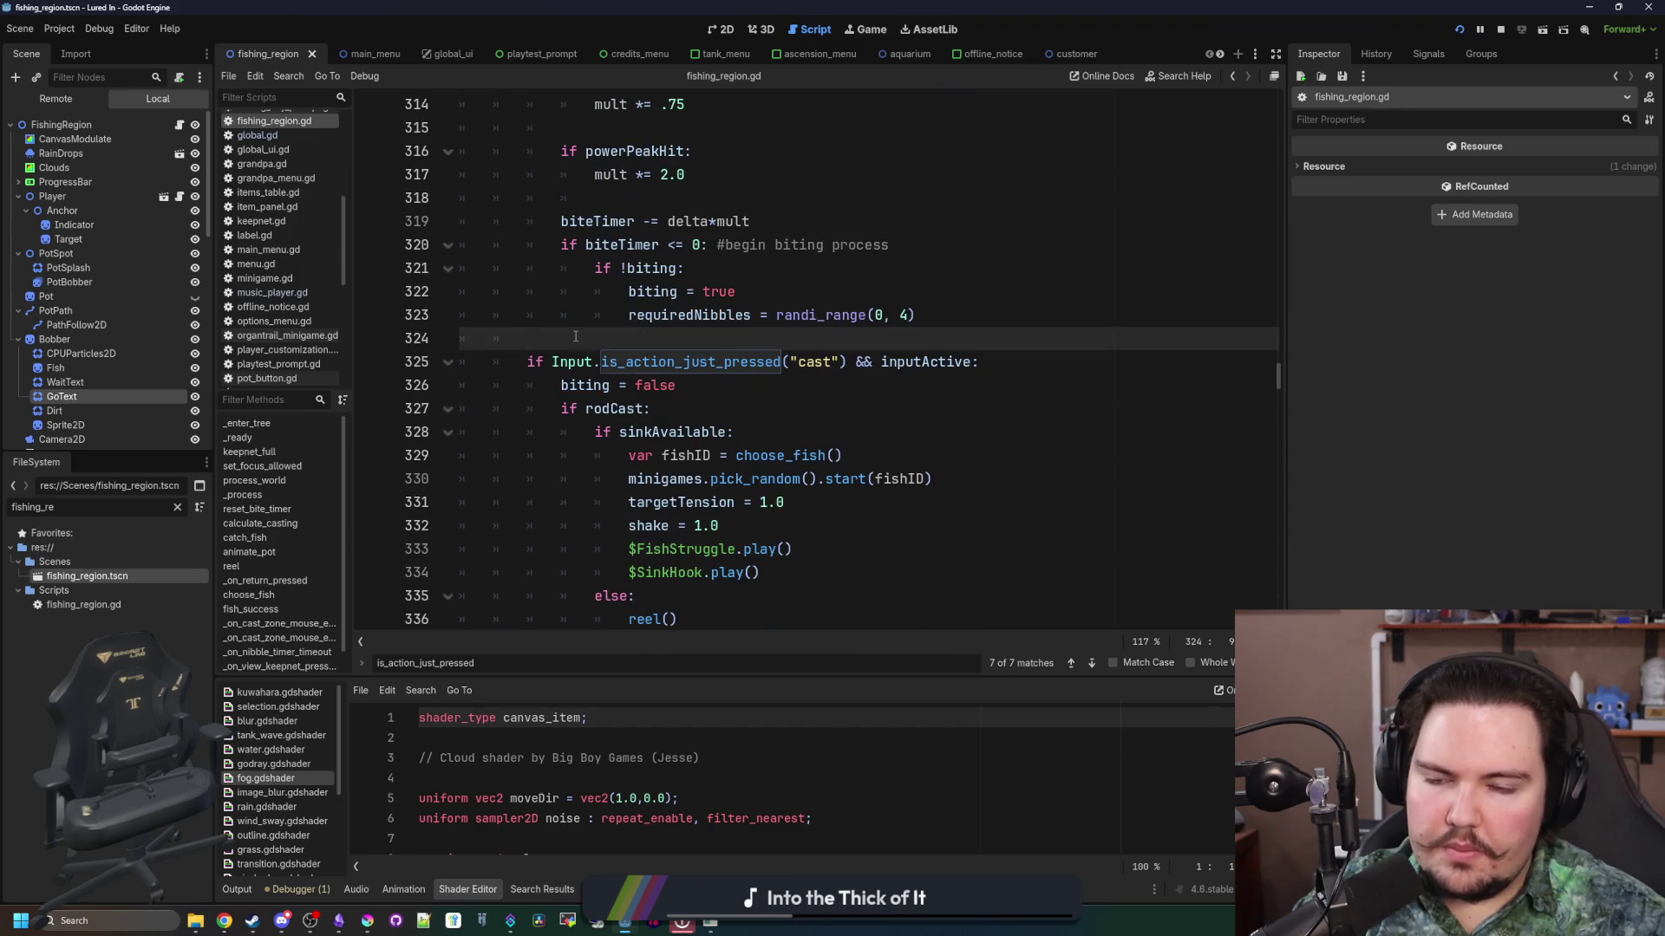
scroll(575, 336, up, 5)
scroll(663, 252, down, 4)
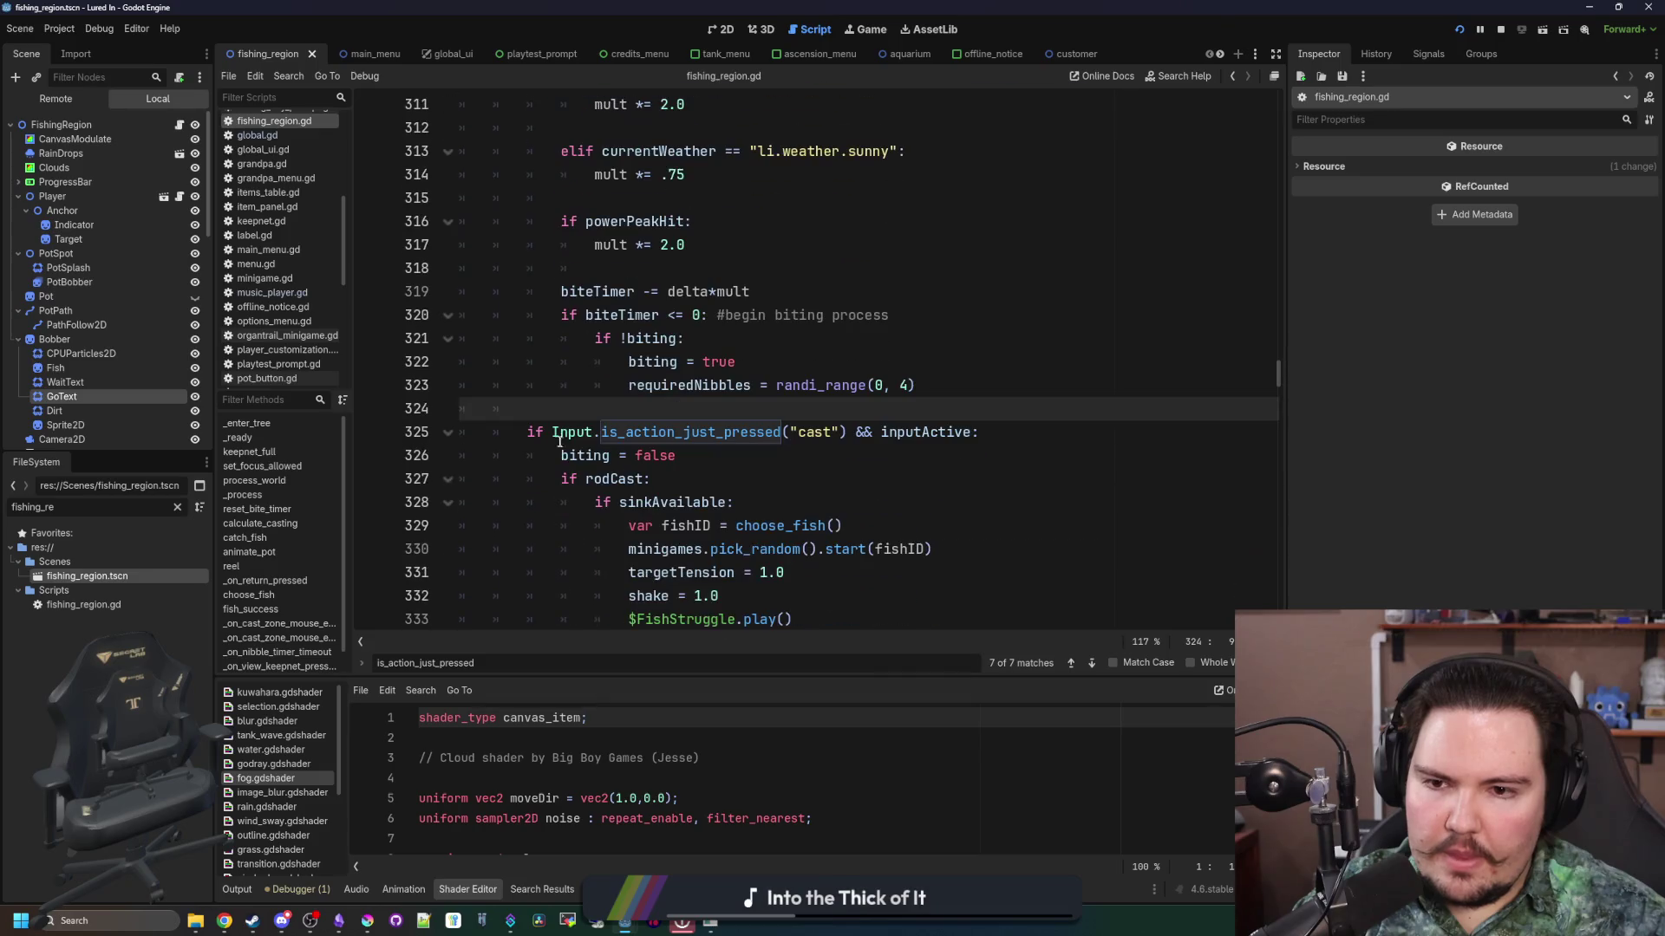
scroll(667, 415, up, 2)
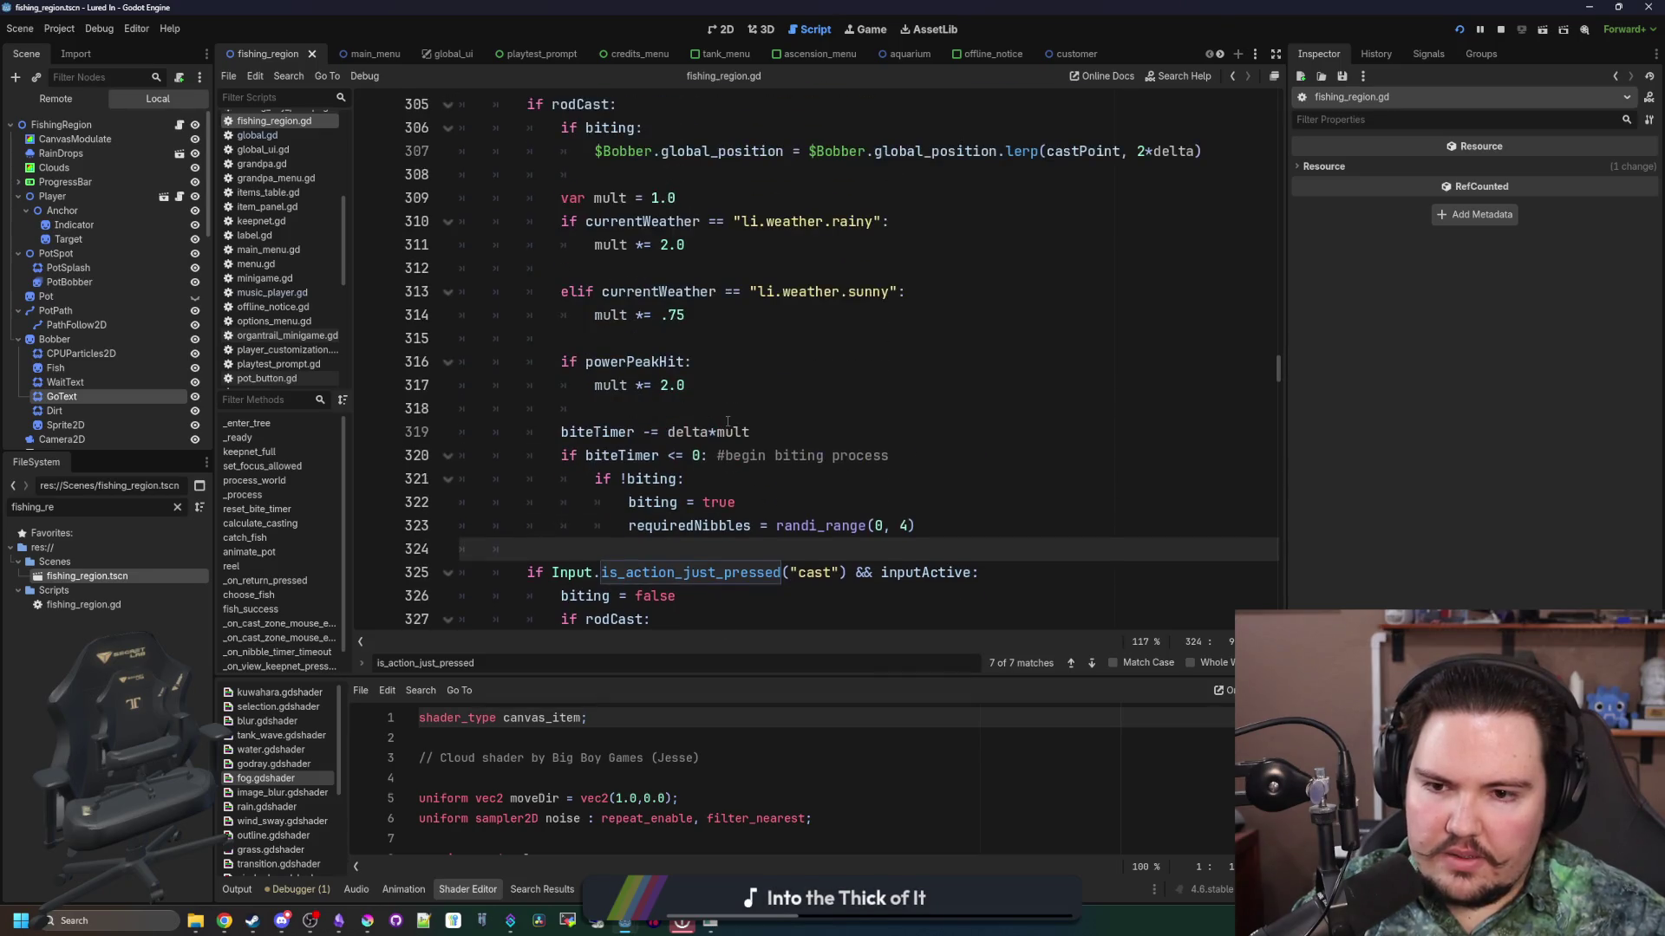
scroll(793, 507, down, 2)
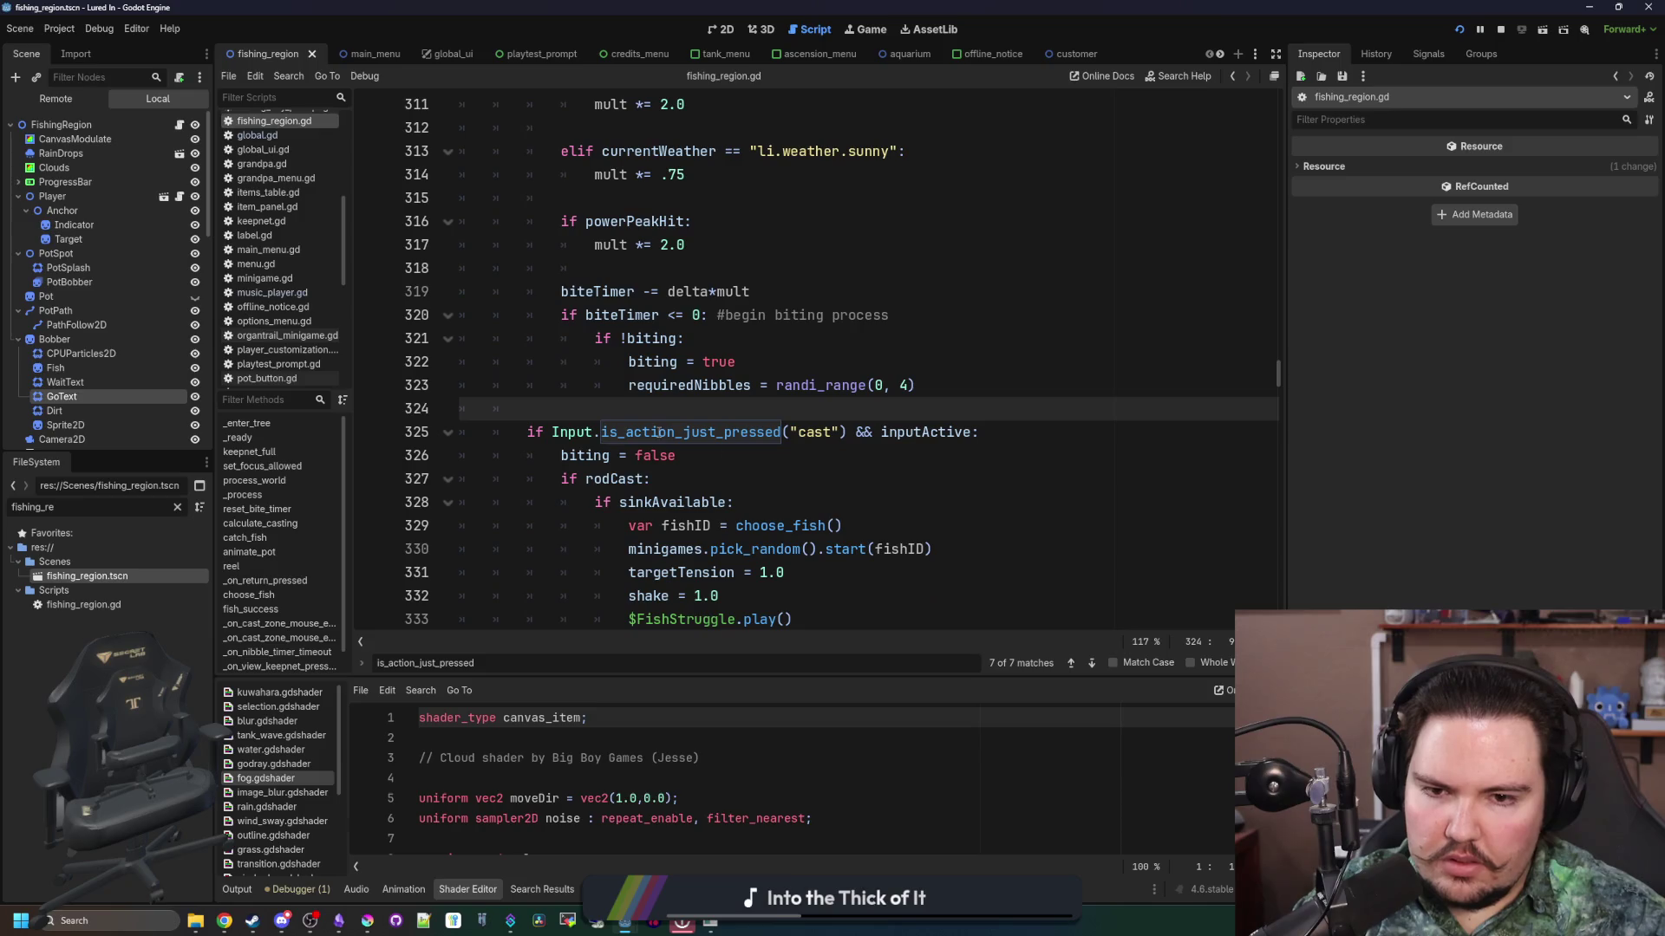
scroll(577, 407, down, 1)
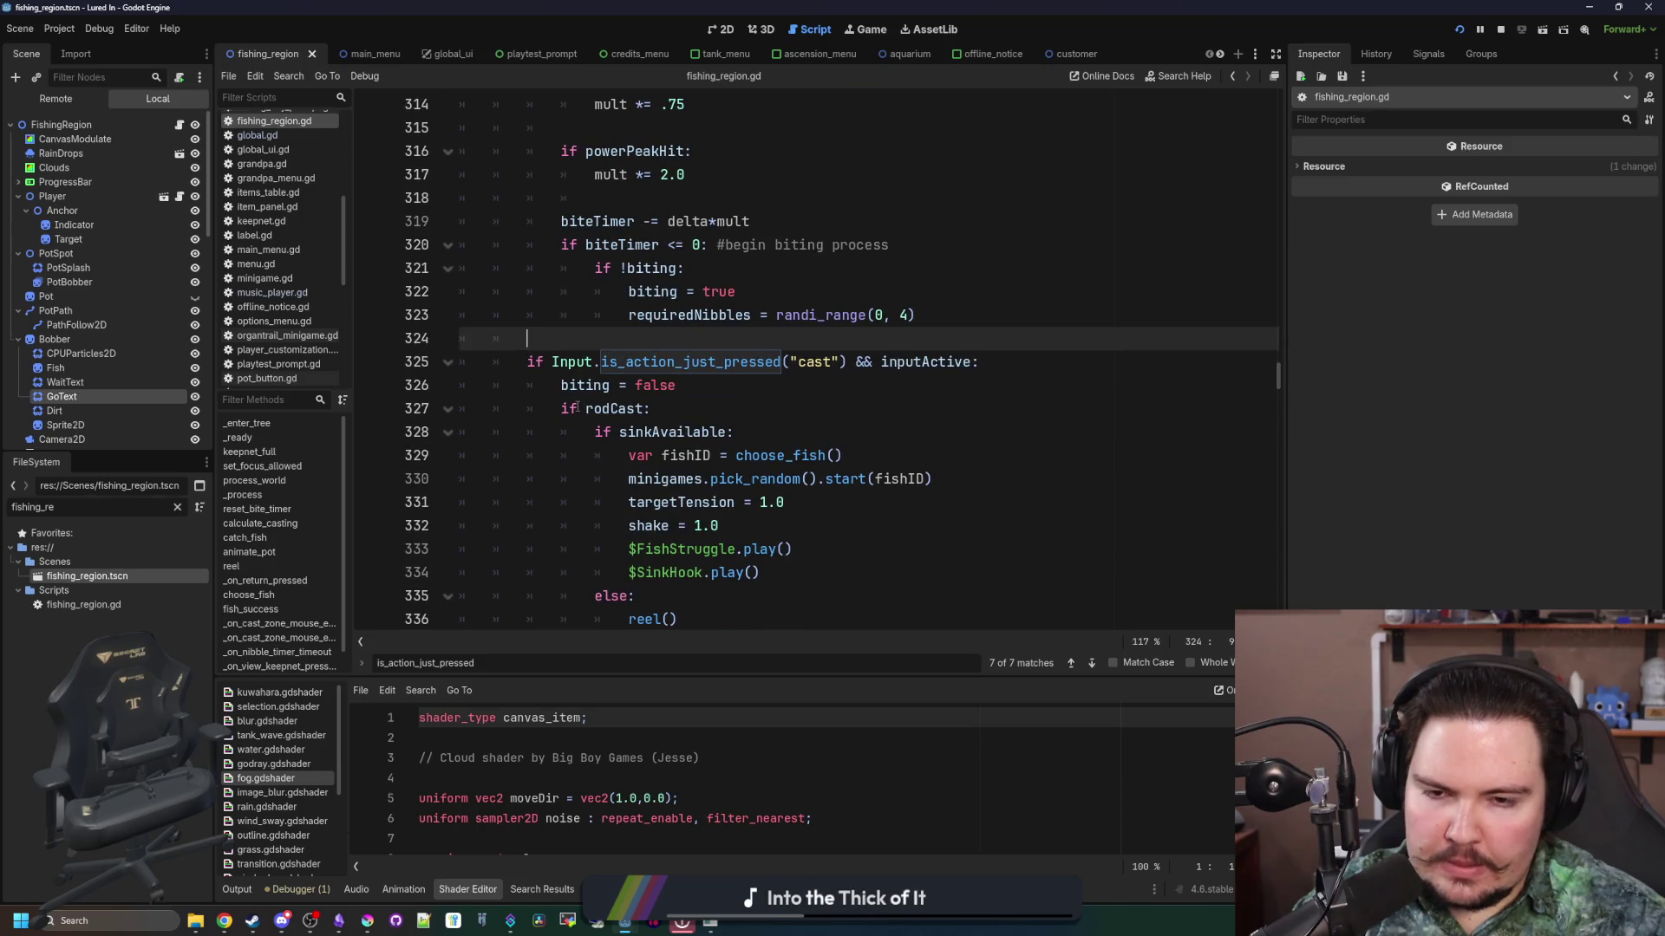
scroll(866, 494, up, 1)
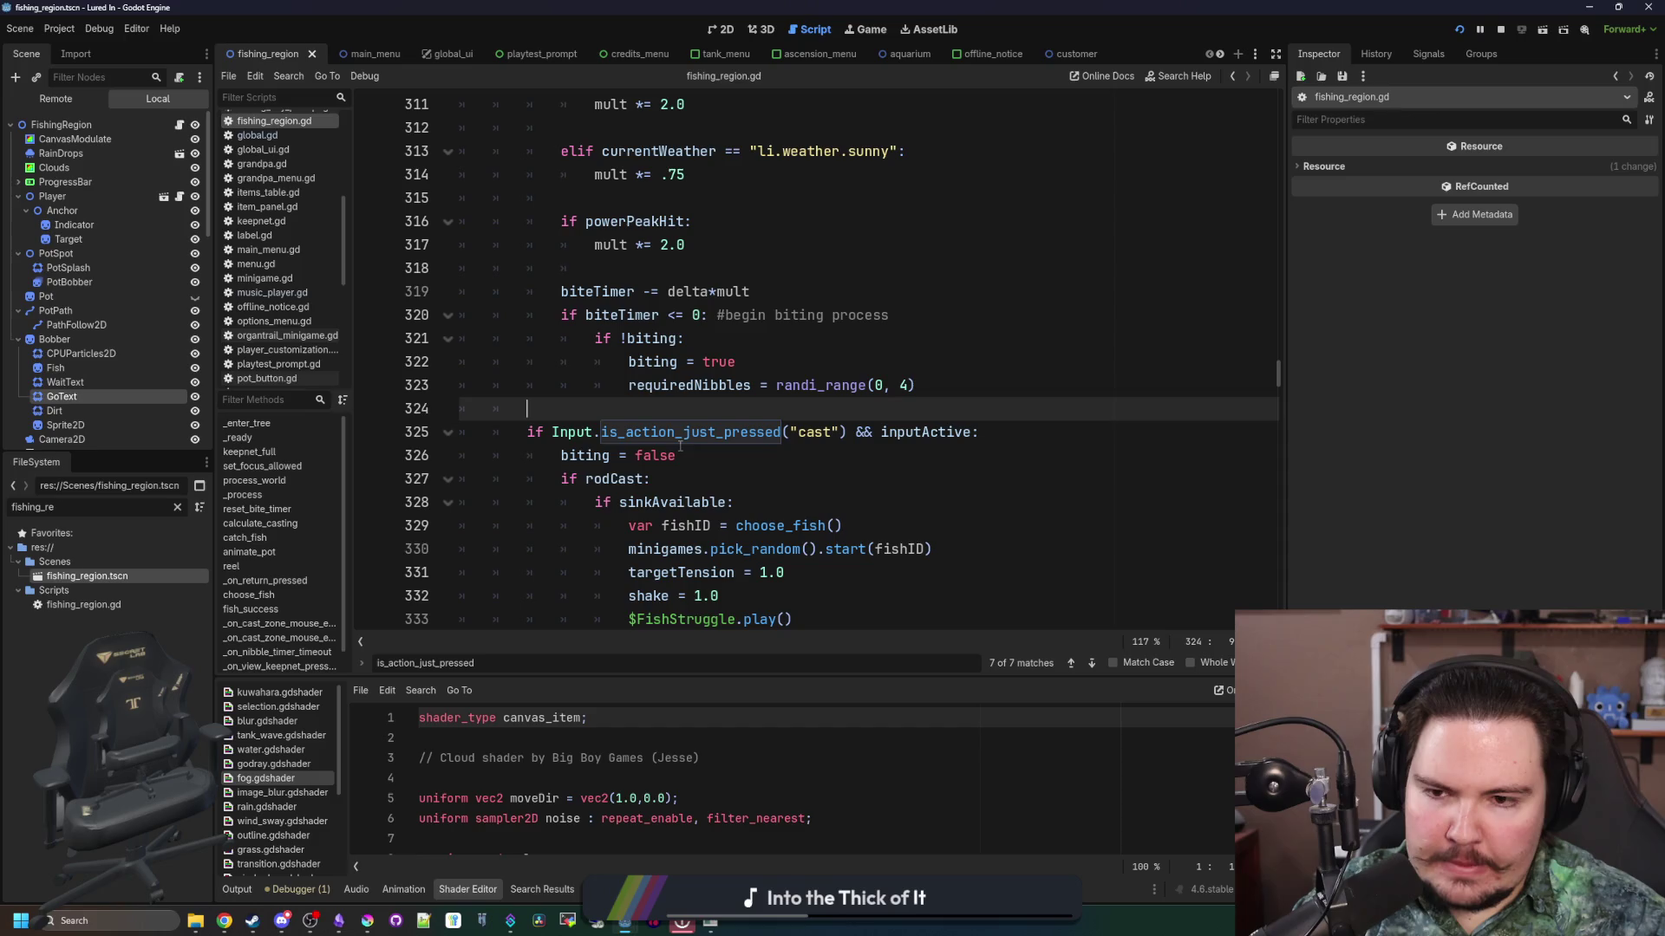
double_click(674, 502)
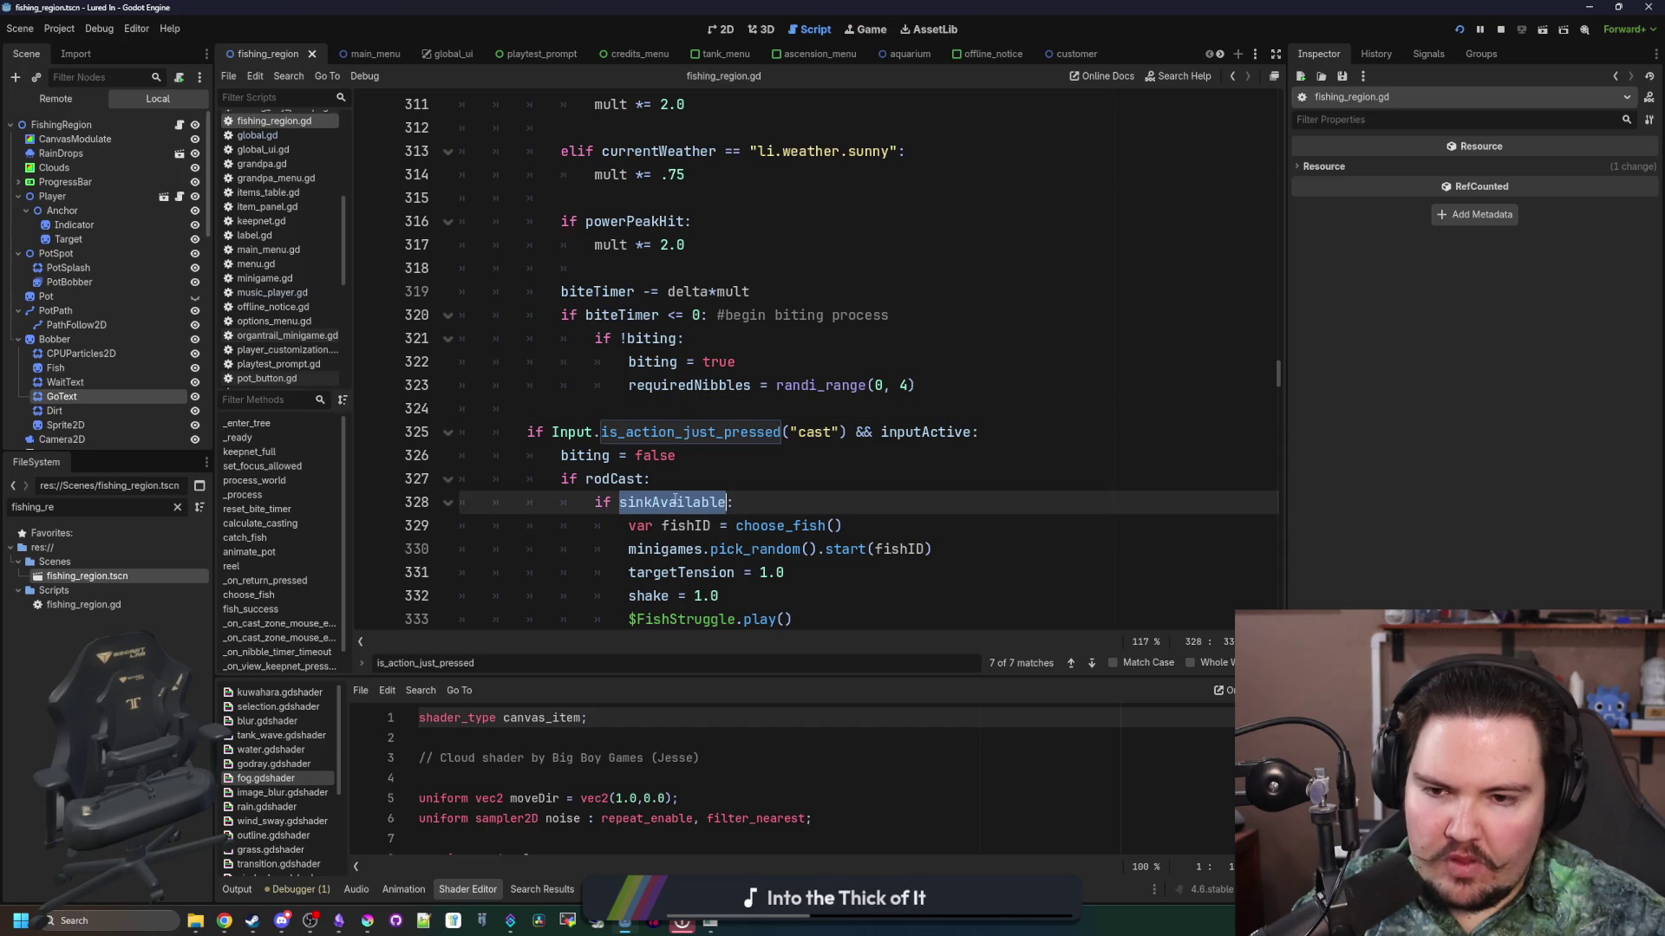
click(560, 395)
key(Down)
Step: Add an 'if sinkAvailable:' condition after line 302 of the script
key(Return)
key(Return)
key(Up)
text(sinkAvailable:)
key(Return)
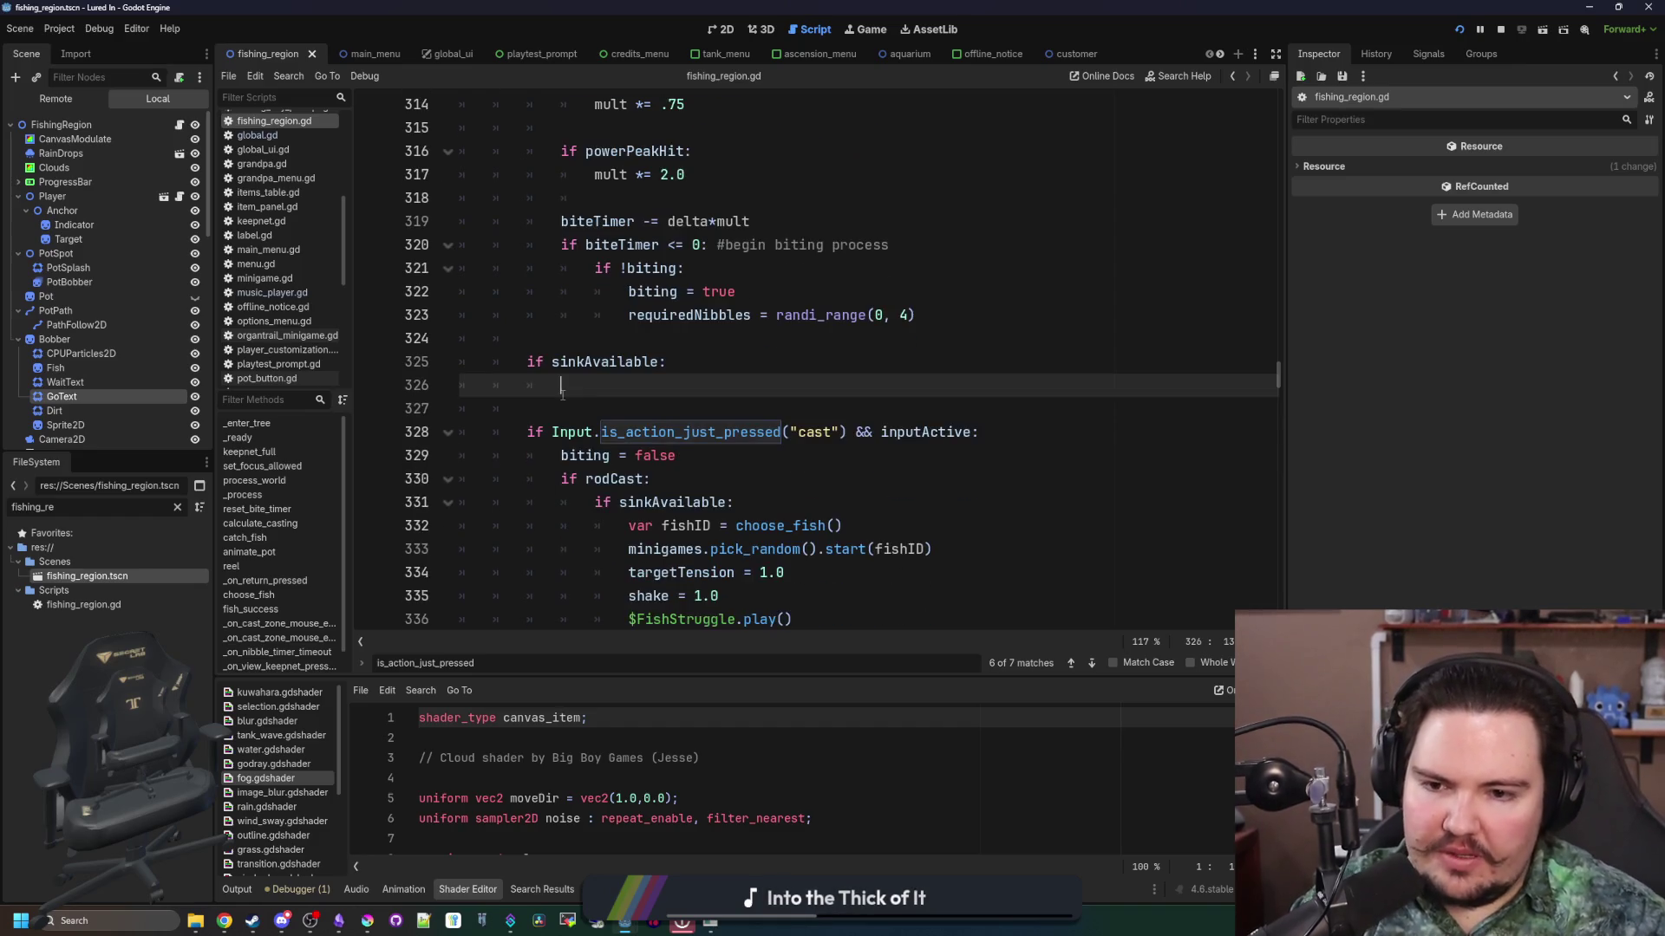
click(679, 431)
drag(680, 431, 460, 428)
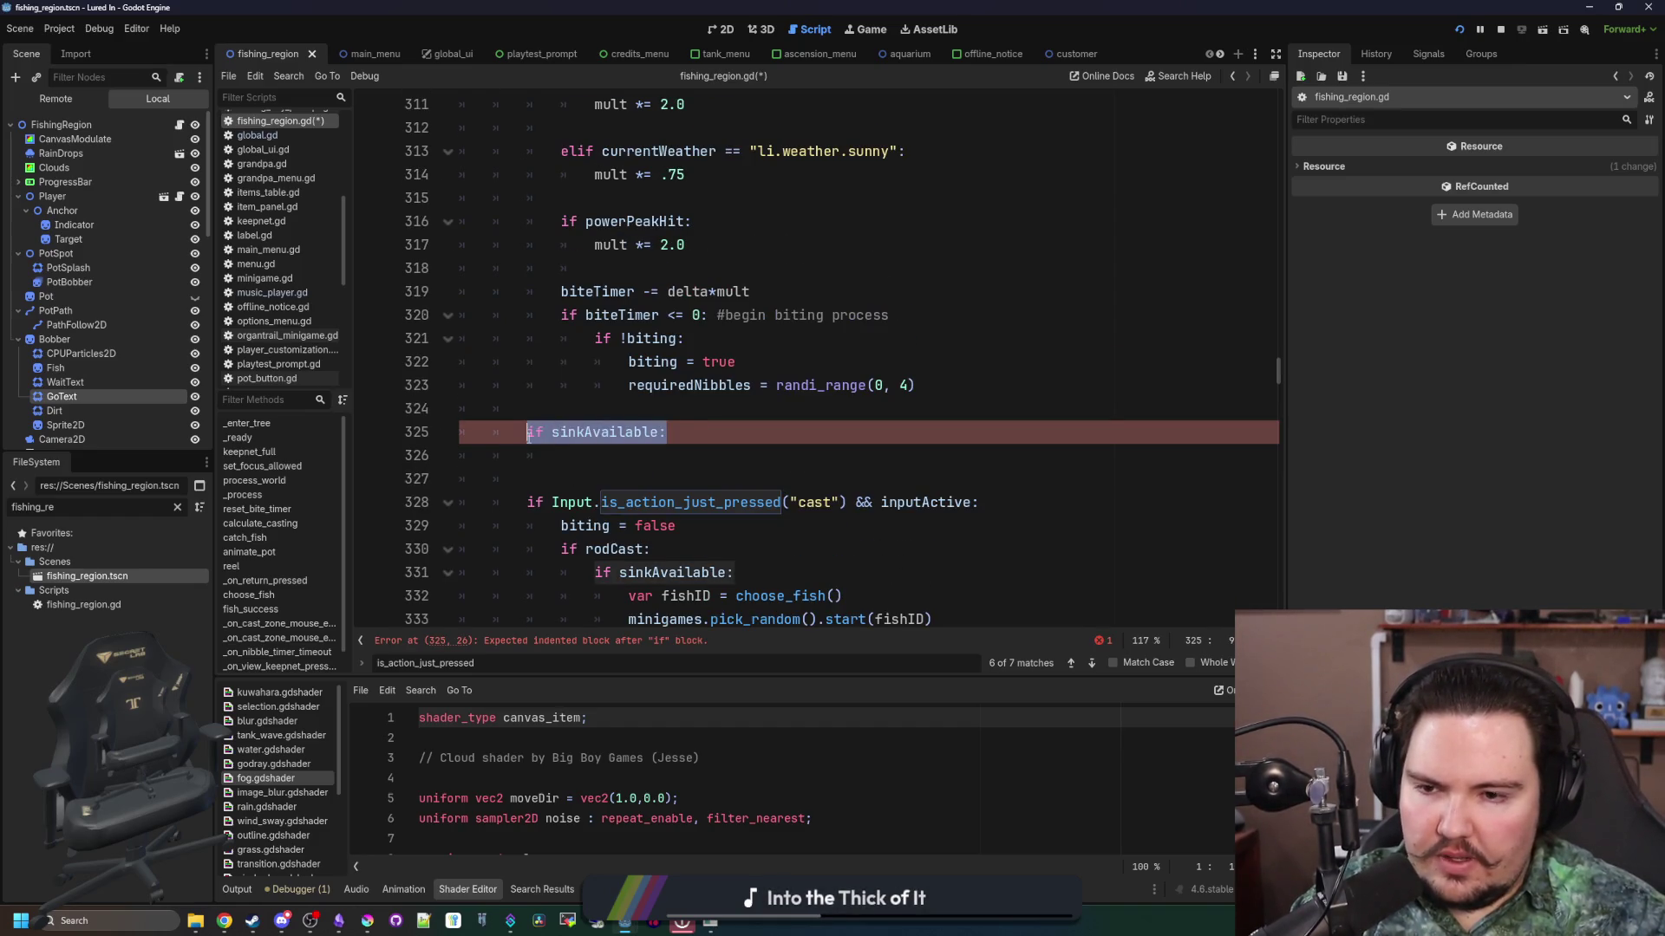
key(BackSpace)
key(BackSpace)
key(BackSpace)
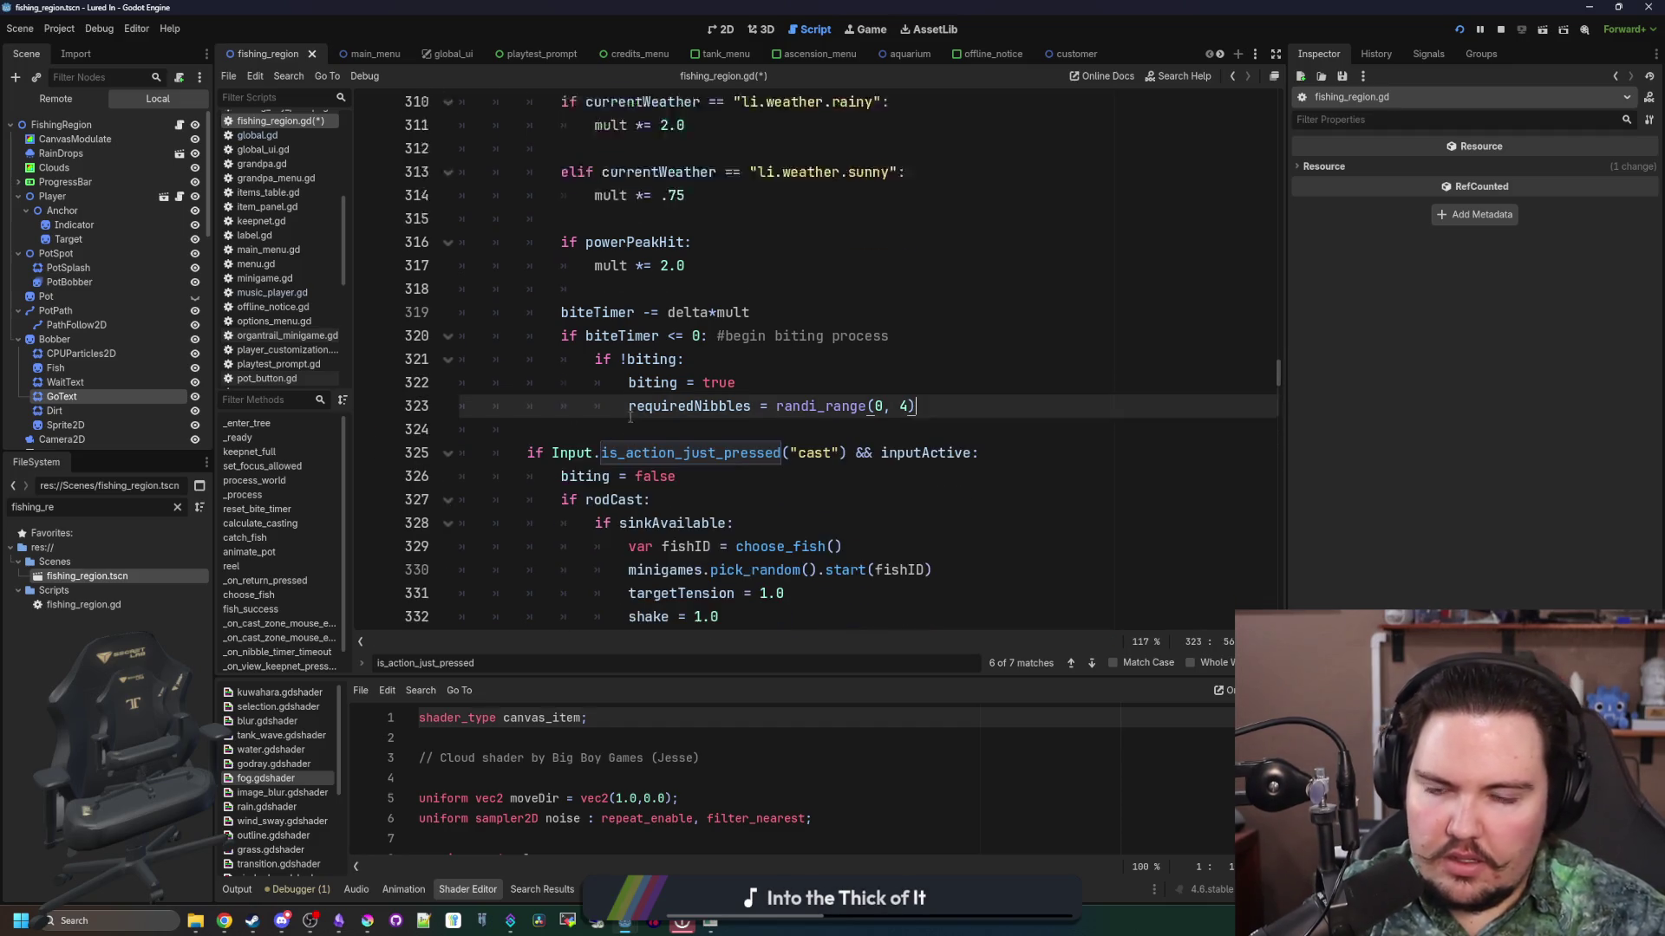
scroll(507, 420, up, 6)
click(509, 345)
click(667, 401)
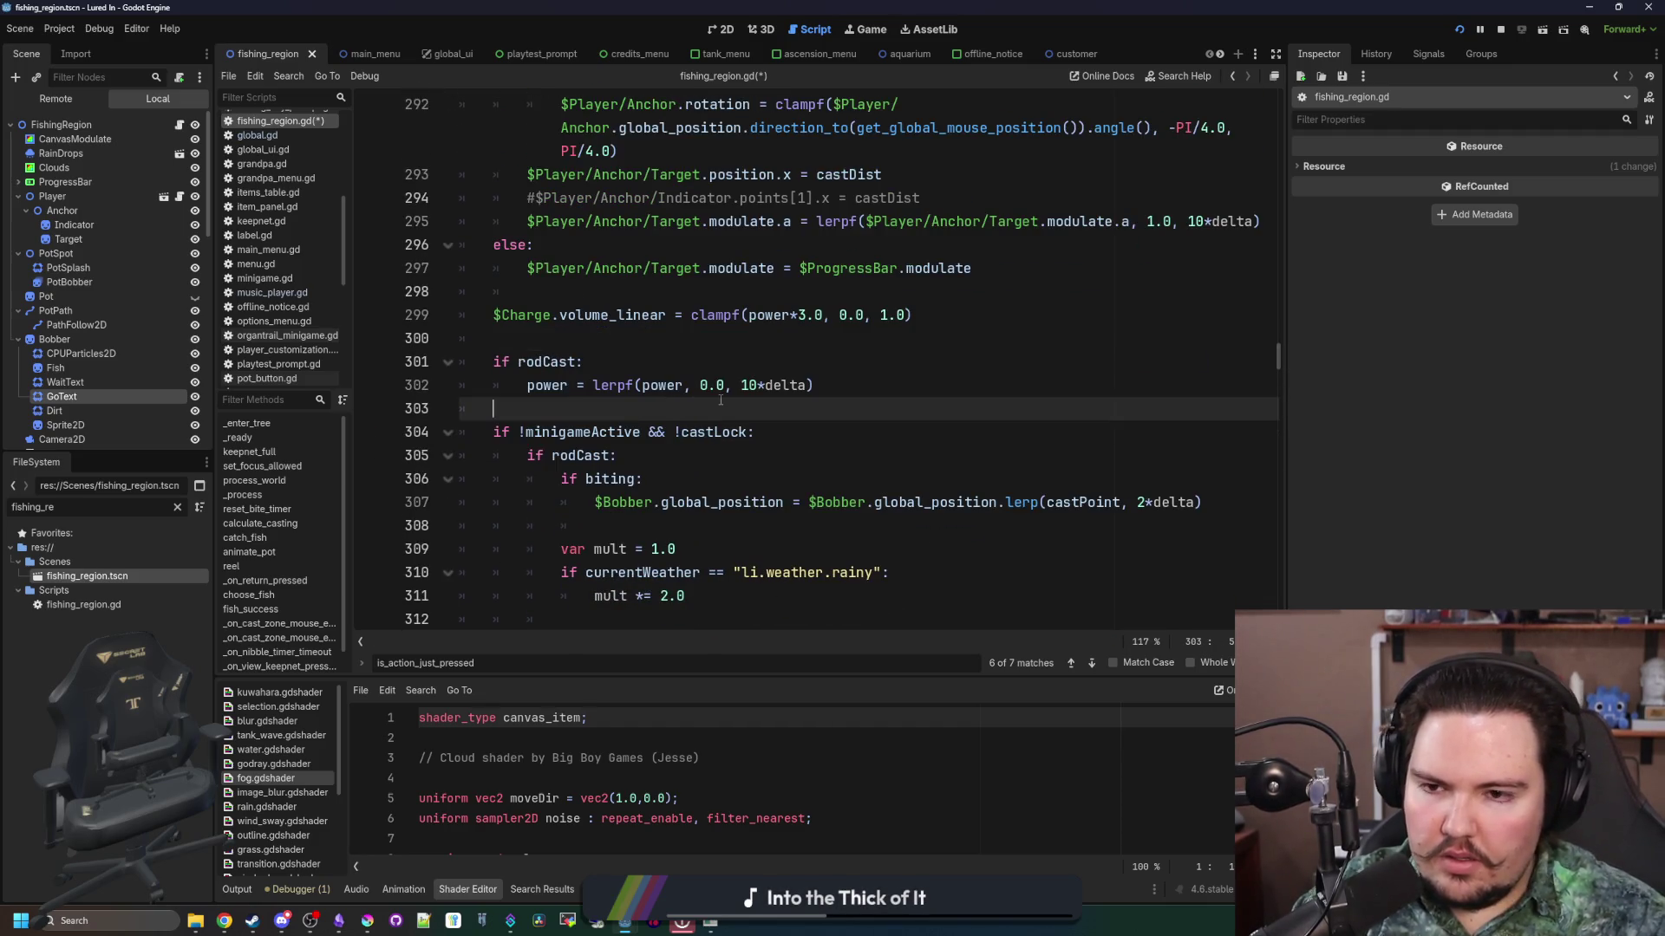
key(ctrl+v)
key(Return)
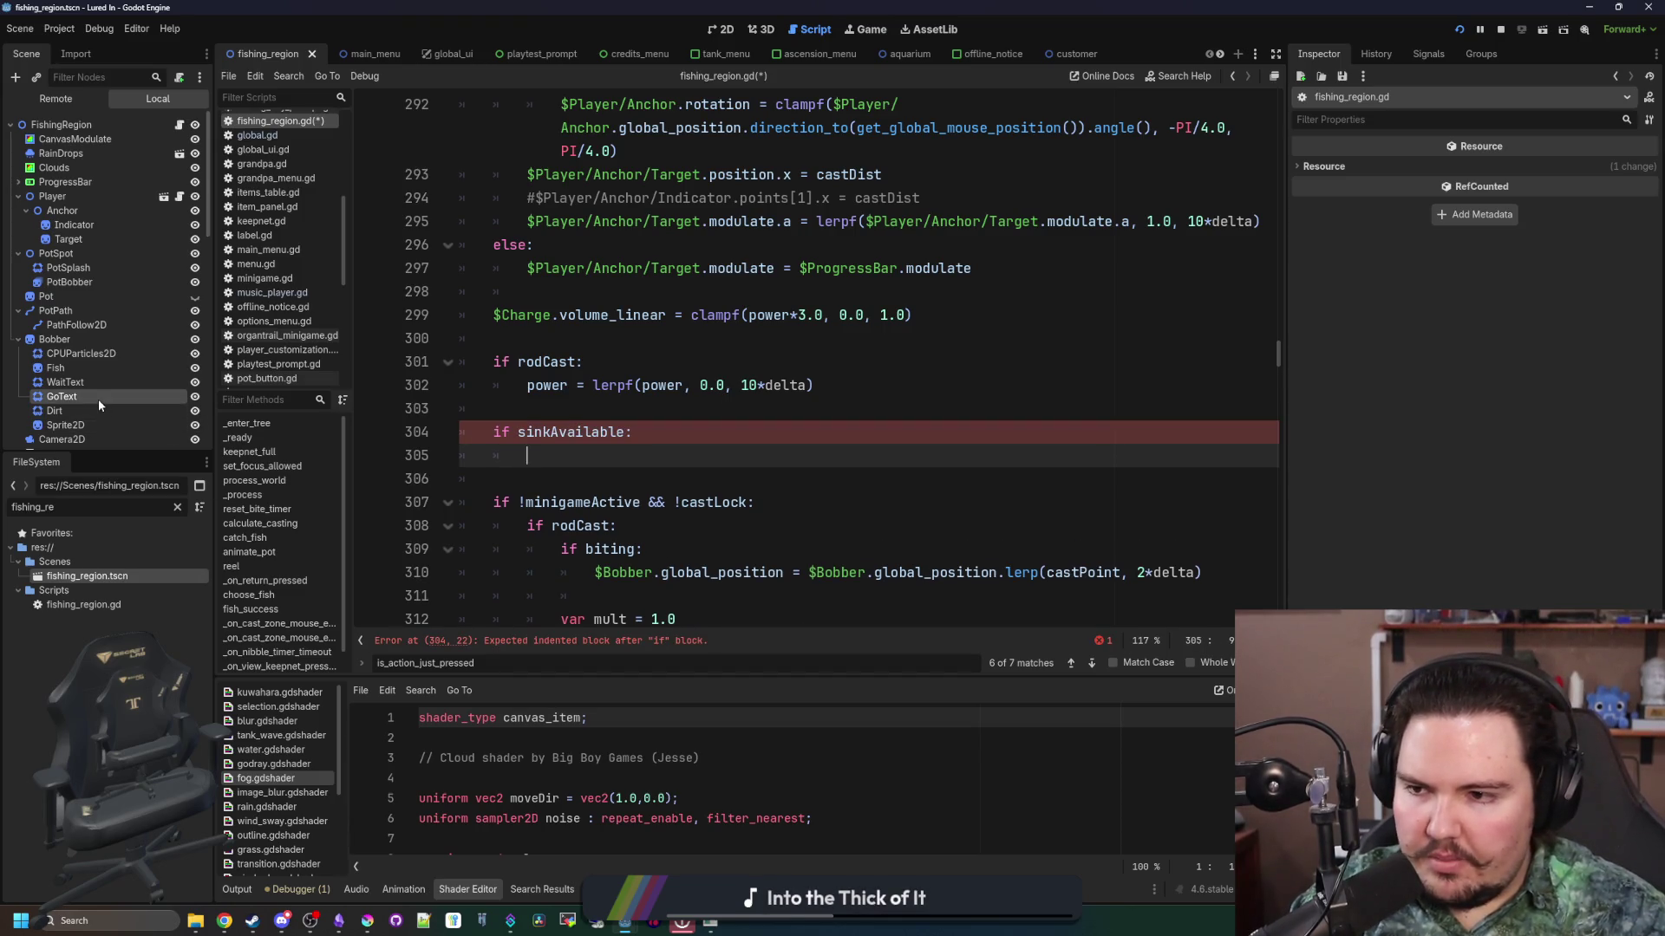
Step: Rename the Bobber's Sprite2D node to Go
click(69, 425)
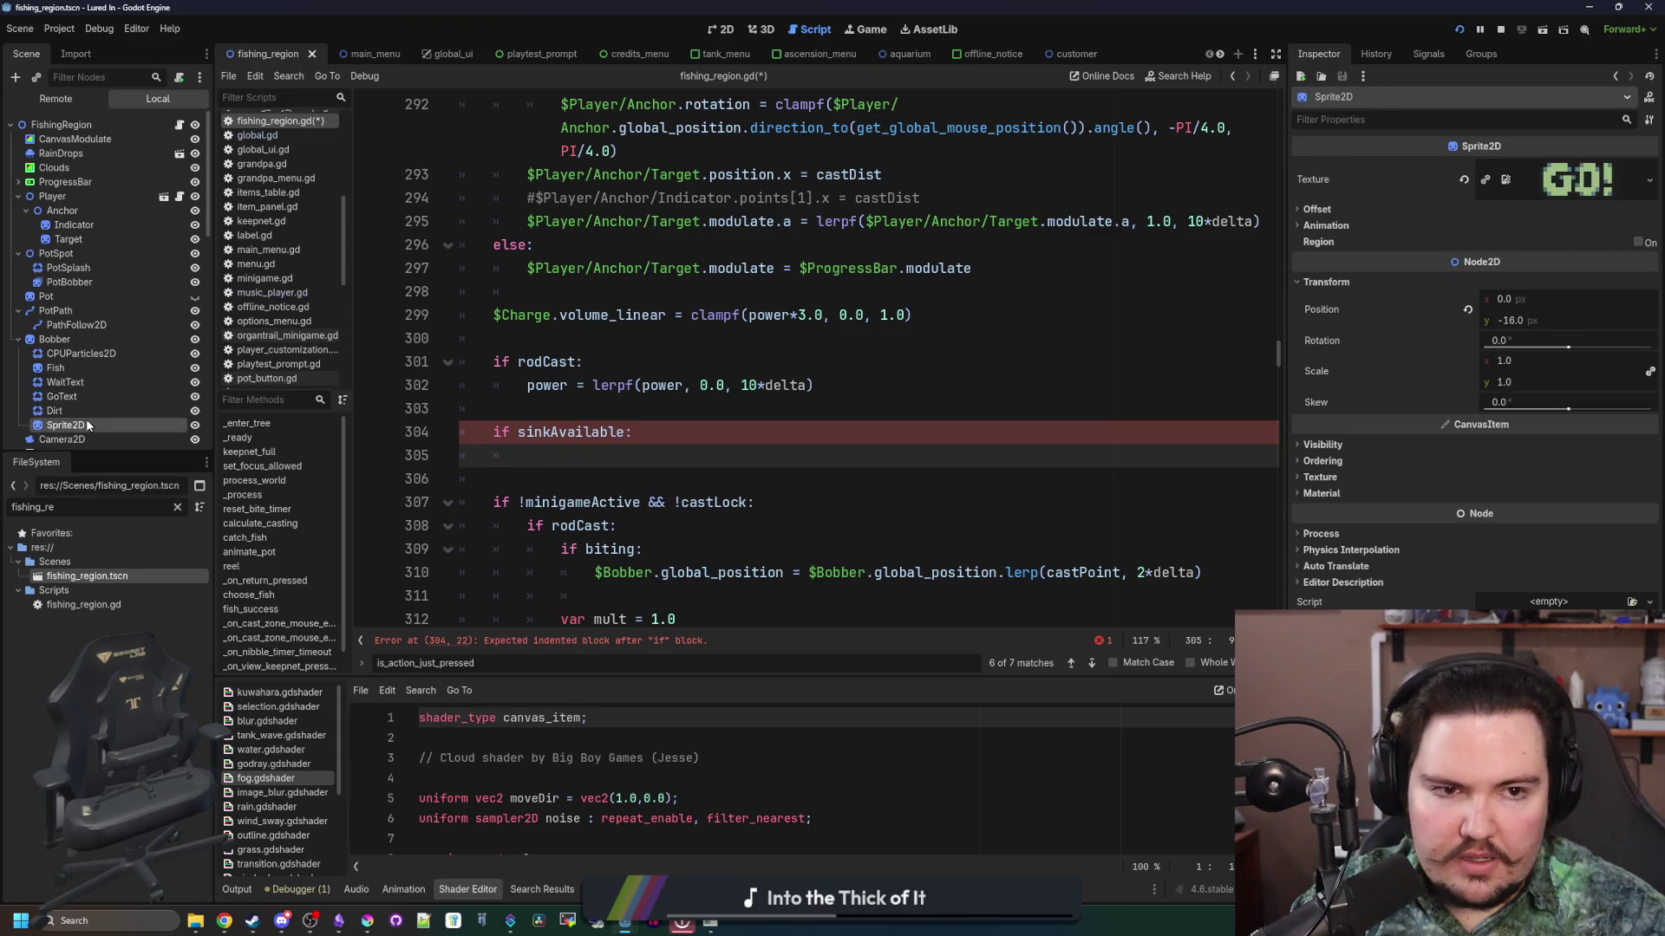
key(F2)
text(G)
key(Return)
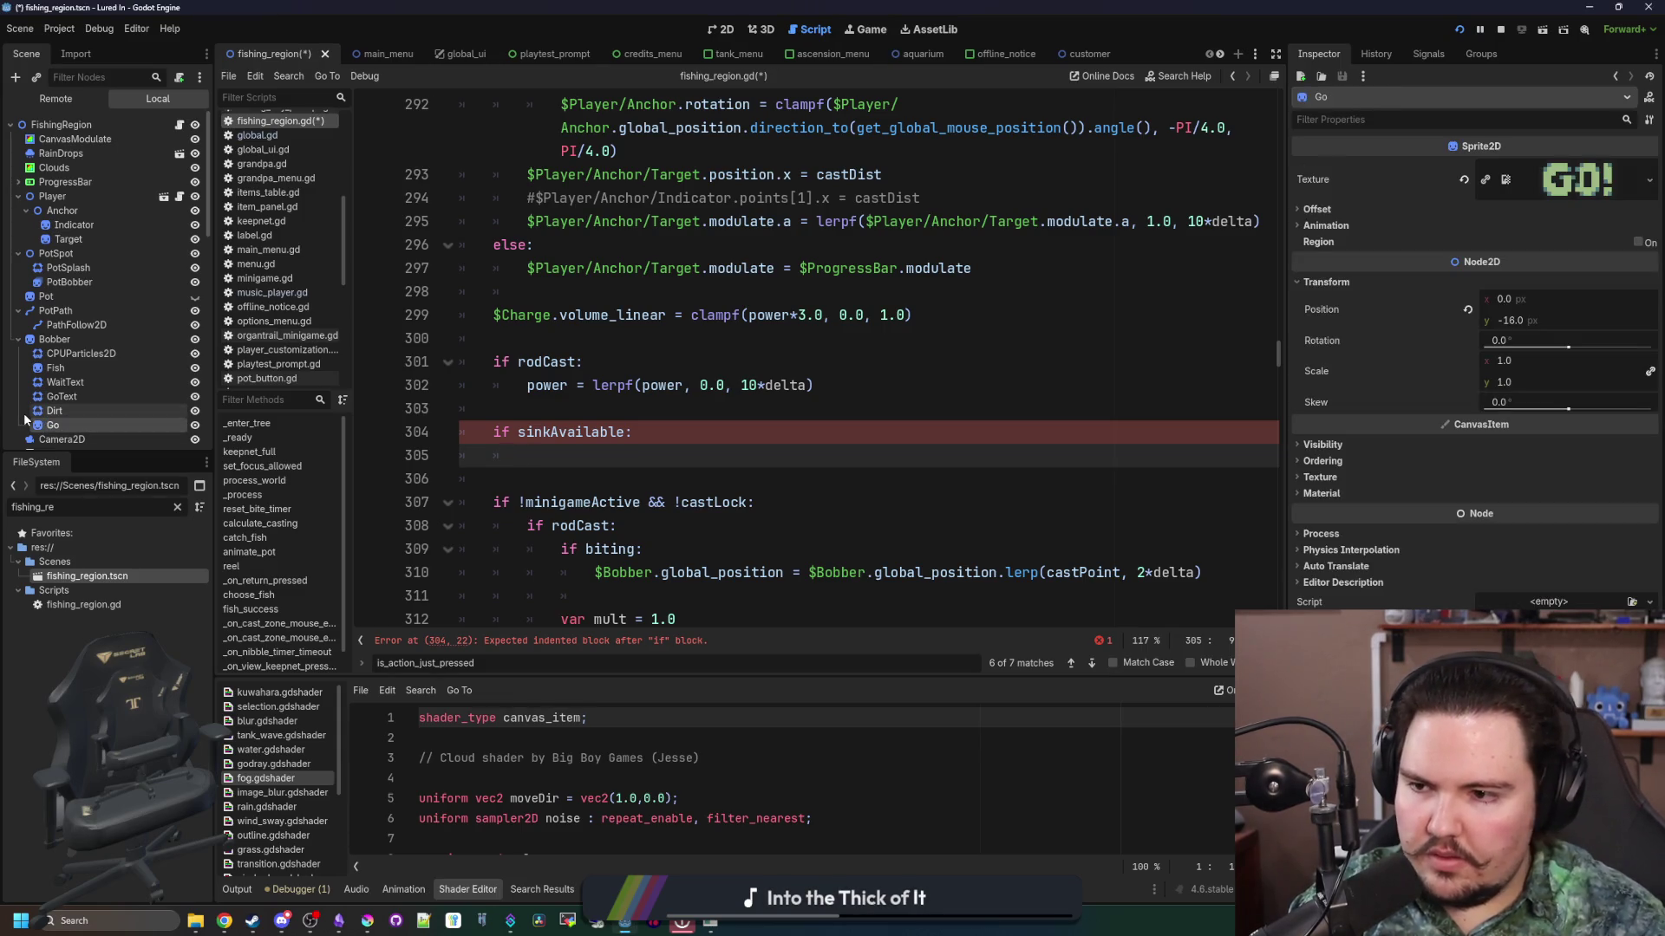
Step: Set $Bobber/Go.rotation to Global.sin_range(-0.1, 0.1, Time.get_ticks_msec()/200.0) and save
drag(69, 422, 689, 462)
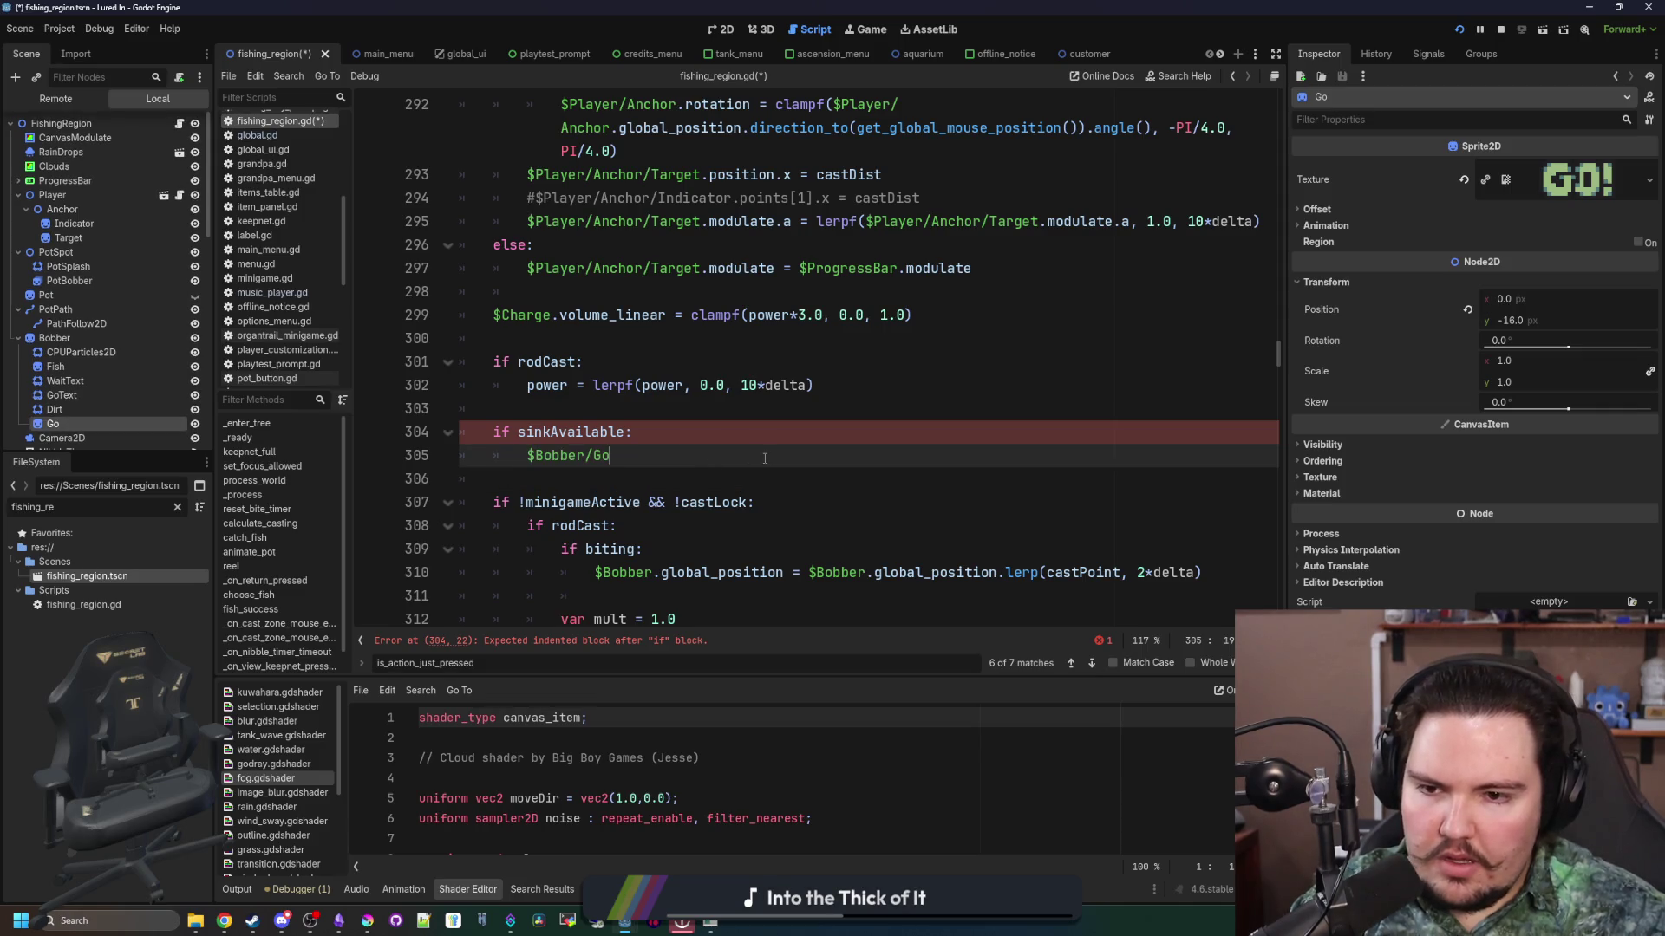
text(.rotat)
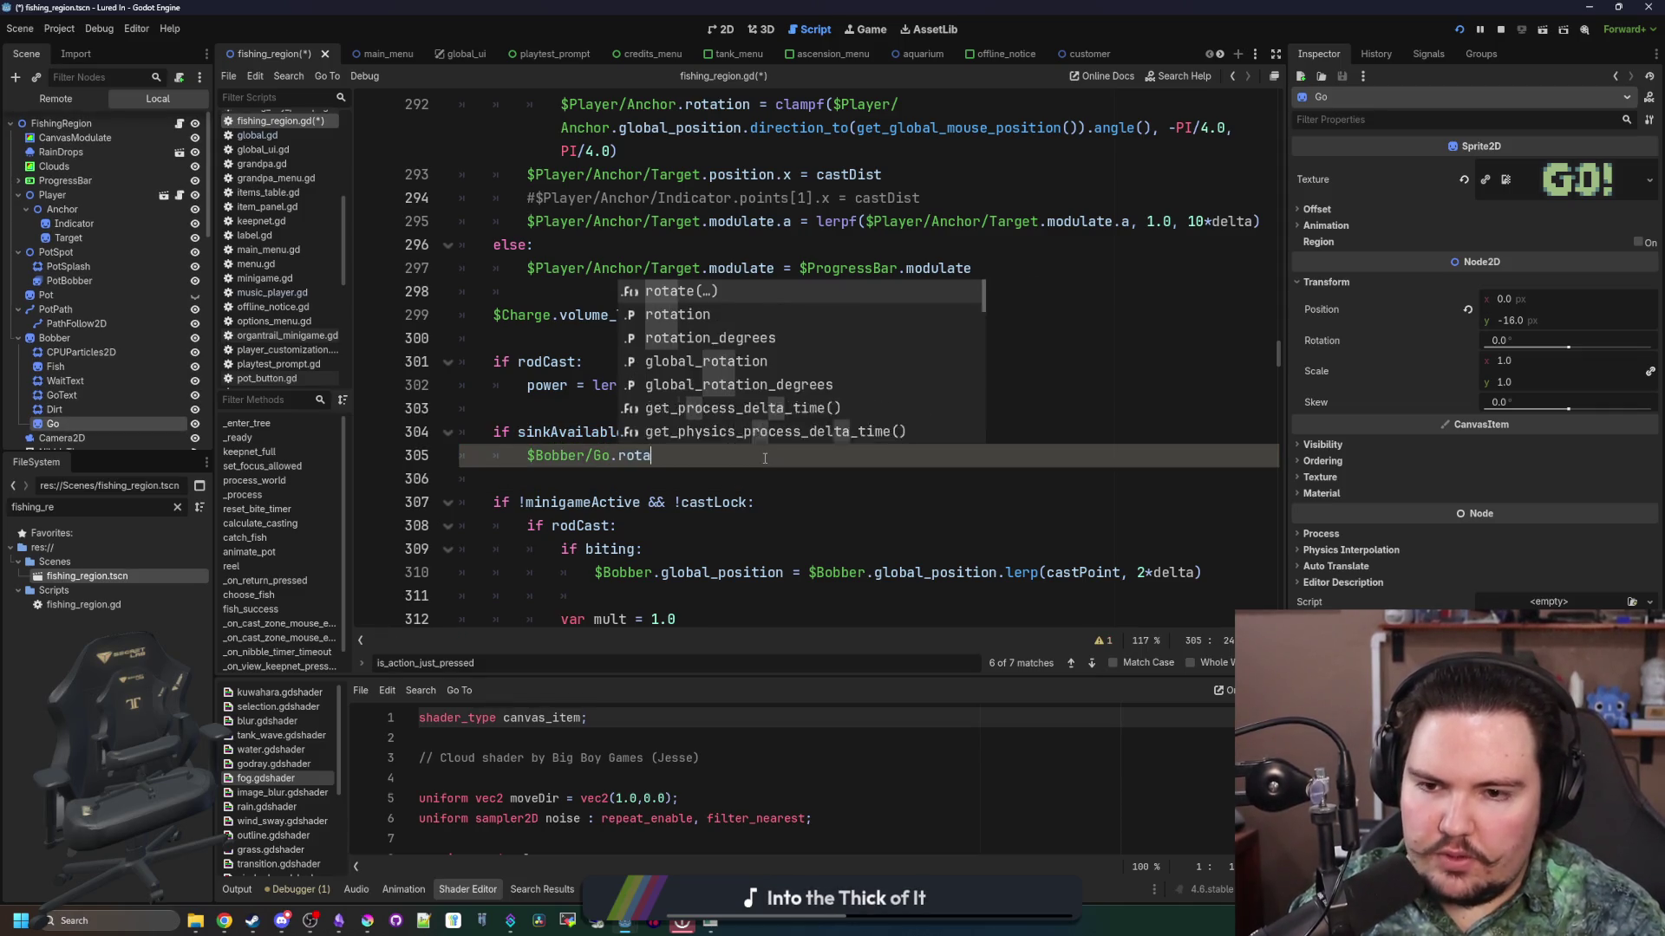
text(ion =)
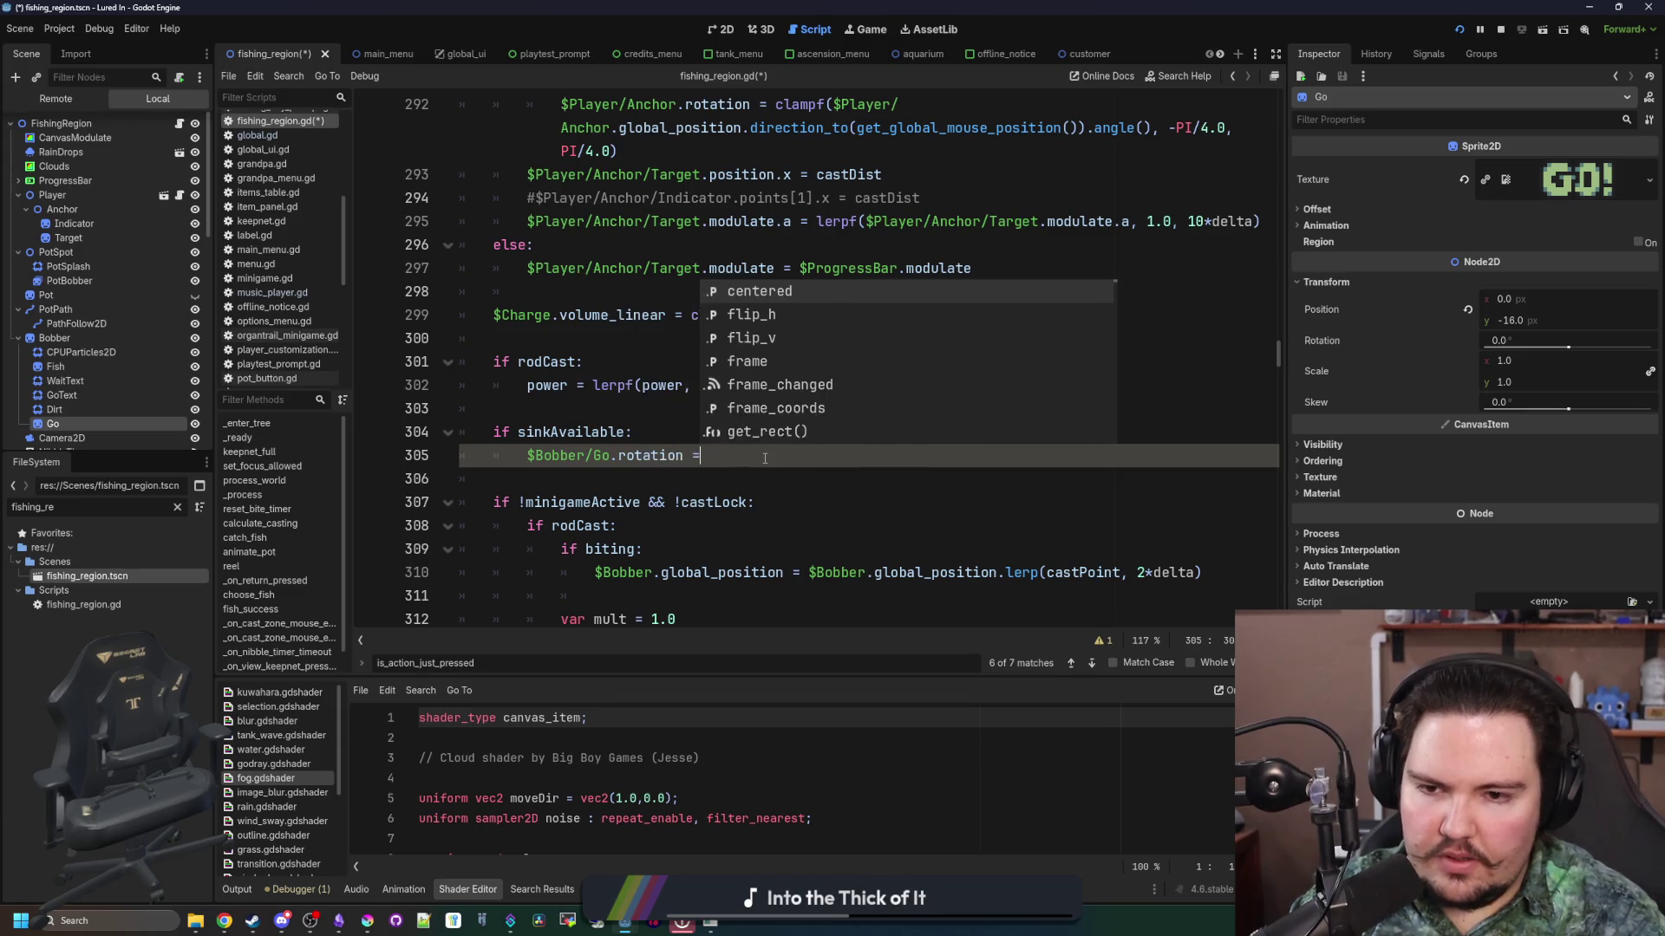
text( Global.sin_rage)
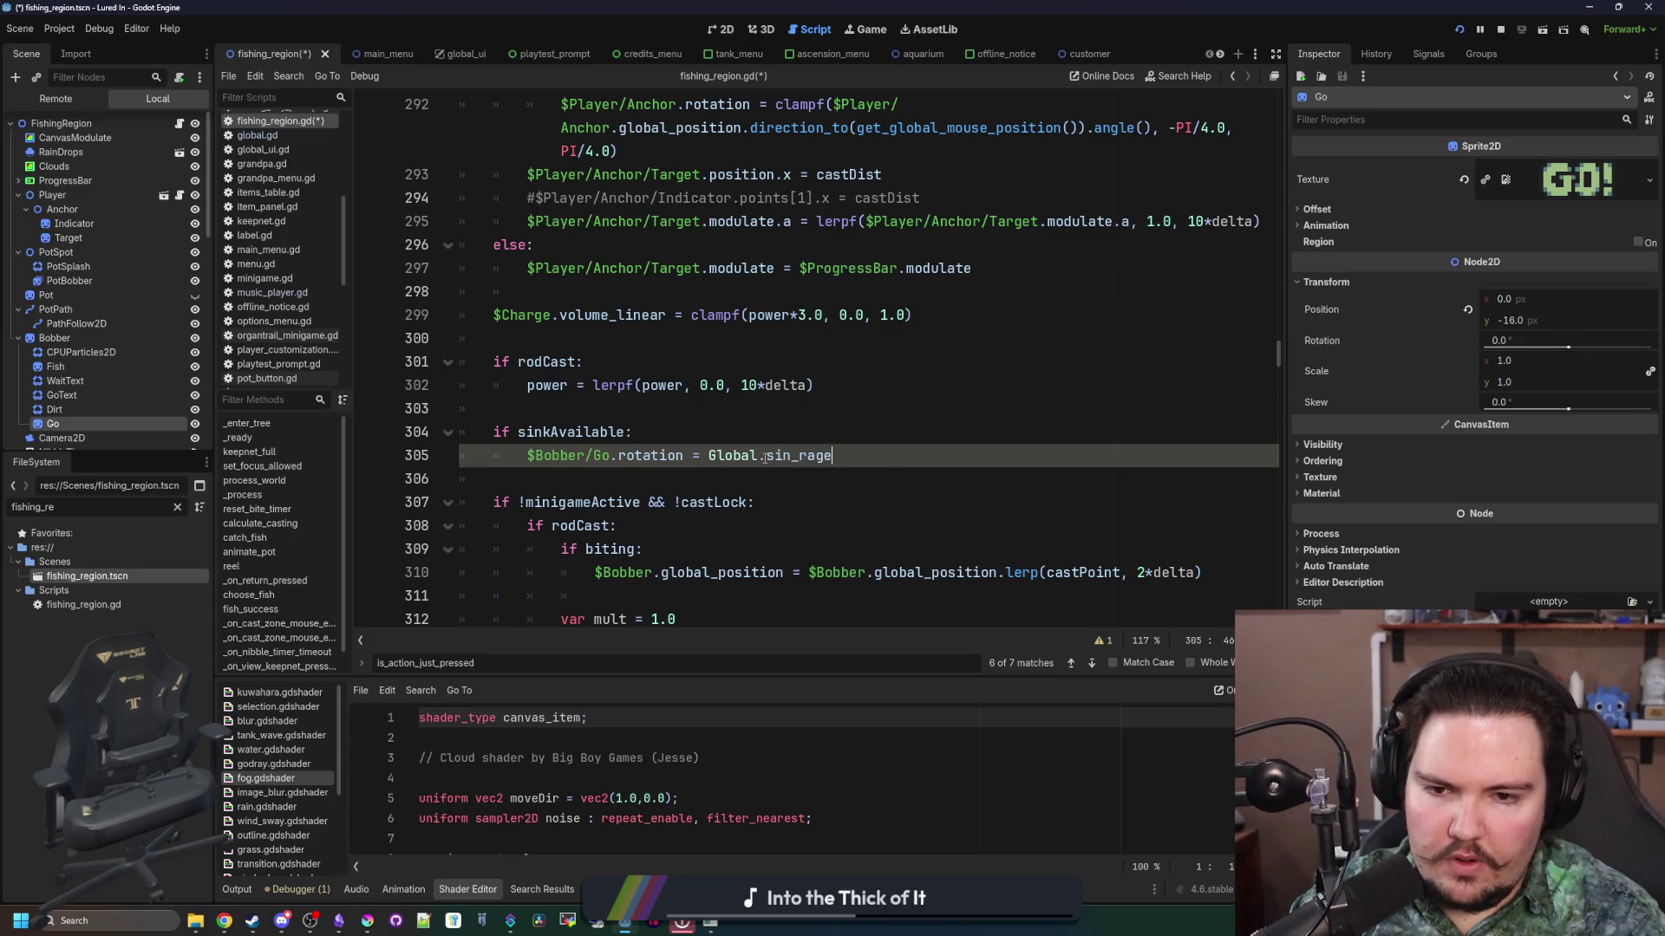
key(BackSpace)
text(n_ran)
key(Return)
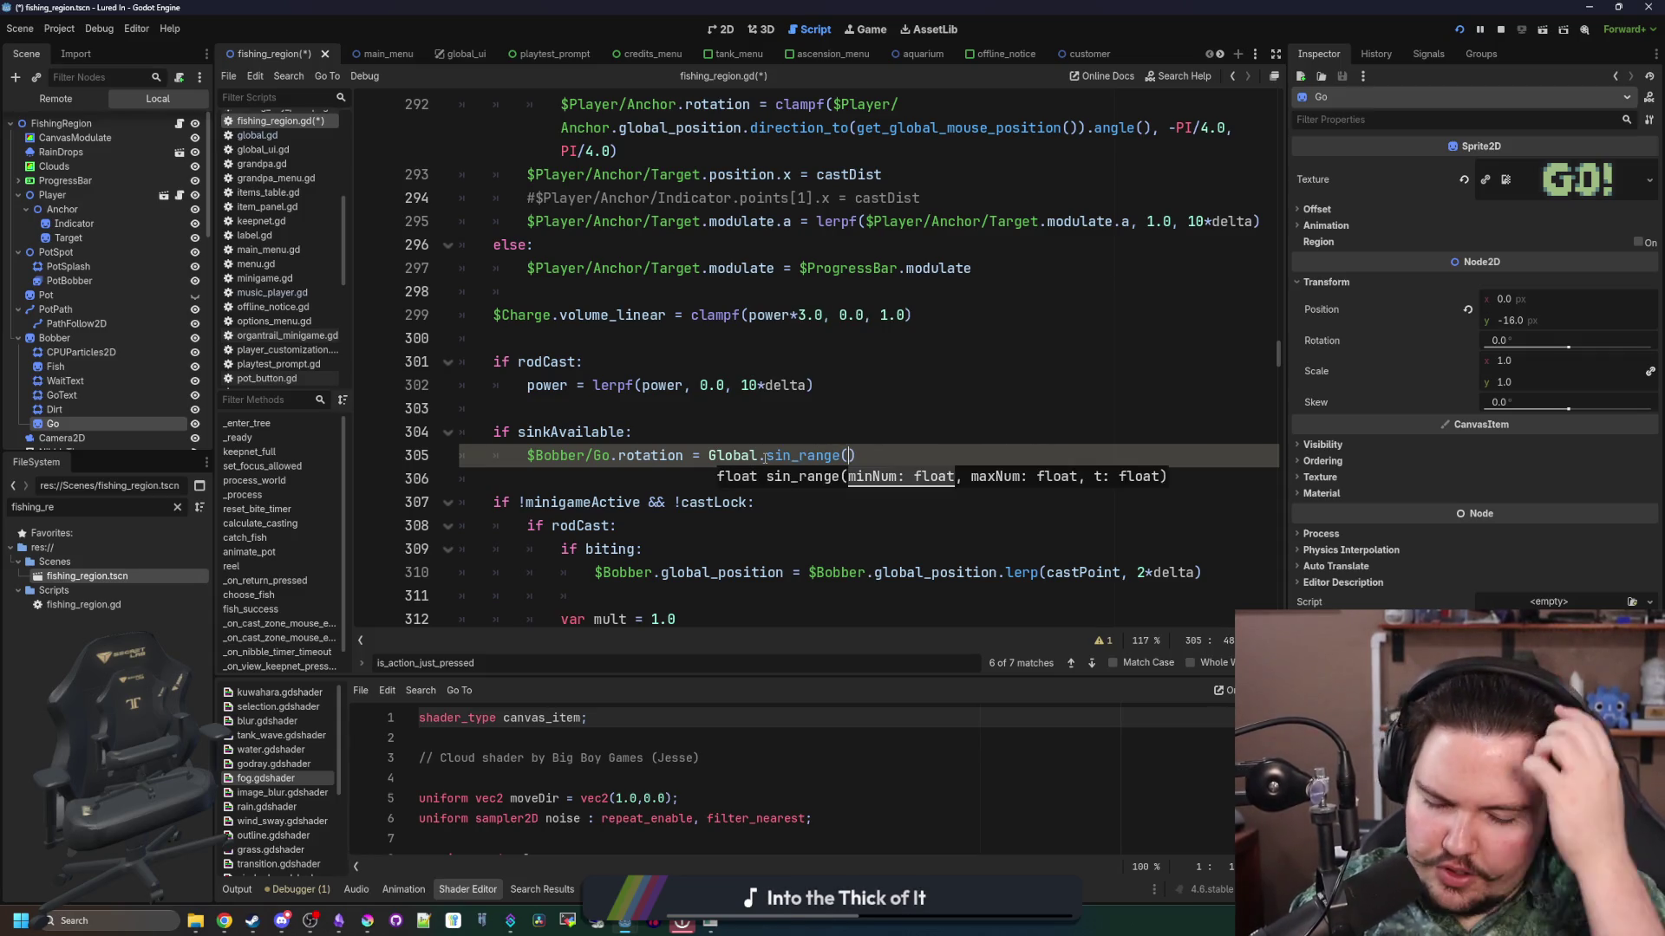
text(-0.1, 0.1, )
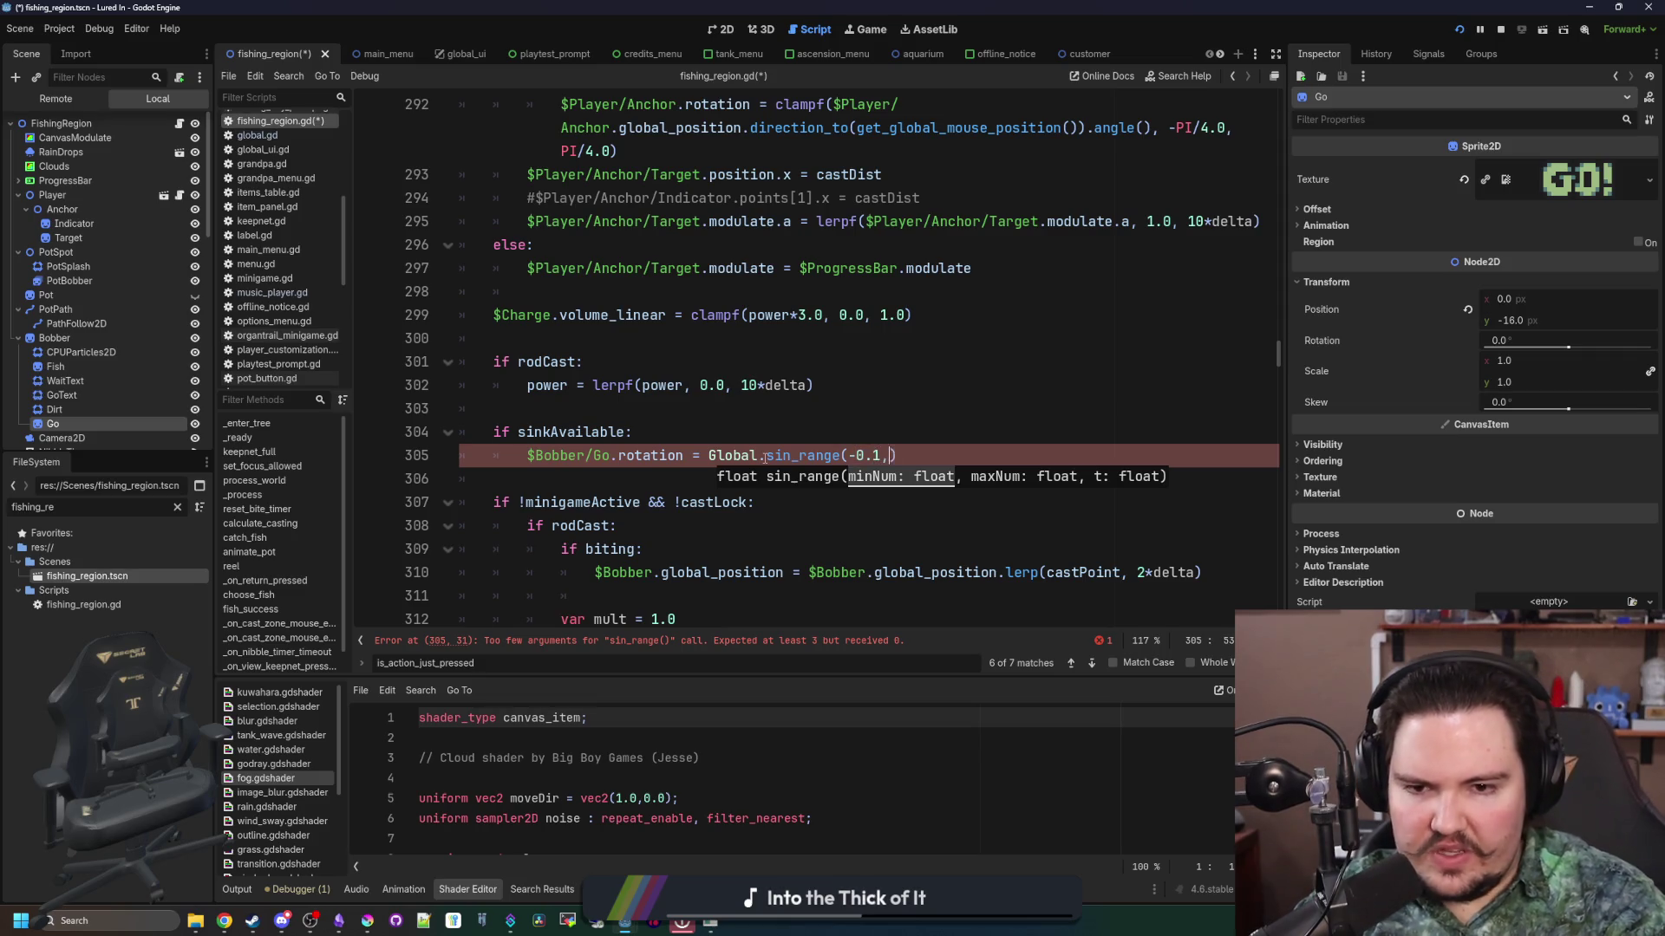
text(Time.get_tic)
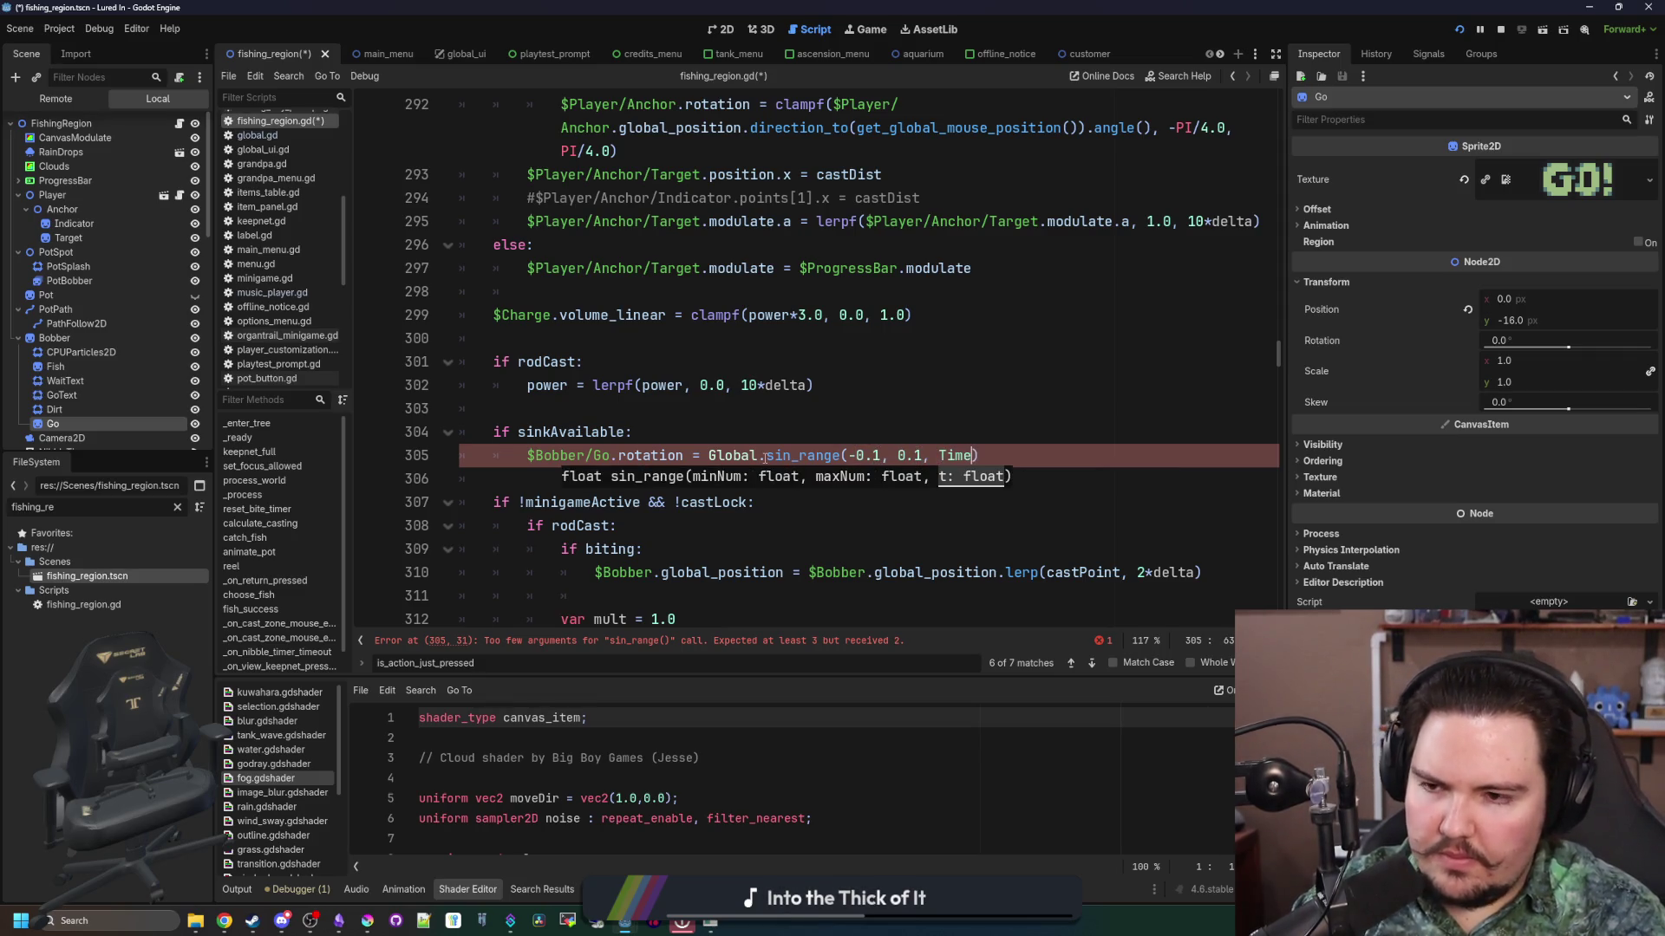
key(Return)
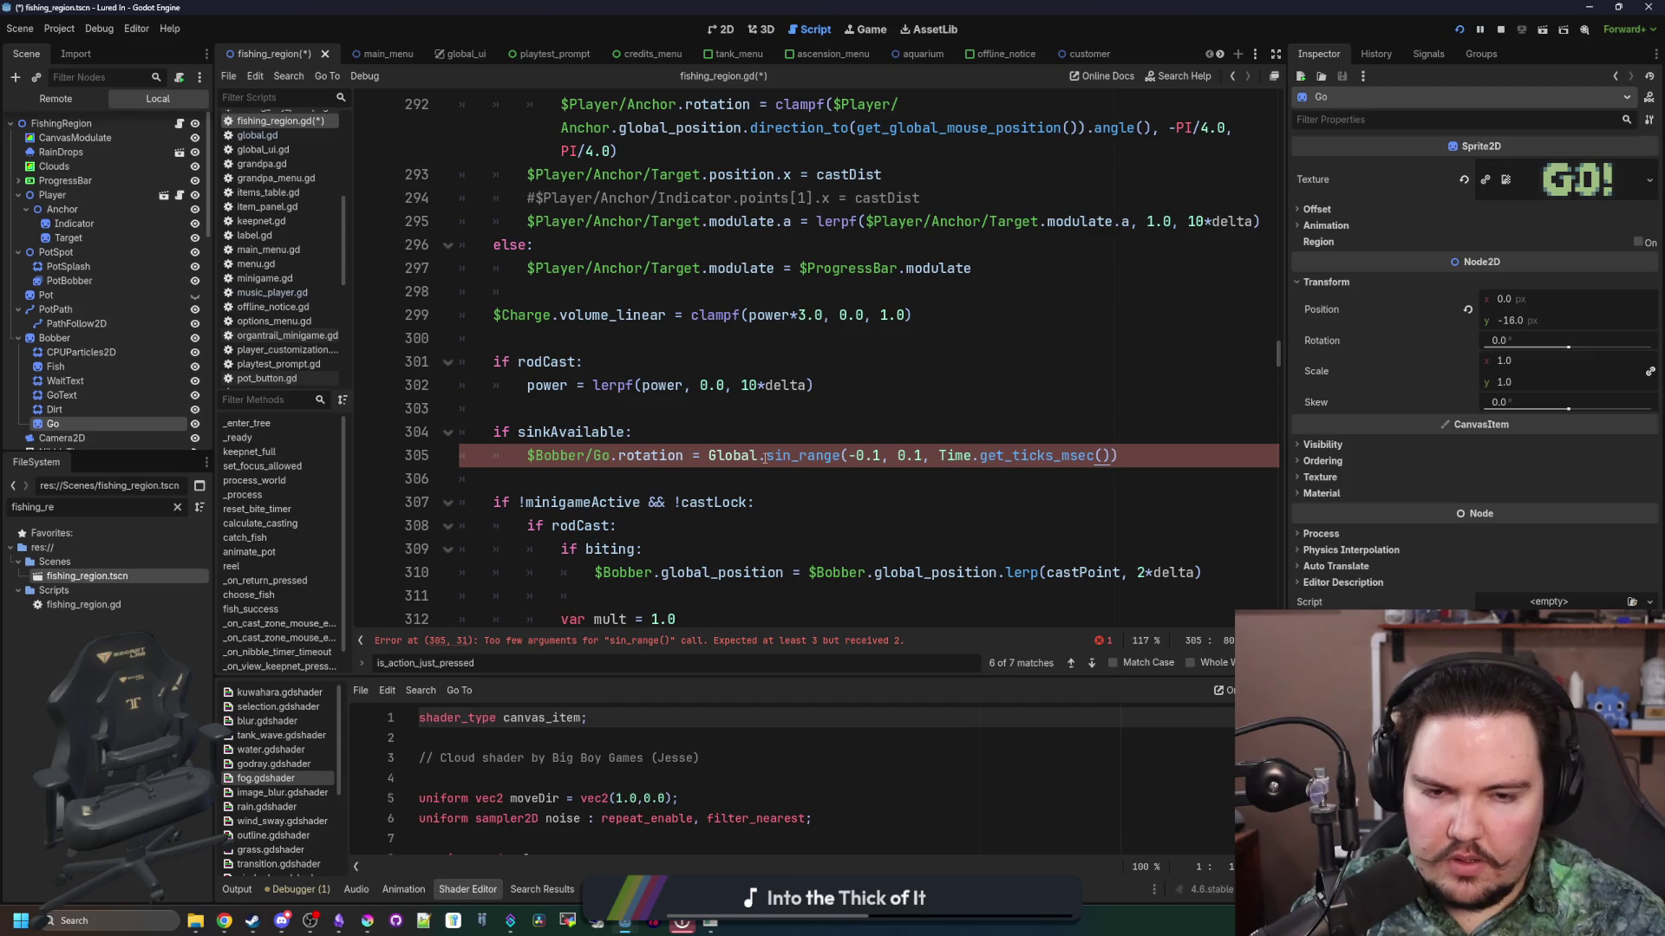
text(/2000)
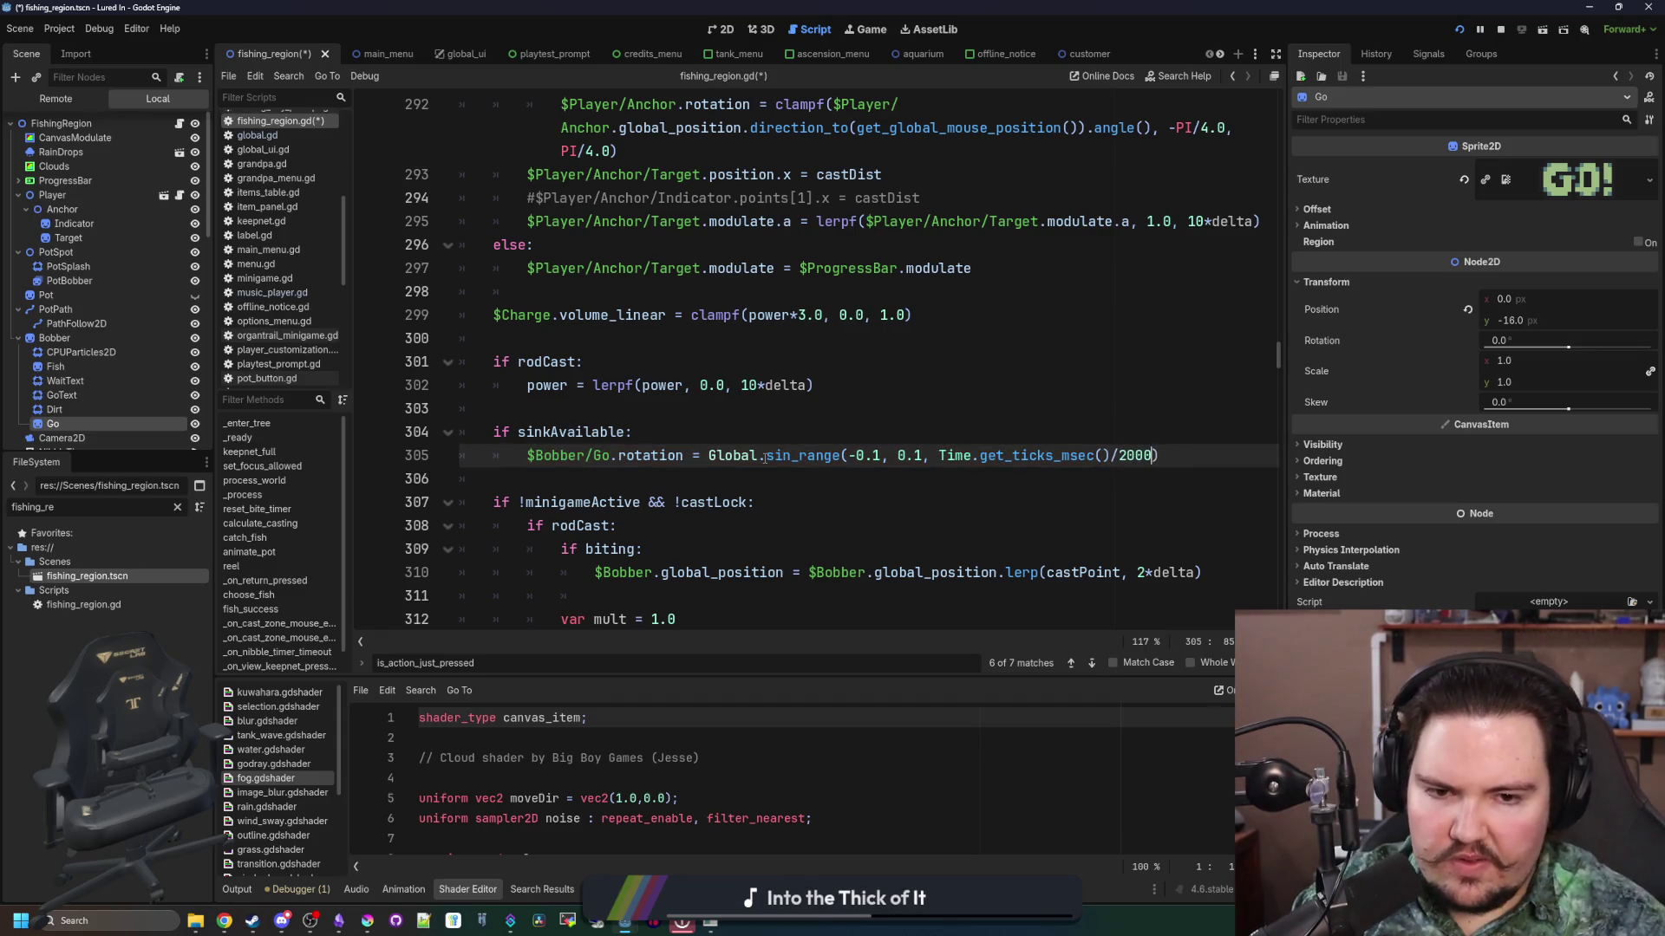
text(.0)
click(680, 434)
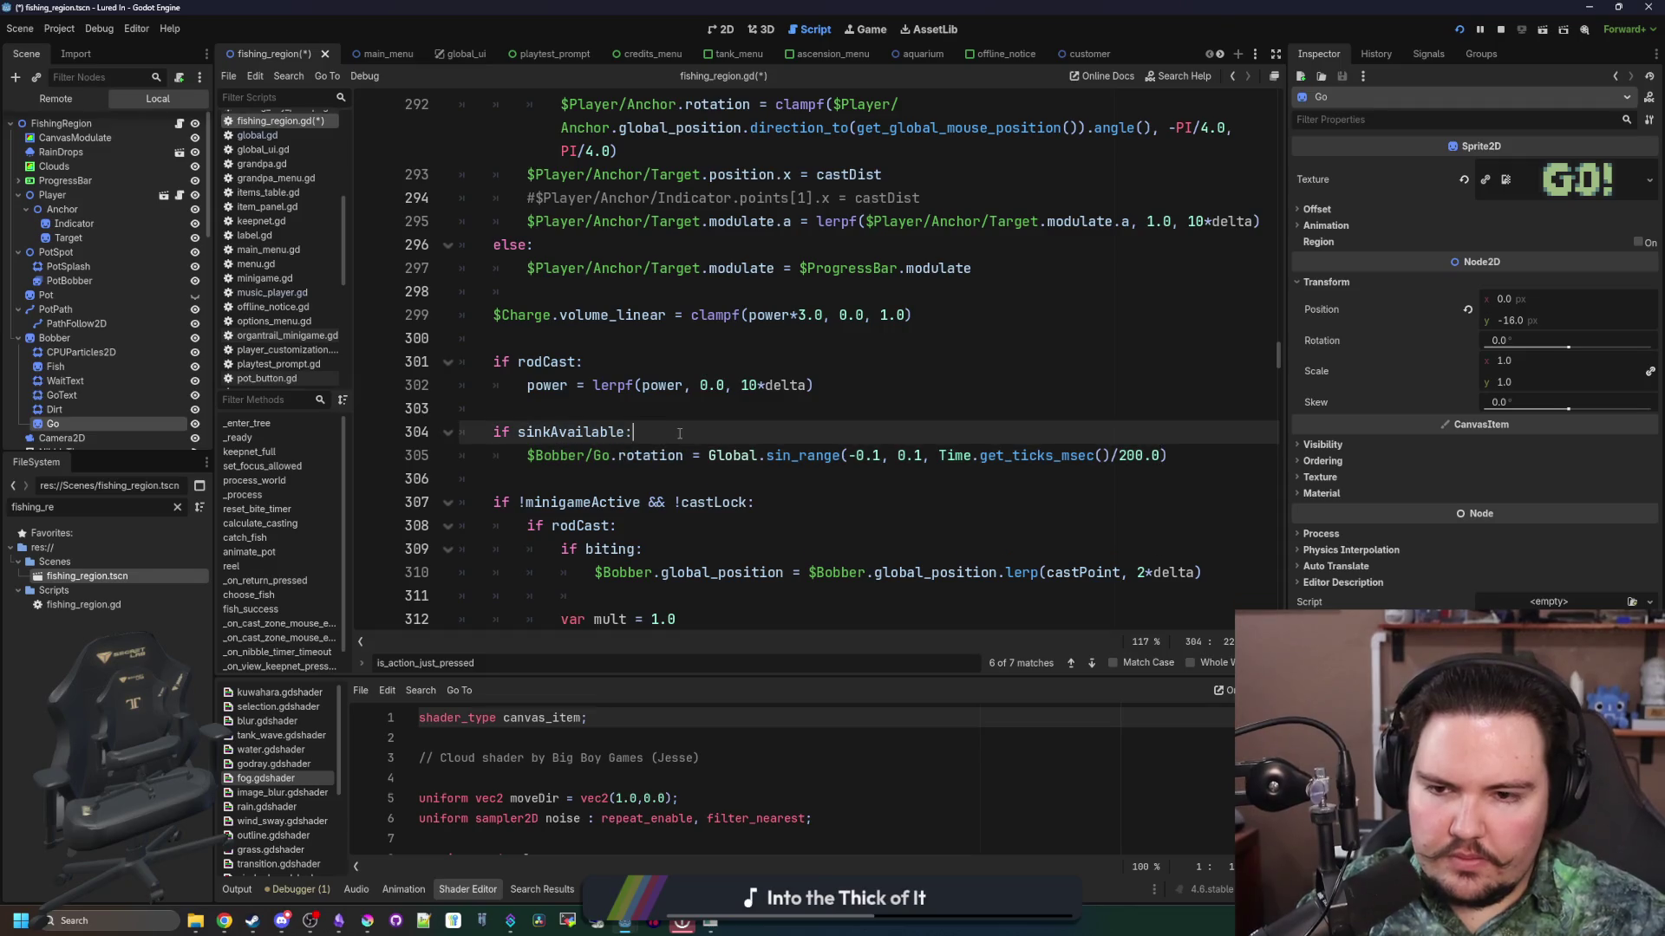
click(686, 420)
key(ctrl+s)
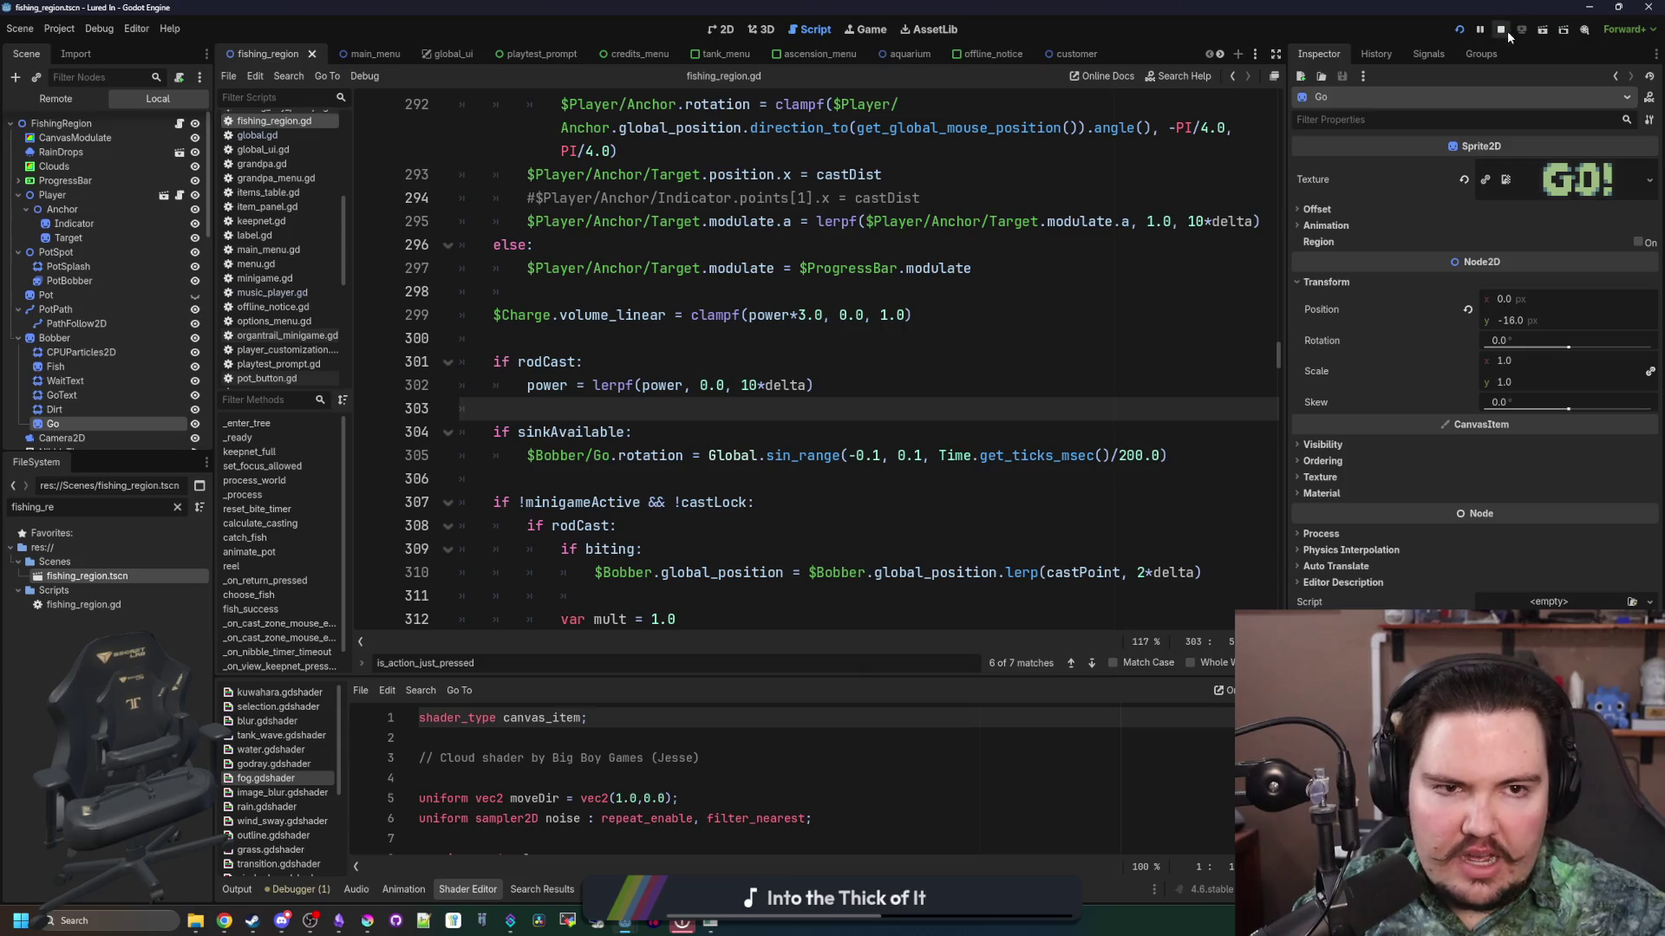
Step: Run the game, get past the menus and Welcome Back message, travel to the Pond and cast
click(1460, 33)
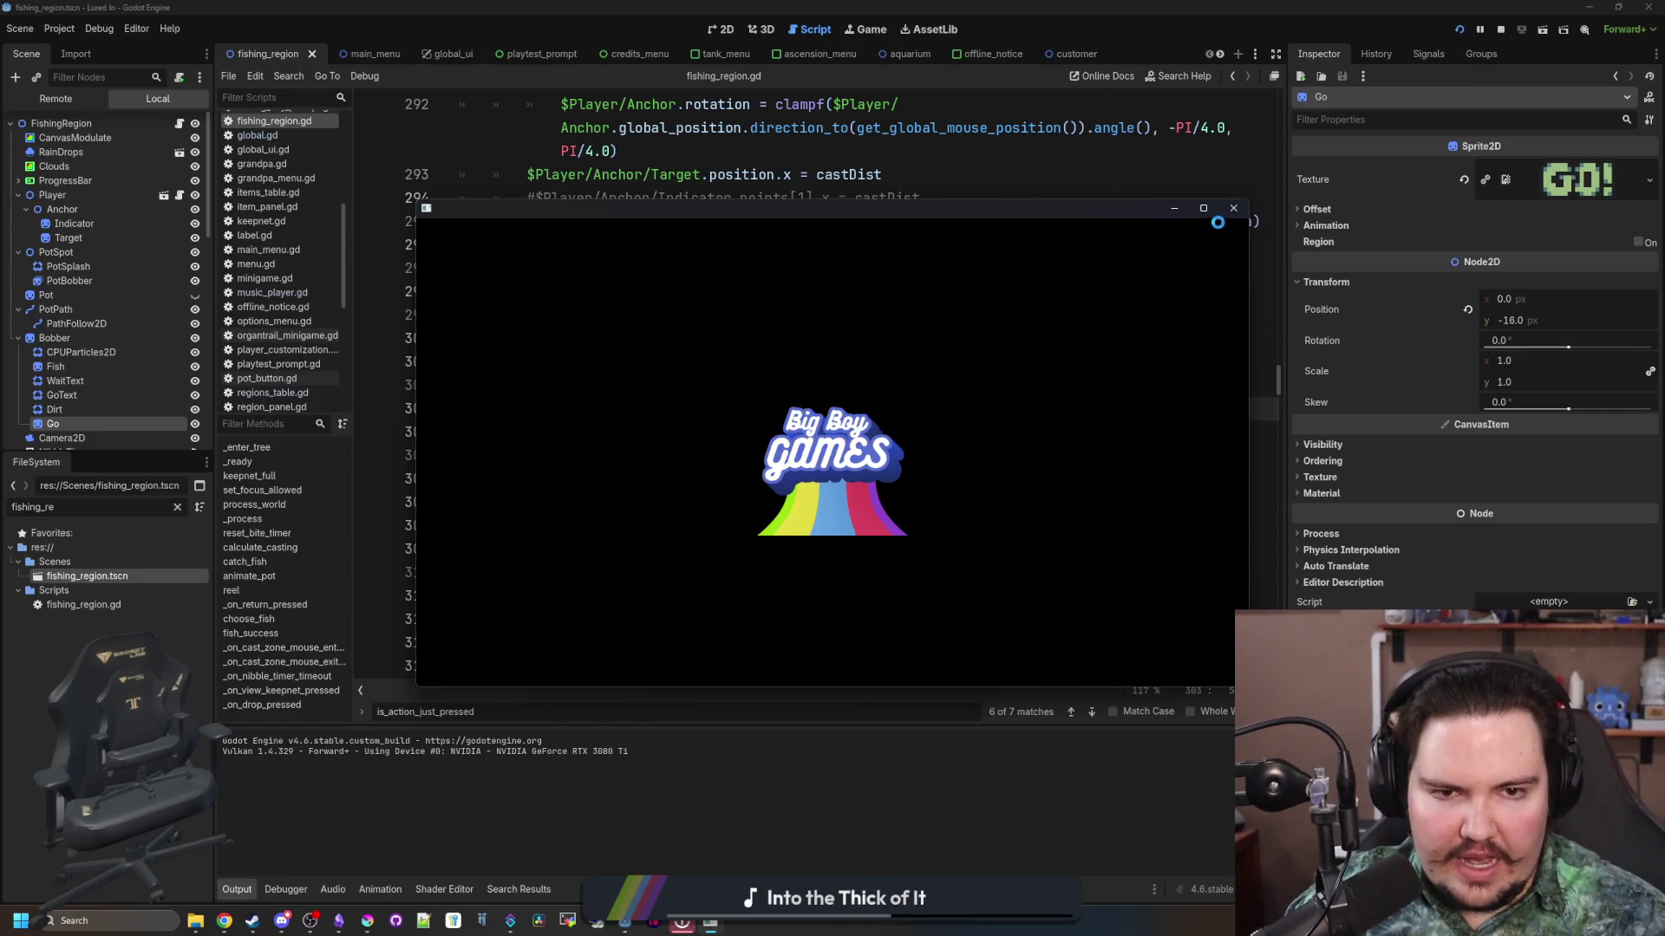
mouse_move(1213, 214)
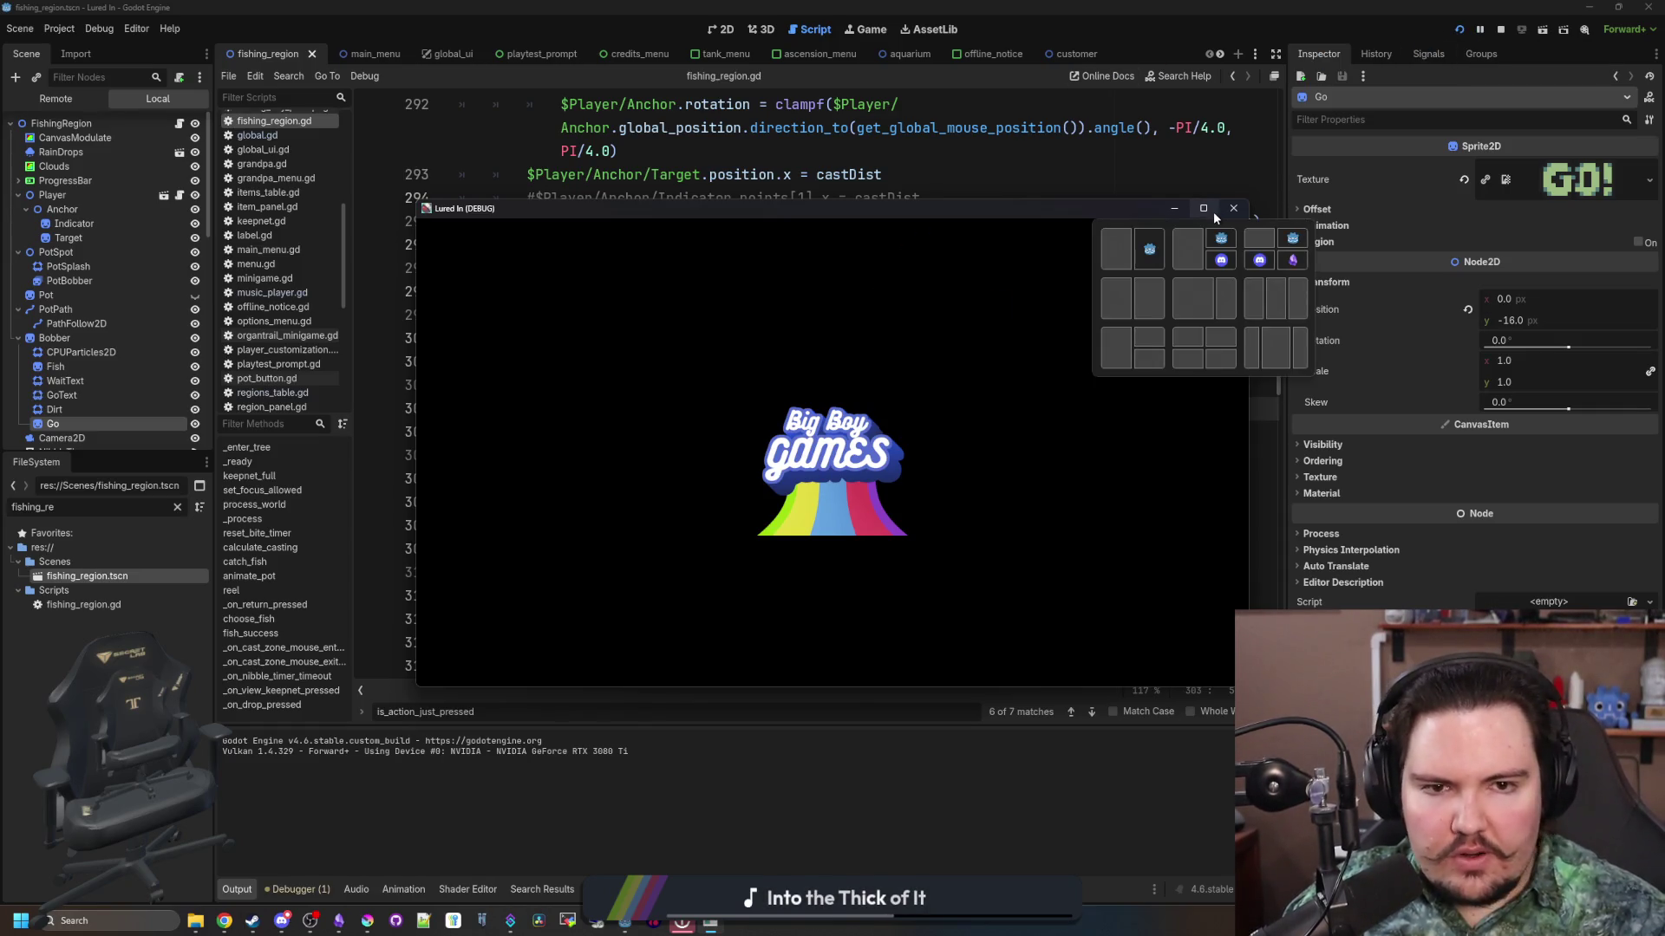
click(1214, 211)
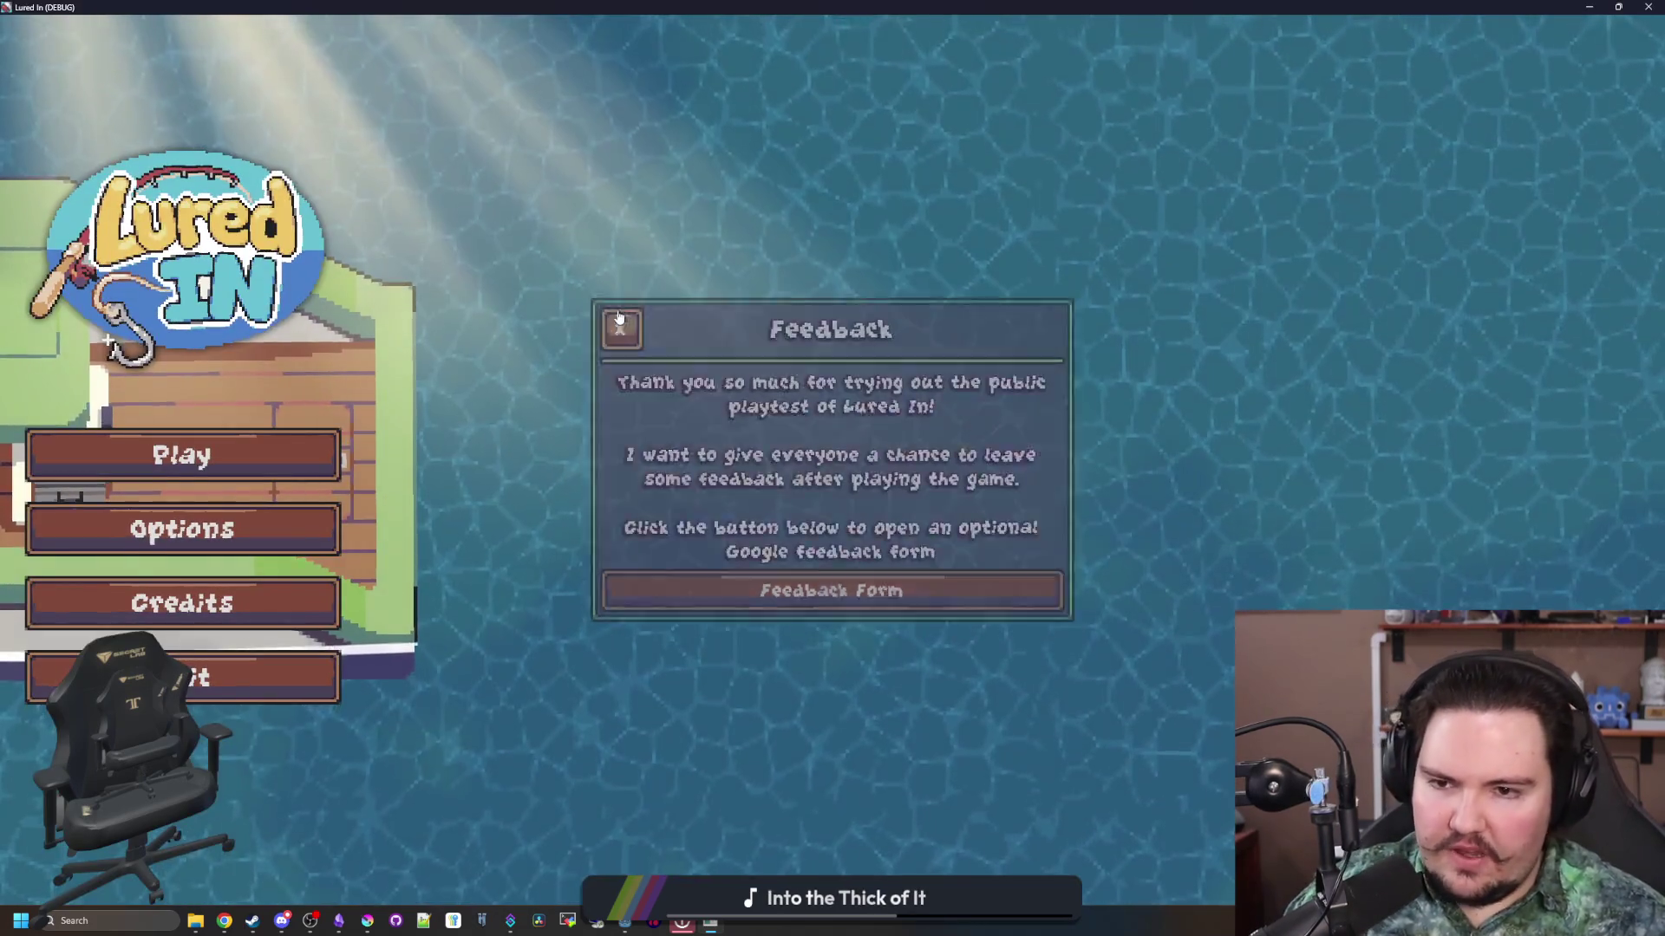
click(186, 448)
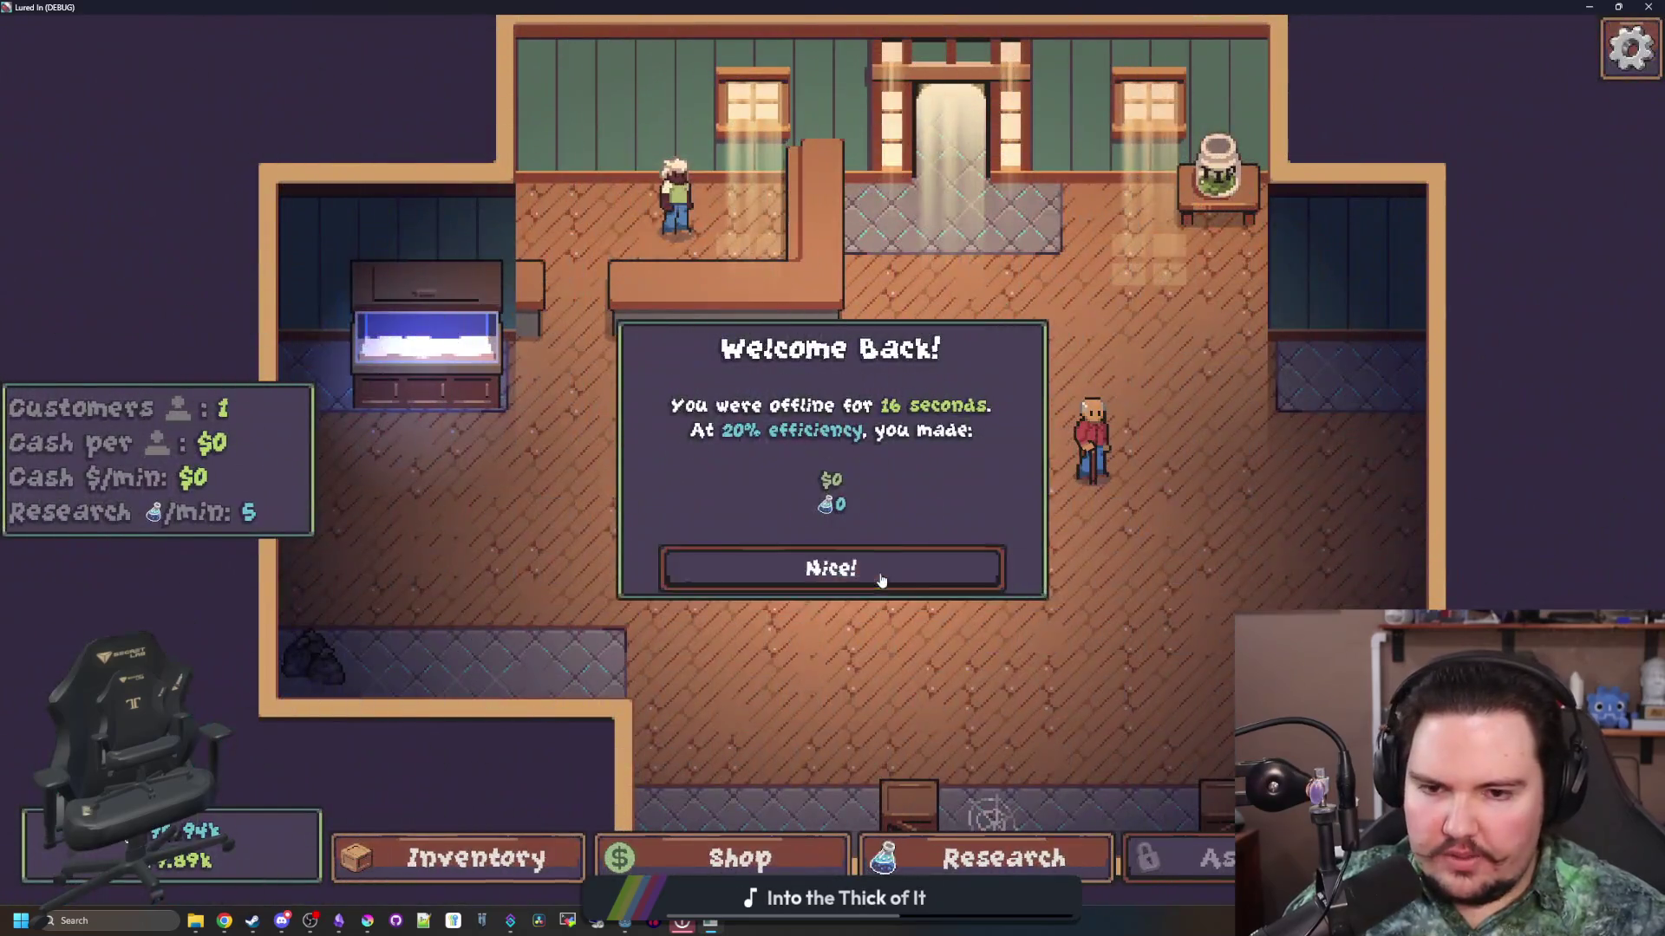
click(881, 580)
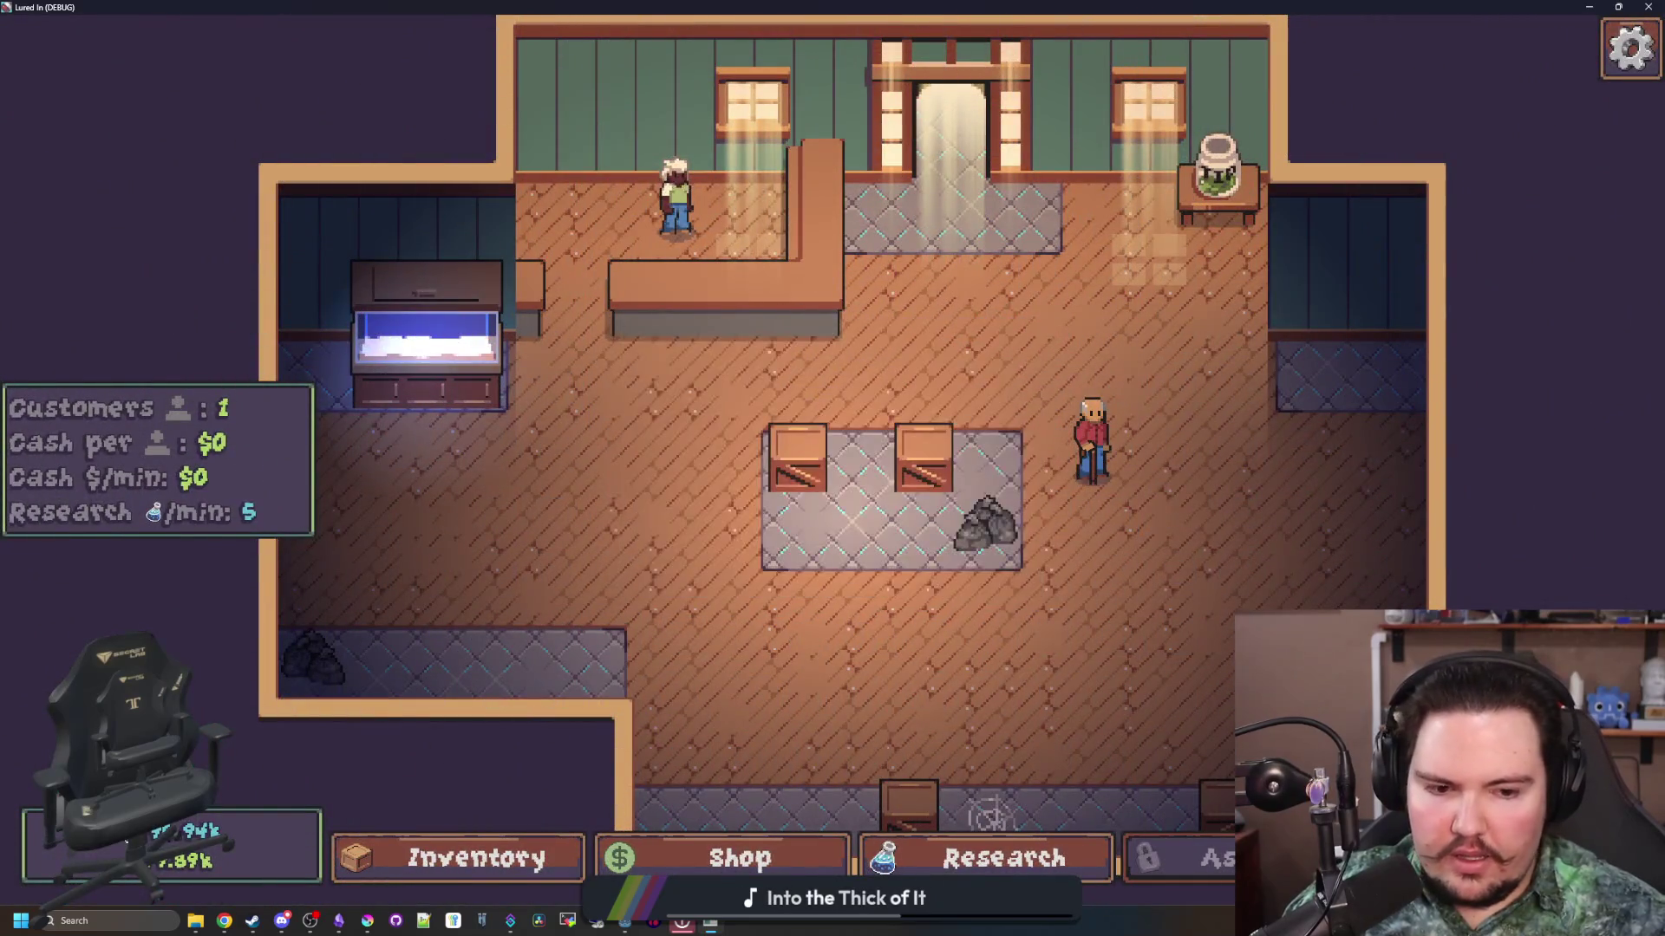
click(1118, 279)
mouse_move(1116, 284)
mouse_down()
mouse_move(546, 464)
mouse_move(856, 441)
mouse_up()
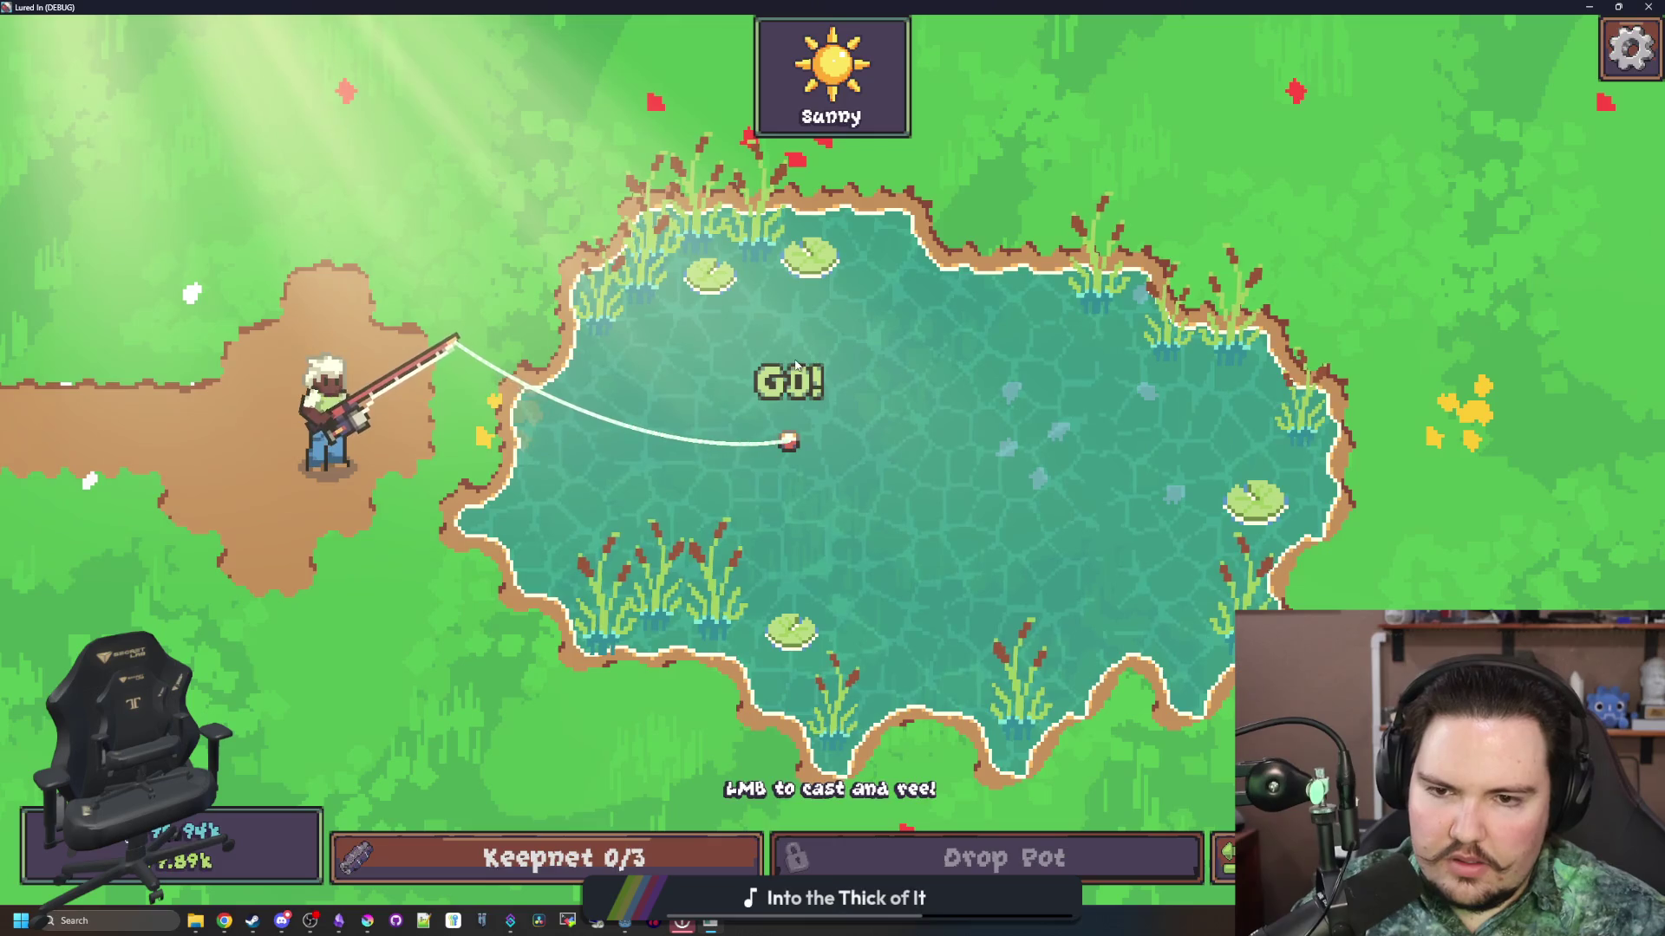
Step: Set the improved_bait upgrade to 10000 with the debug command 'setupgrade li.upgrade.improved_bait 10000'
key(grave)
text(set)
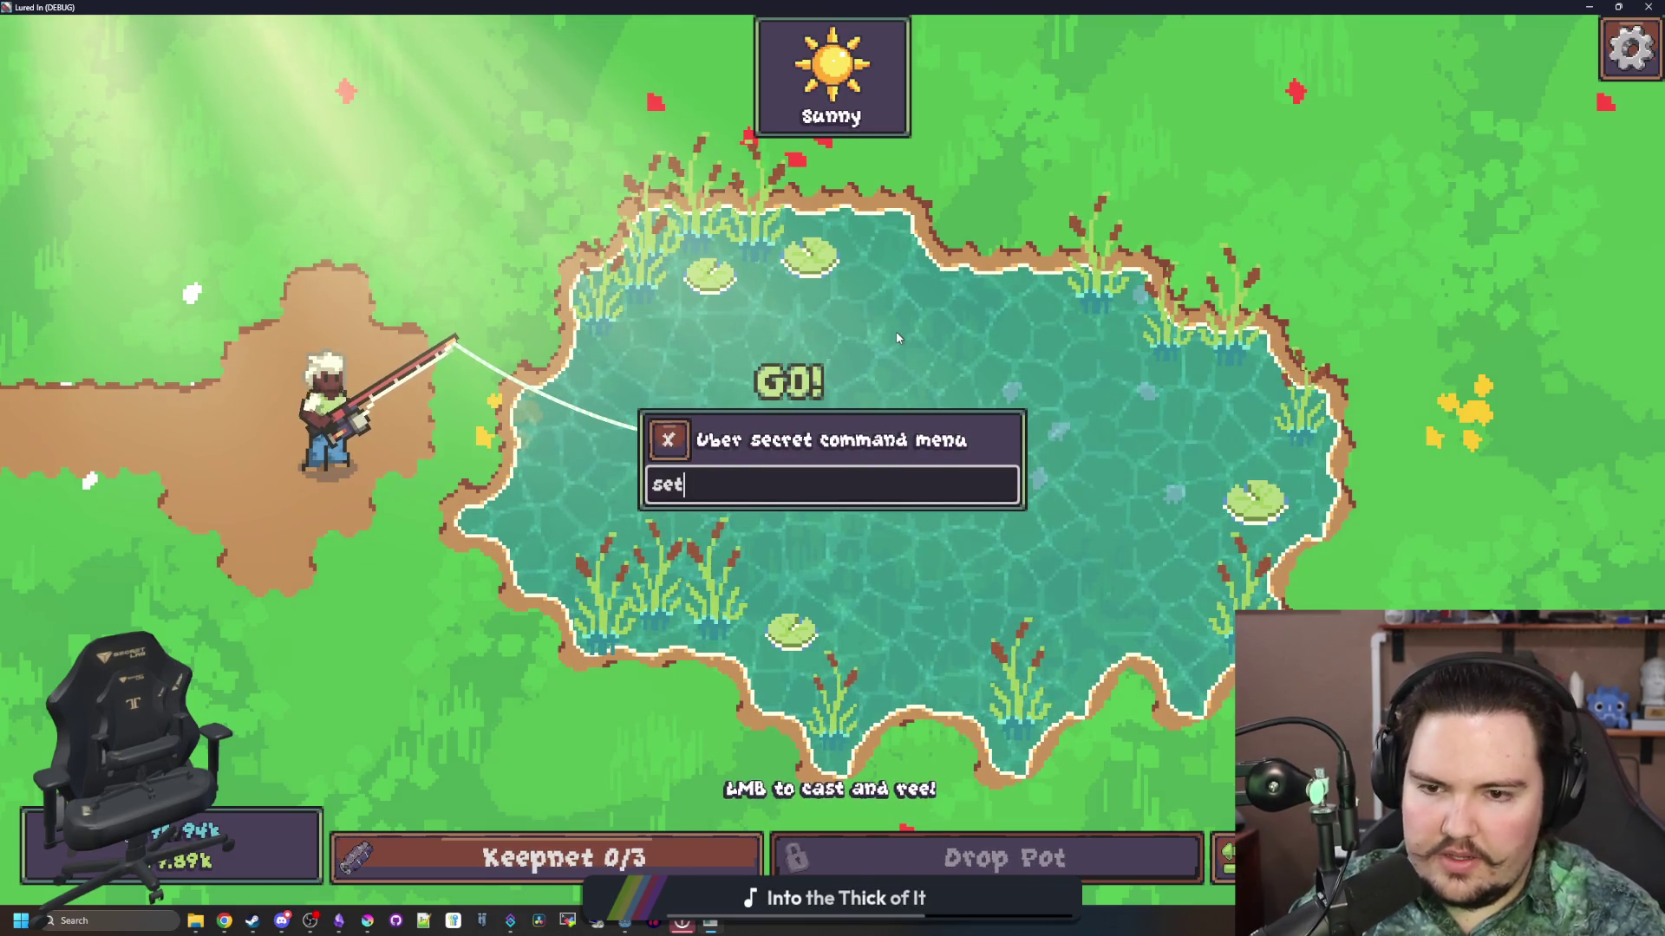
text(upgrade li.upgrade.)
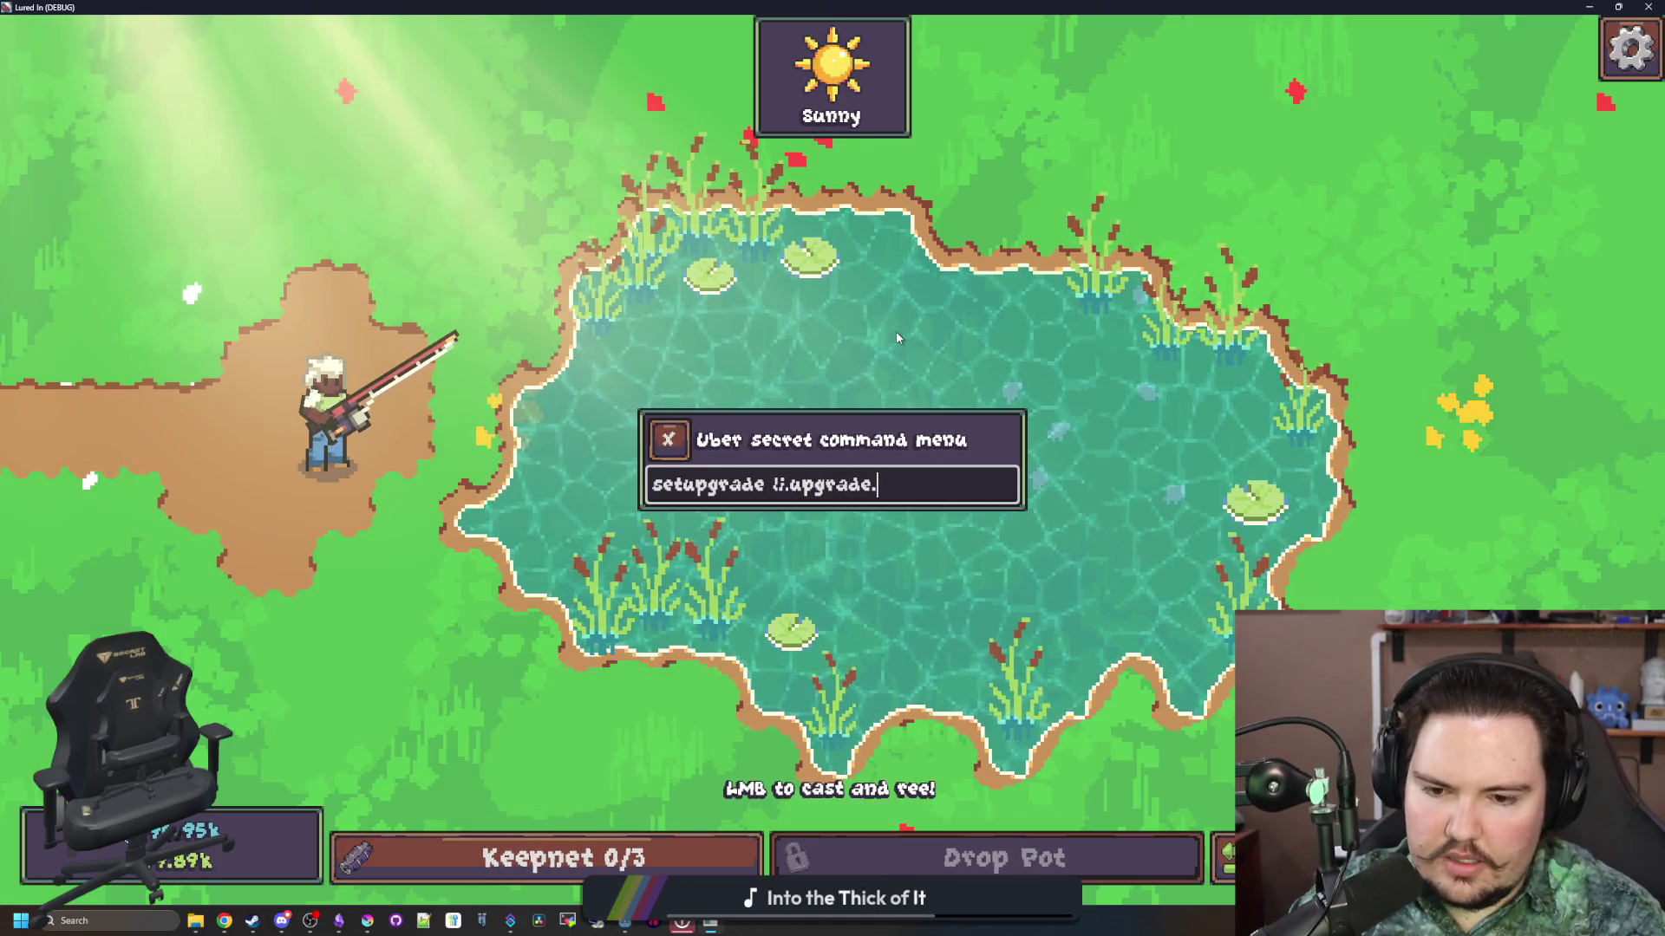
text(improved_baot)
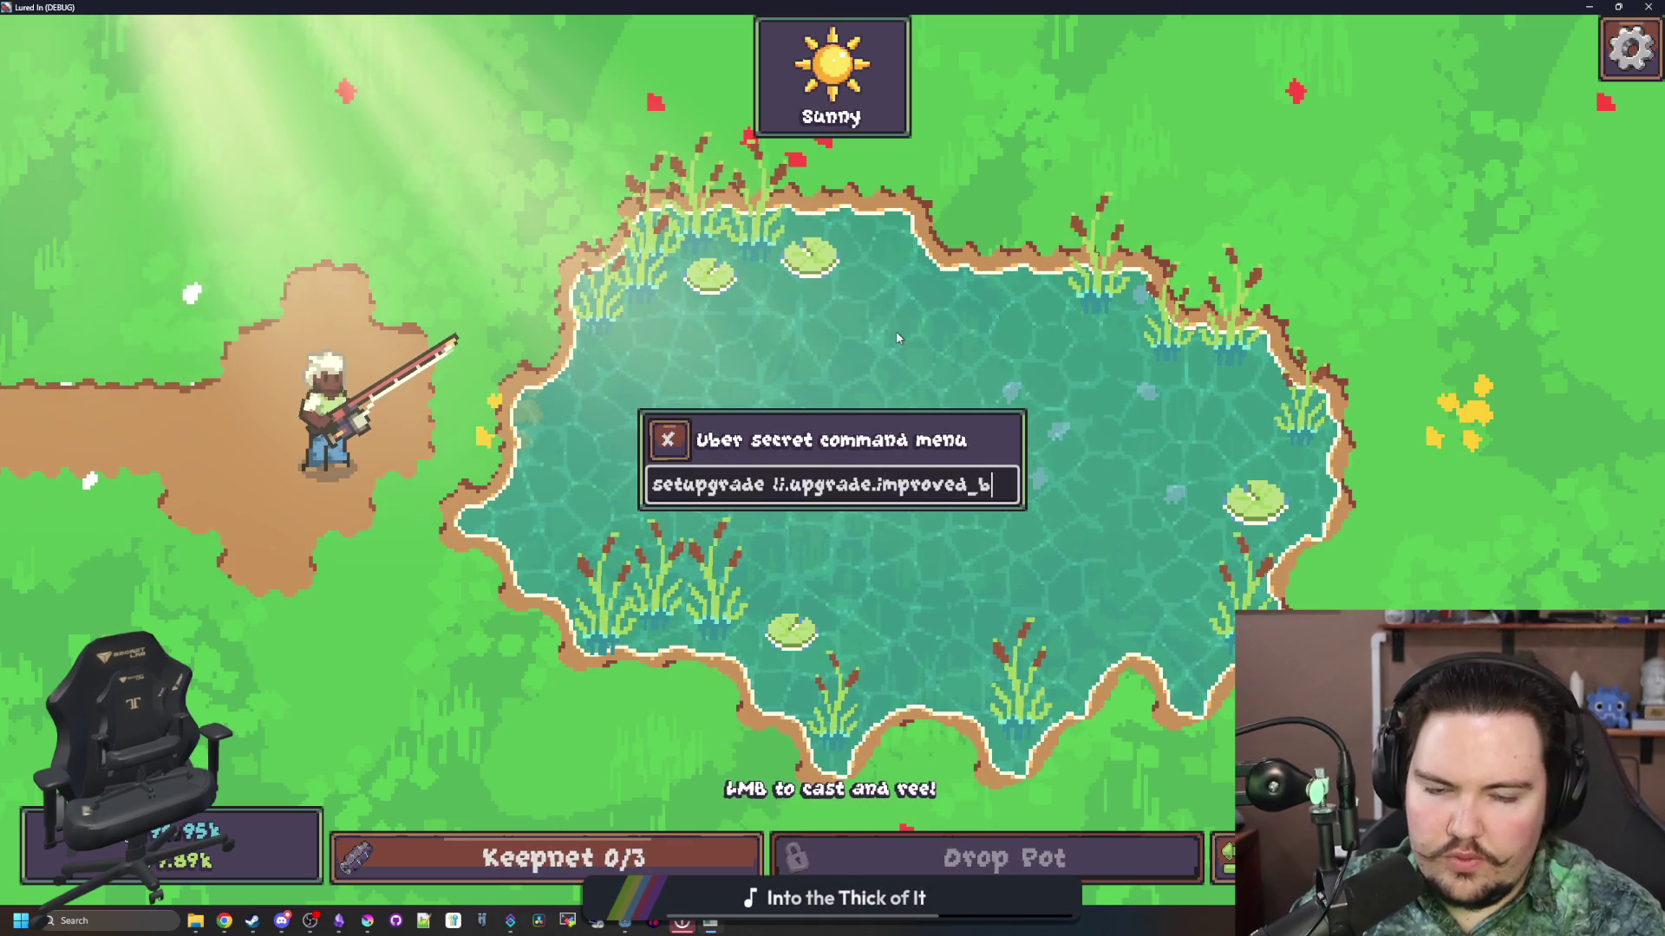
key(BackSpace)
key(BackSpace)
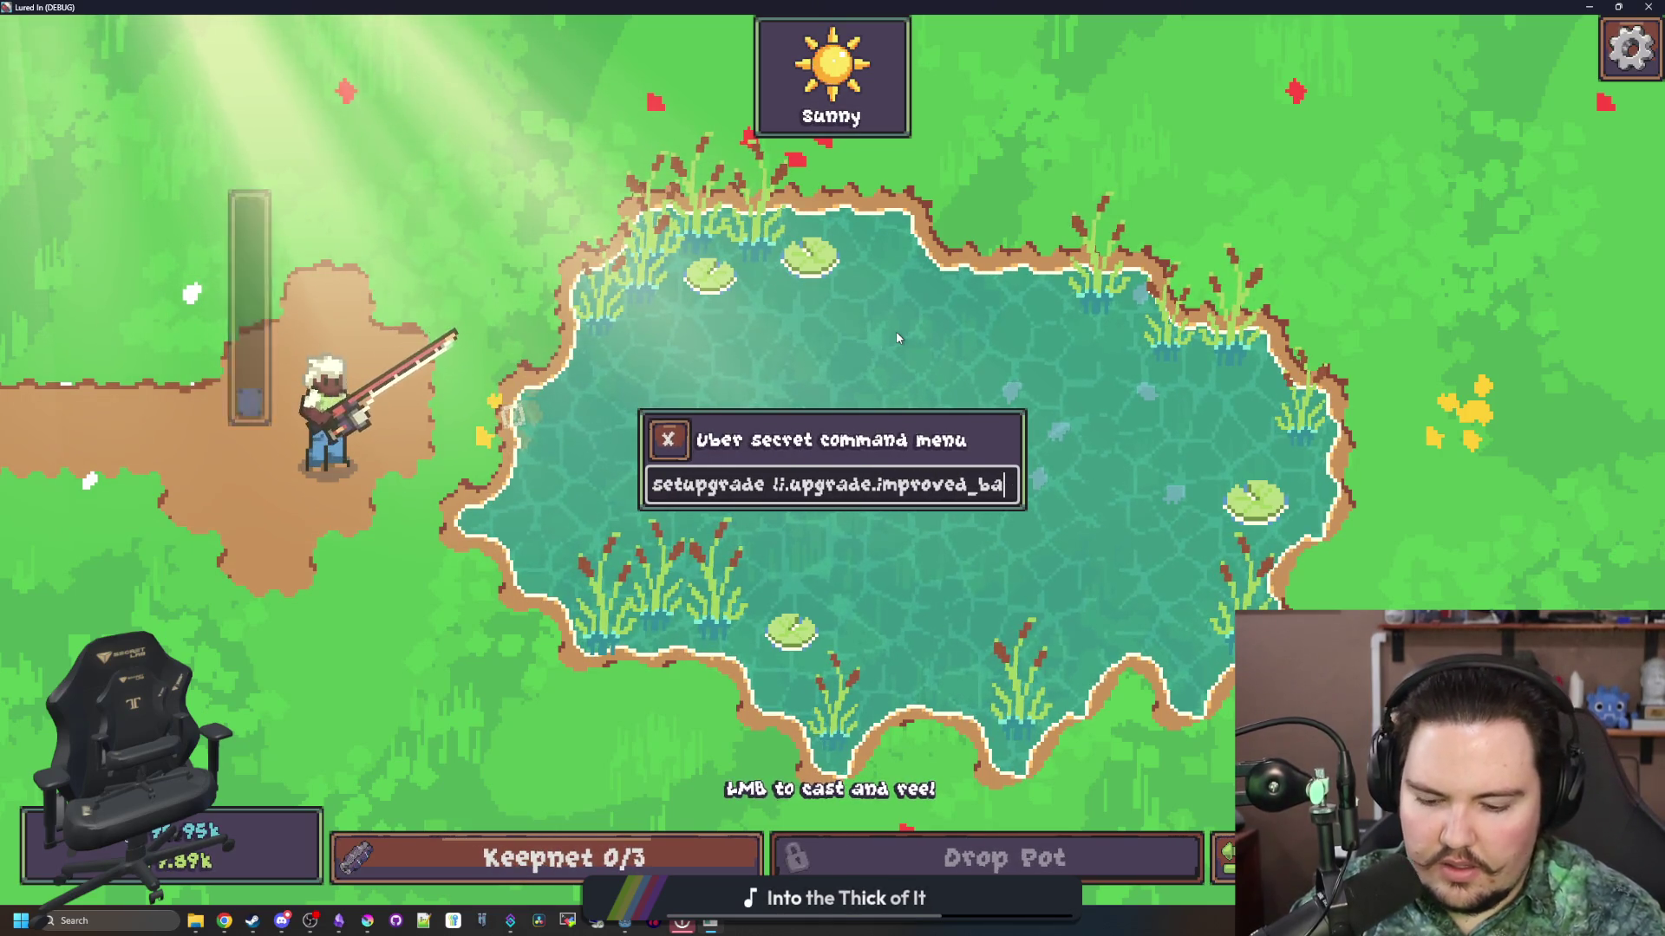
text(it 10000)
key(Return)
key(Escape)
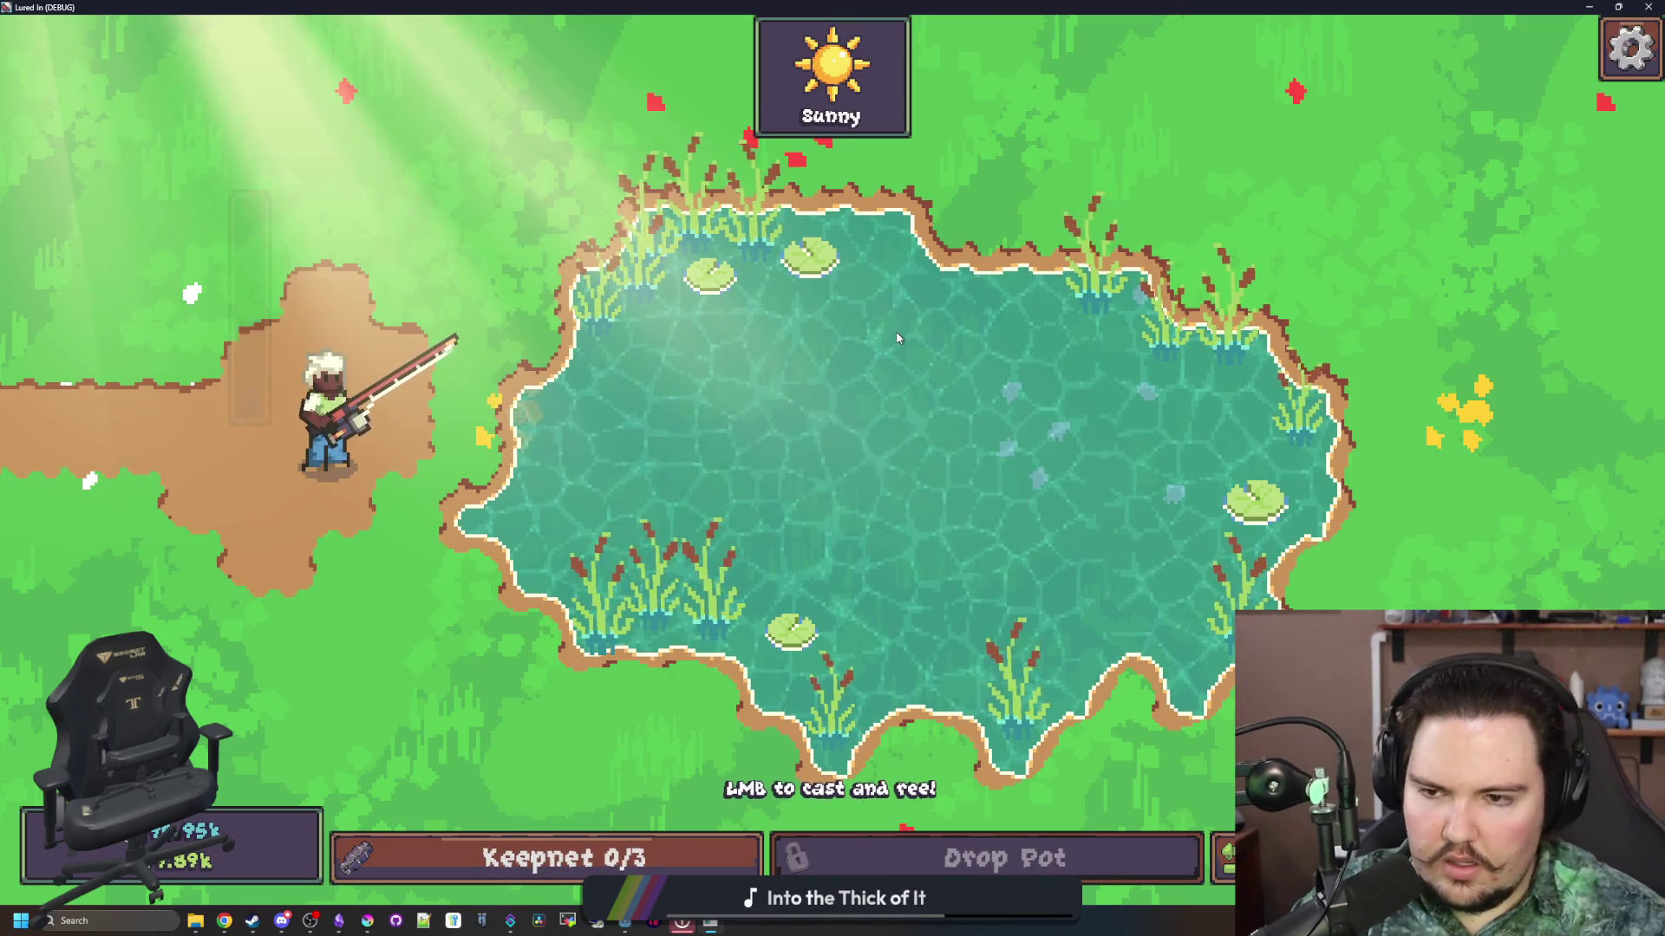
Step: Cast to watch the GO! sprite, then stop the game and add an else: branch after the wobble
click(836, 406)
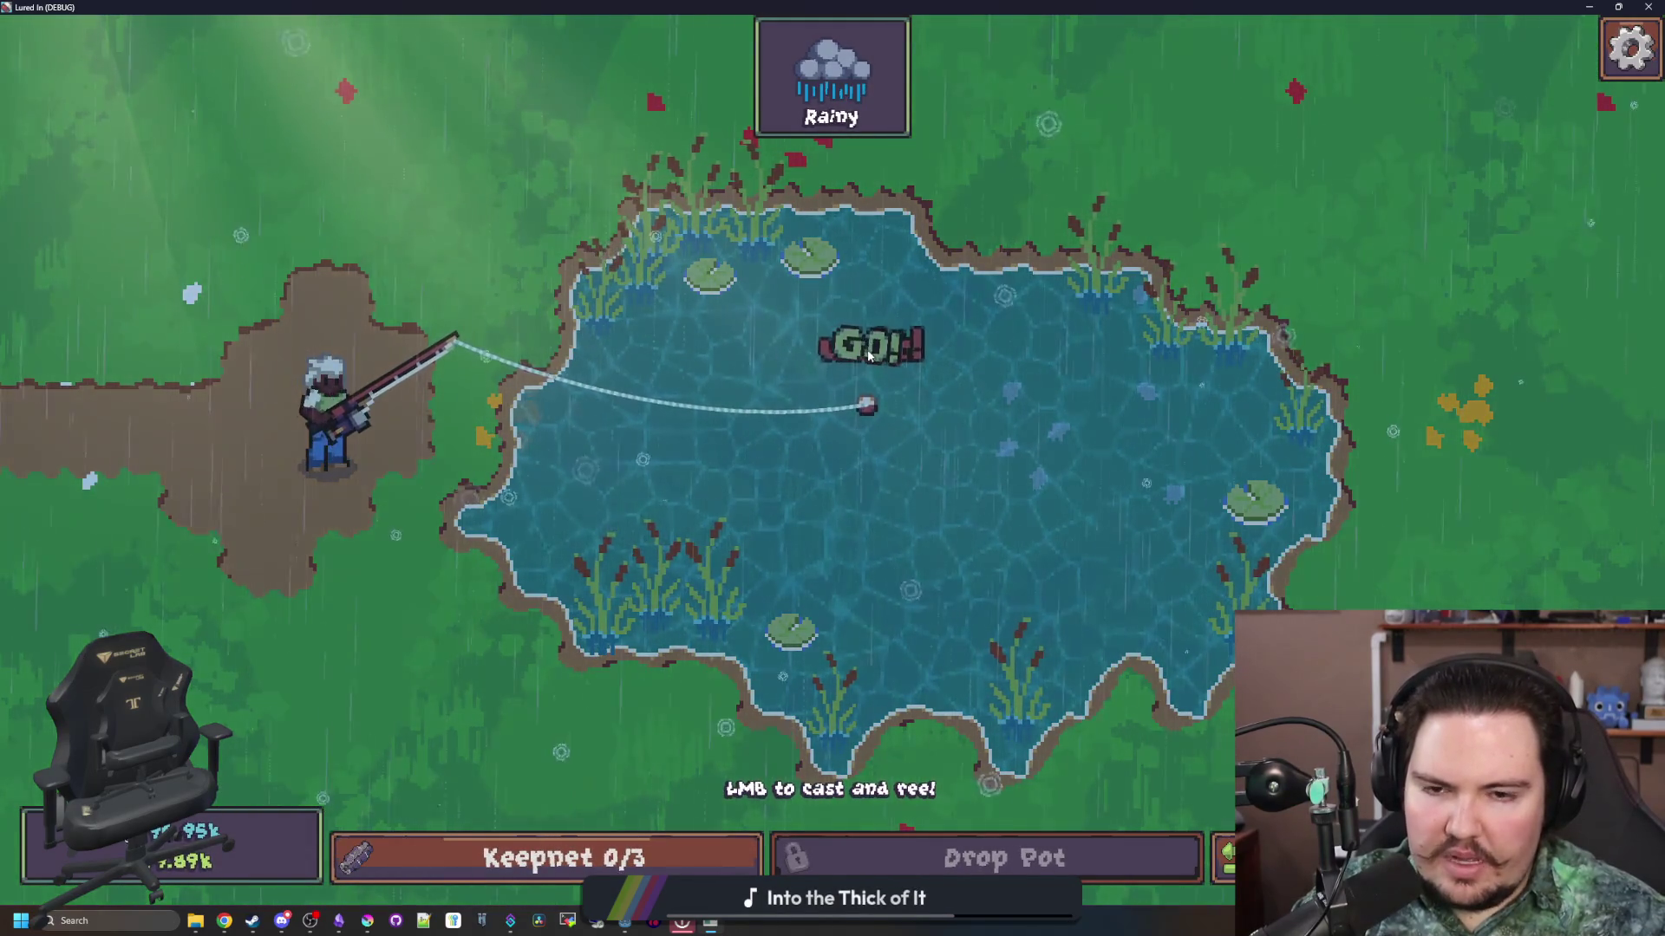
key(F8)
click(703, 431)
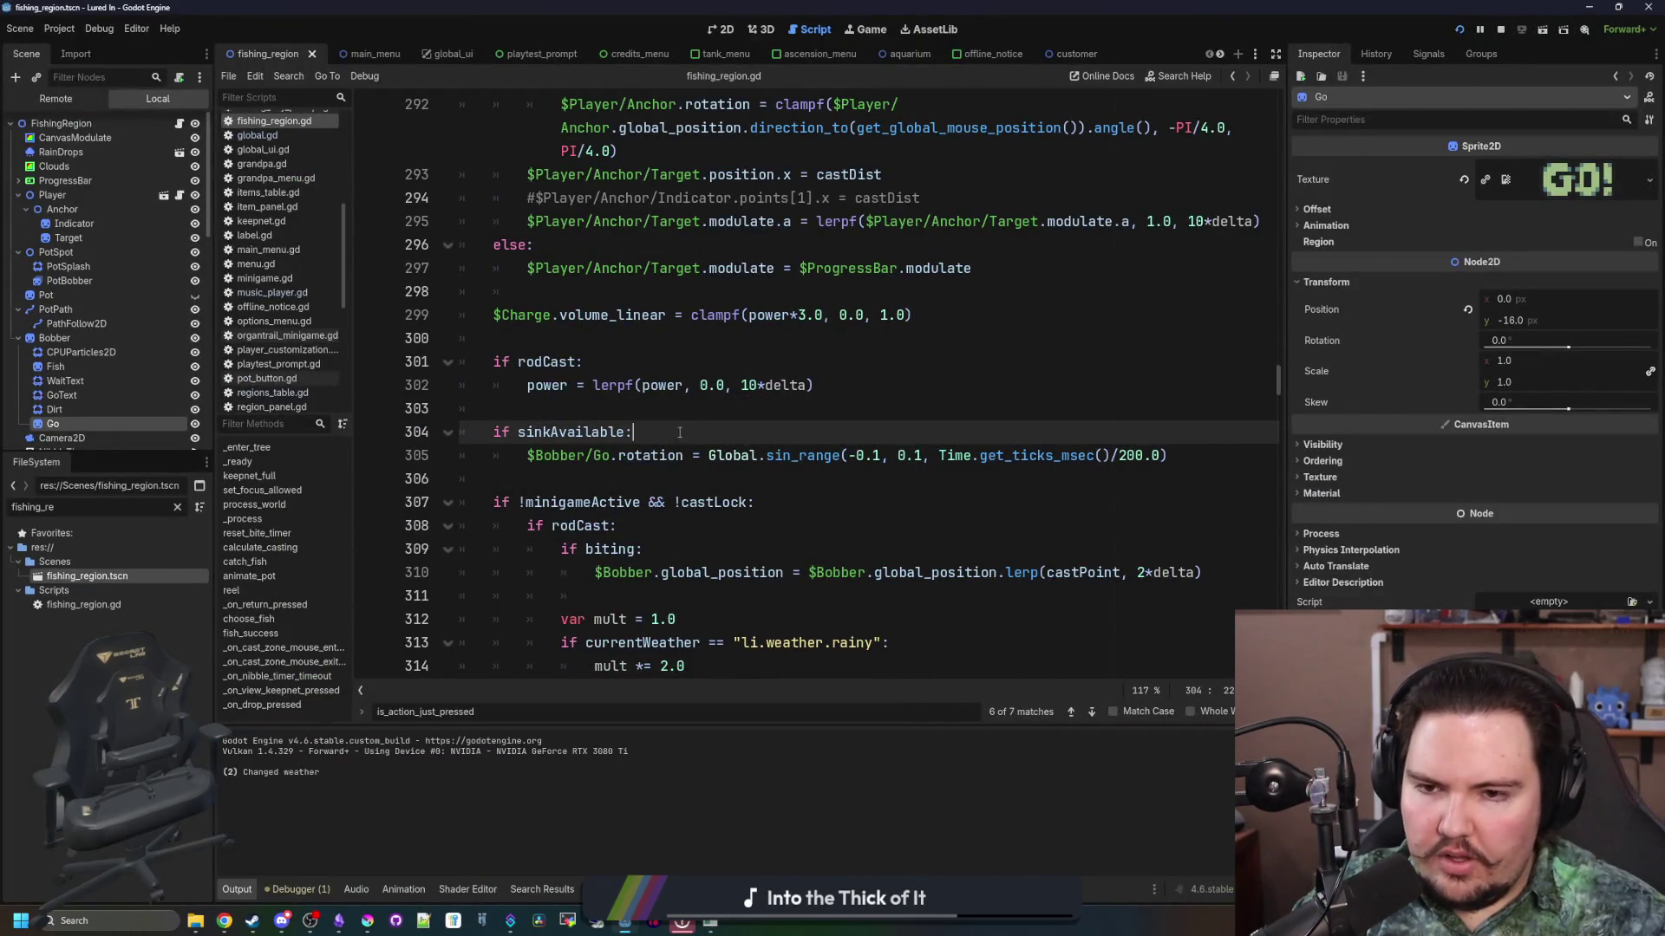
click(1209, 446)
key(Return)
text(lse:)
key(Return)
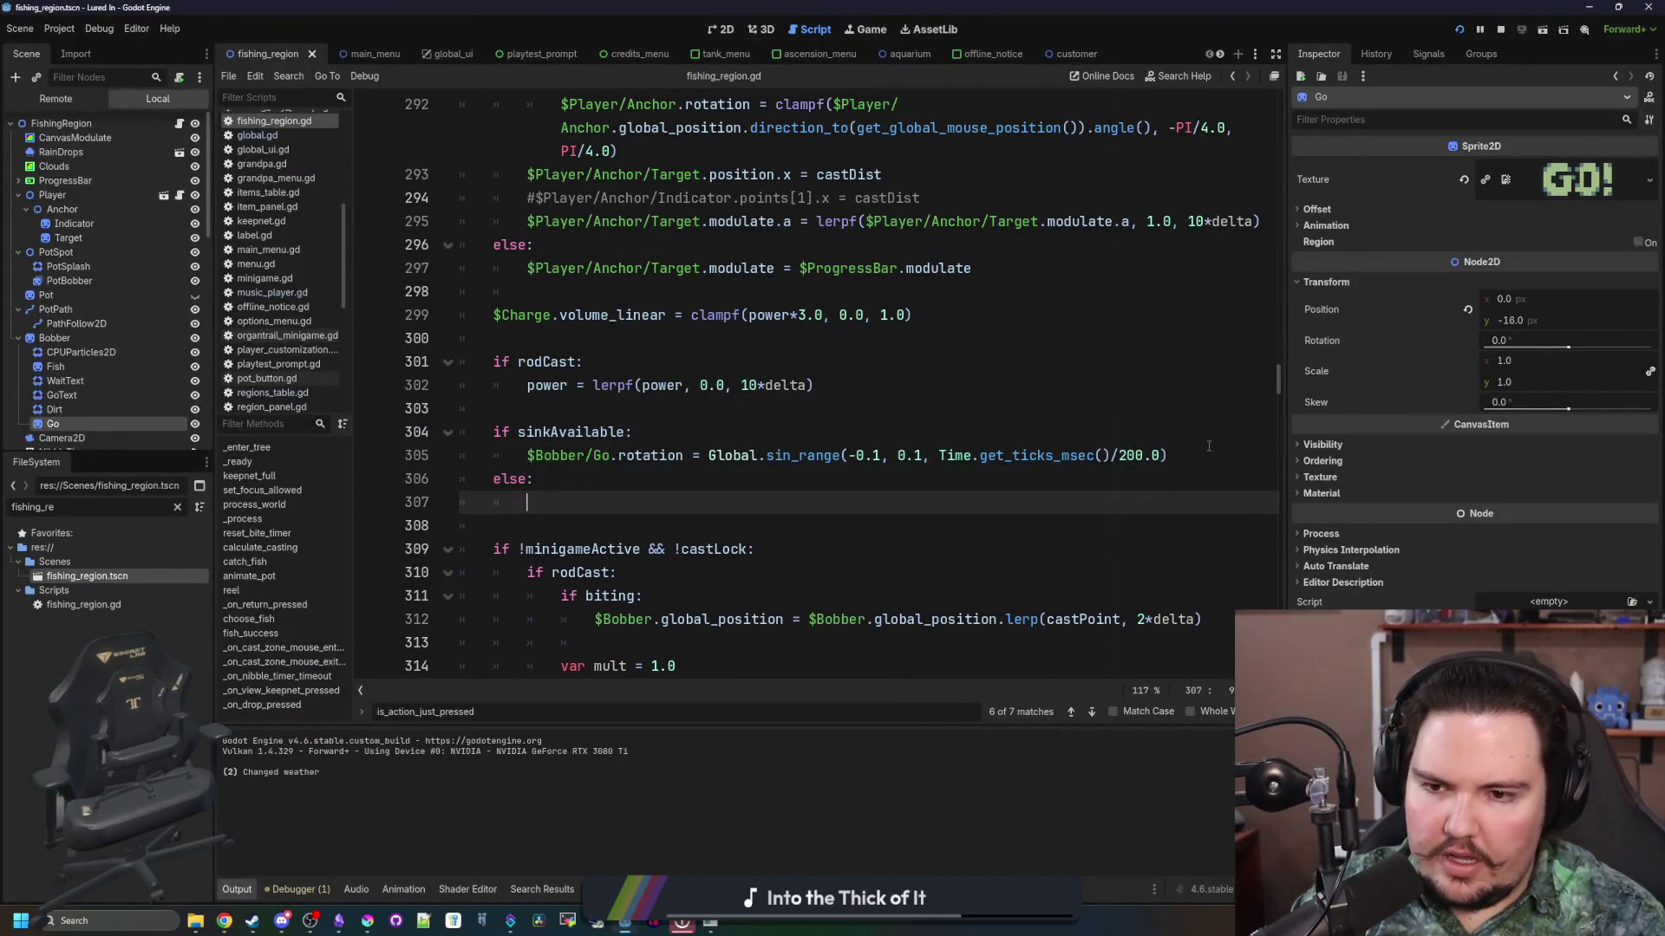
Step: Under else, lerp $Bobber/Go.modulate.a toward 0.0 at delta*10
drag(609, 457, 526, 457)
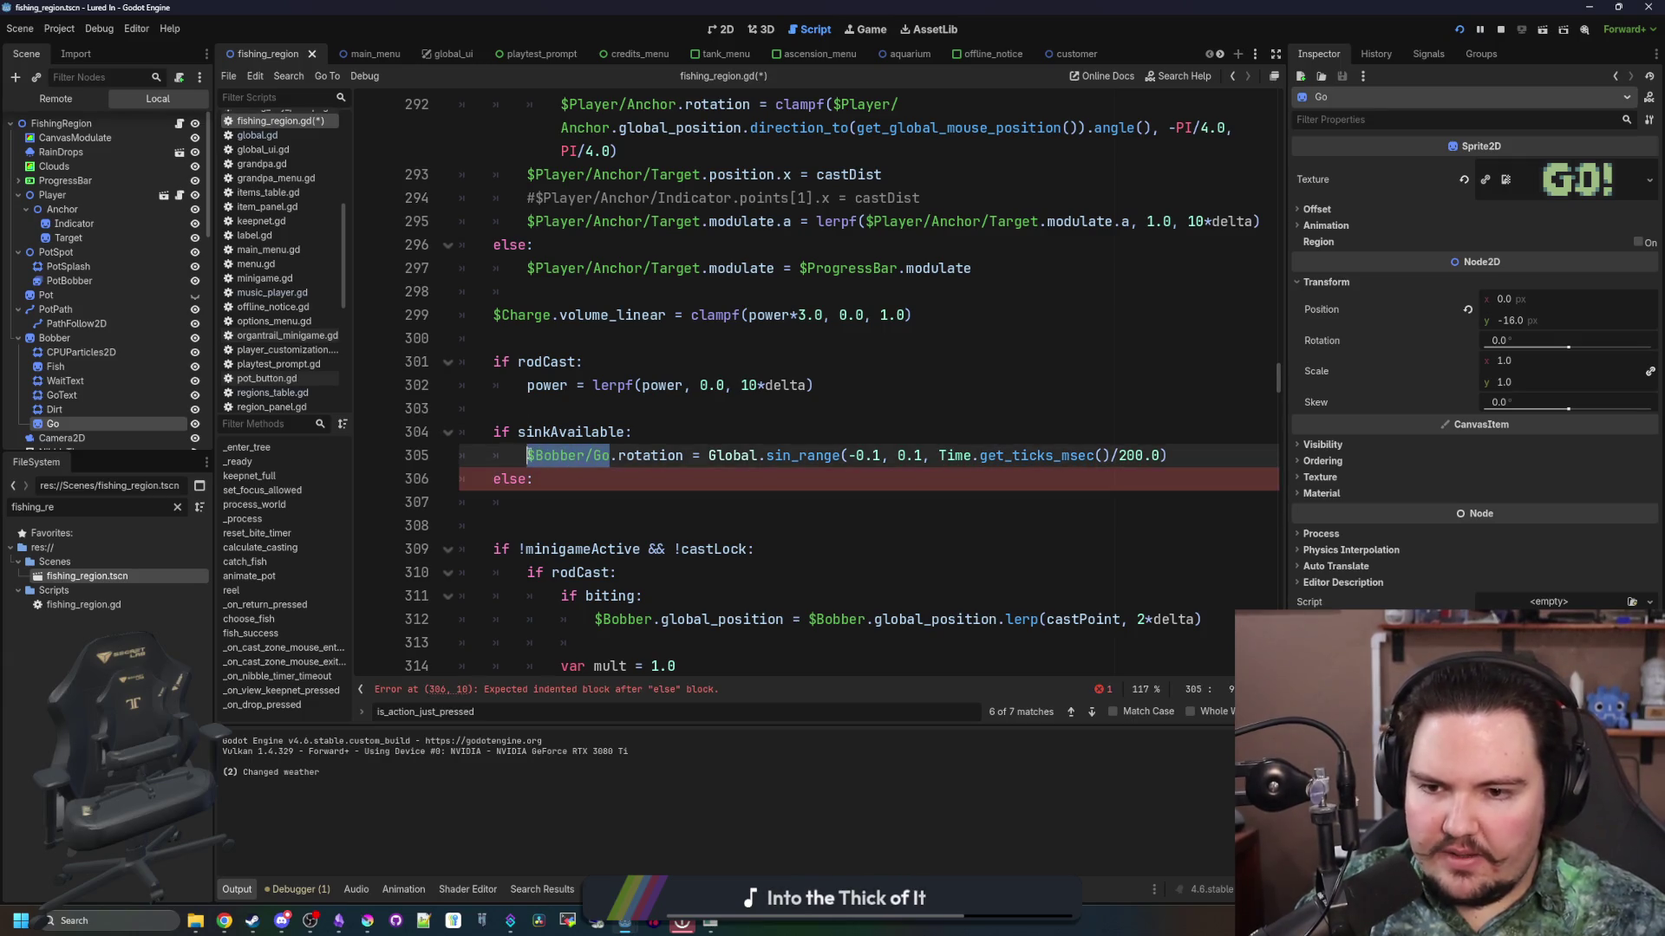
key(ctrl+c)
click(552, 522)
key(Up)
key(ctrl+v)
text(.mod)
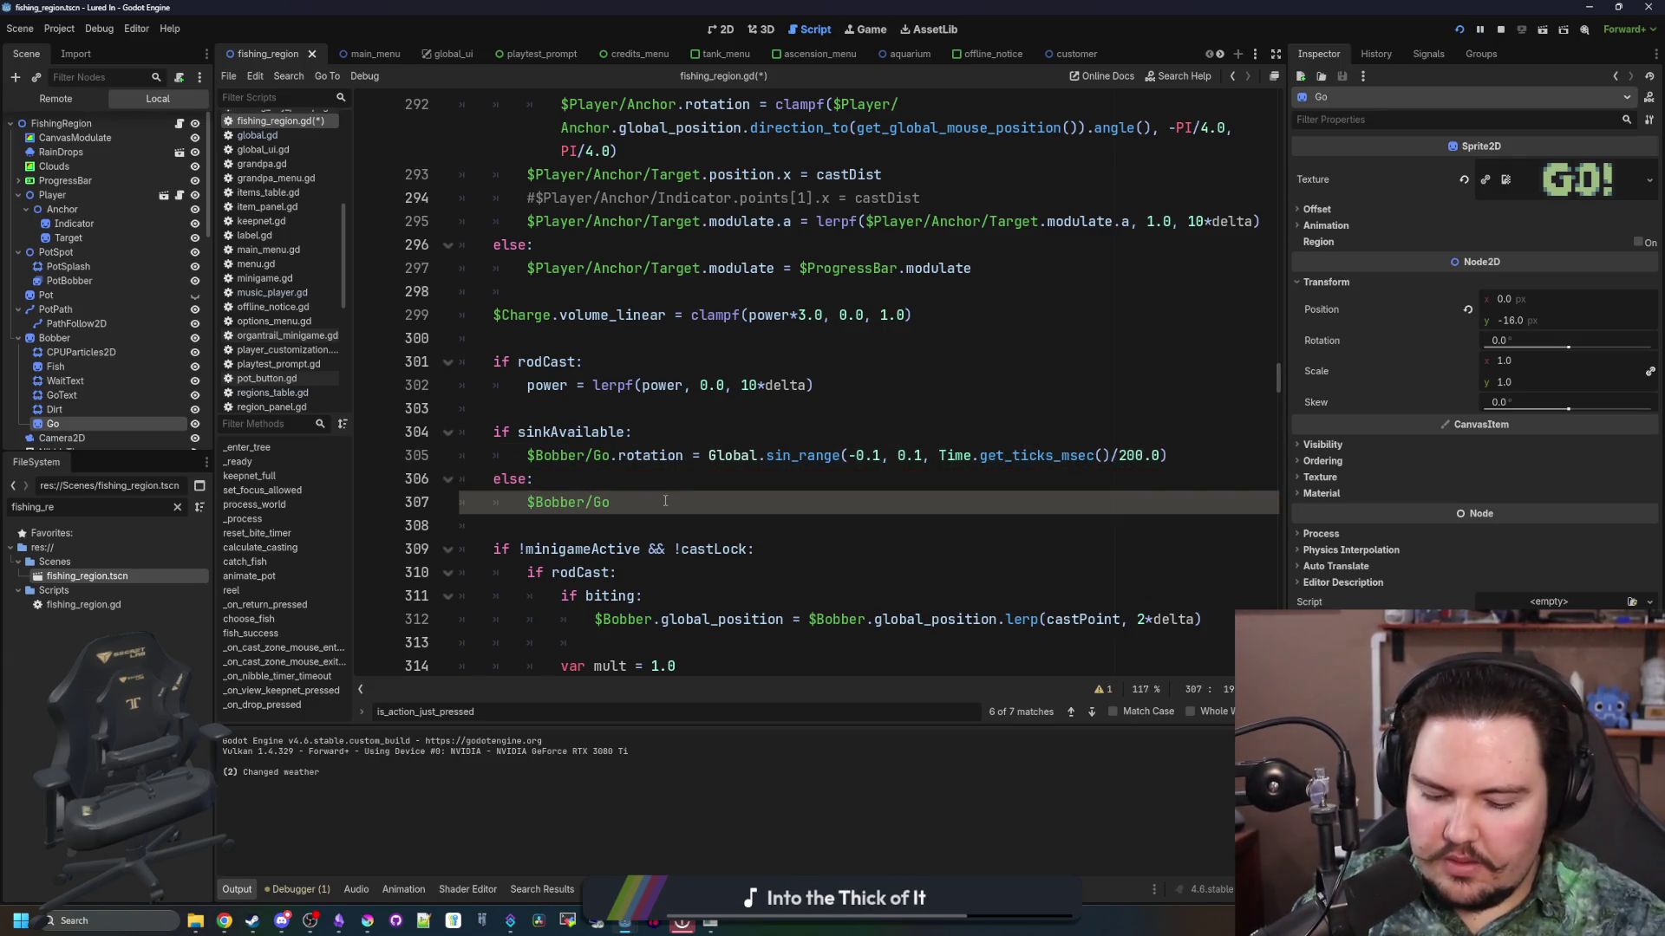
text(ulate.a = lerpf()
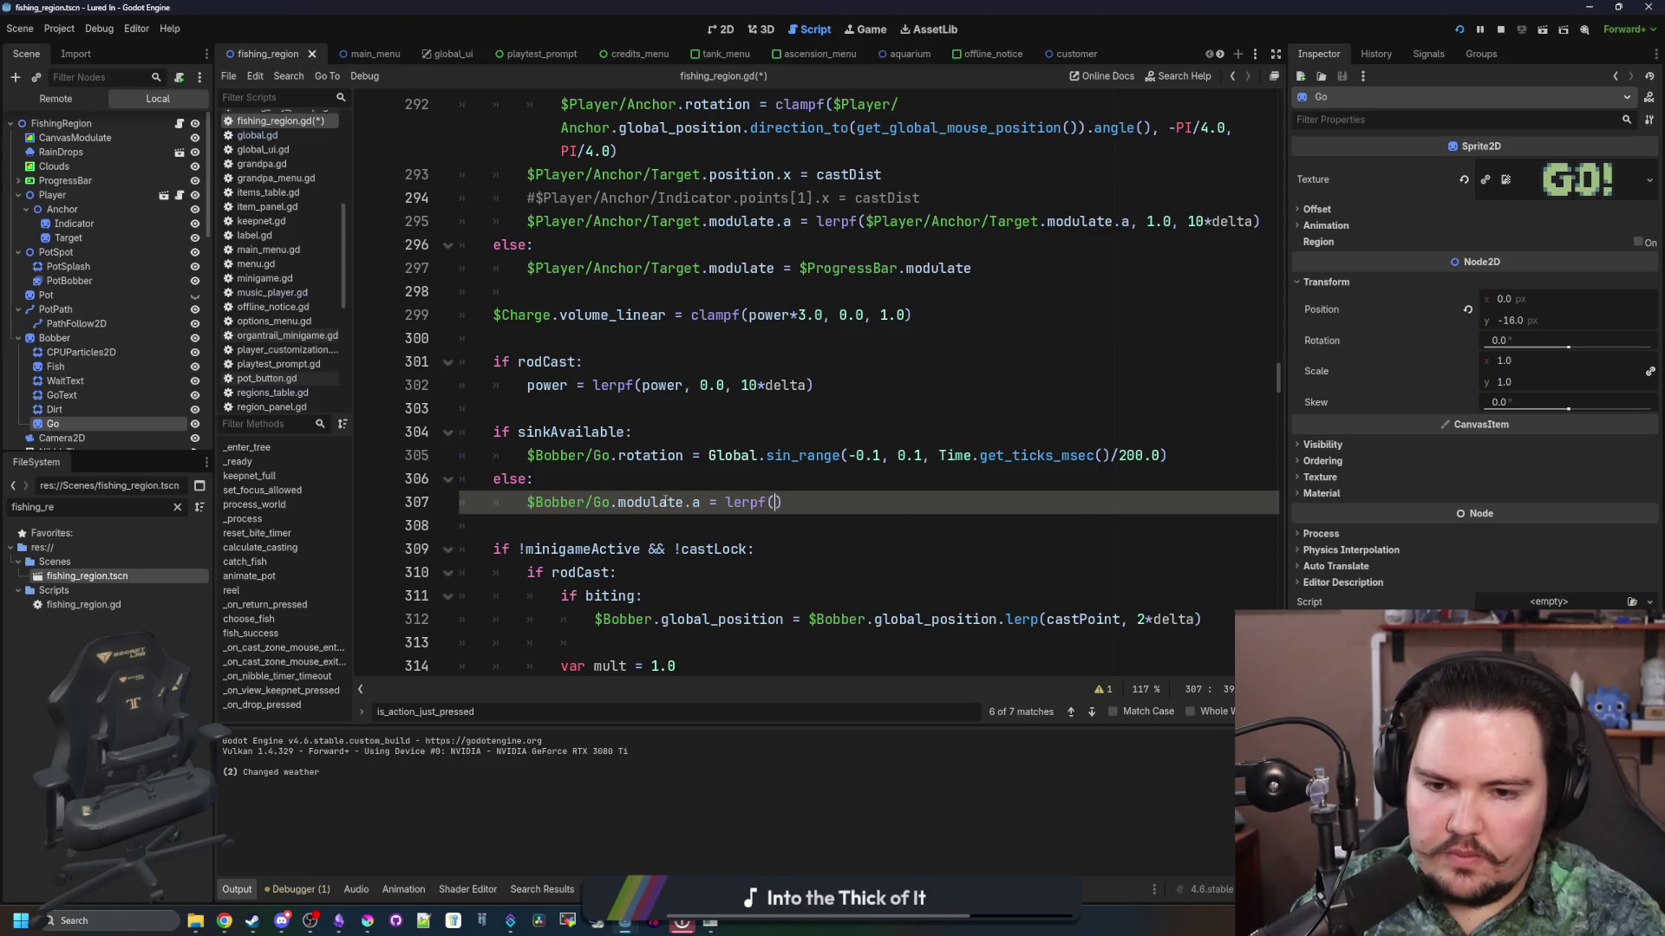
key(ctrl+v)
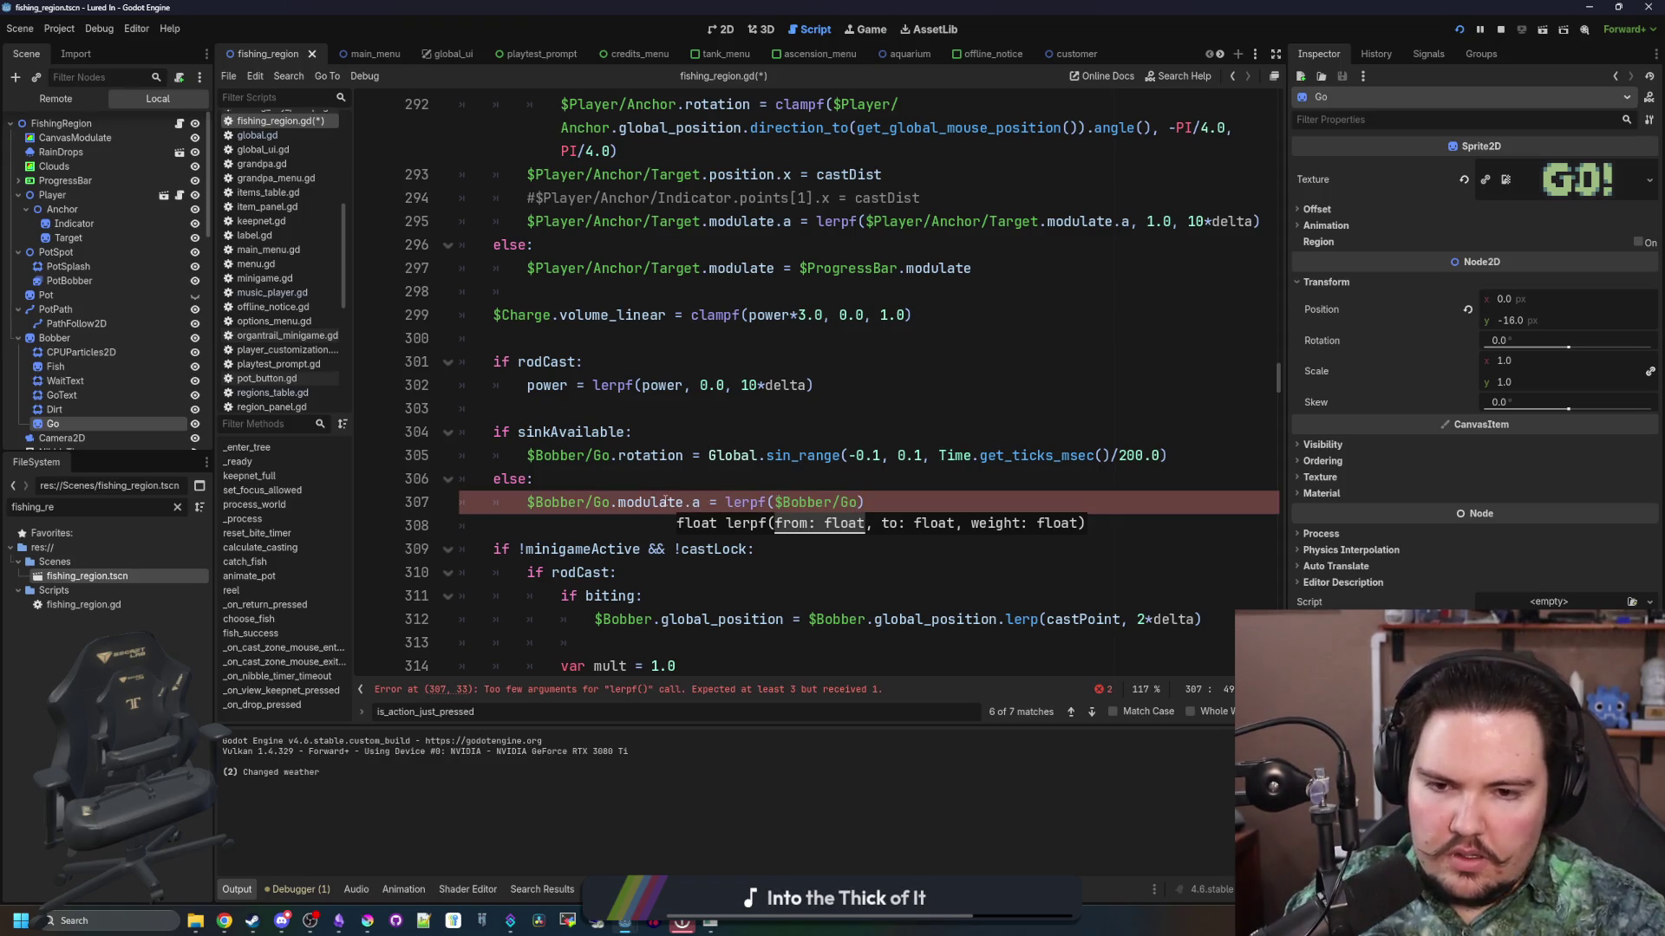
text(.modulate.a, )
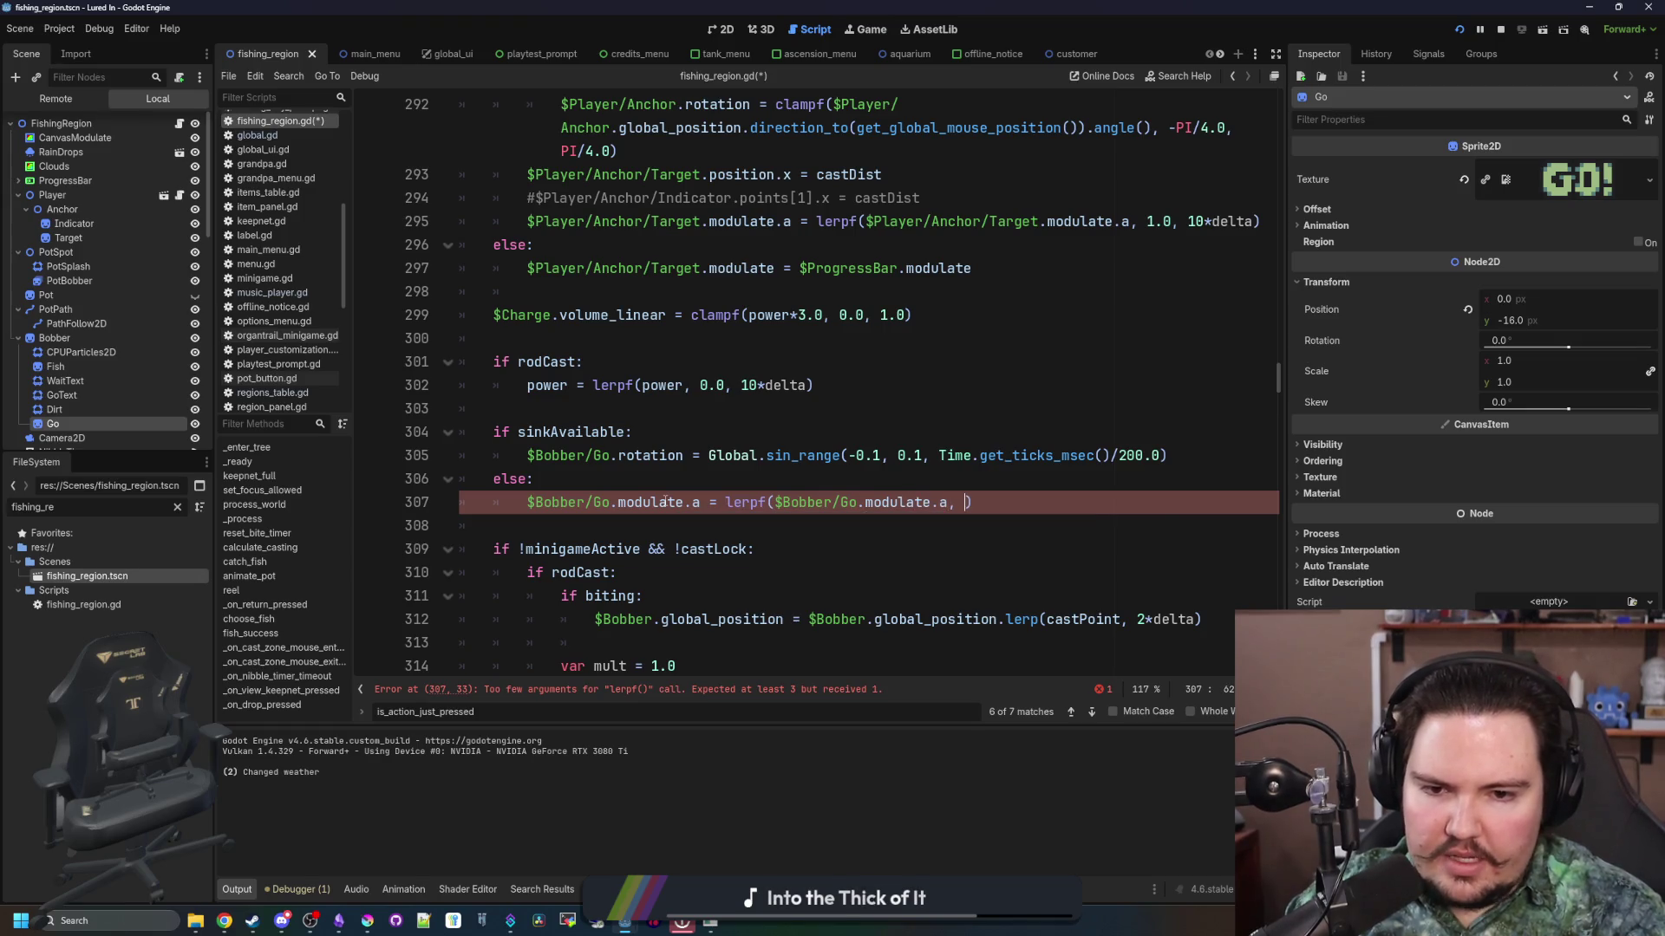
text(0.0, de)
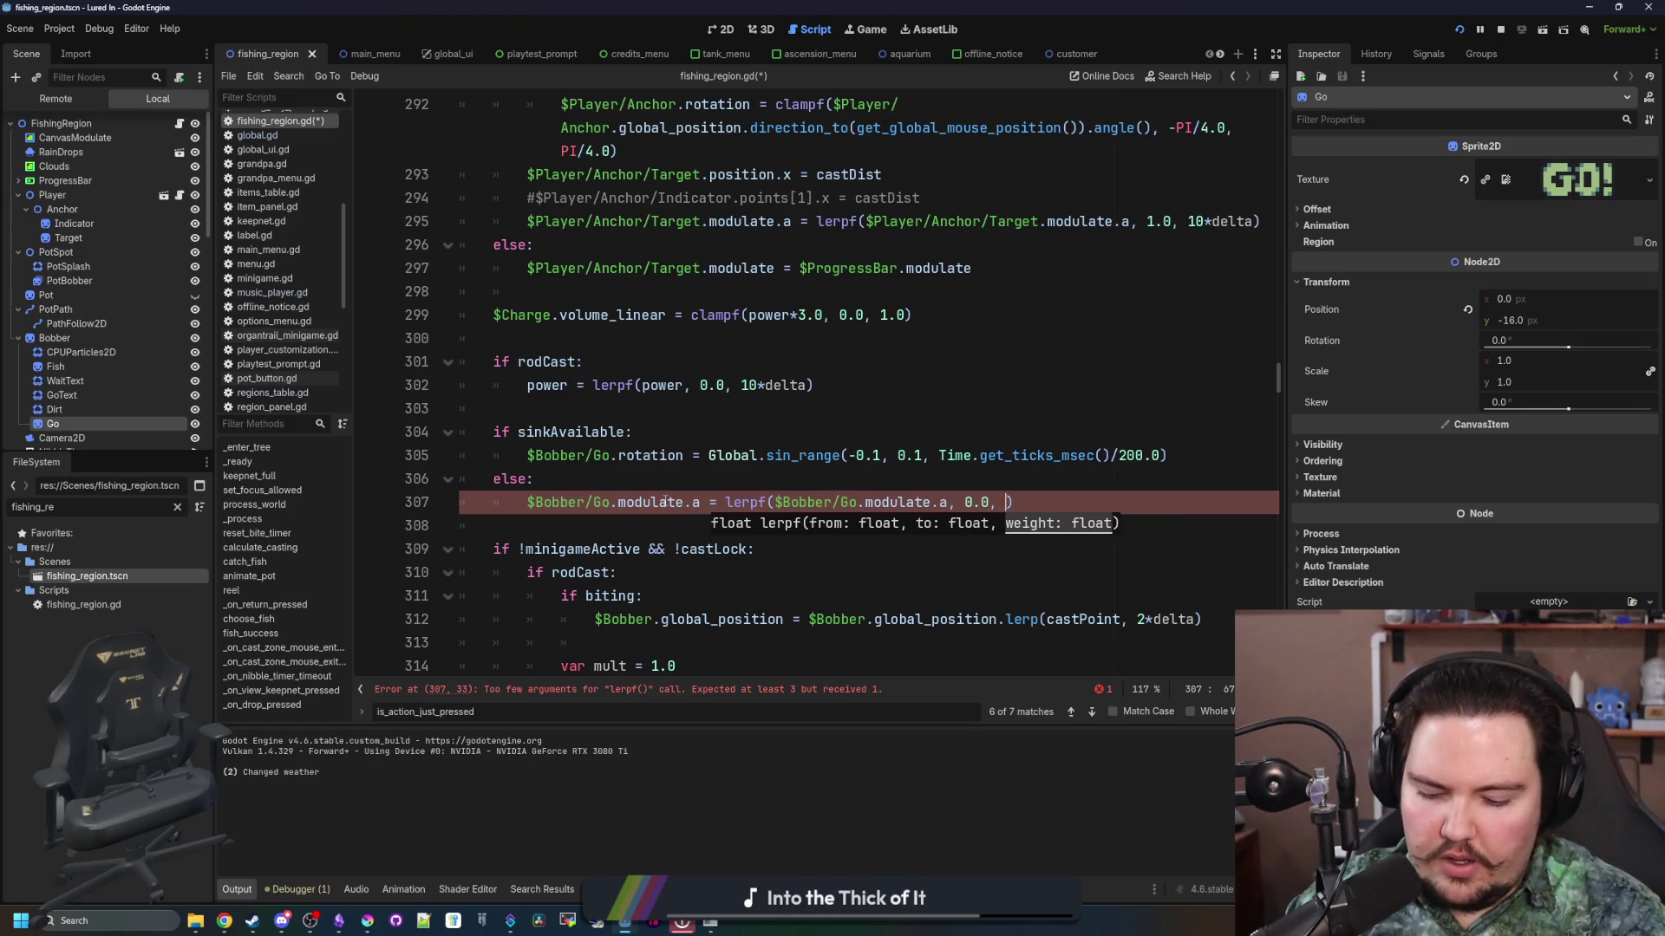
text(lta*10)
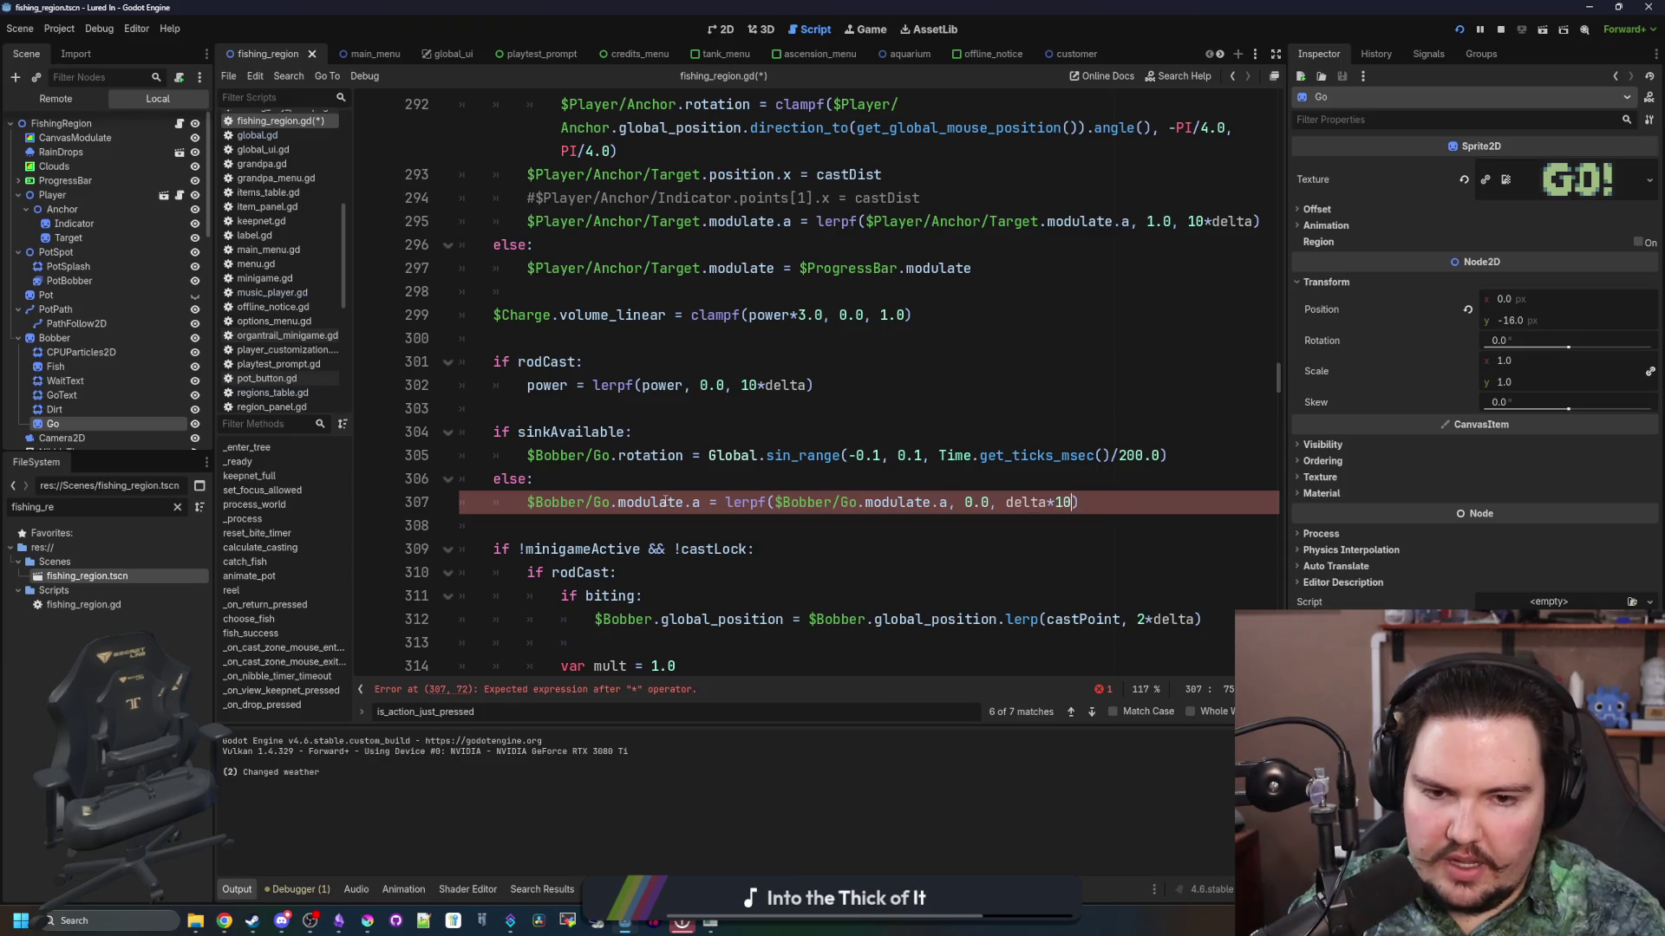
Step: Under if sinkAvailable, lerp $Bobber/Go.modulate.a toward 1.0 at delta*100, and save
key(shift+Home)
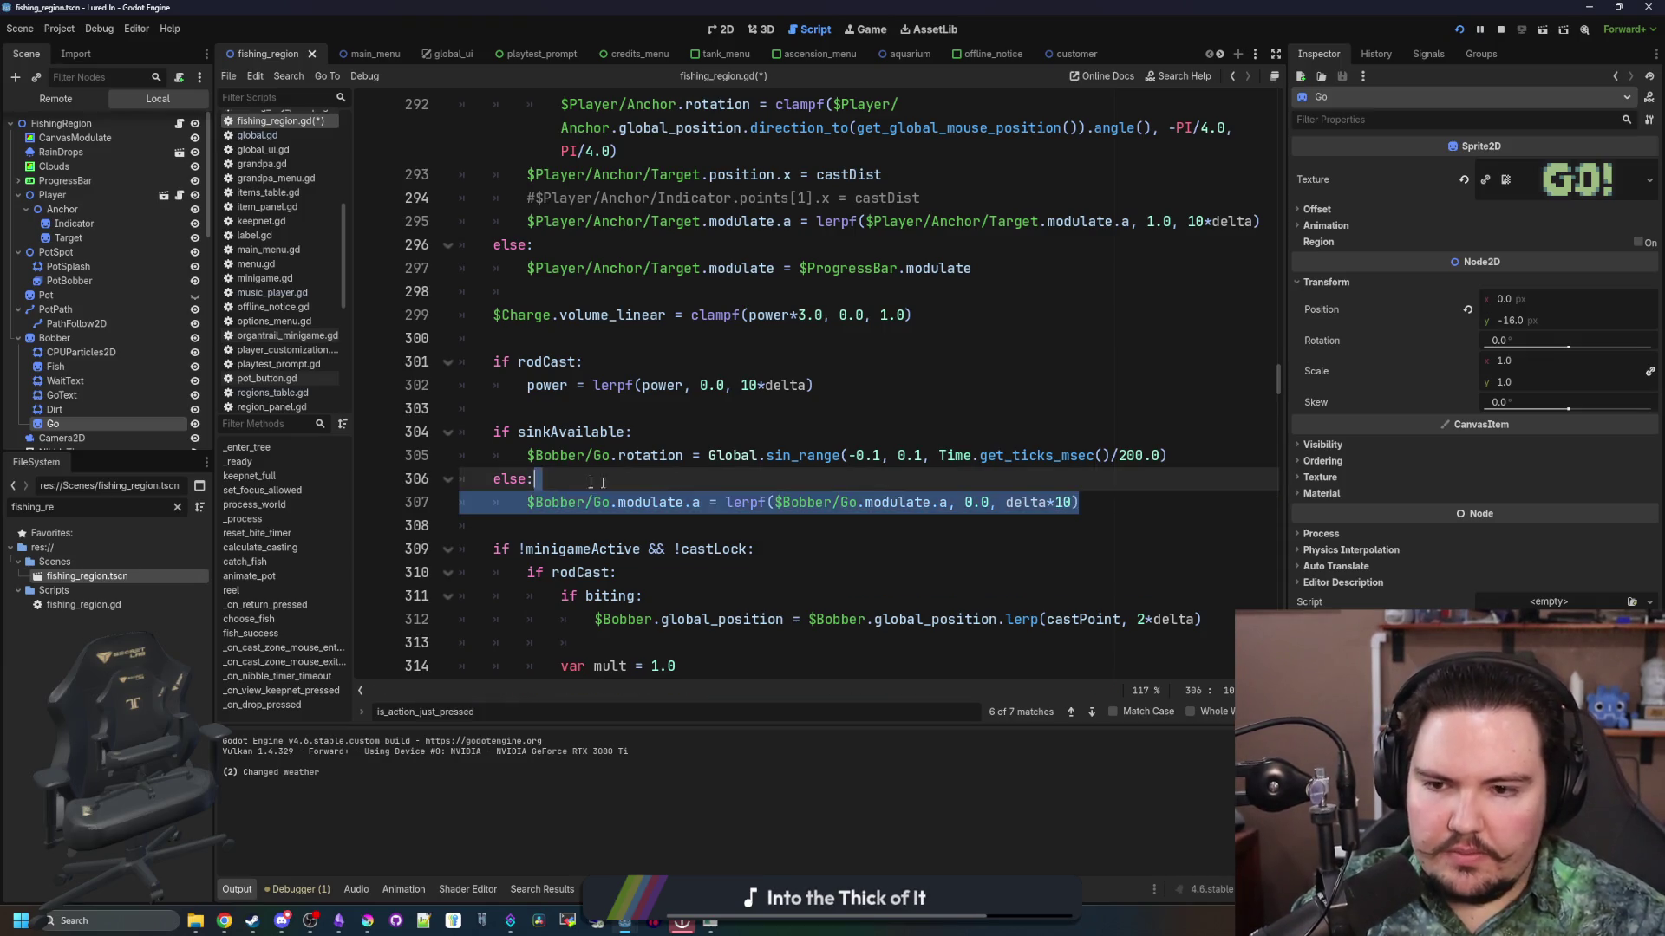
key(ctrl+c)
click(667, 431)
key(Return)
key(ctrl+v)
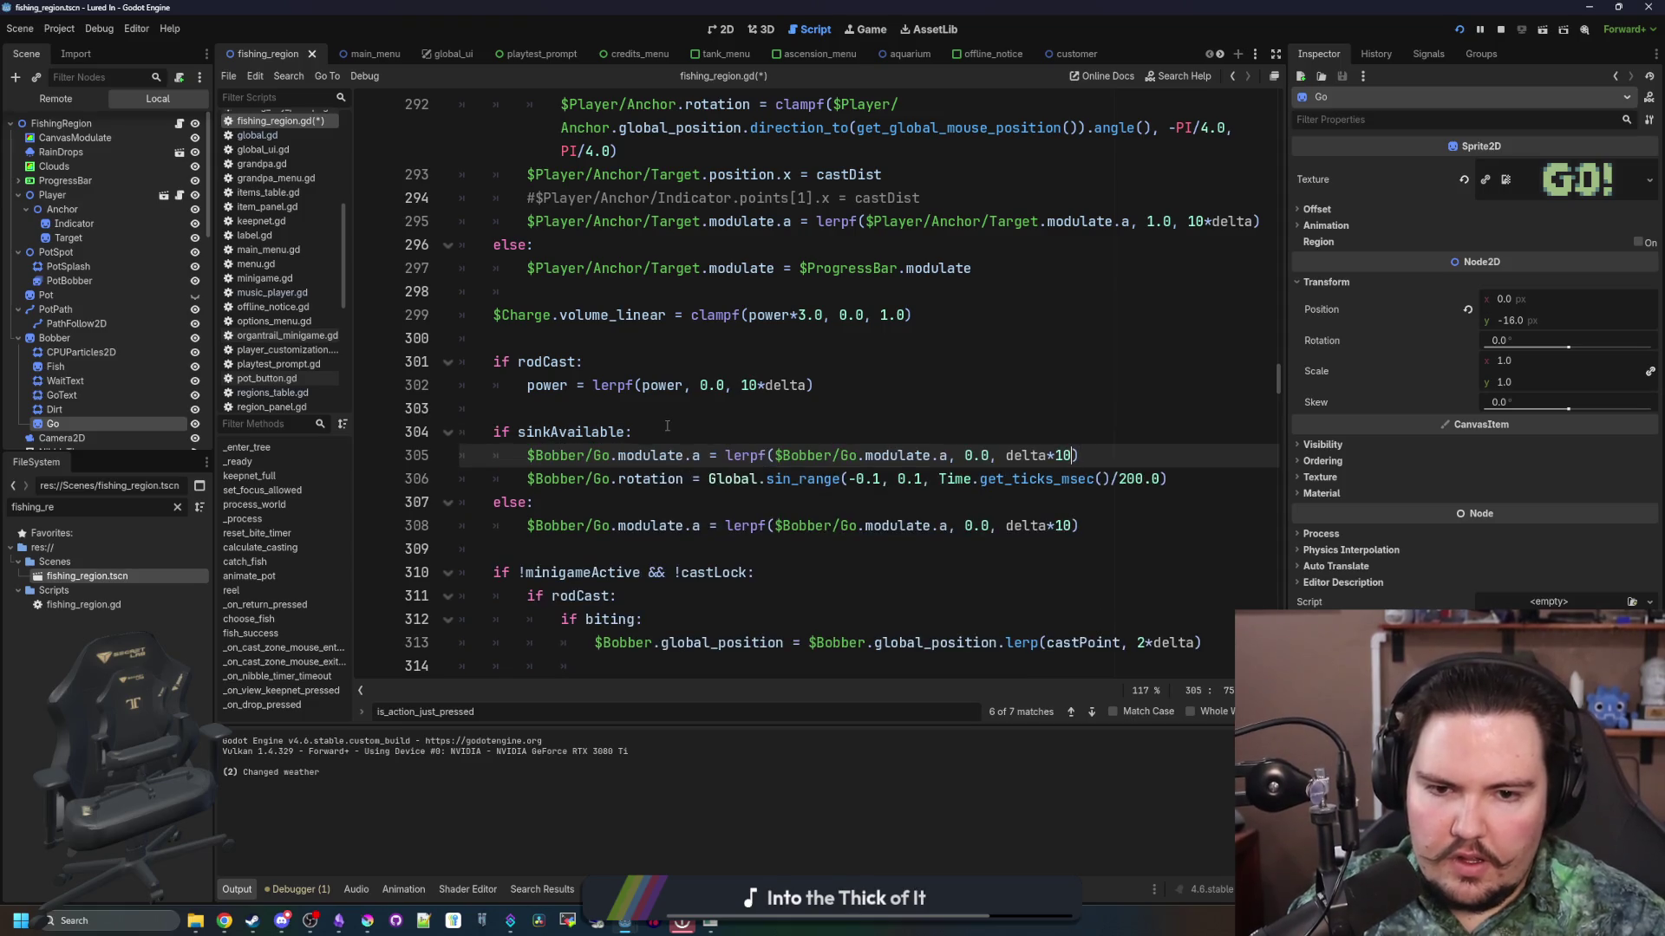
text(00)
key(BackSpace)
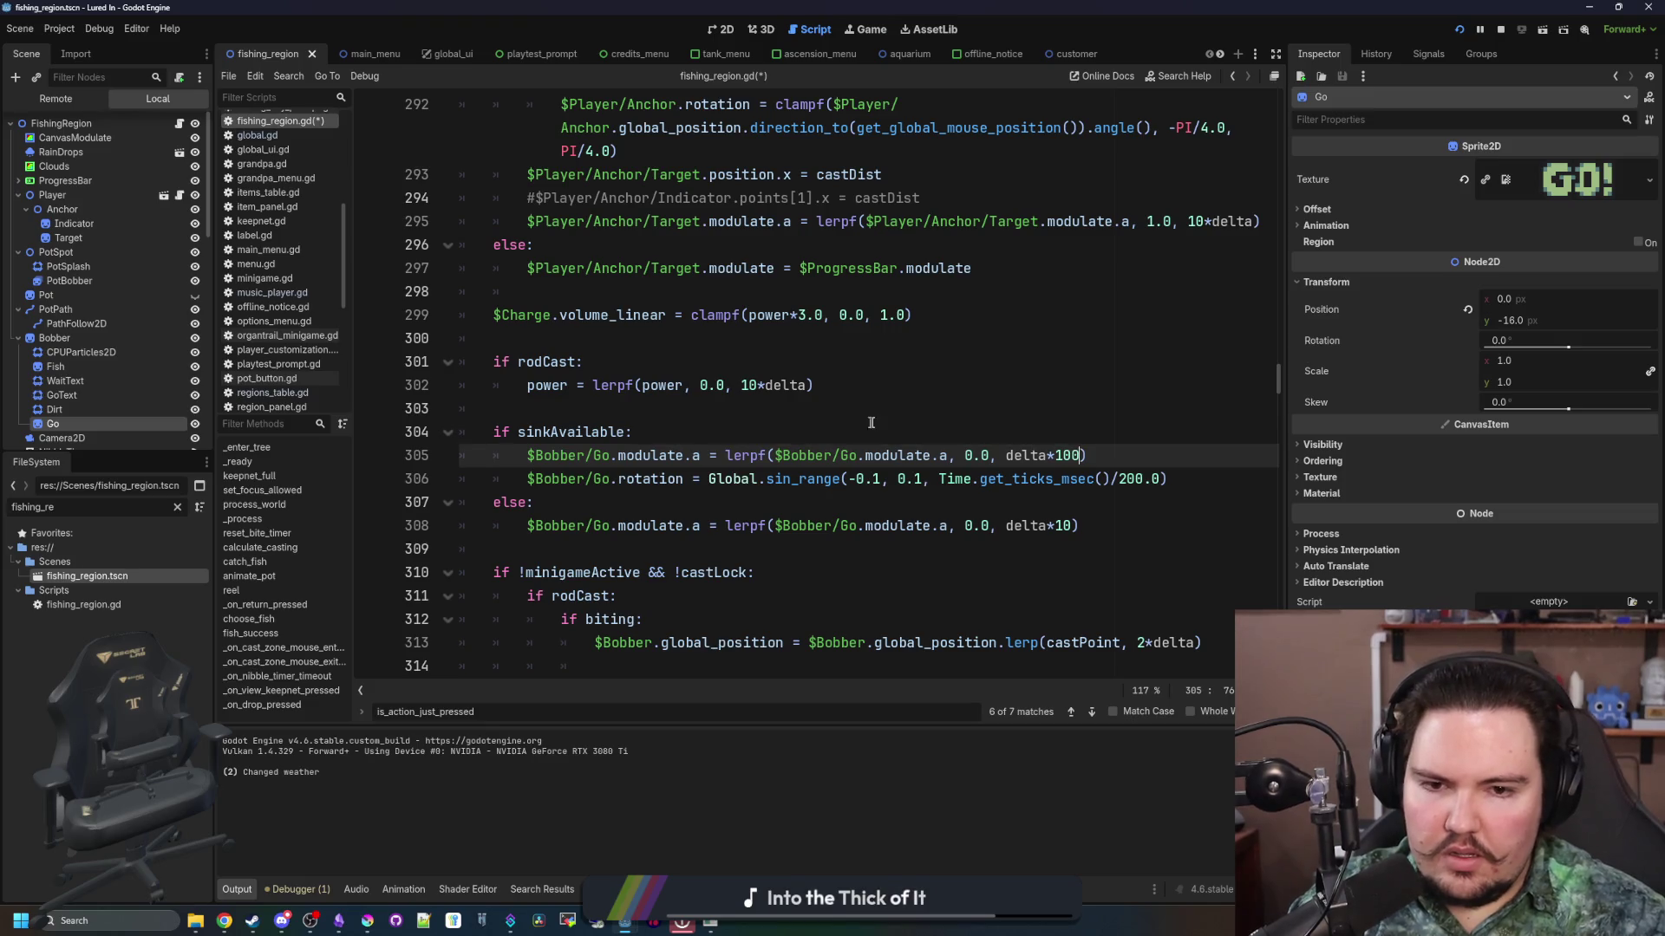
click(902, 420)
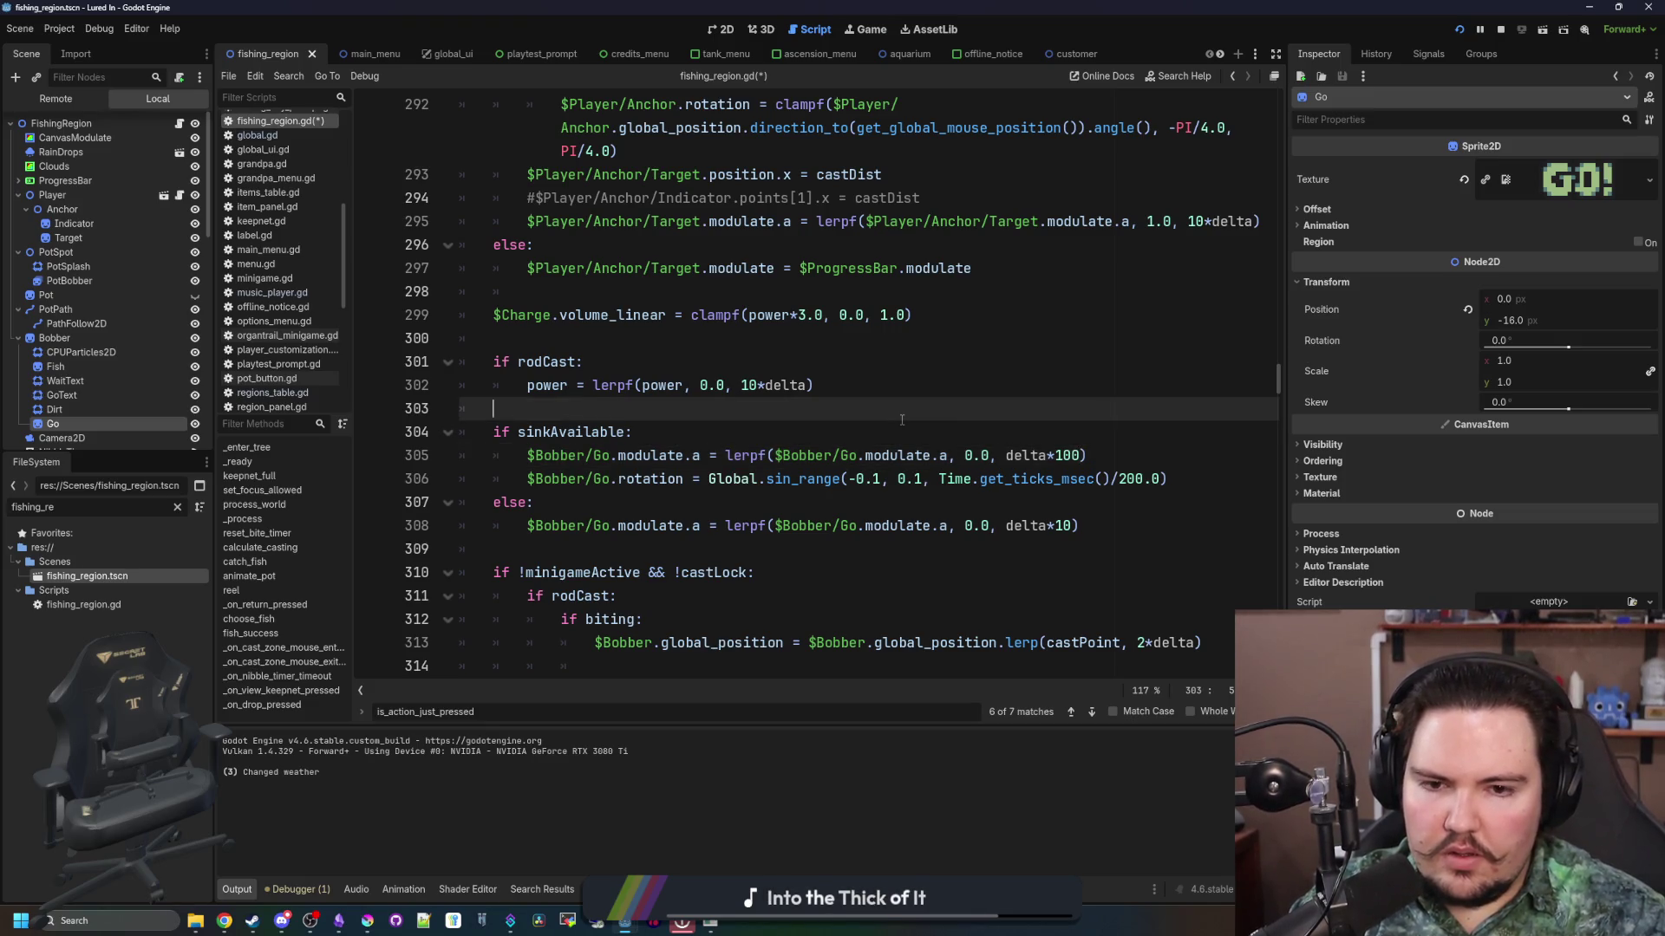
double_click(971, 455)
text(1)
click(995, 440)
key(ctrl+s)
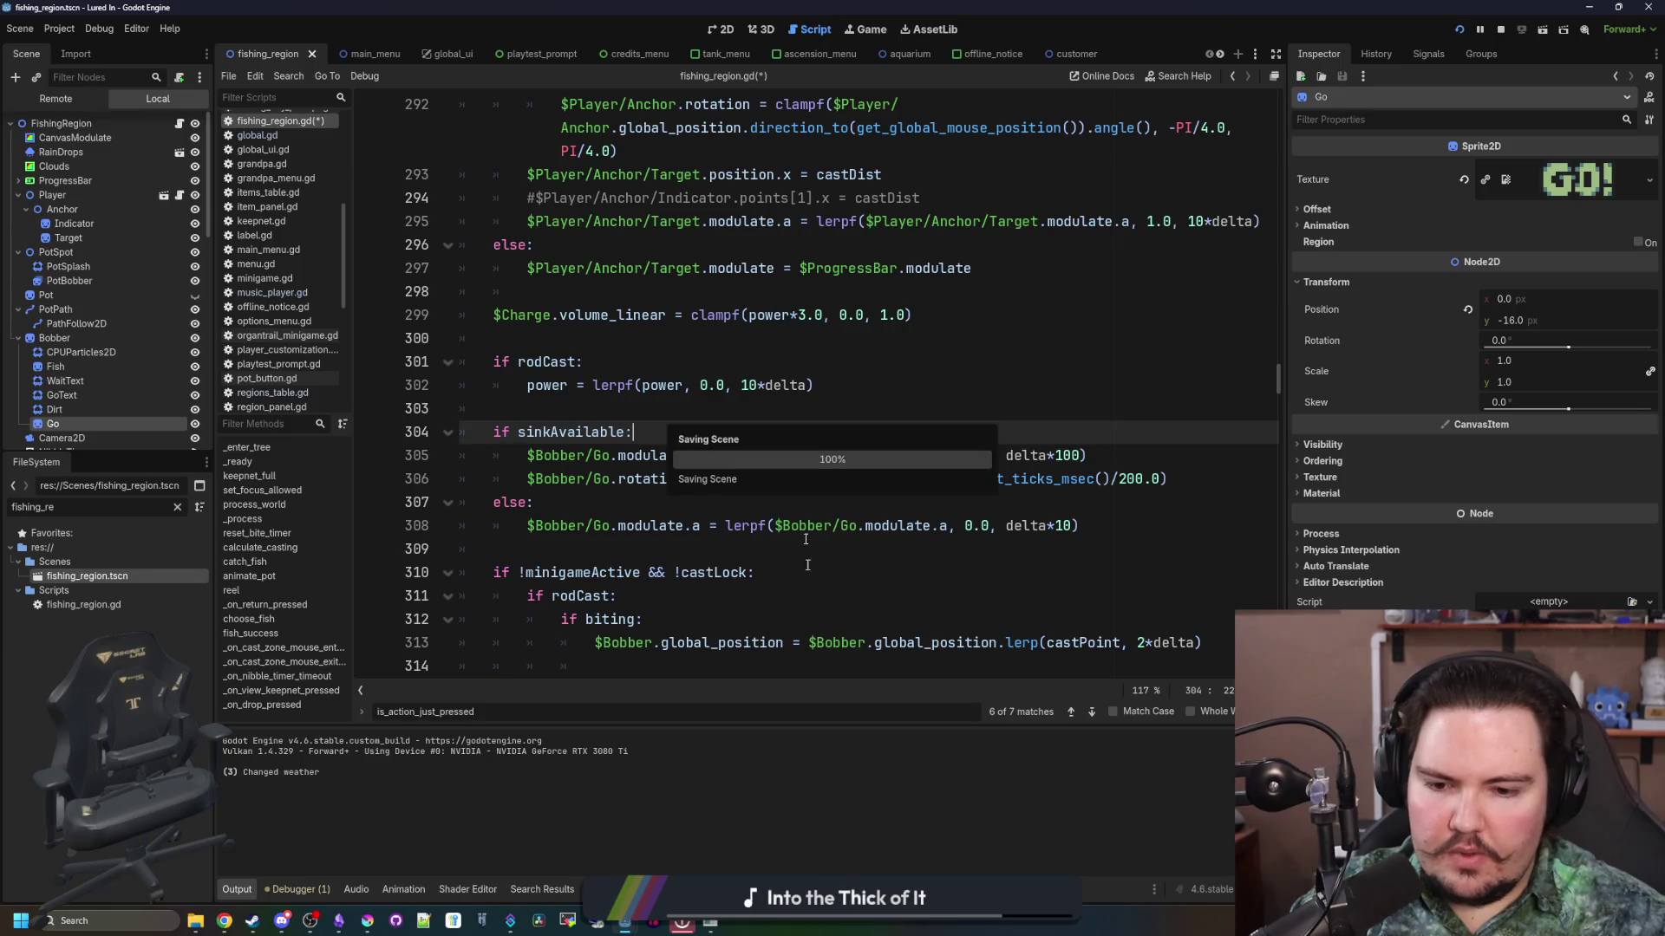
Step: Run the game maximised, cast and reel at the pond to watch the Go sprite fade
key(F6)
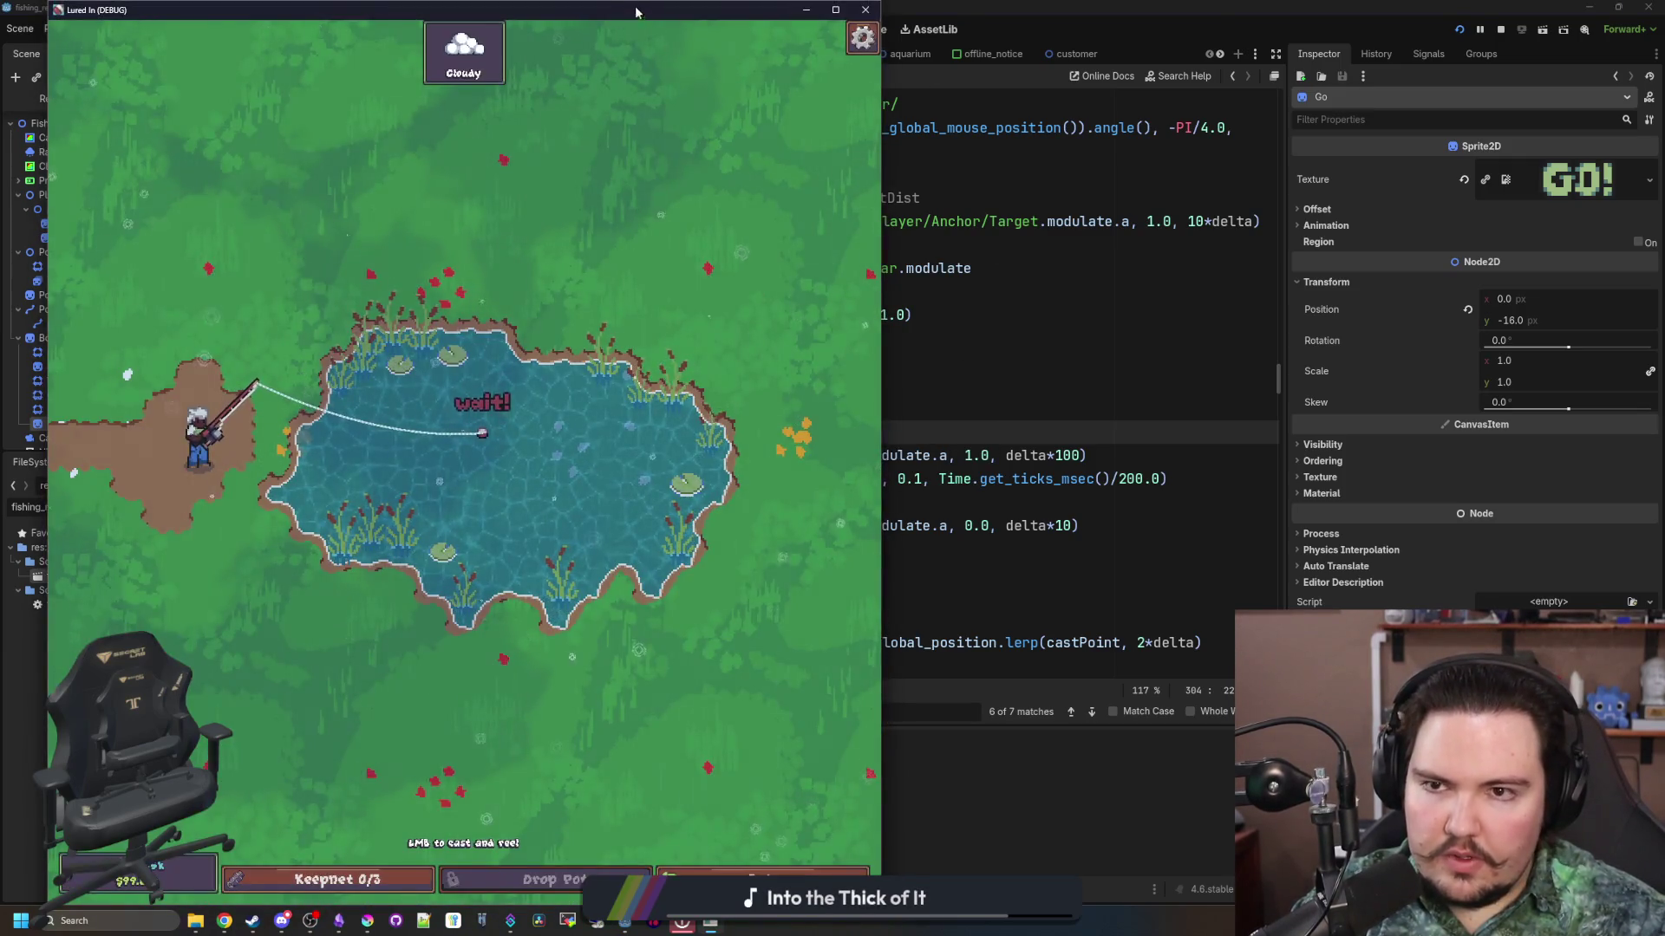
double_click(631, 9)
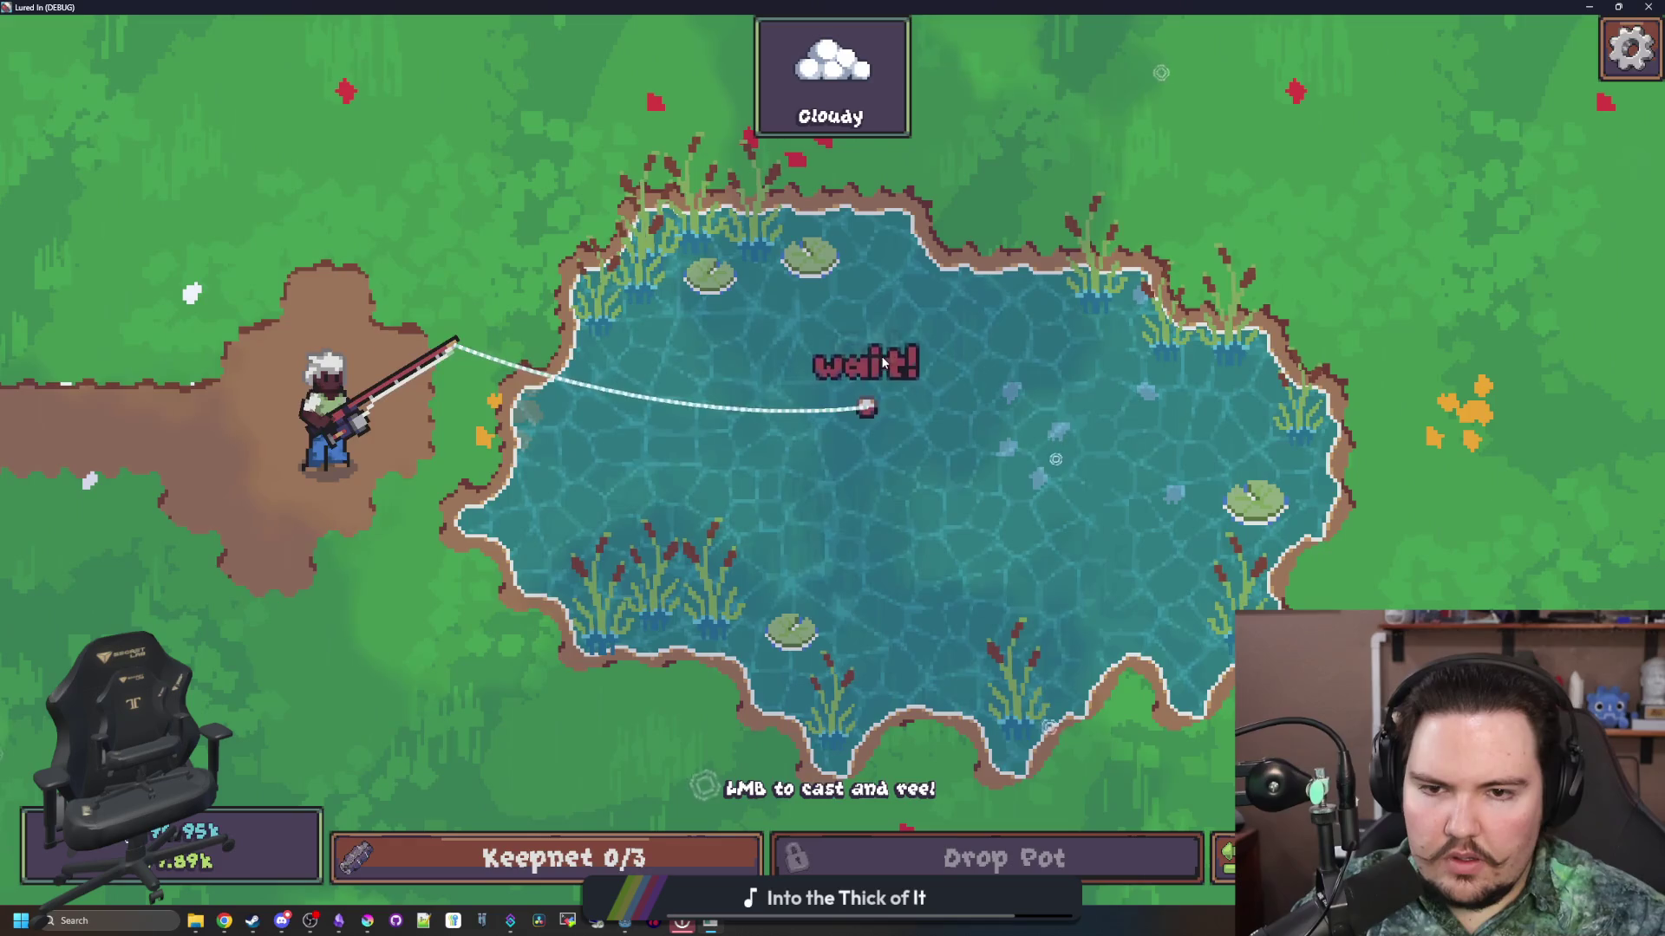
click(895, 367)
drag(867, 381, 791, 428)
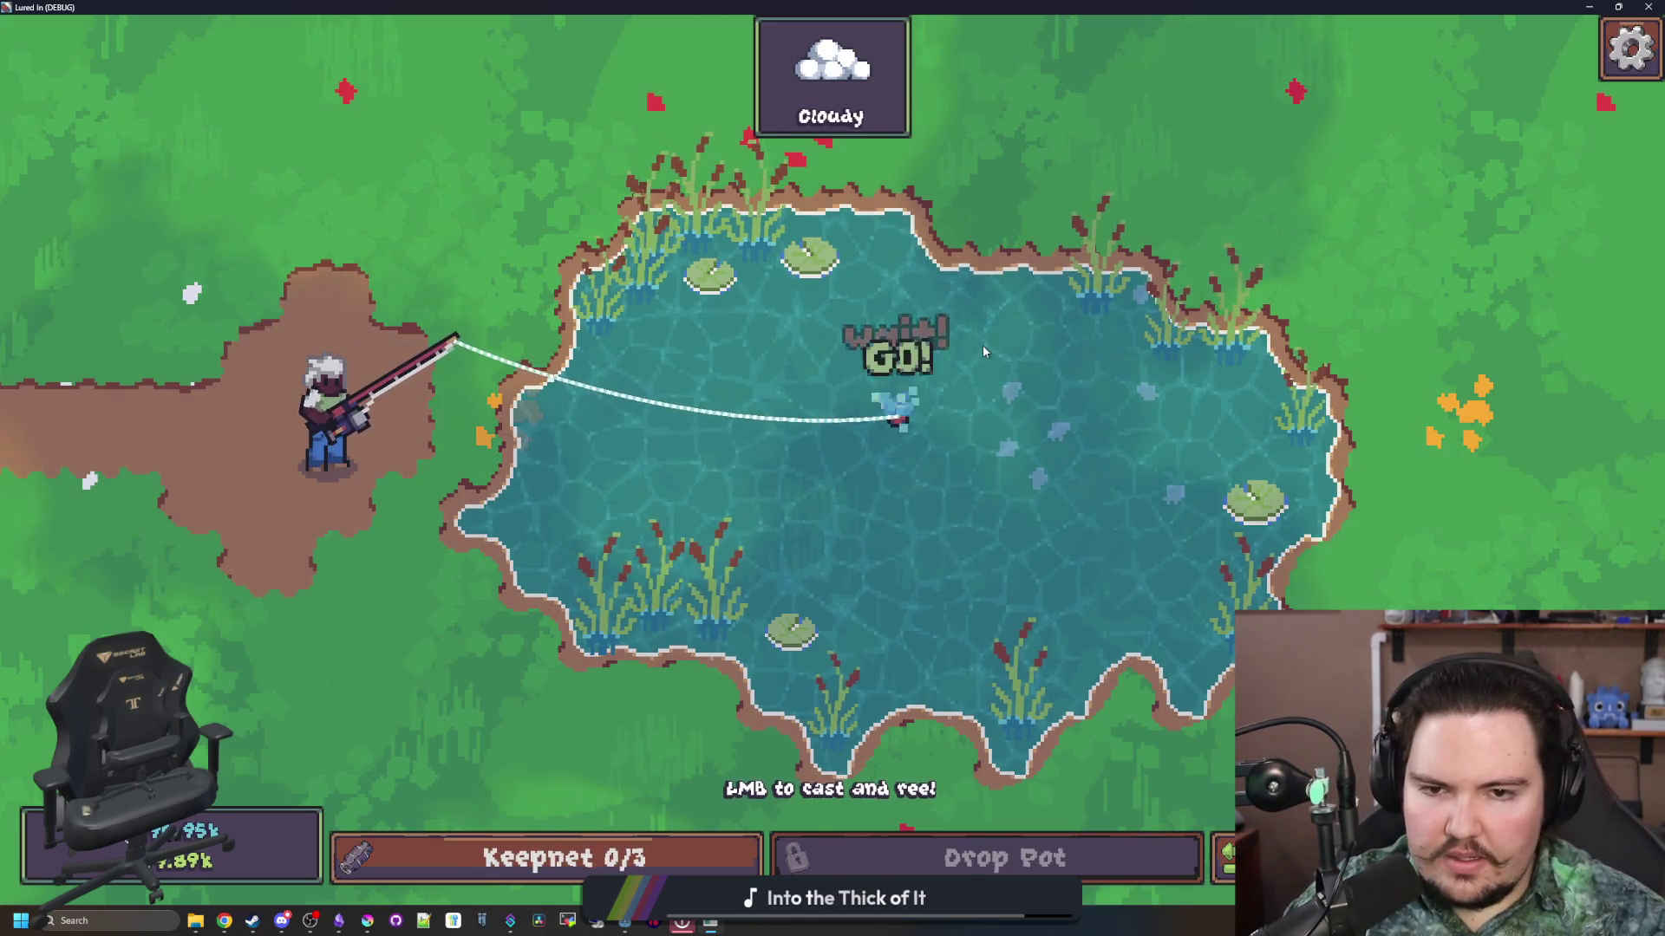
click(918, 387)
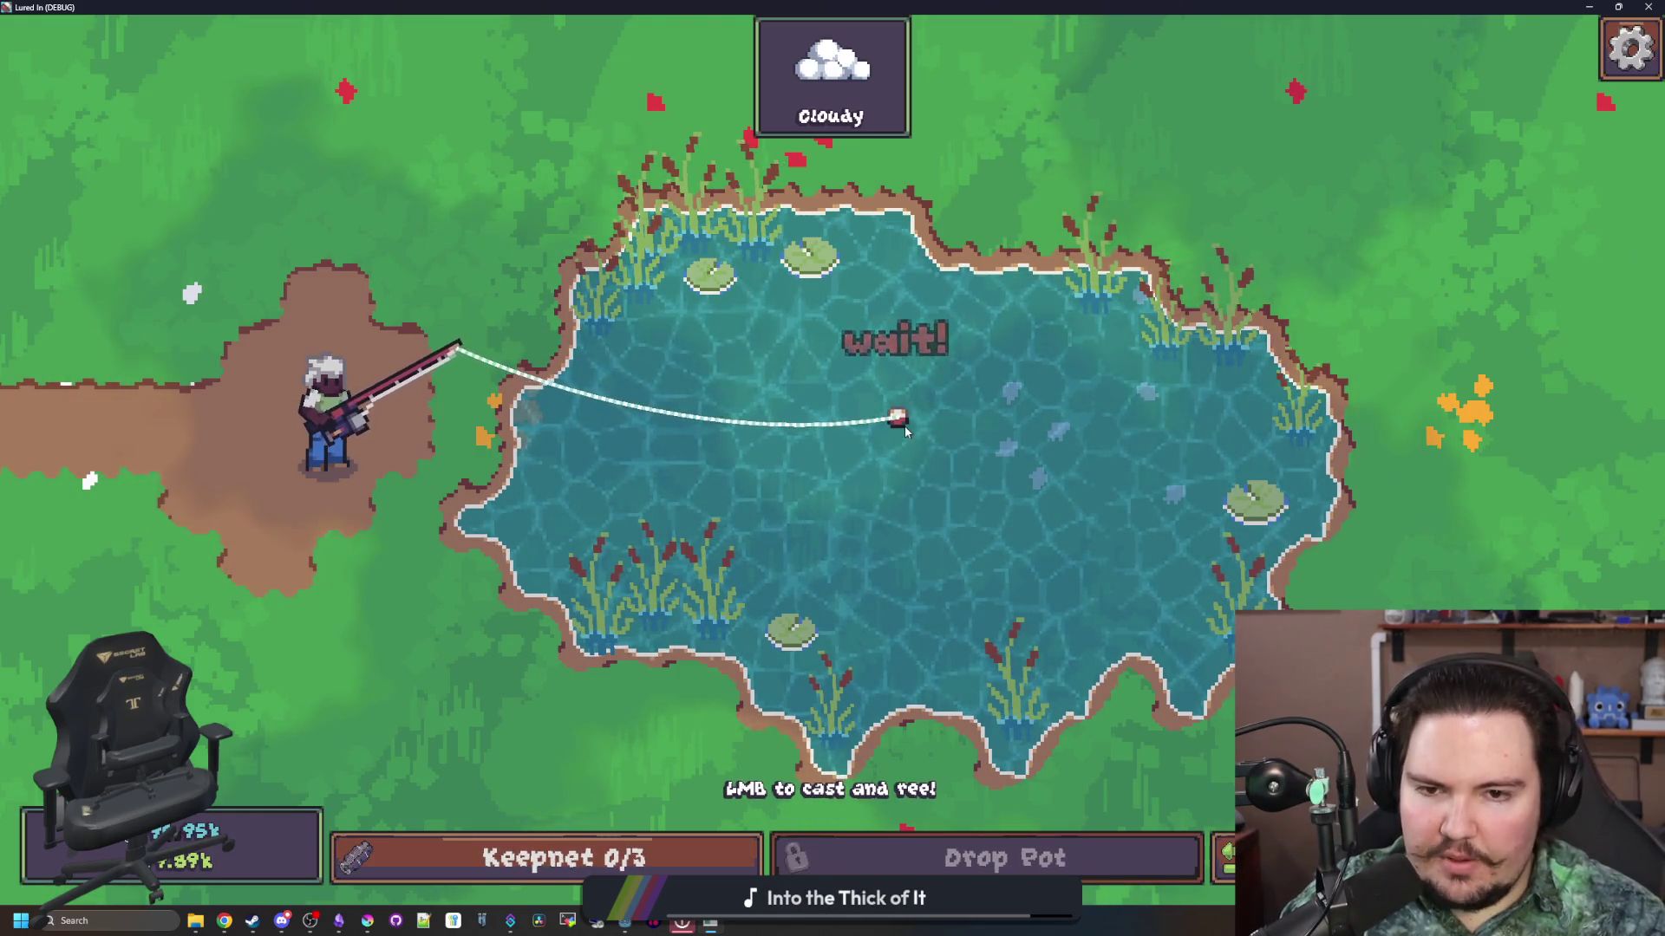
click(898, 451)
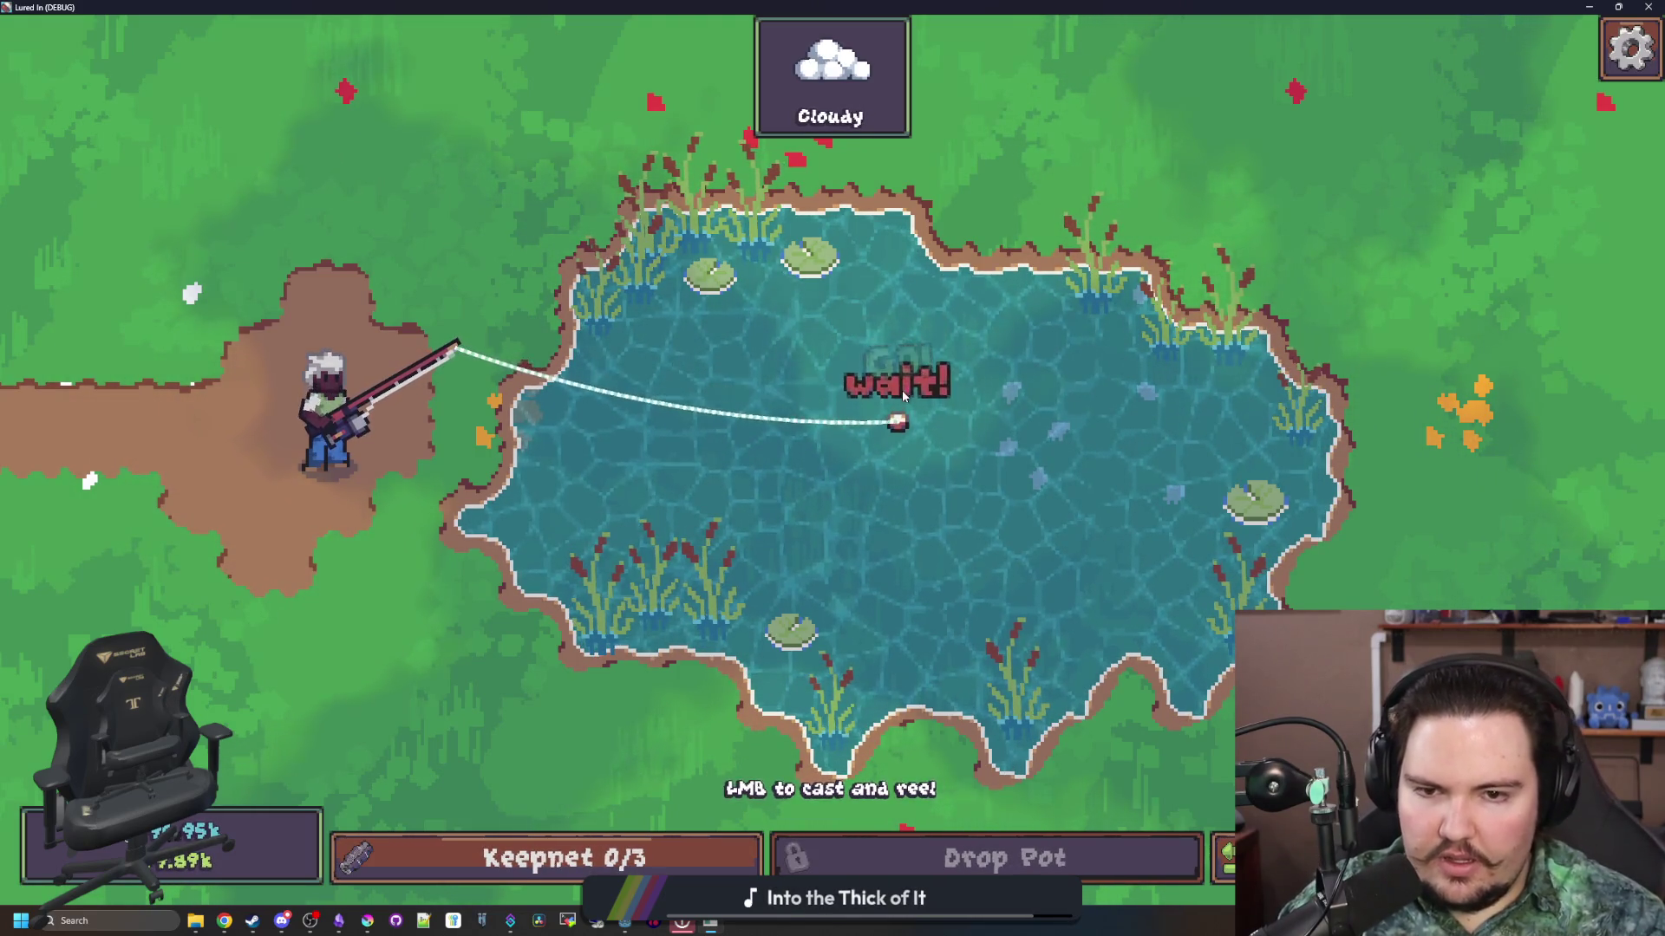
click(886, 539)
key(alt+Tab)
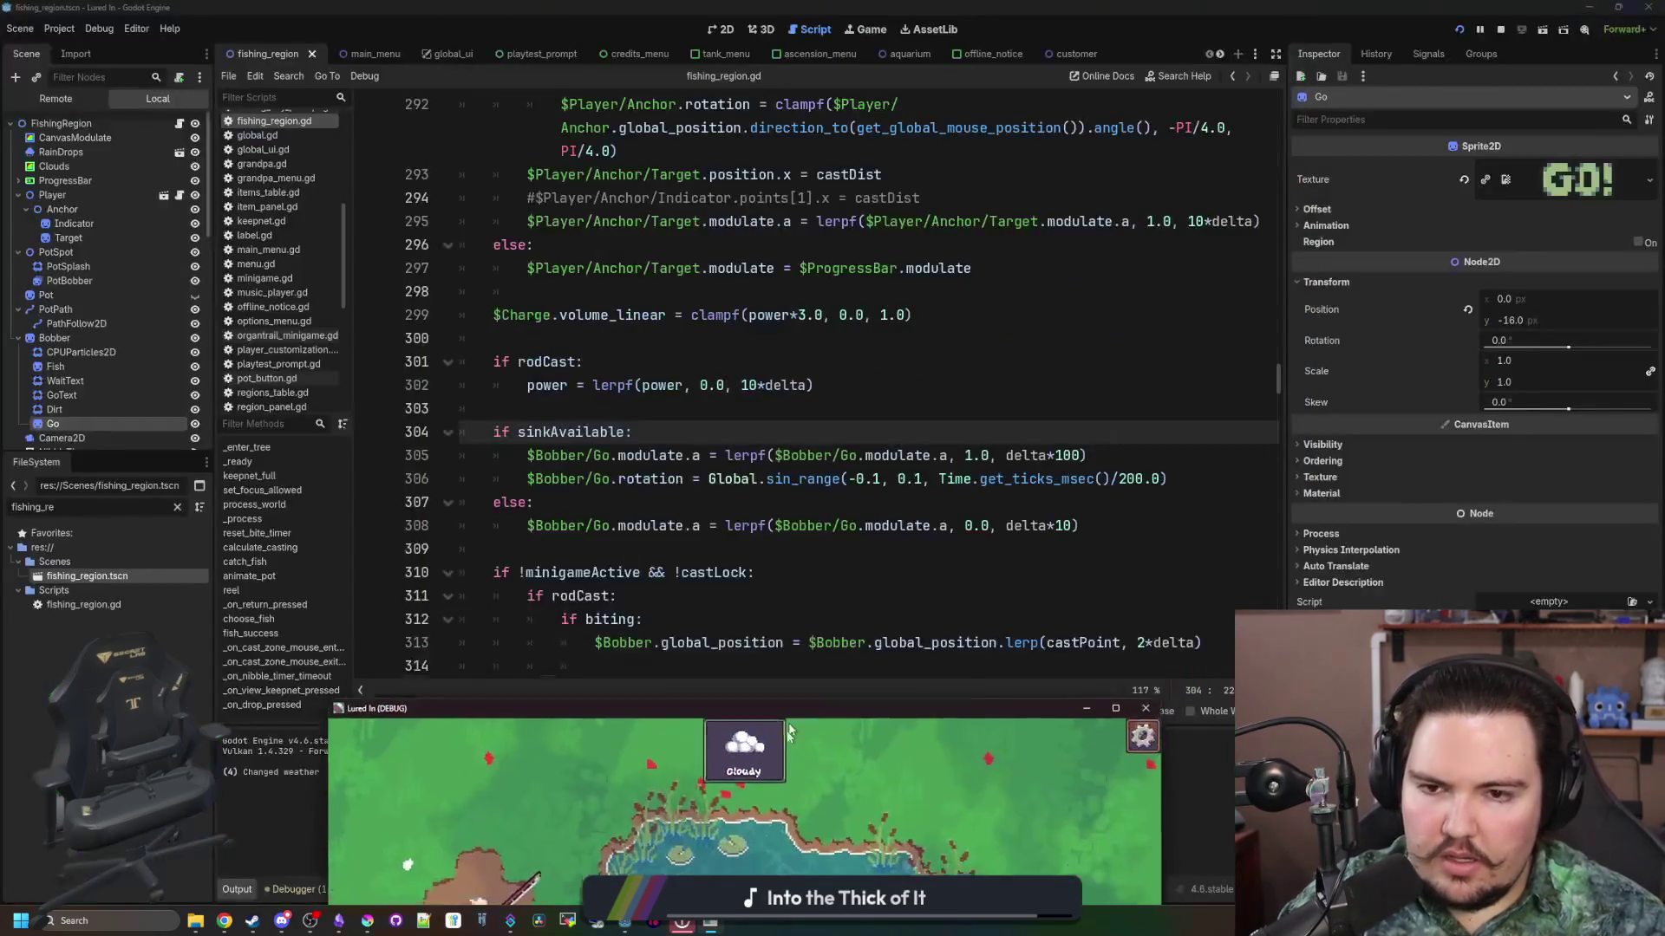
Step: Slow the Go sprite's fade-in on line 305 from delta*100 to delta*20
click(638, 415)
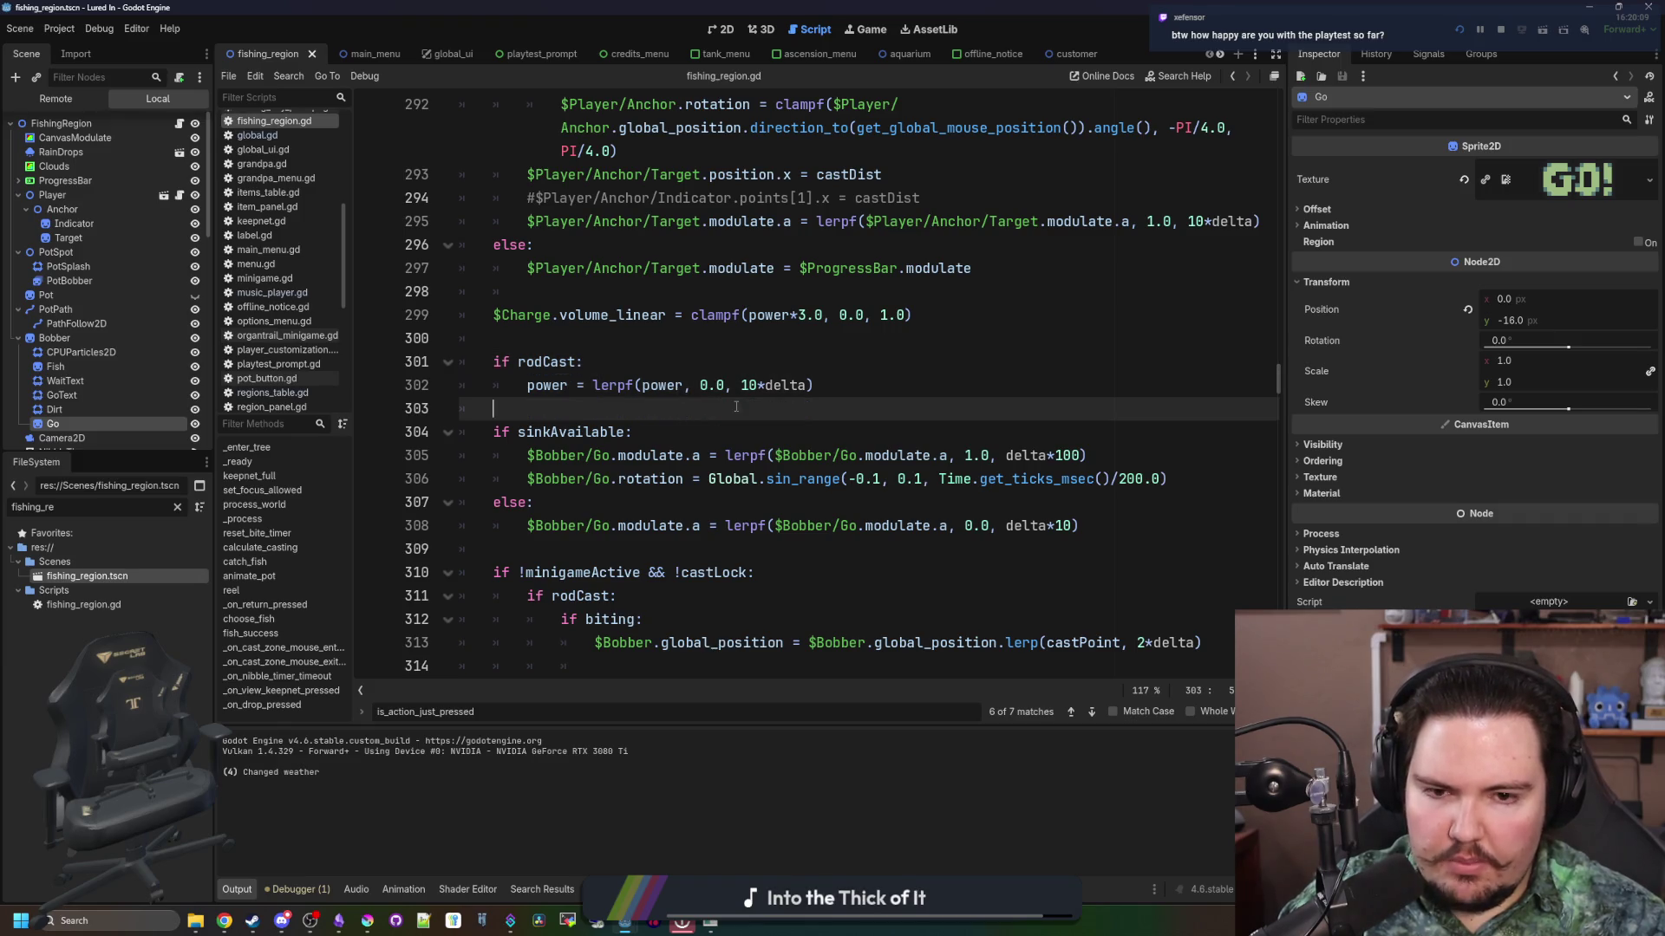
scroll(1062, 512, down, 1)
click(1081, 385)
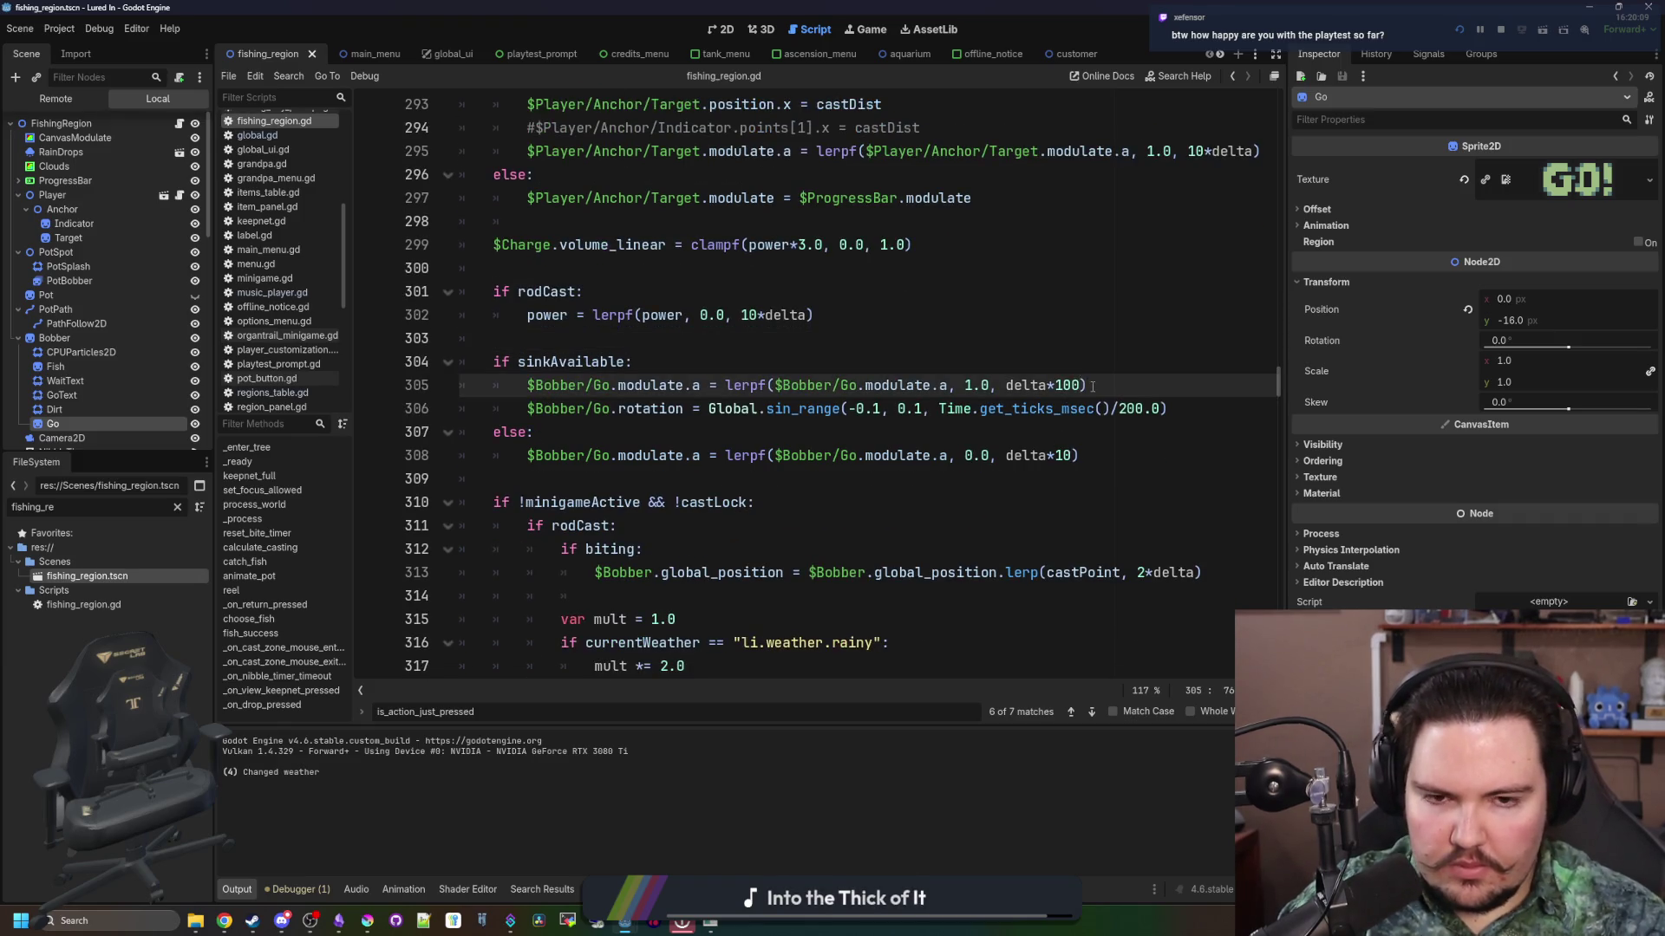
key(BackSpace)
key(BackSpace)
key(BackSpace)
Step: Start a new line below the rotation wobble with a copied $Bobber/Go reference
key(Up)
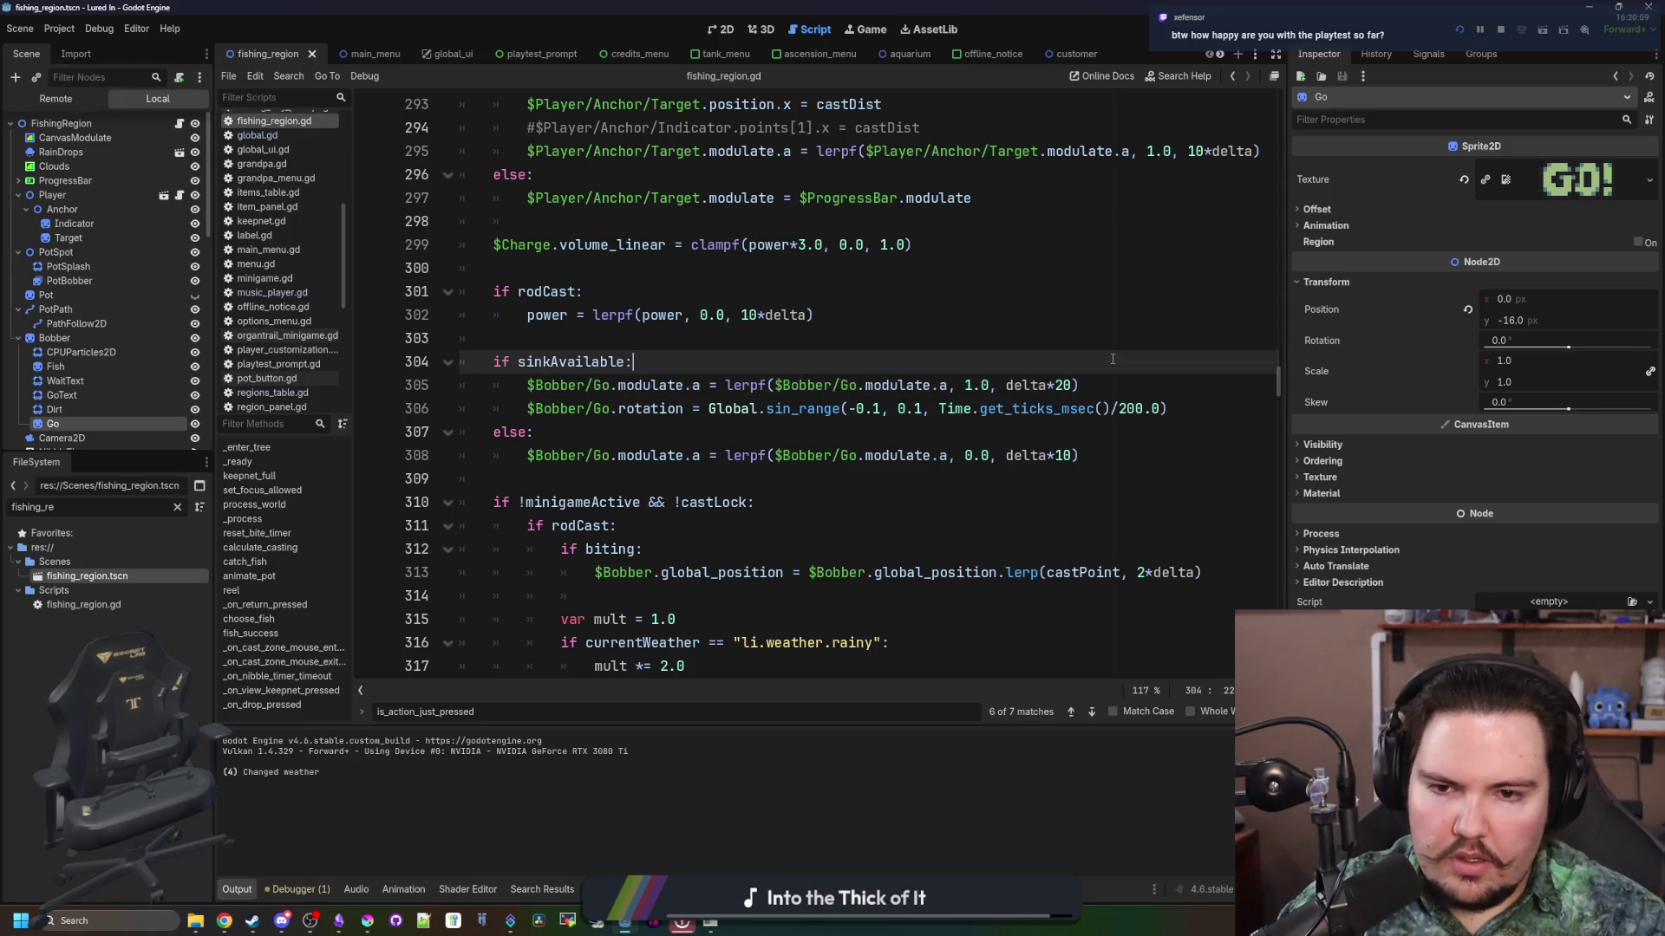
key(Down)
key(Down)
key(Down)
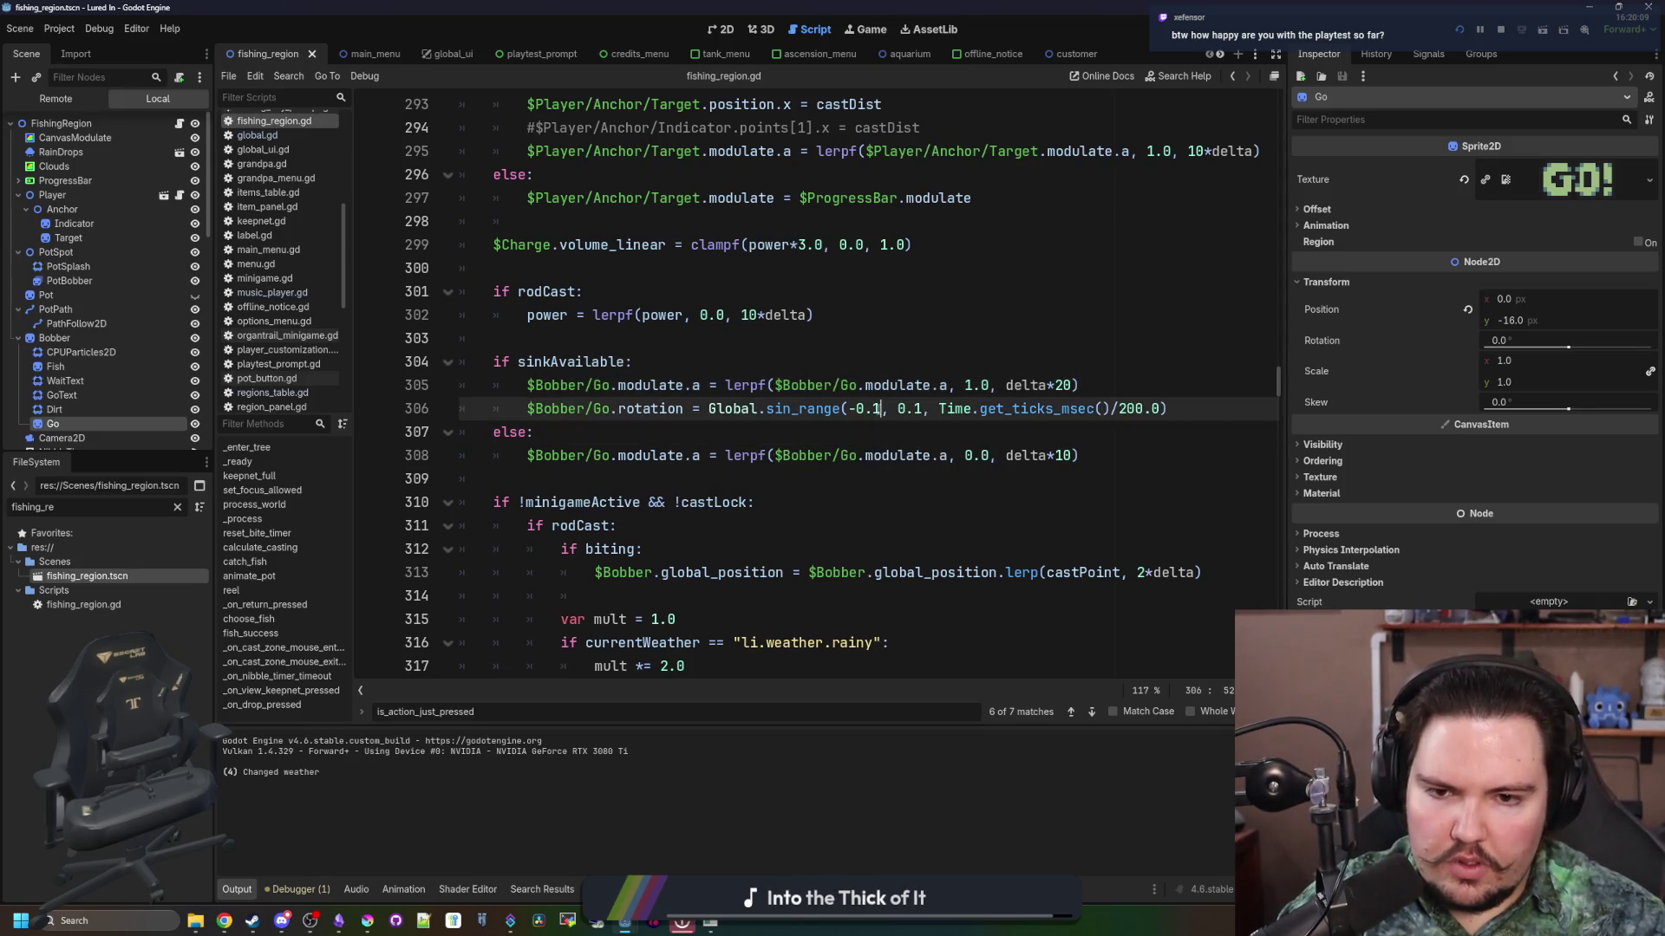
click(1190, 412)
key(Return)
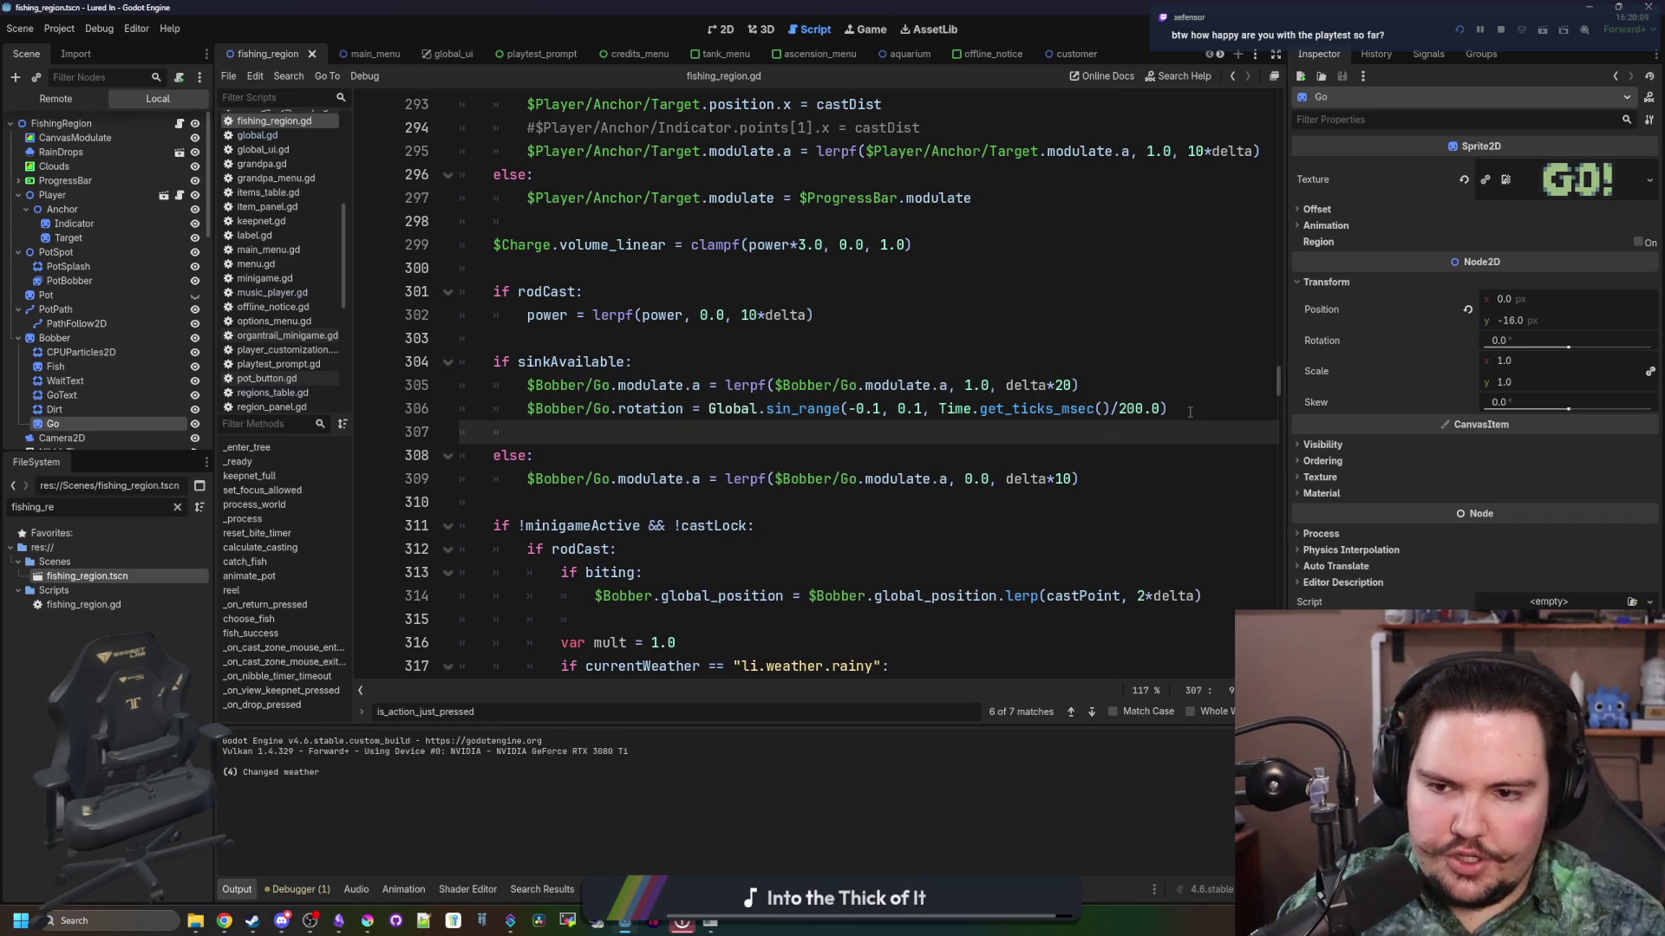
drag(684, 408, 526, 408)
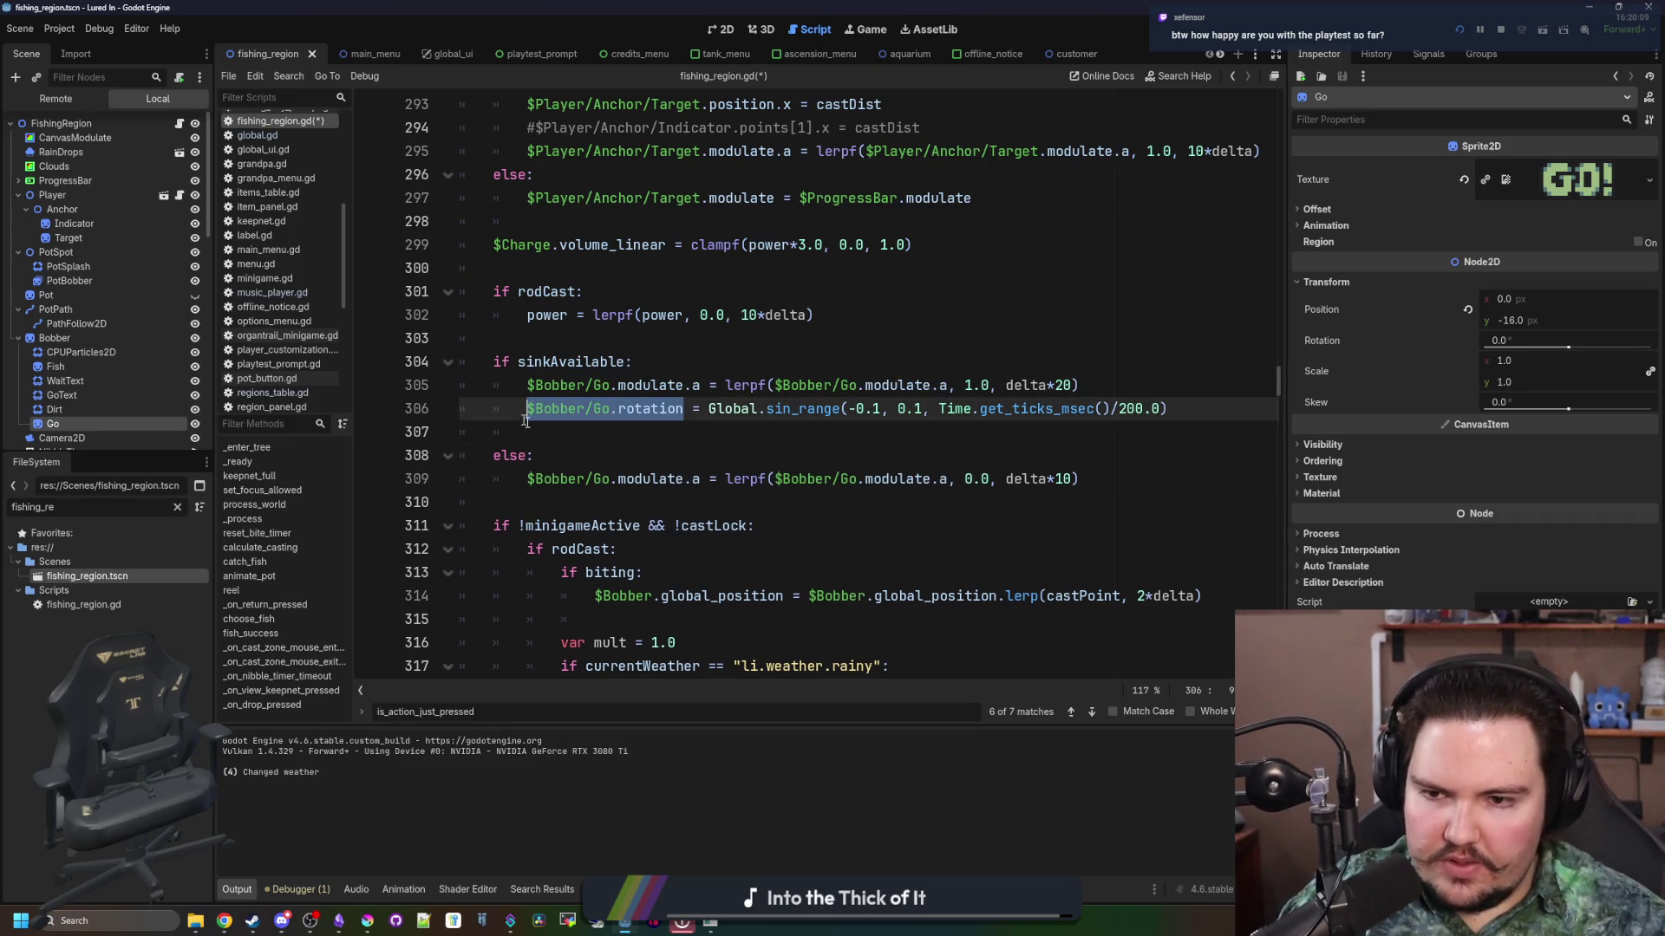
key(ctrl+c)
click(653, 433)
key(ctrl+v)
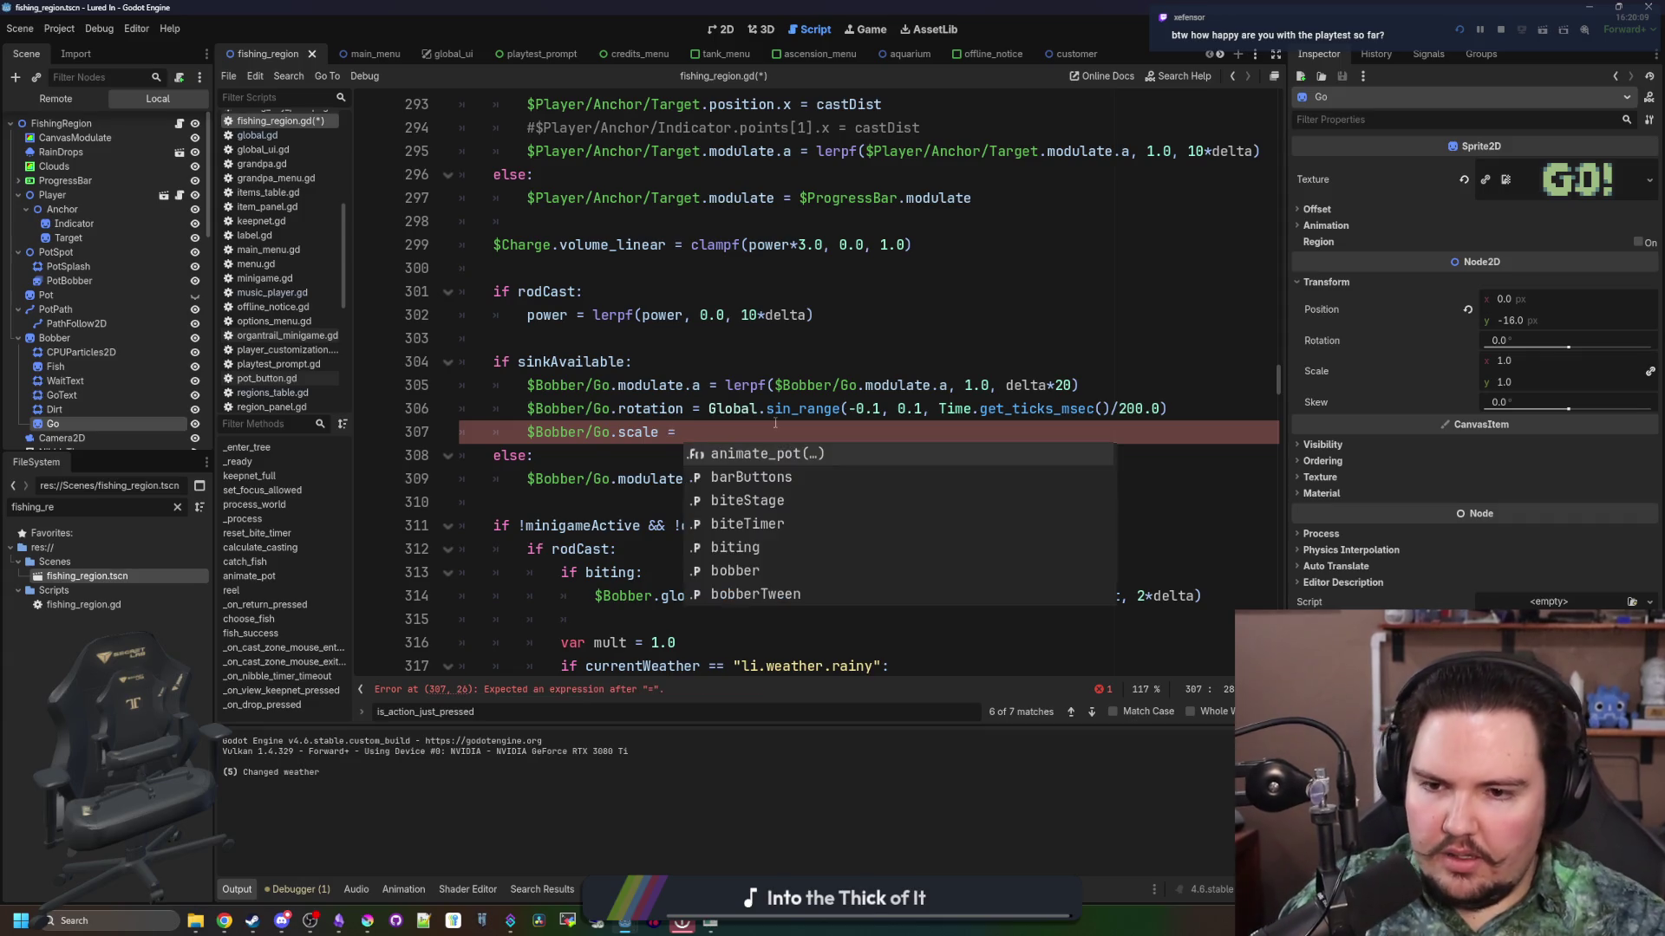
Step: Try building the $Bobber/Go.scale assignment as a lerp expression on line 307
drag(658, 431, 525, 431)
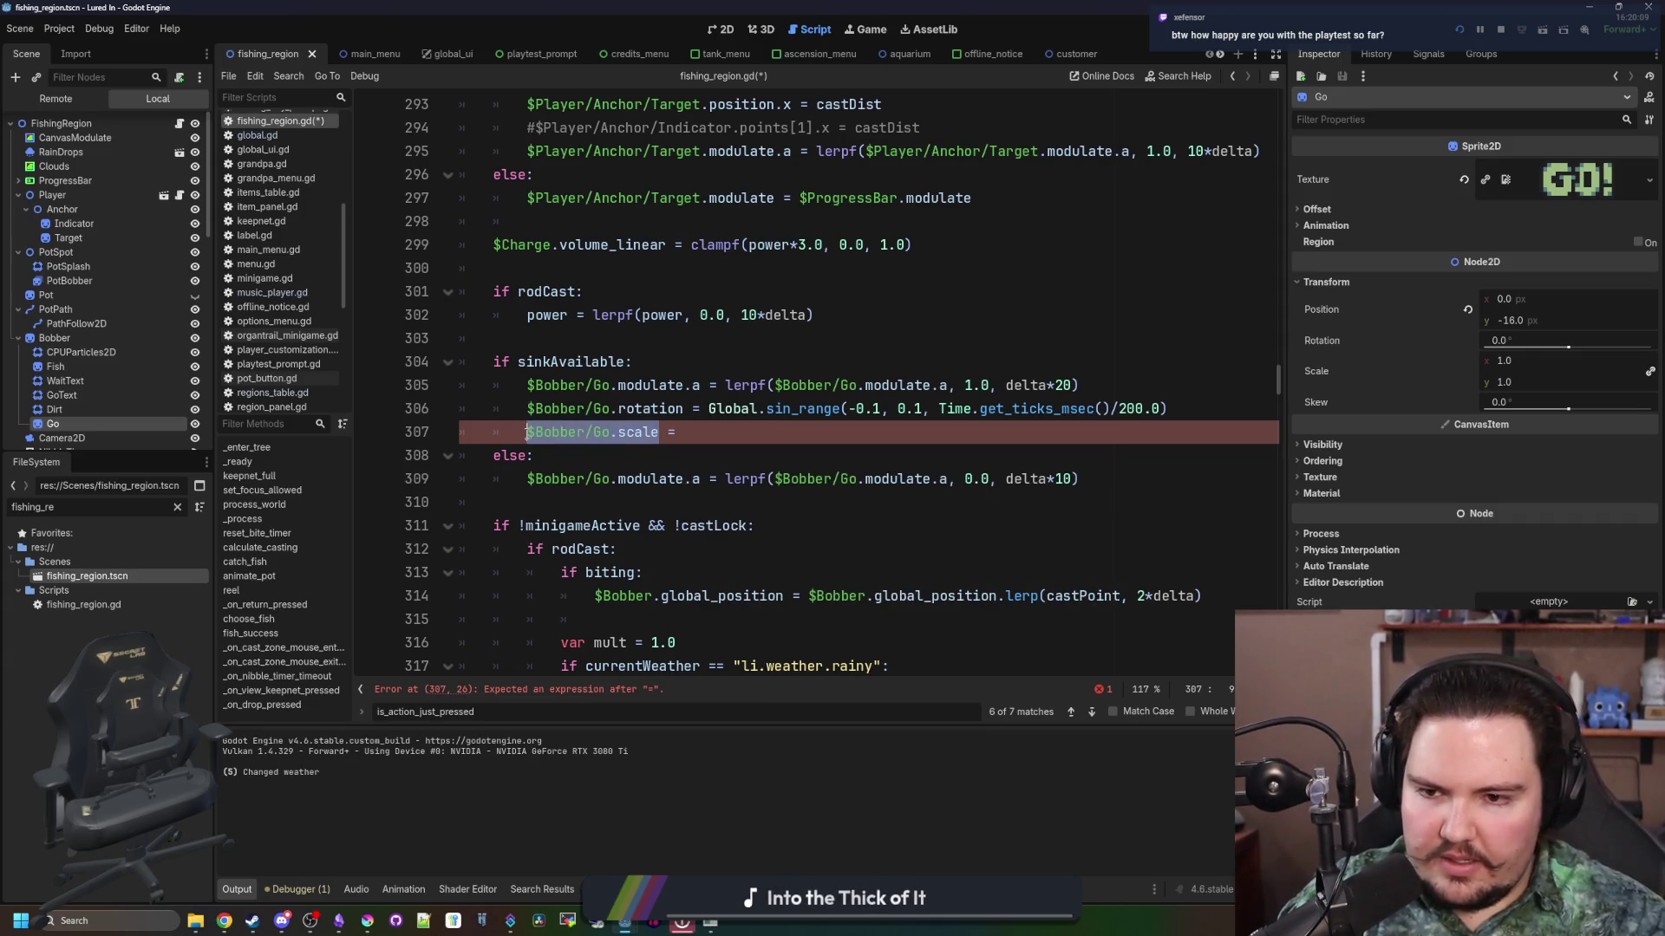
click(693, 432)
text(lerpf)
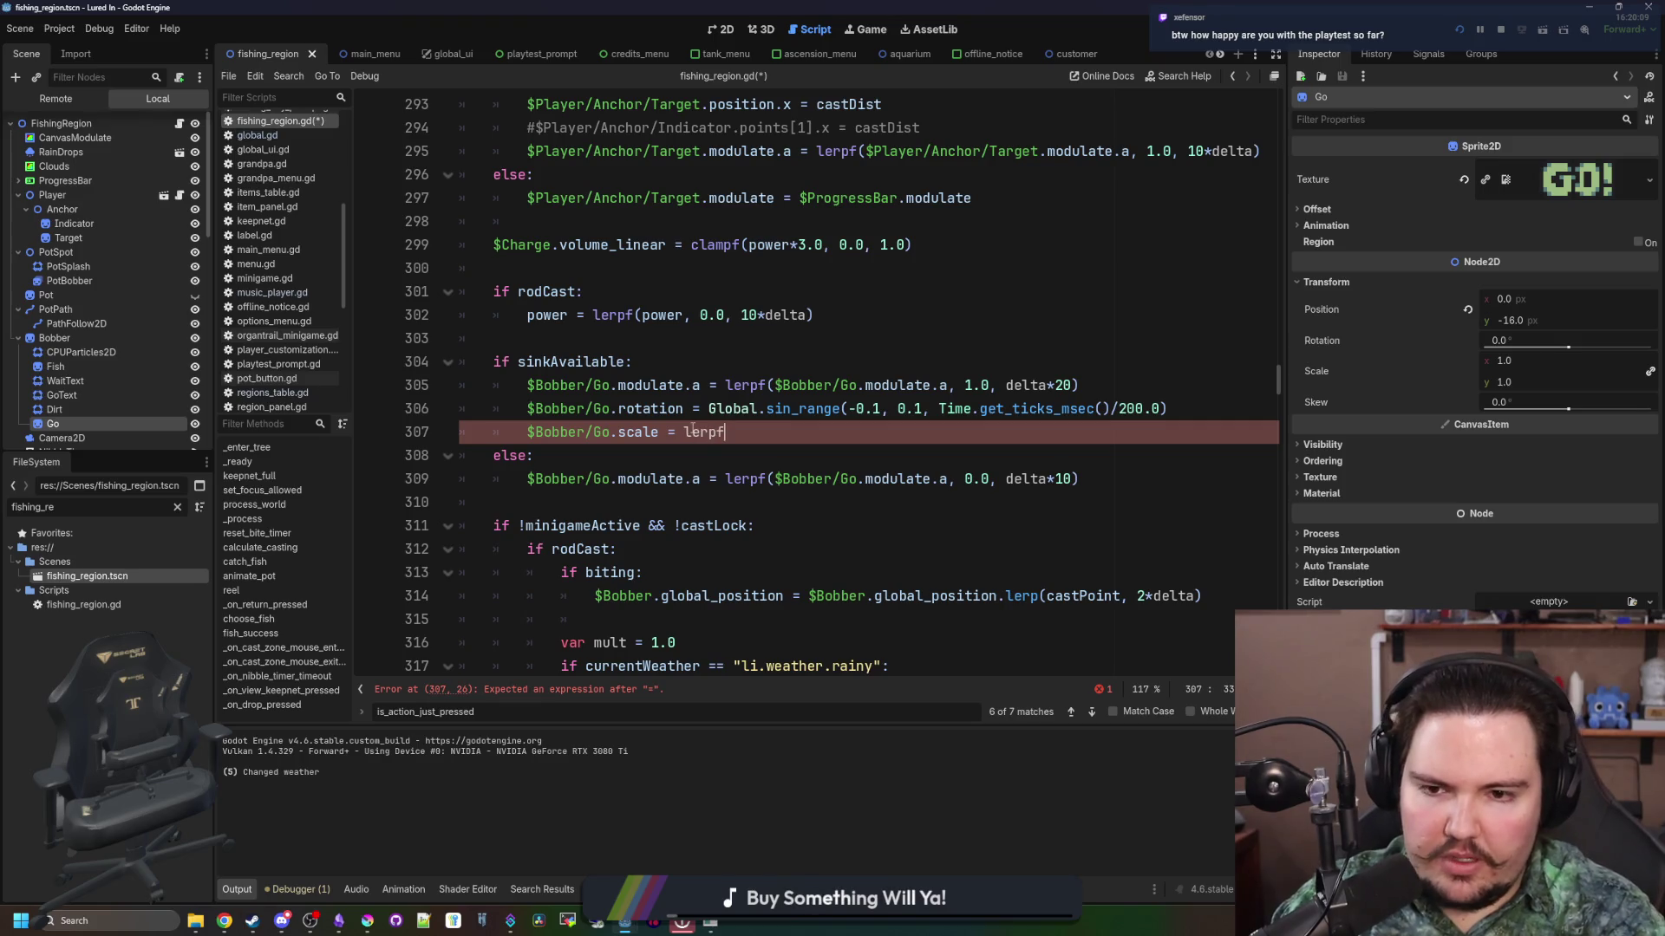
text(()
key(ctrl+v)
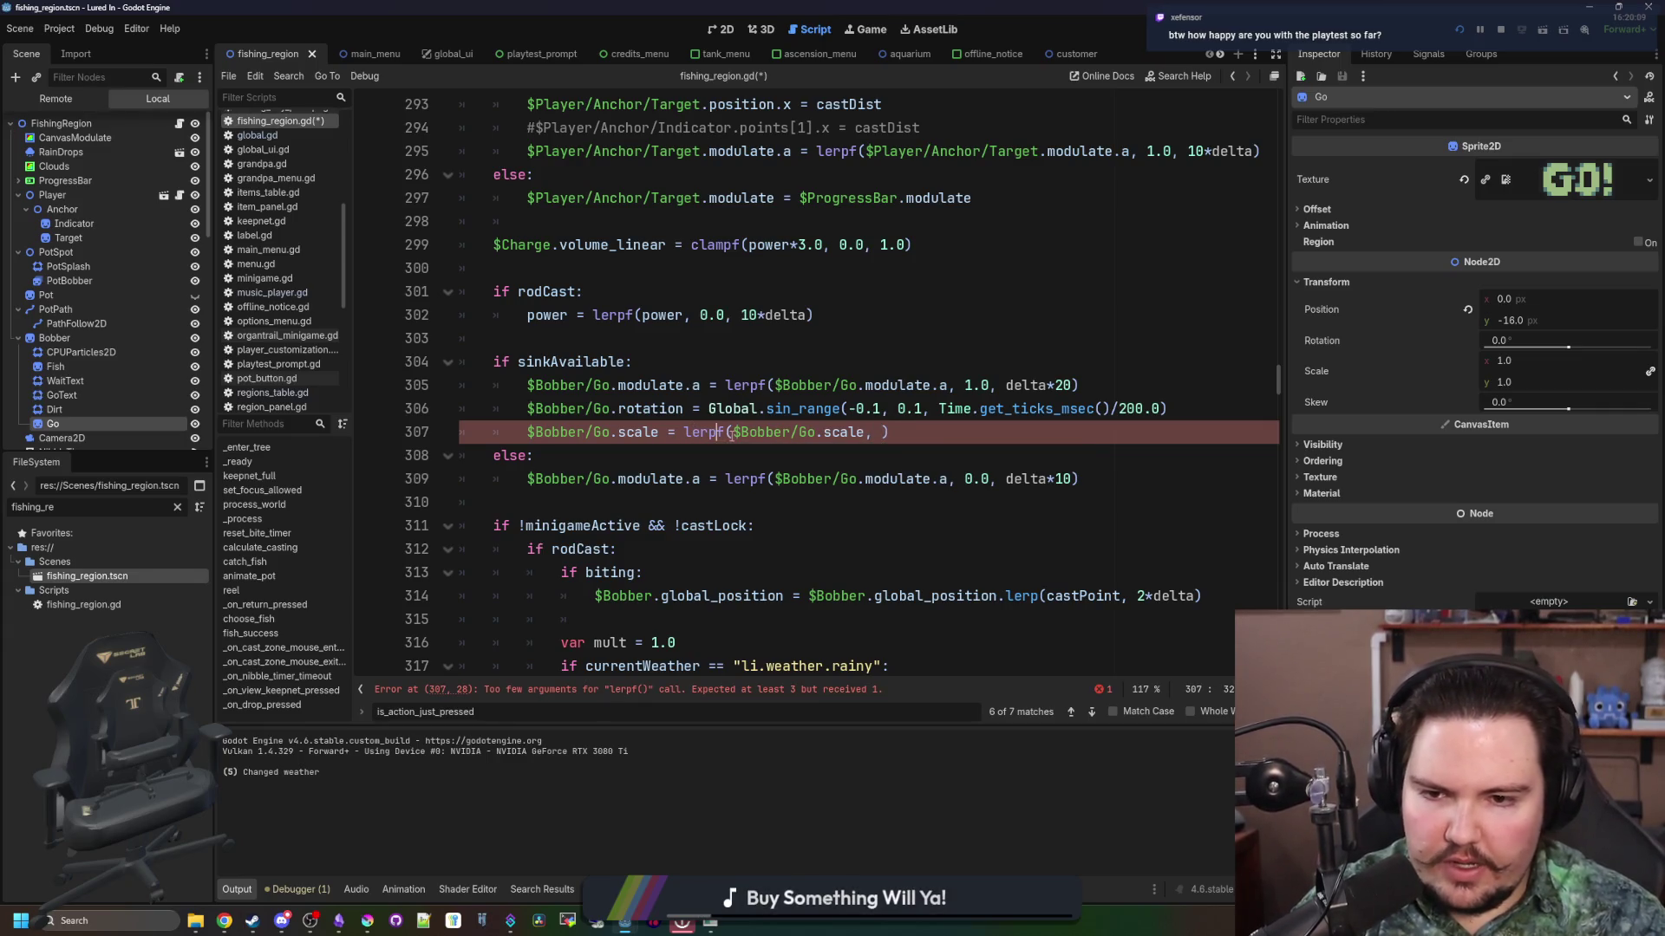
double_click(719, 433)
key(Delete)
key(Delete)
click(854, 433)
key(BackSpace)
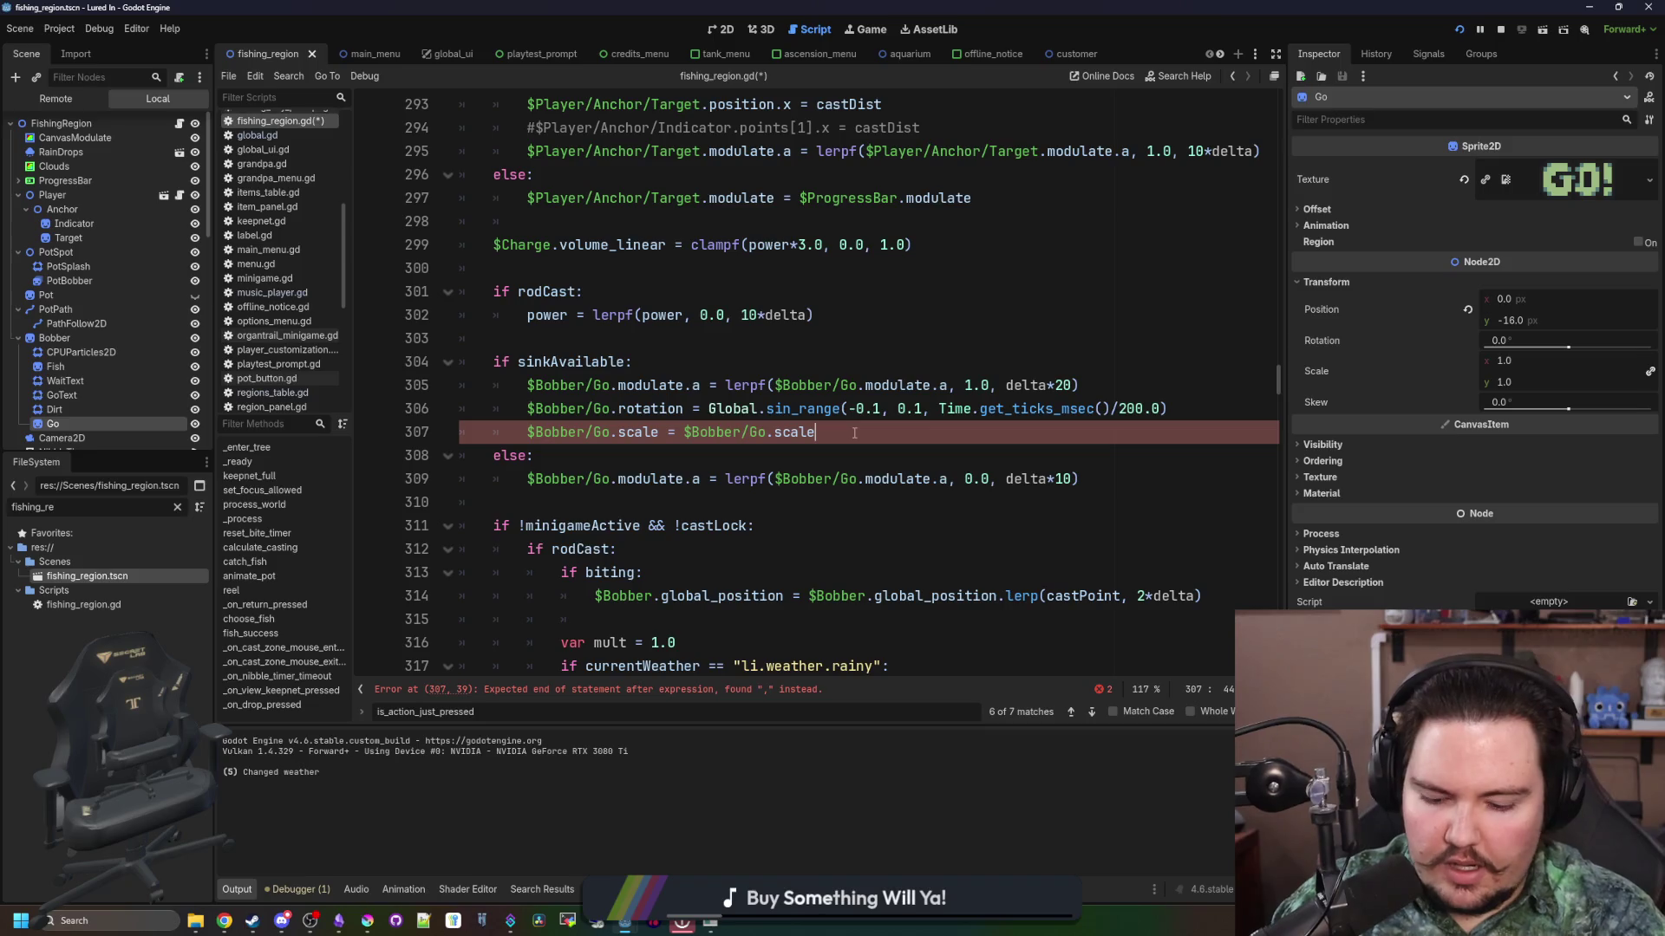
text(.lerp())
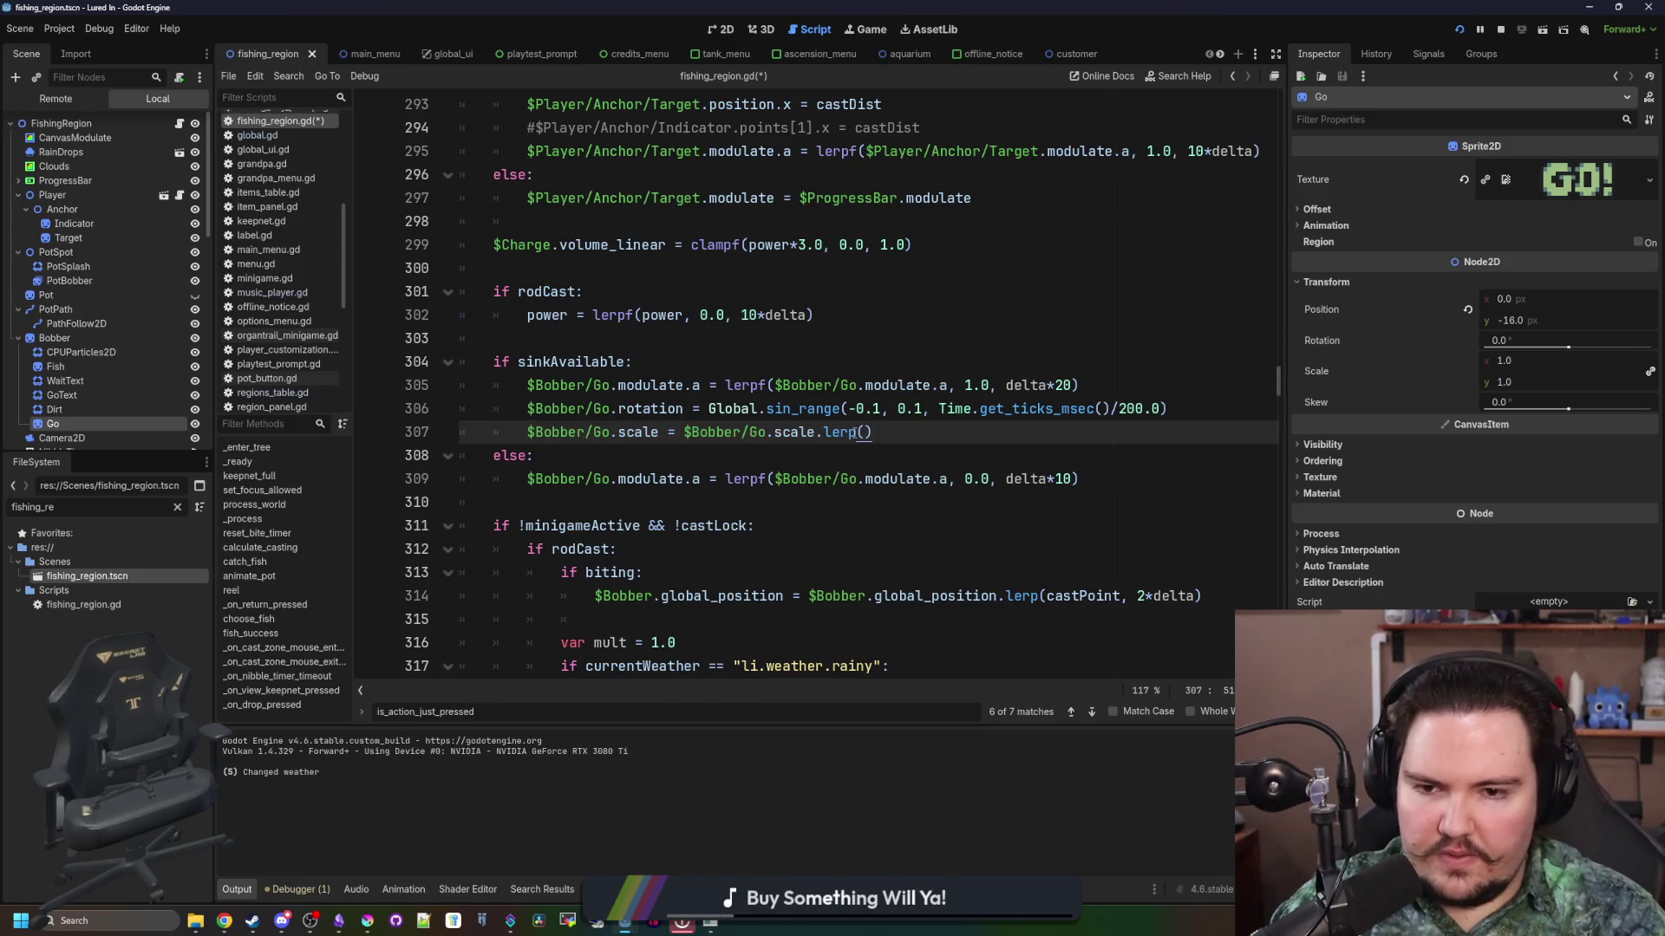
key(Left)
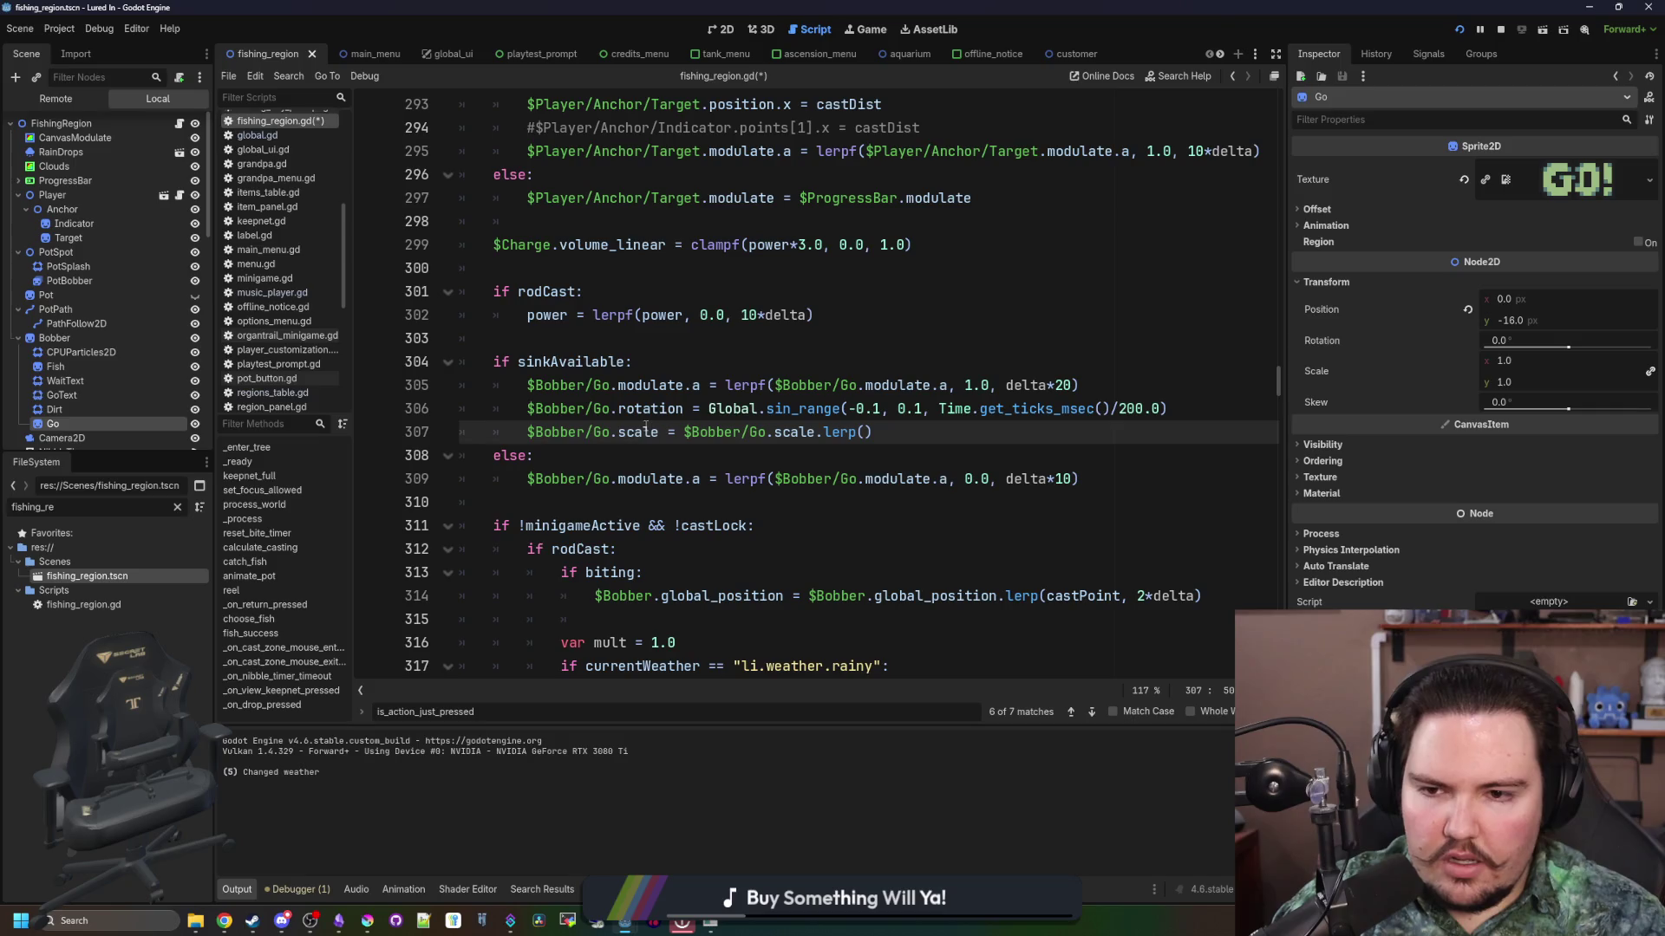
drag(664, 432, 523, 440)
drag(659, 432, 528, 431)
click(868, 431)
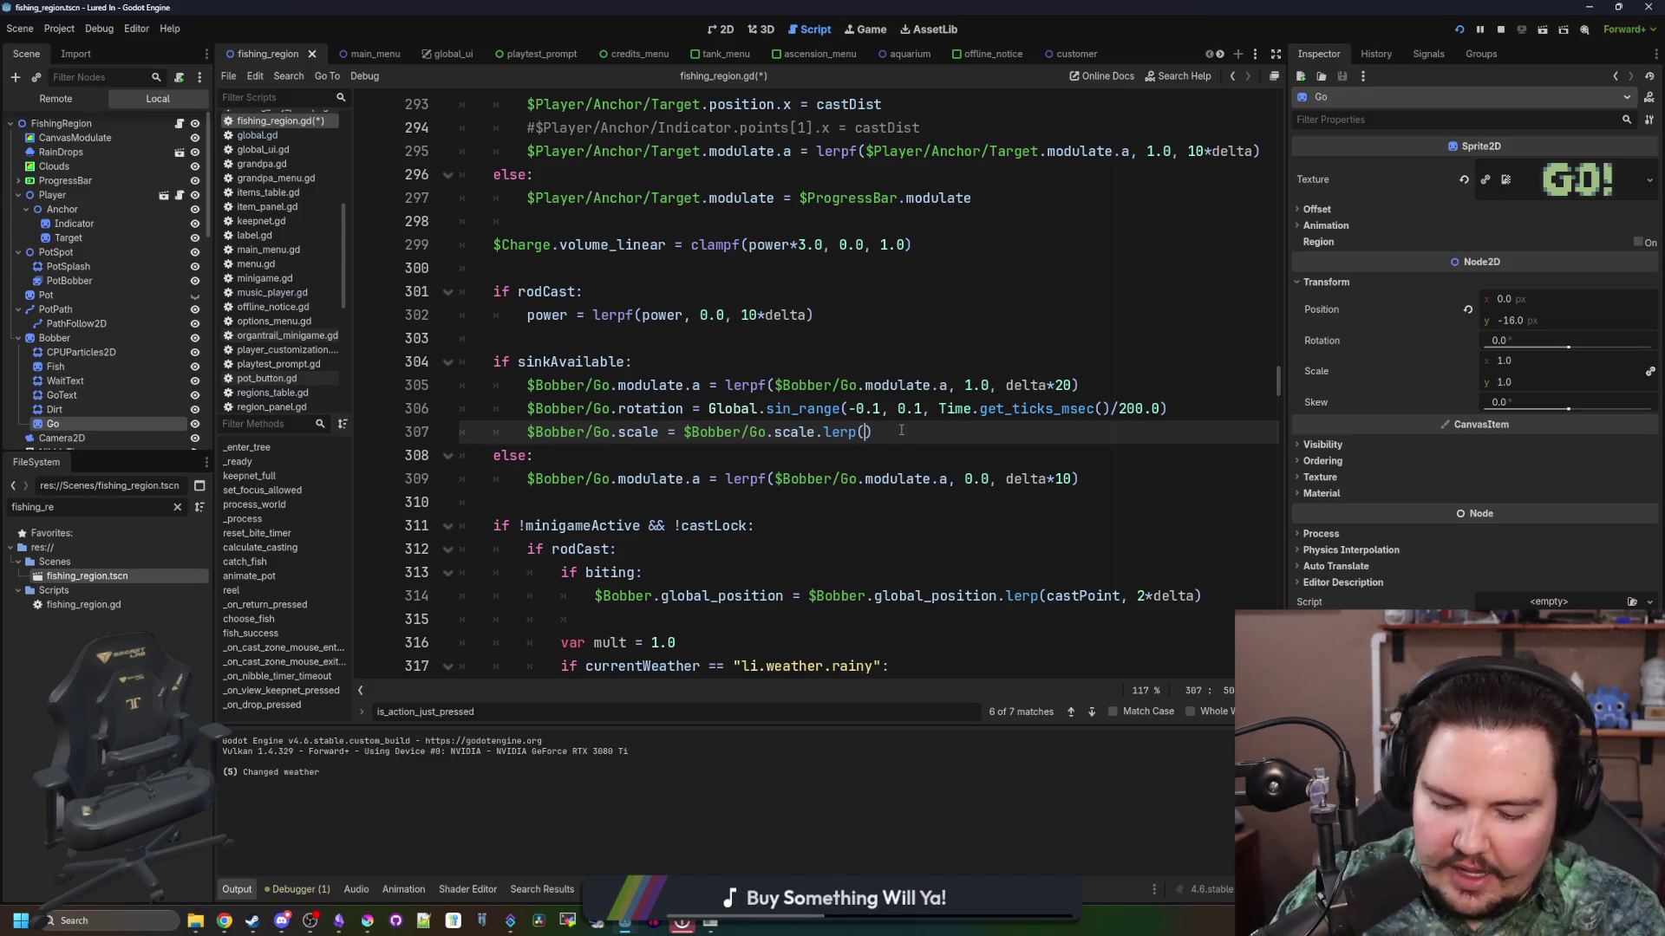
text($Bobber/Go.scale,)
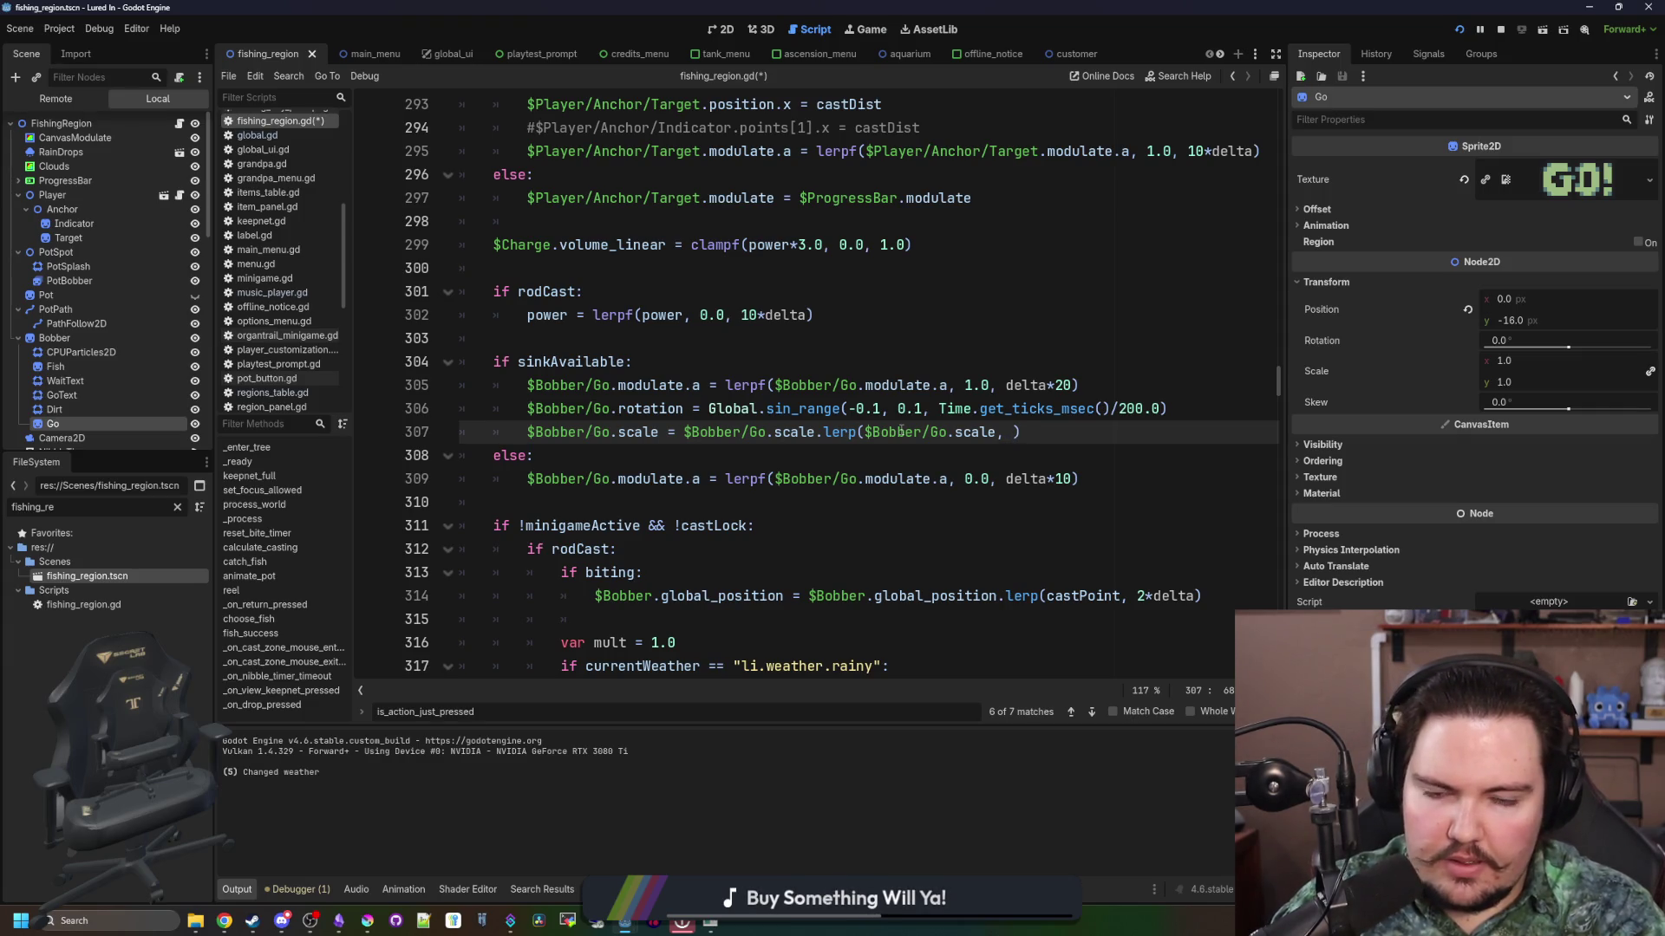
text(Vector2.S)
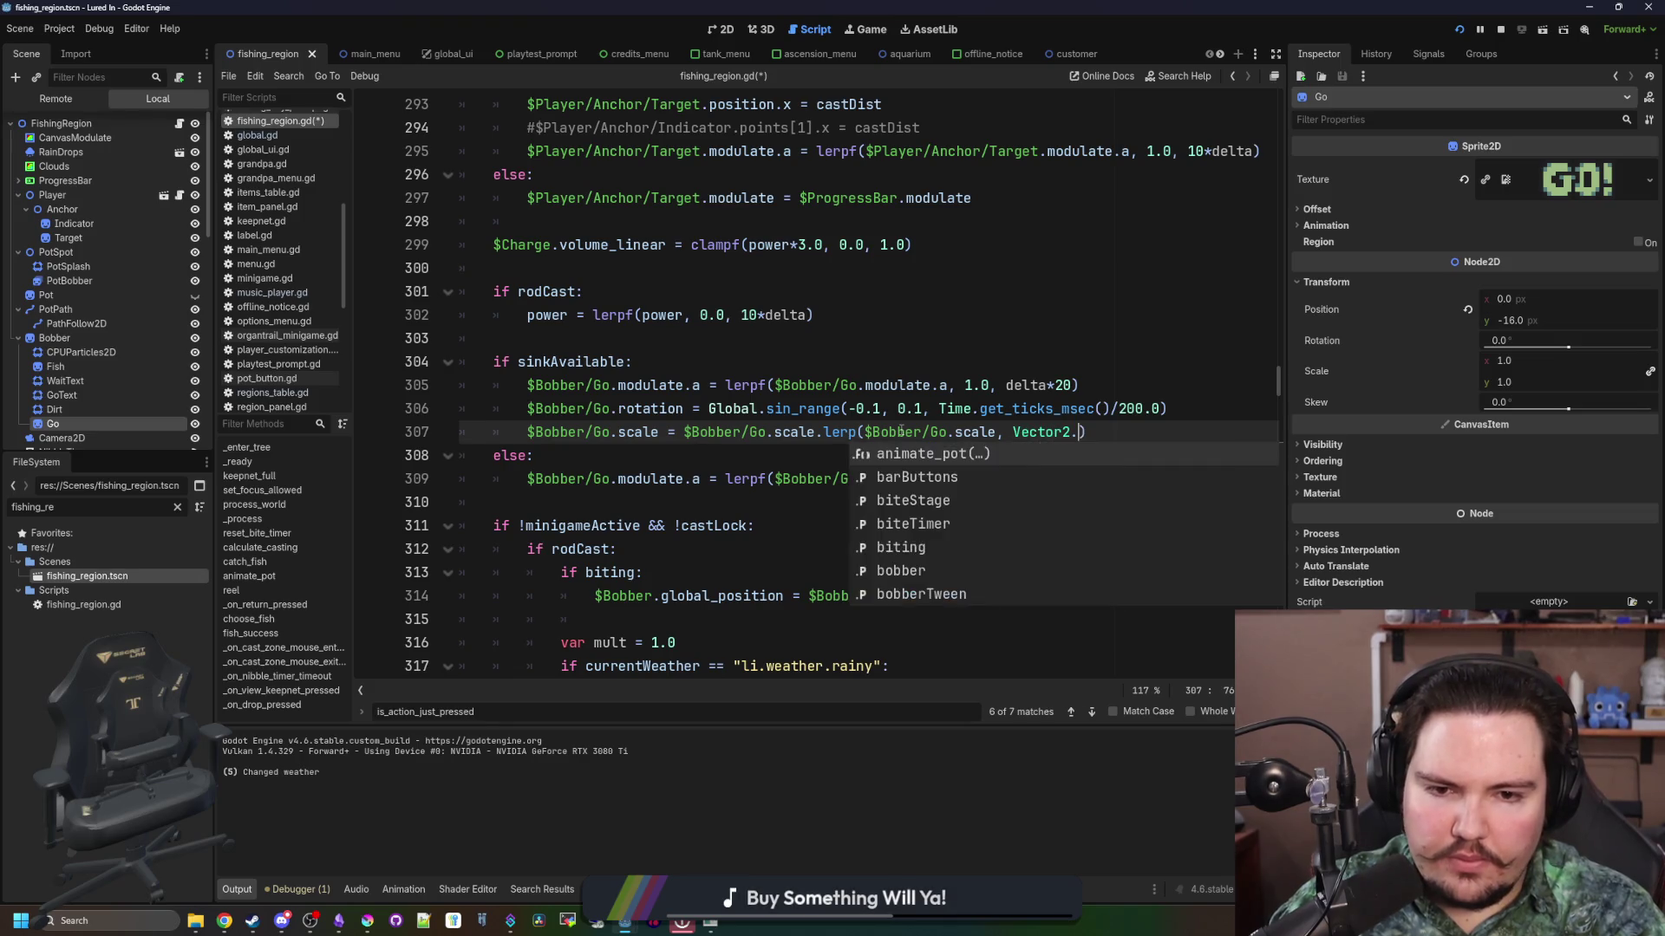
key(BackSpace)
key(BackSpace)
text(sc)
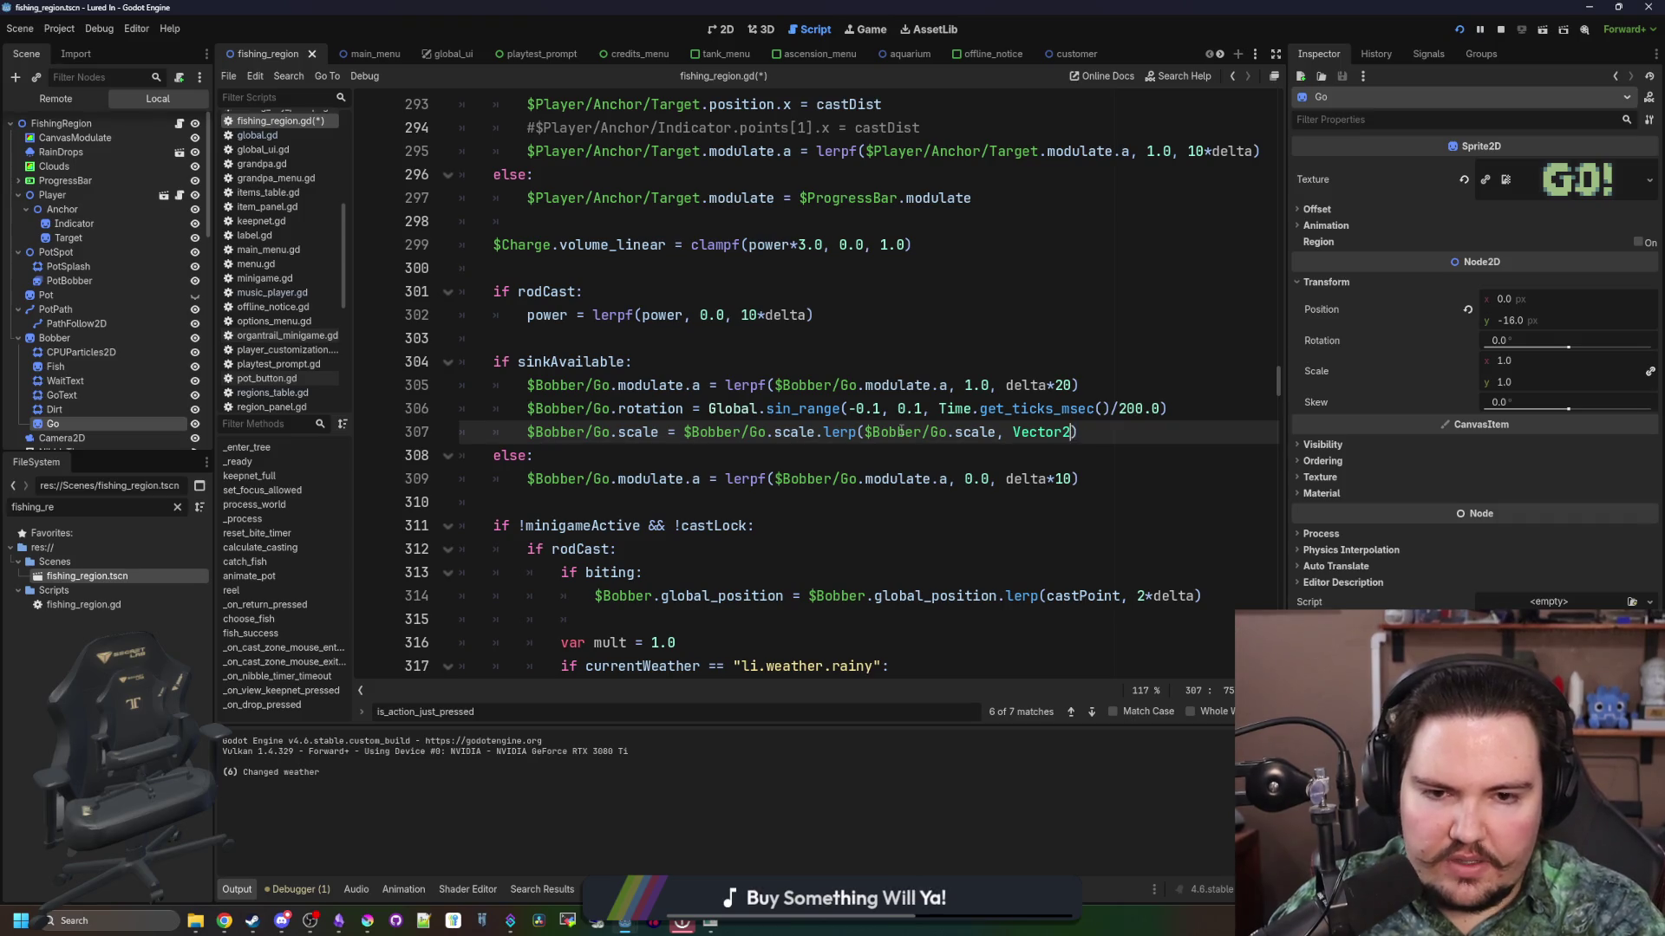
text(())
key(BackSpace)
key(BackSpace)
key(BackSpace)
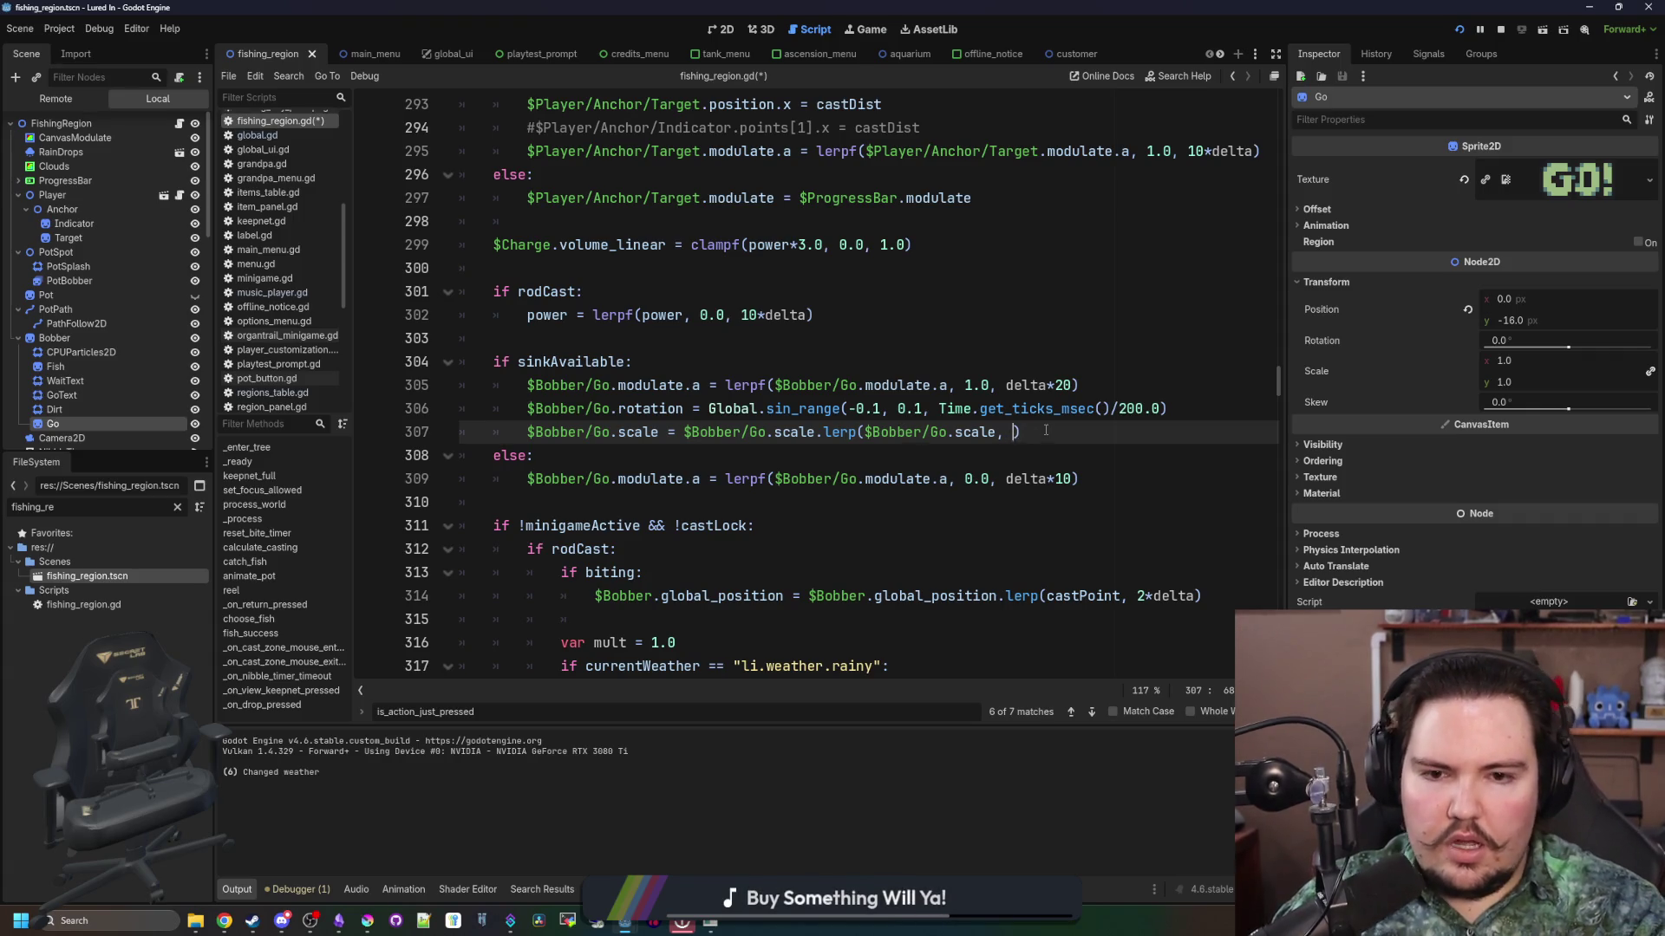
Step: Replace the scale expression with a sin_range call reusing the wobble's arguments, minimum 0.9
drag(1046, 430, 685, 431)
drag(1046, 430, 685, 431)
text(V)
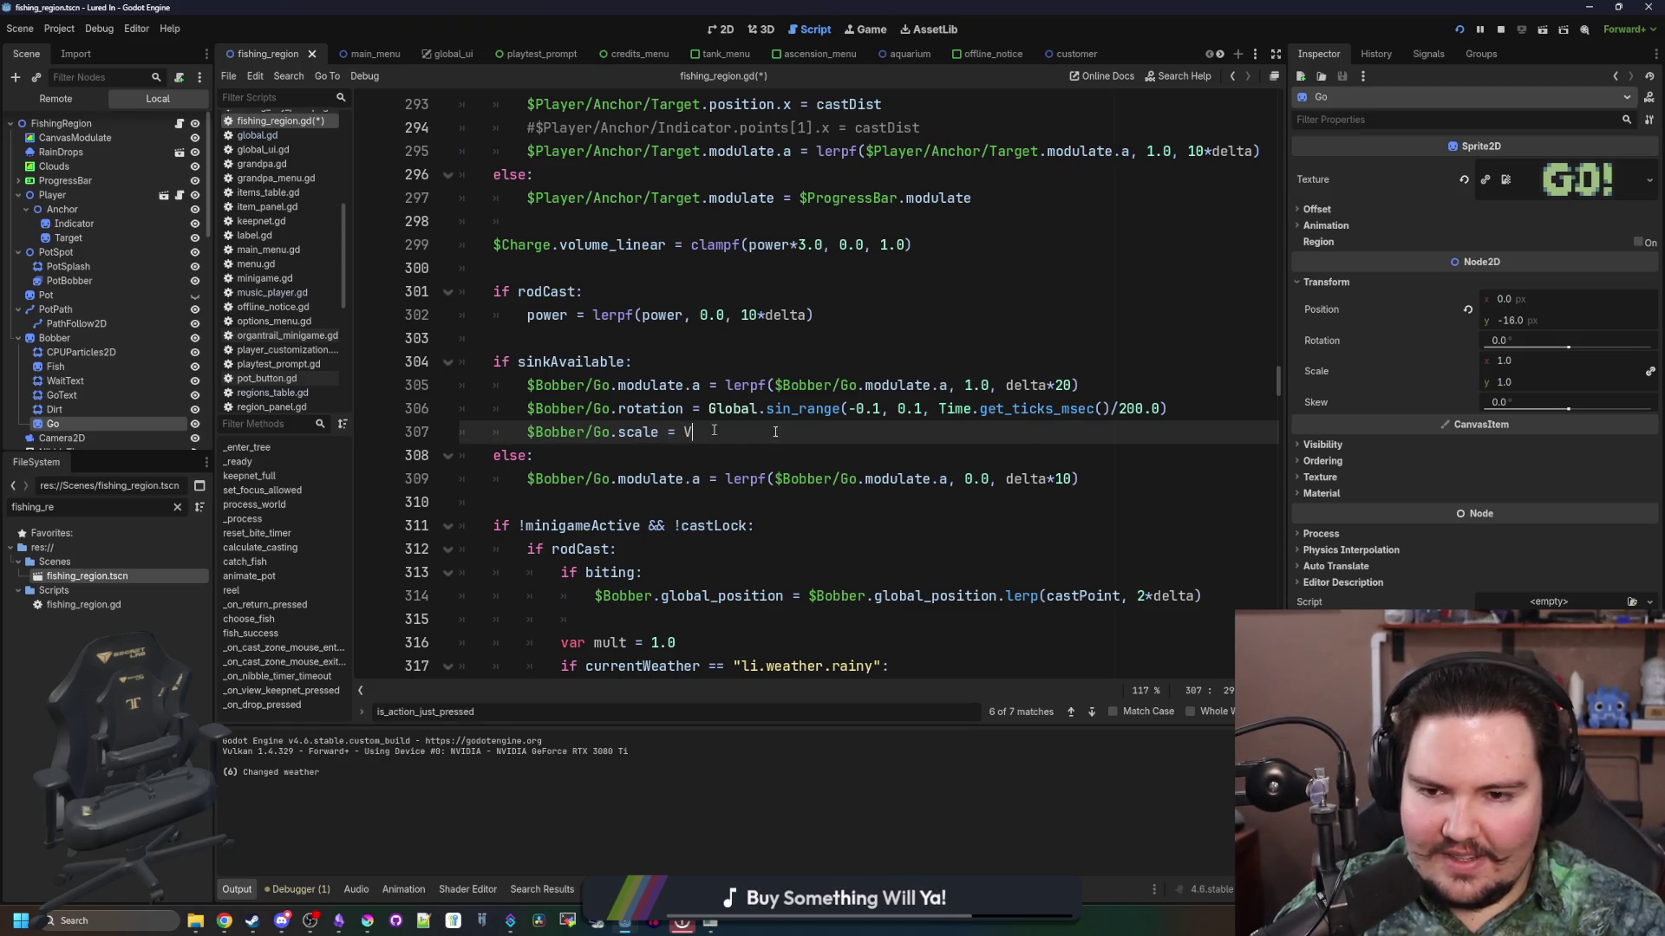
text(ector2()
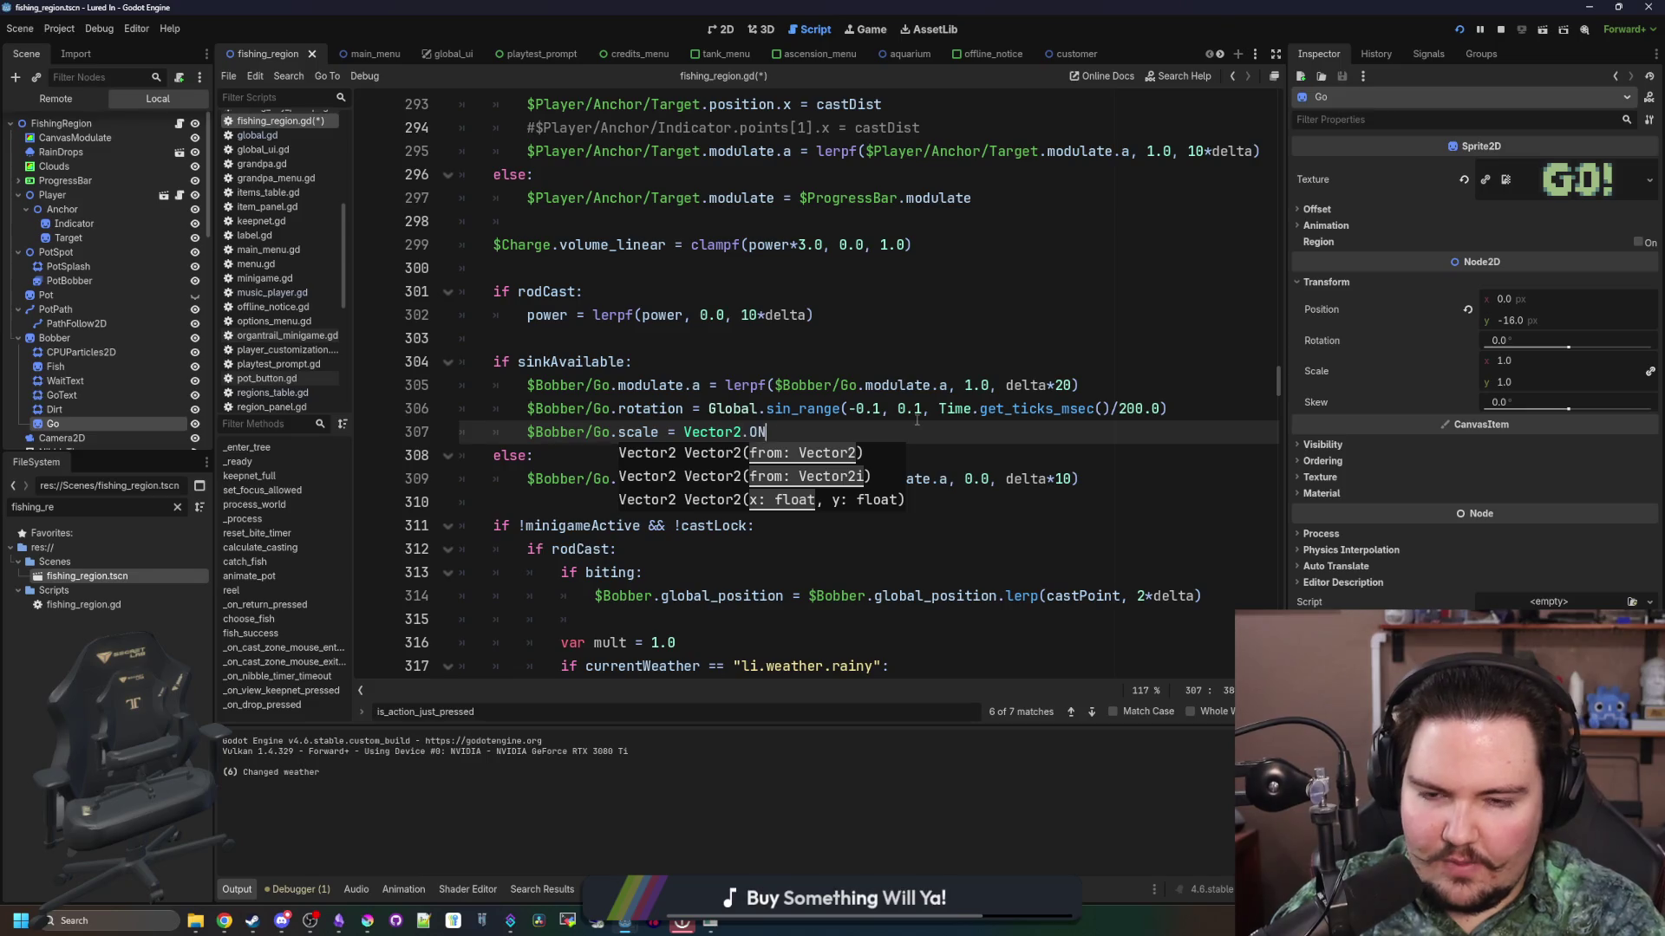
text(lobal.sin_range())
drag(1160, 408, 849, 404)
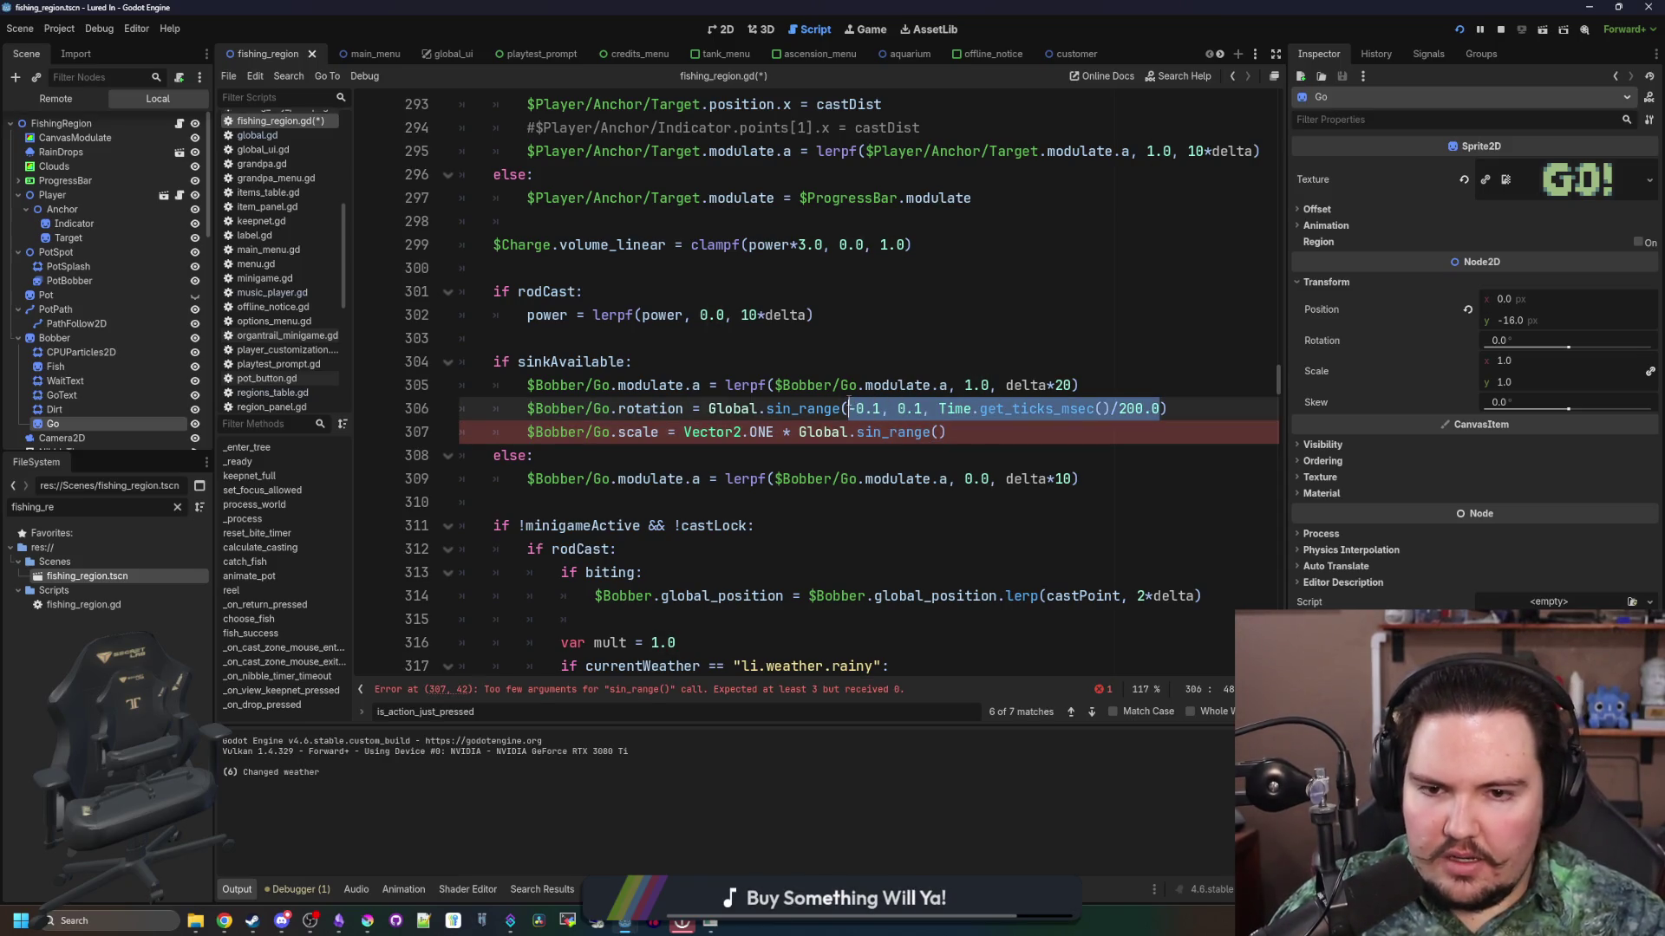
key(ctrl+c)
click(939, 432)
key(ctrl+v)
click(973, 434)
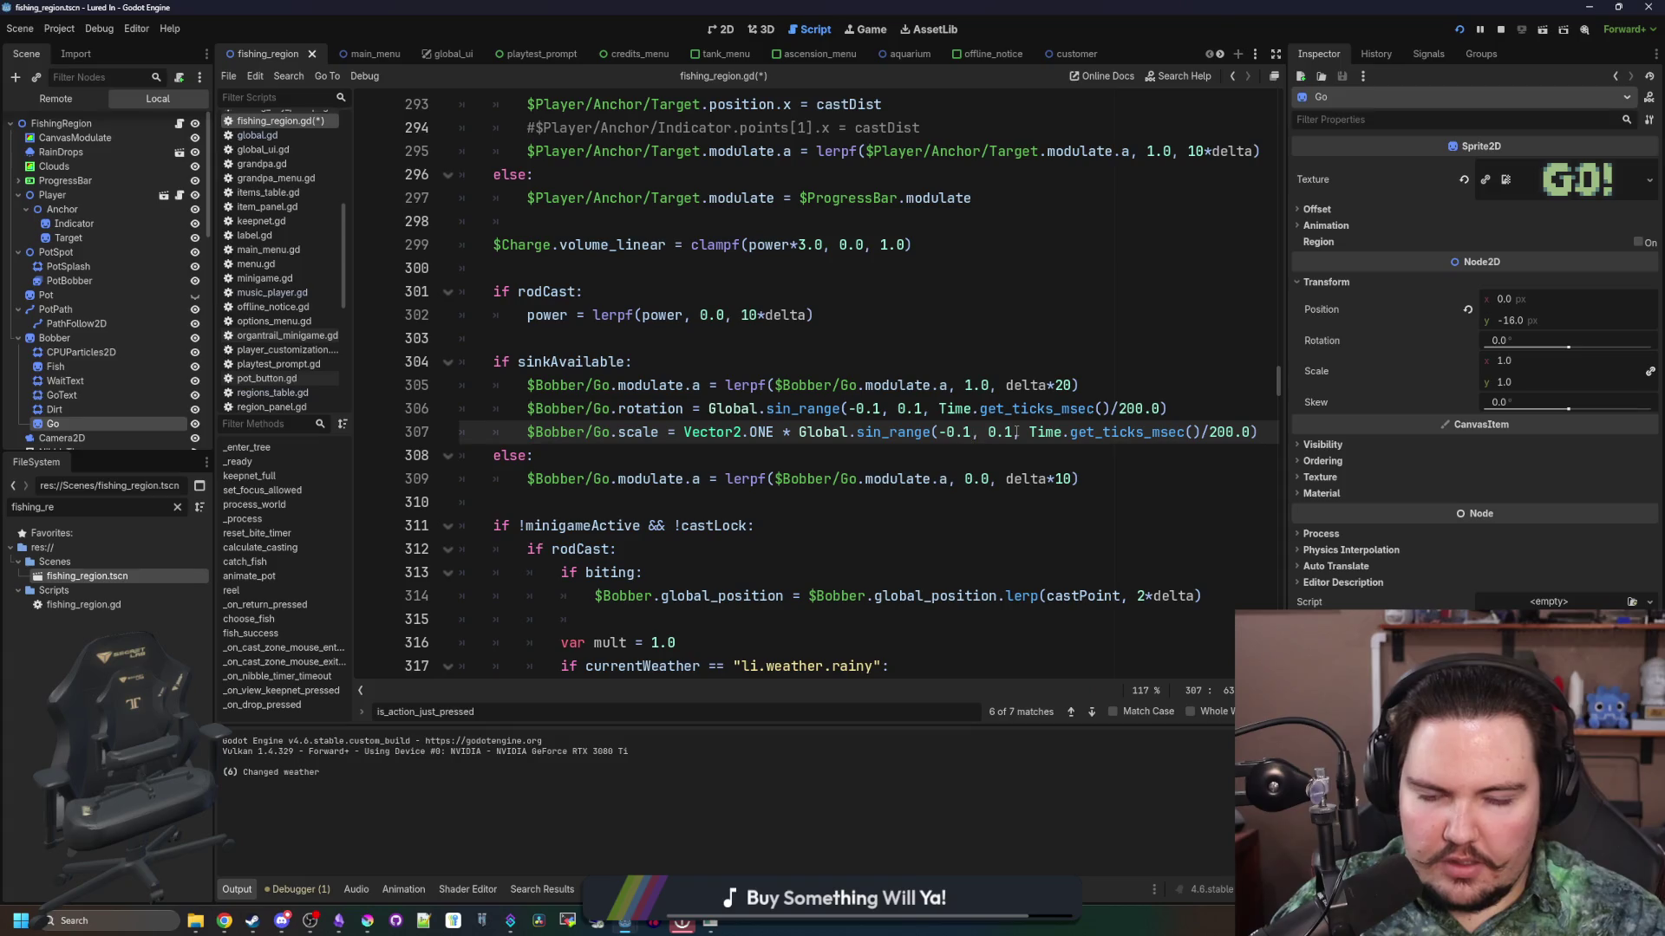
key(Left)
key(BackSpace)
key(Delete)
key(Delete)
key(BackSpace)
key(BackSpace)
text(0.9,)
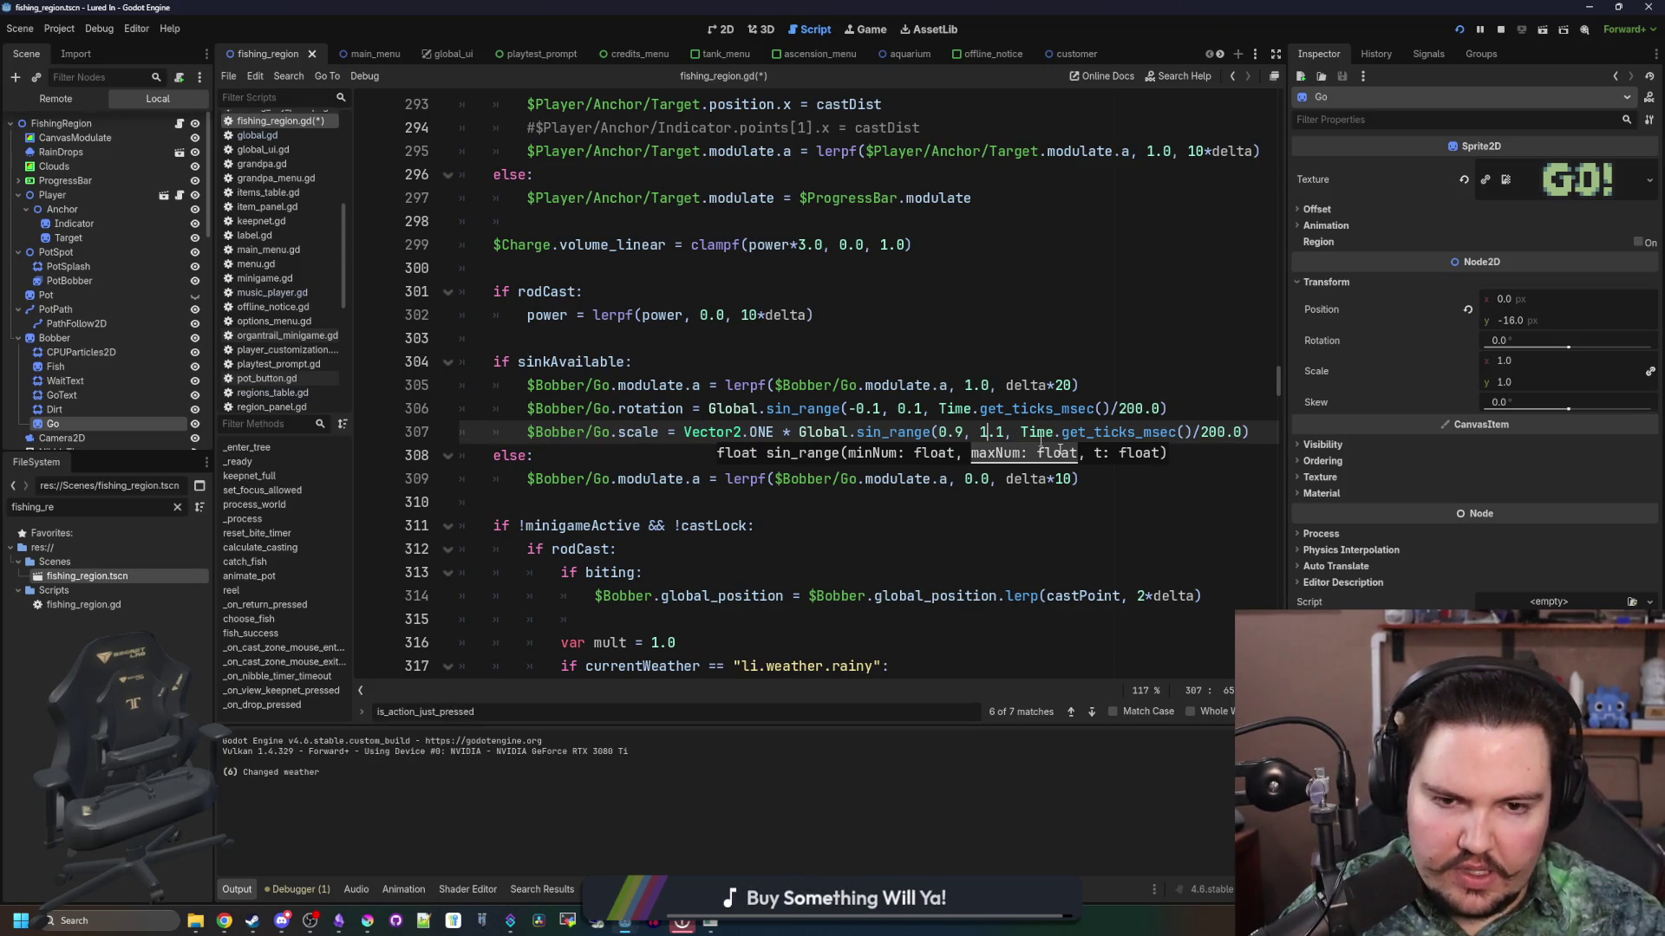
Step: Change the scale pulse divisor to Time.get_ticks_msec()/100.0 and save
click(1206, 432)
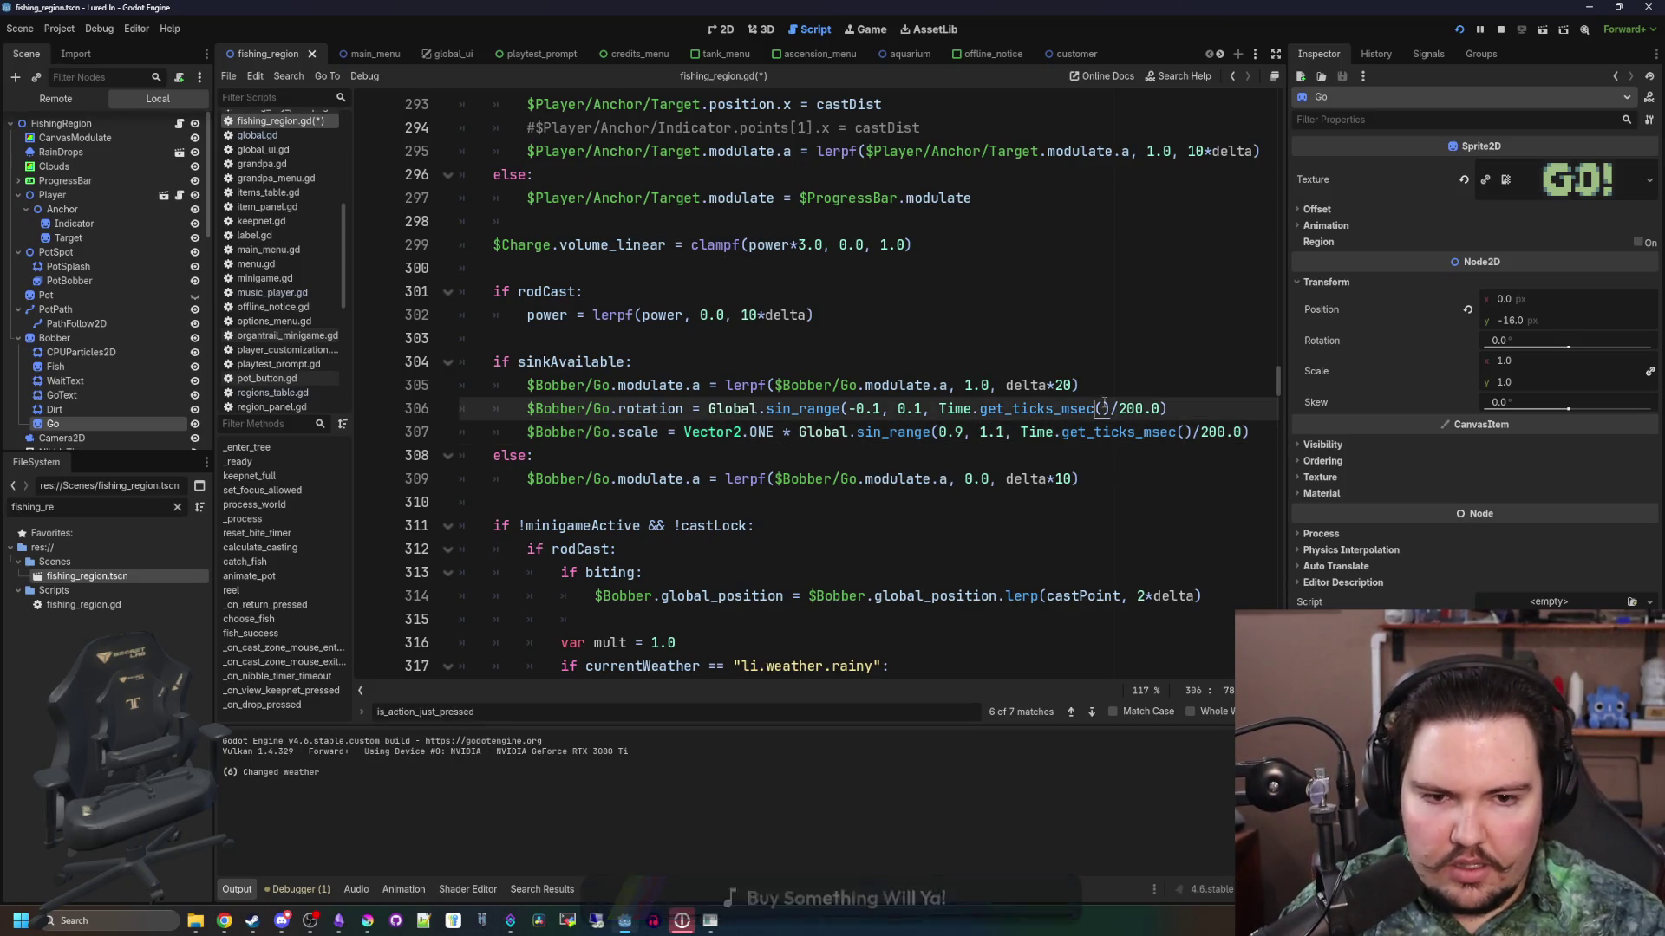
key(BackSpace)
text(1)
click(1105, 463)
key(ctrl+s)
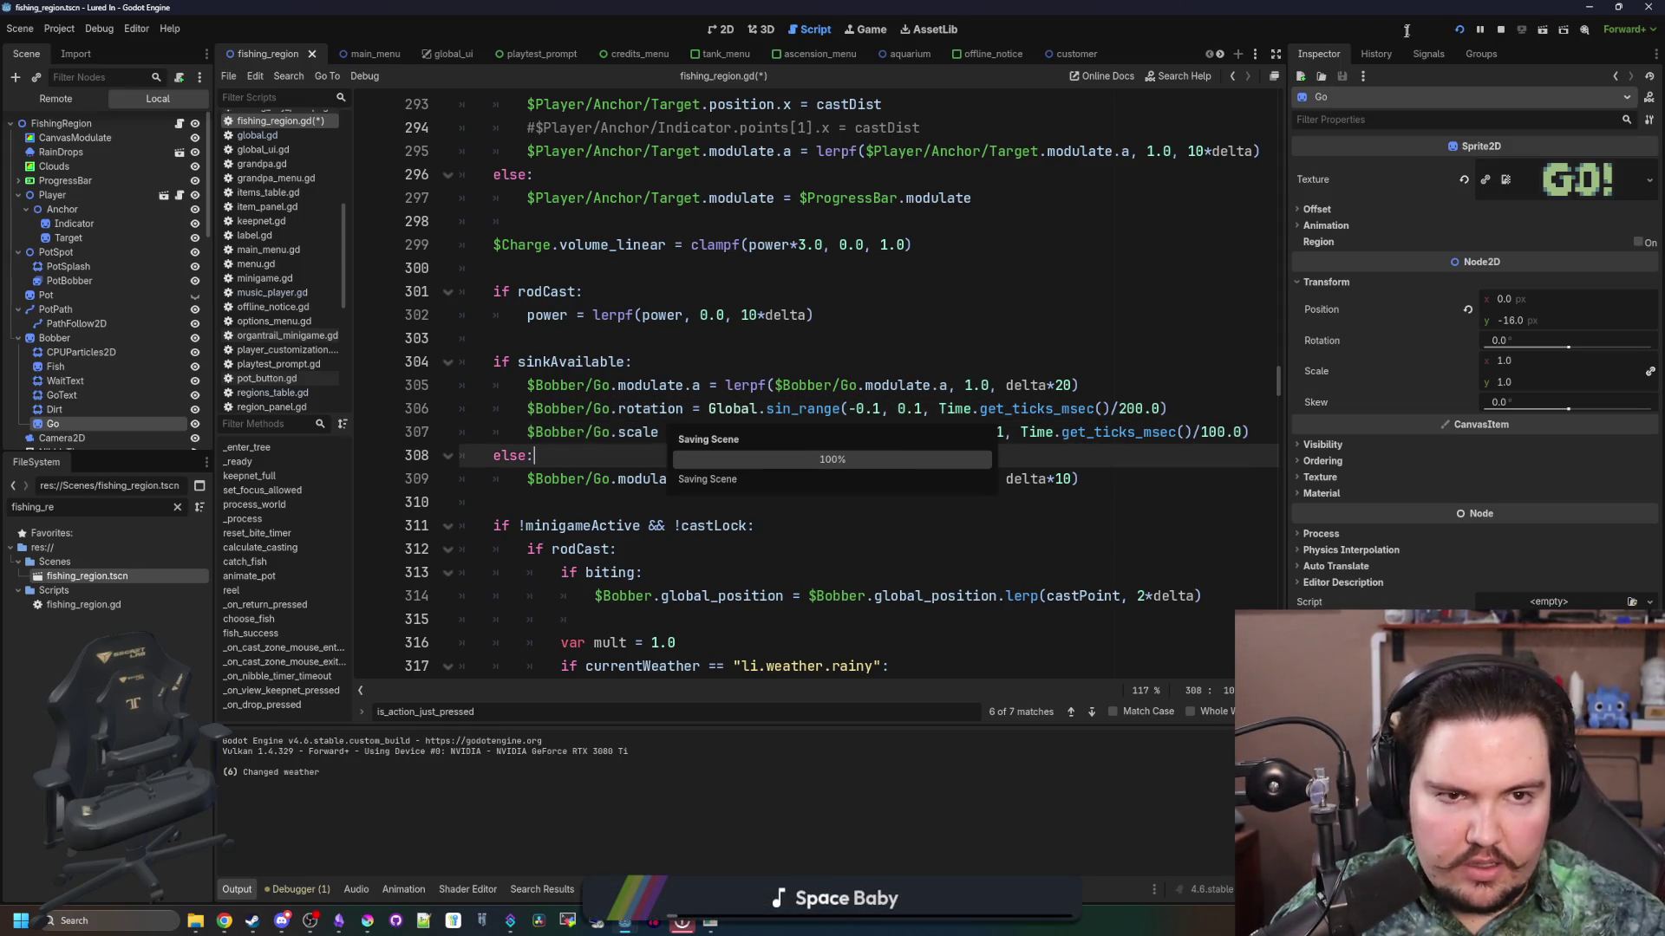
Step: Run the game, maximise the Lured In debug window, and cast into the rainy pond
click(872, 35)
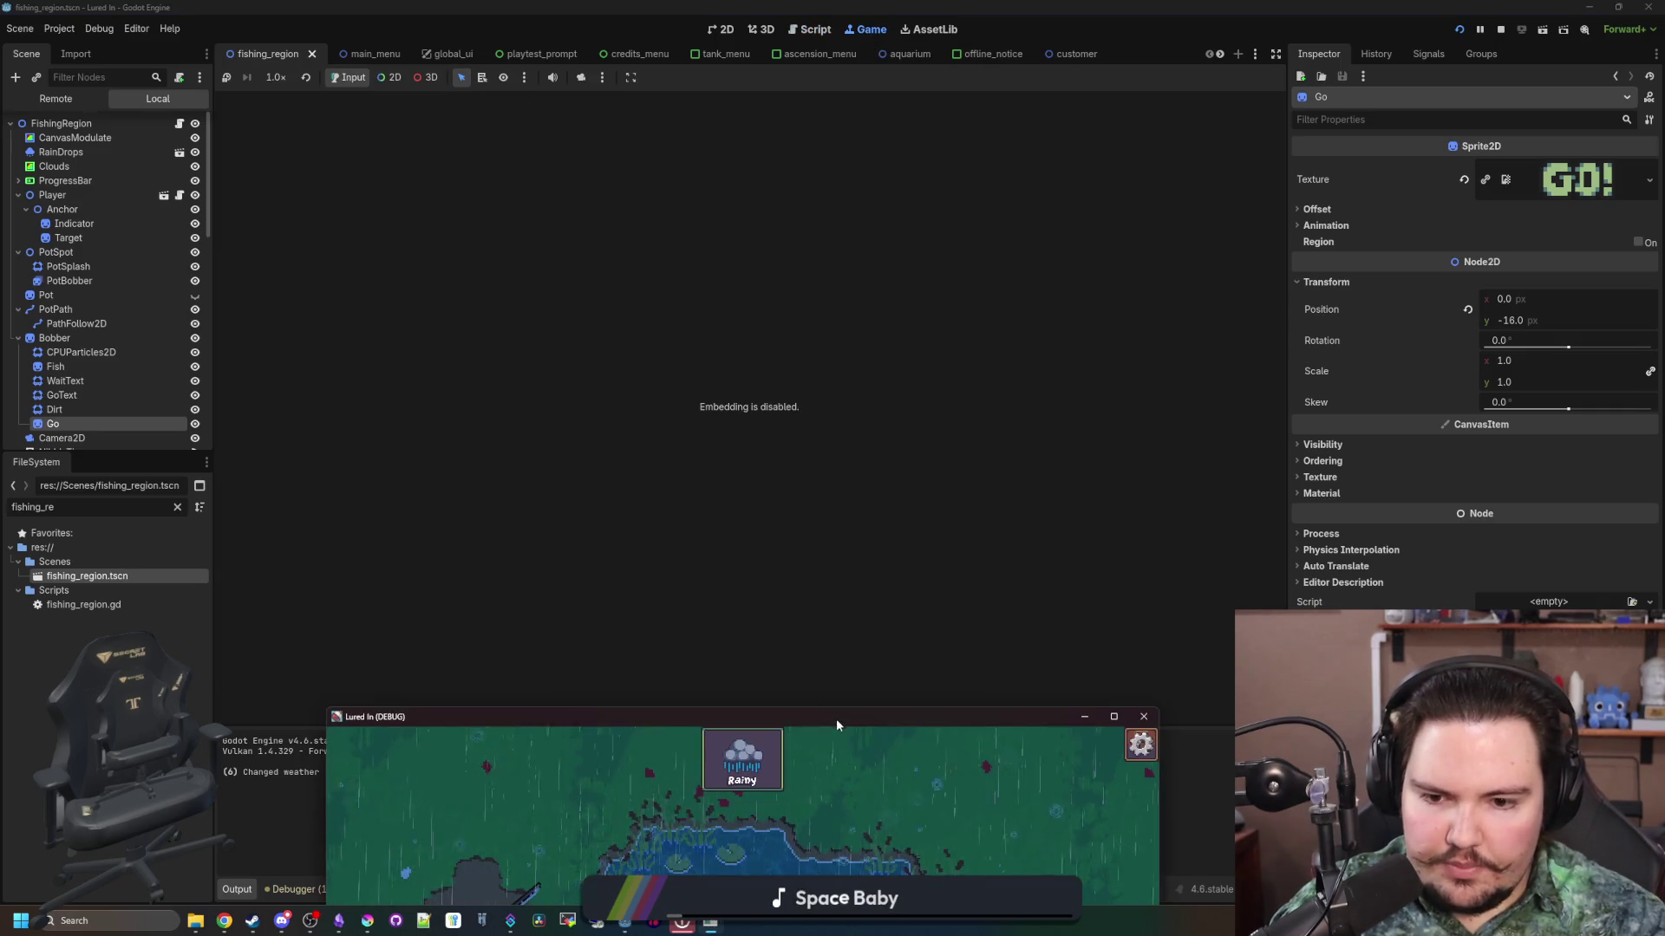
double_click(836, 720)
drag(793, 448, 818, 430)
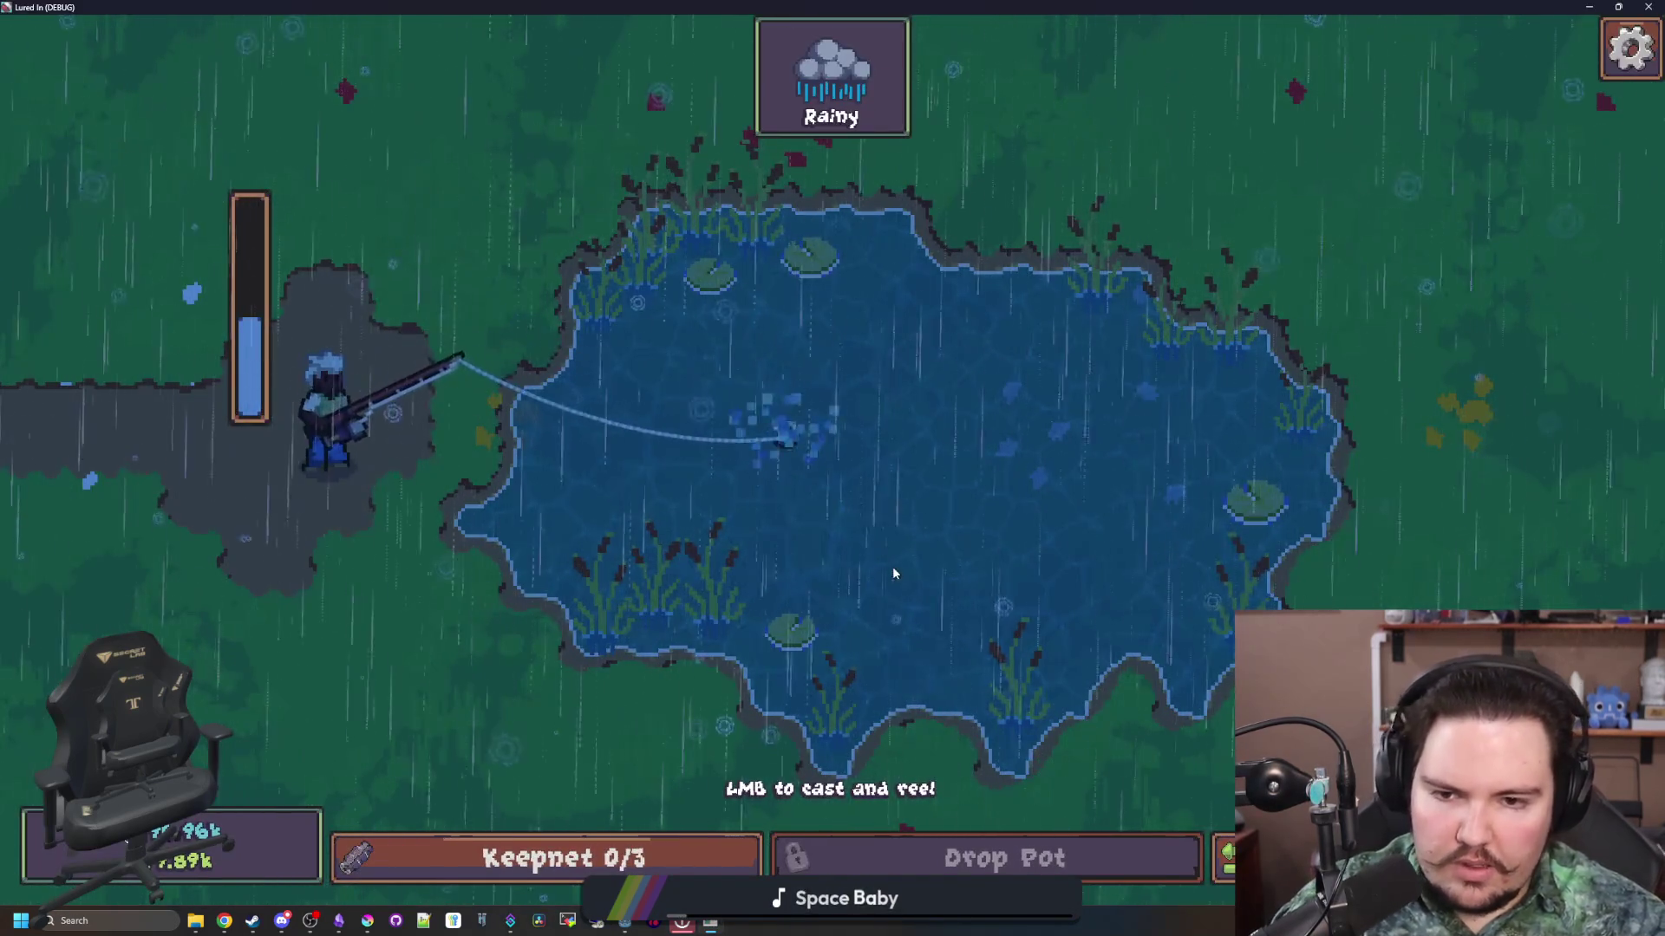
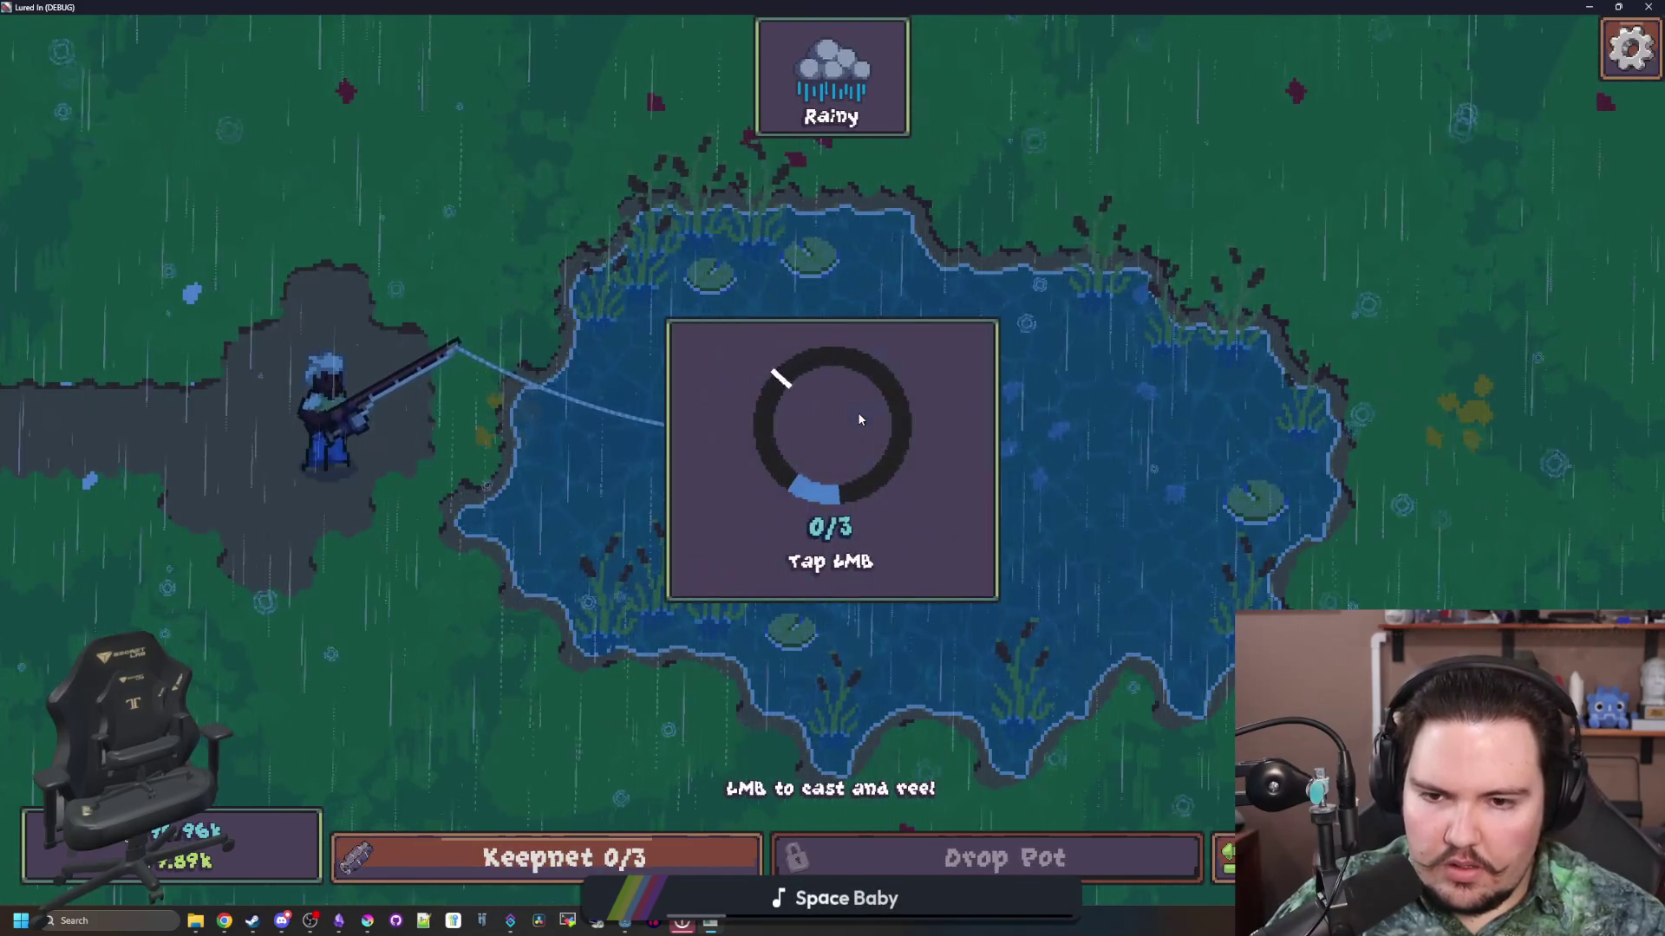
Step: Tap the reel minigame to 3/3 to land the fish, exit fullscreen, and open the Changelog notes
click(860, 420)
click(859, 419)
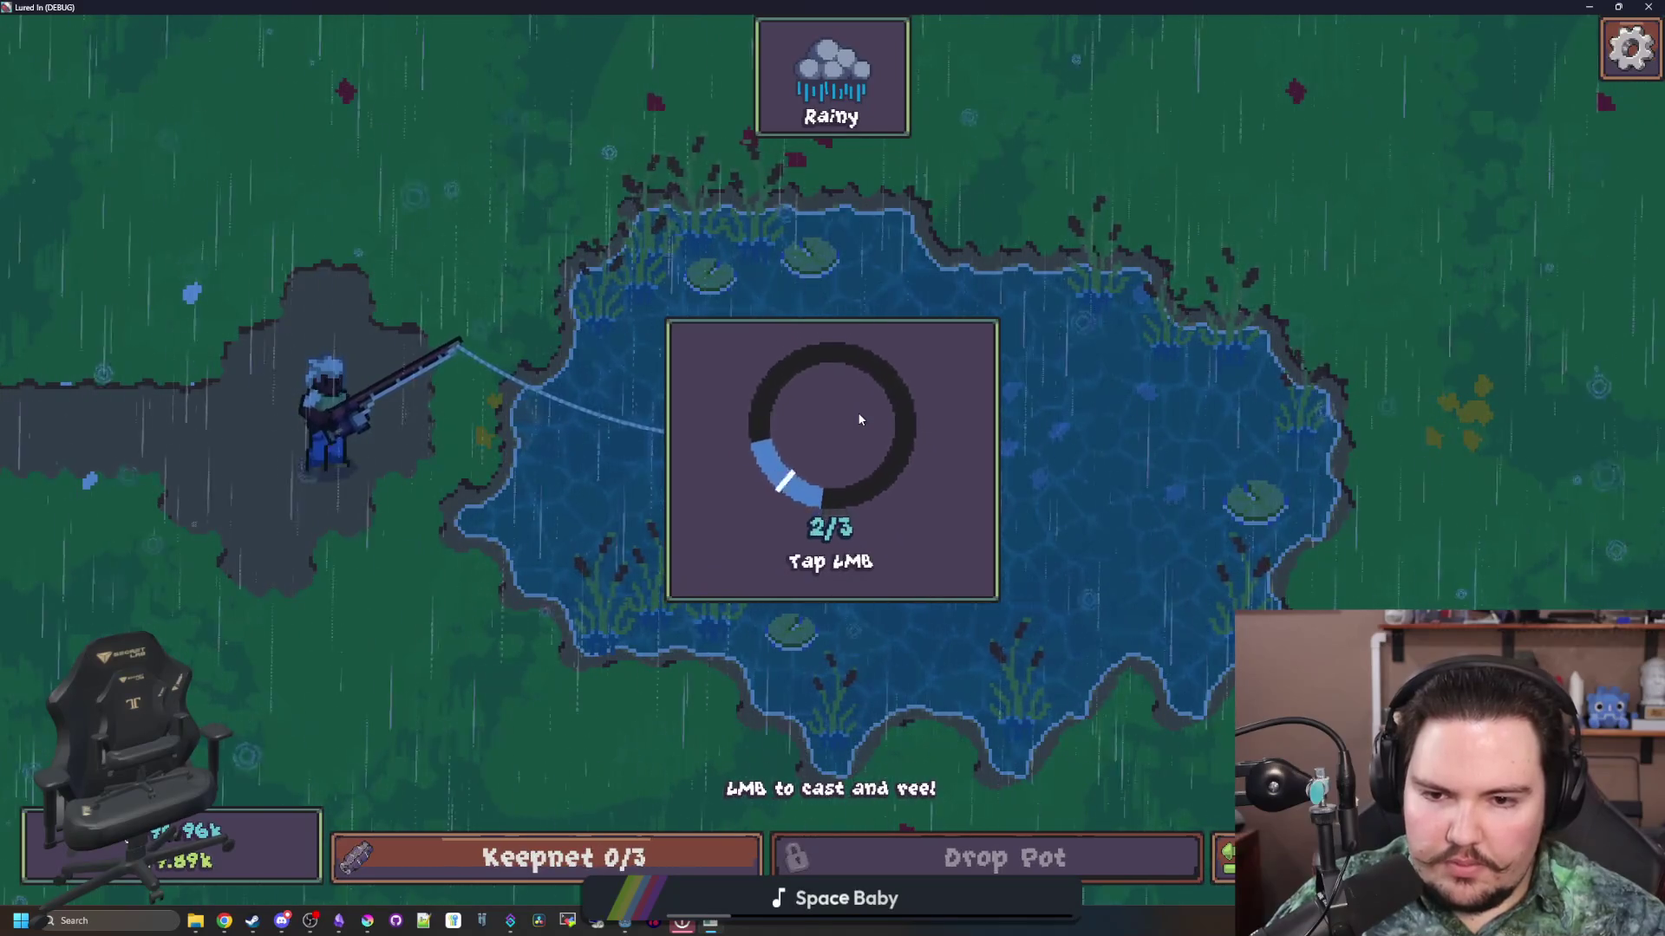
click(859, 420)
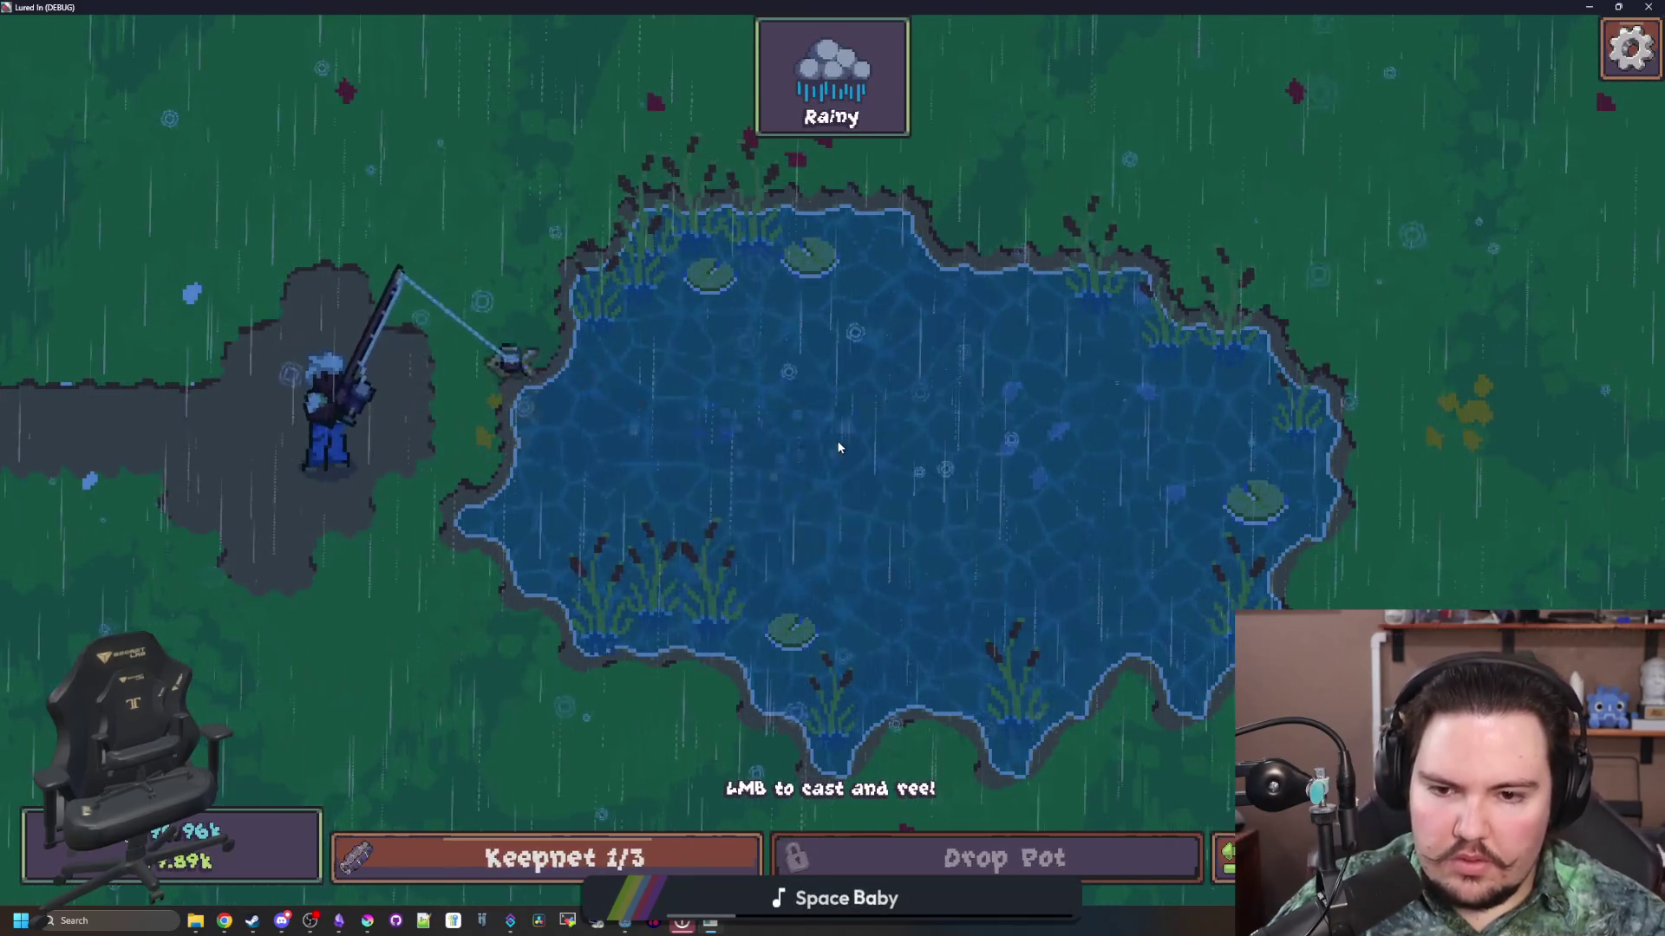
key(super+Down)
key(super+Down)
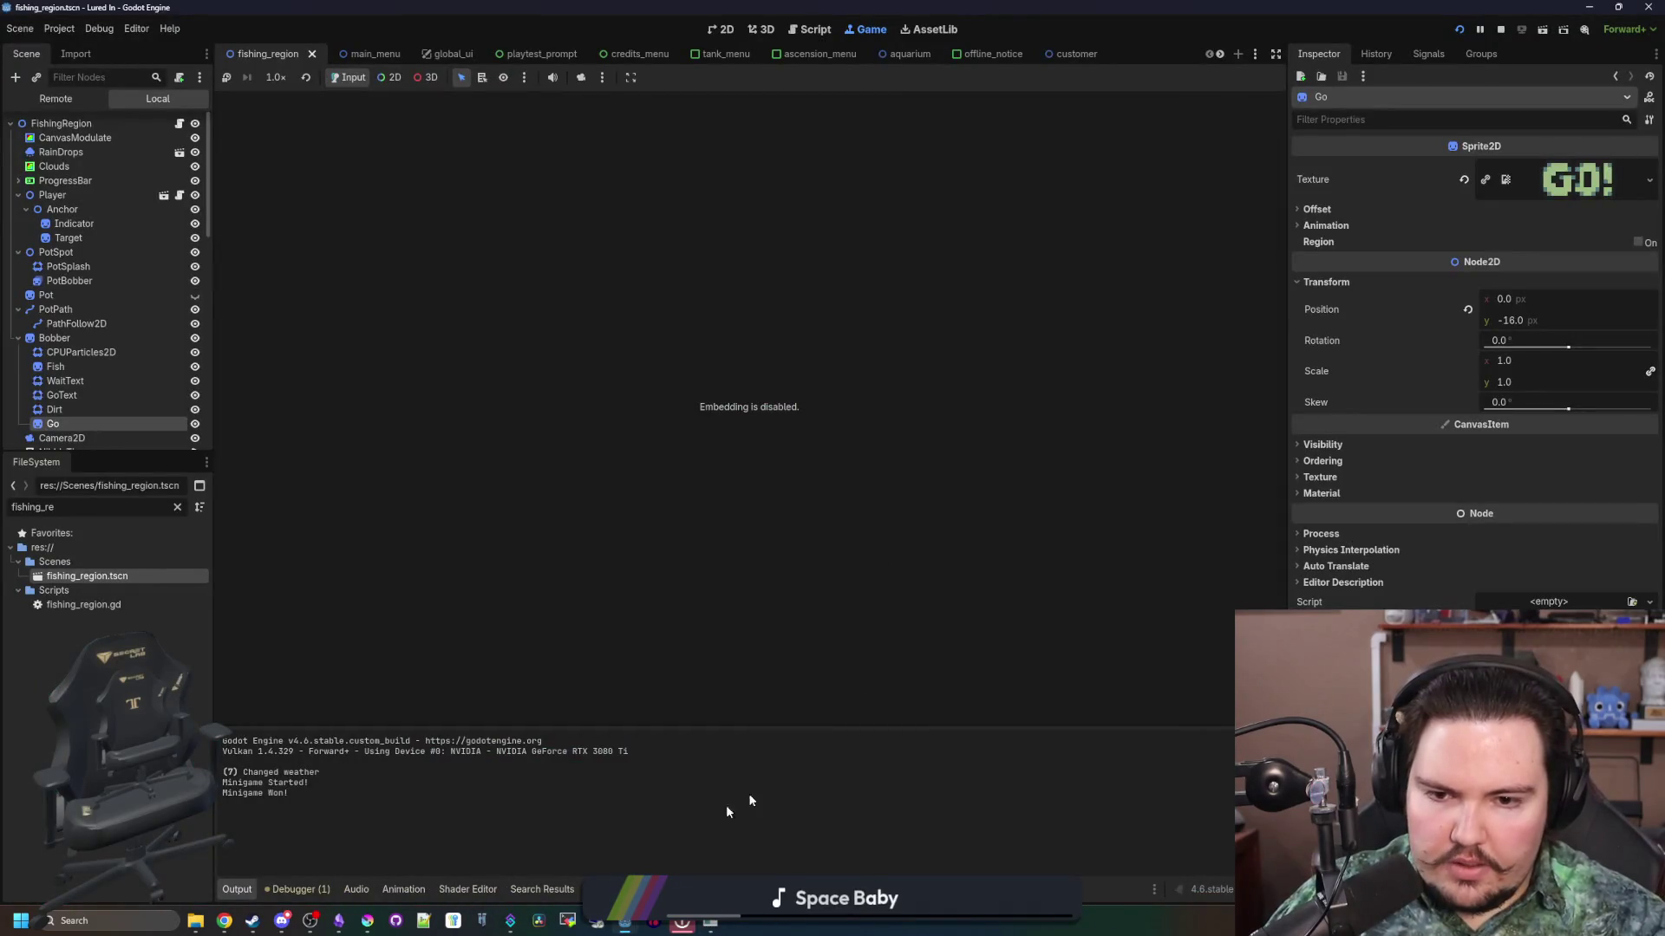
click(346, 922)
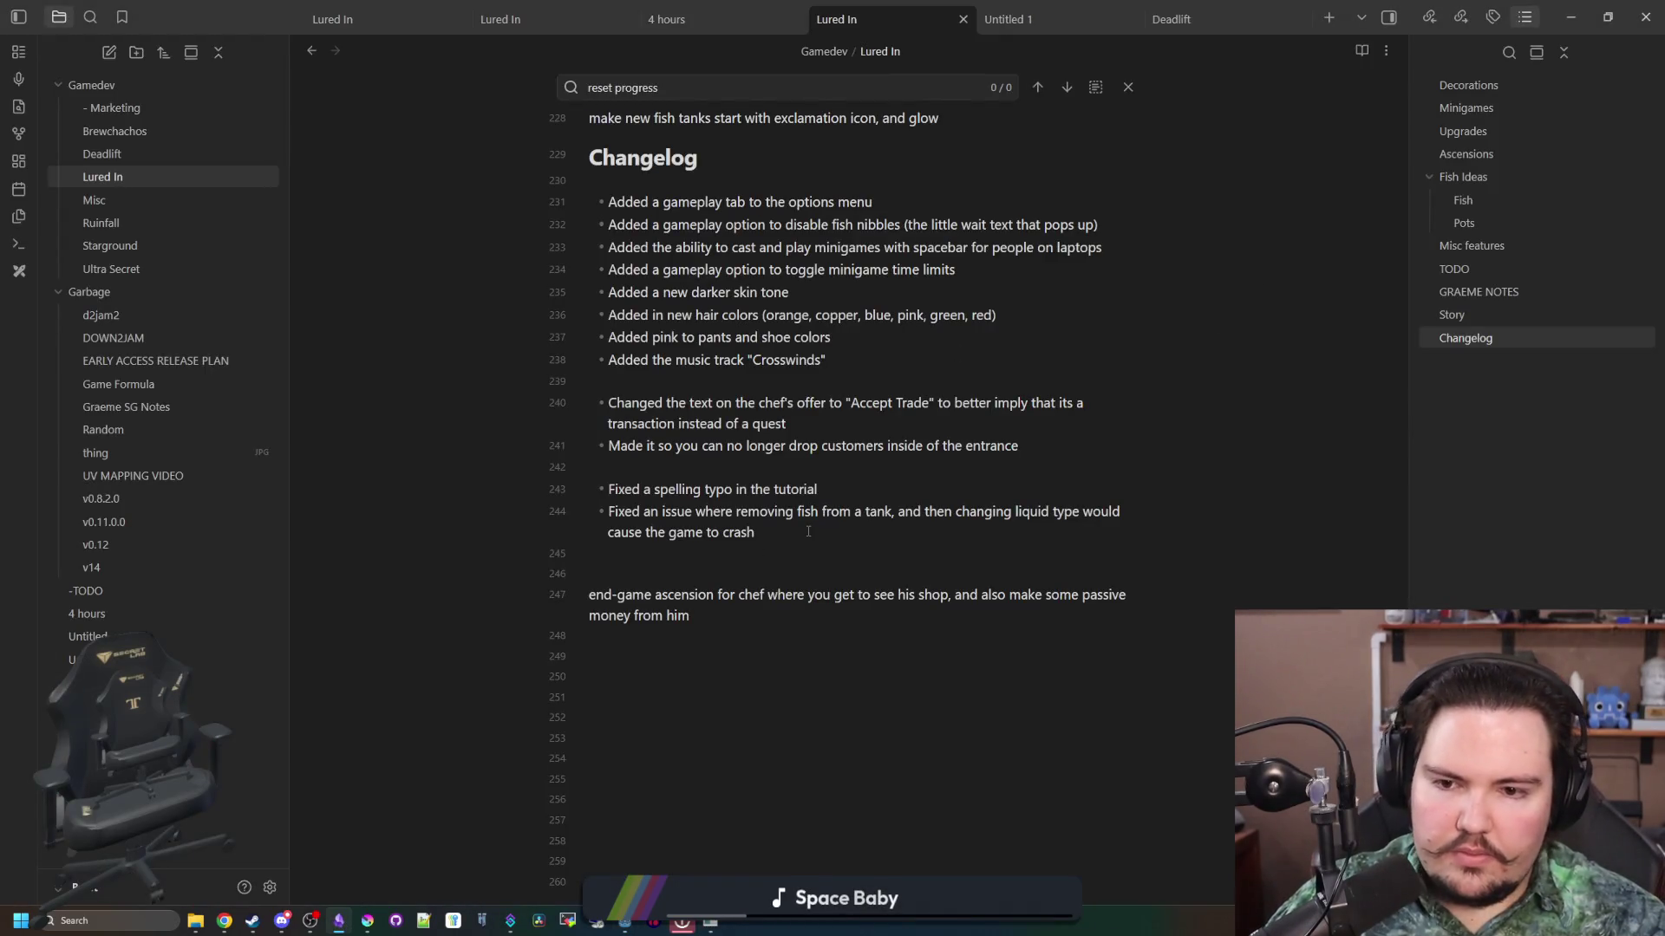
Step: Add a 'Fix' bullet under Changelog for the GO! text reappearing
key(Return)
text(Fix)
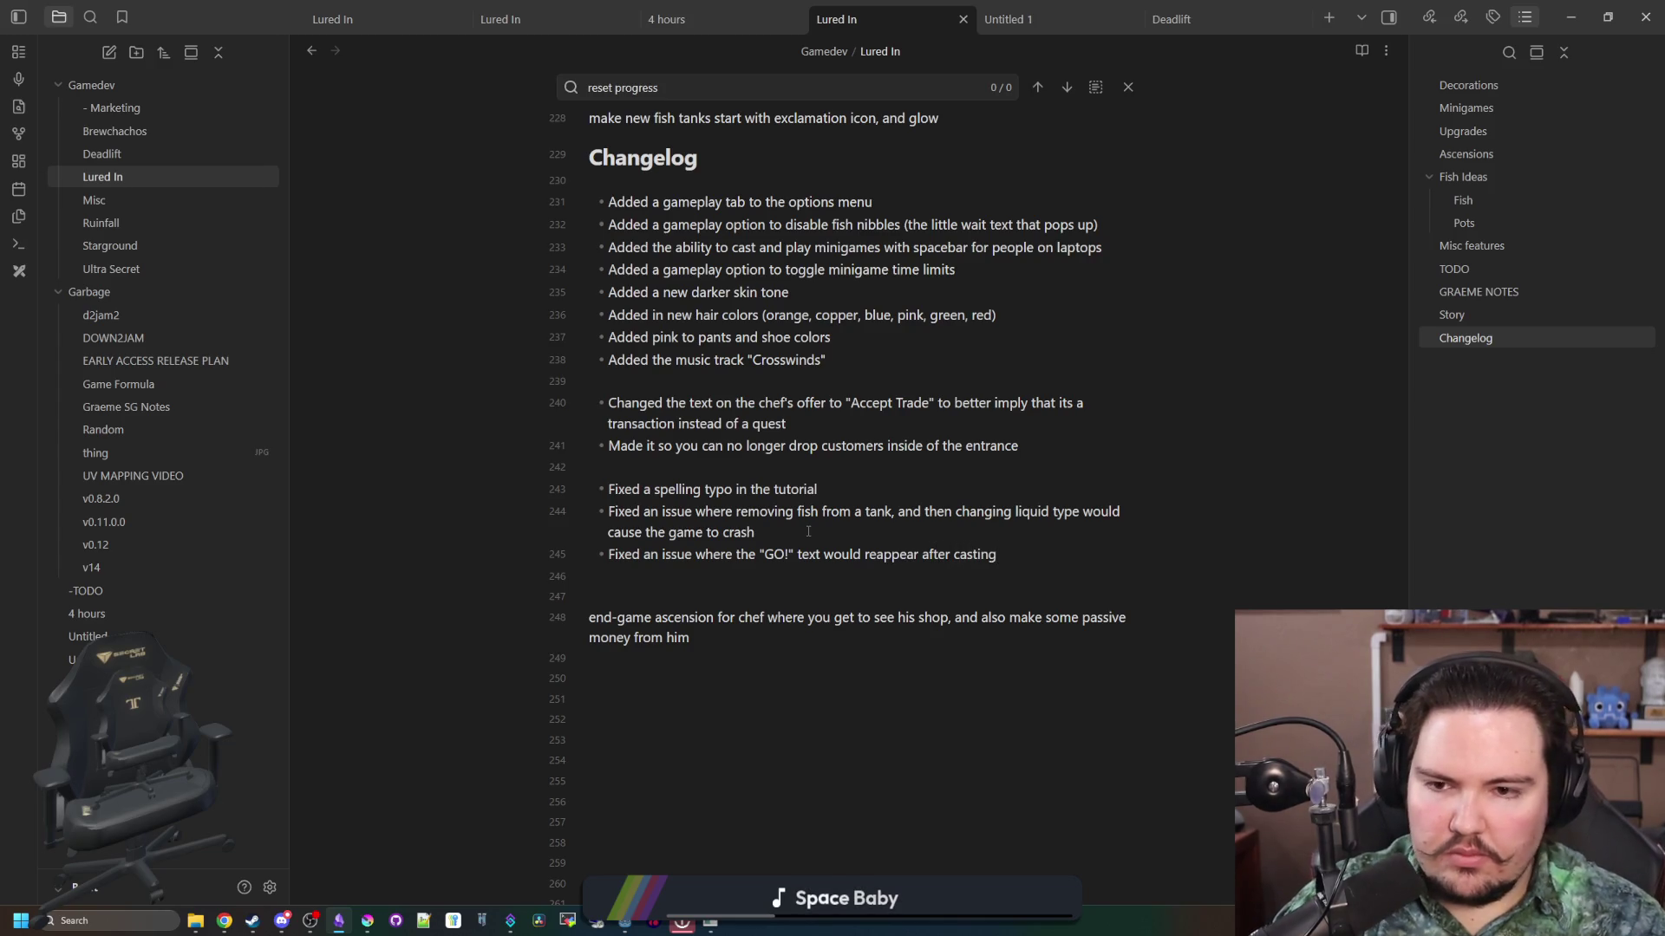
scroll(808, 532, up, 2)
Step: Add a bullet for GO!'s new scale, rotate and faster appear/disappear animation, correcting 'dissapear' to 'disappear'
click(1025, 535)
key(Return)
text(Changed the appearance of the "GO!" text to scale in size, rotate, and appear and issa)
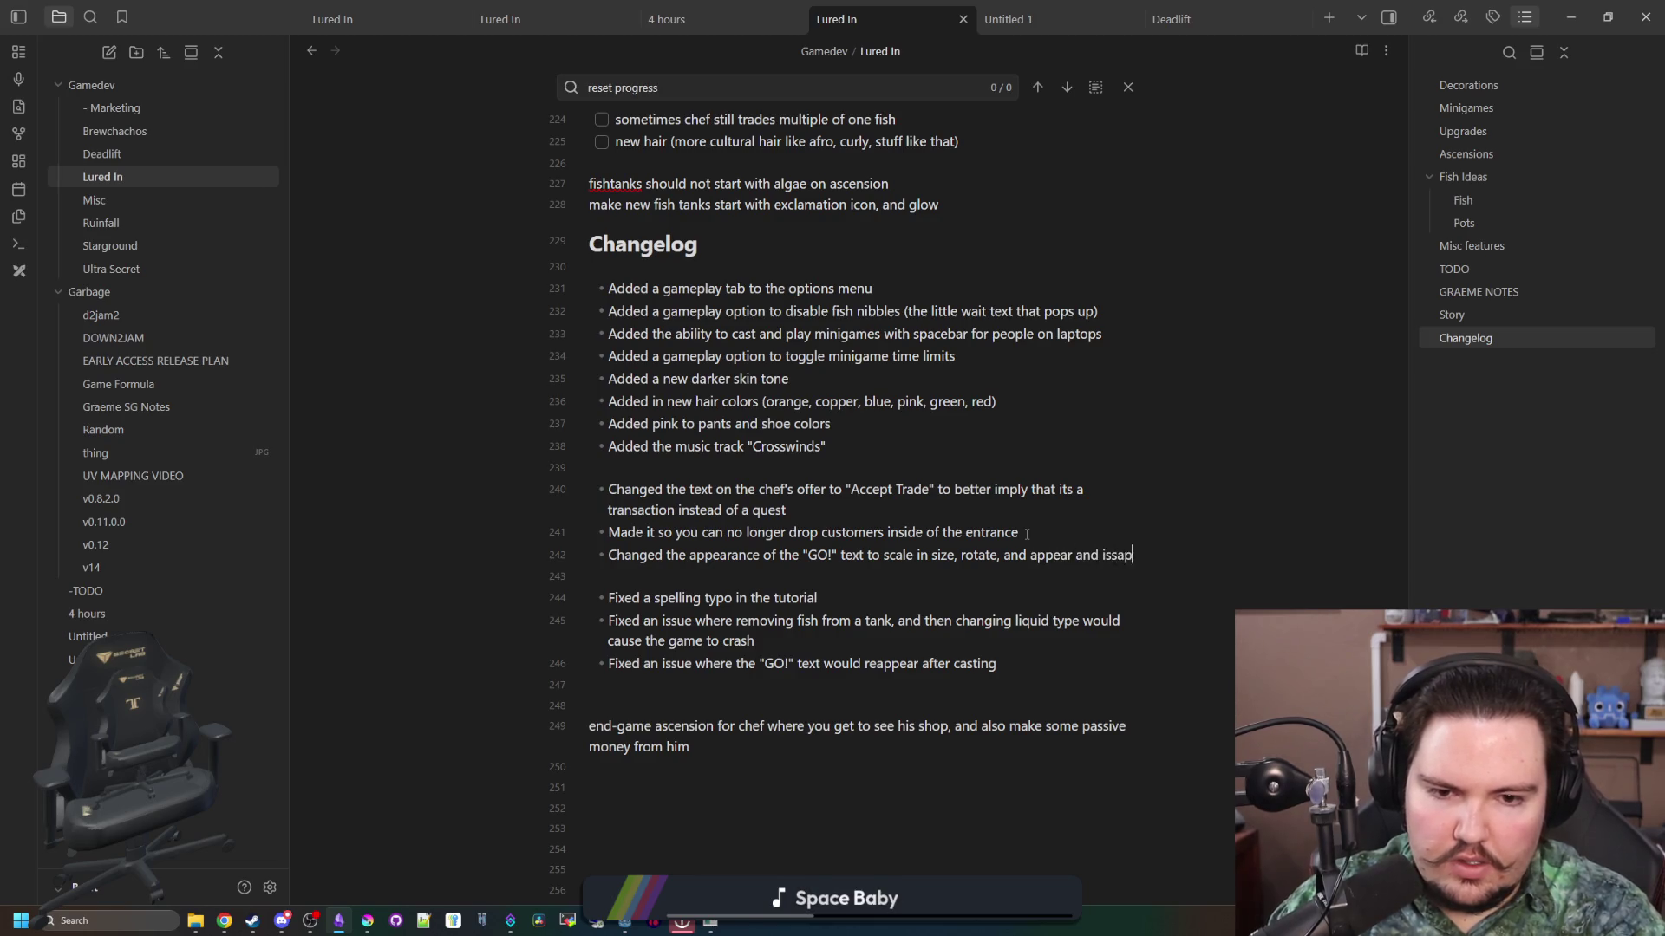
text(p)
key(BackSpace)
key(BackSpace)
text(pear and dissapear more quickly)
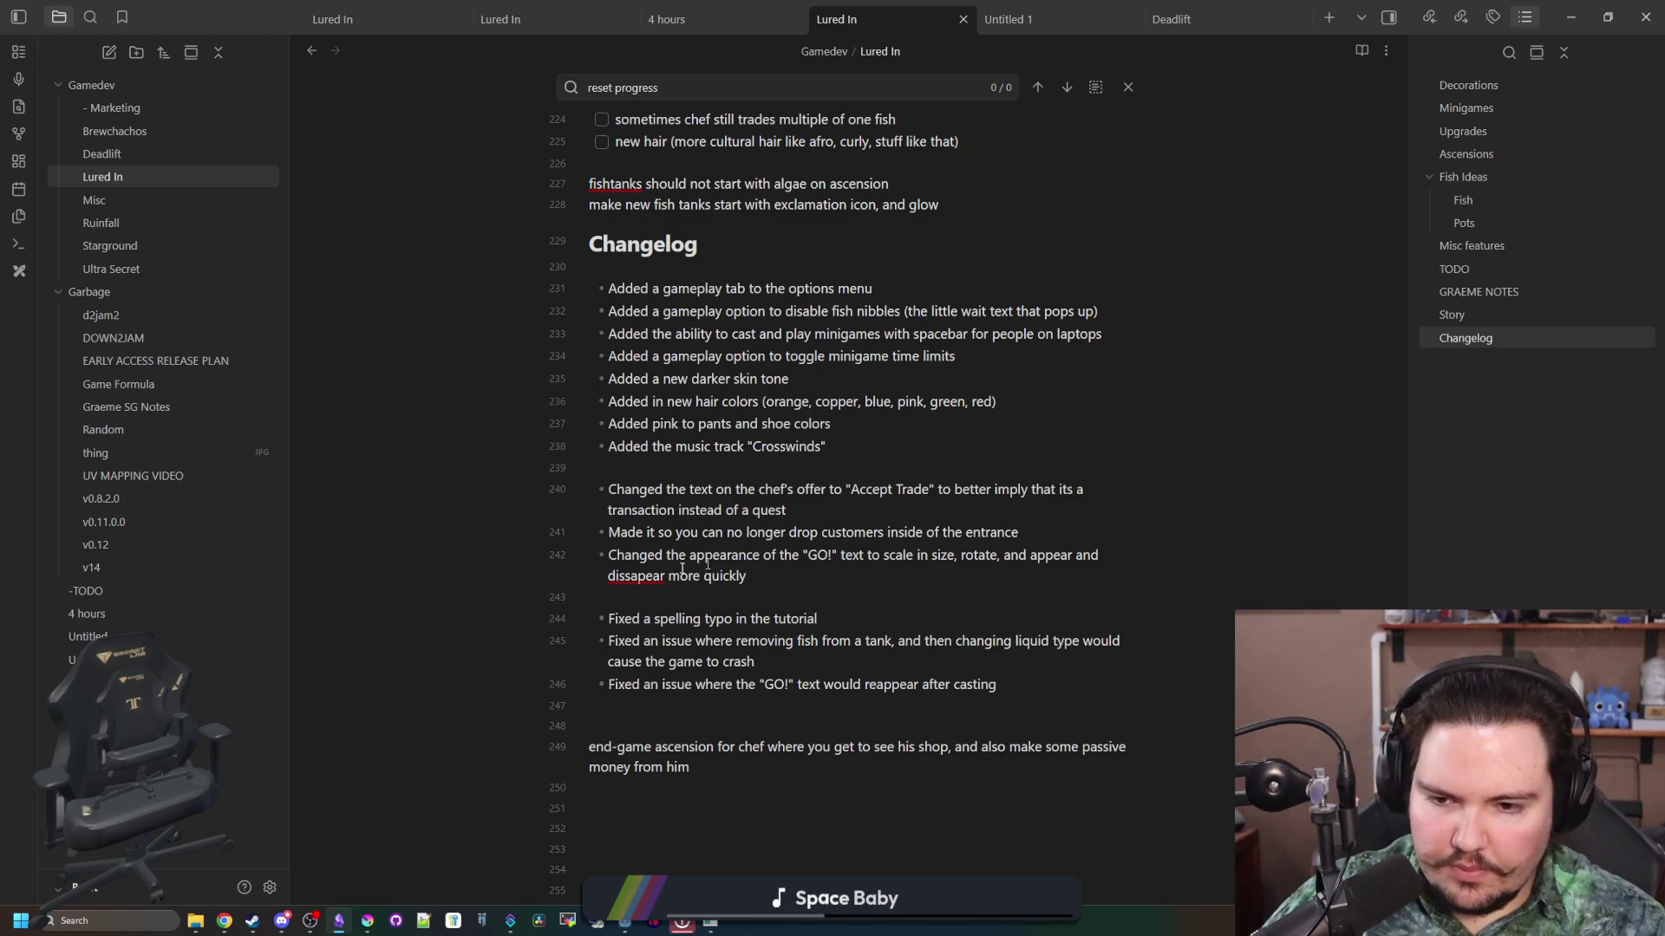
right_click(682, 570)
click(695, 237)
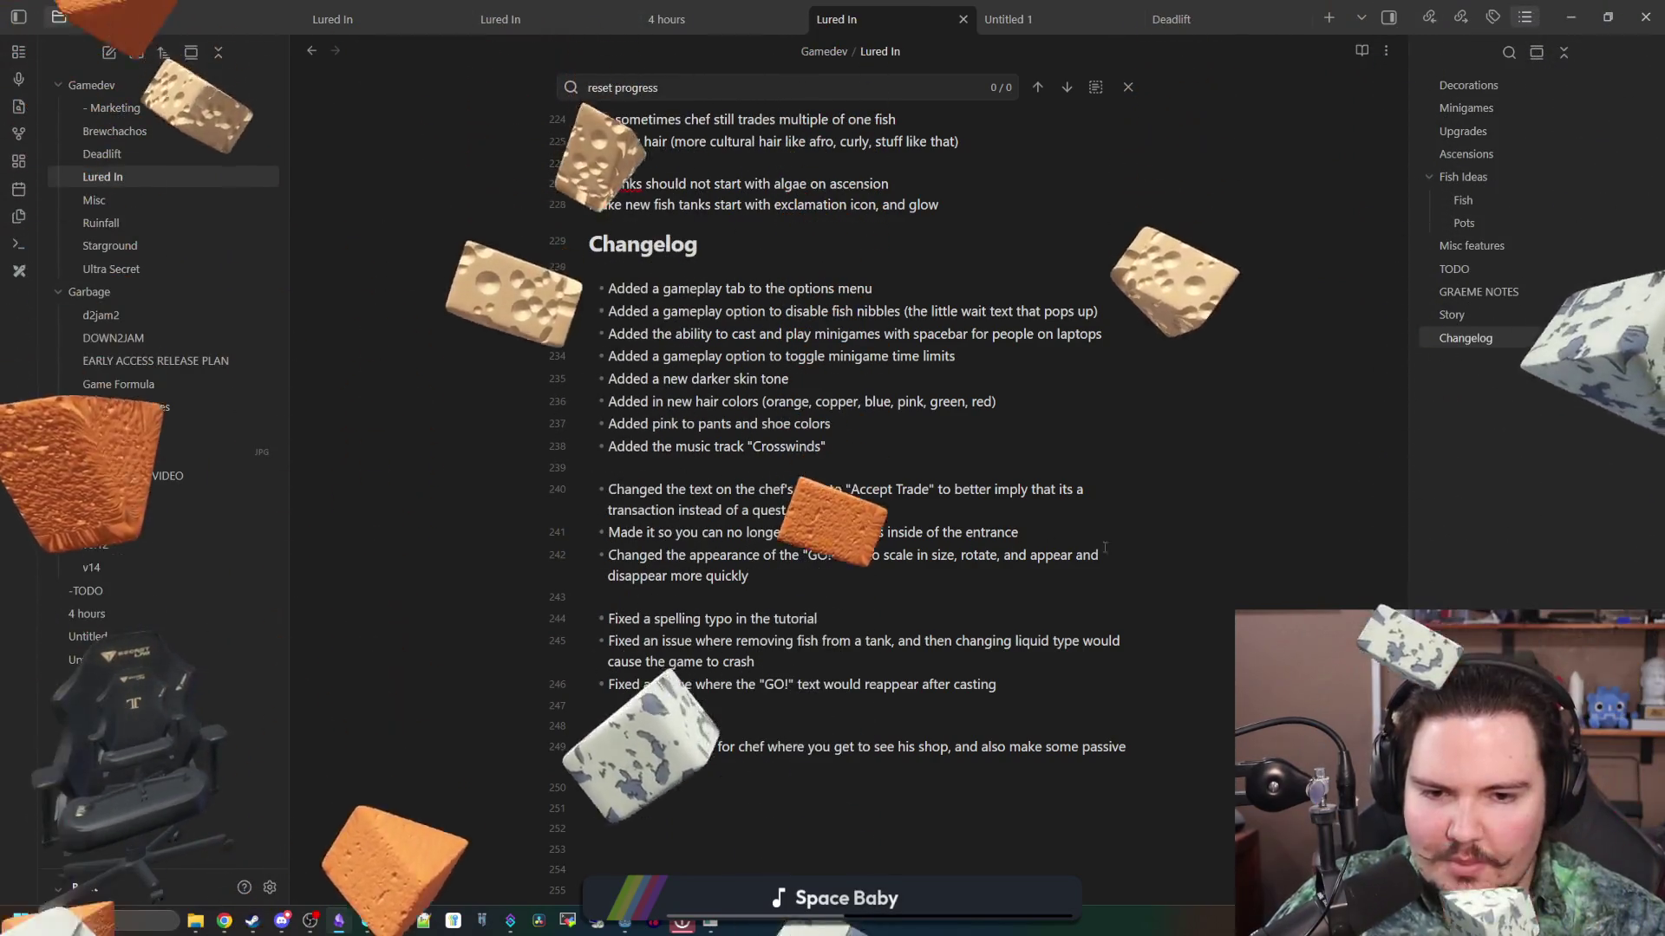
key(alt+Tab)
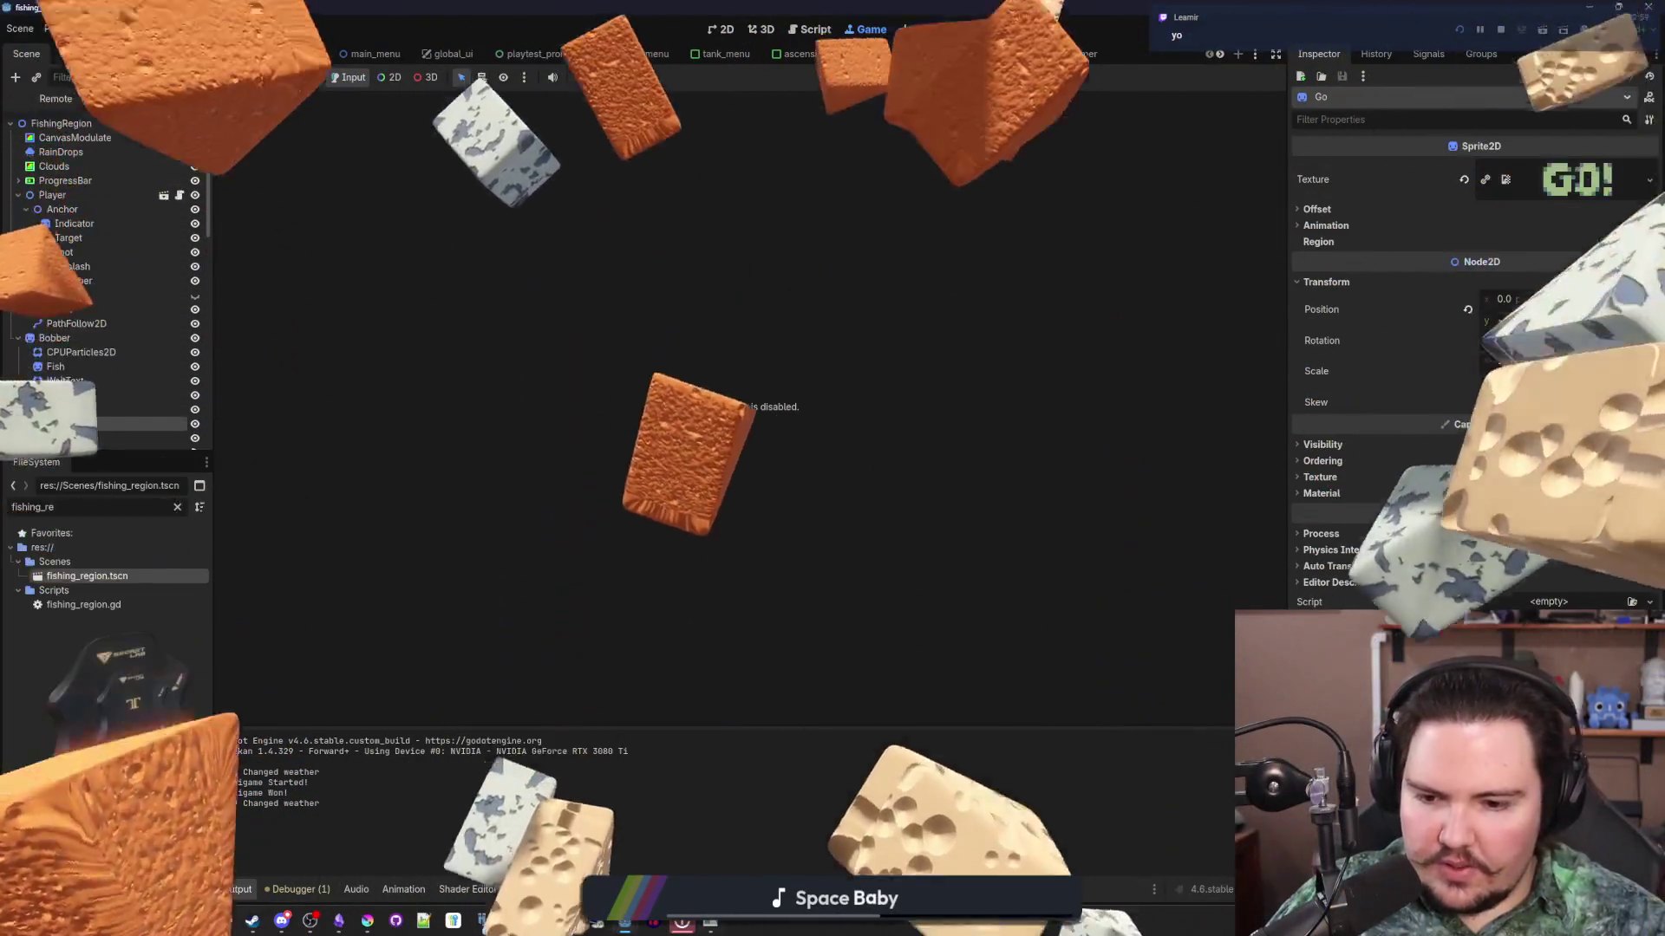
Step: Bring up the running game window and stop the debug run with F8
mouse_move(625, 921)
click(707, 858)
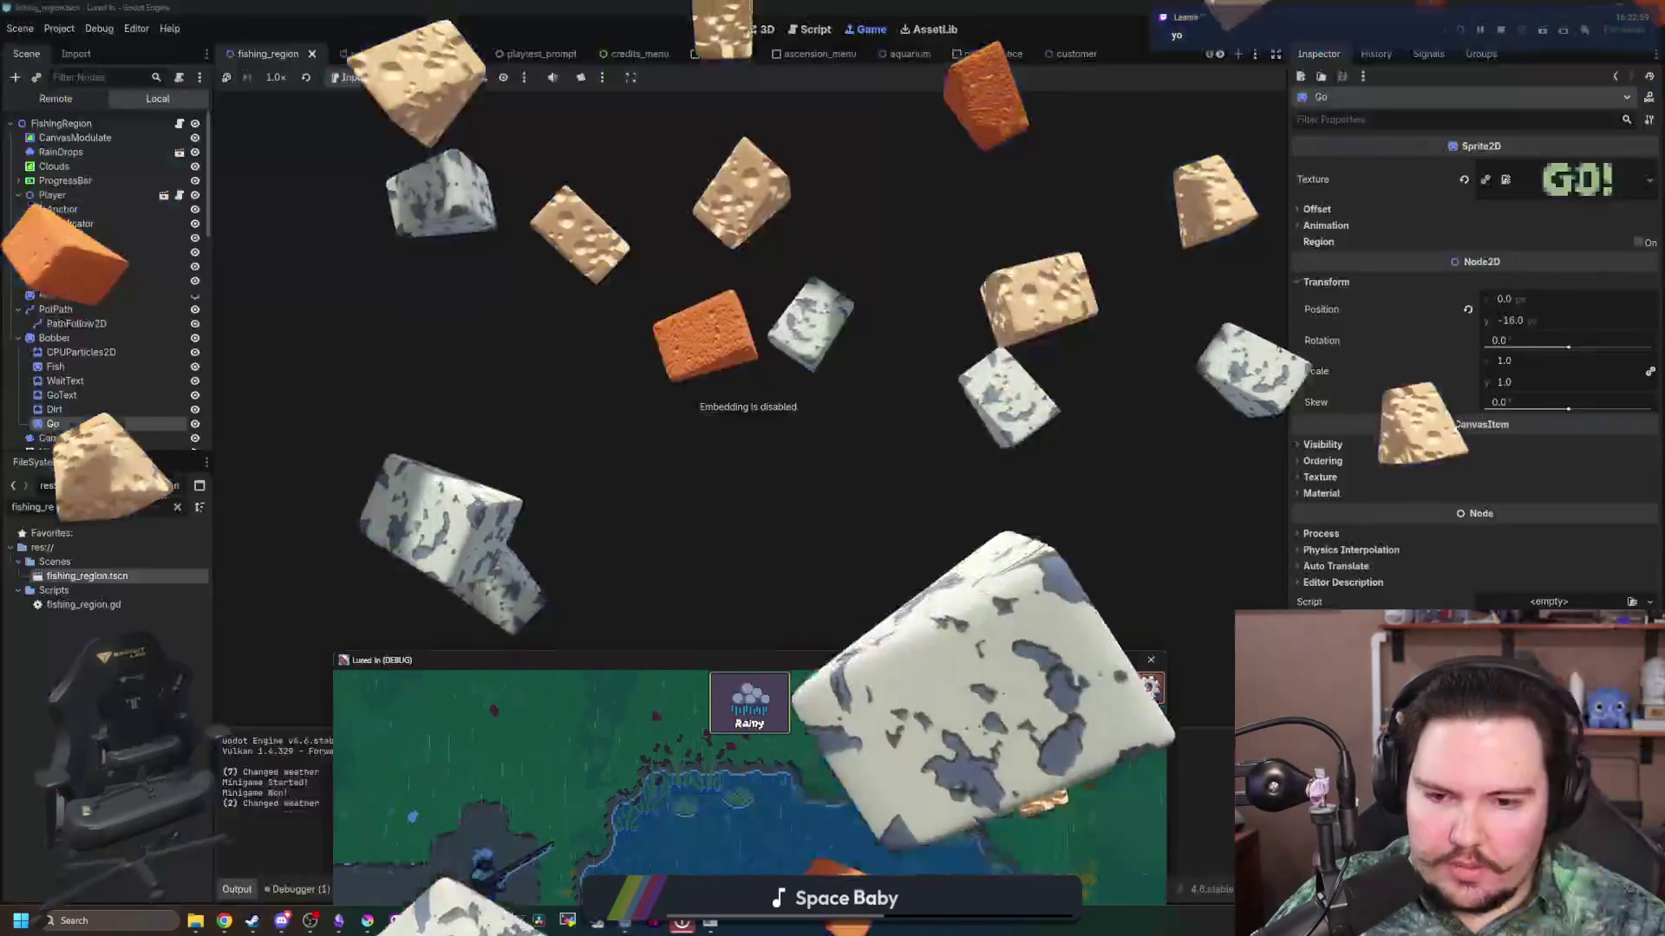
double_click(607, 660)
drag(520, 8, 469, 425)
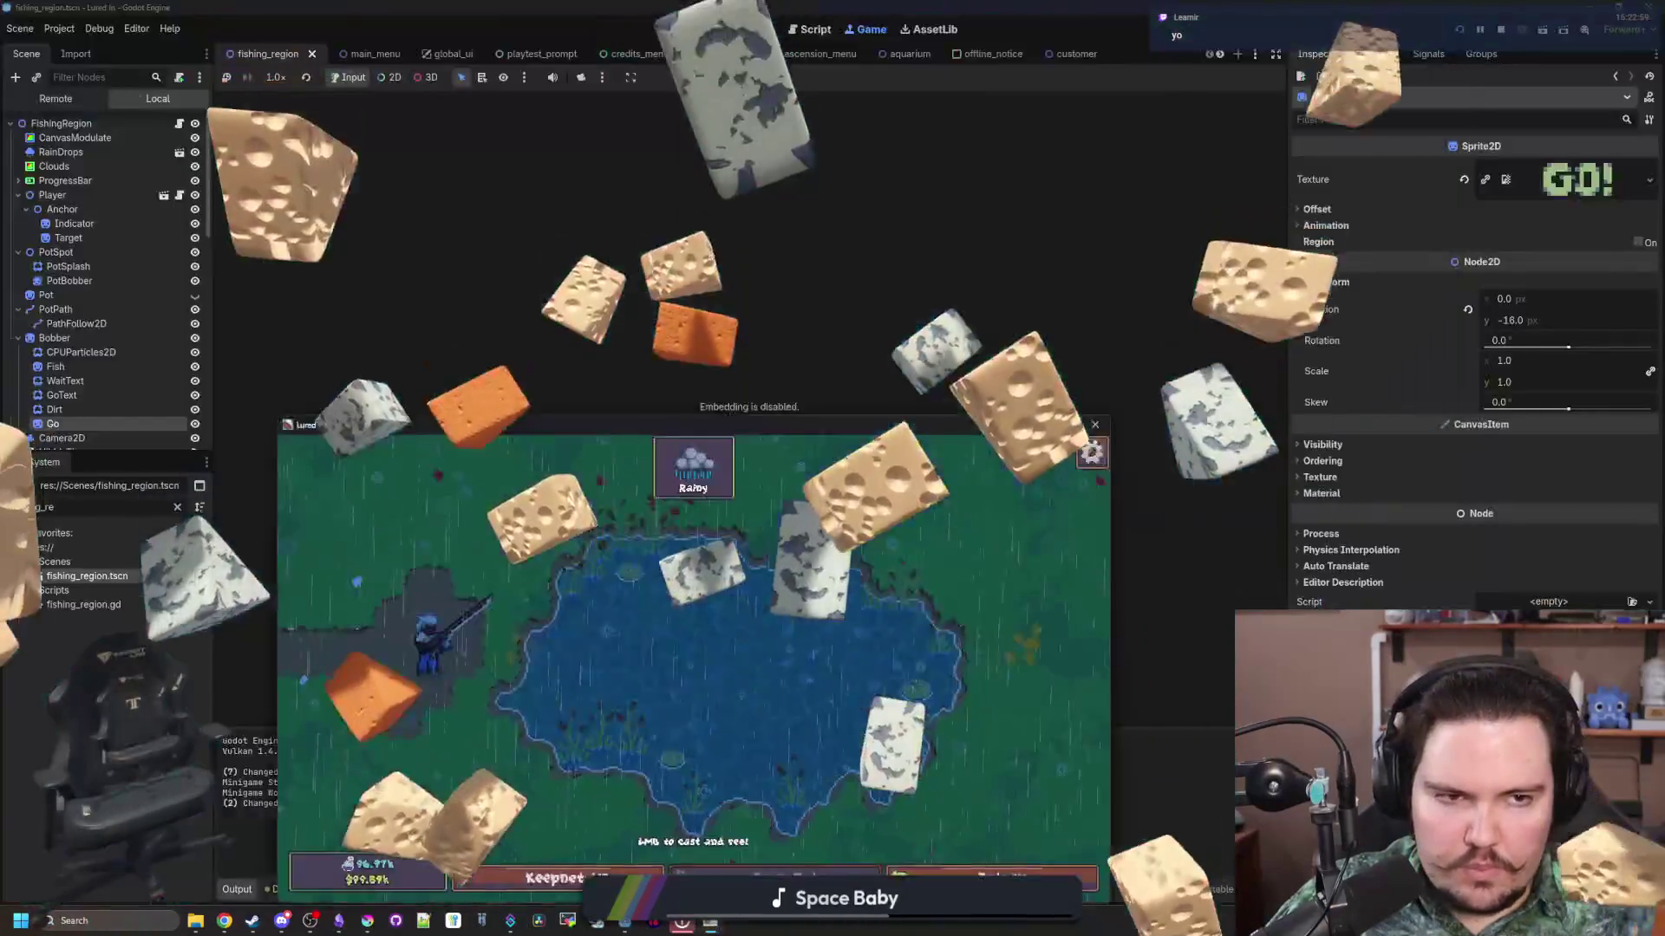
key(F8)
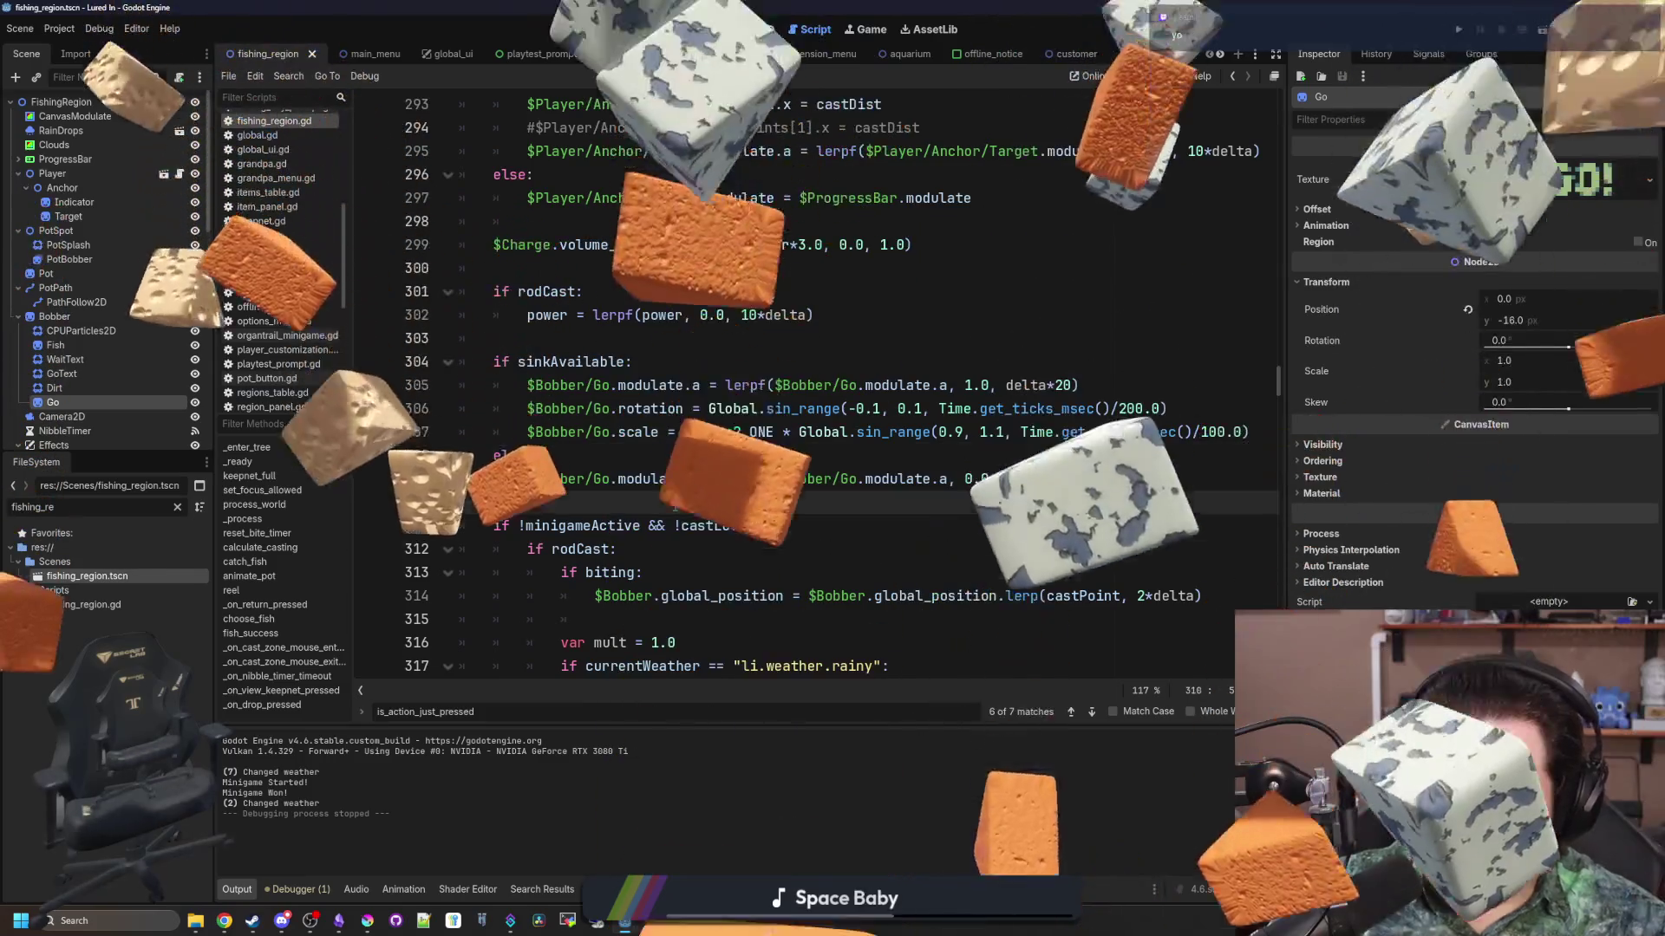
Step: Review the sinkAvailable, rodCast, Indicator and begin-biting code in fishing_region.gd
click(628, 346)
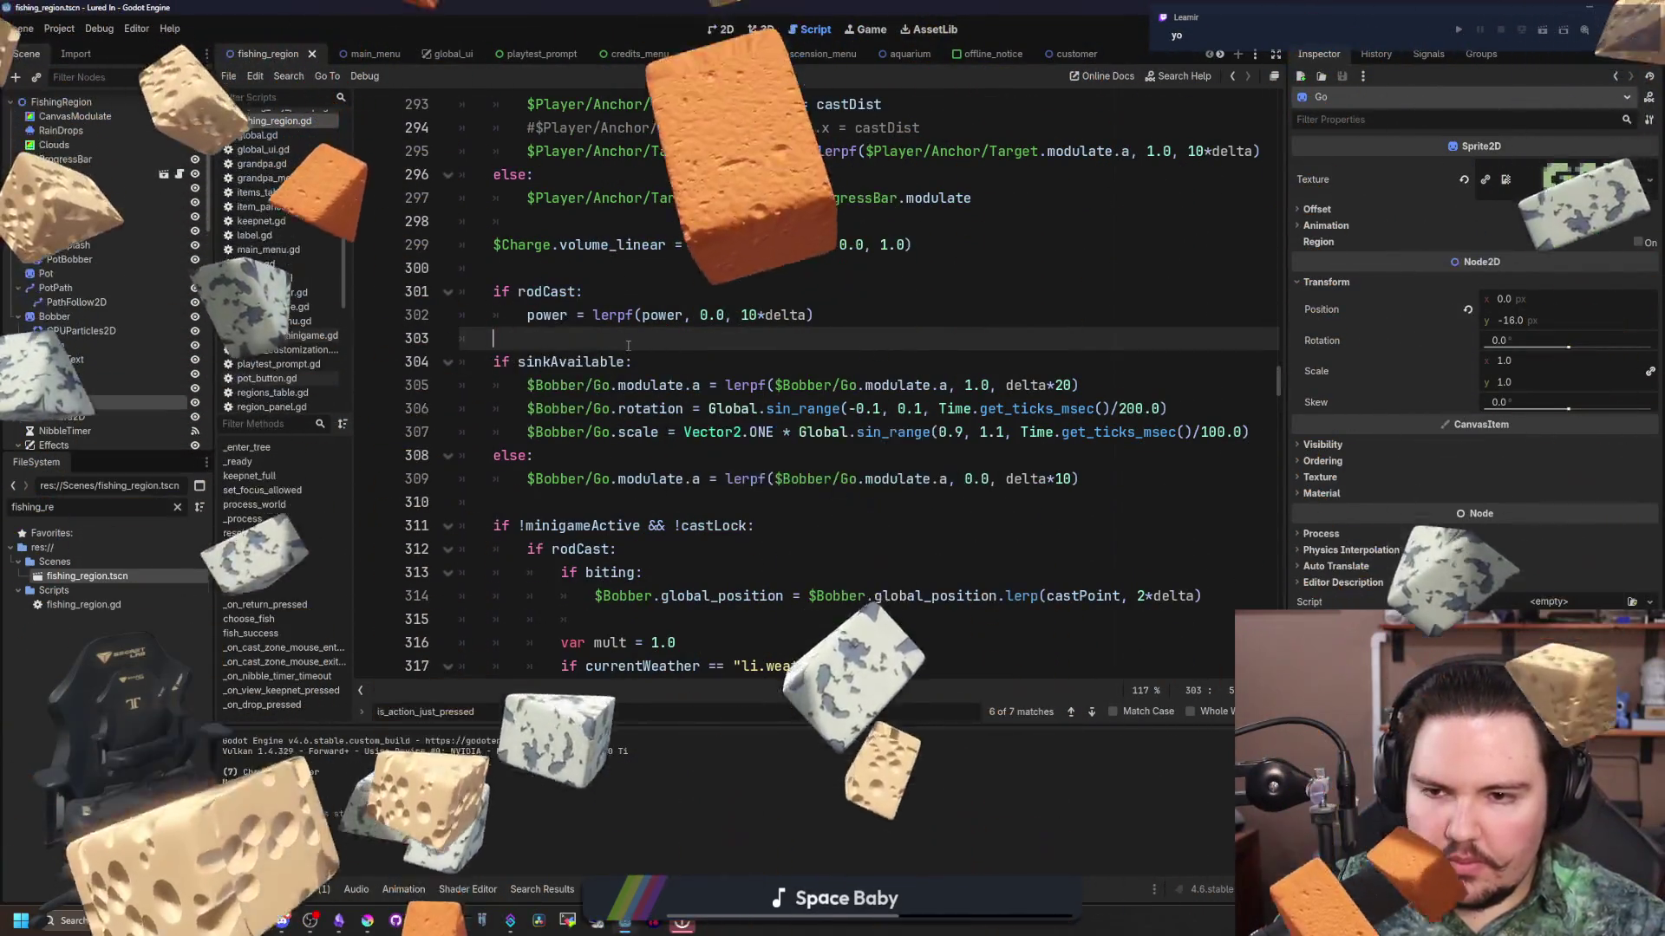
scroll(628, 346, up, 2)
click(591, 409)
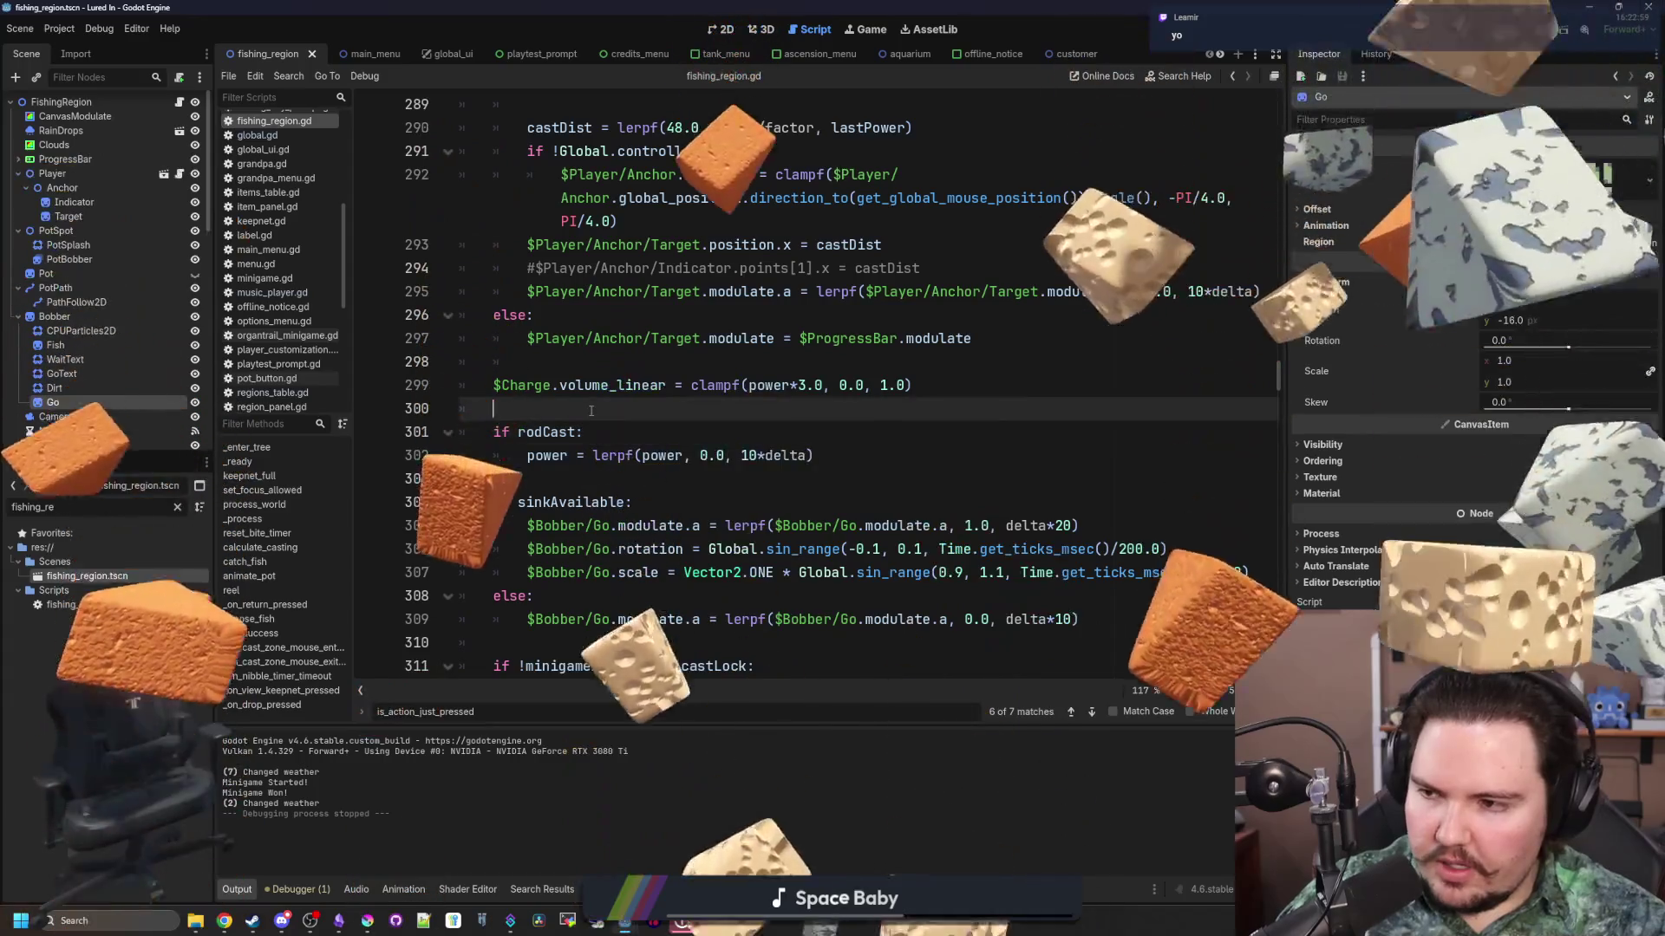
scroll(945, 470, up, 4)
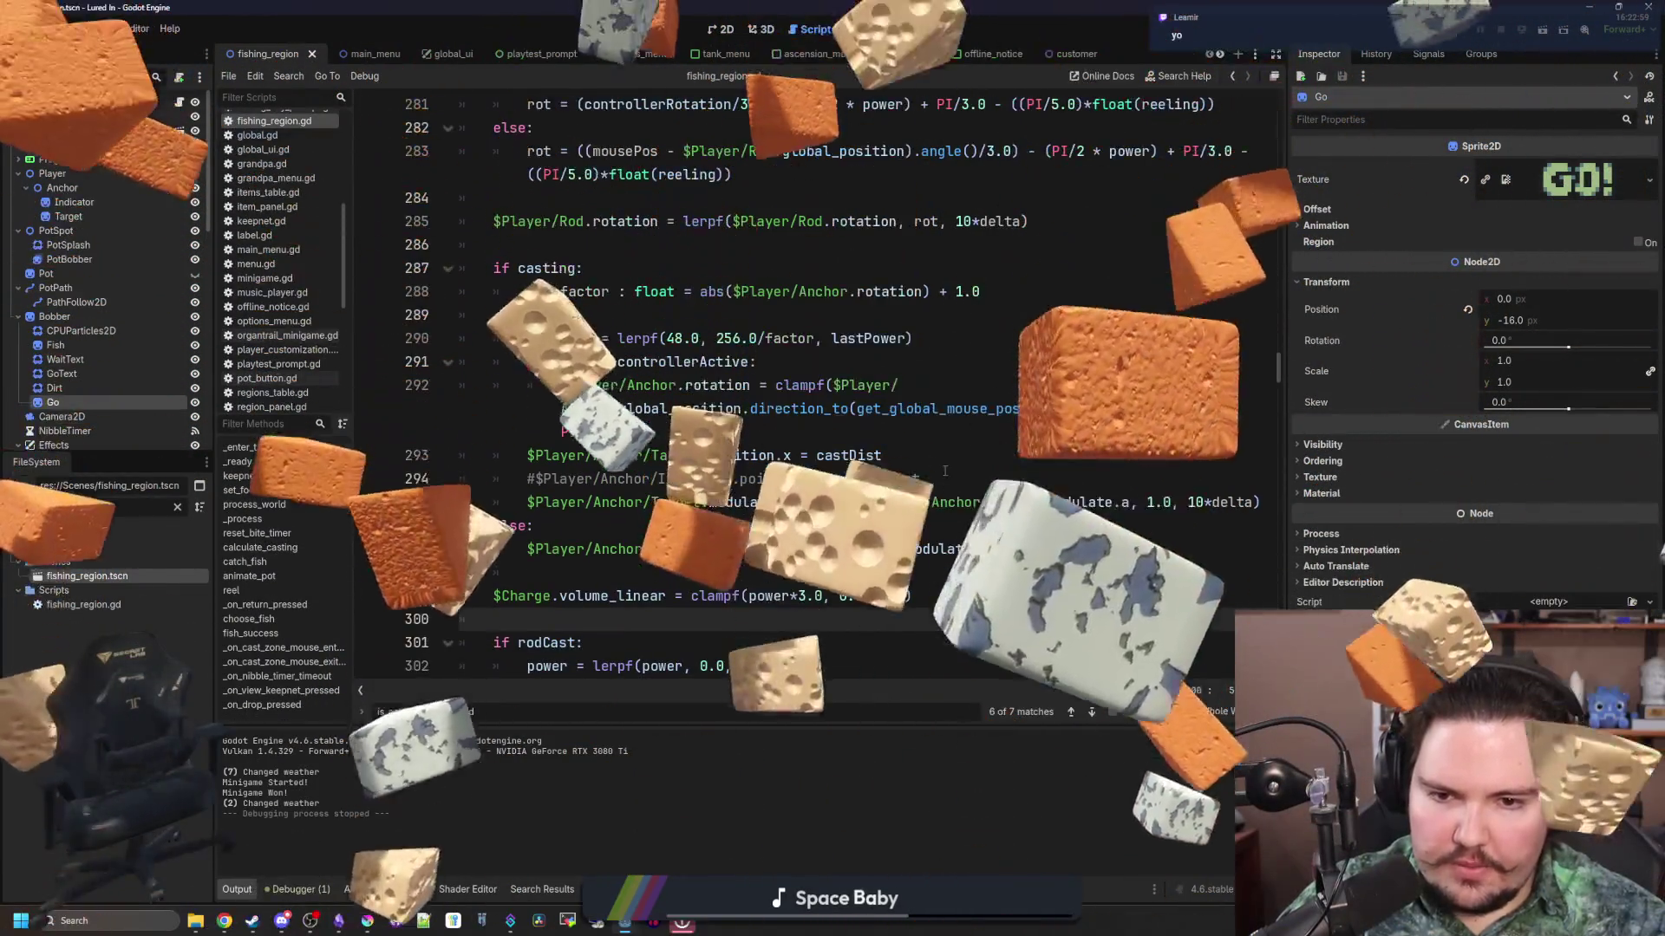
click(951, 483)
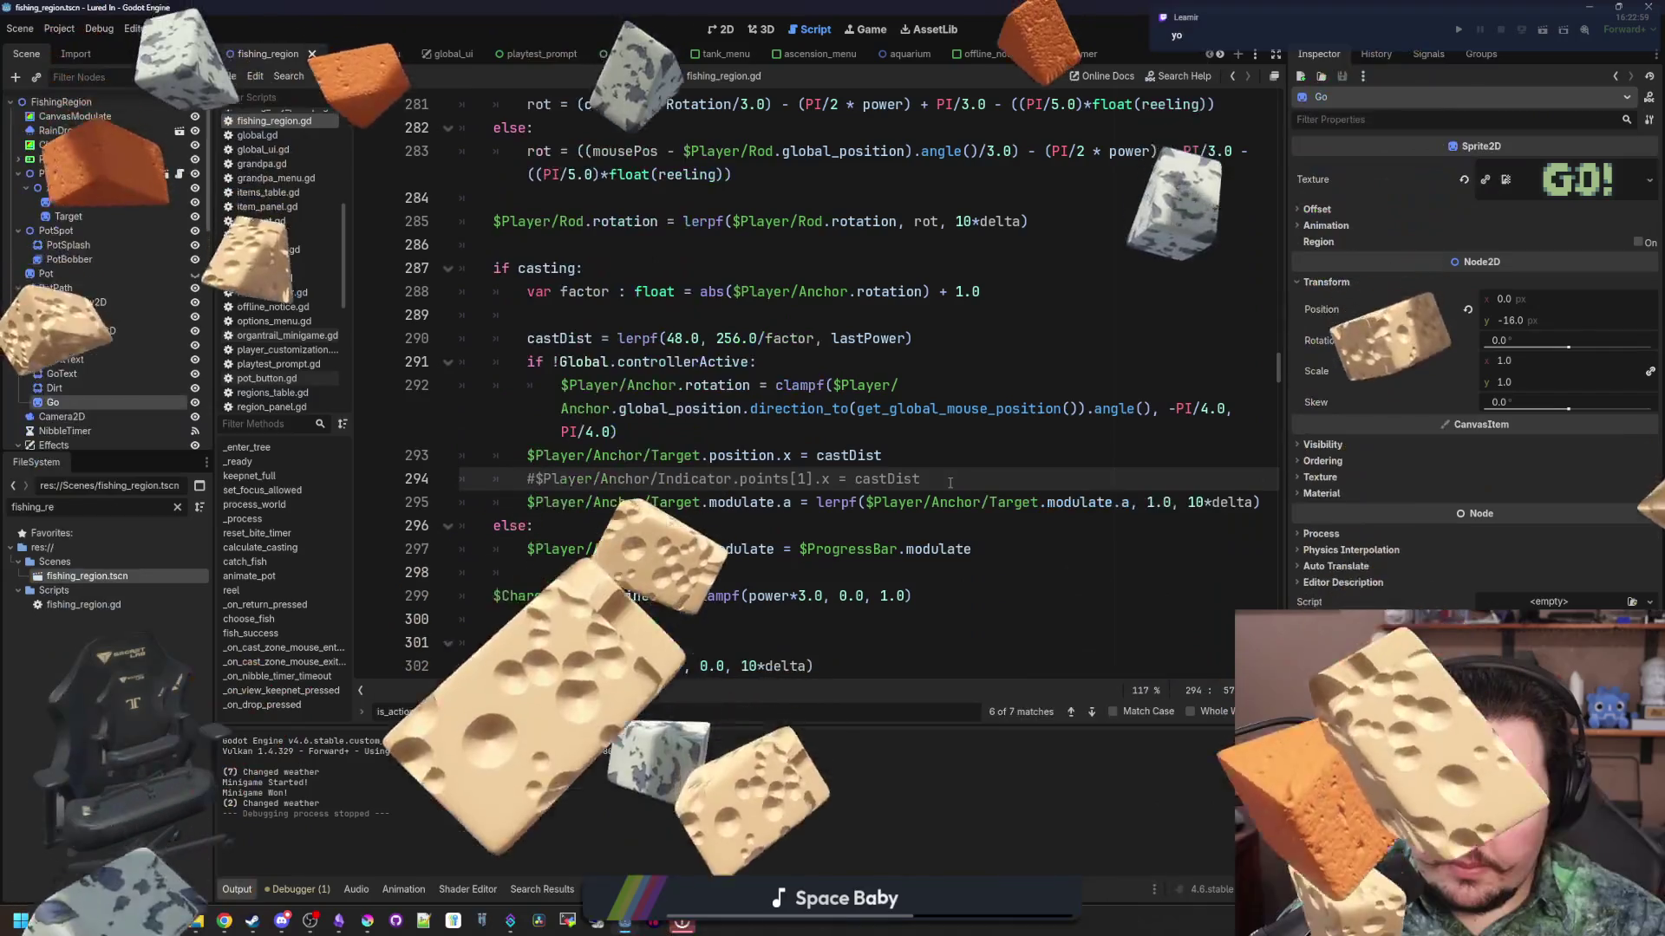
scroll(867, 492, down, 15)
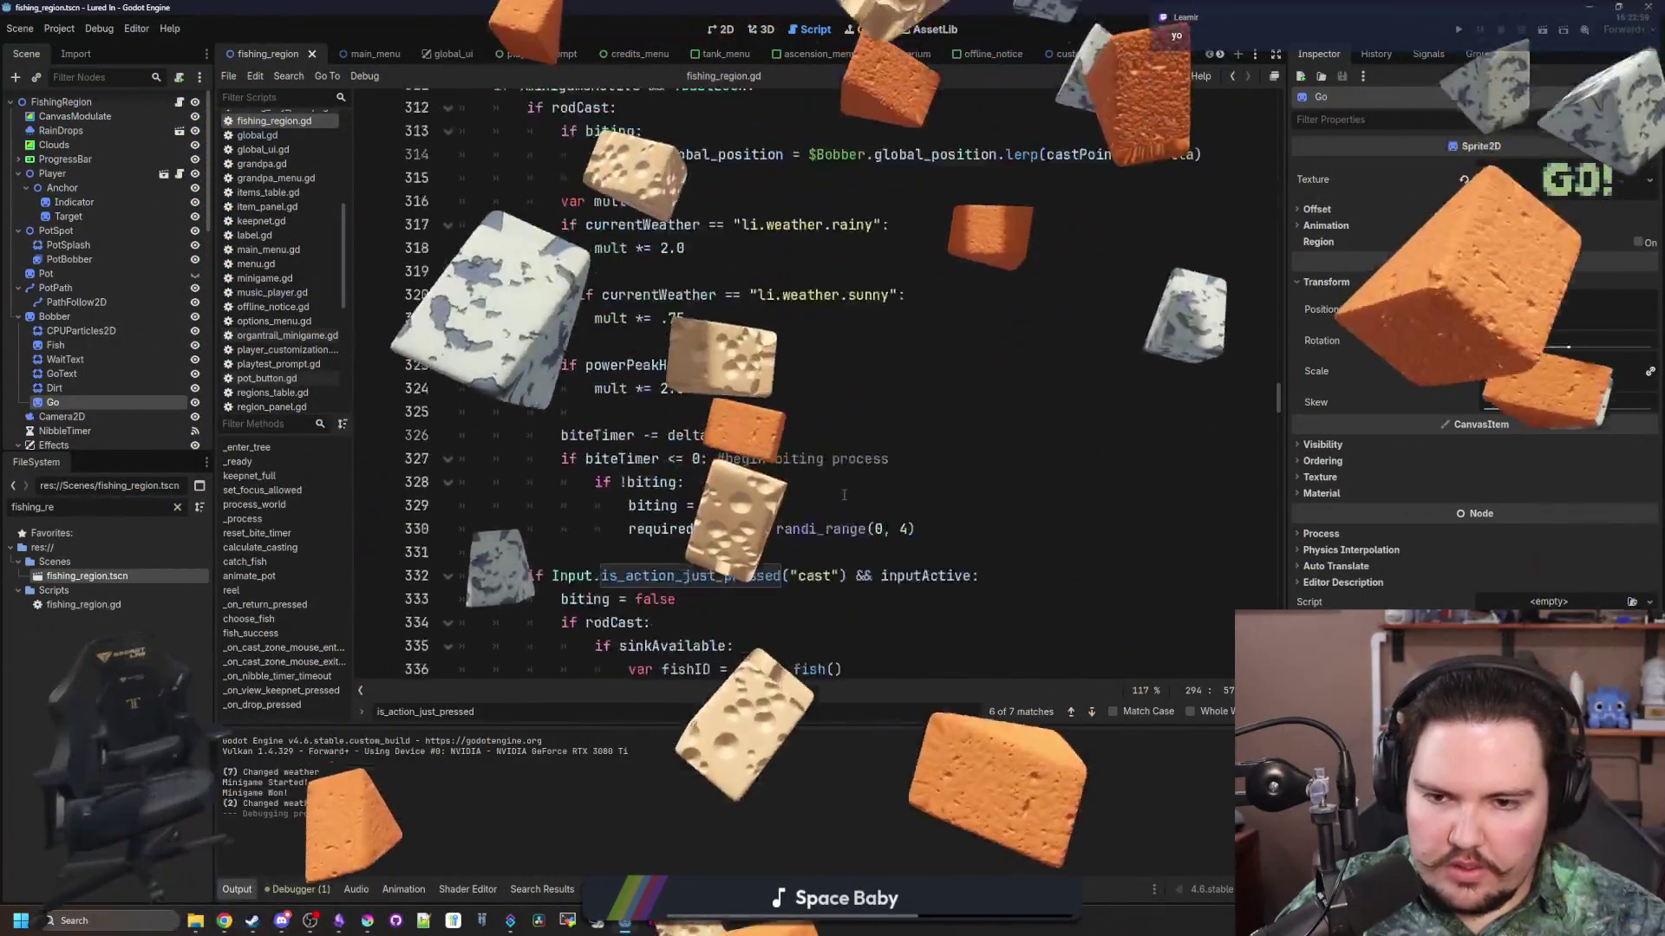
scroll(844, 495, down, 2)
click(857, 338)
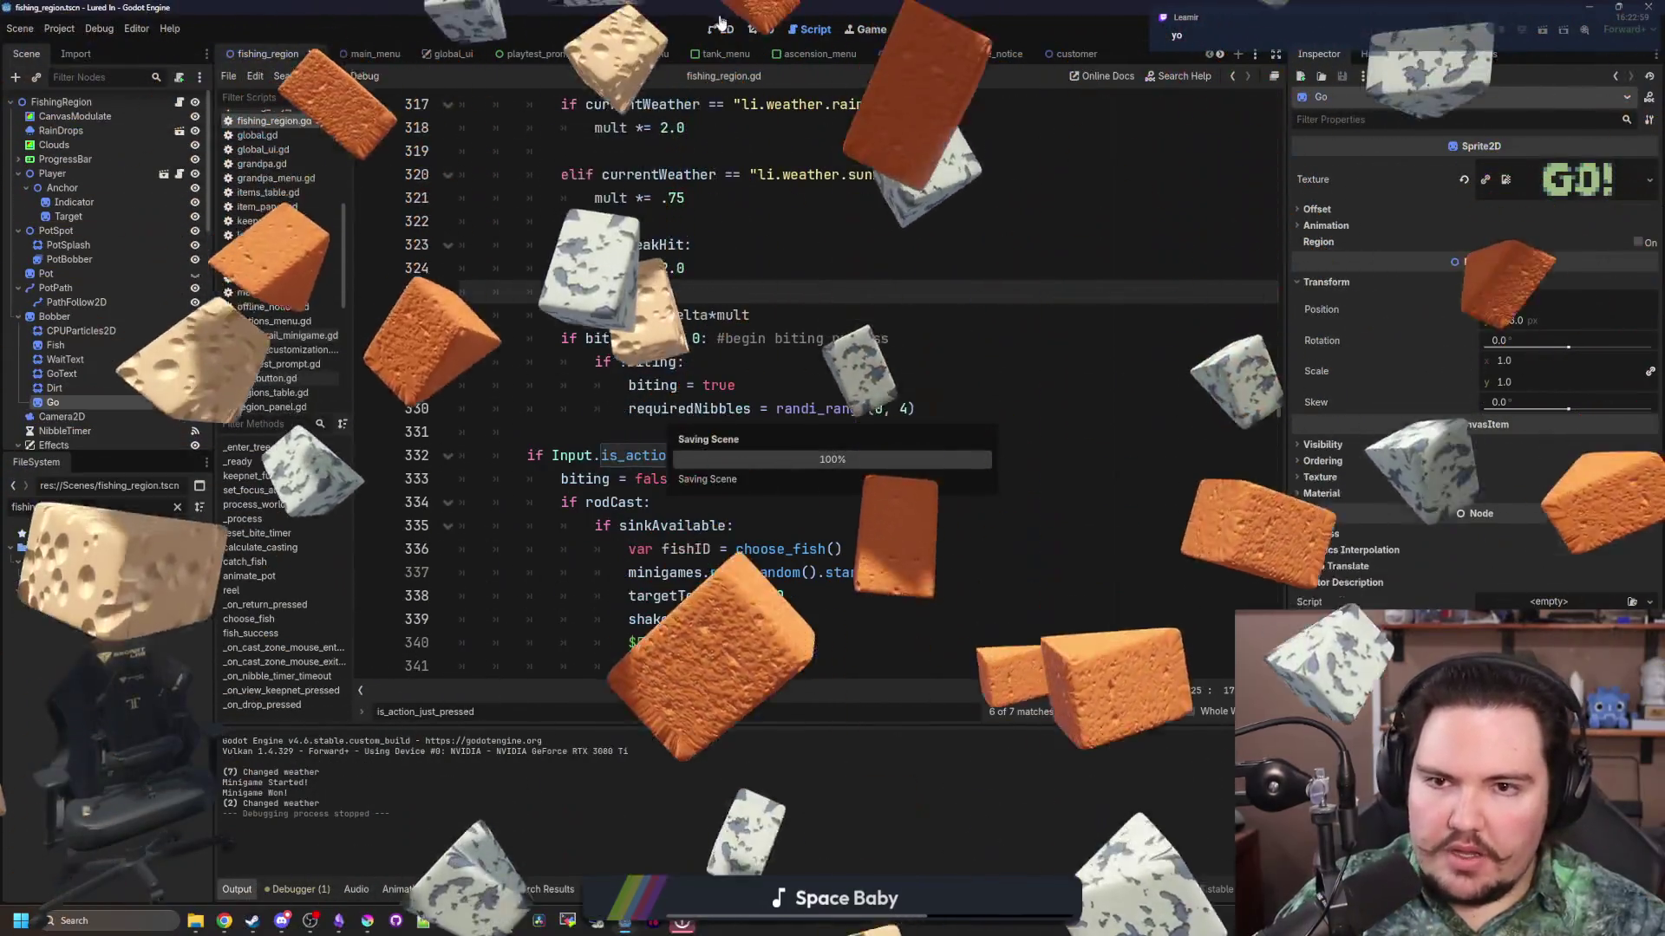
Step: Switch to the 2D view and save the fishing_region scene
click(724, 24)
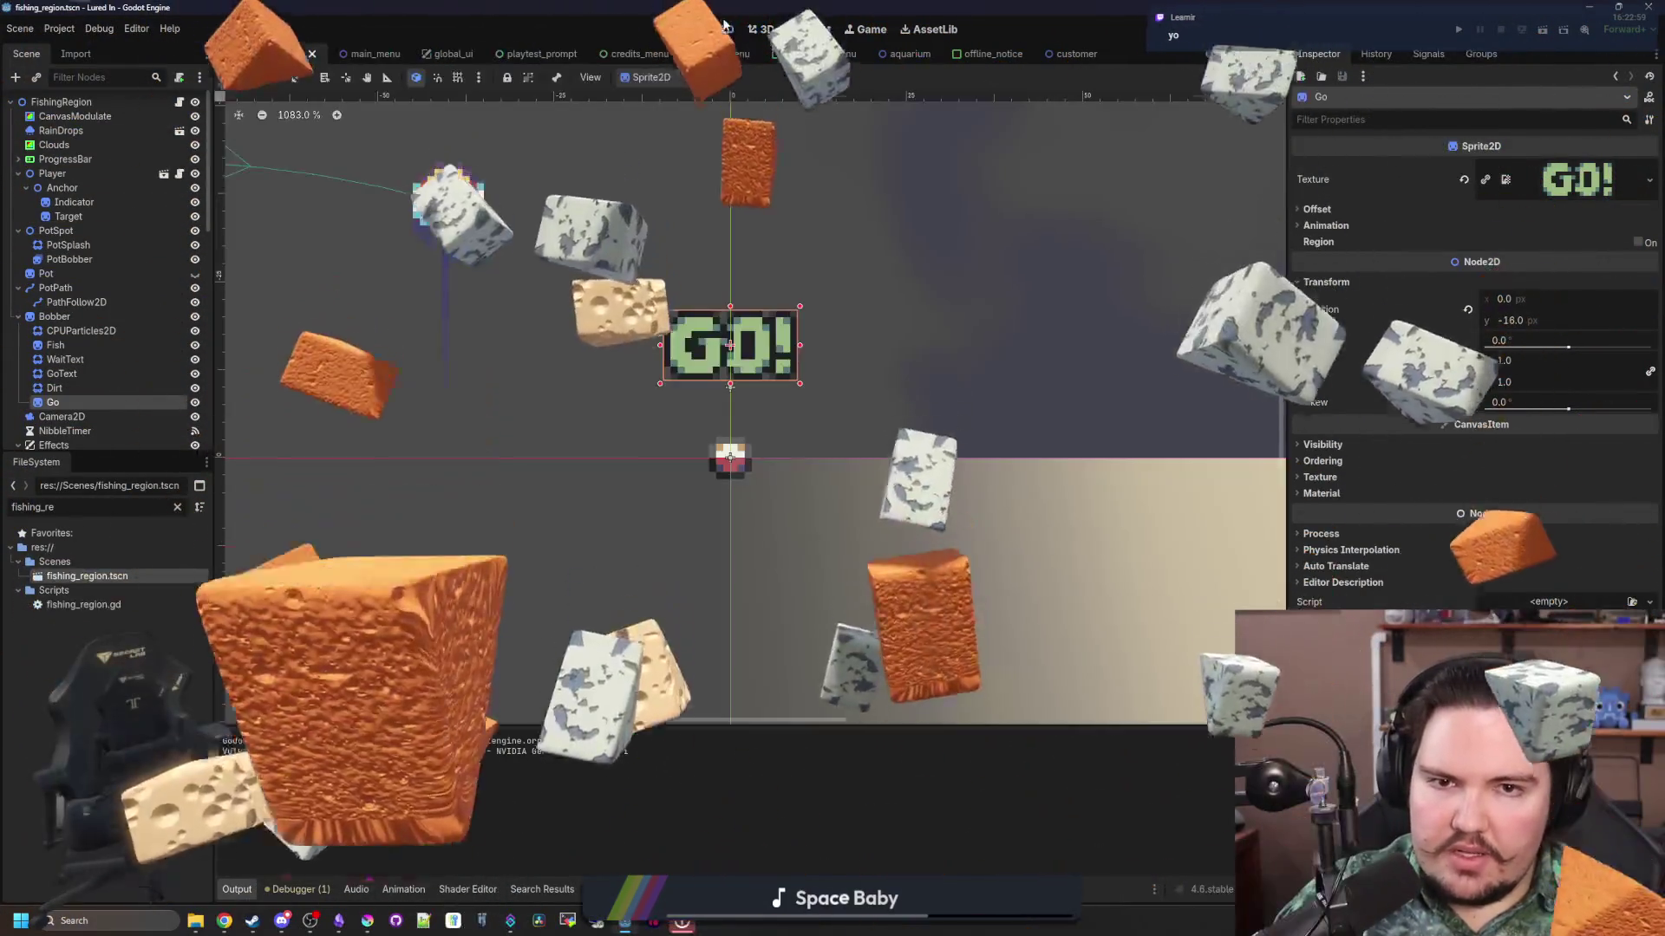
key(ctrl+s)
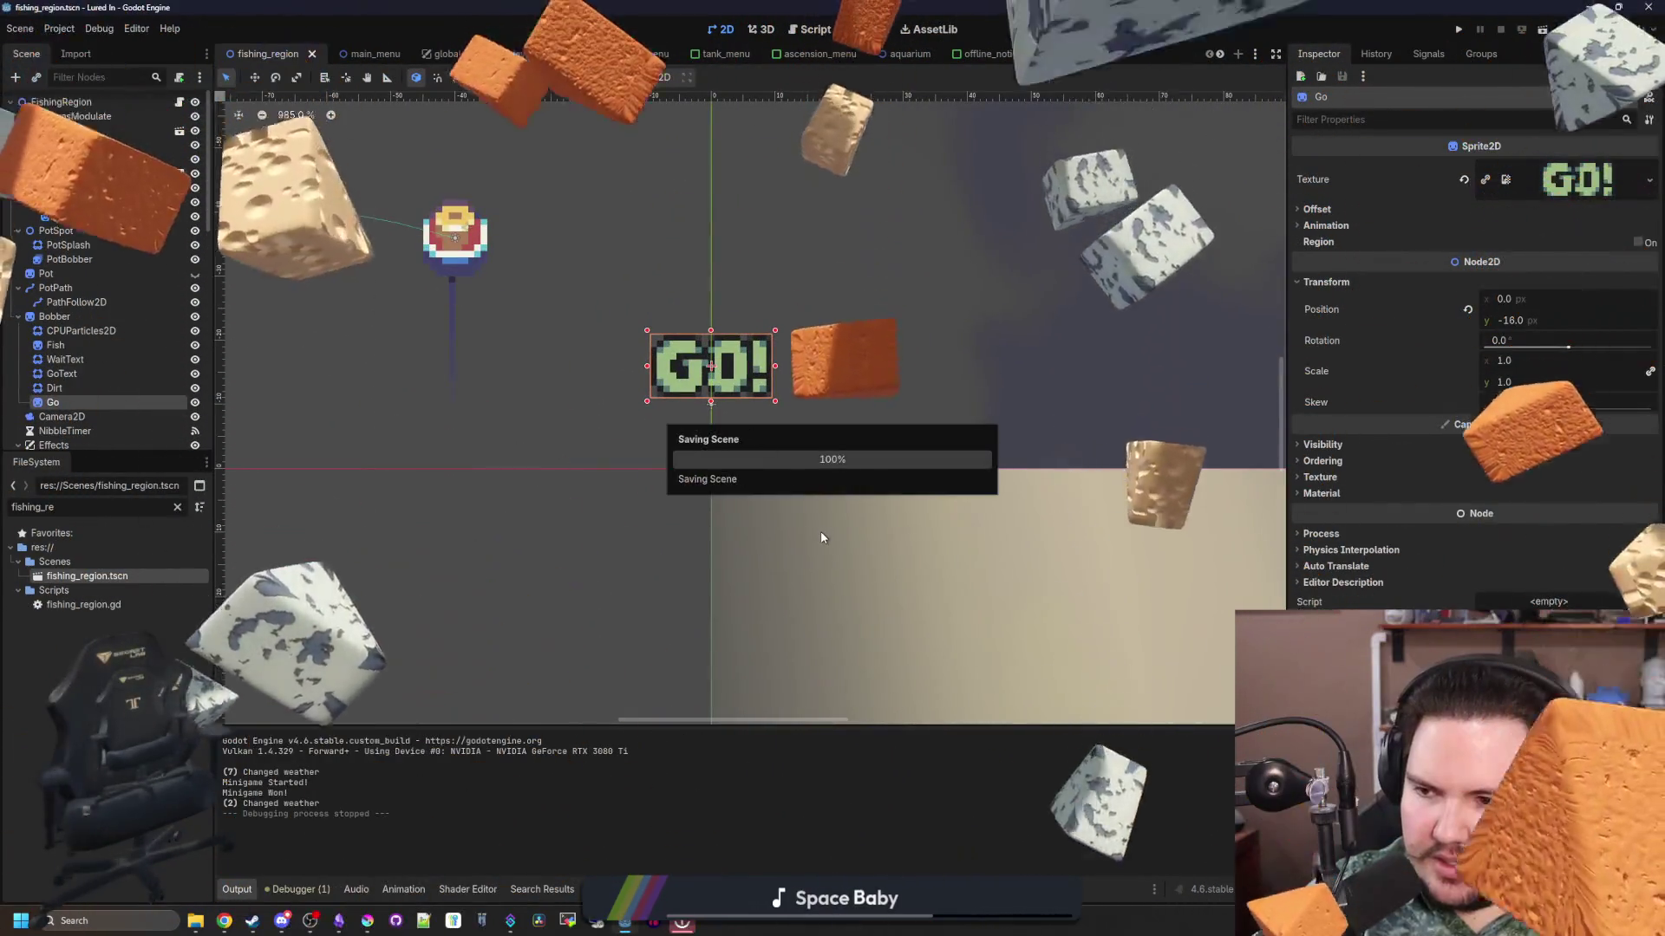
key(ctrl+s)
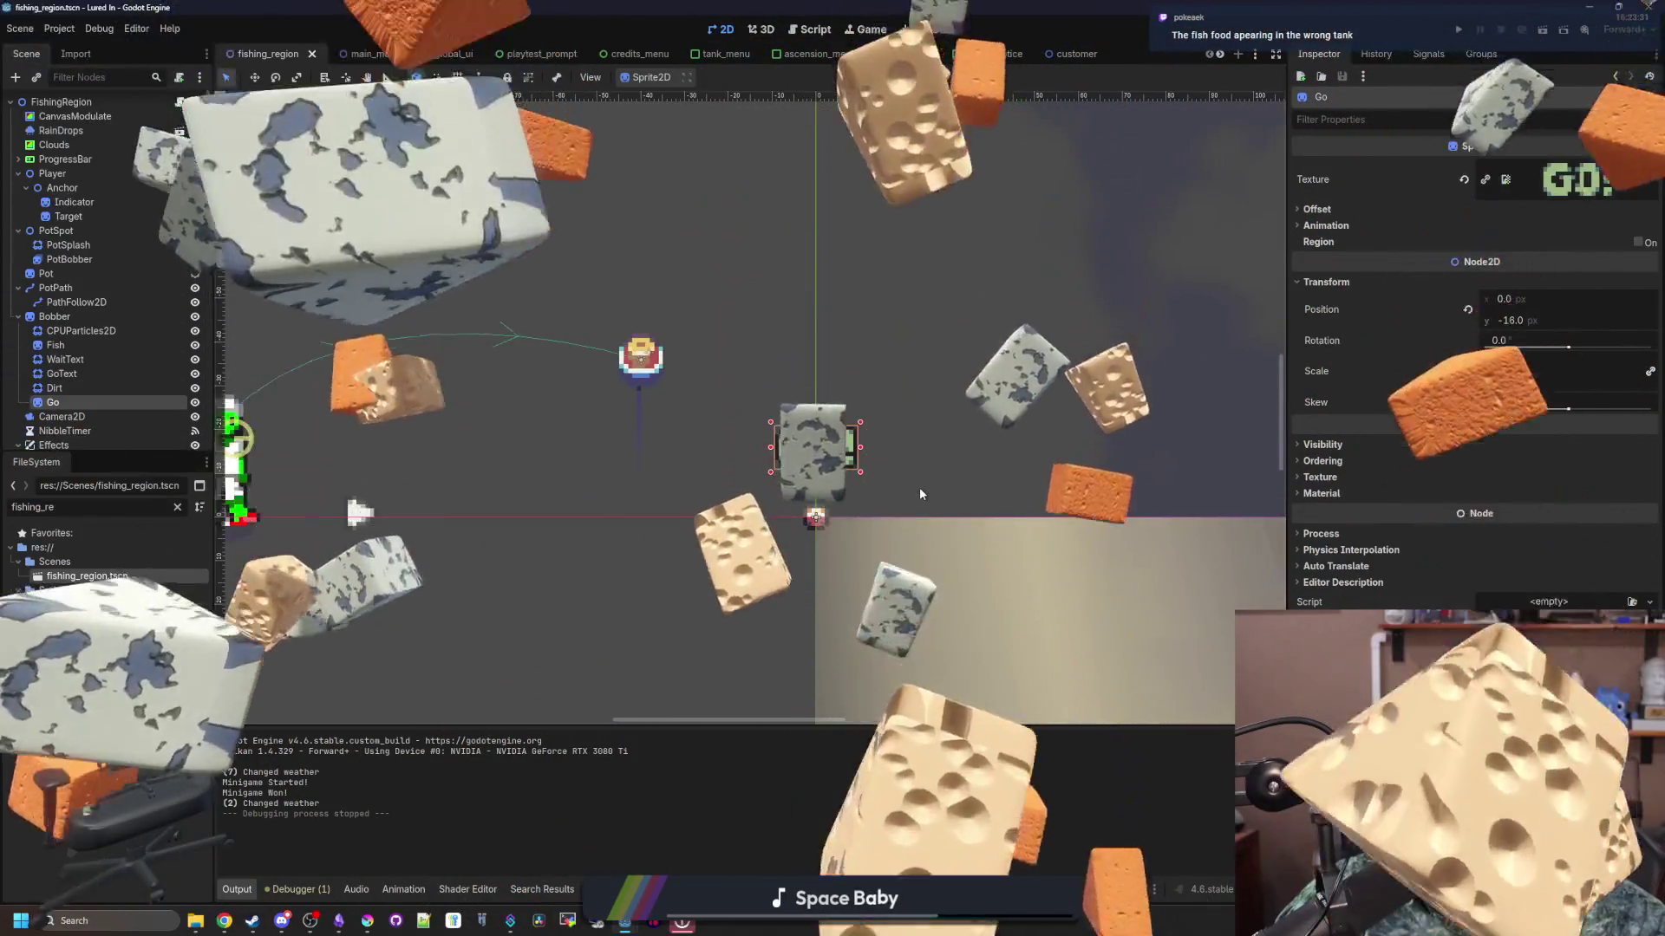
key(ctrl+s)
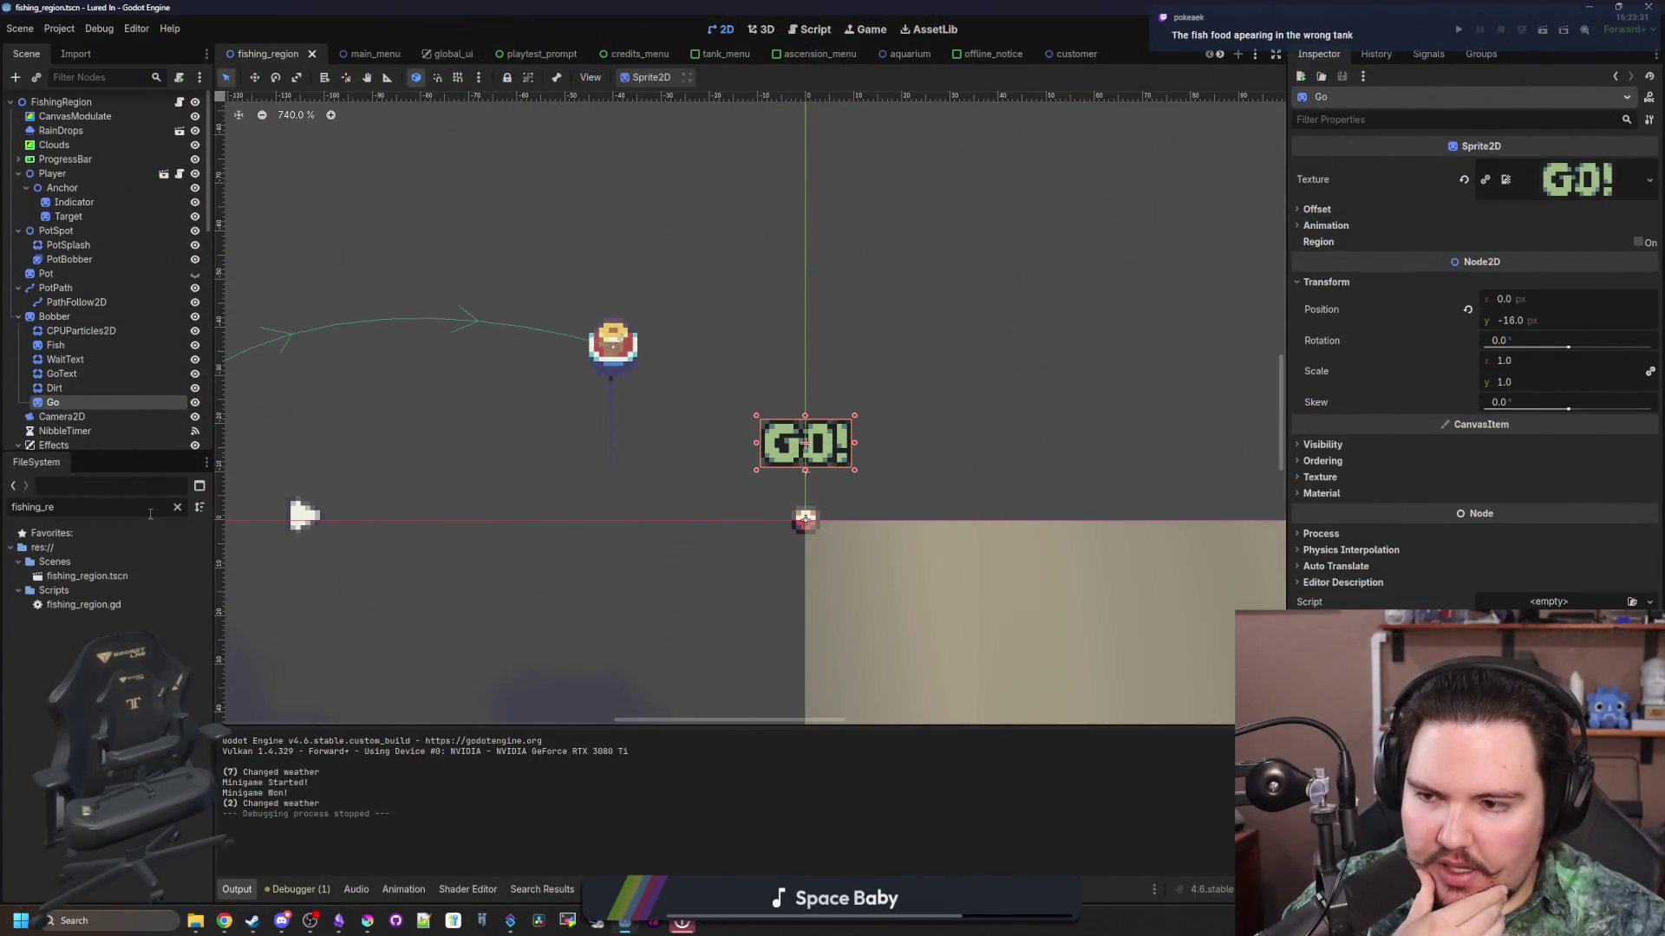
click(177, 508)
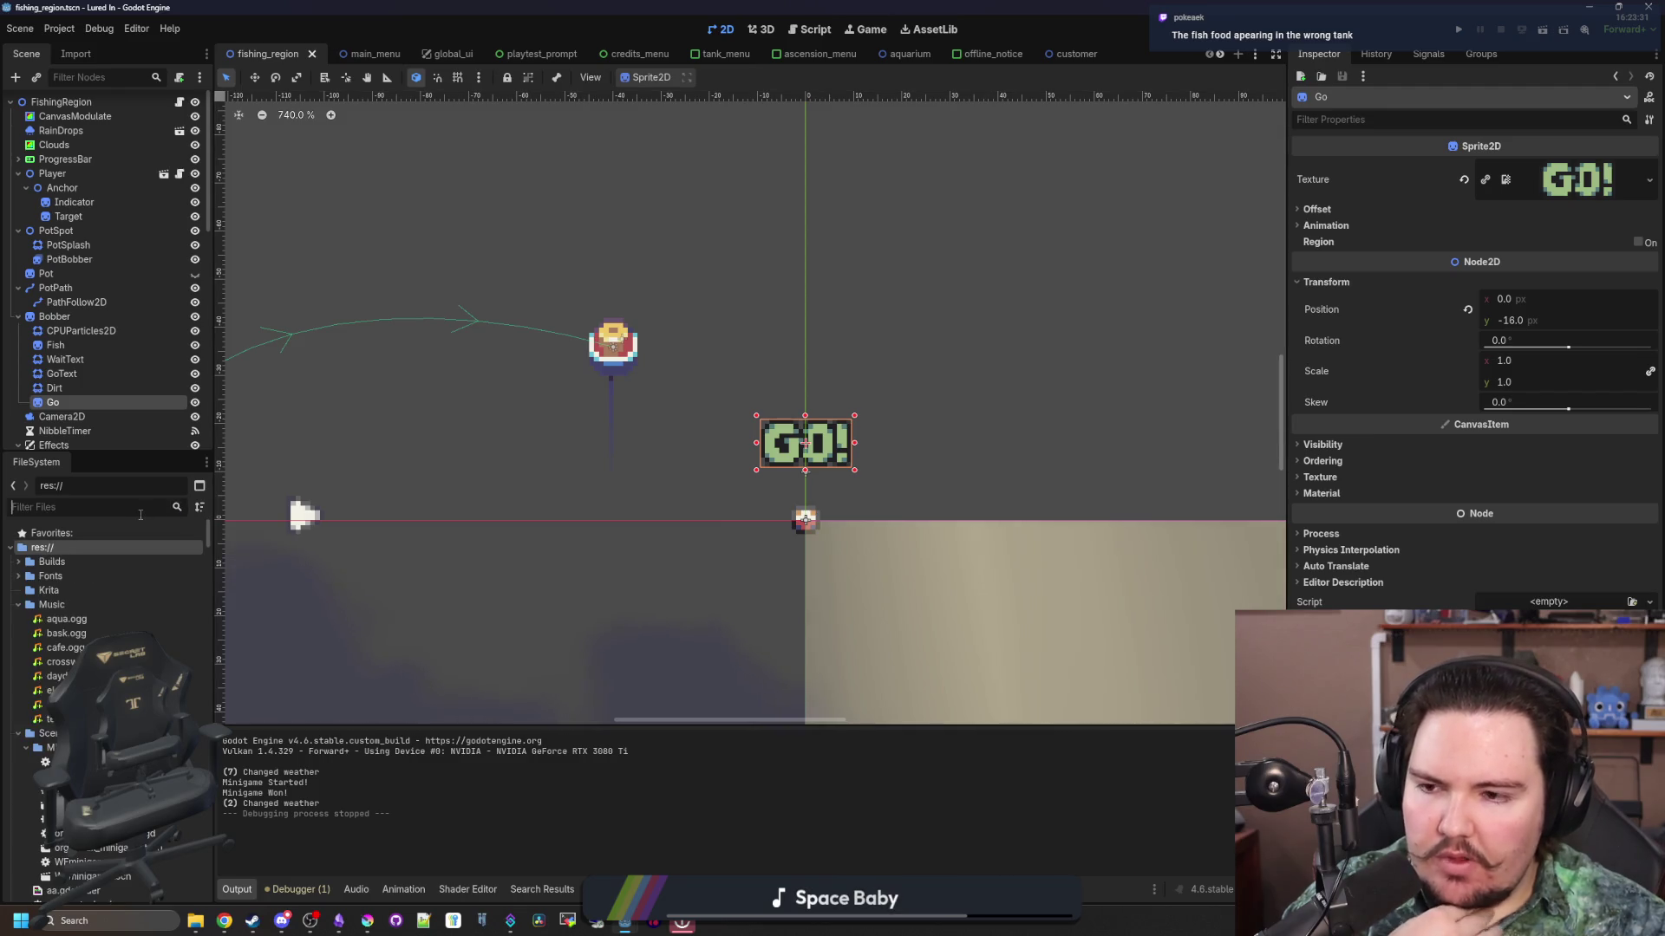
Step: Filter the file system for 'tank_me' and open tank_menu.gd
text(fish)
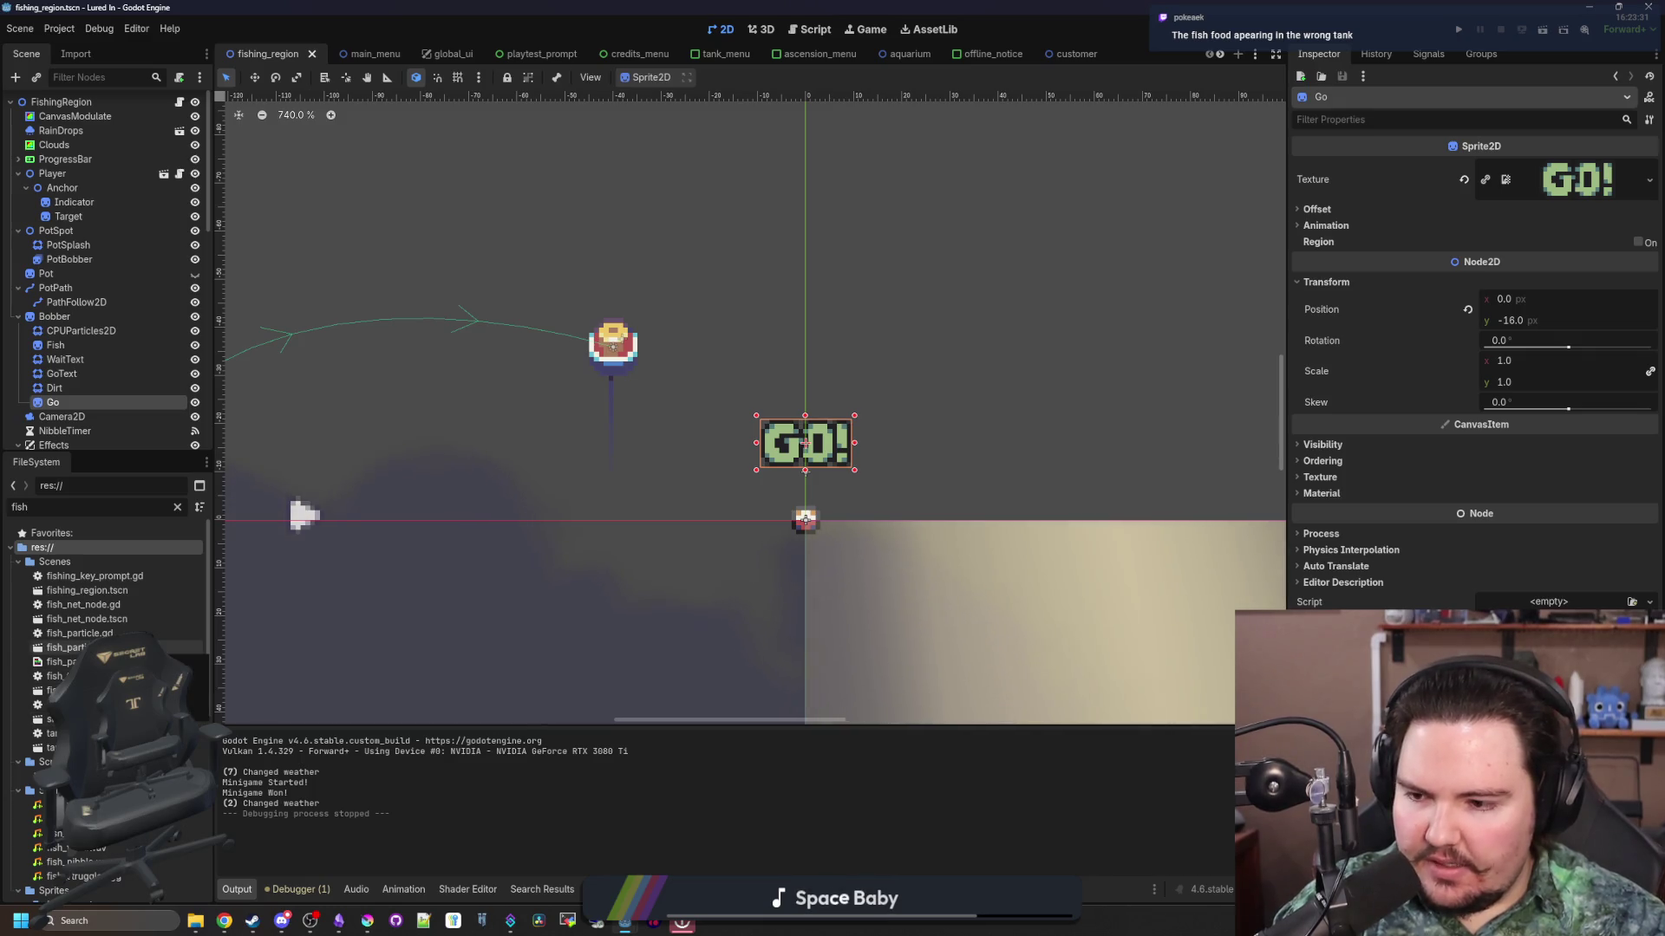
scroll(104, 694, down, 5)
scroll(138, 547, up, 5)
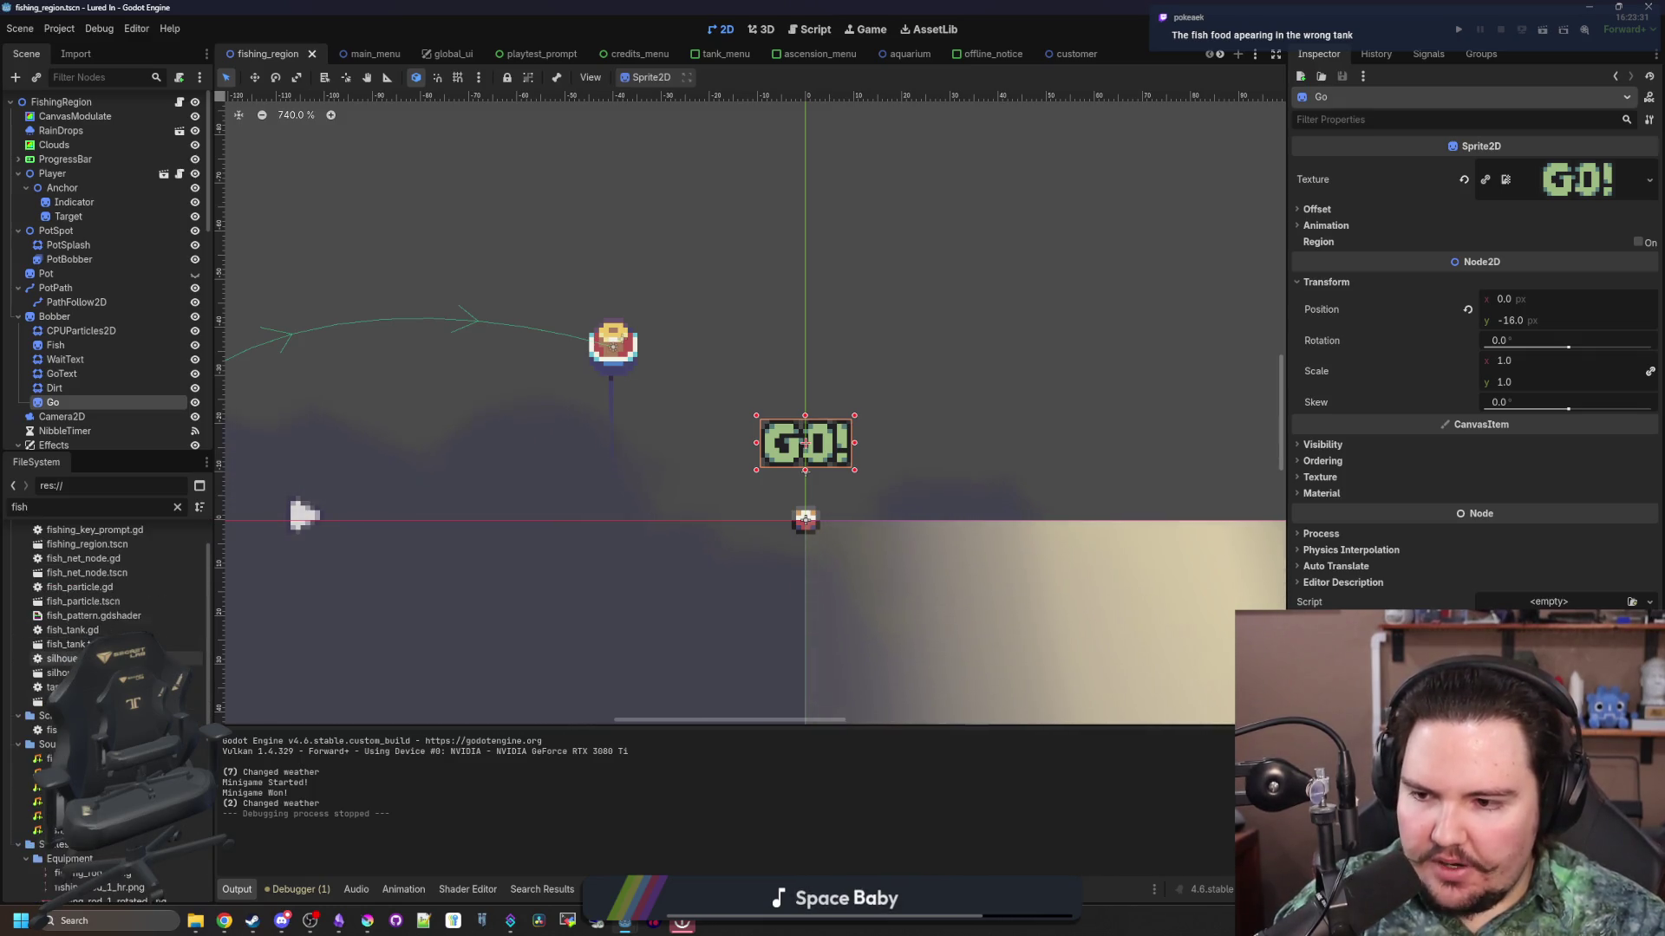
key(ctrl+a)
text(tank_me)
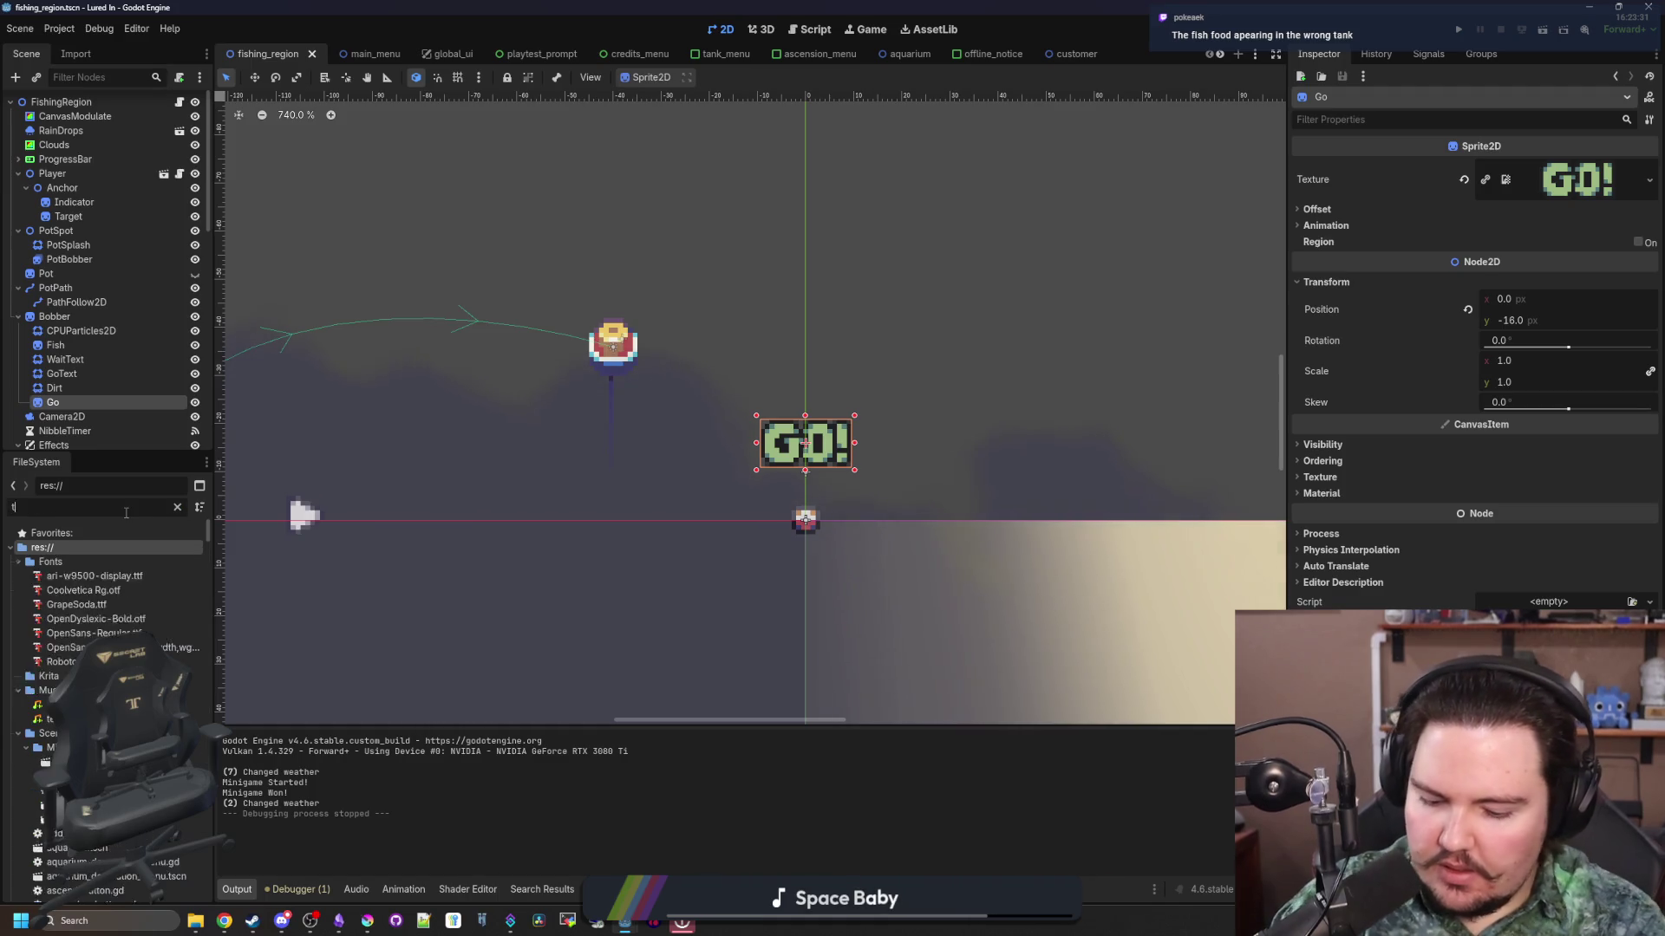
double_click(76, 575)
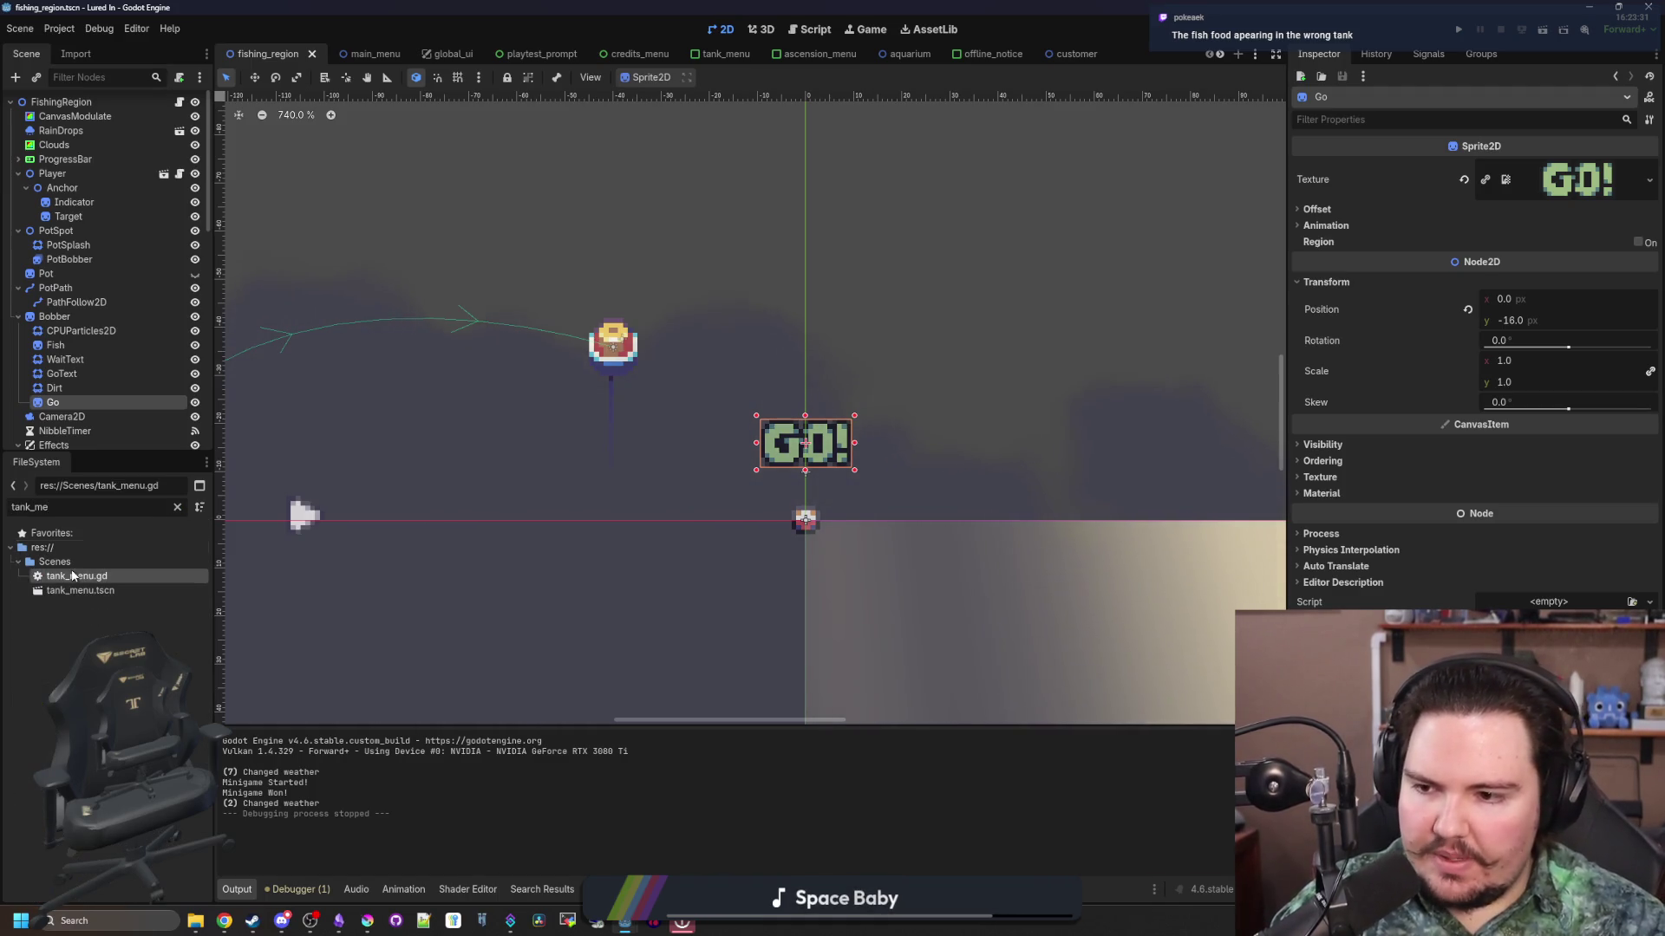
key(ctrl+s)
Step: Search for 'emitting = true' and copy the Sparkles node path on line 195
key(ctrl+f)
text(emitting = t)
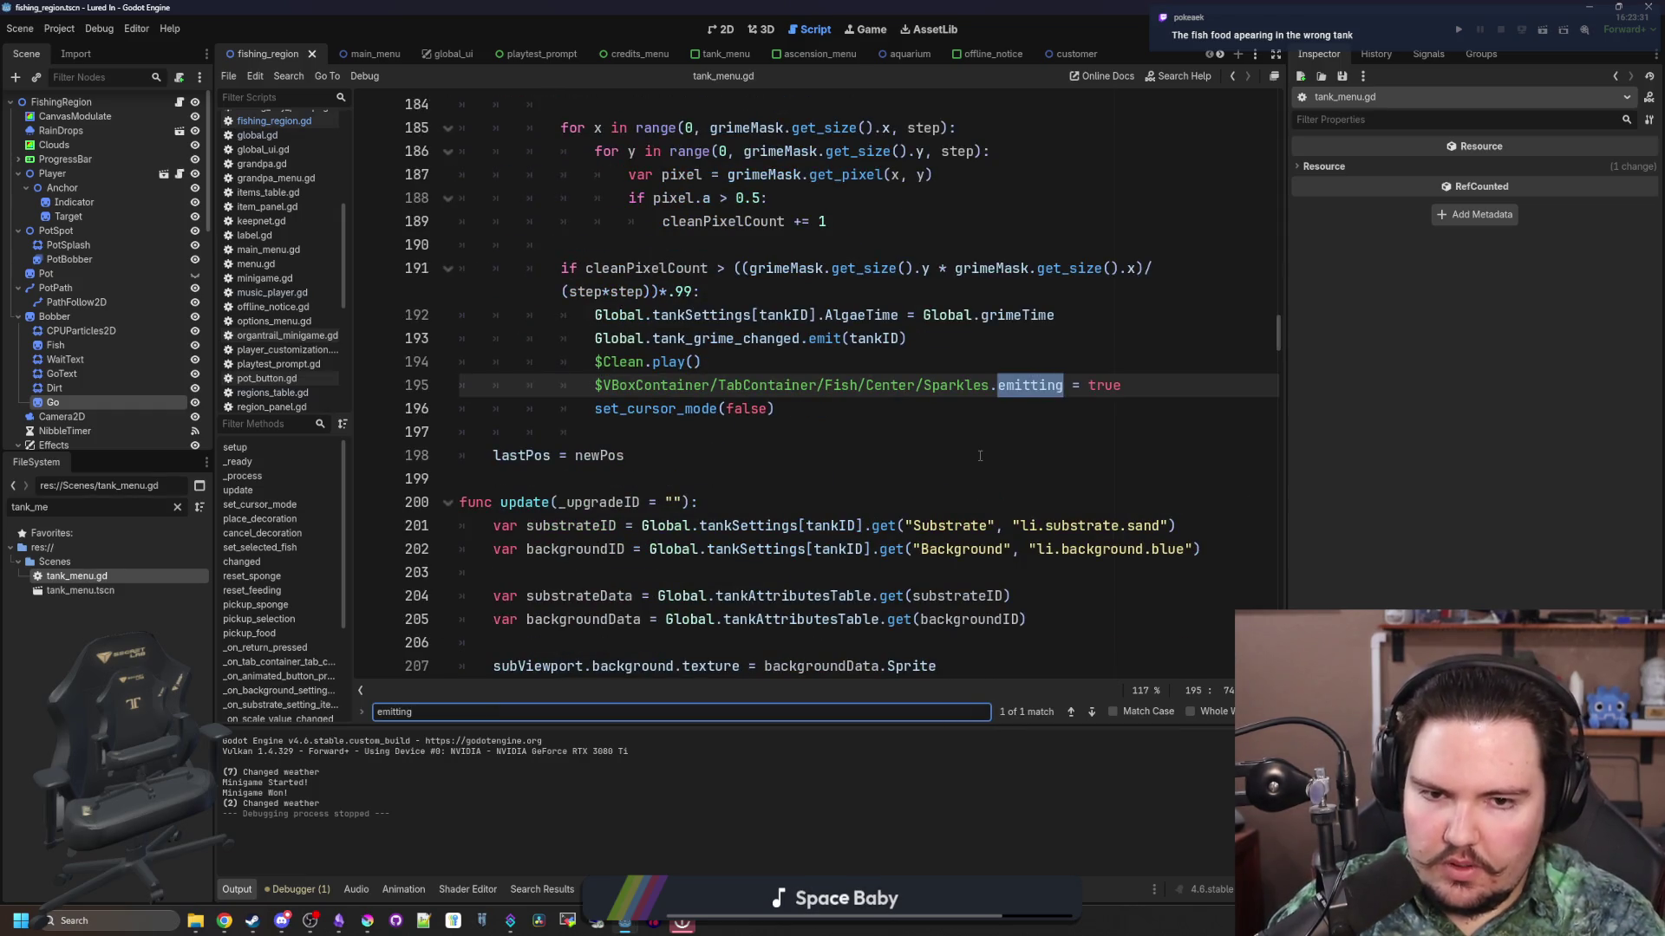
text(rue)
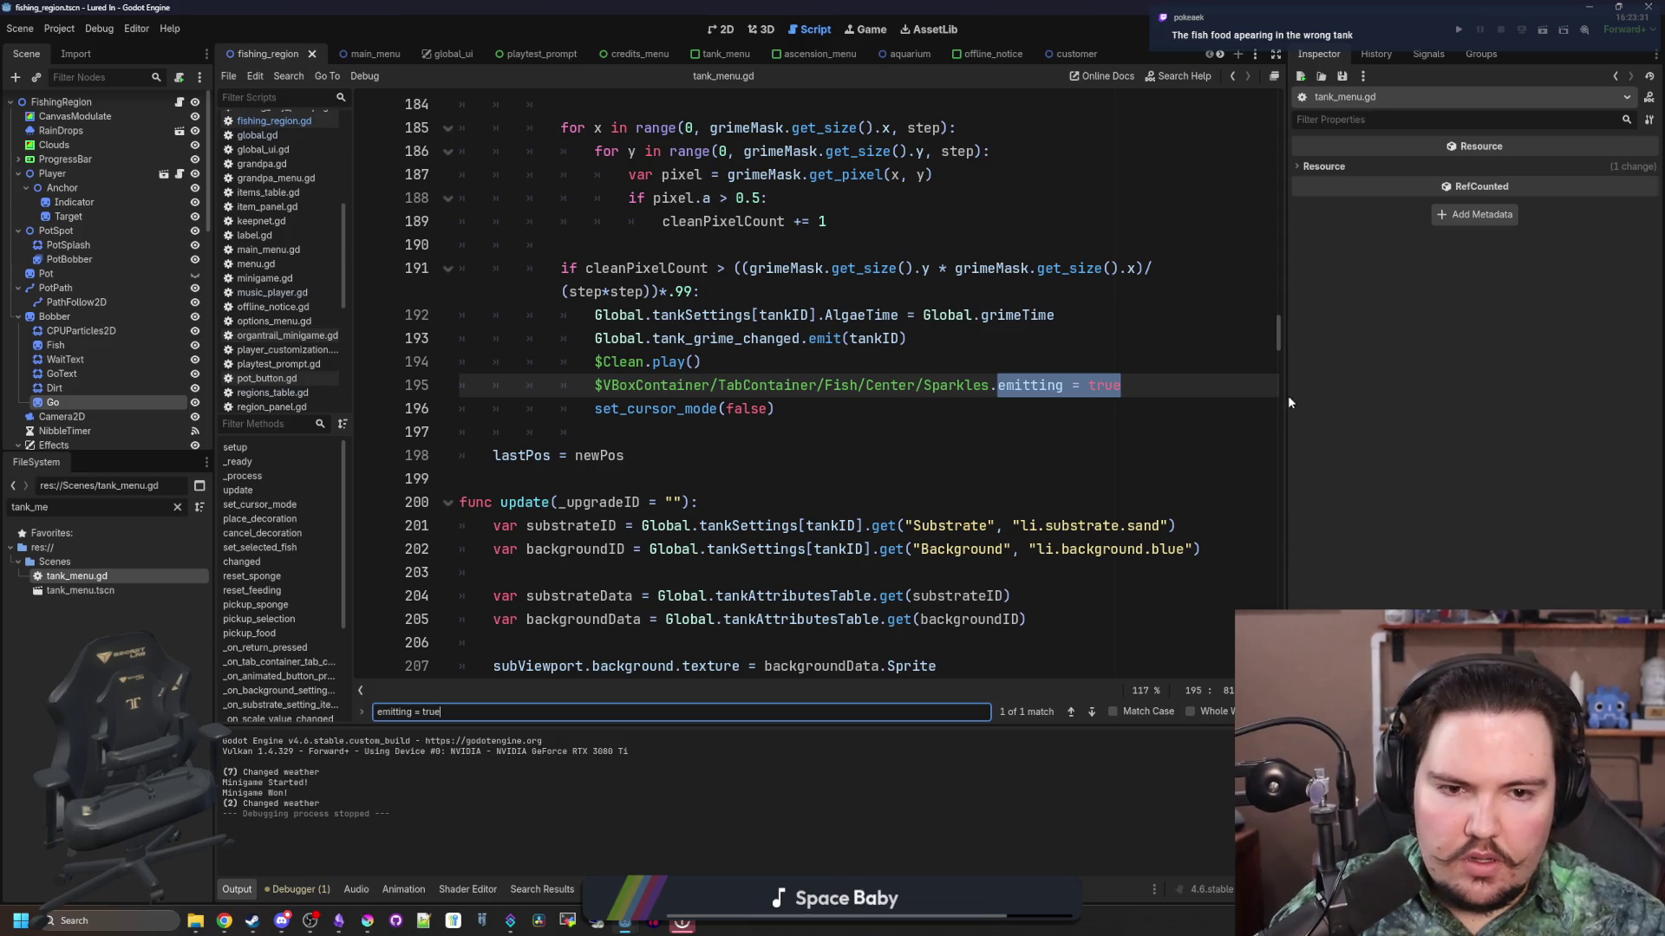
drag(1287, 401, 1519, 408)
click(1087, 434)
drag(989, 361, 595, 361)
key(ctrl+c)
Step: Paste the Sparkles node path onto a new line above the emitting statement
click(747, 336)
key(Return)
key(ctrl+v)
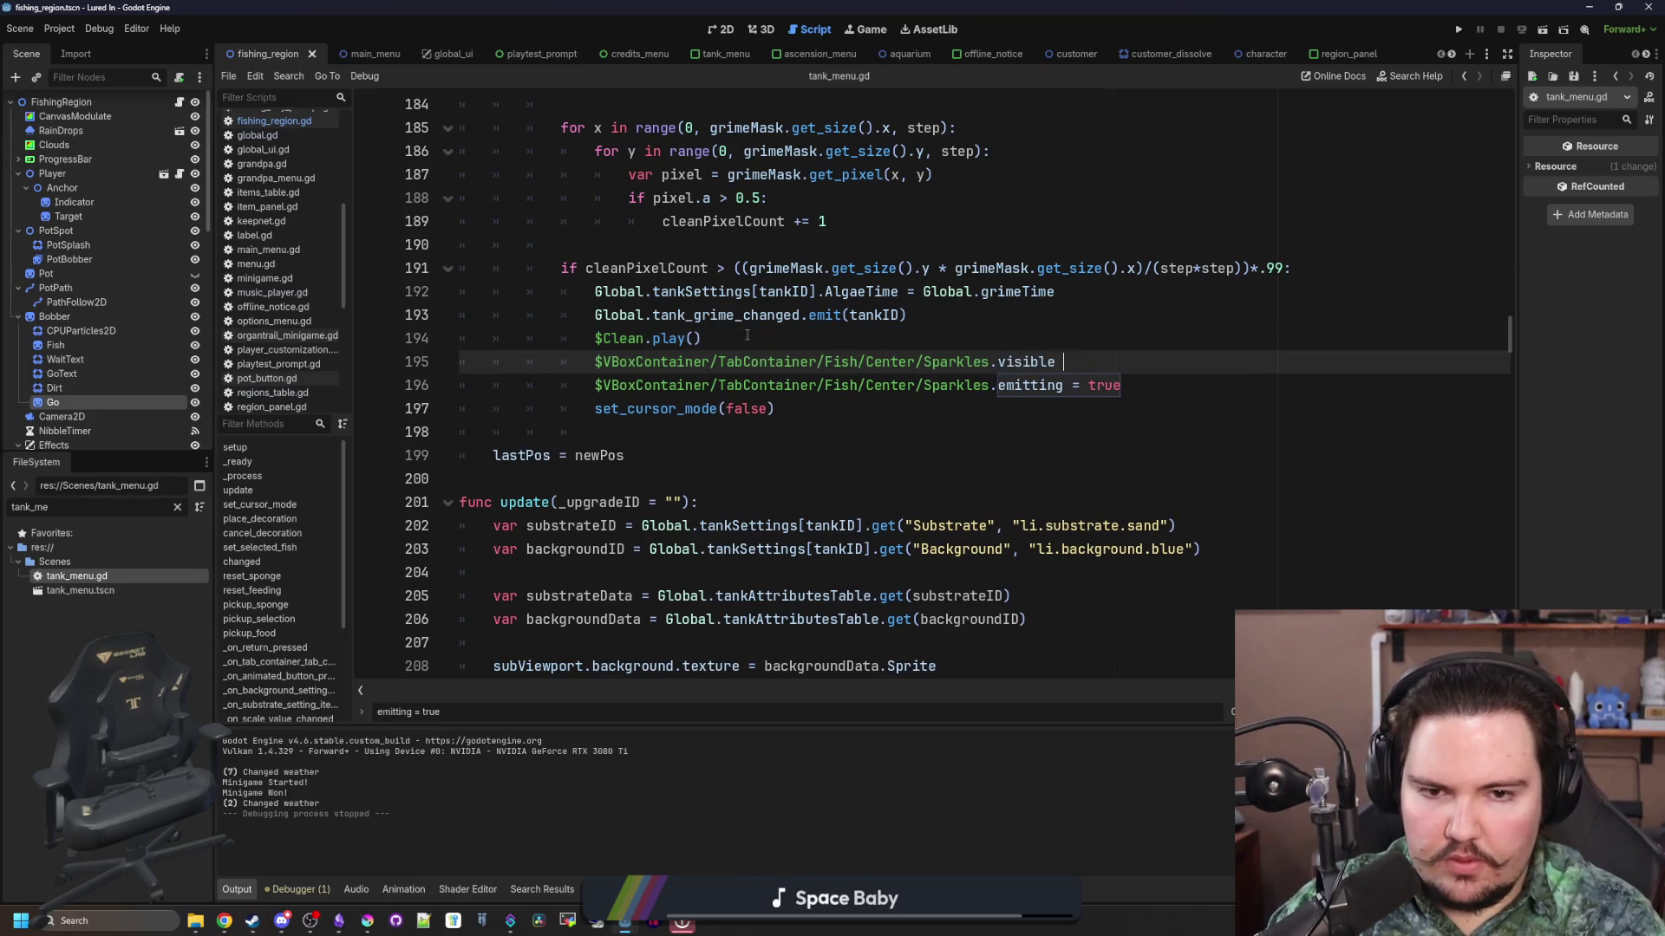
text(= true)
click(1119, 302)
mouse_move(1112, 362)
mouse_down()
mouse_move(595, 361)
mouse_move(734, 362)
mouse_up()
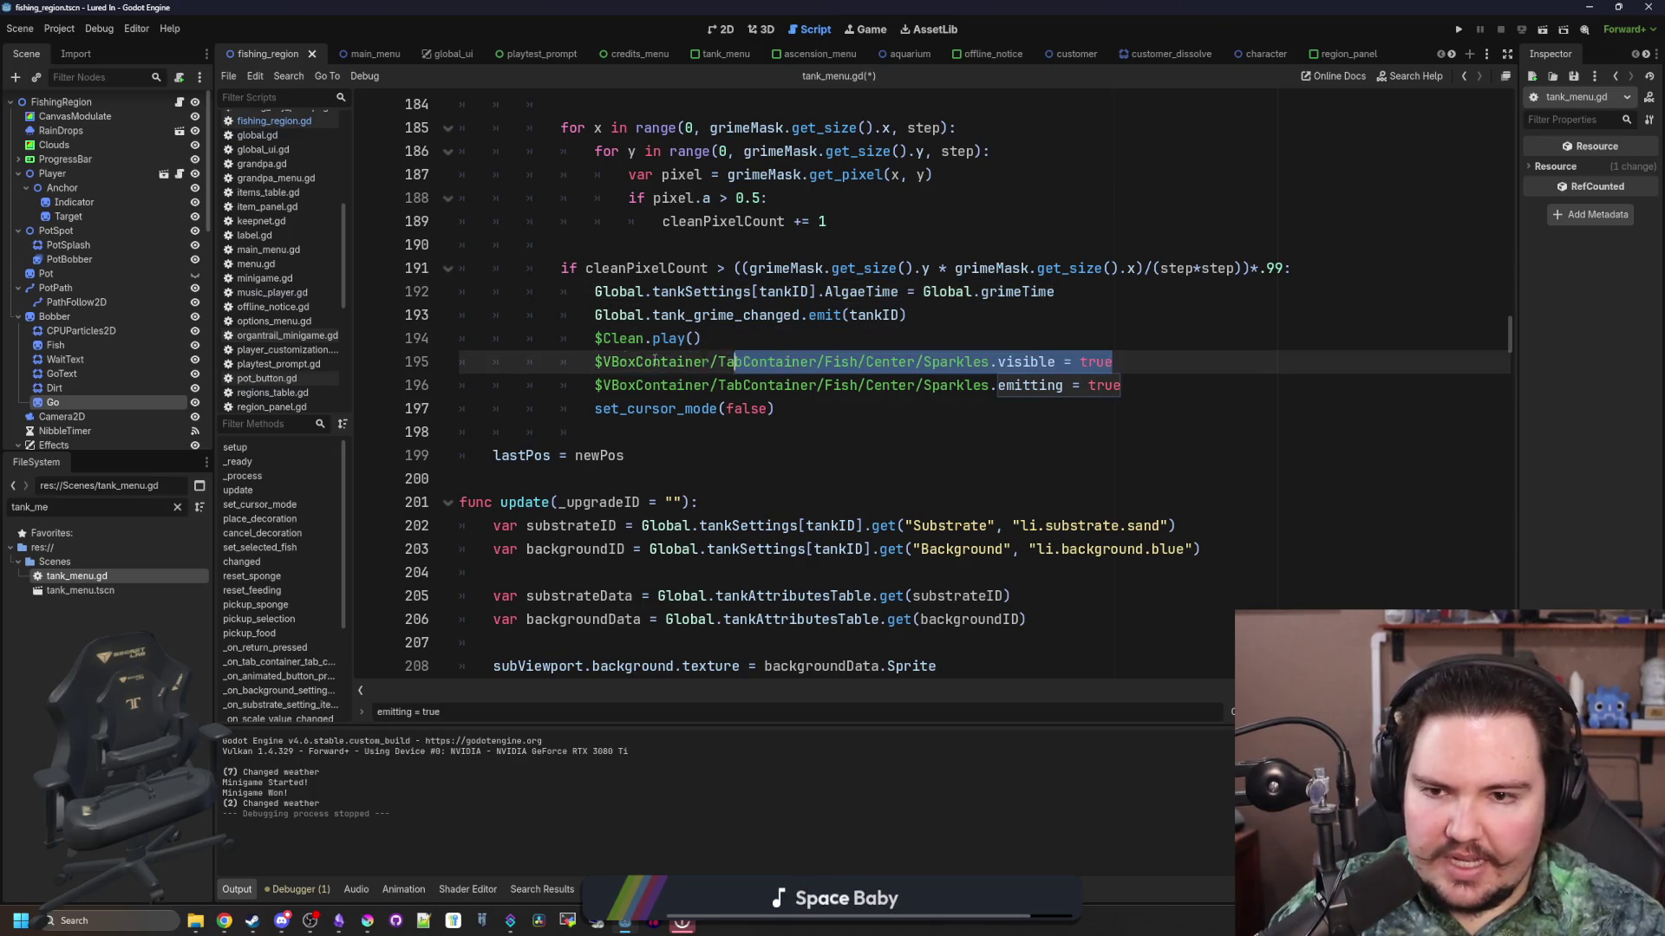
click(837, 340)
Step: Search for 'fishfood' and locate the $FishFood.play() call on line 155
key(ctrl+f)
text(fishfood)
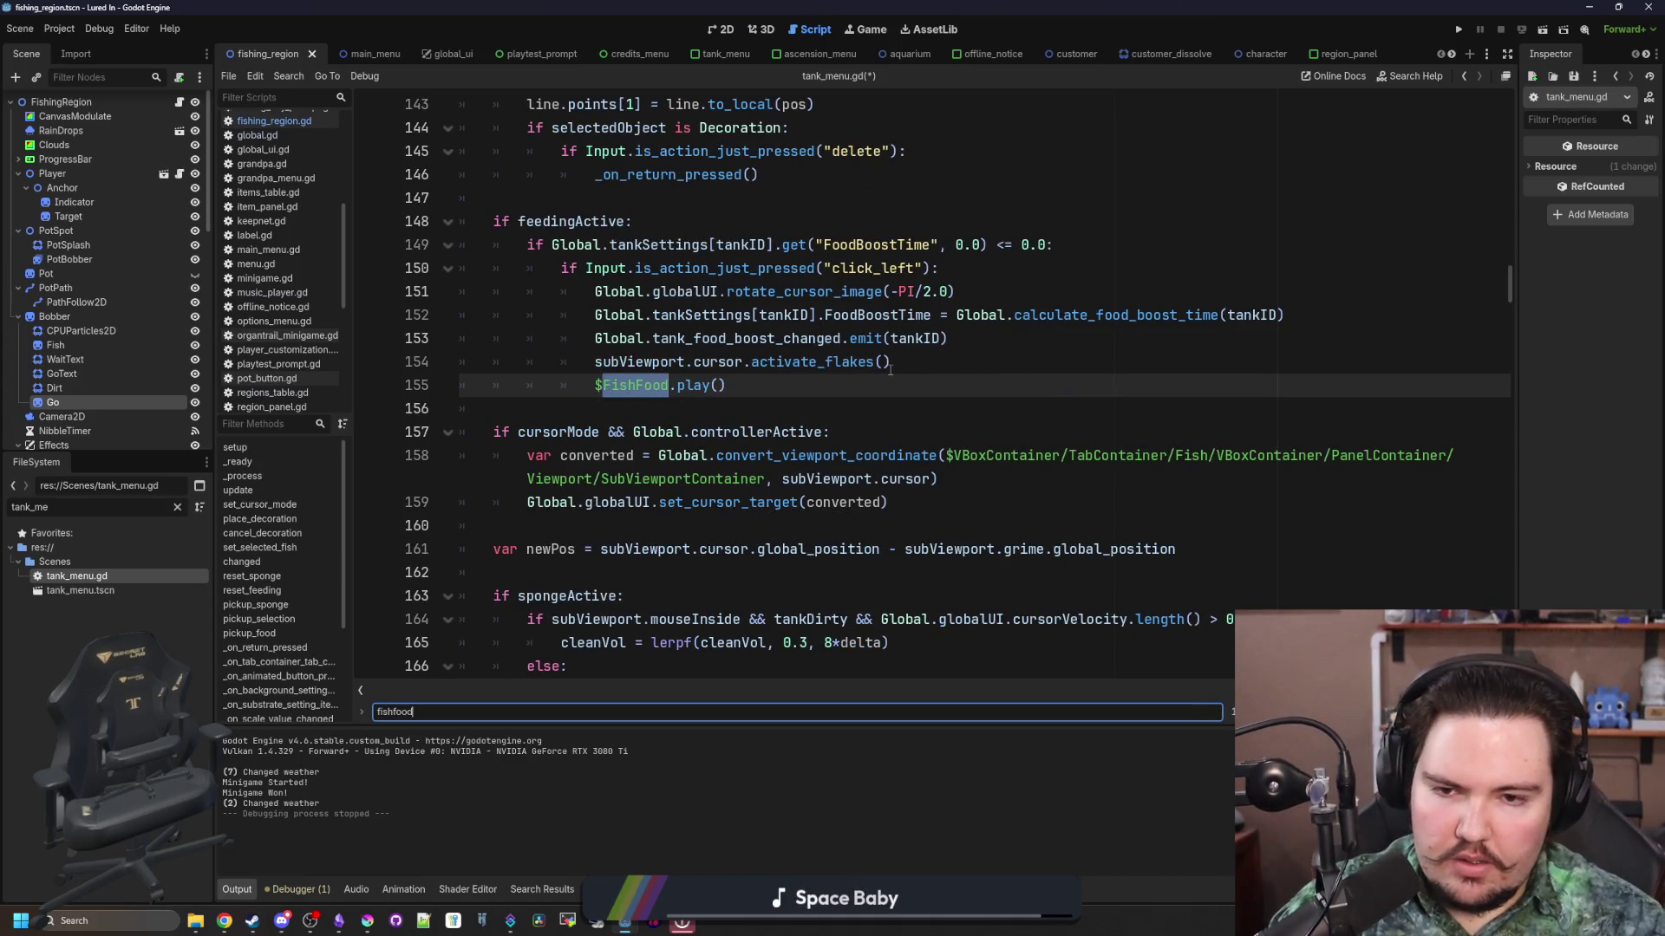
click(865, 383)
click(922, 364)
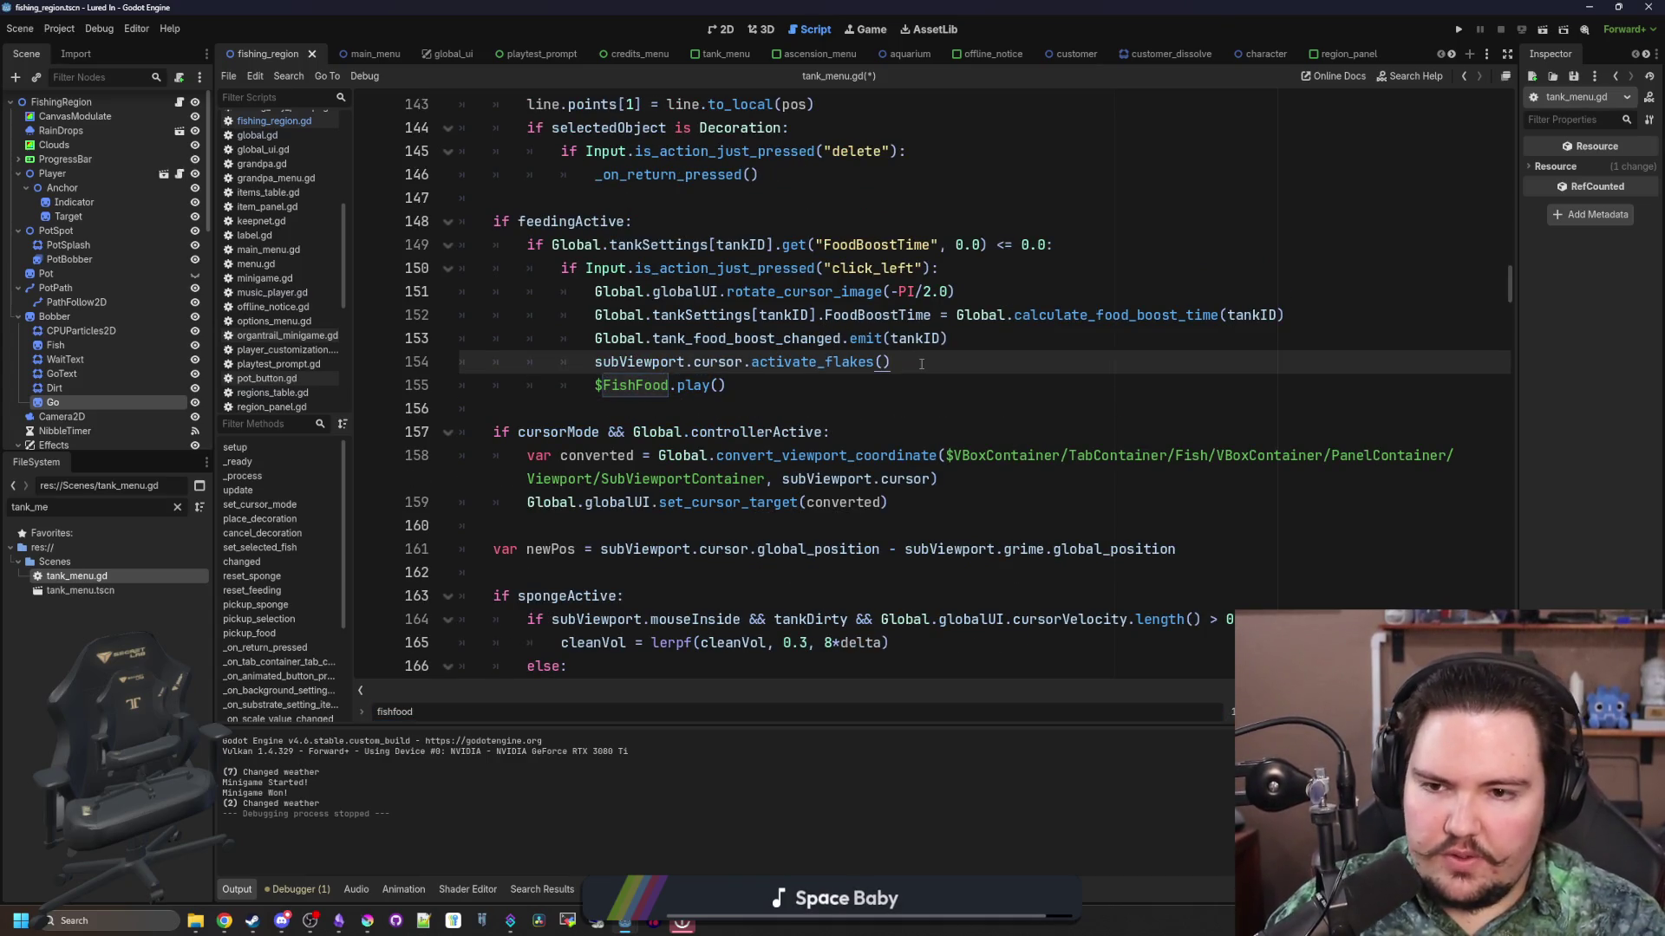
key(Return)
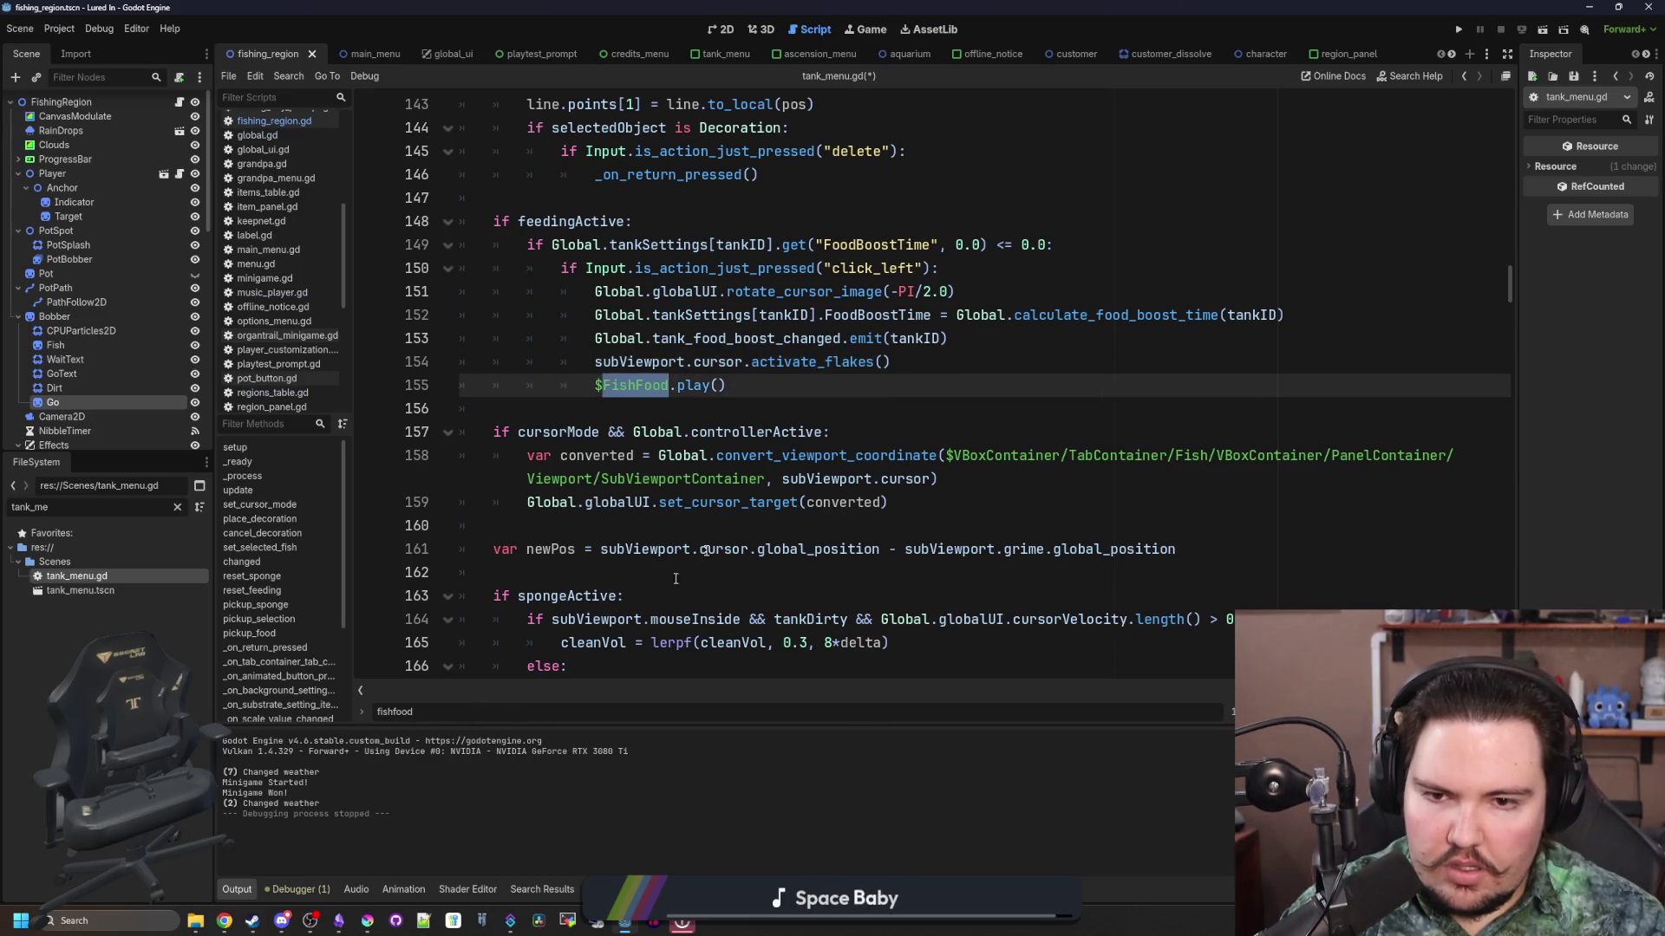
click(792, 375)
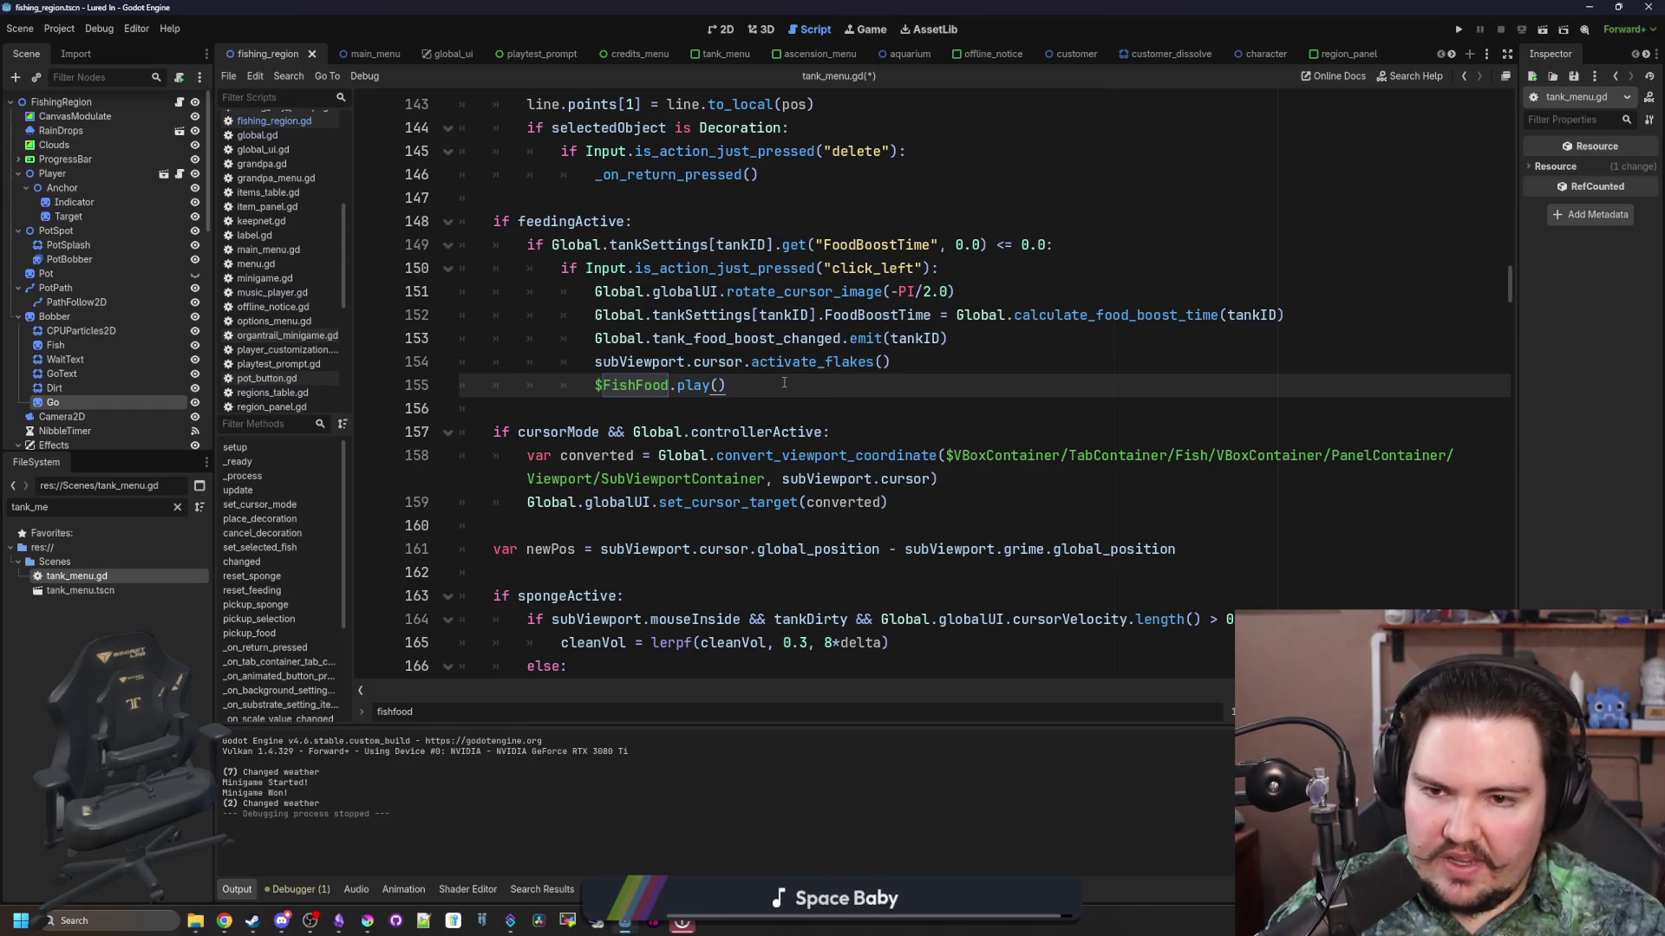
scroll(168, 419, down, 5)
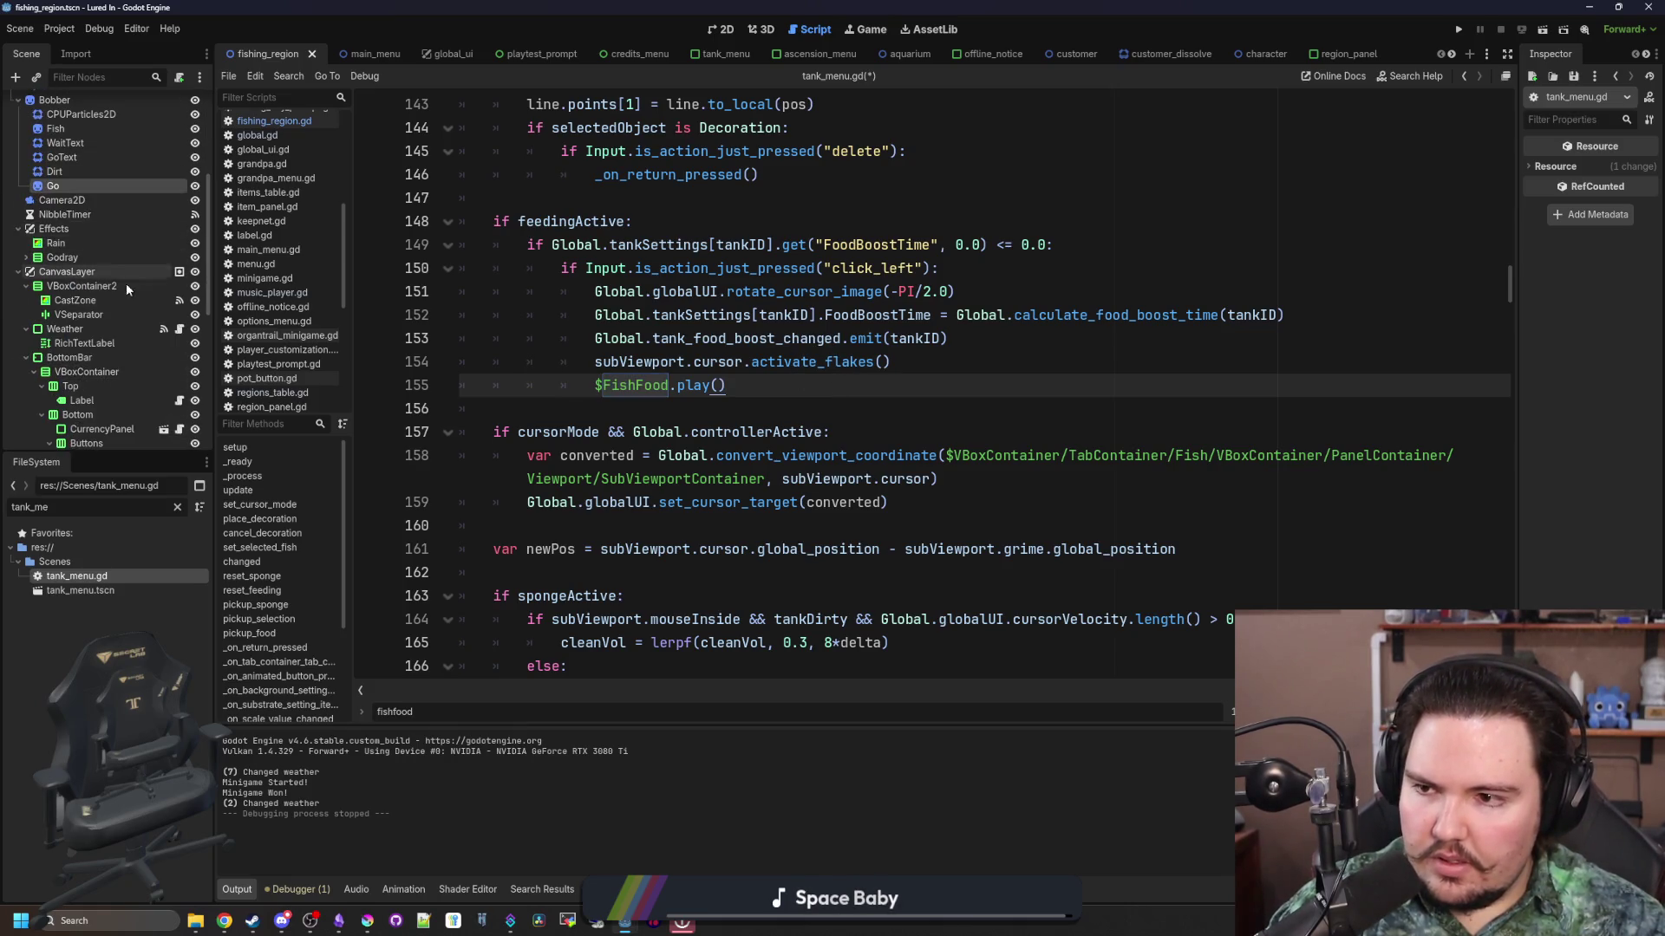
scroll(126, 282, up, 2)
scroll(129, 296, up, 3)
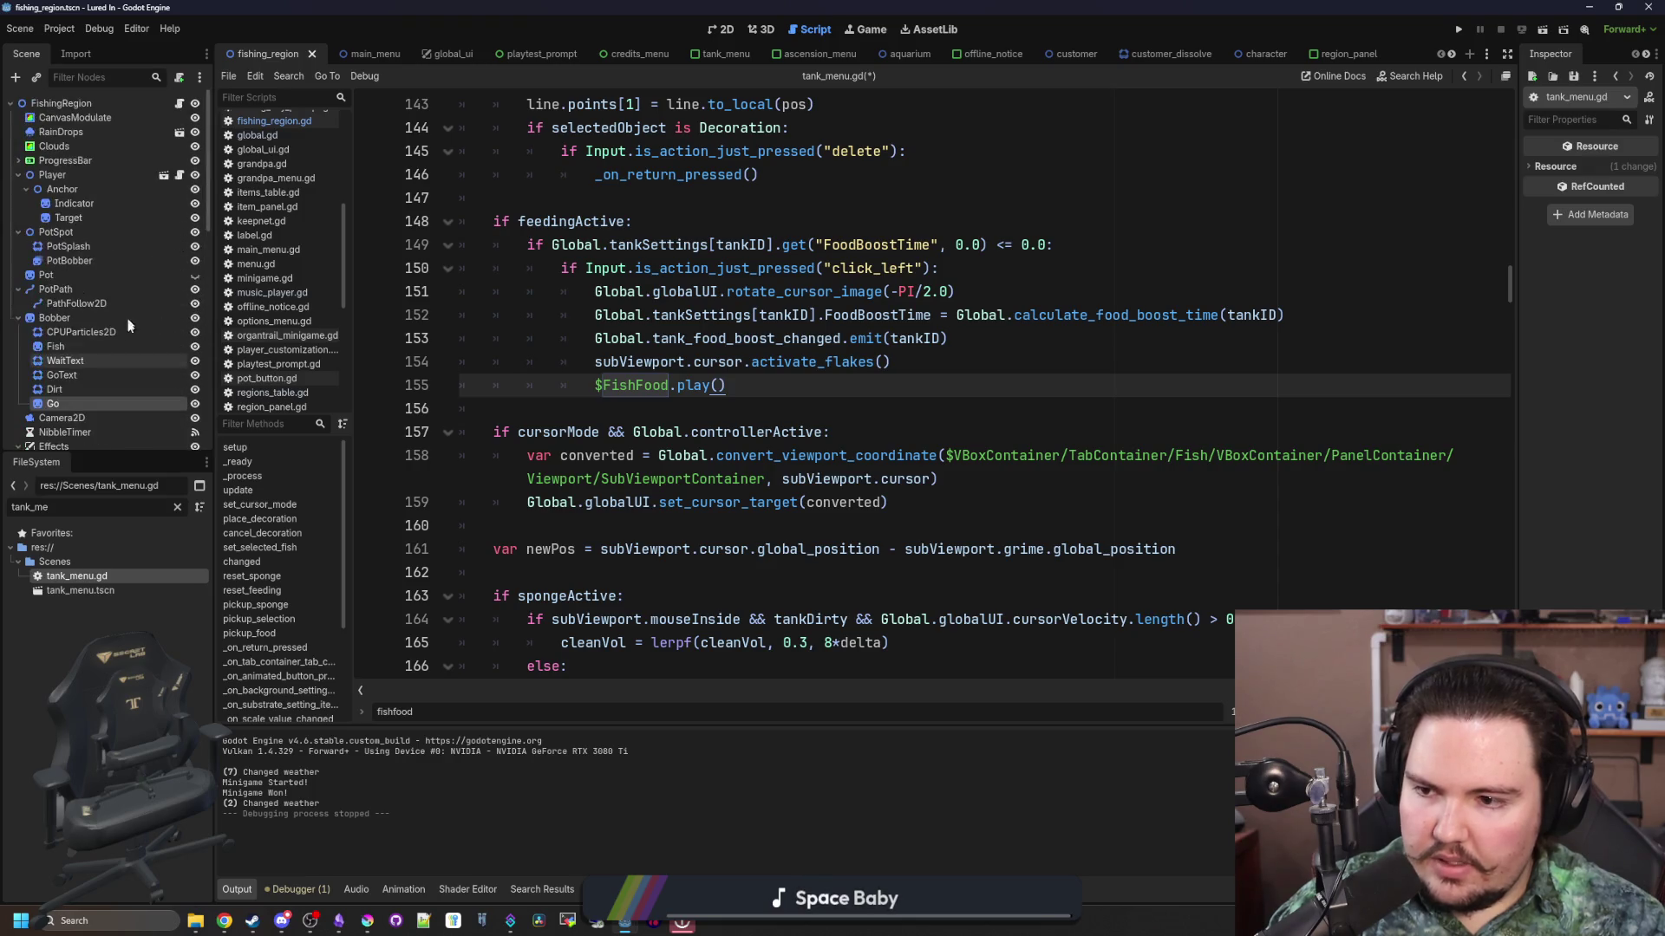
Step: Open the tank_menu scene and browse the SubViewport, World and TankCursor node scripts
double_click(98, 590)
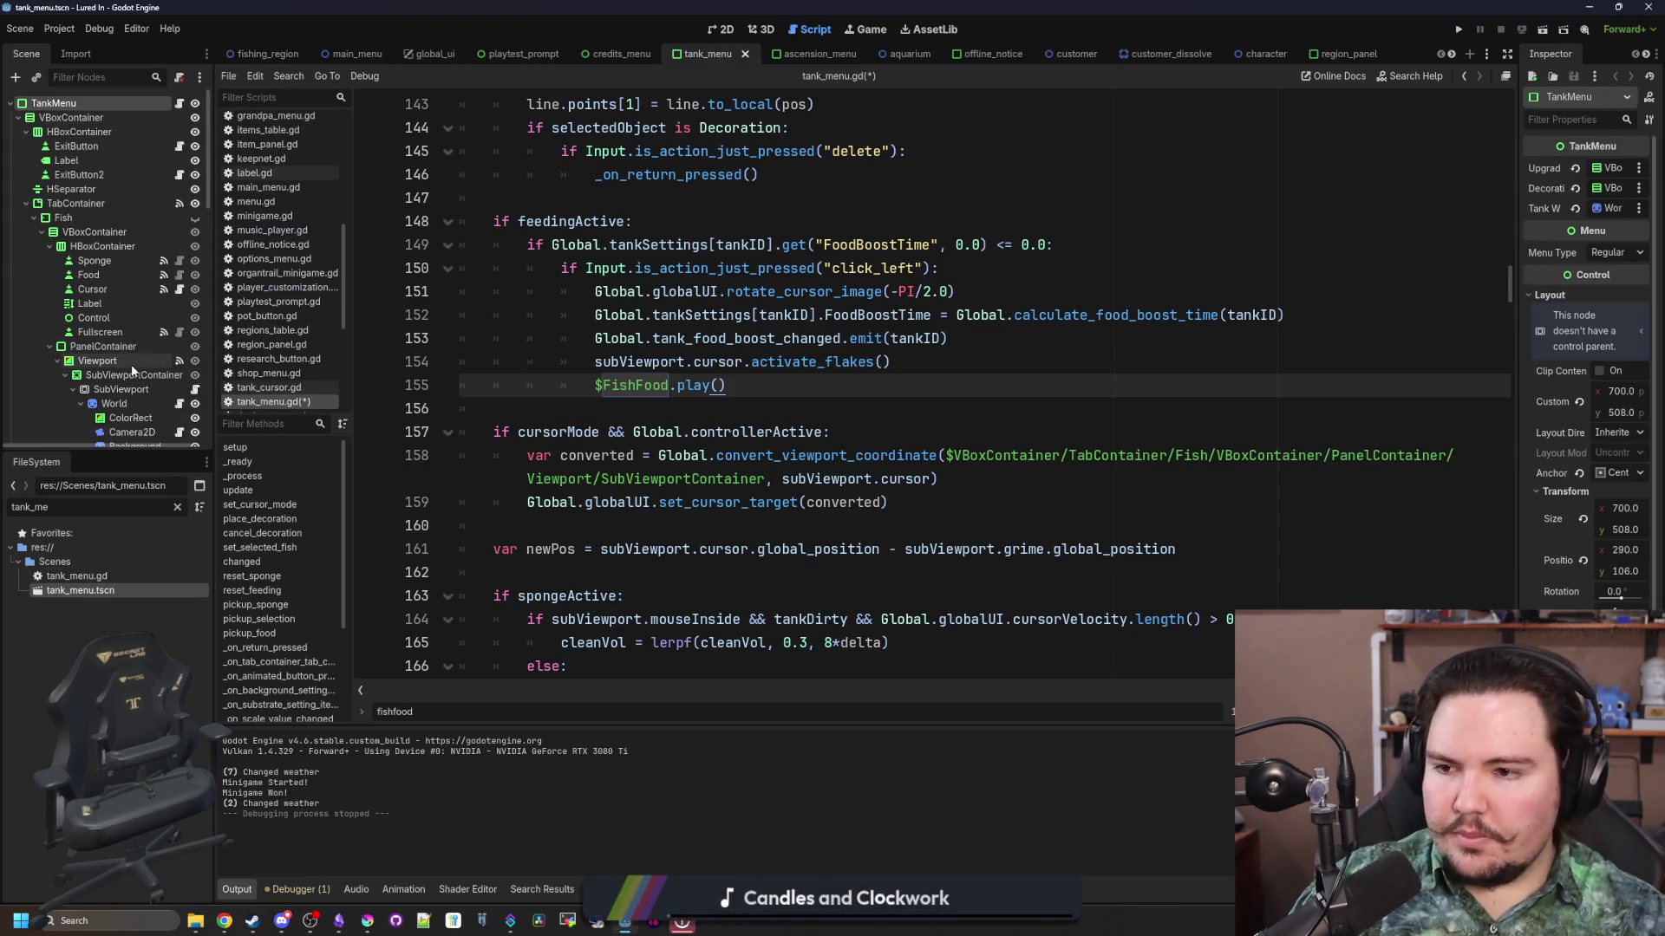
click(195, 390)
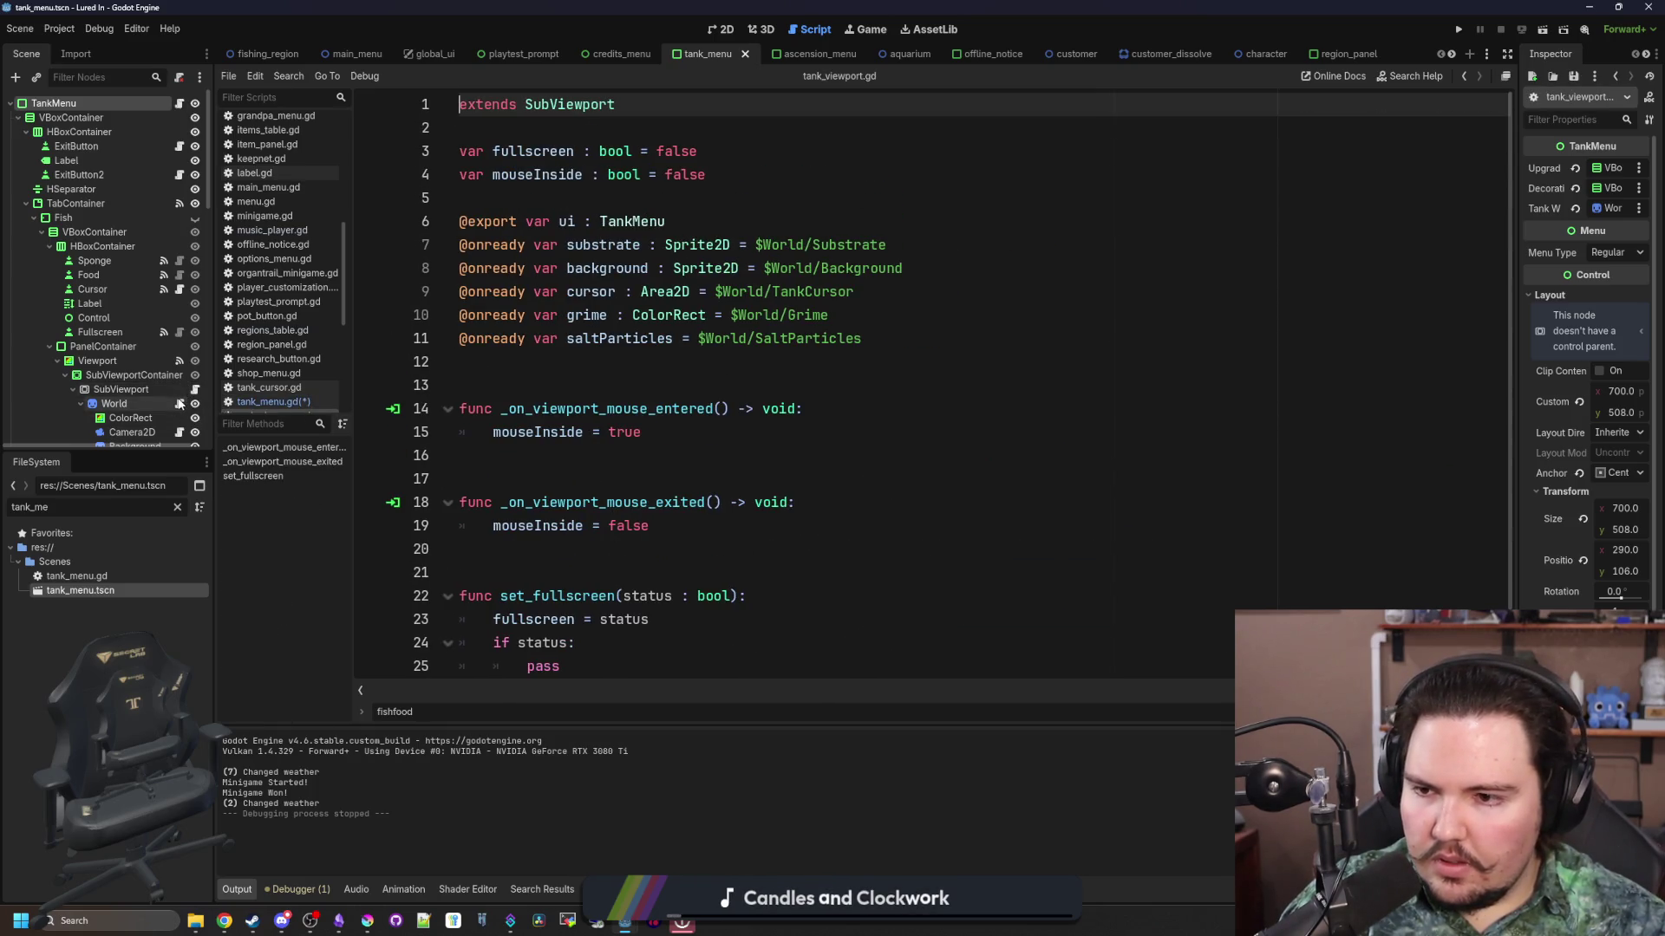
click(179, 404)
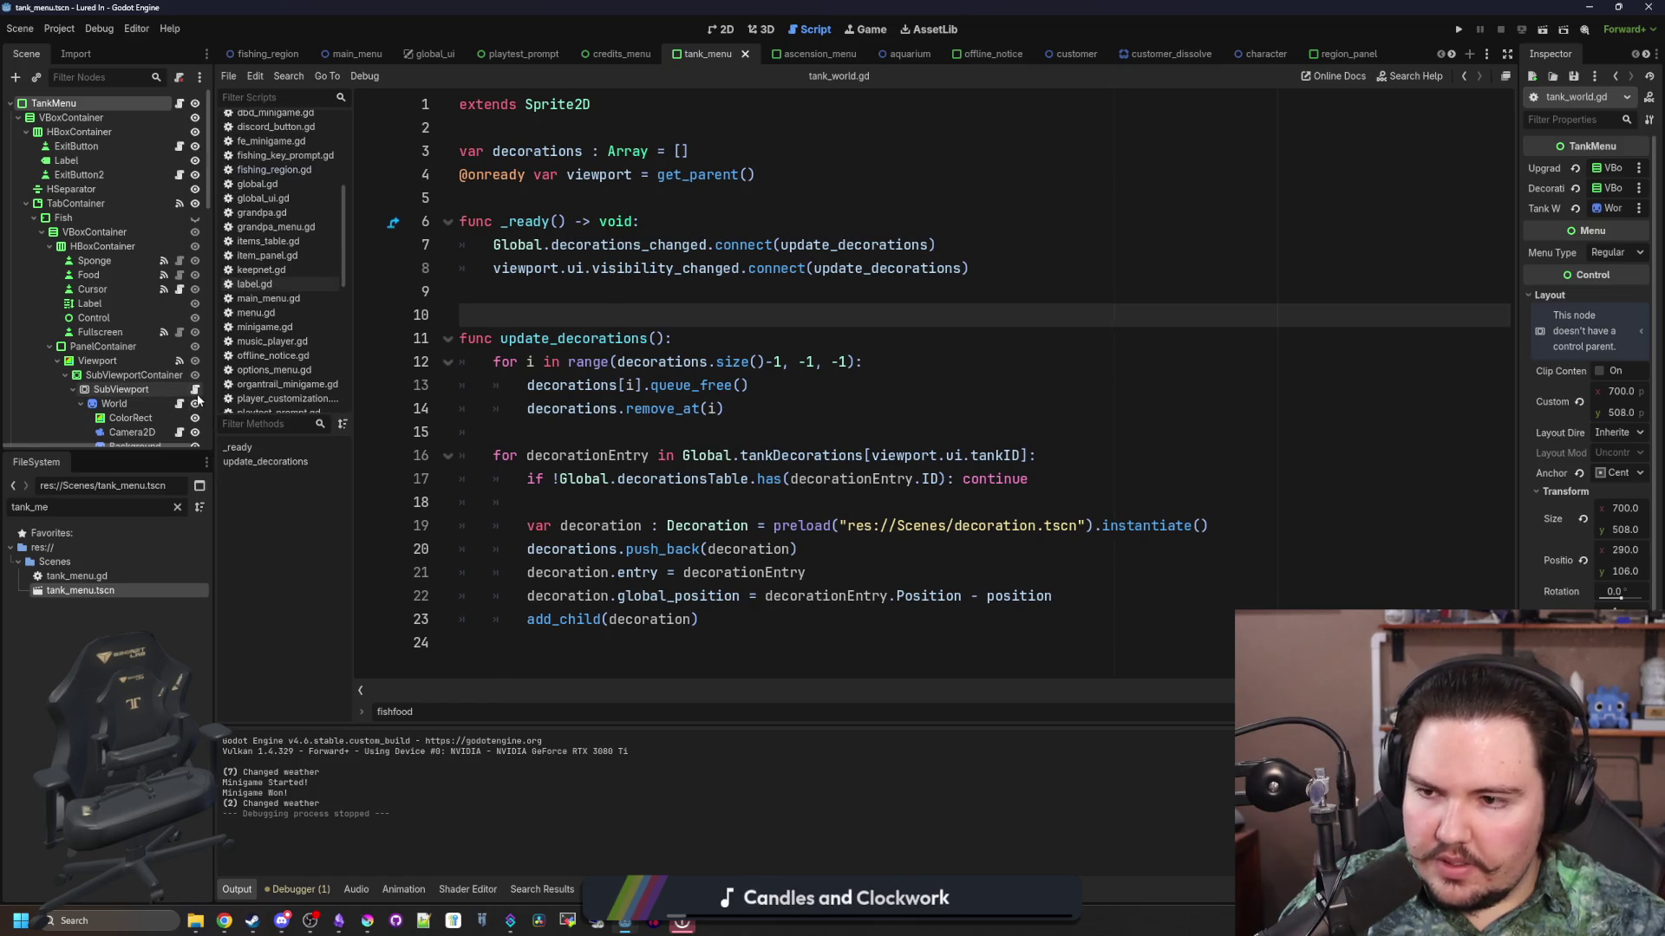
click(196, 391)
click(597, 371)
scroll(596, 371, down, 1)
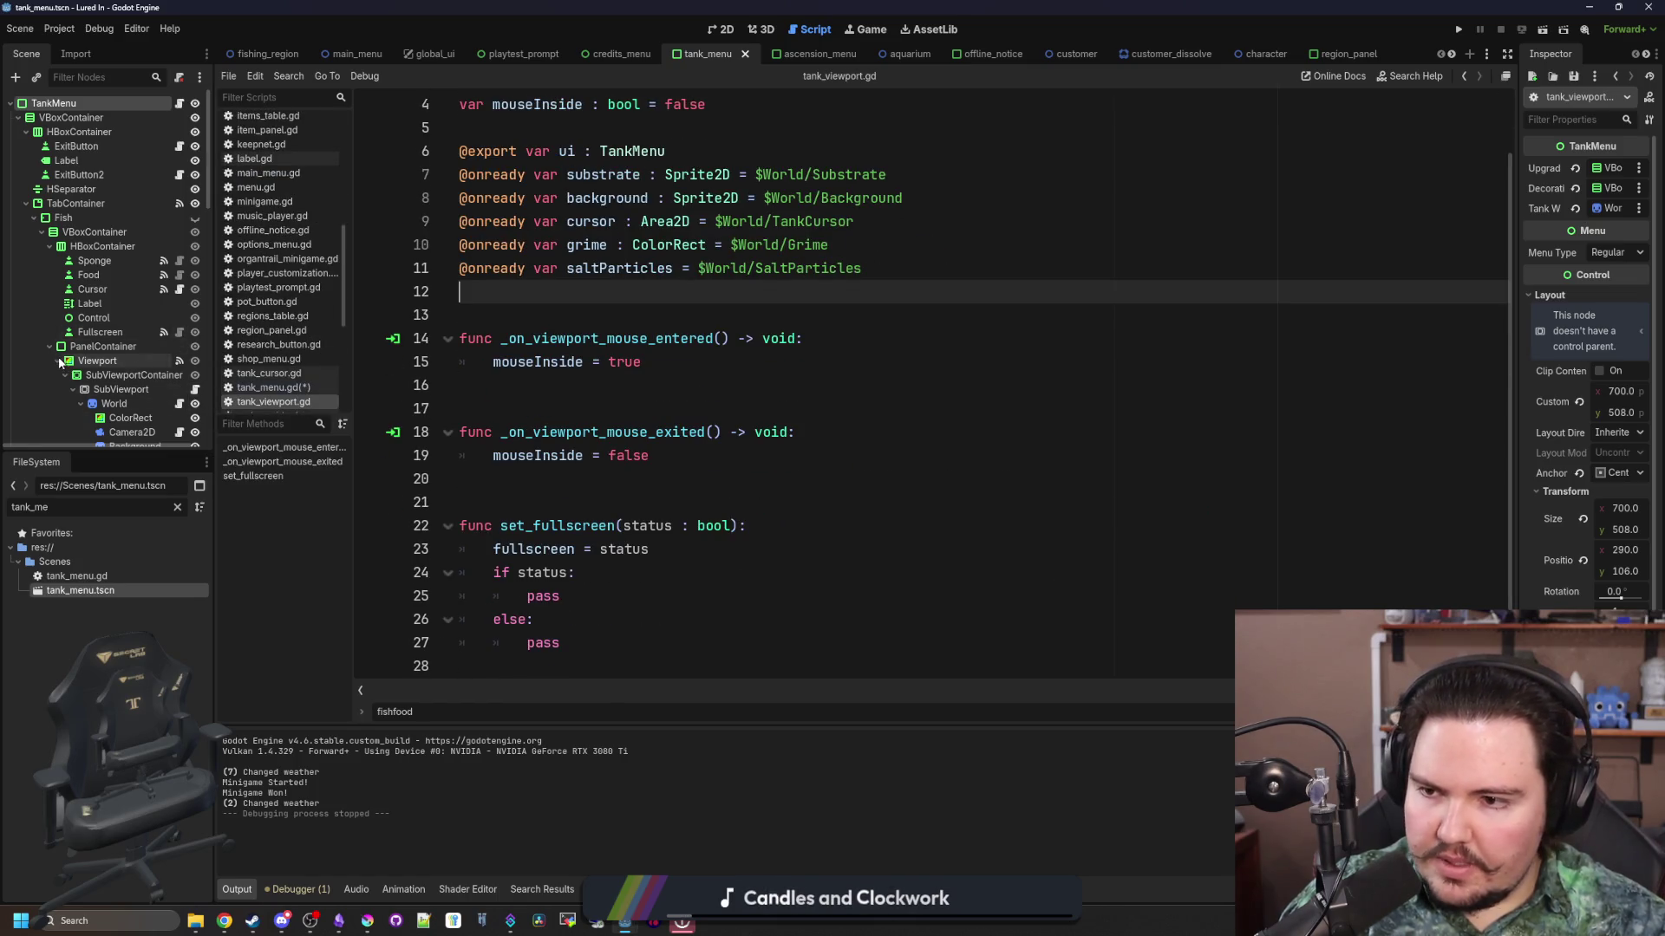
scroll(73, 355, down, 2)
click(178, 404)
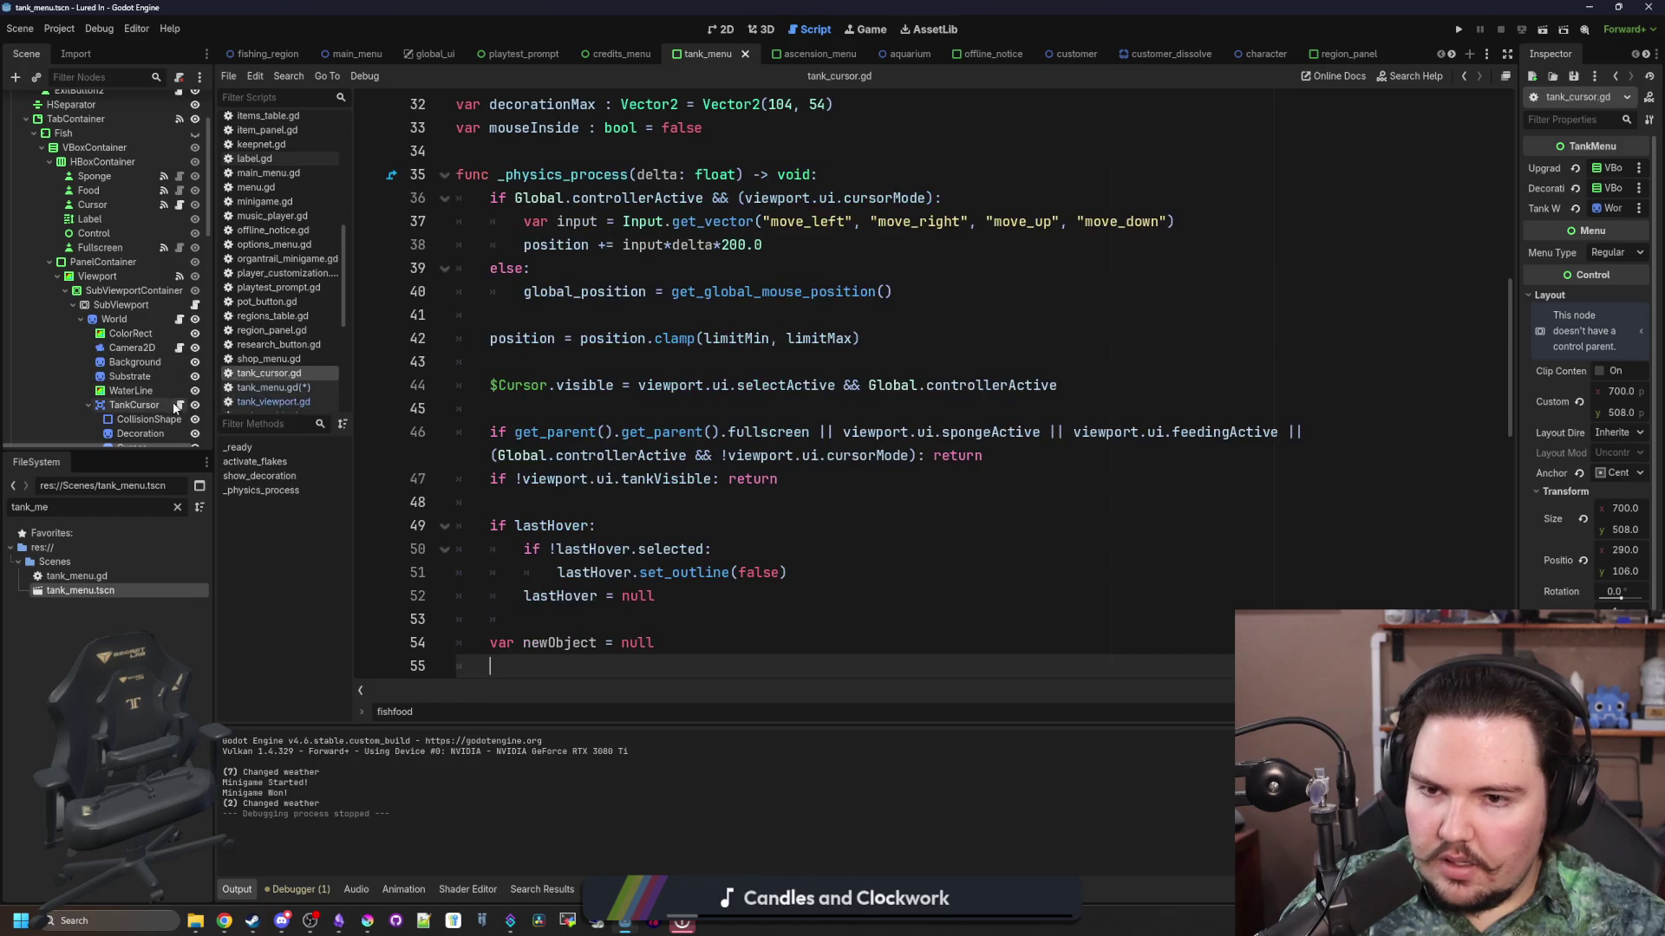
scroll(718, 428, down, 13)
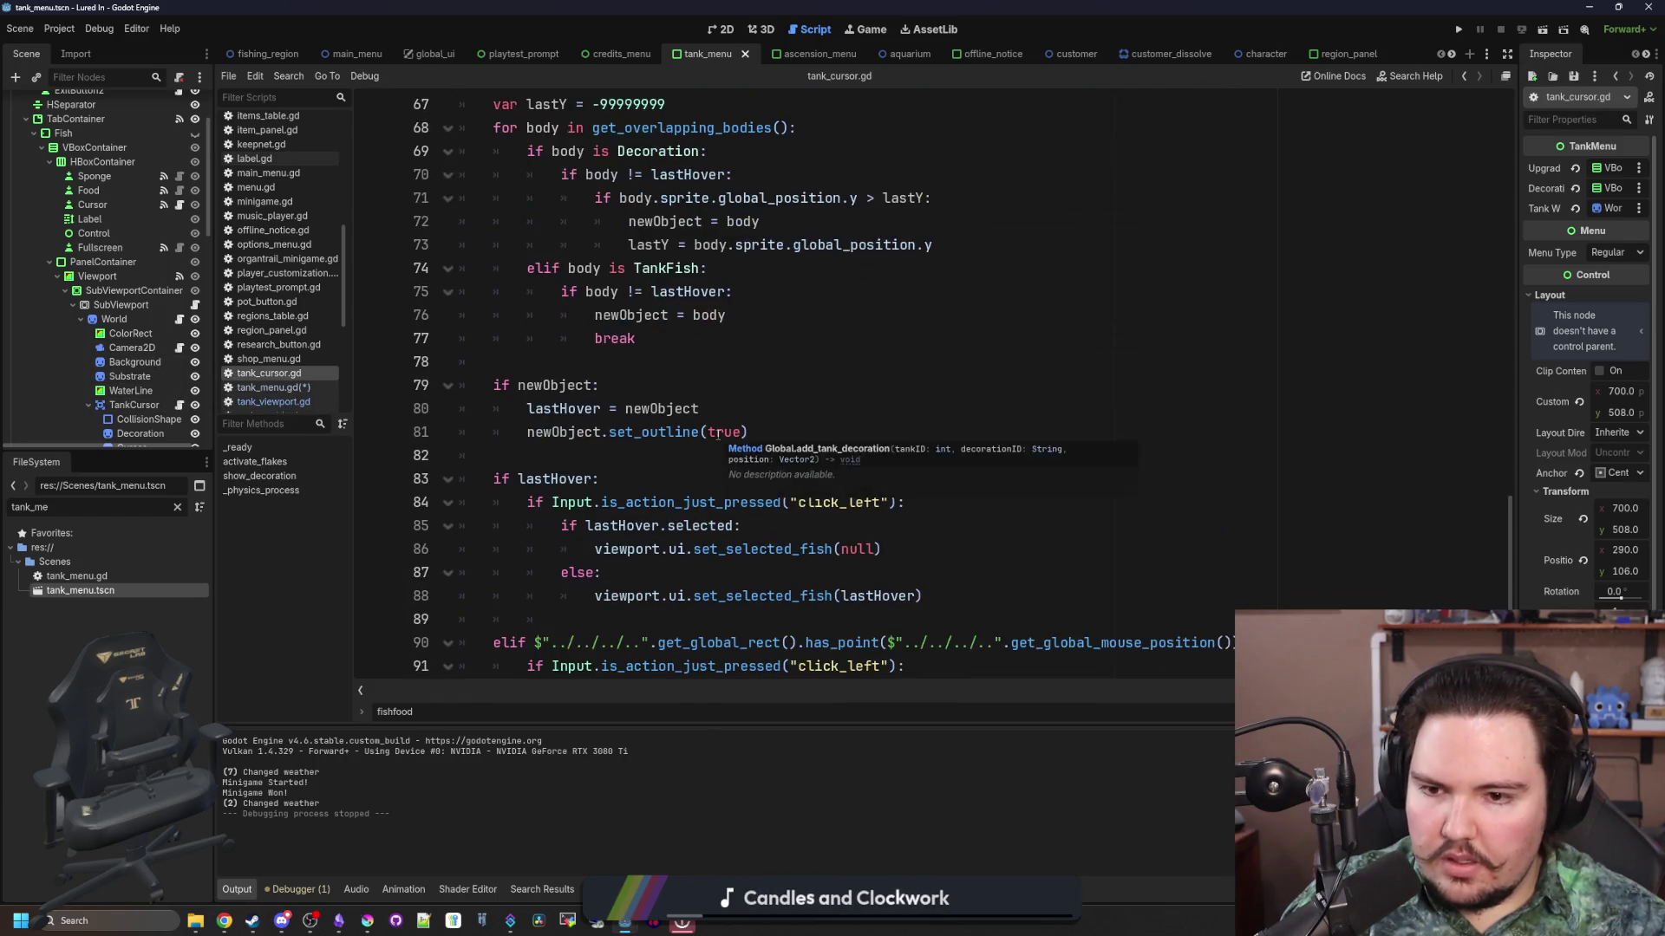
Step: Search all project files for activate_flakes and open its definition in tank_cursor.gd
click(866, 333)
key(ctrl+f)
key(ctrl+shift+f)
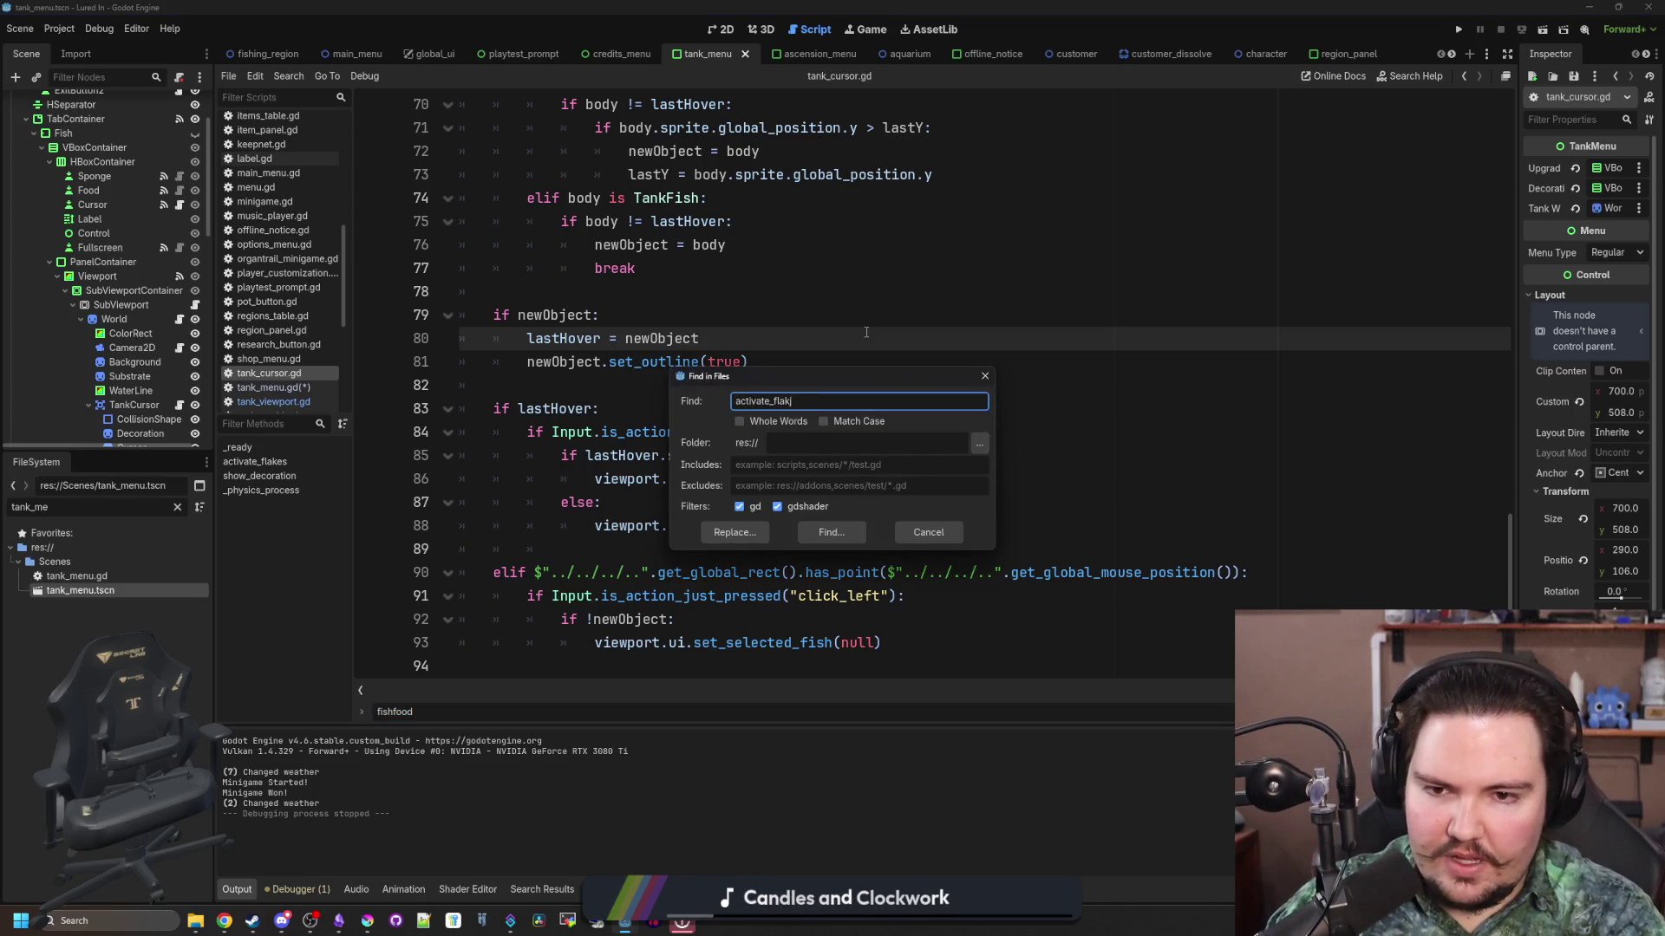
key(BackSpace)
text(es)
key(Return)
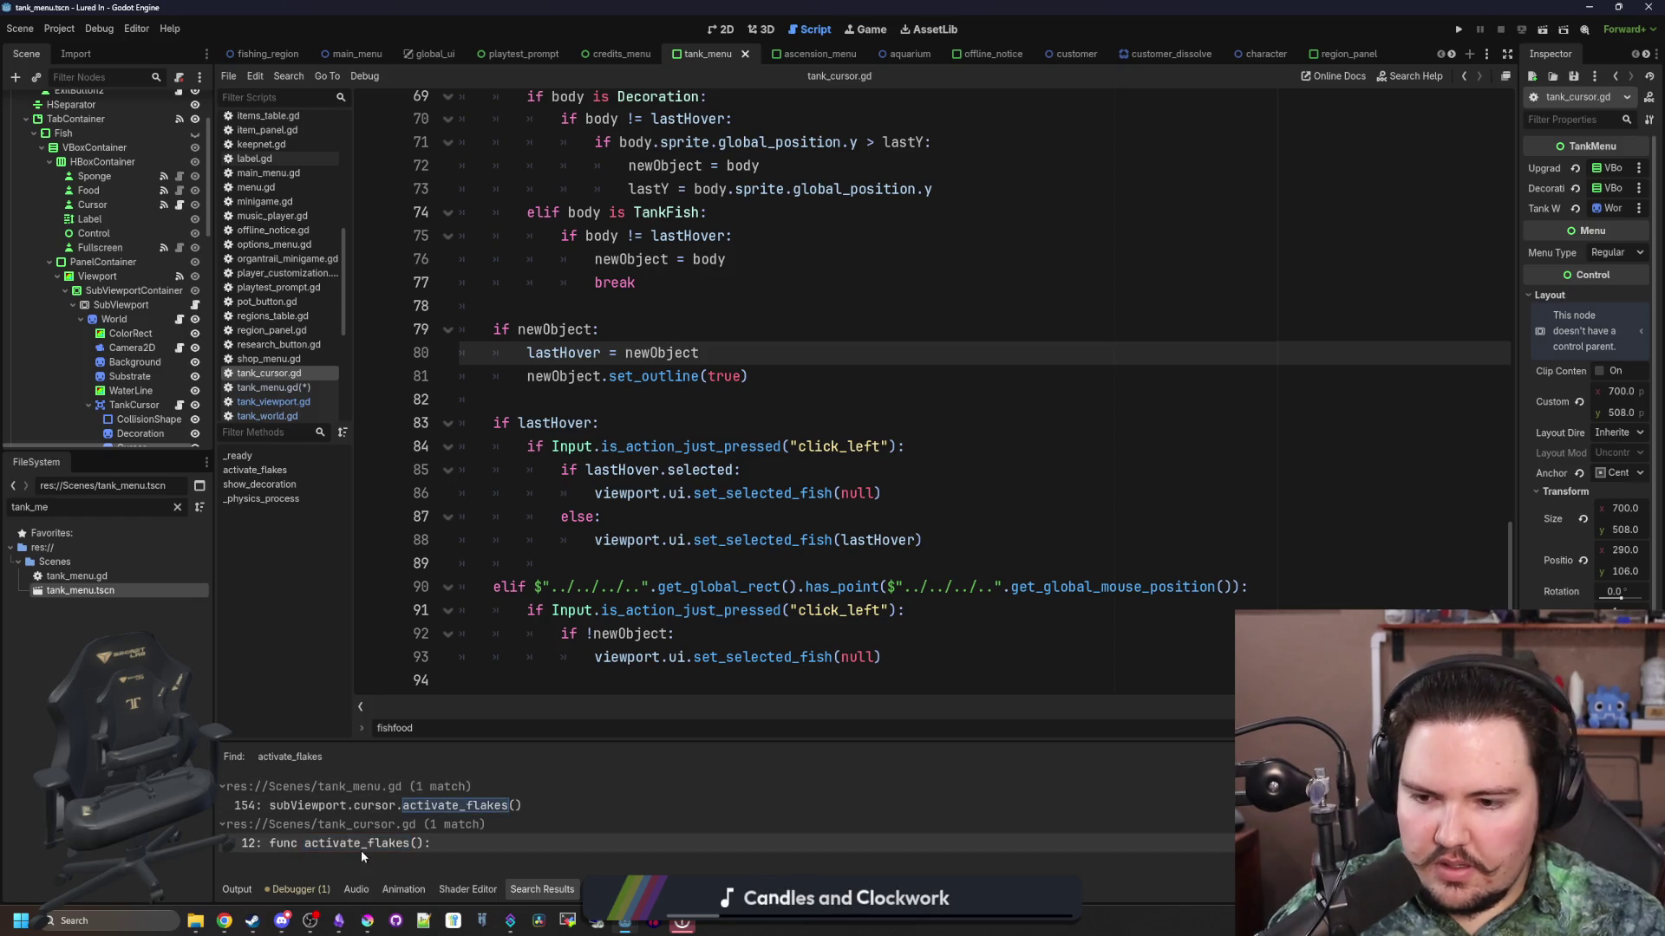
click(364, 852)
Step: Add 'food.visible = true' inside activate_flakes in tank_cursor.gd and save
text($VBoxContainer/TabContainer/Fish/Center/Sparkles.visible = true)
text(food)
click(535, 346)
drag(656, 385, 493, 385)
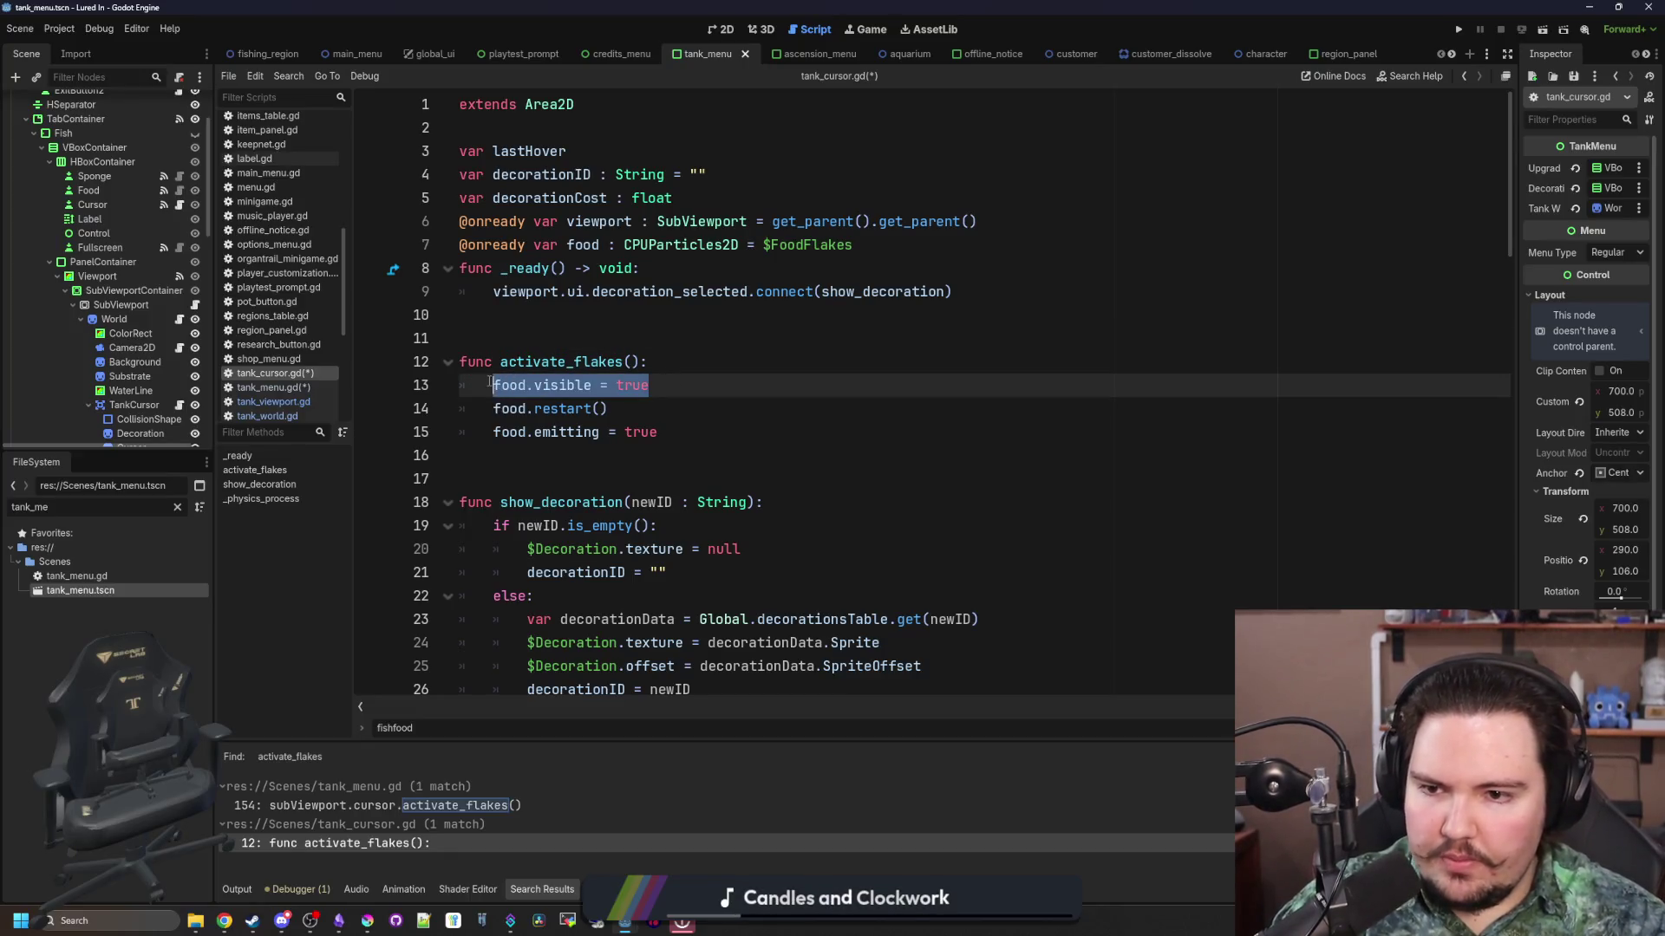
click(535, 346)
key(ctrl+s)
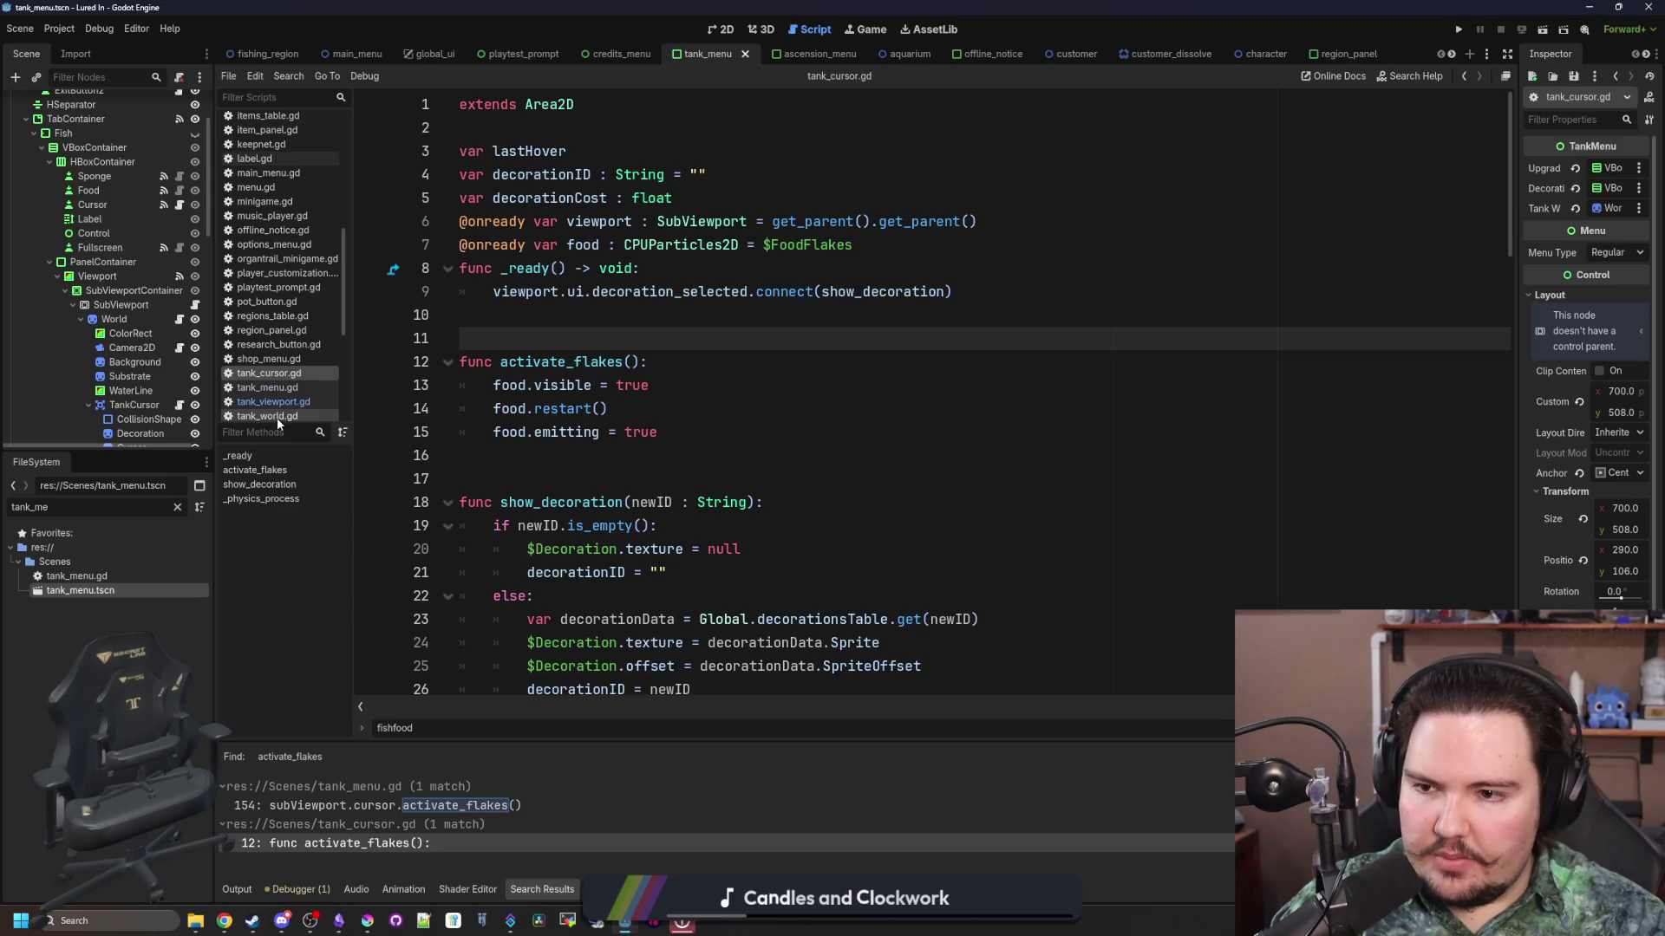
click(93, 577)
double_click(94, 577)
Step: Insert a new line at the start of setup() in tank_menu.gd reading 'food.visible = true'
scroll(847, 444, up, 10)
scroll(847, 444, up, 15)
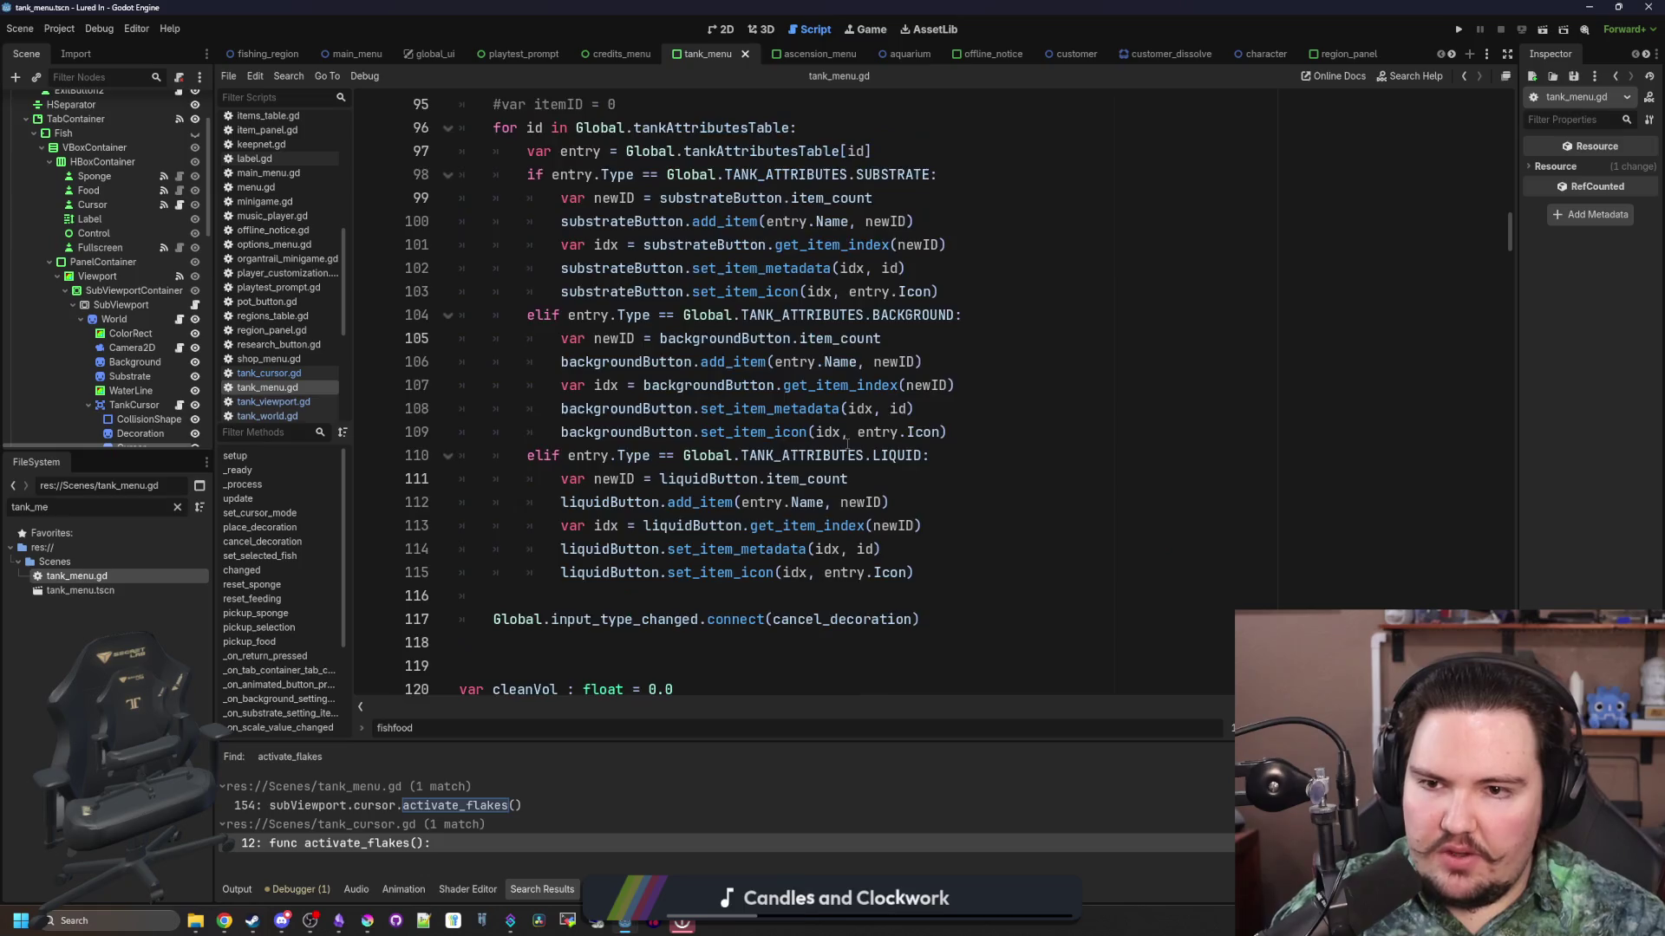
scroll(691, 388, up, 15)
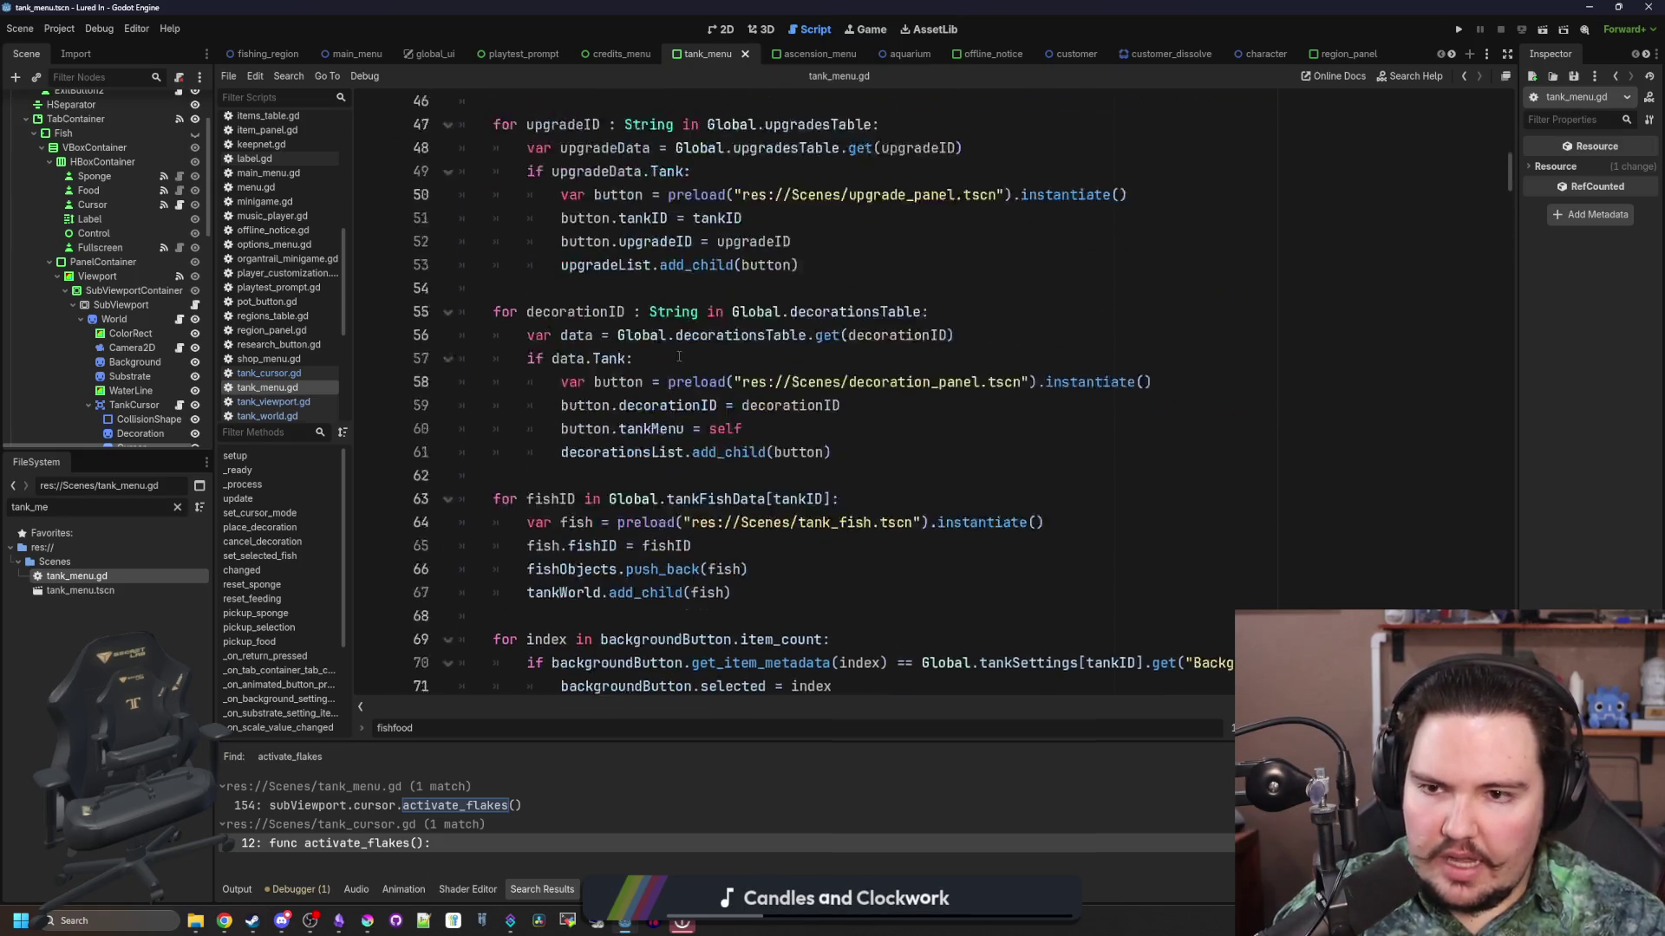
scroll(678, 357, down, 5)
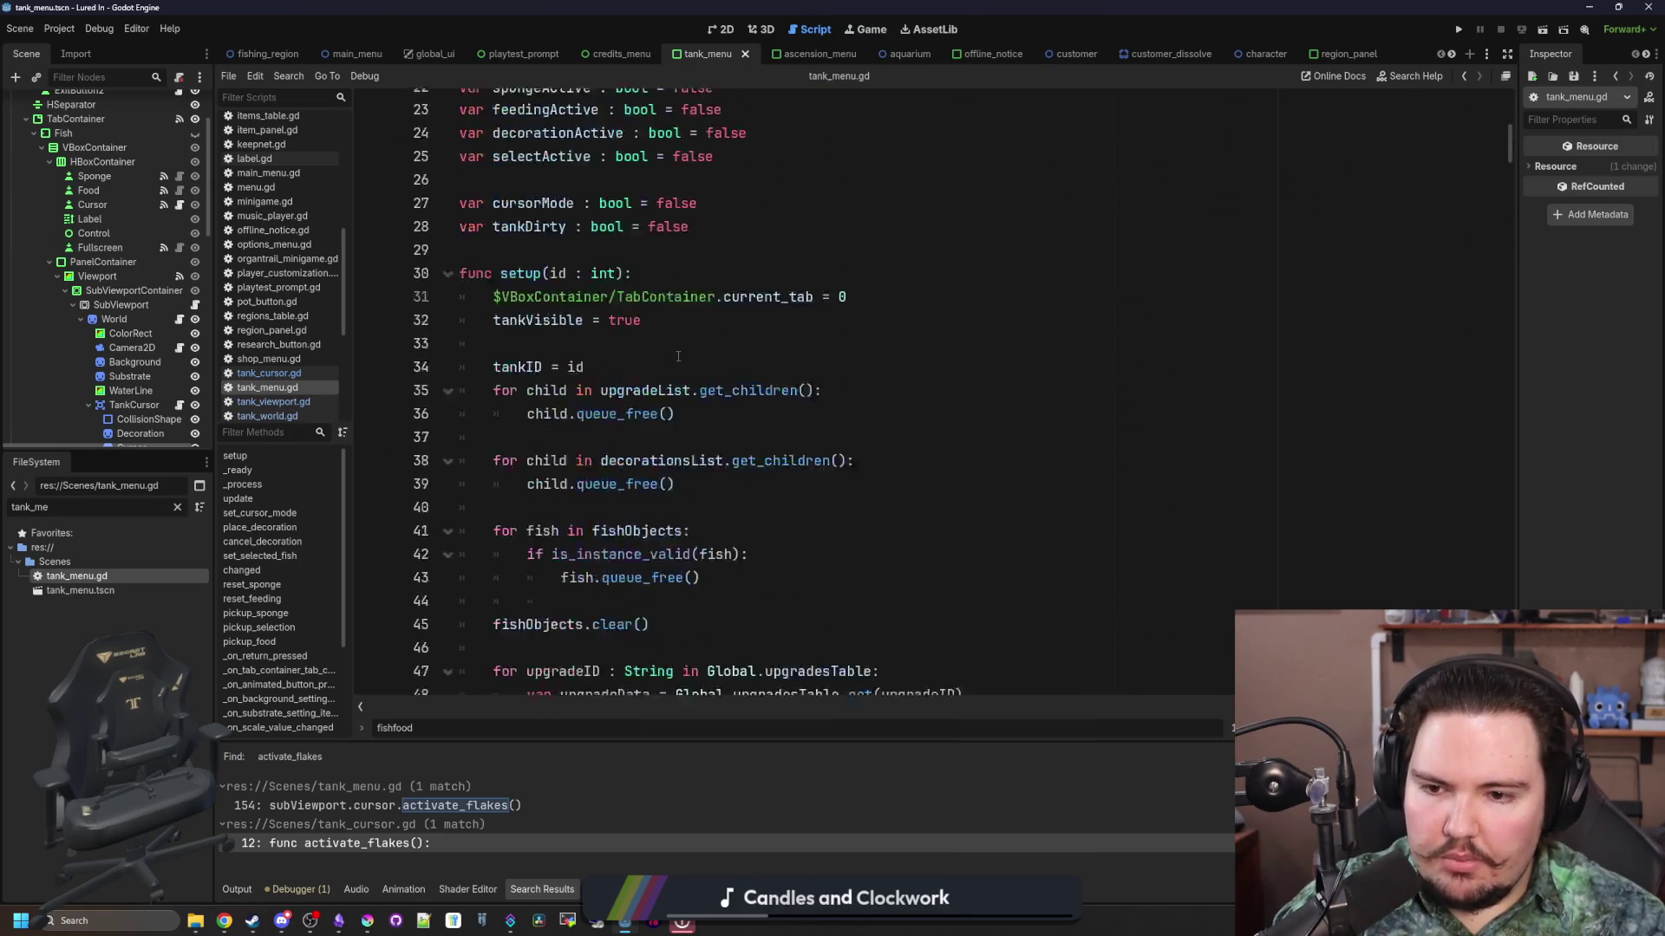
click(575, 246)
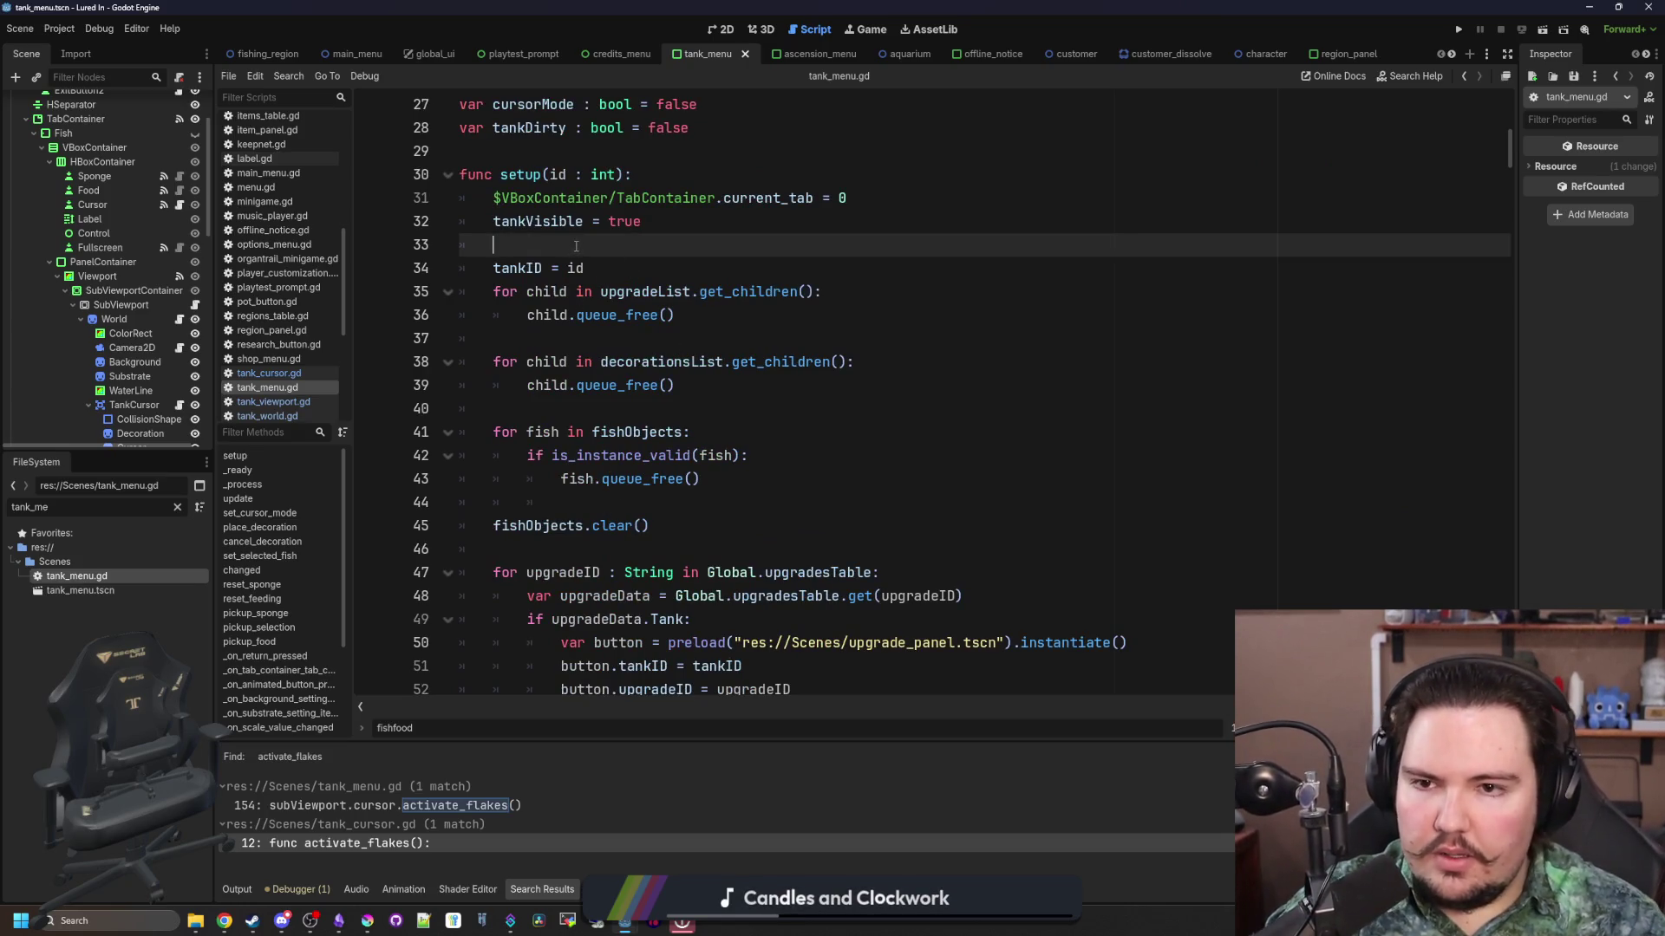
click(668, 174)
key(Return)
key(Return)
key(Return)
key(Up)
text(food.visible = true)
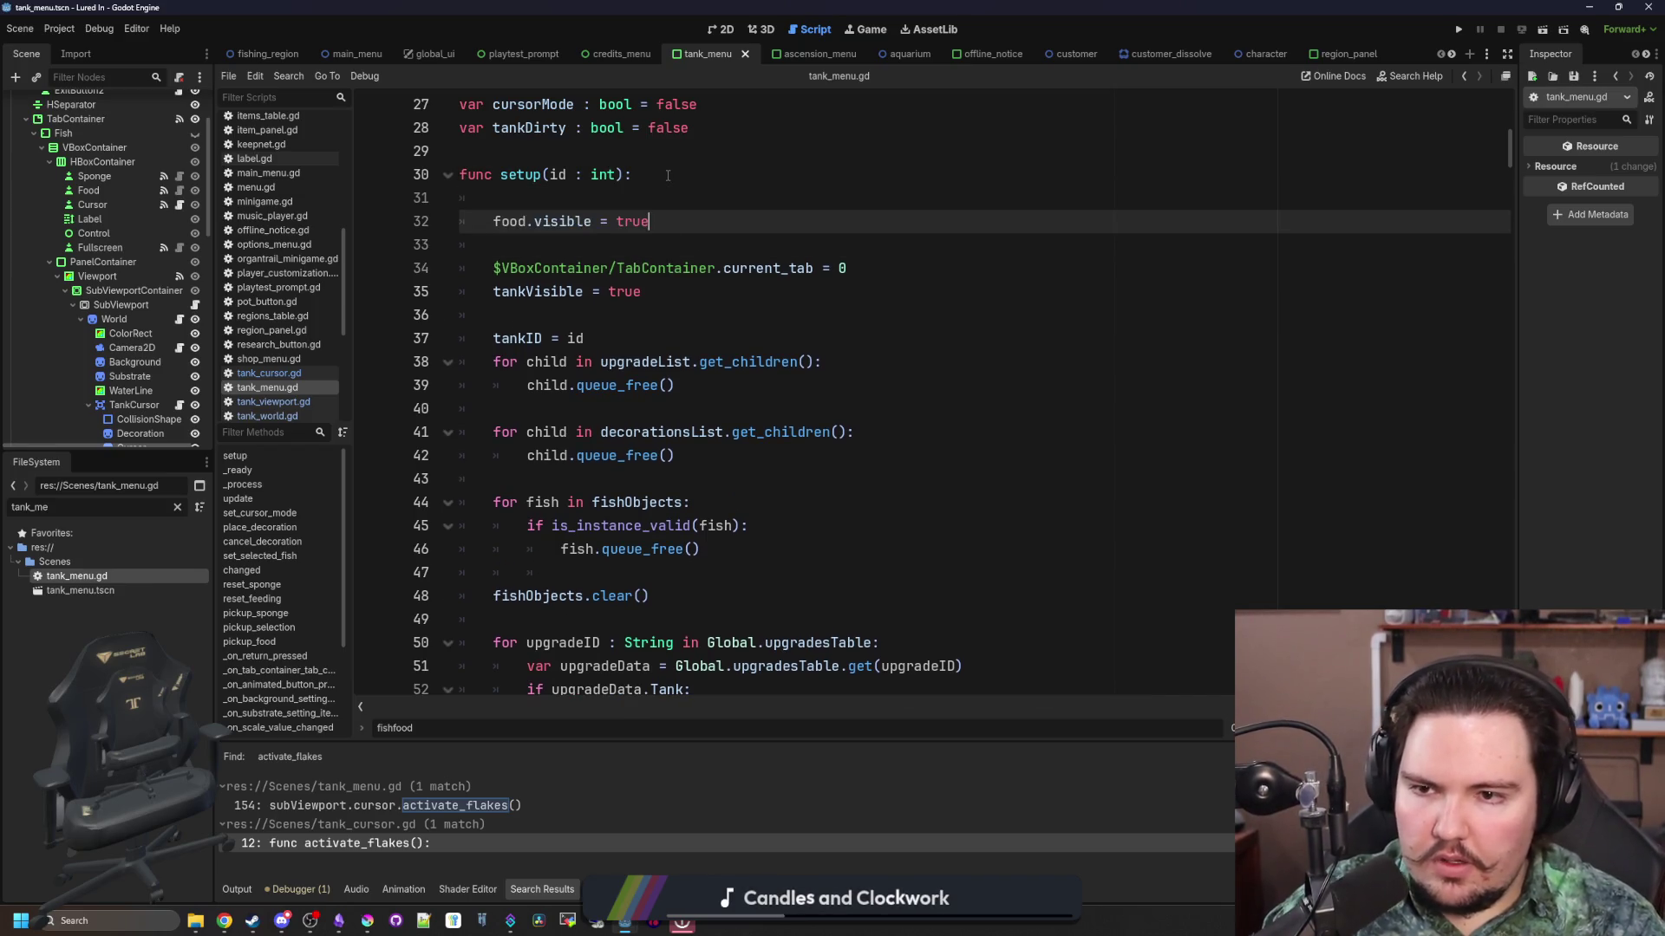
Step: Turn that line into 'subViewport.cursor.food.visible = false'
click(488, 221)
text(subViewport)
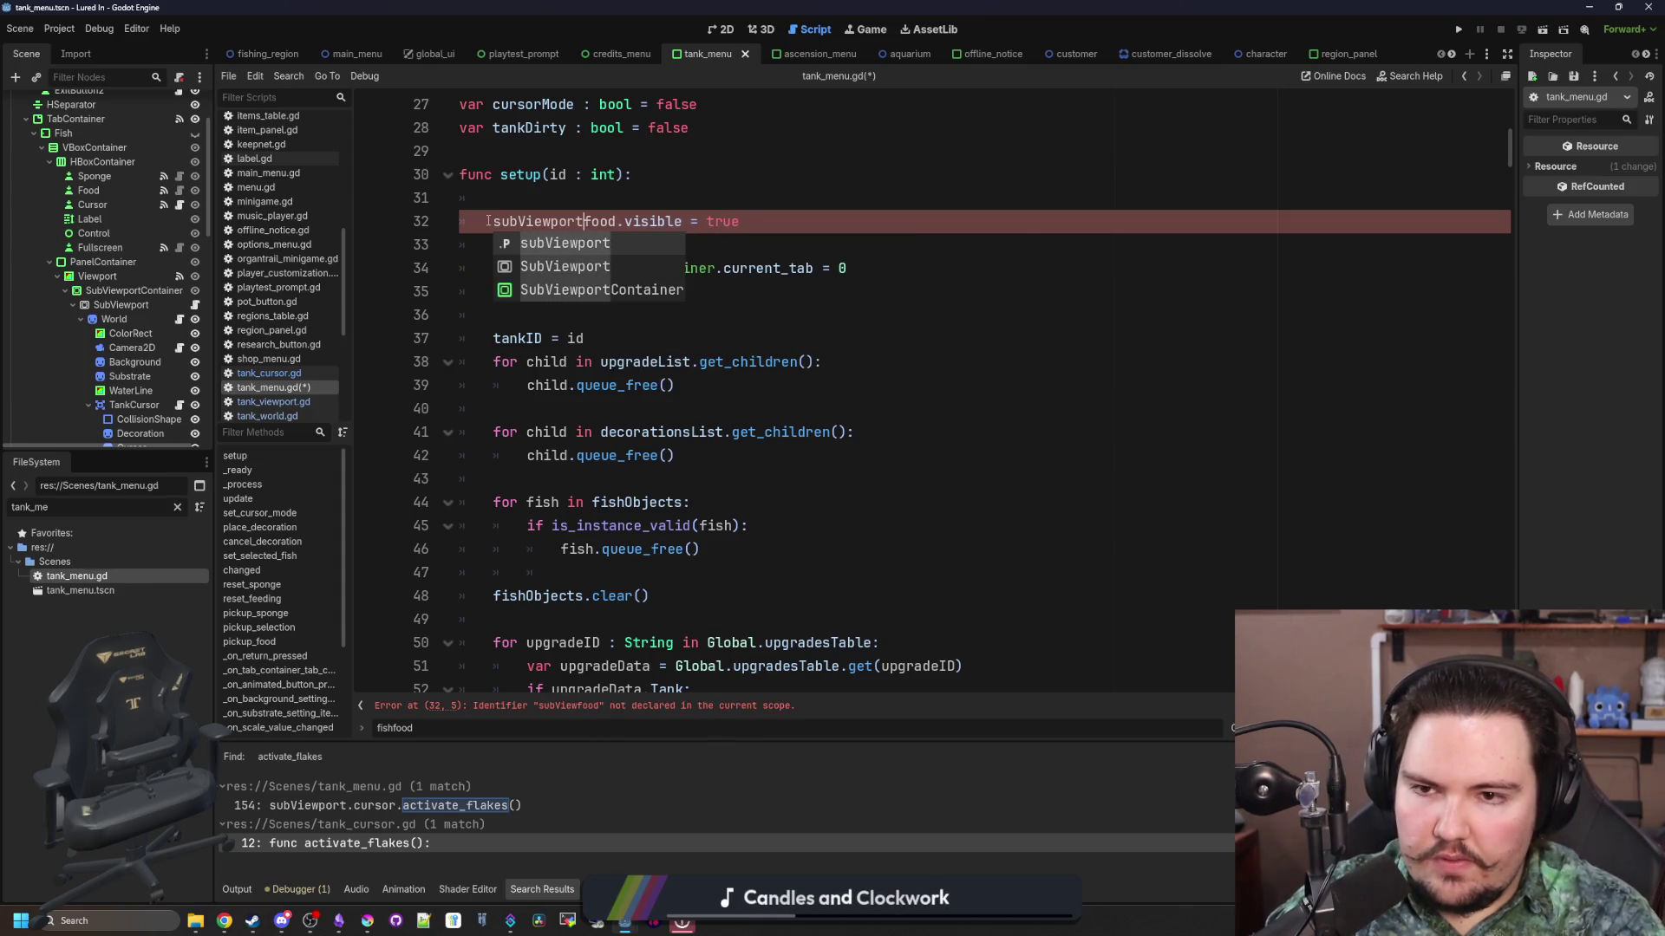
text(.C)
key(BackSpace)
text(cursor.)
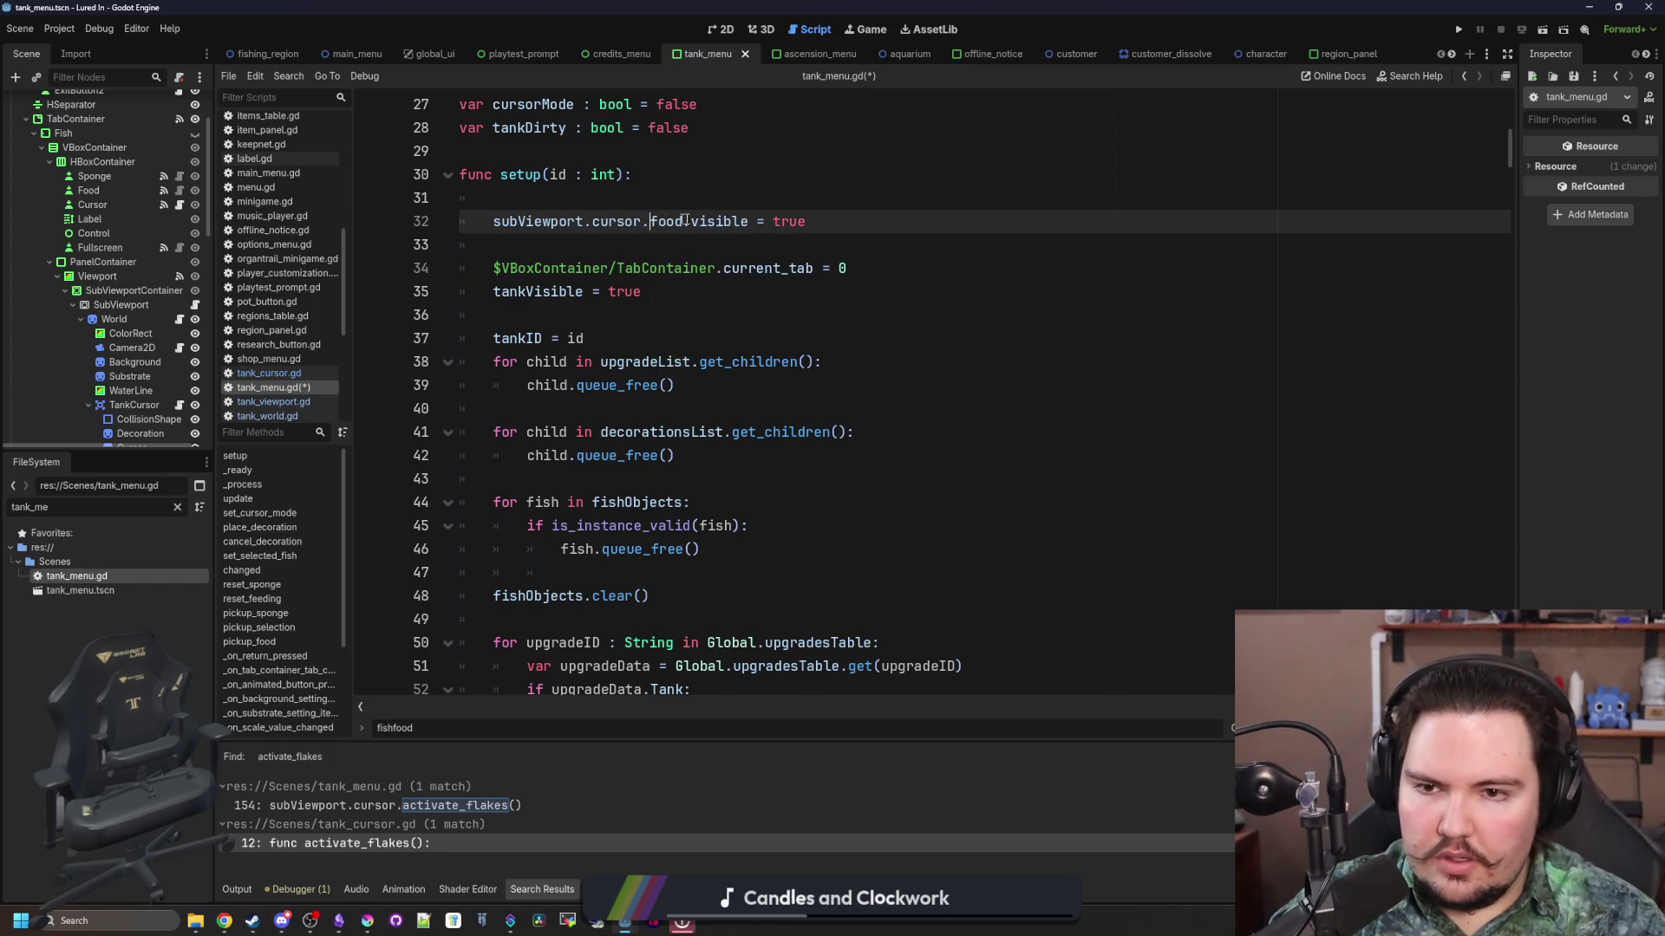
key(Left)
key(ctrl+BackSpace)
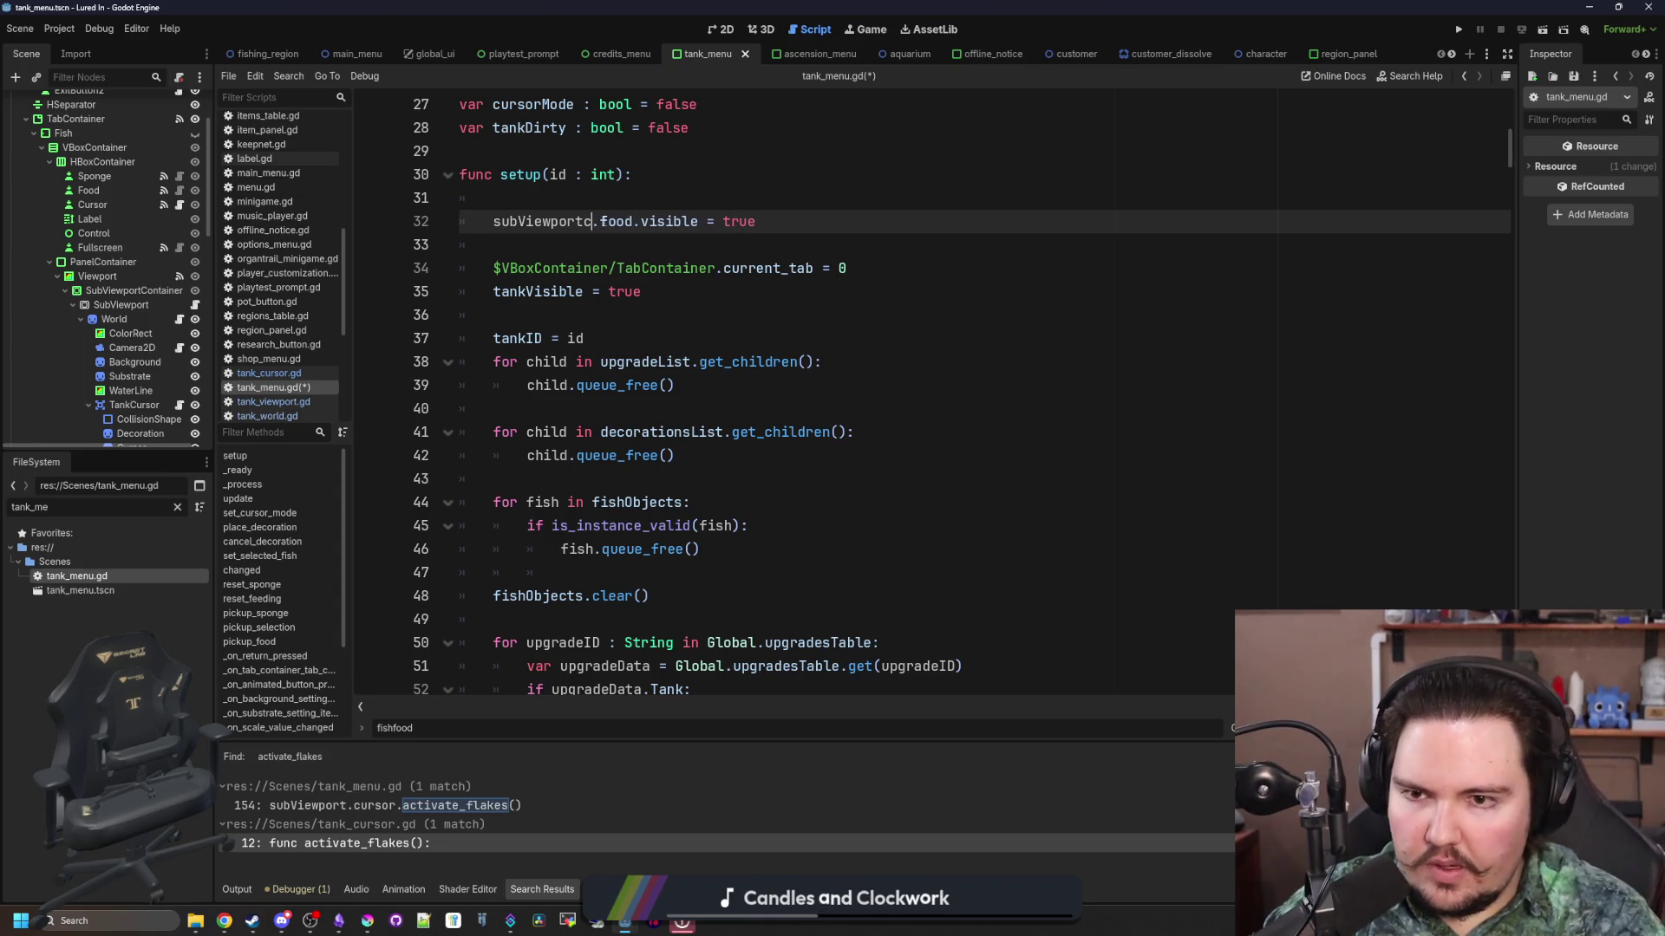
text(cursor)
double_click(780, 223)
text(false)
key(Return)
Step: Search for 'sparkles' and select the Sparkles visibility statement on line 199
key(ctrl+f)
text(sparkles)
click(1154, 462)
drag(1114, 385, 558, 384)
key(ctrl+c)
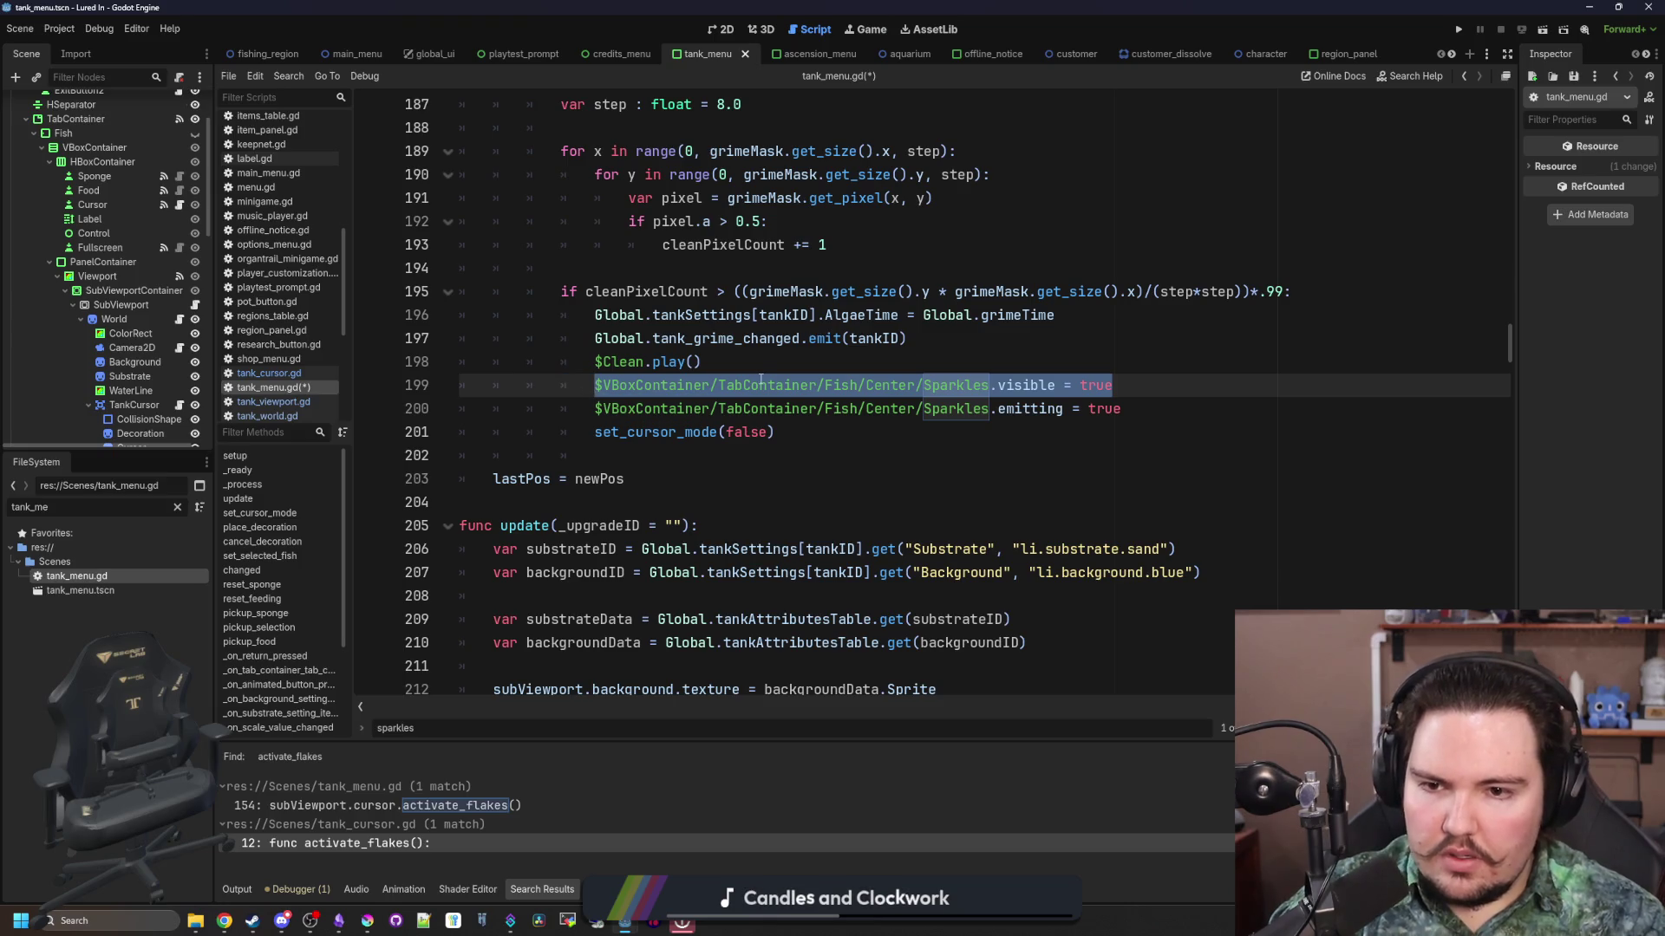
scroll(760, 381, up, 20)
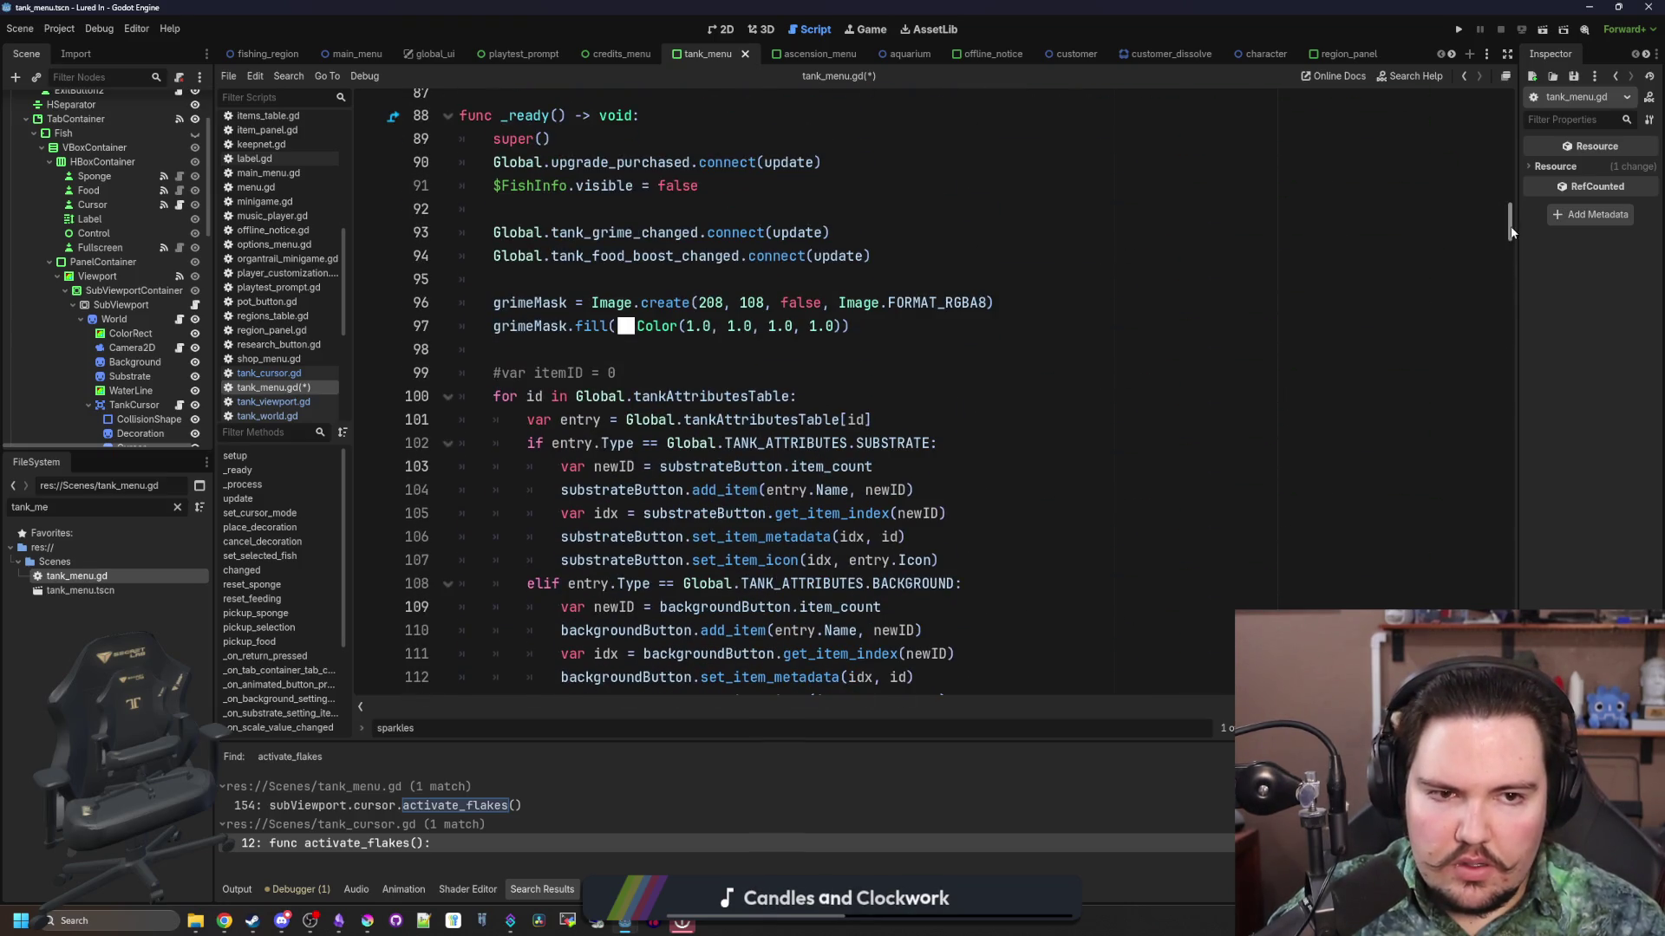
scroll(1511, 232, up, 20)
scroll(770, 352, down, 12)
scroll(770, 352, up, 3)
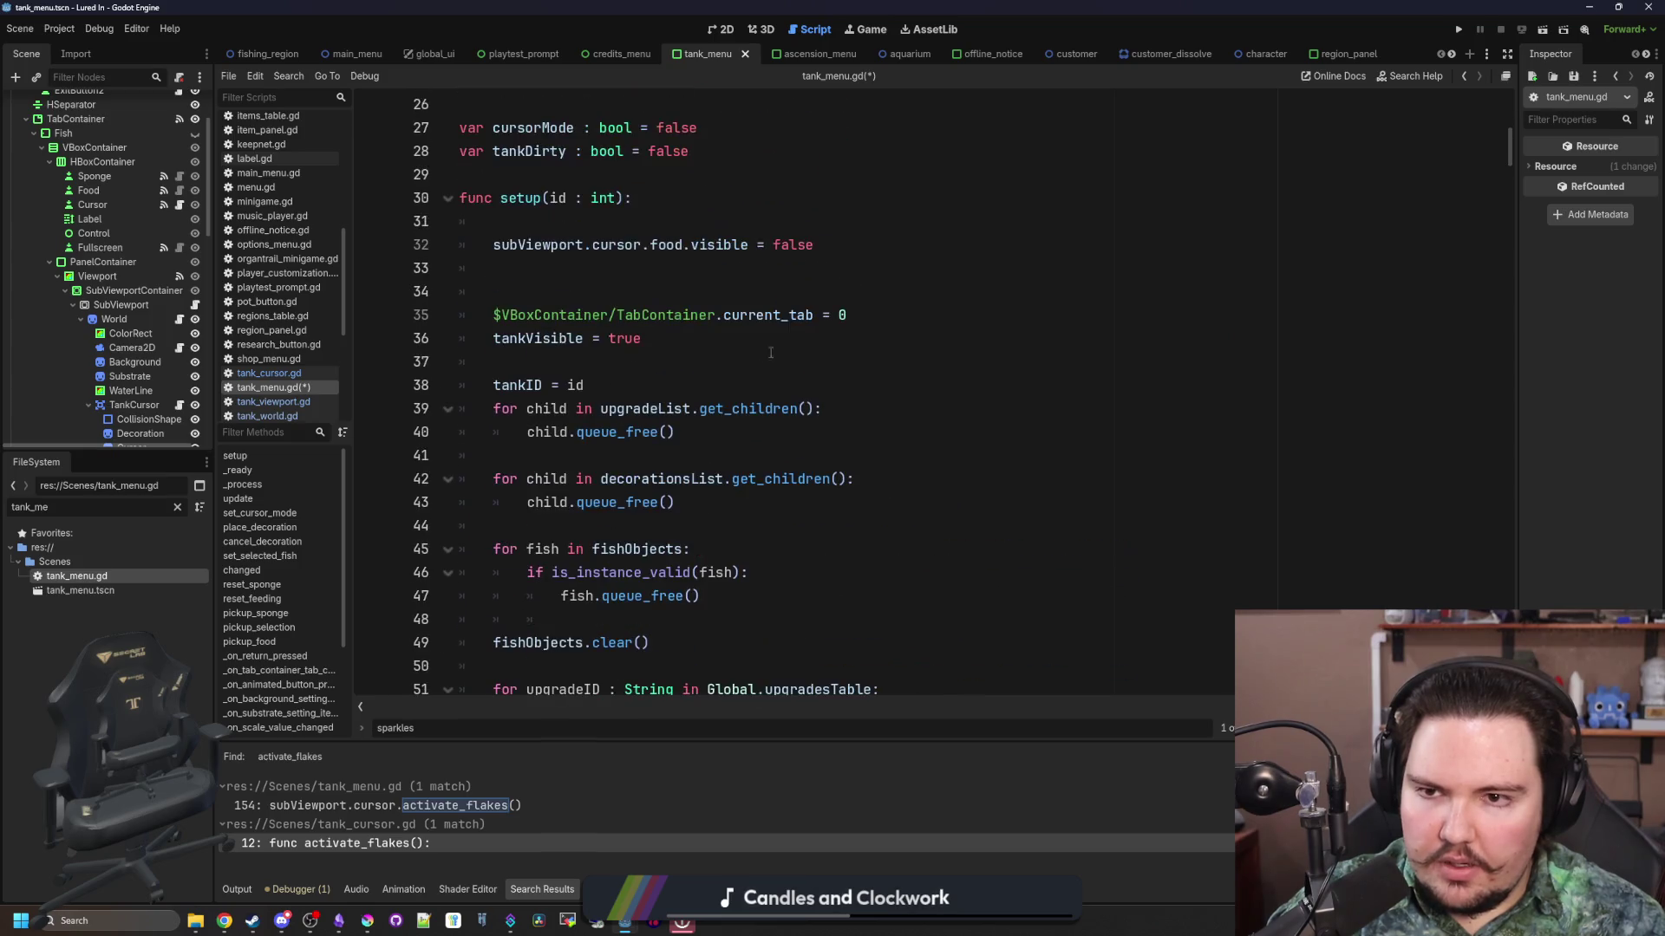
Step: Add the Sparkles.visible = false line below the food line, save tank_menu.gd, and run the project
click(856, 245)
key(Return)
key(ctrl+v)
text(trlse)
click(856, 244)
key(ctrl+s)
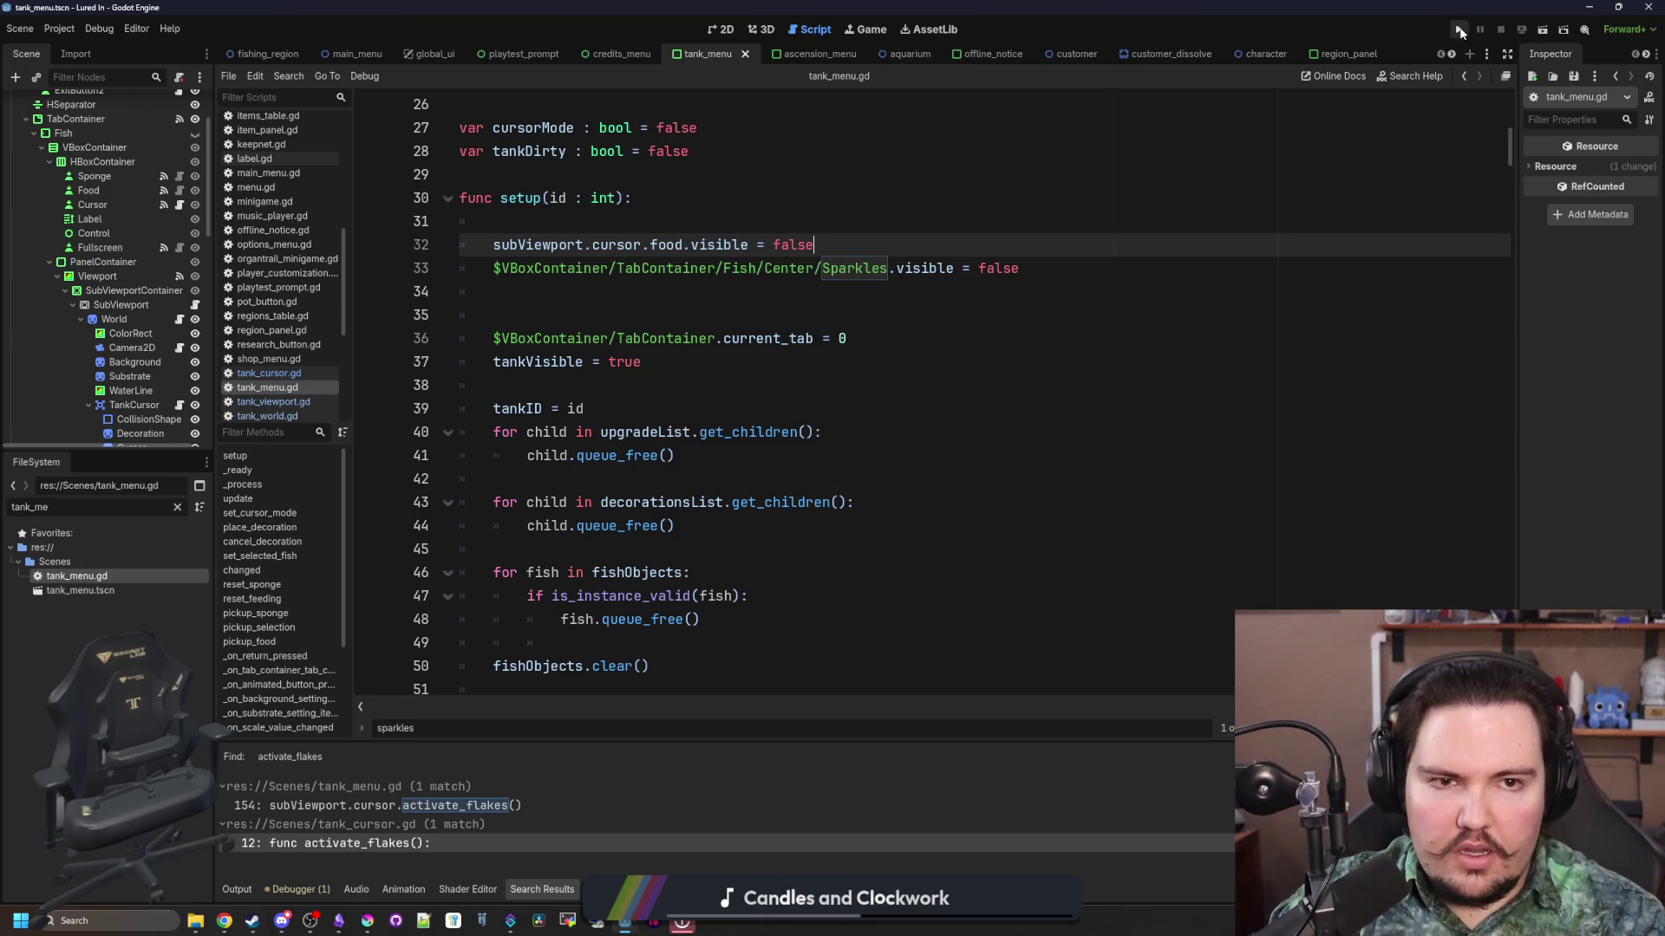
click(1460, 31)
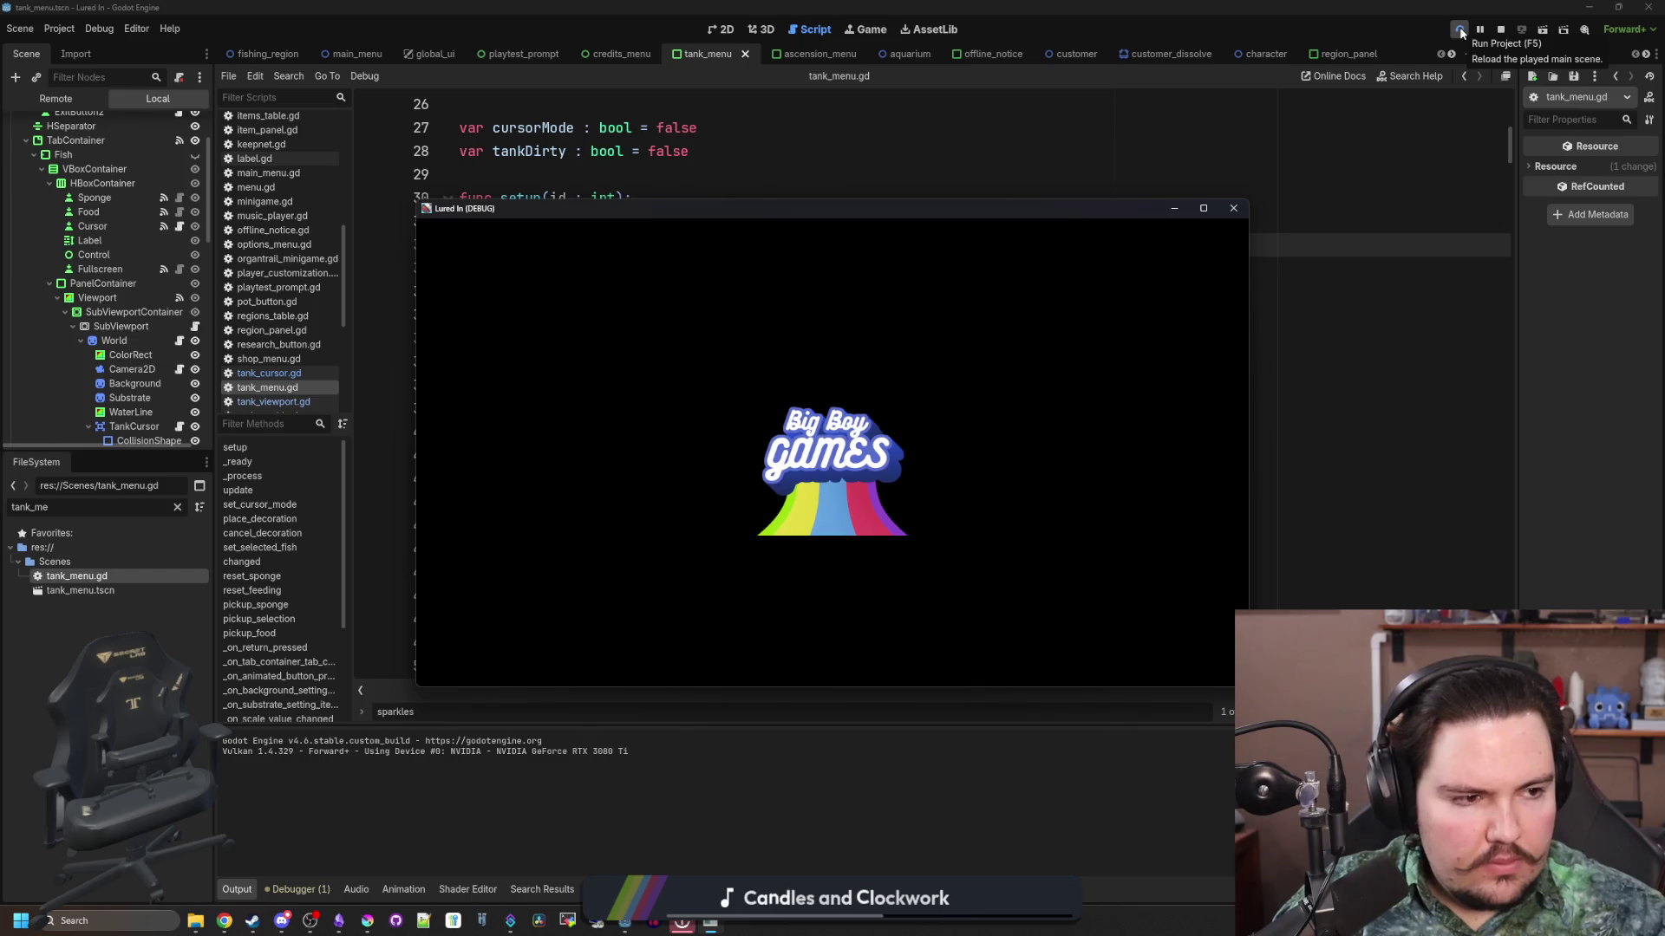
Step: Check the game's Options, start playing, maximize the window and clear the startup popups
click(552, 500)
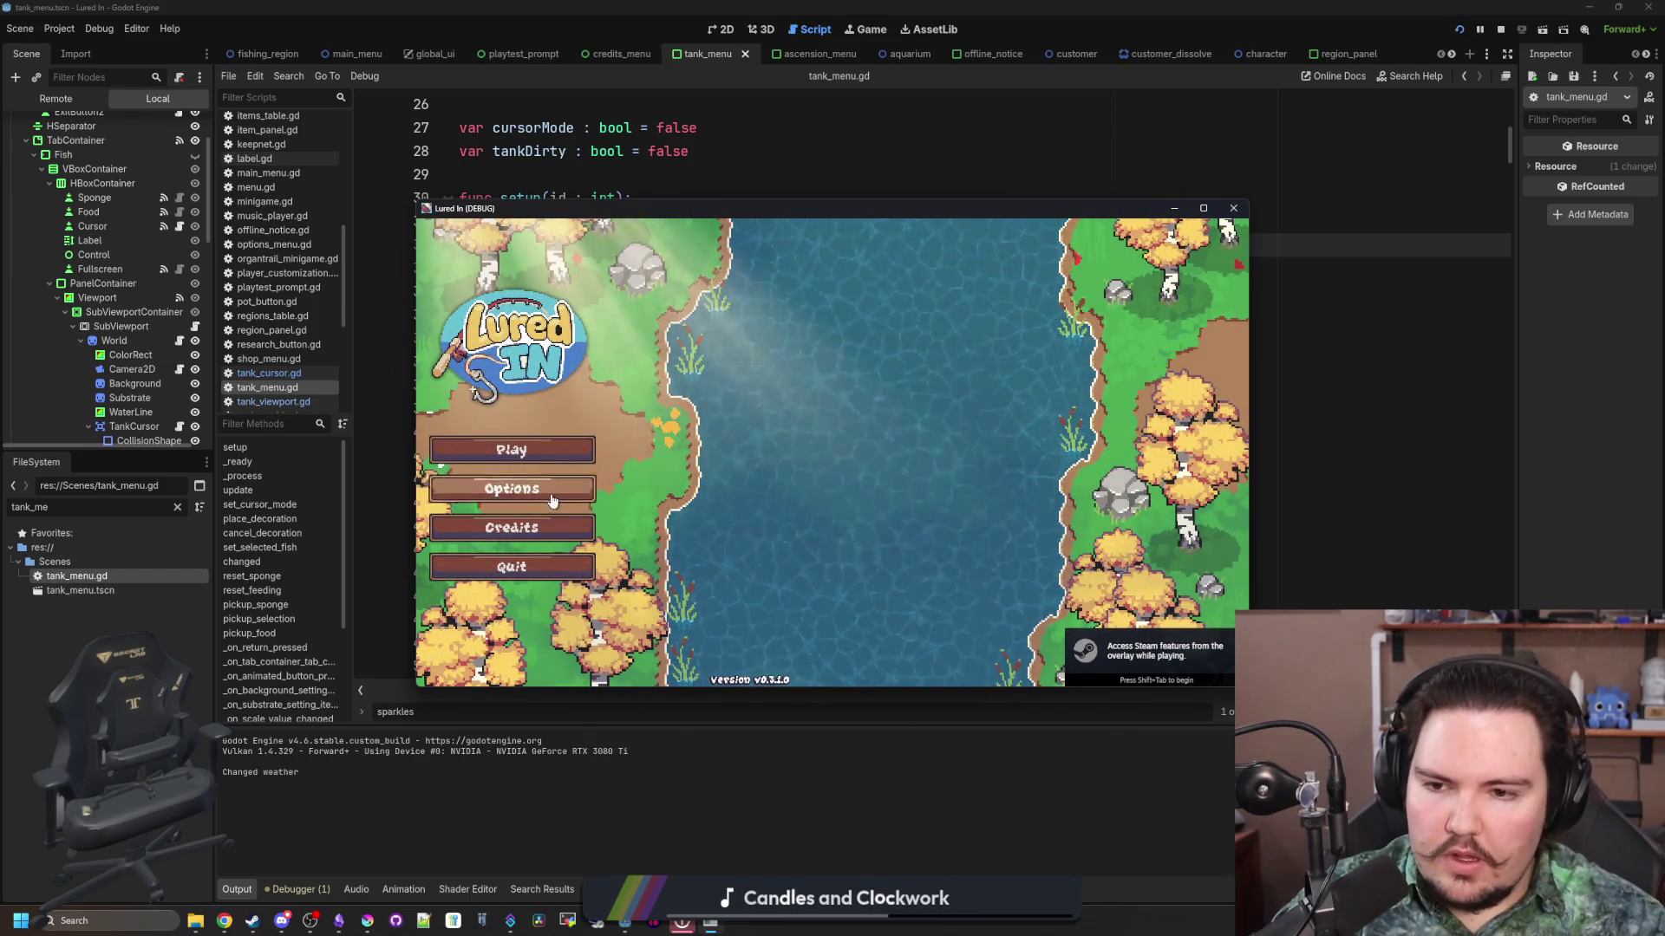
click(553, 491)
click(778, 371)
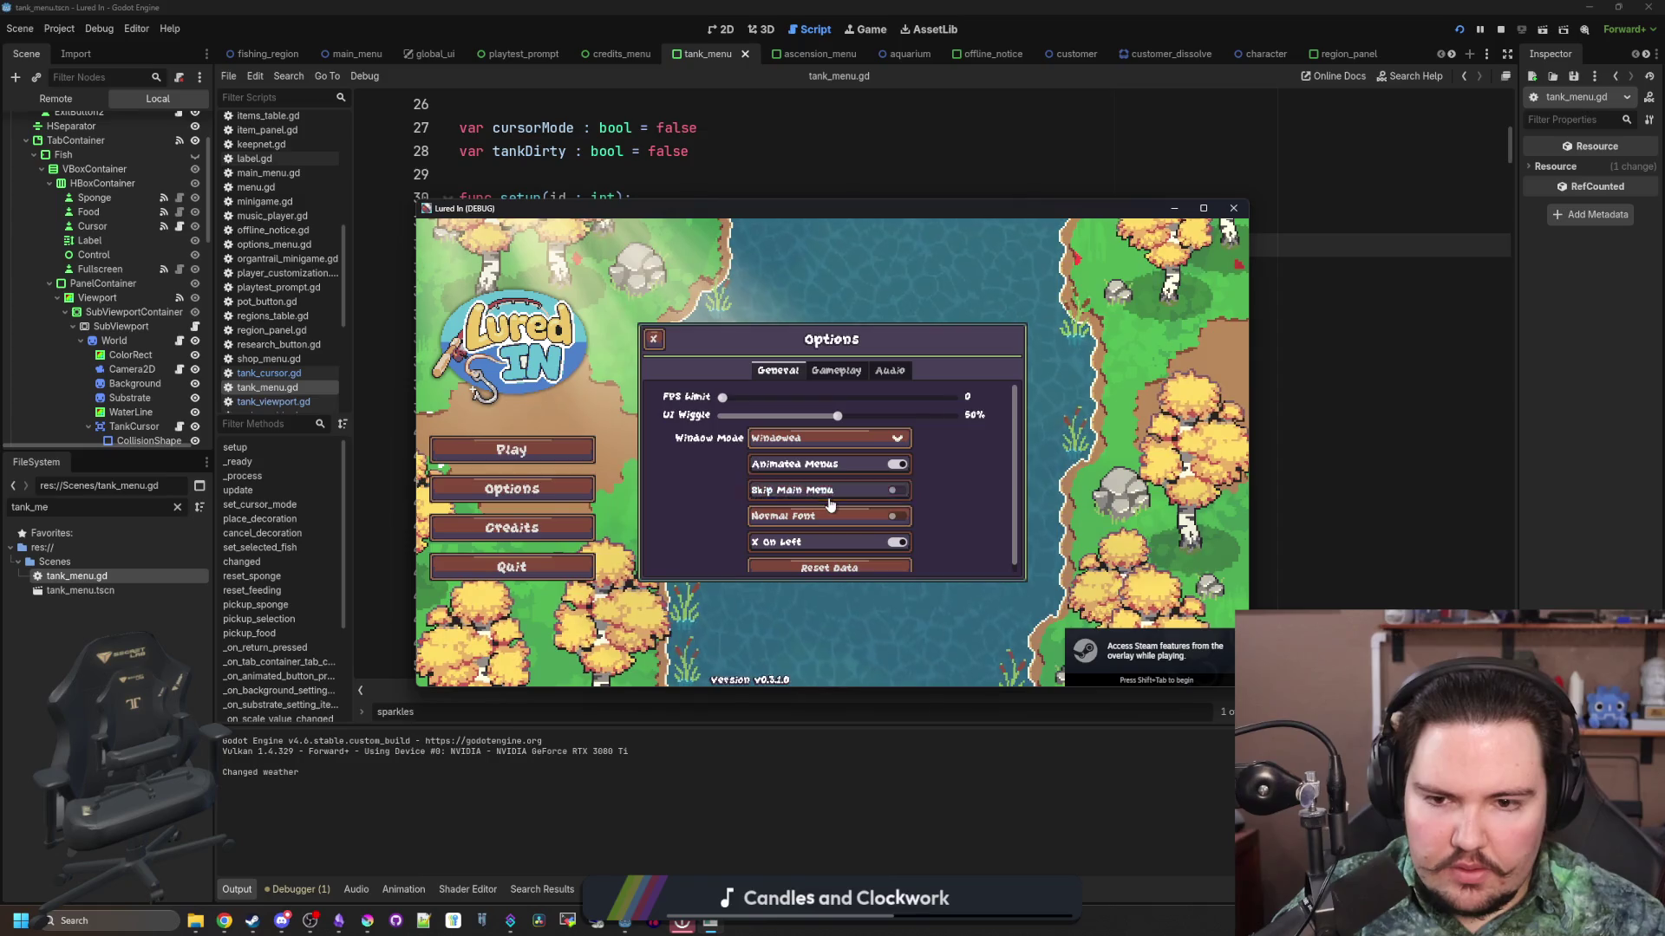
click(653, 338)
click(511, 449)
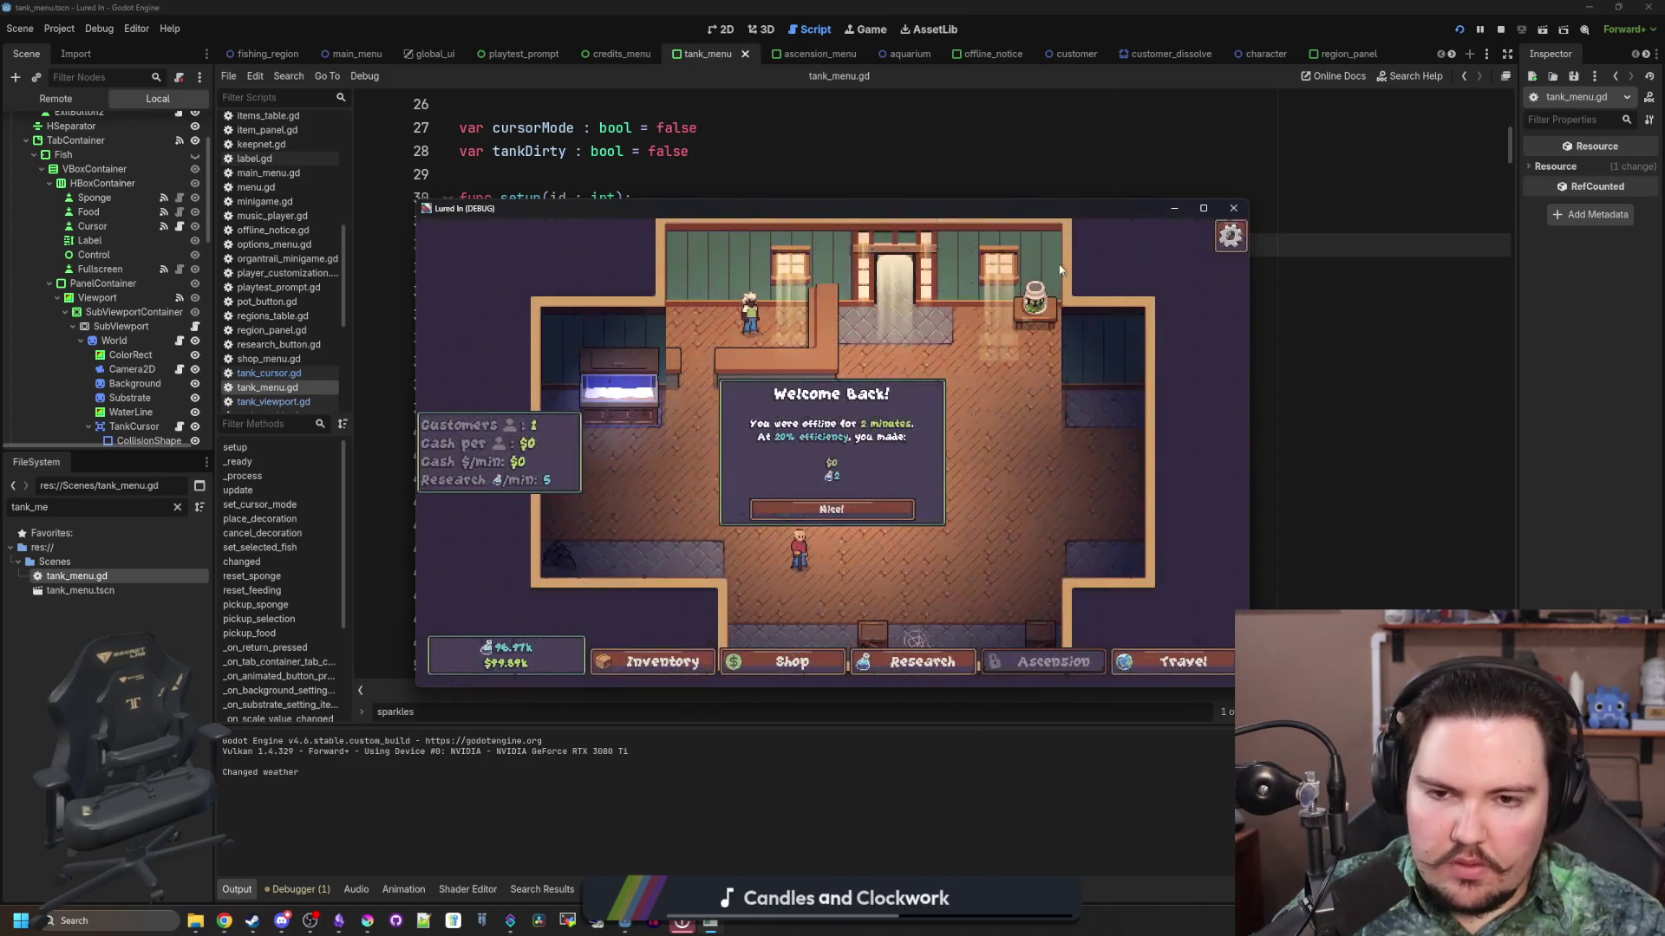
click(1204, 208)
click(832, 568)
scroll(802, 488, up, 3)
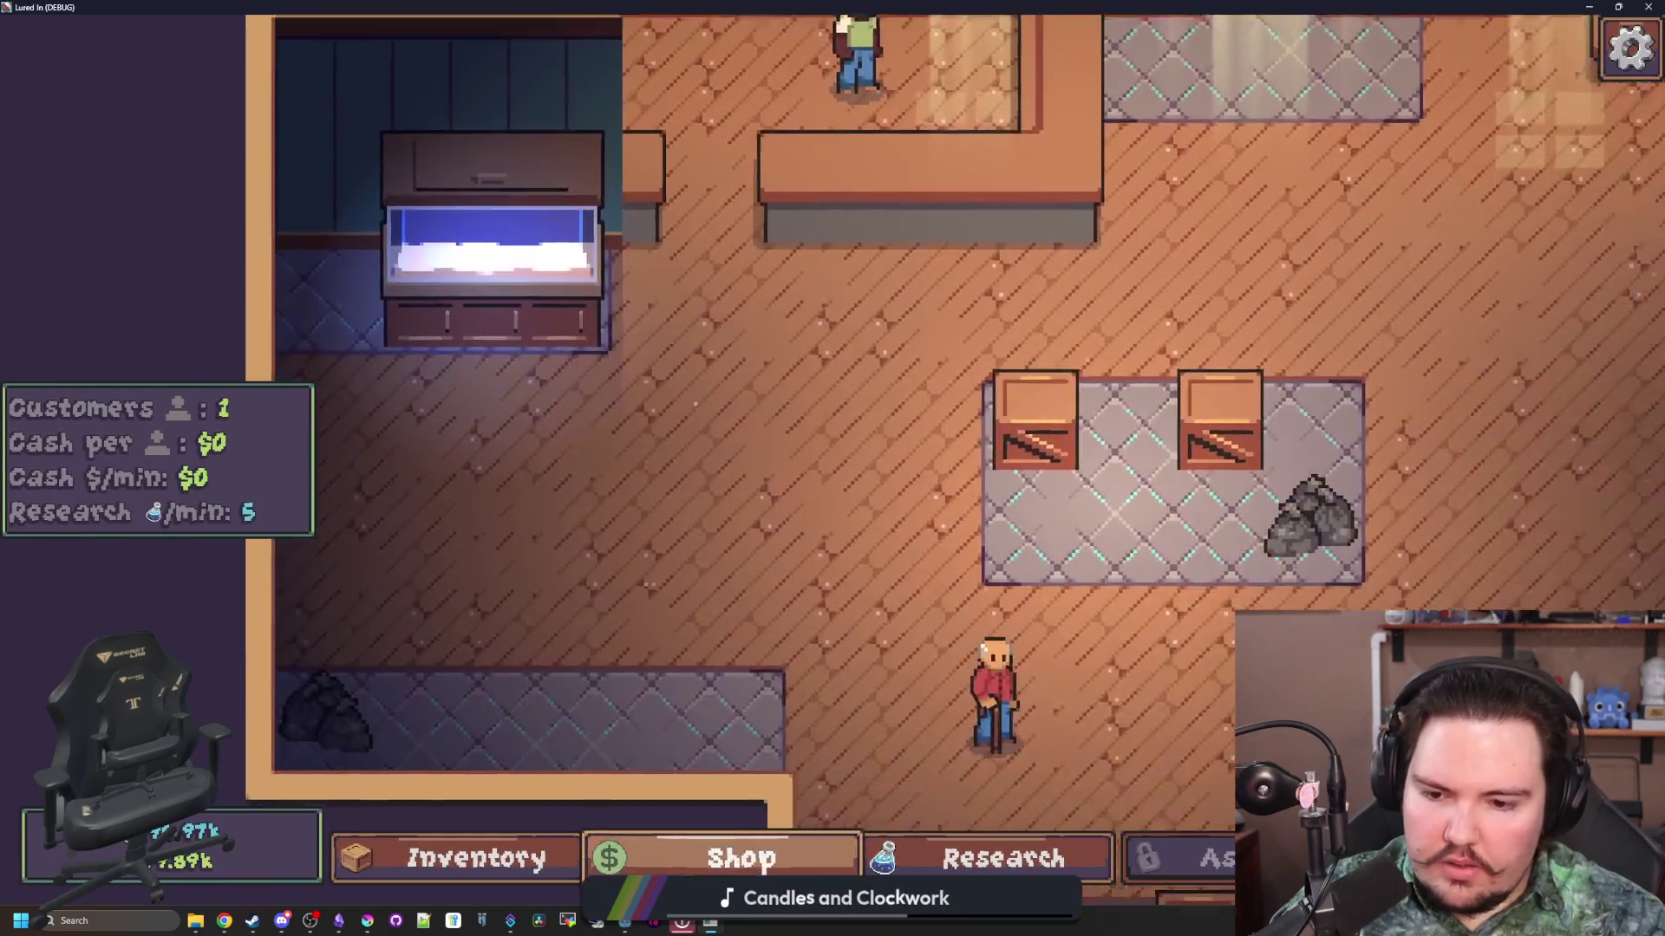
Step: Buy the New Tank upgrade in the Shop and unlock Fish Food research
click(740, 859)
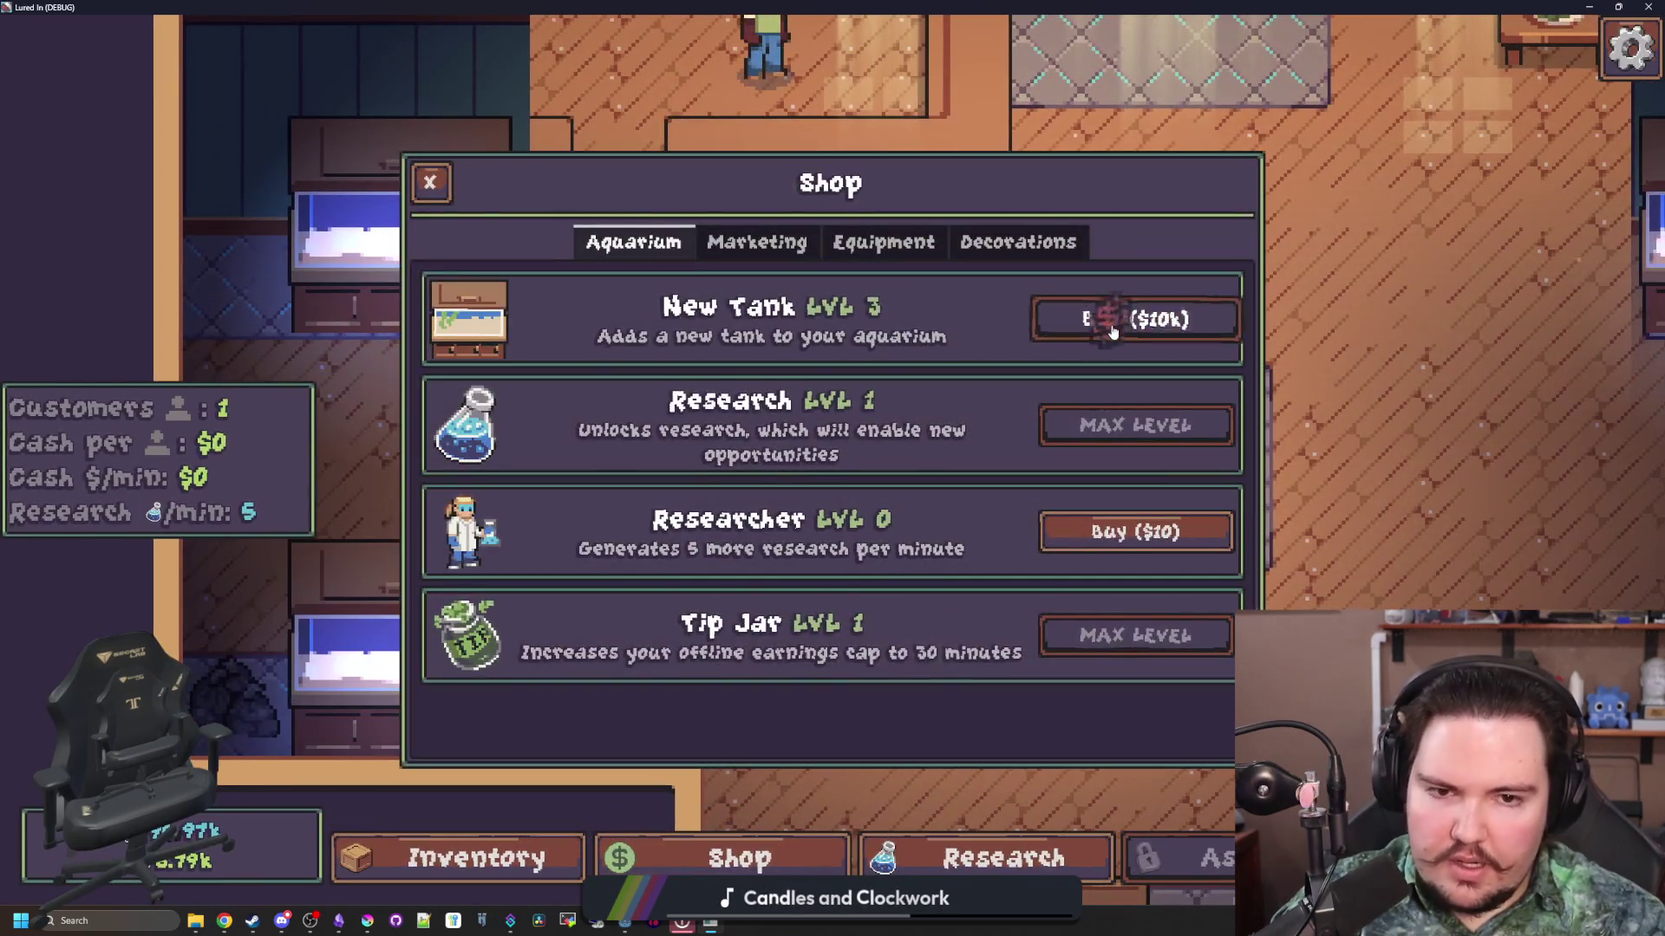
click(1112, 333)
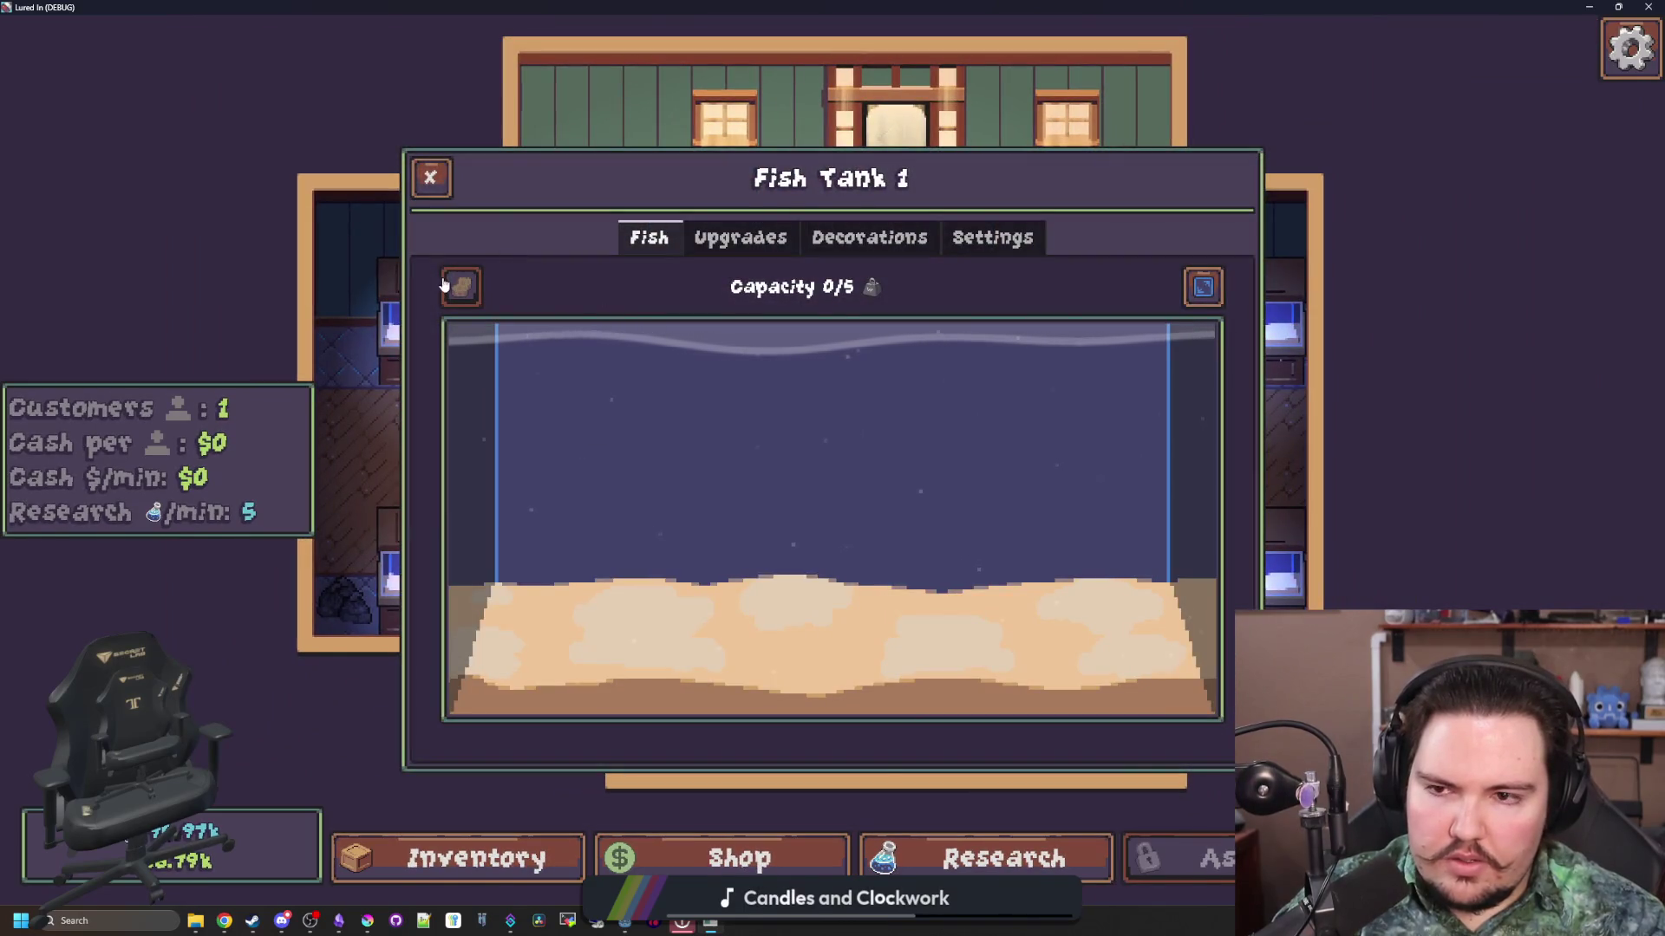
click(998, 859)
click(850, 548)
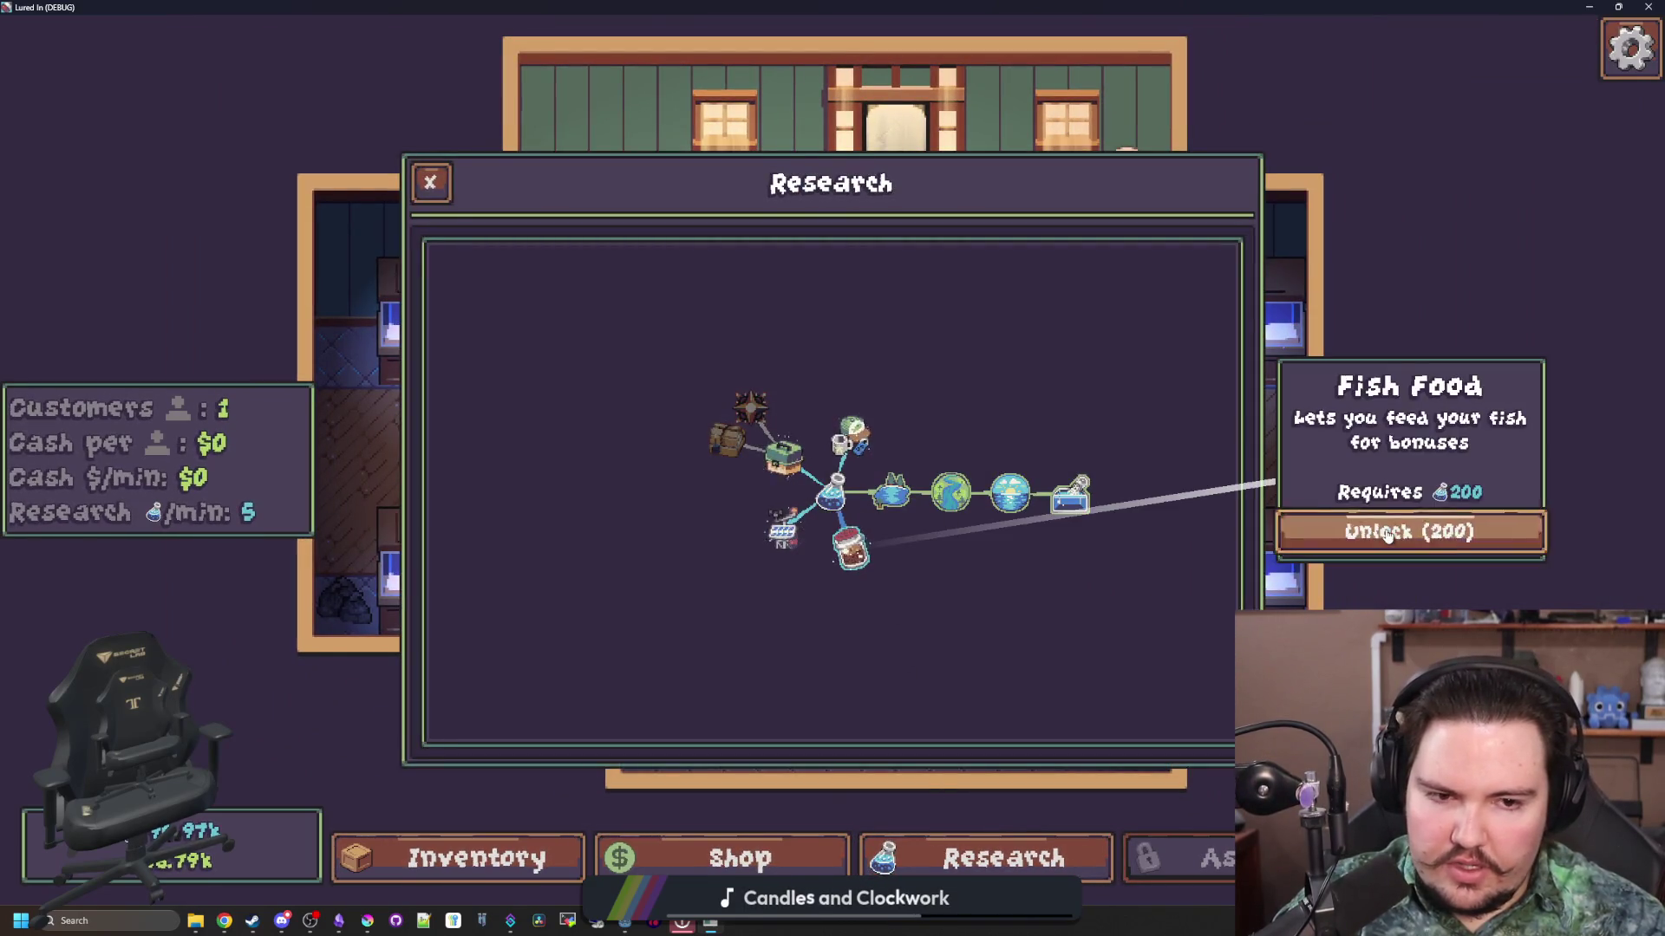
click(1387, 534)
Step: Pour fish food into Fish Tank 1, then reopen the tanks to check them
click(364, 325)
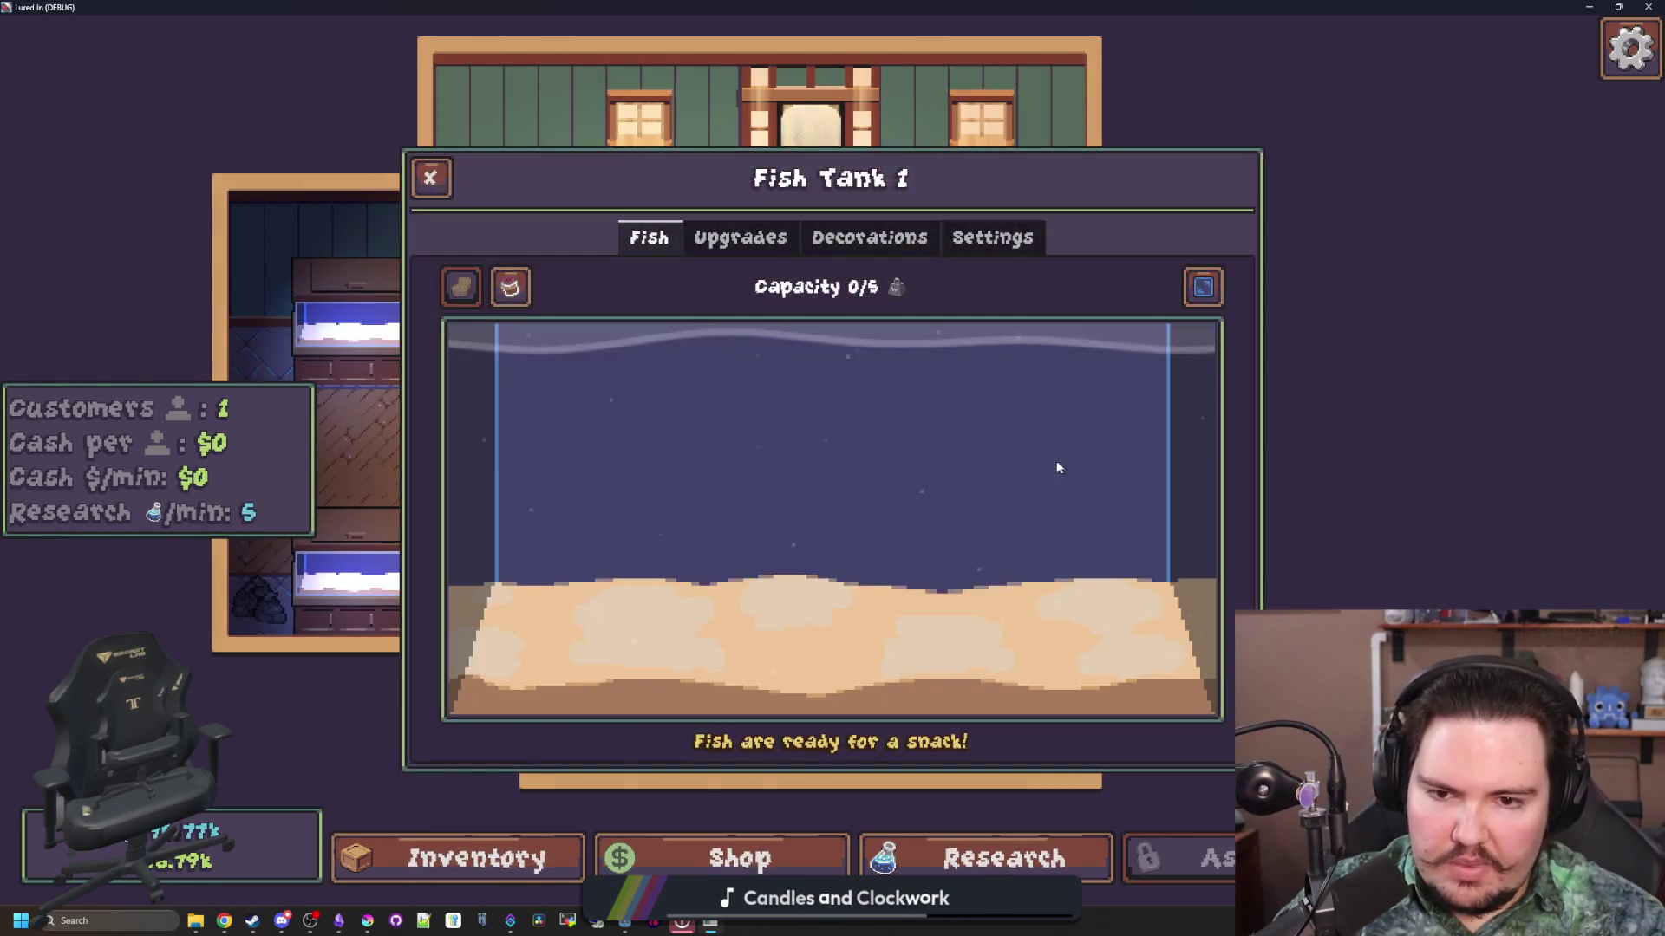
click(510, 287)
click(949, 516)
click(1159, 375)
key(Escape)
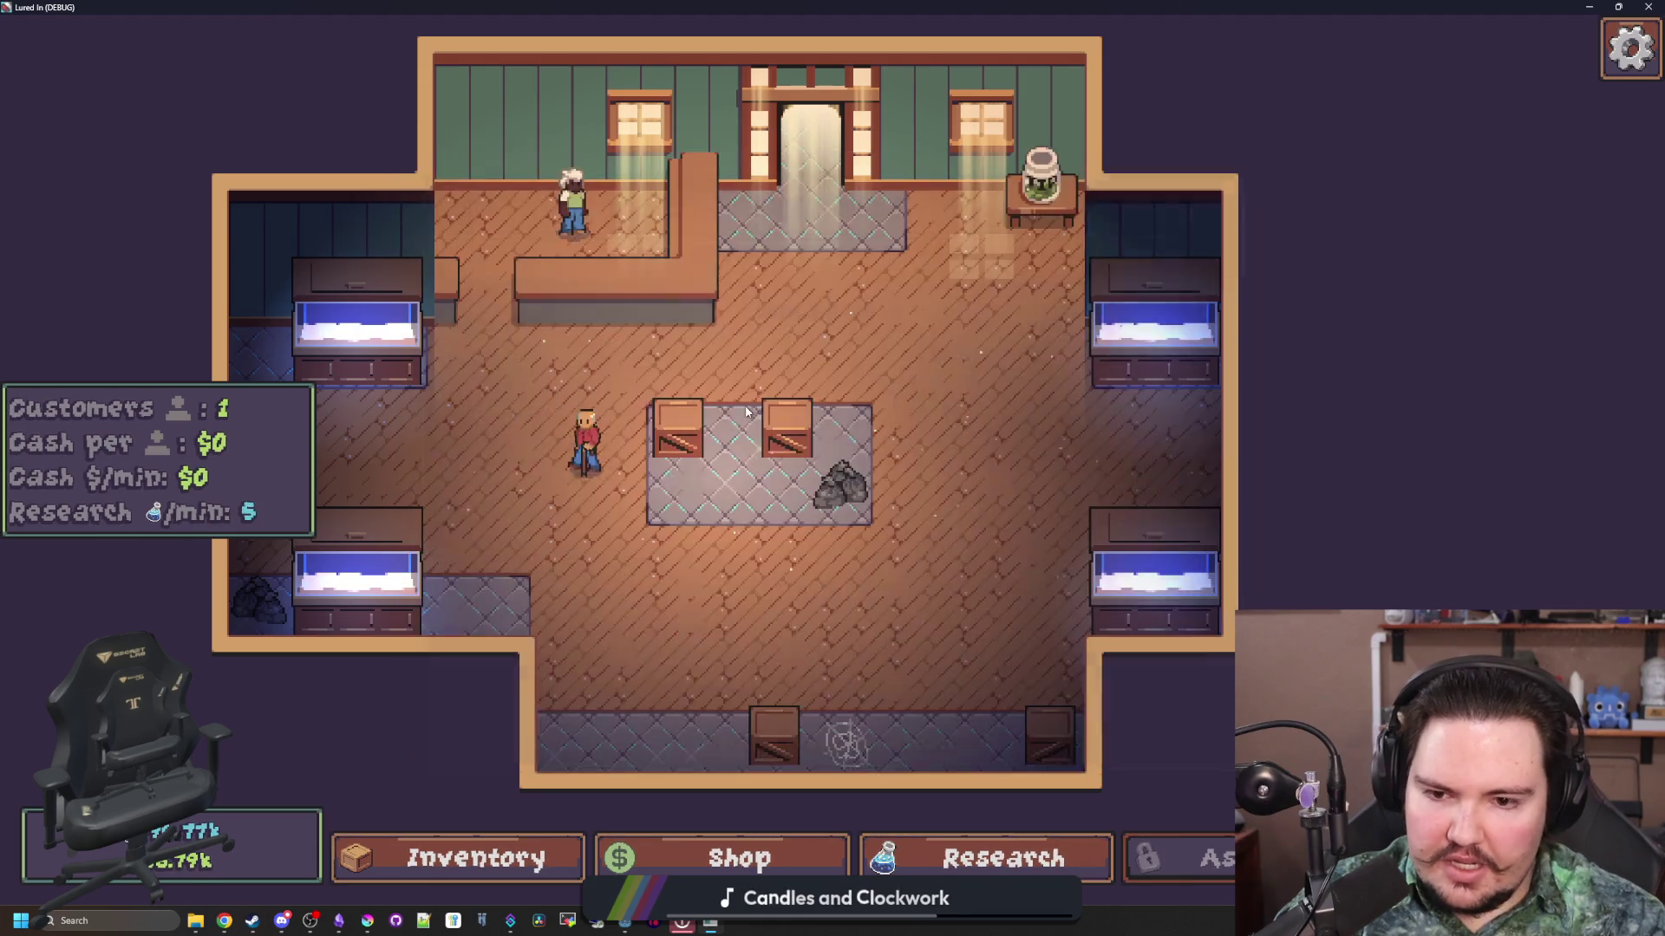
click(357, 330)
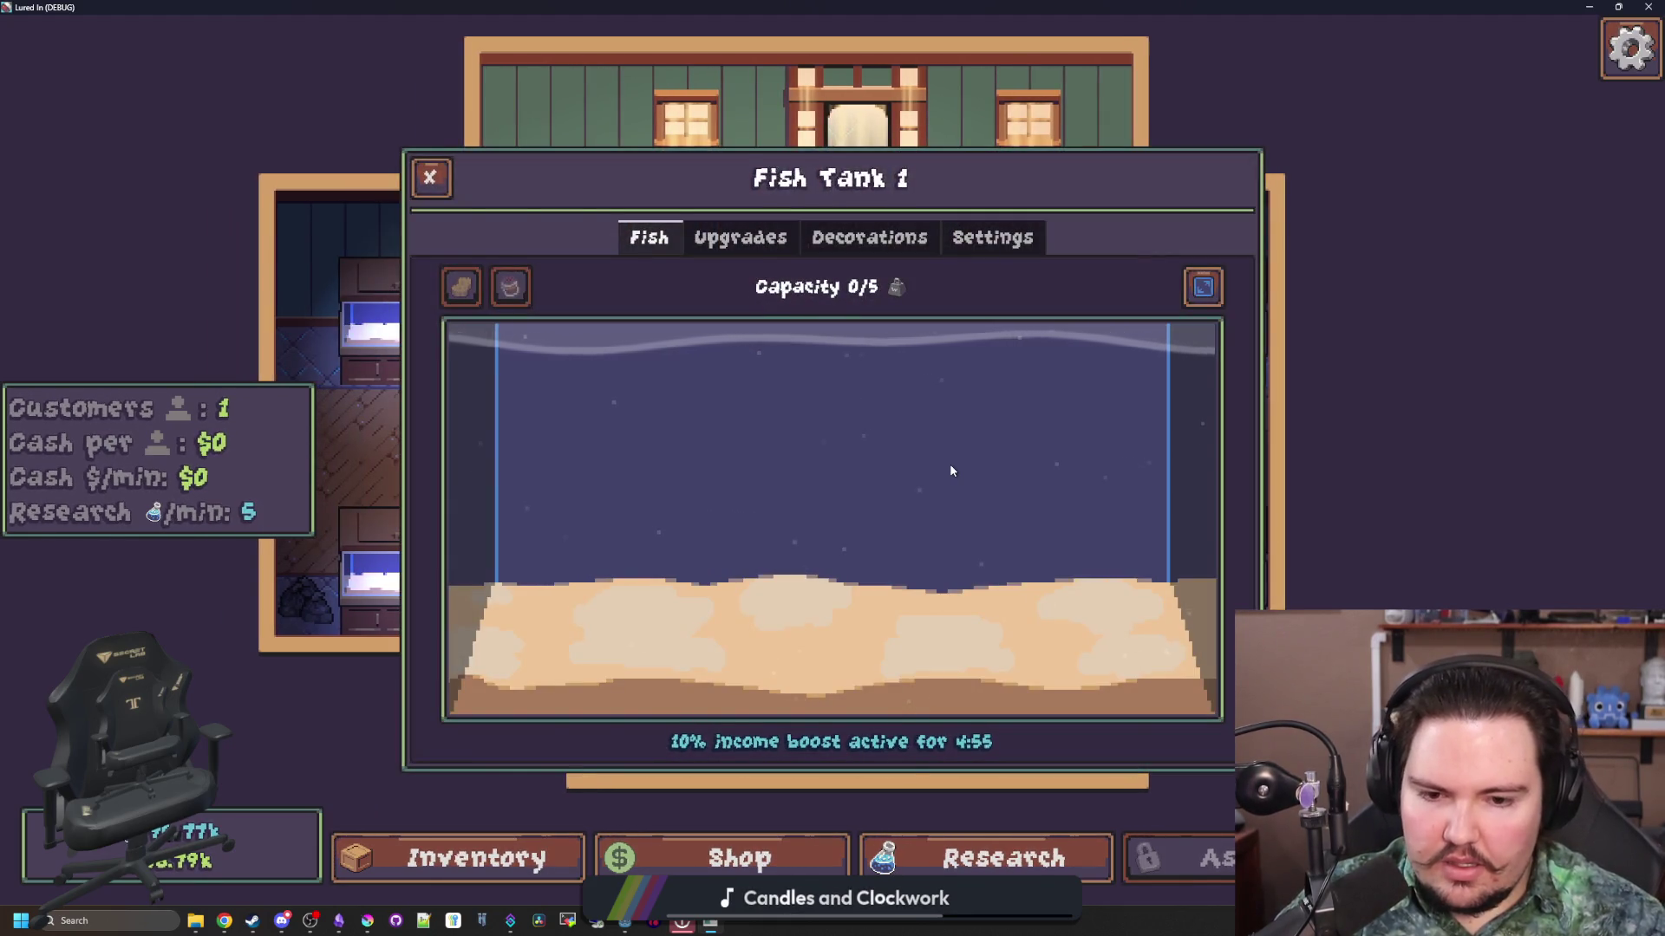
key(Escape)
click(527, 321)
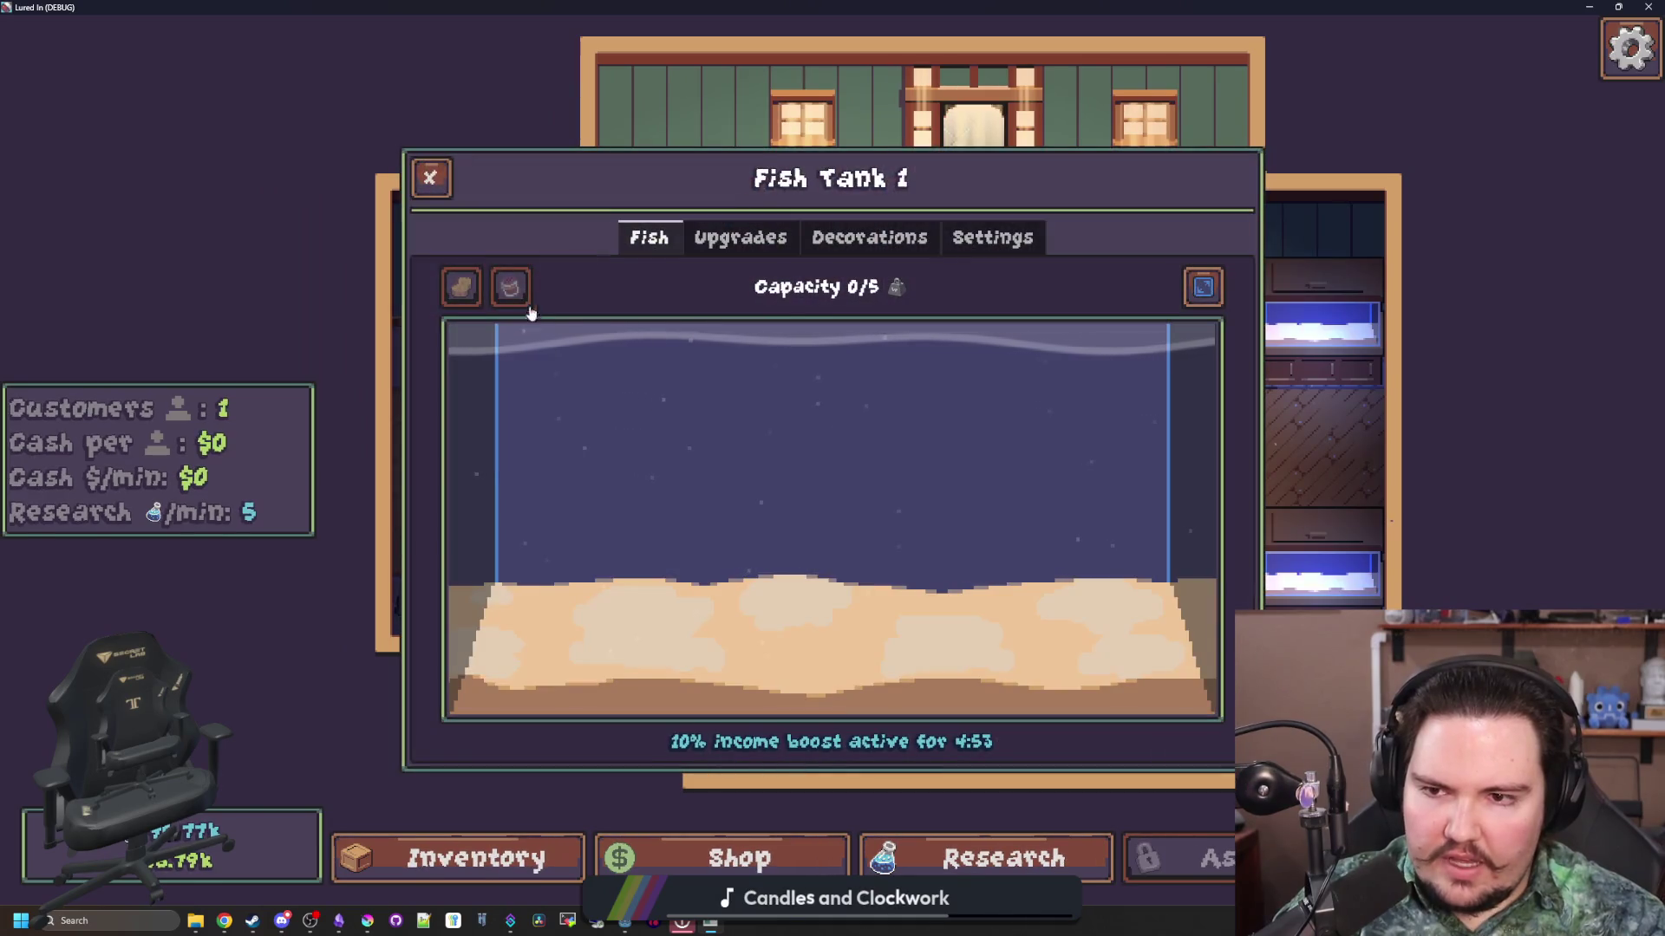
key(Escape)
Step: Add algae with the 'alga' command, scrub Fish Tank 1 with the sponge, then exit fullscreen
key(grave)
text(alga)
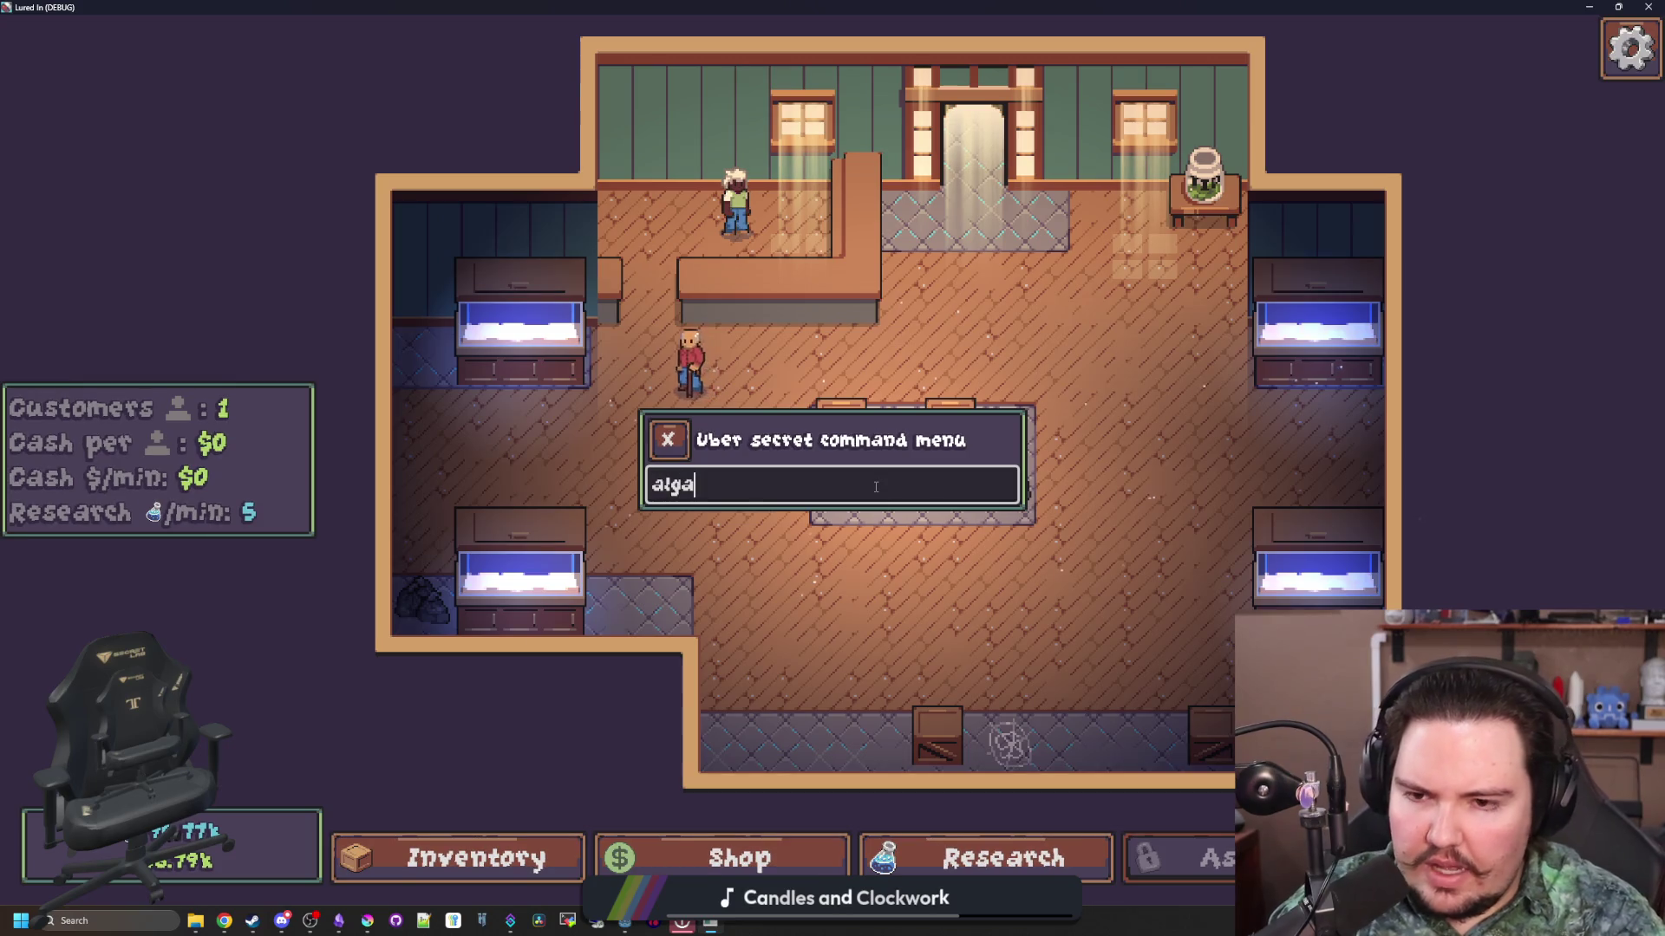
key(Return)
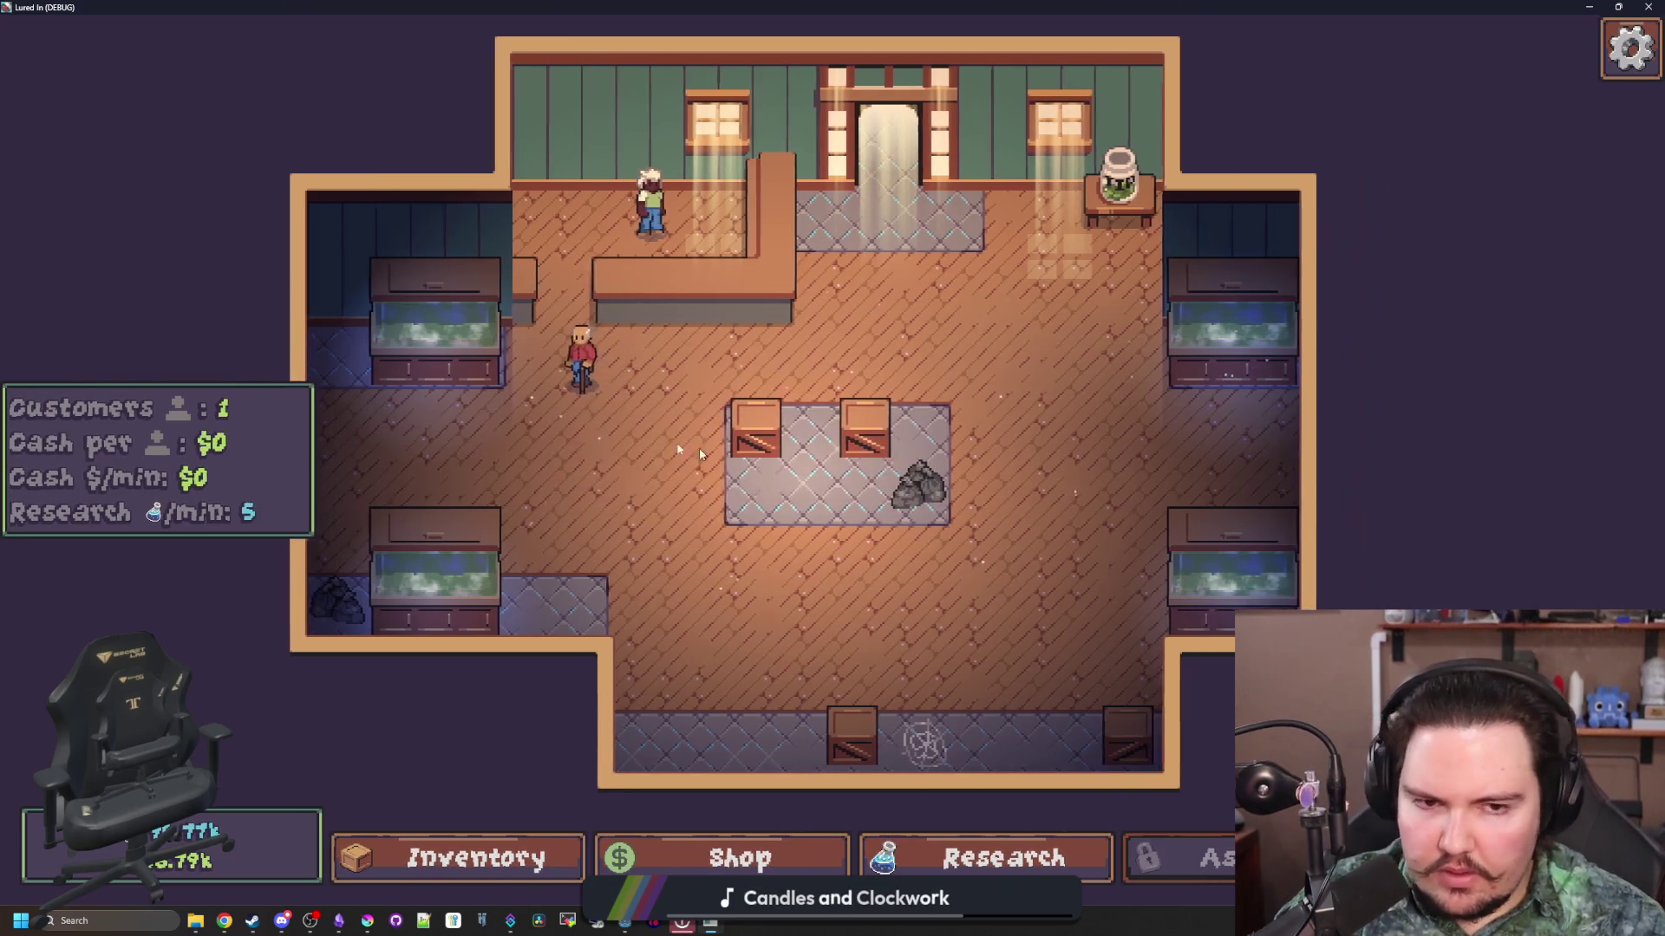
click(476, 332)
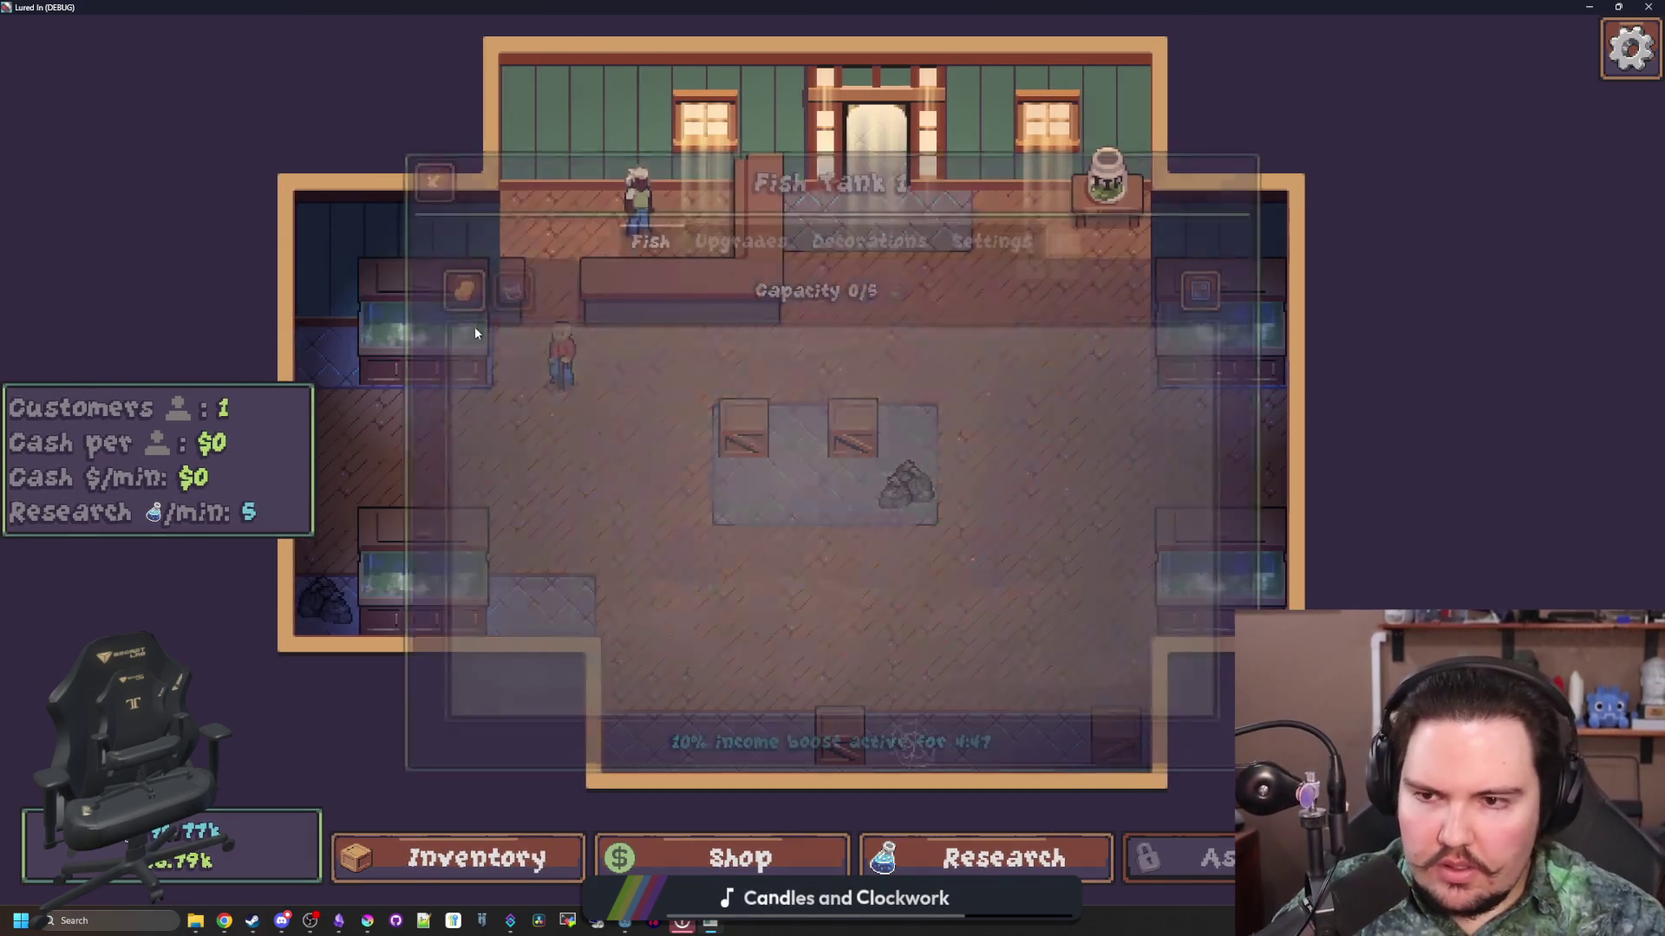
mouse_move(460, 287)
mouse_down()
mouse_move(630, 293)
mouse_move(1186, 392)
mouse_move(494, 587)
mouse_move(1032, 520)
mouse_move(1055, 497)
mouse_move(633, 529)
mouse_move(680, 564)
mouse_move(675, 535)
mouse_move(535, 540)
mouse_move(1319, 409)
mouse_move(985, 453)
mouse_move(520, 583)
mouse_move(445, 664)
mouse_up()
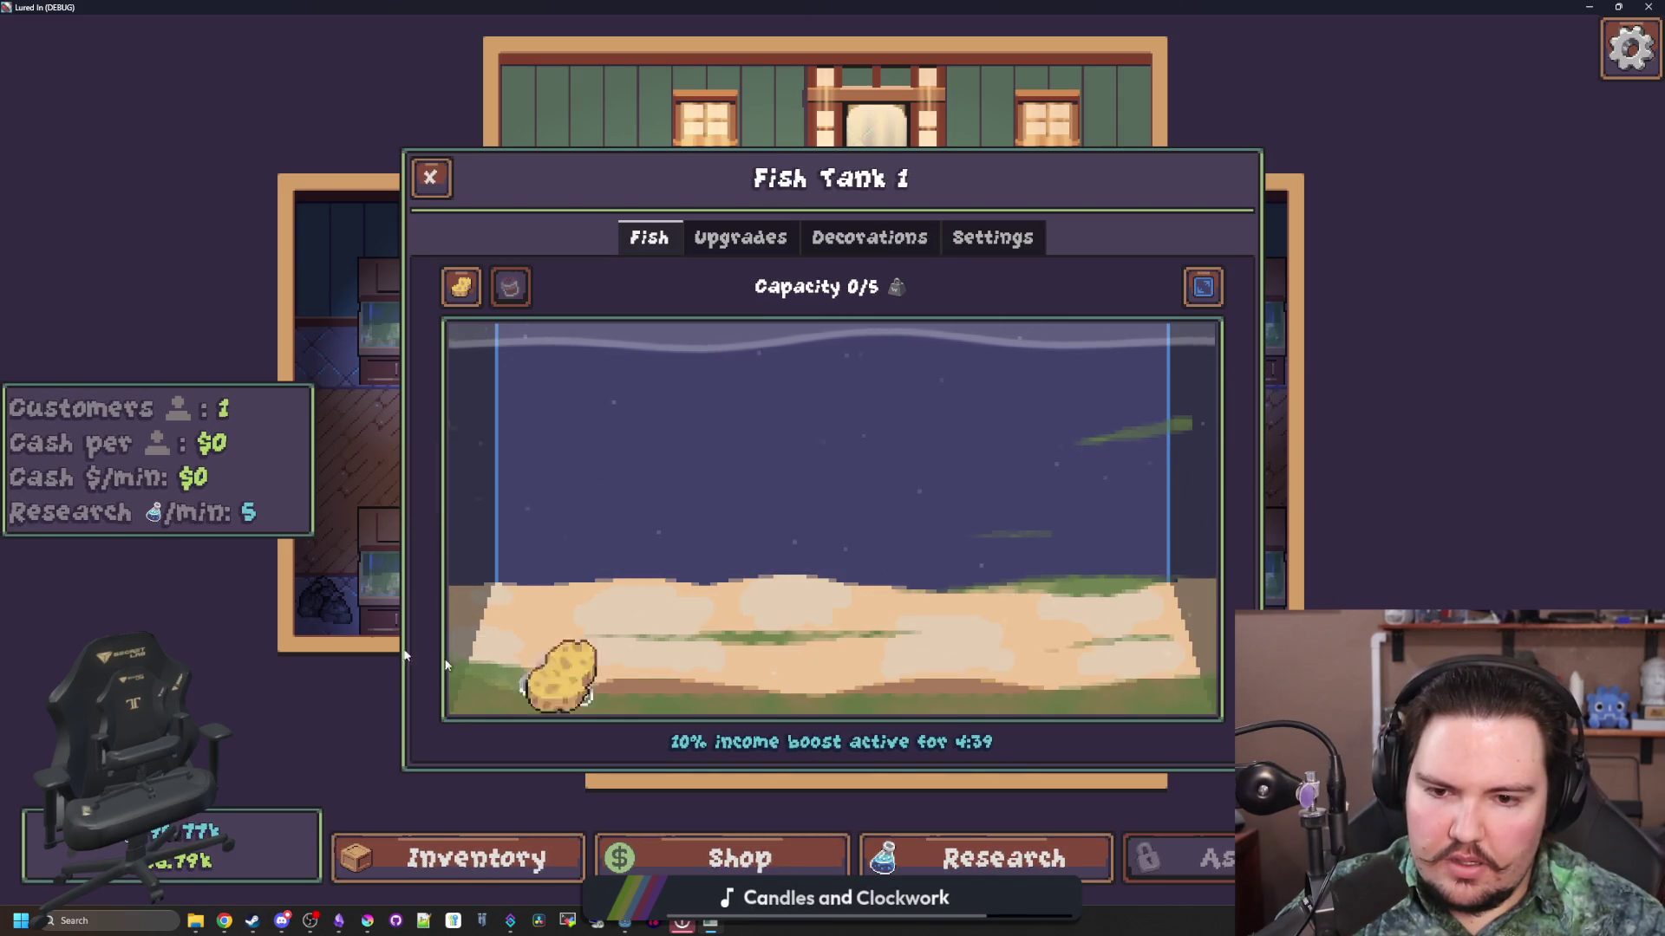
click(1202, 288)
click(380, 360)
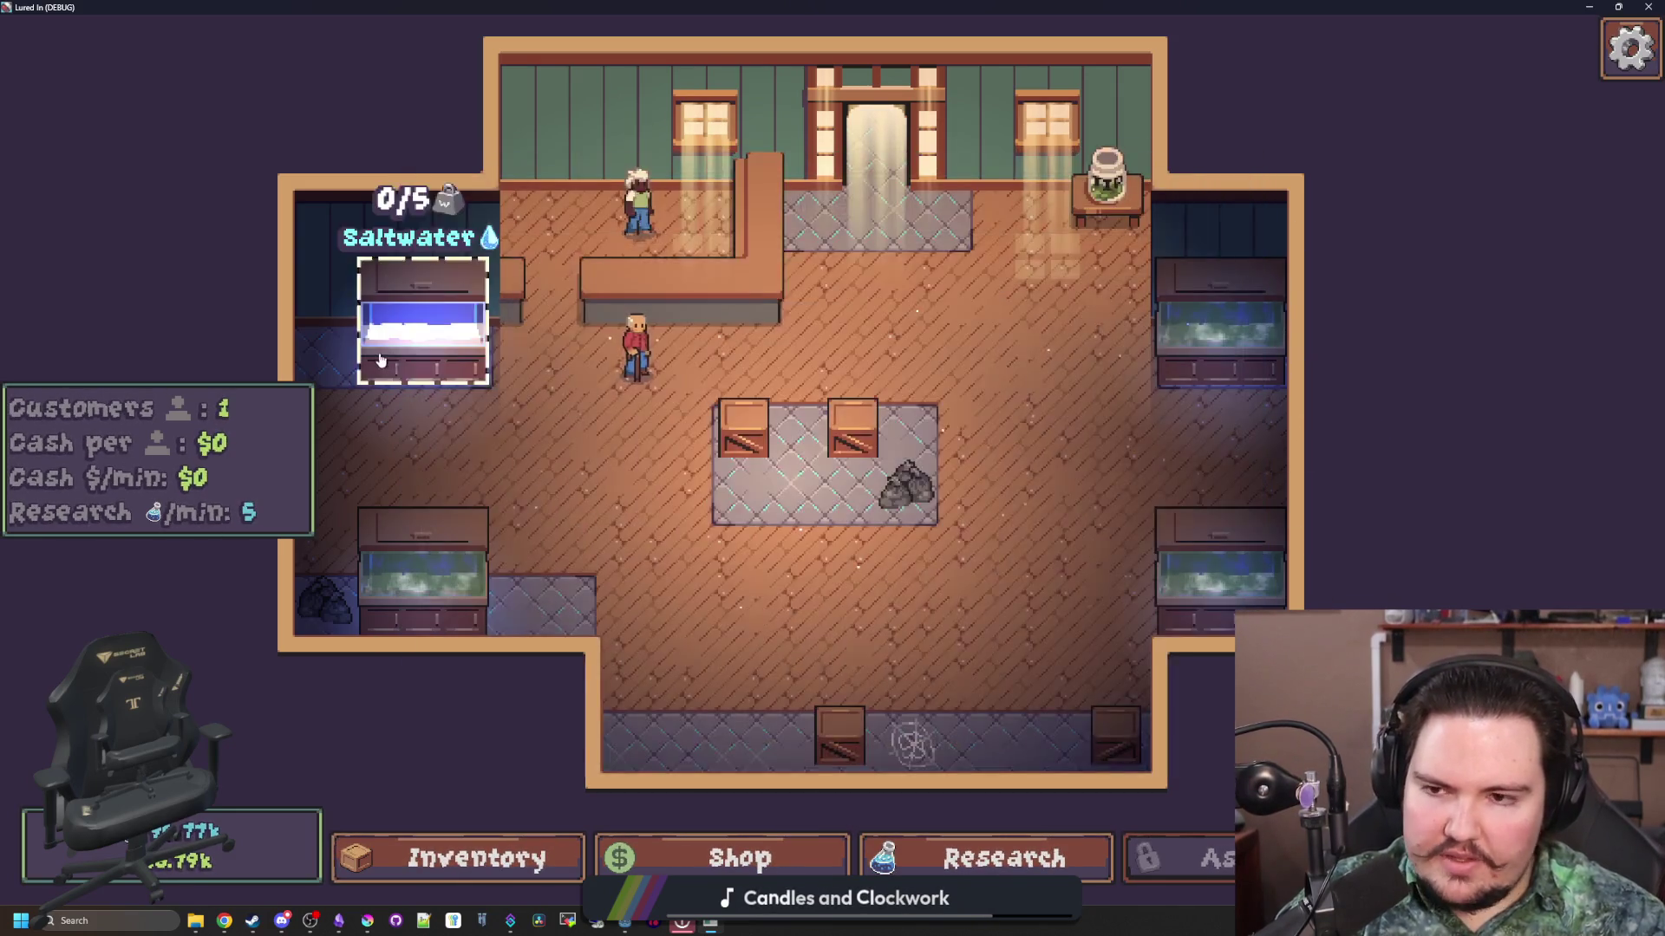
click(380, 359)
key(Escape)
key(super+Down)
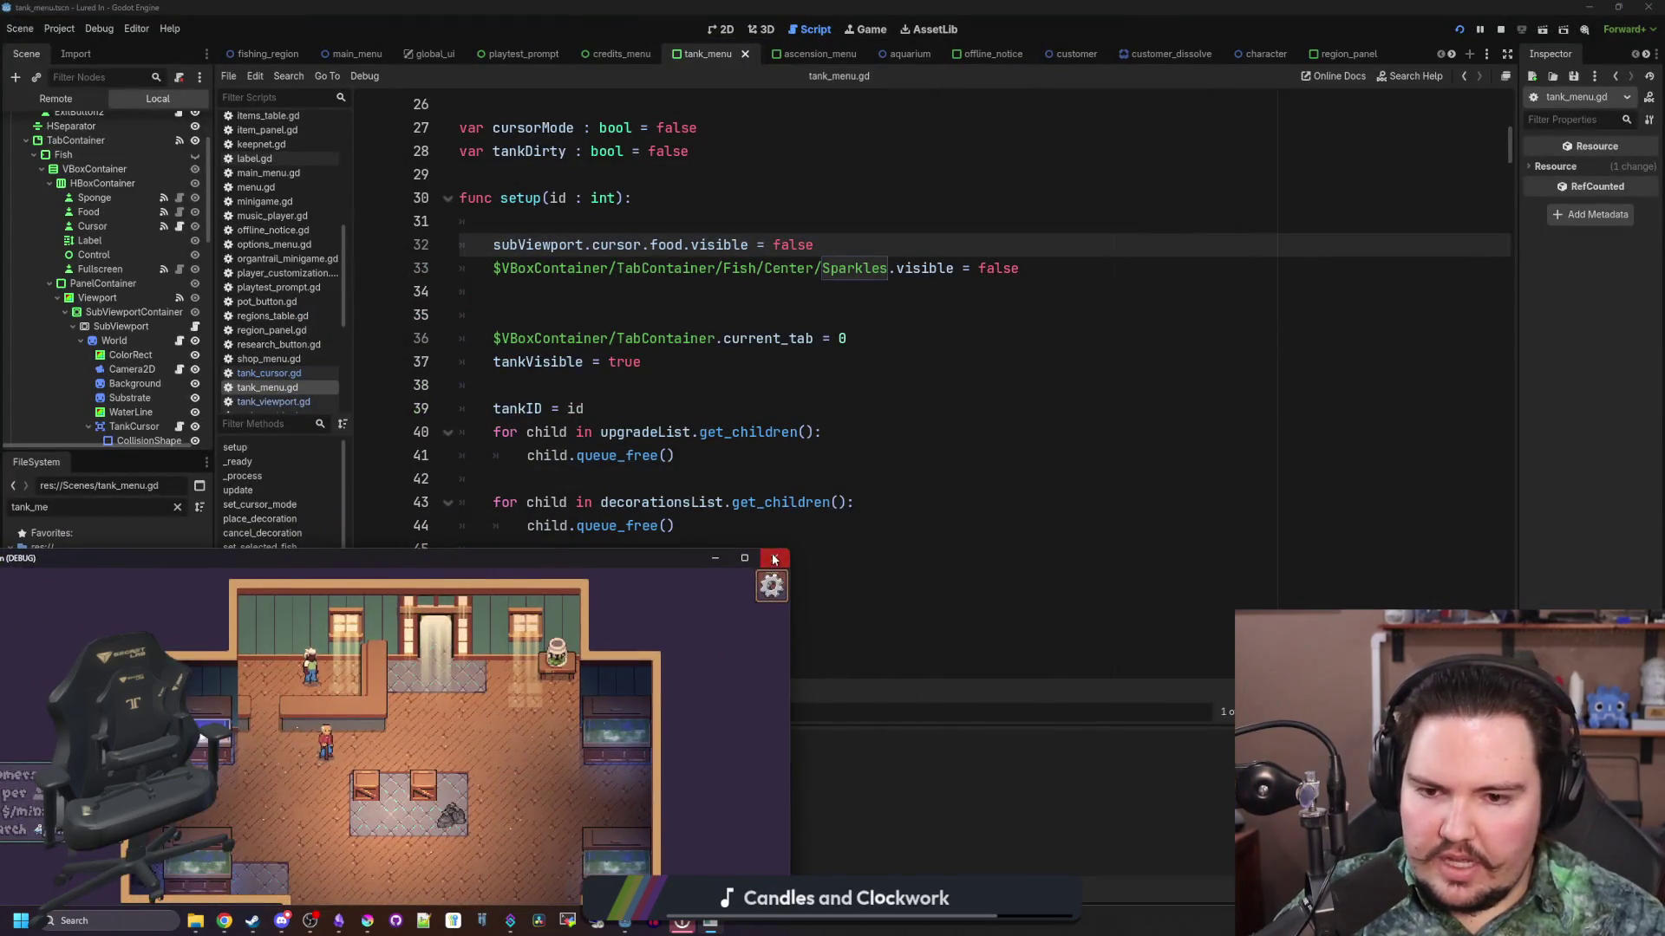
Step: Close the game, delete blank line 35 in tank_menu.gd's setup, and run the project again
click(775, 559)
click(757, 310)
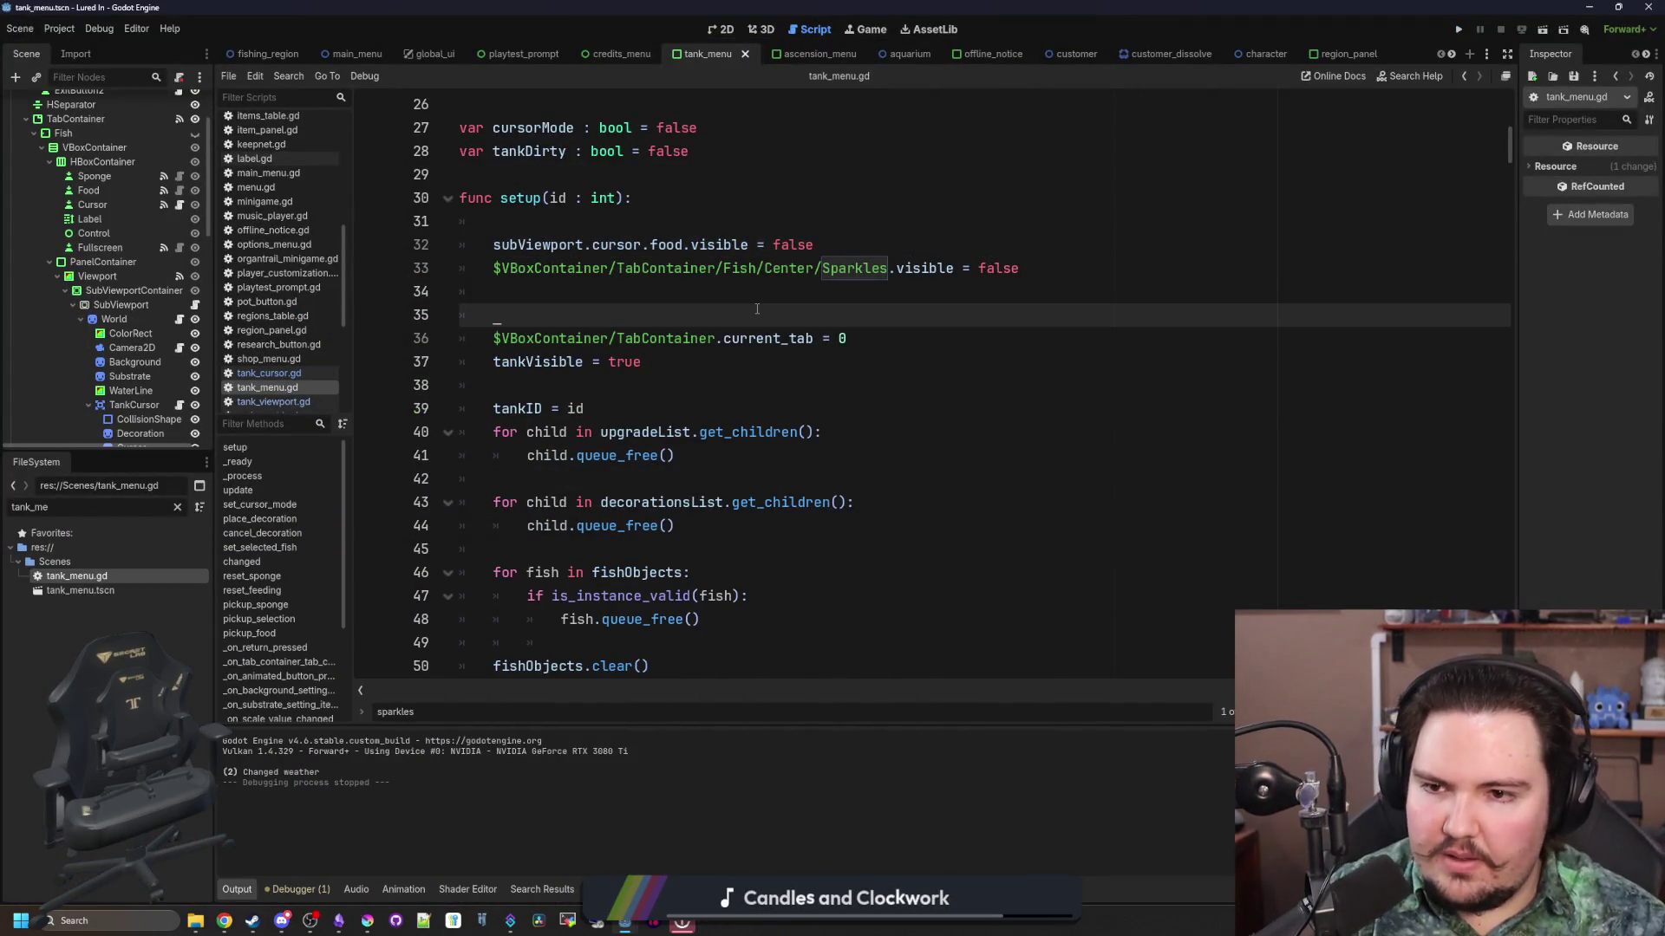
key(BackSpace)
key(BackSpace)
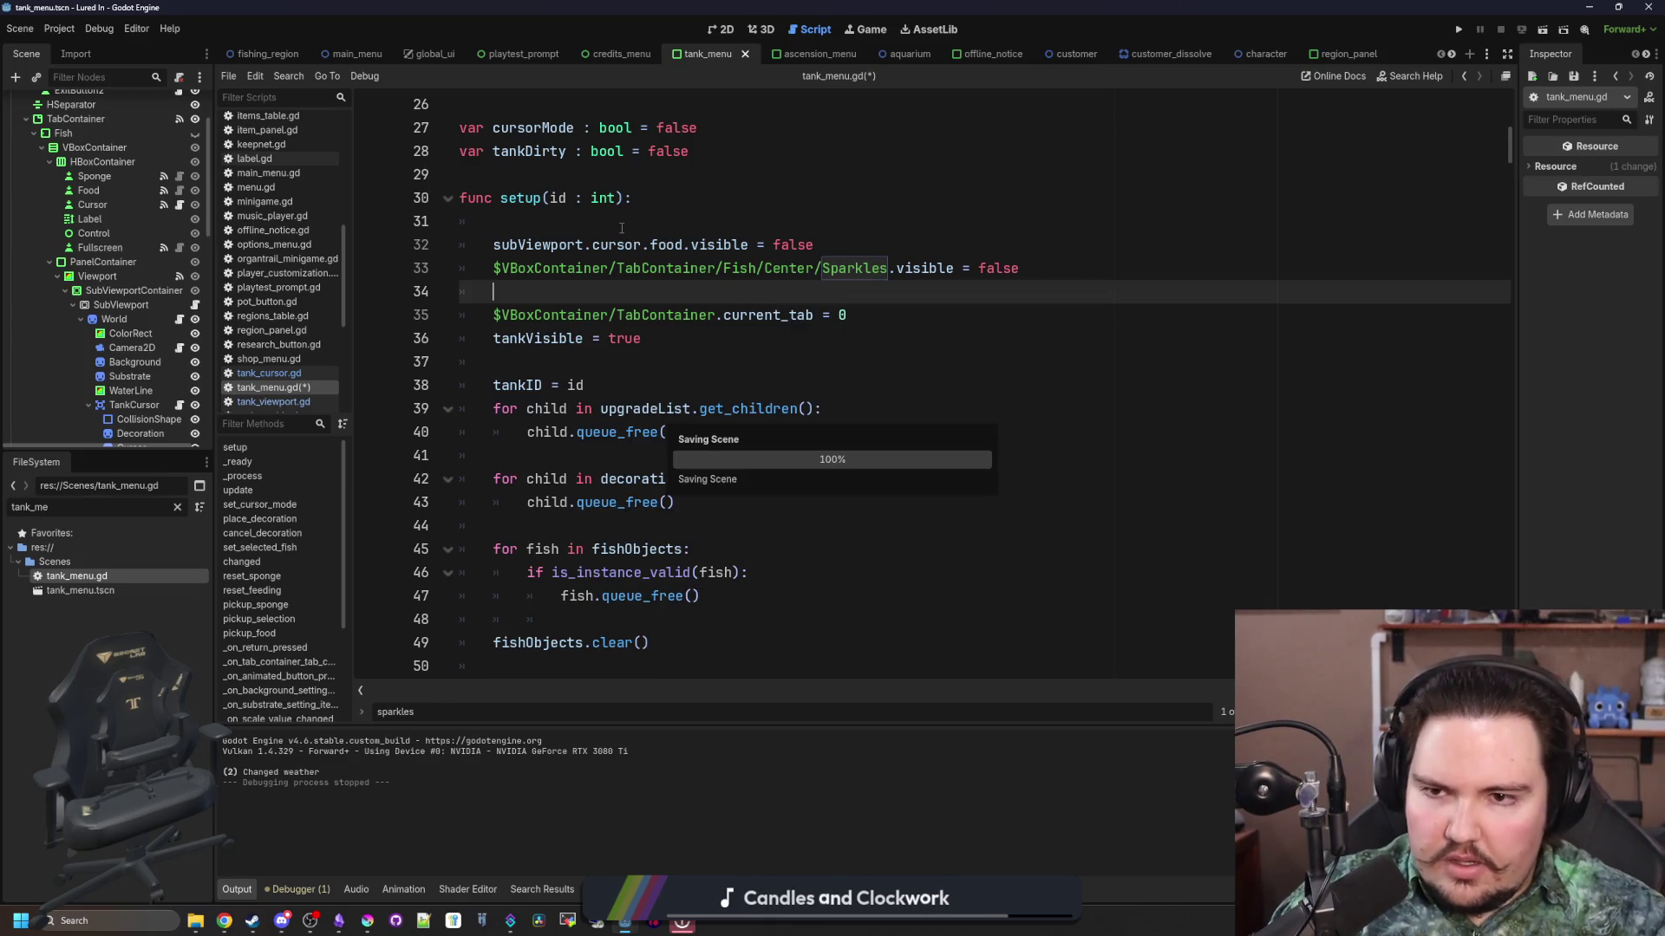
click(621, 226)
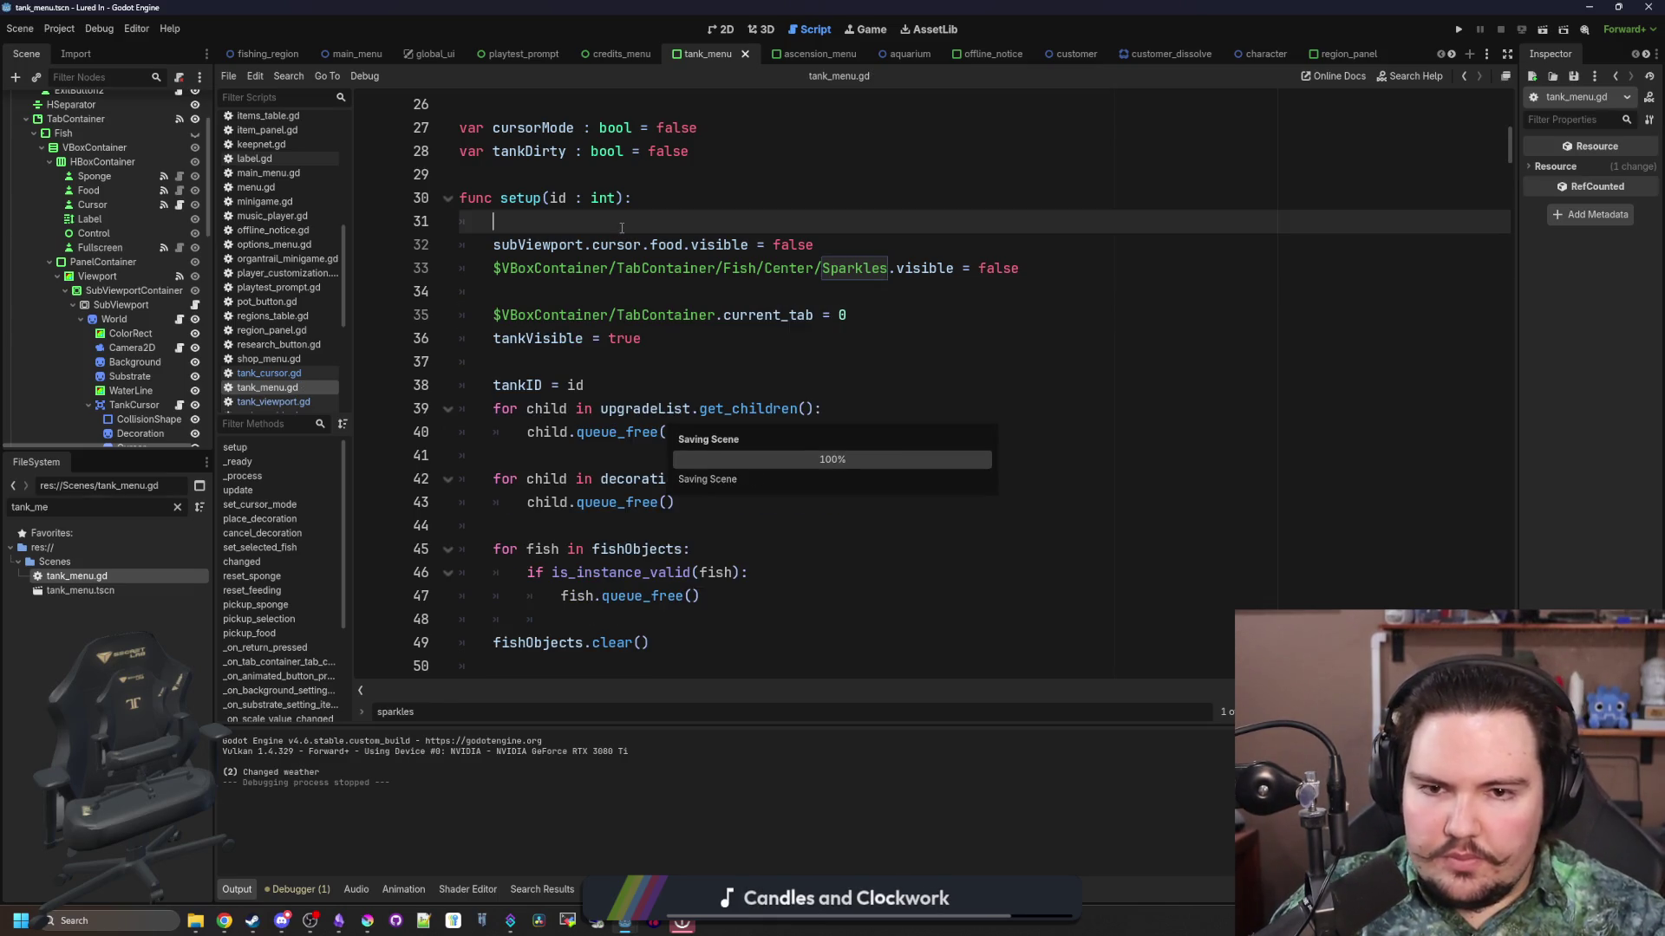
click(614, 295)
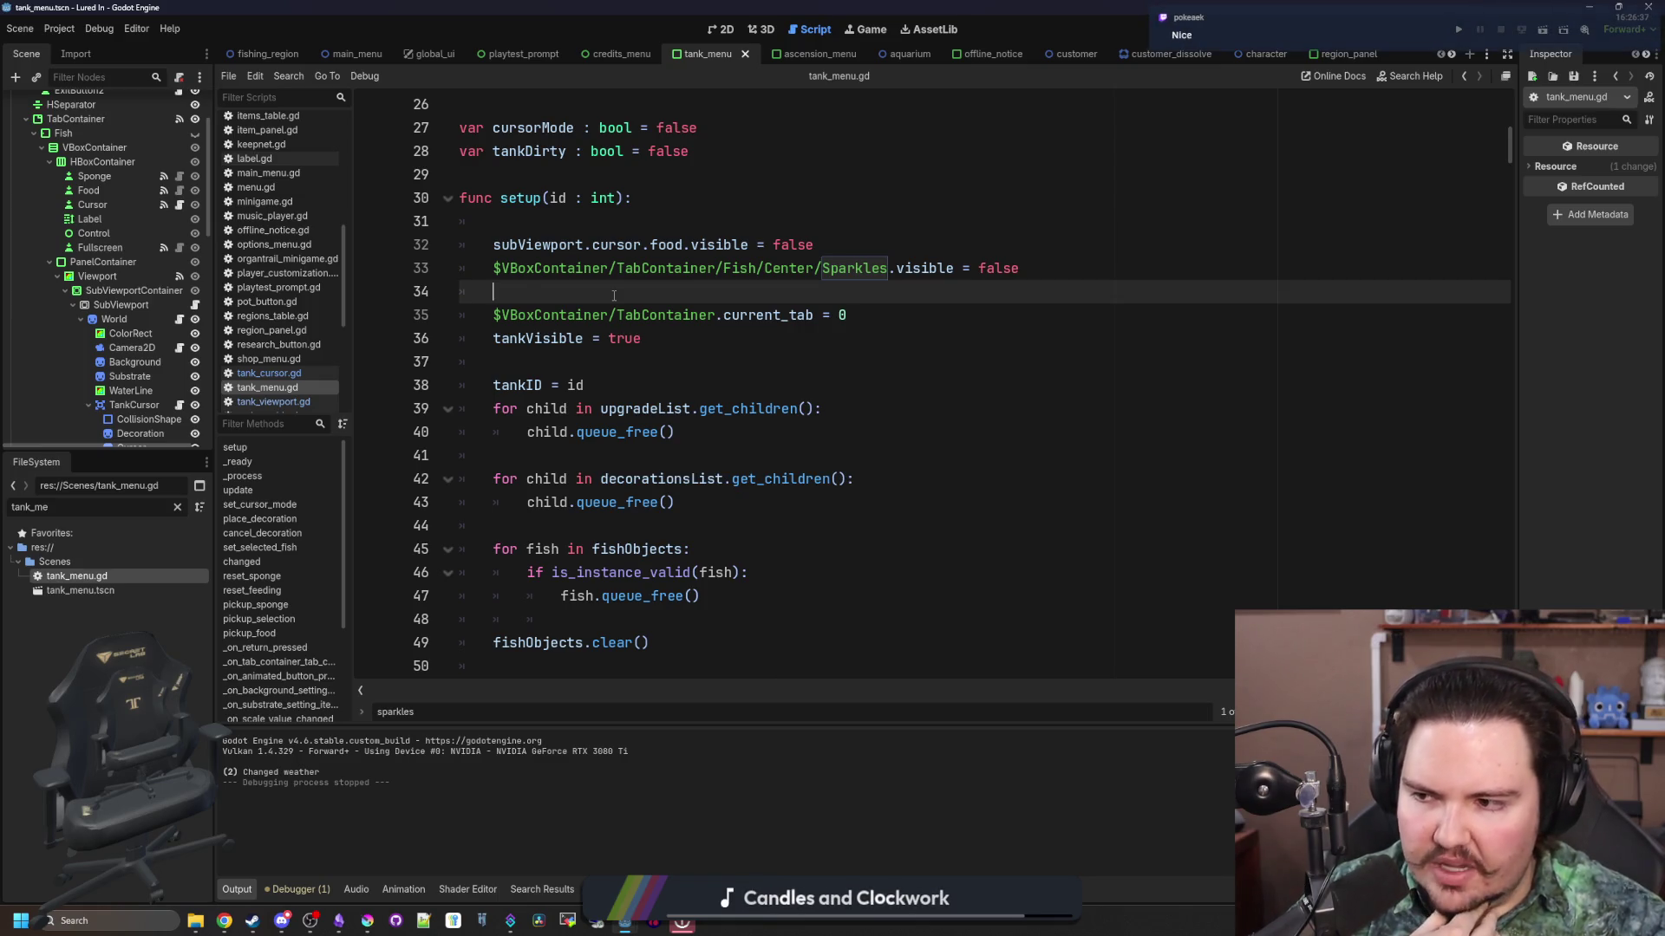
mouse_move(376, 919)
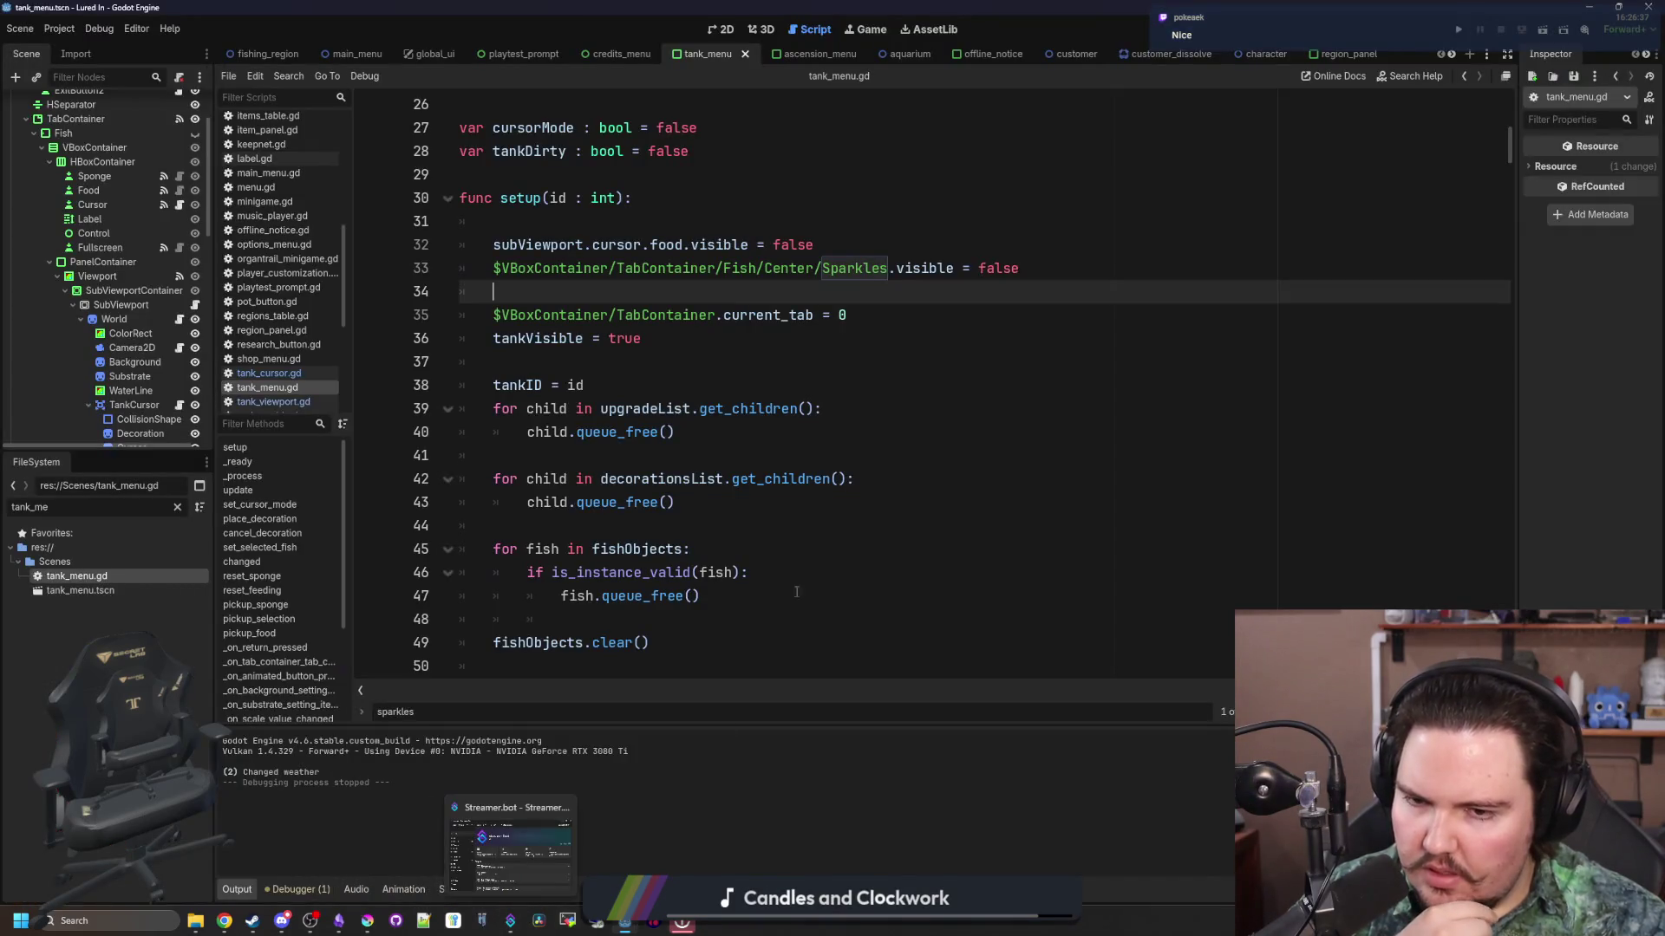
click(953, 409)
click(1471, 30)
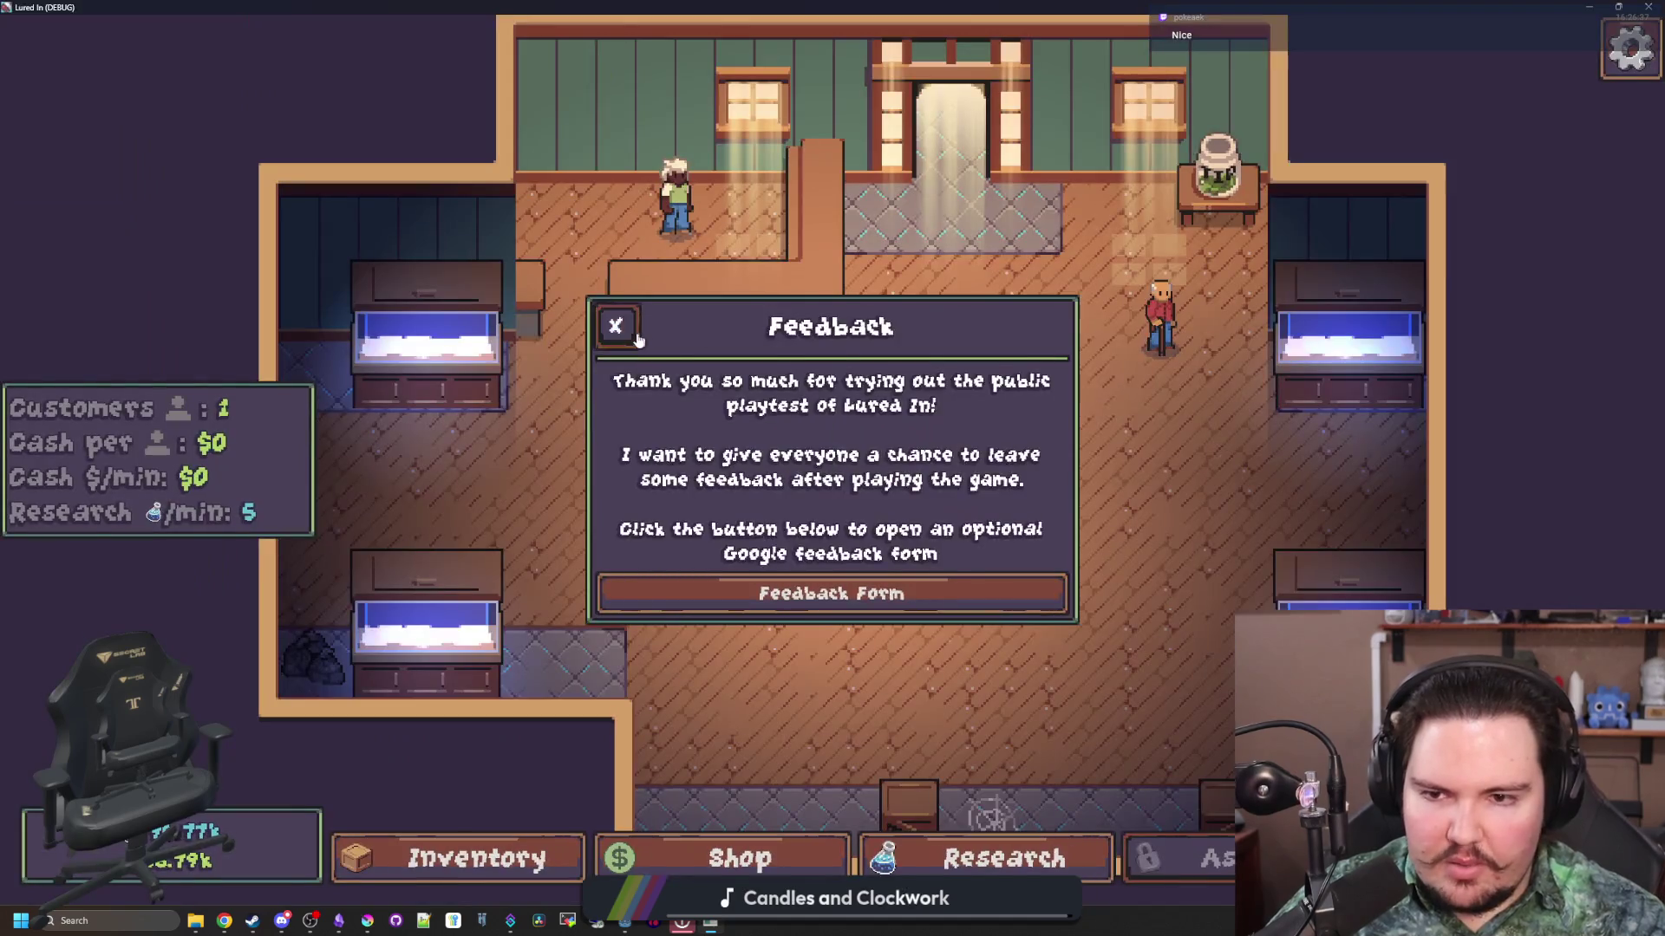
Step: Clear the startup popups and reset the food boost with the 'foodboost 0' command
click(636, 335)
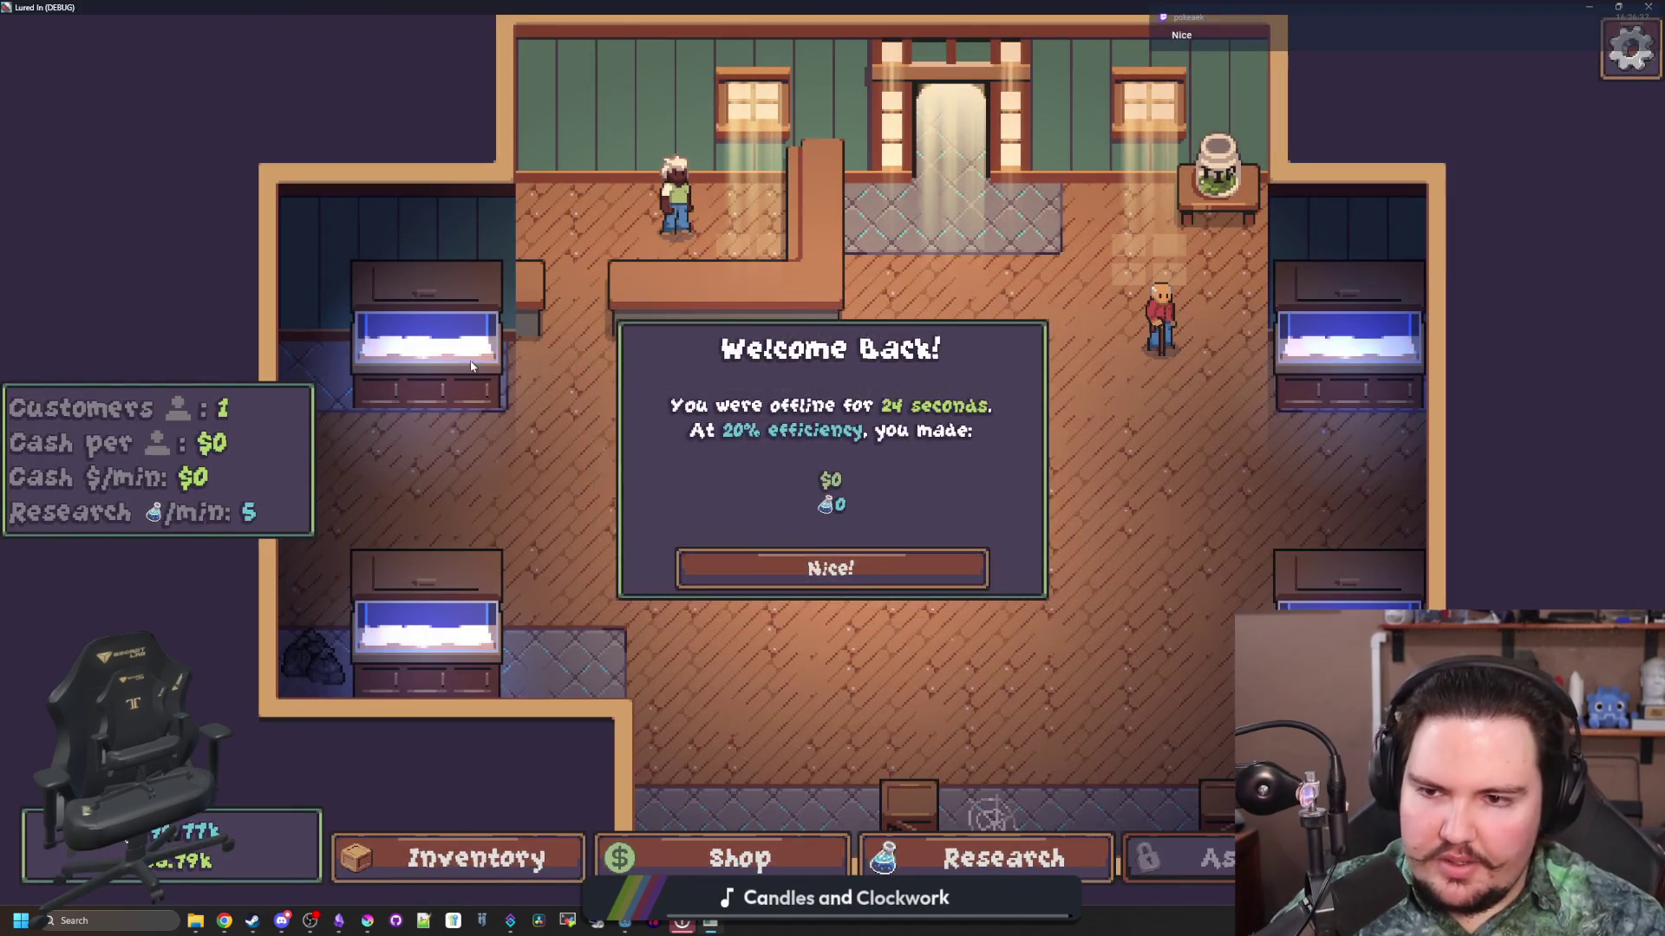
click(832, 566)
click(425, 347)
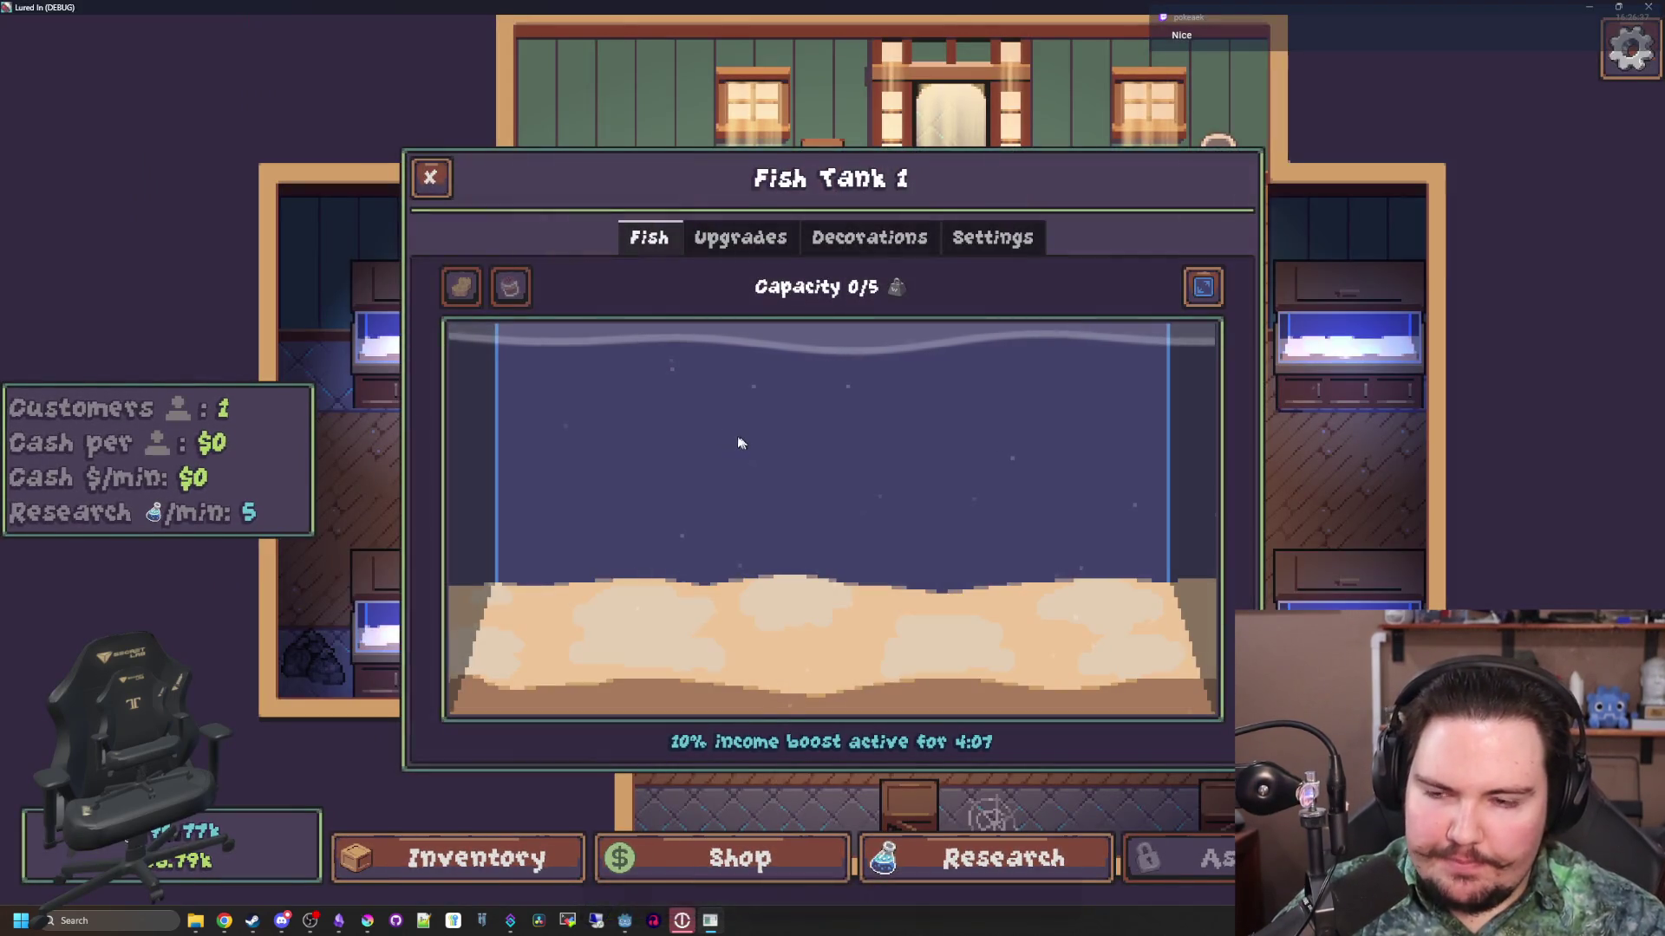
key(Escape)
key(grave)
text(foodboost 0)
key(Return)
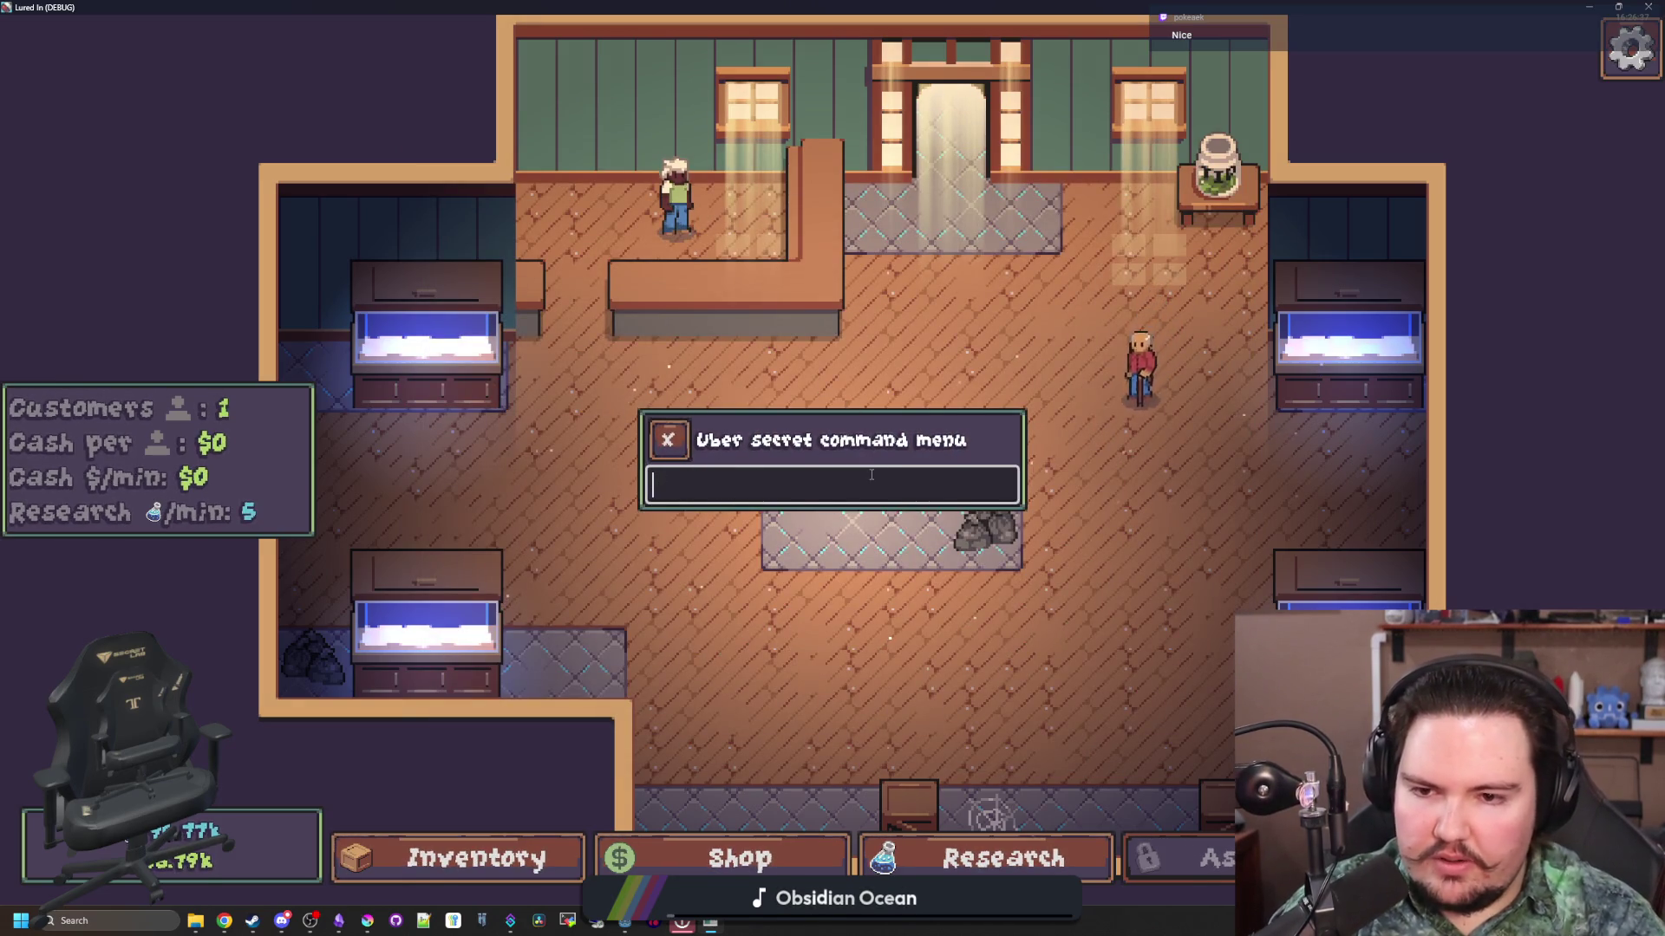
Step: Feed Fish Tank 1 again to restart the 10% income boost, then leave fullscreen
click(477, 342)
click(511, 289)
click(997, 490)
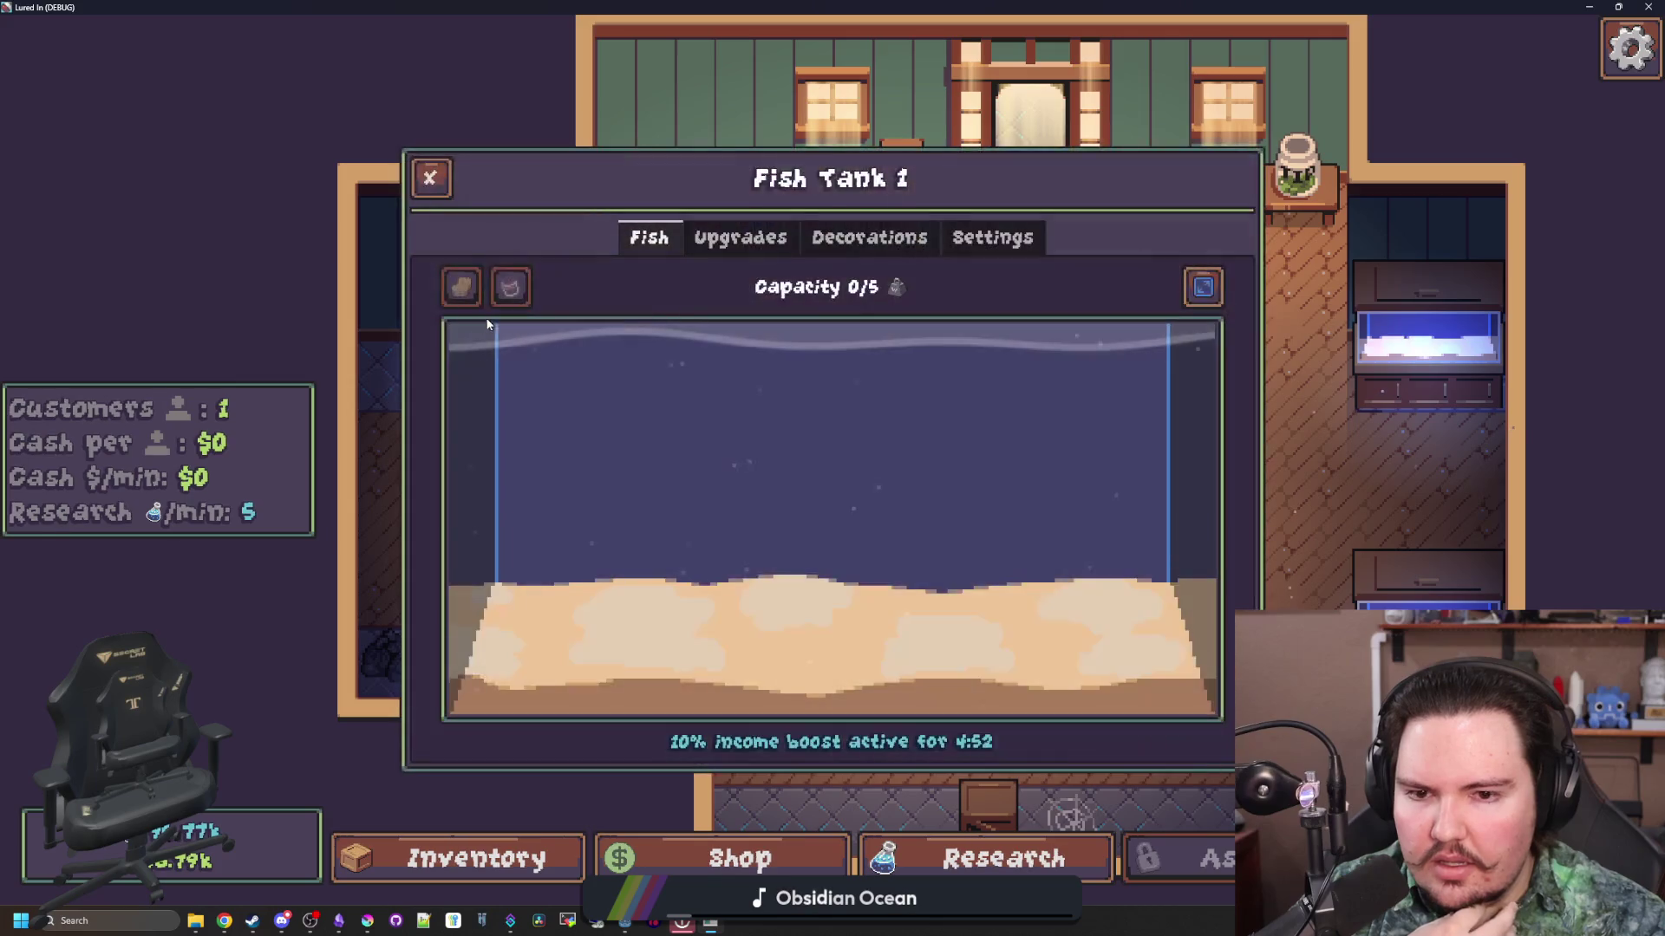
click(431, 186)
key(super+Down)
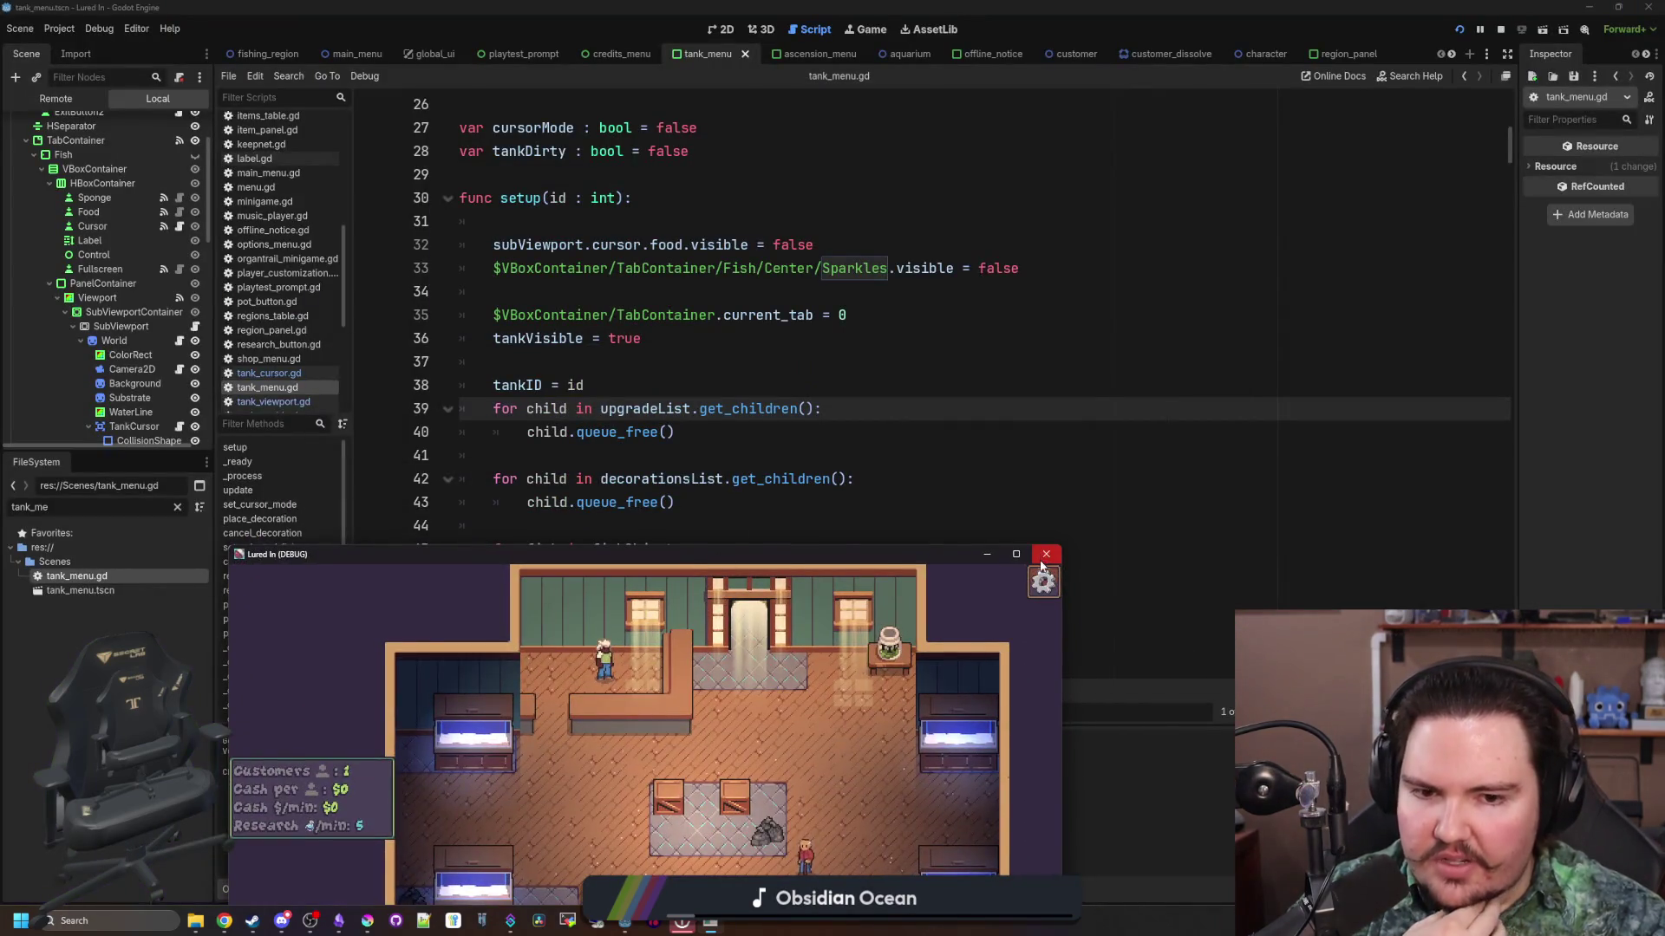
Step: Close the game, delete blank line 31 at the start of setup(), save, and switch to Obsidian
click(1046, 554)
click(819, 385)
scroll(819, 380, up, 3)
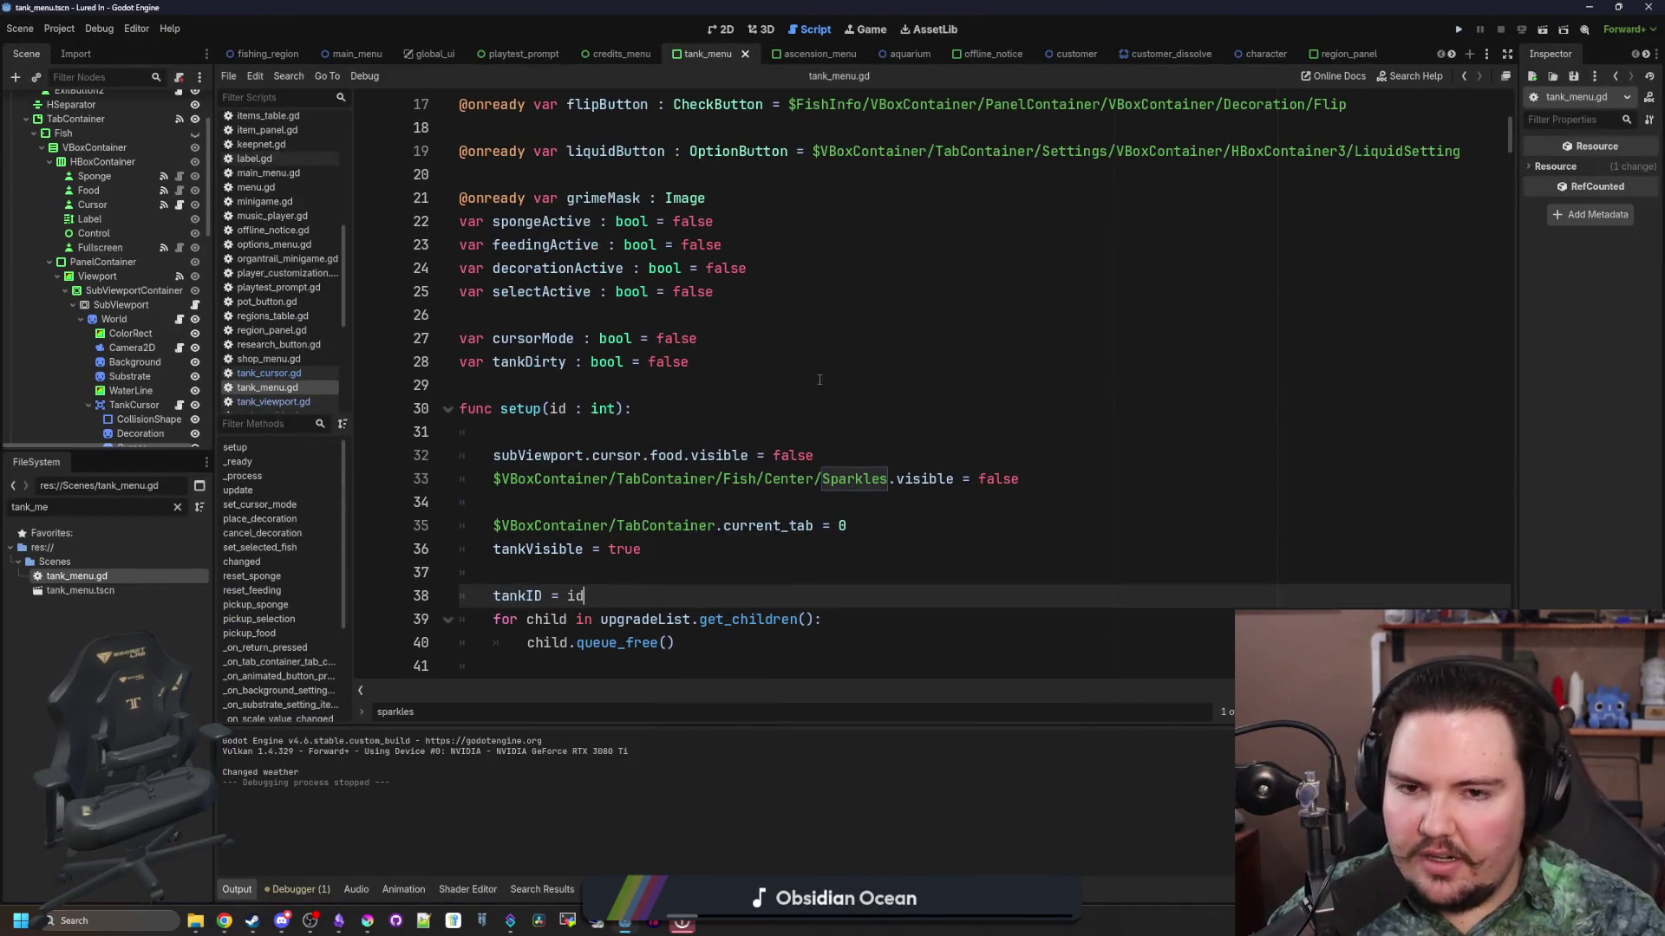
click(794, 511)
click(782, 440)
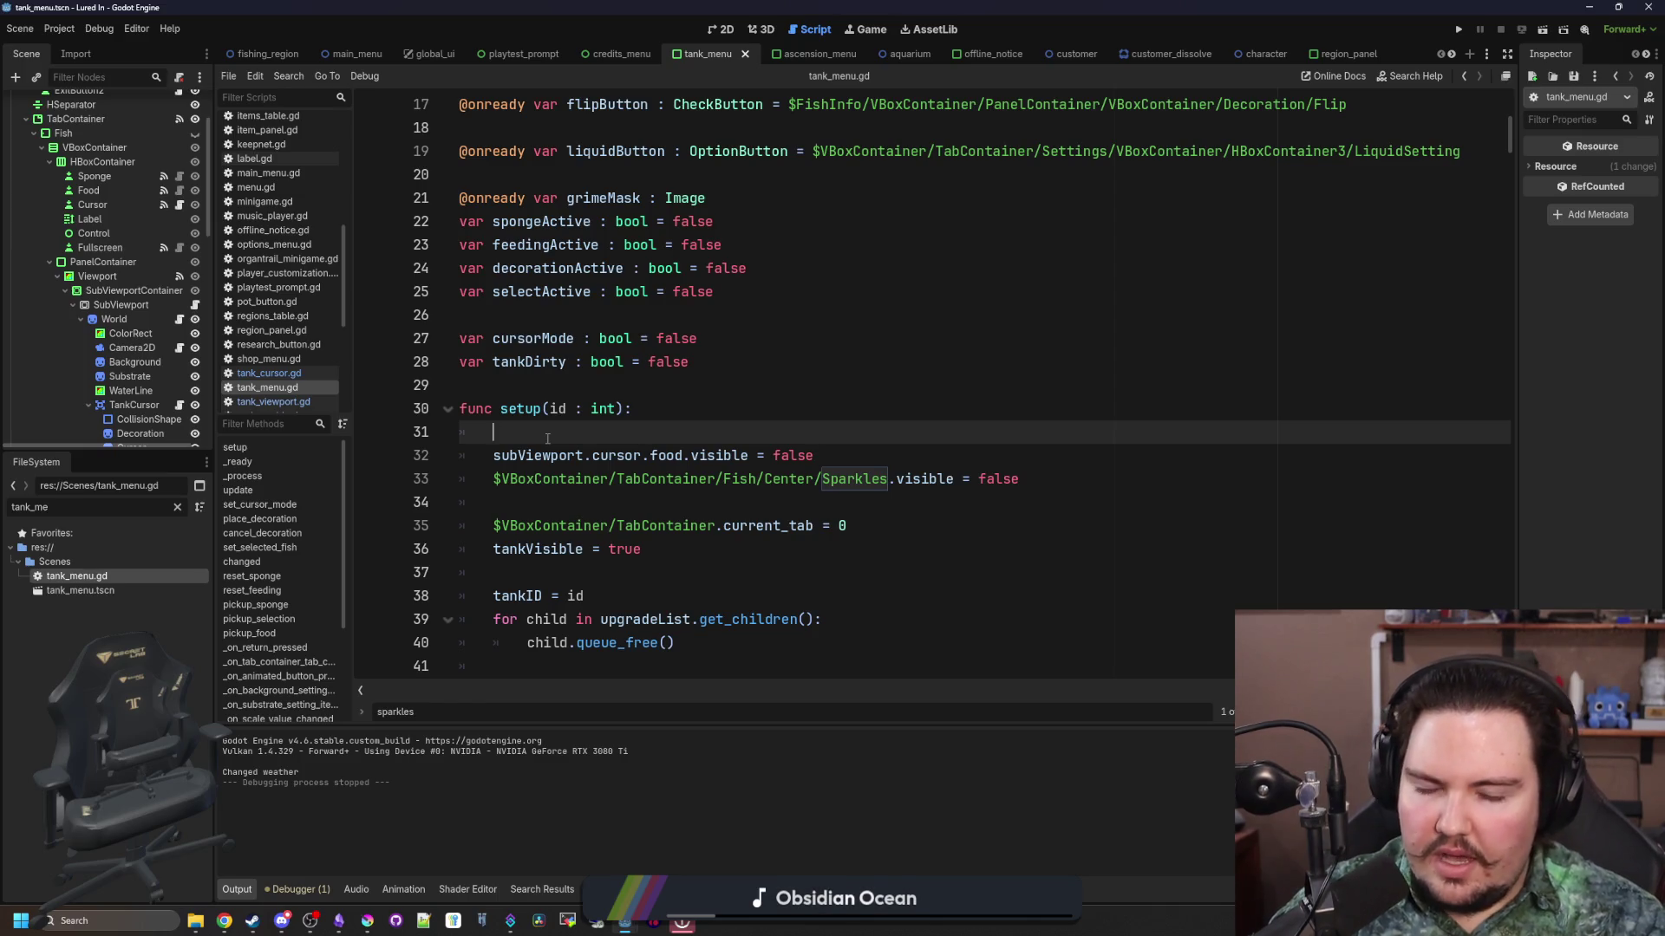
key(BackSpace)
key(BackSpace)
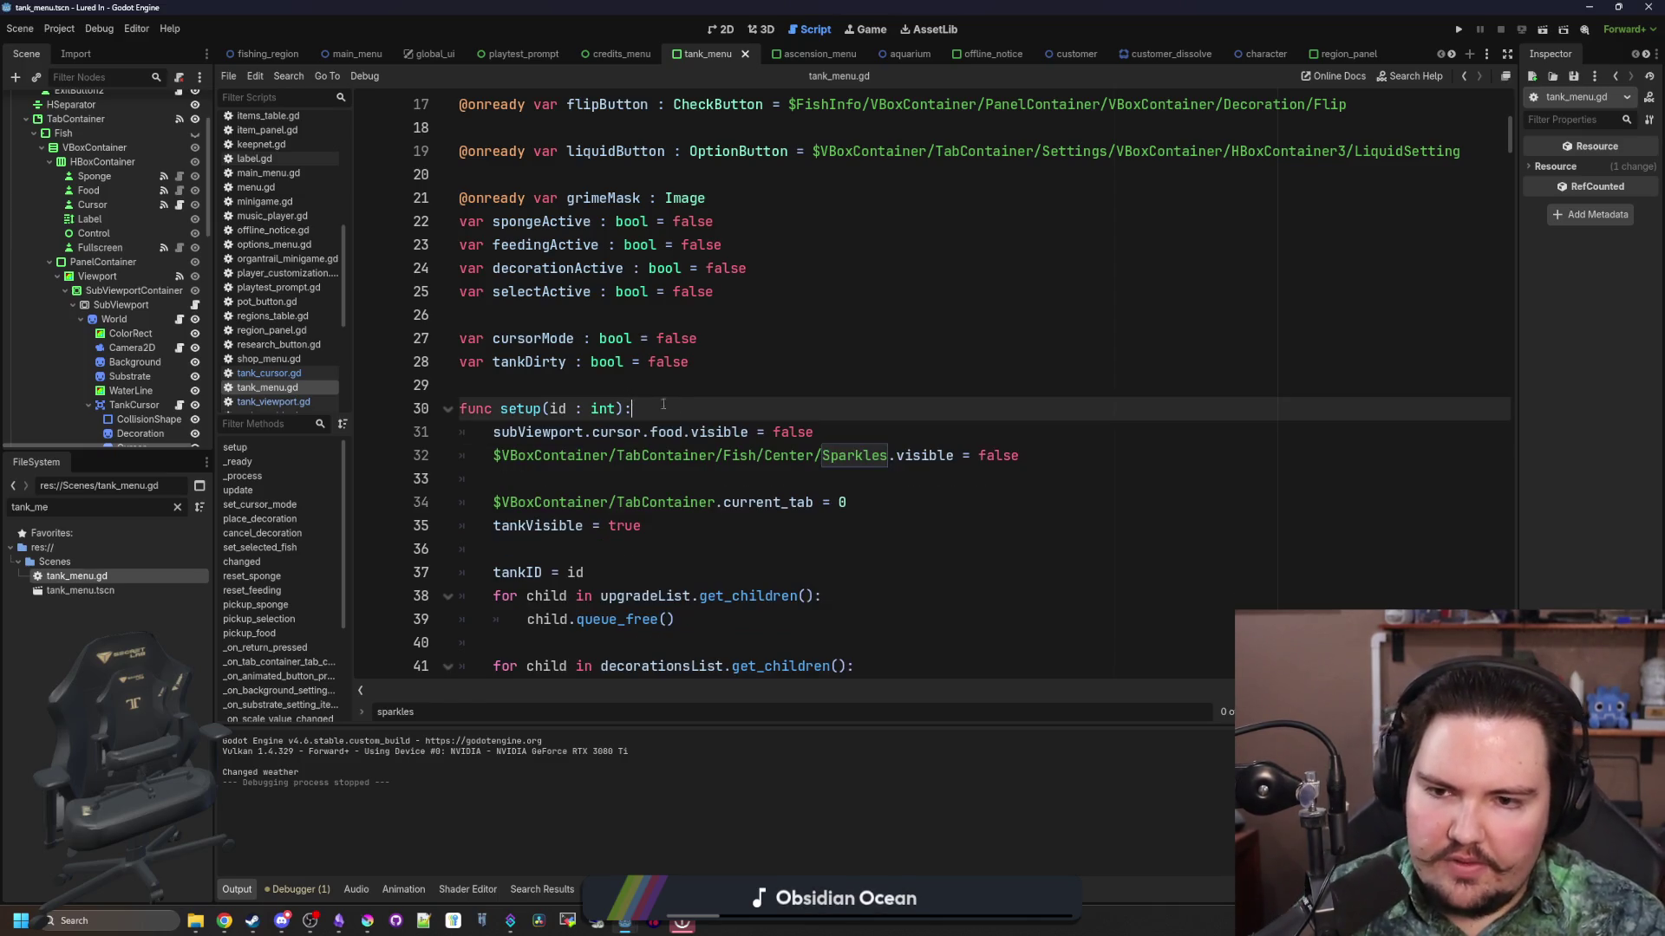
click(694, 385)
key(ctrl+s)
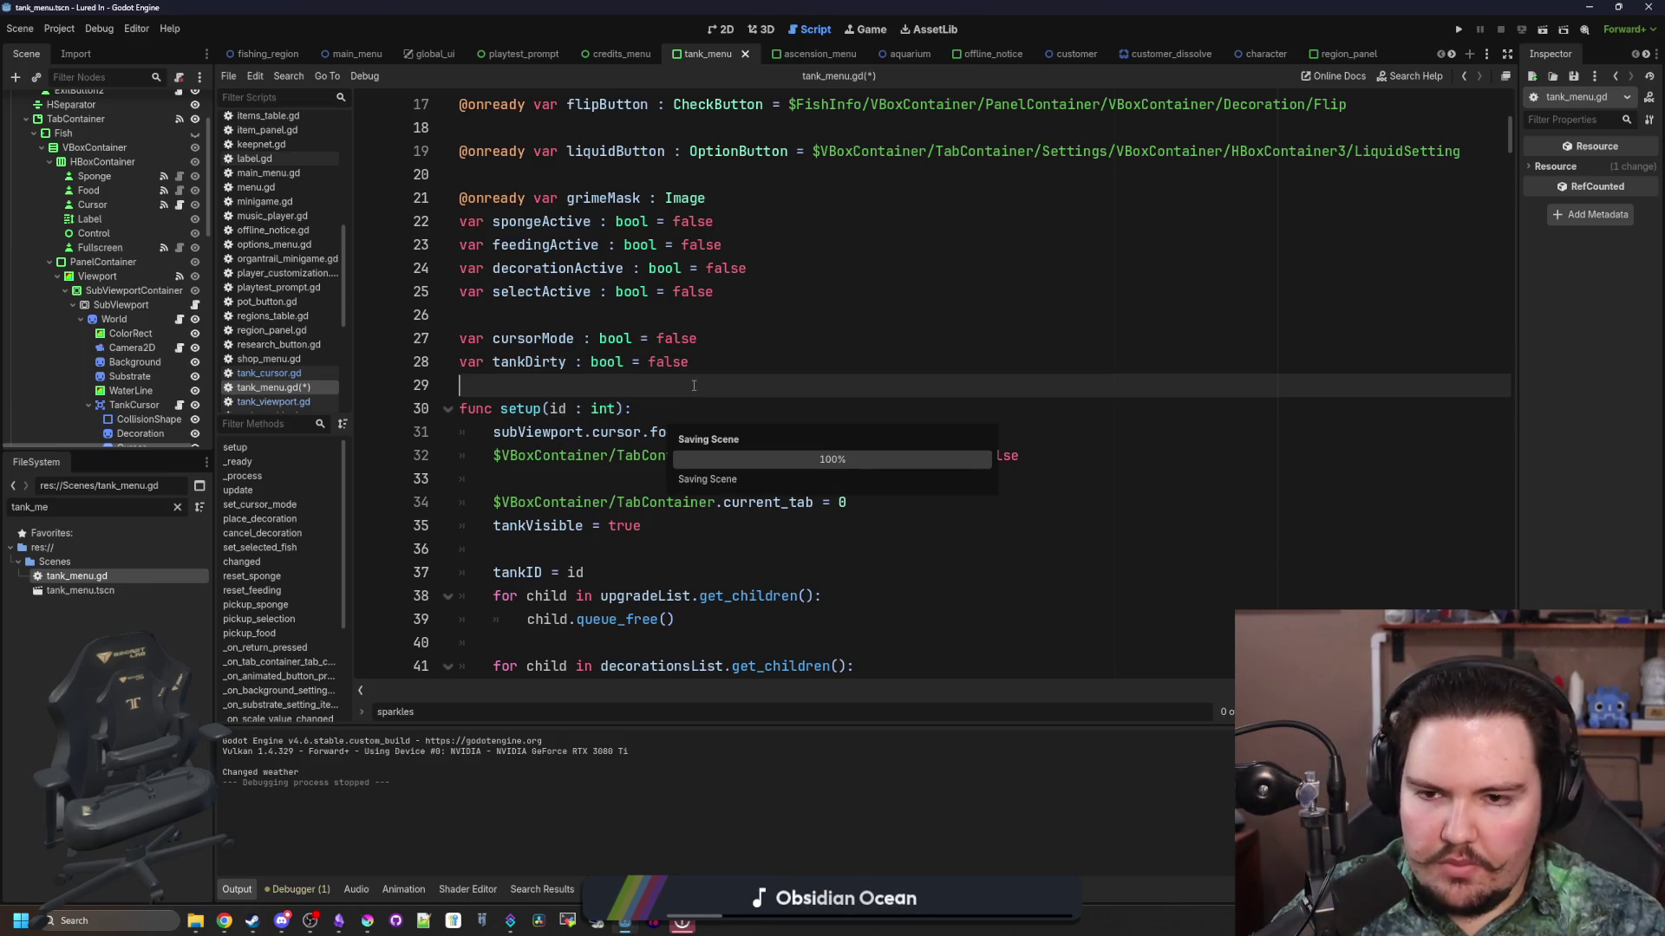
click(338, 921)
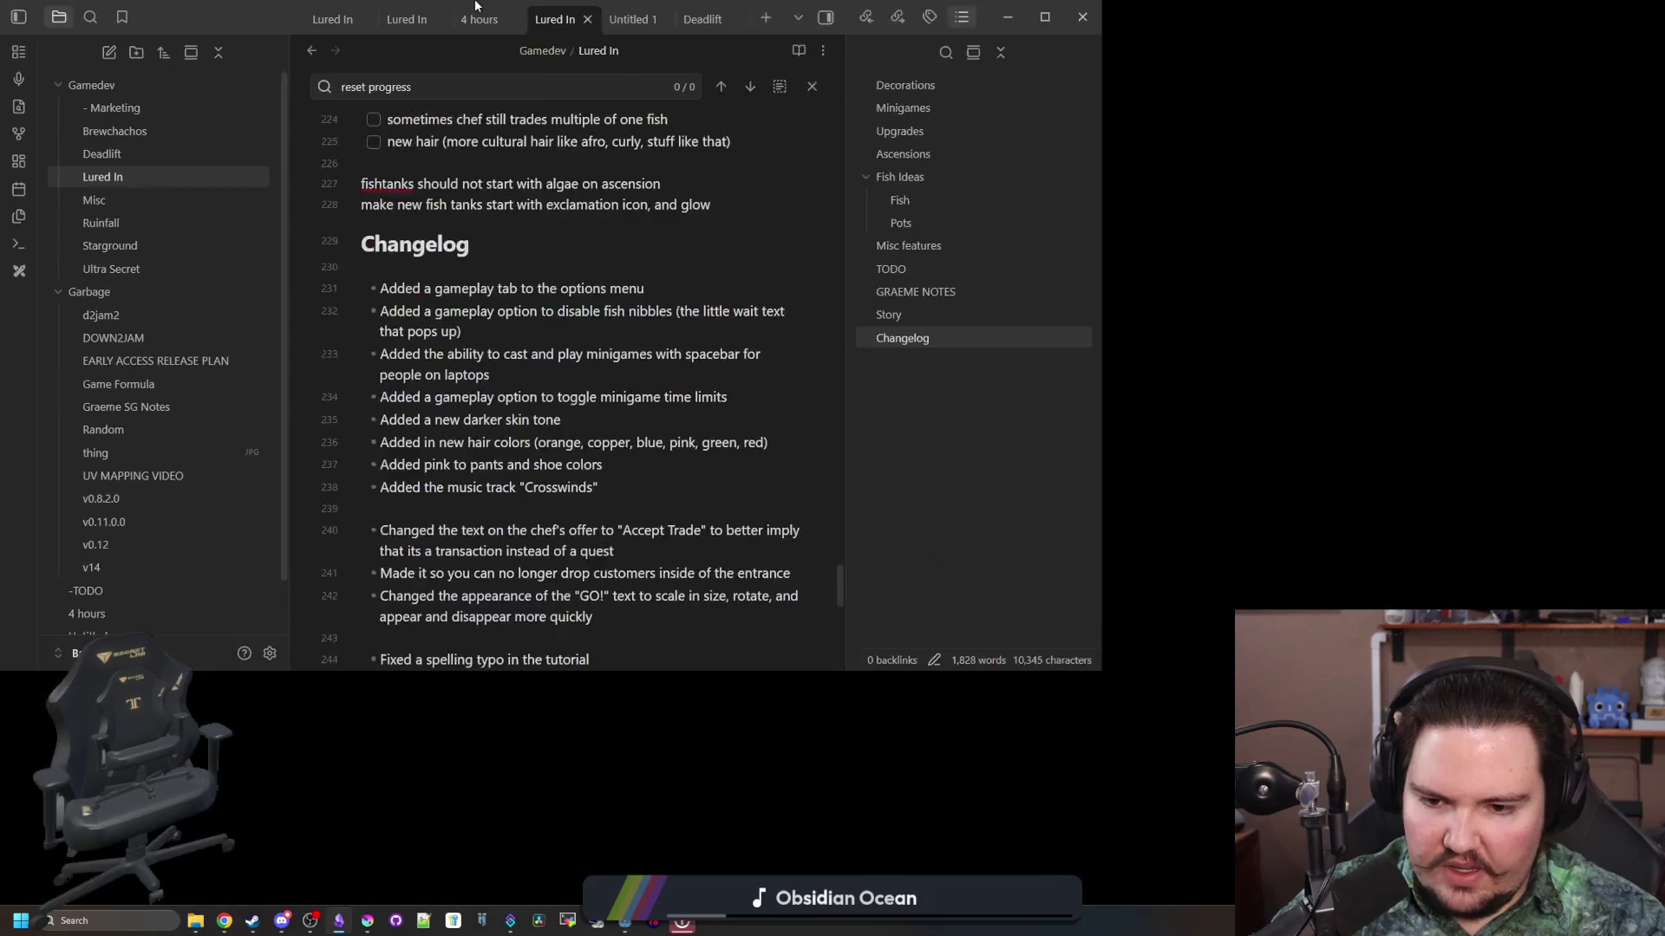
Step: Maximize Obsidian and type the changelog bullet about sparkle and food particles during quick tank swaps
double_click(476, 6)
text(- F)
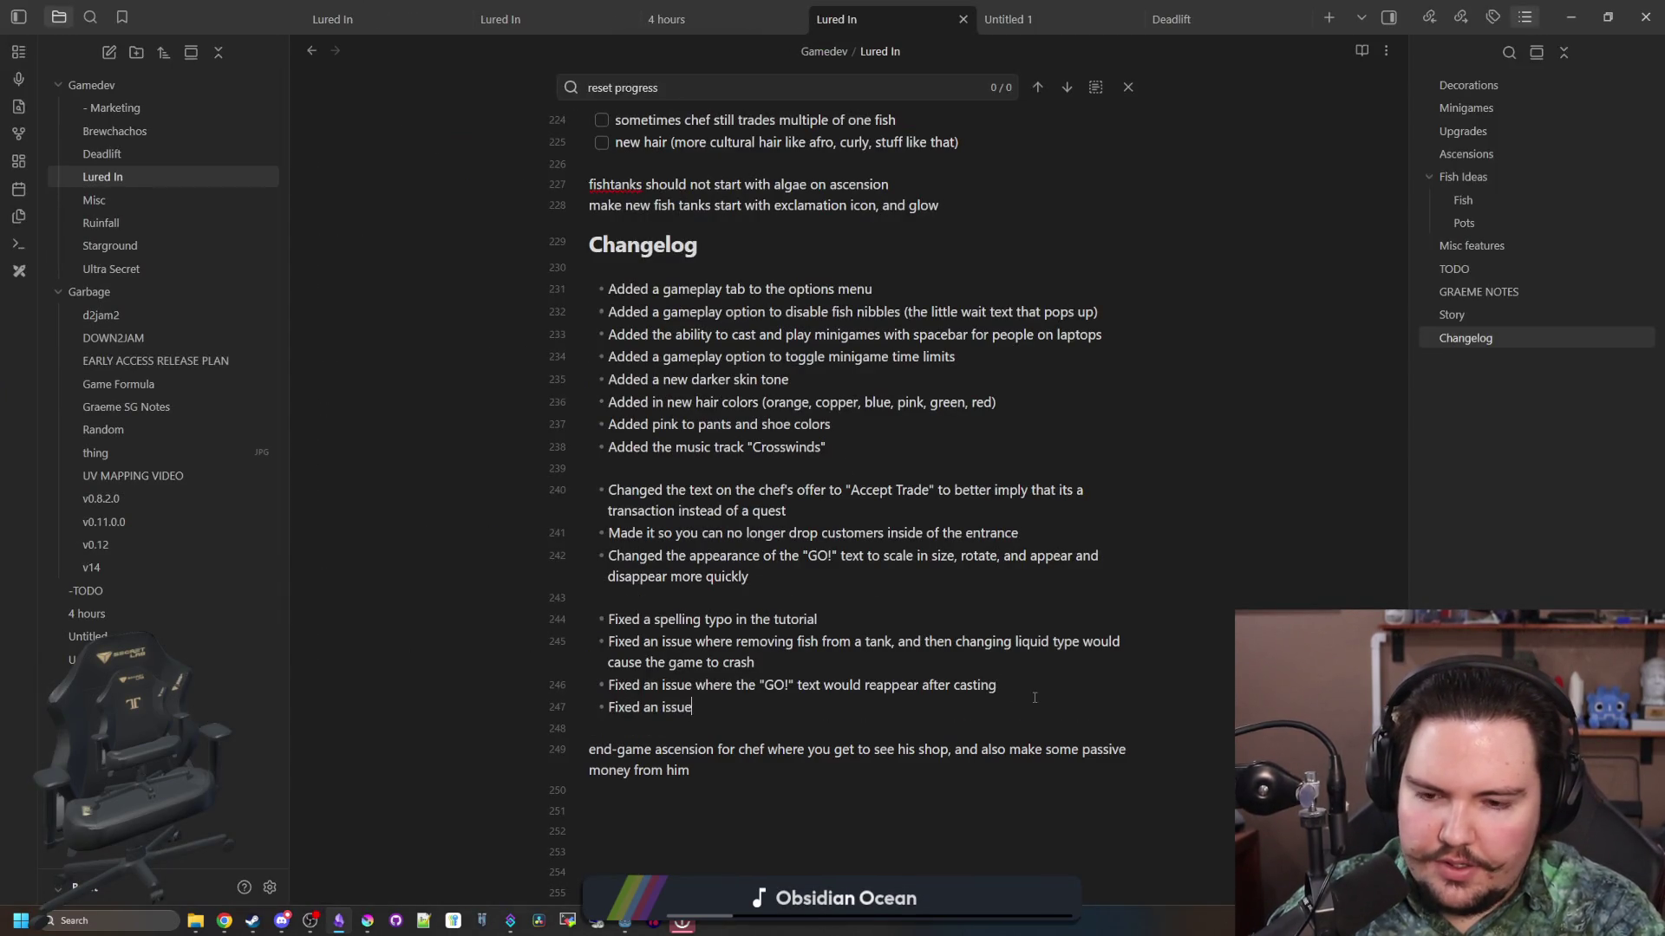
text(you could see sparkle and food parti)
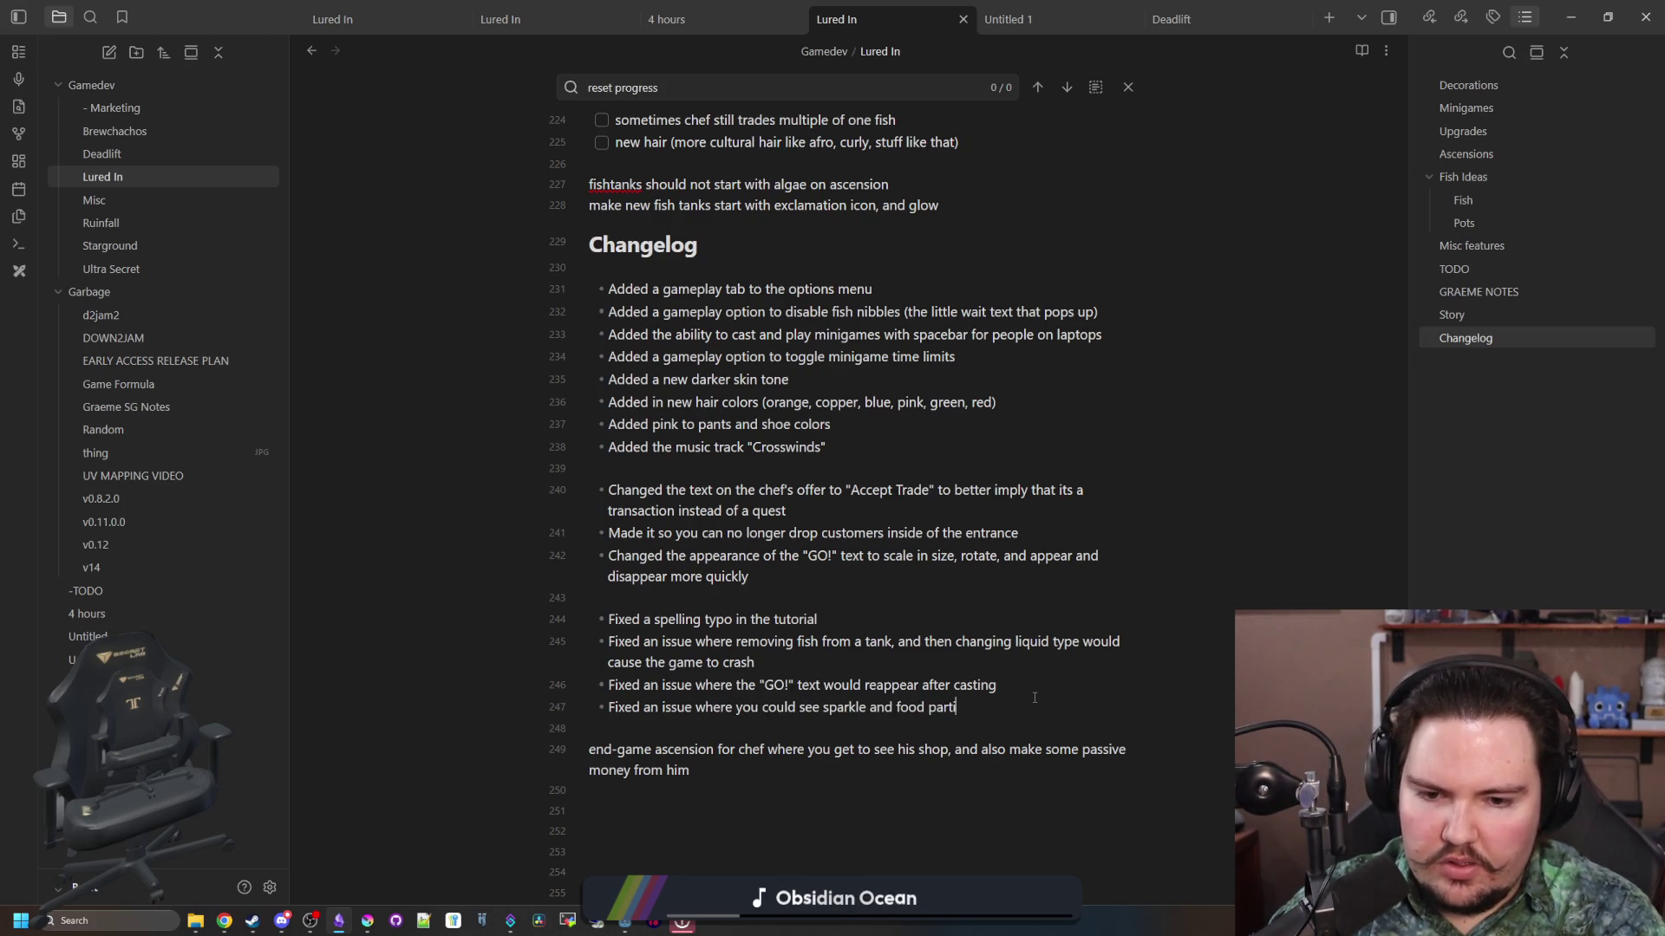
text(er tank)
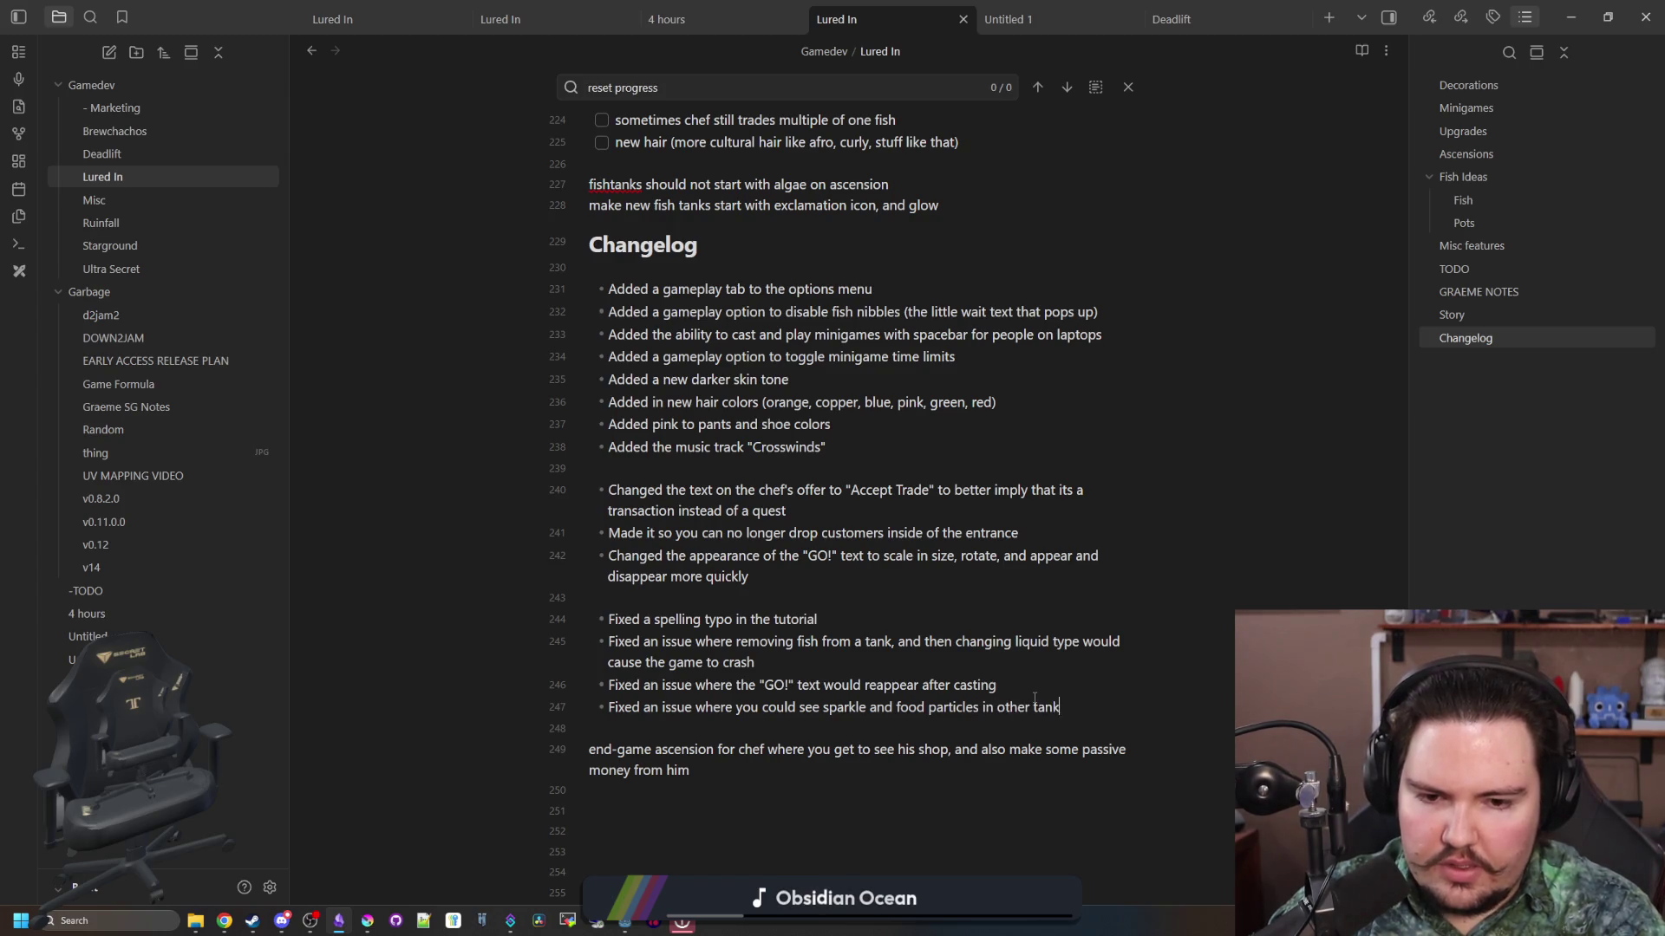
text(s when swapping between them quickly)
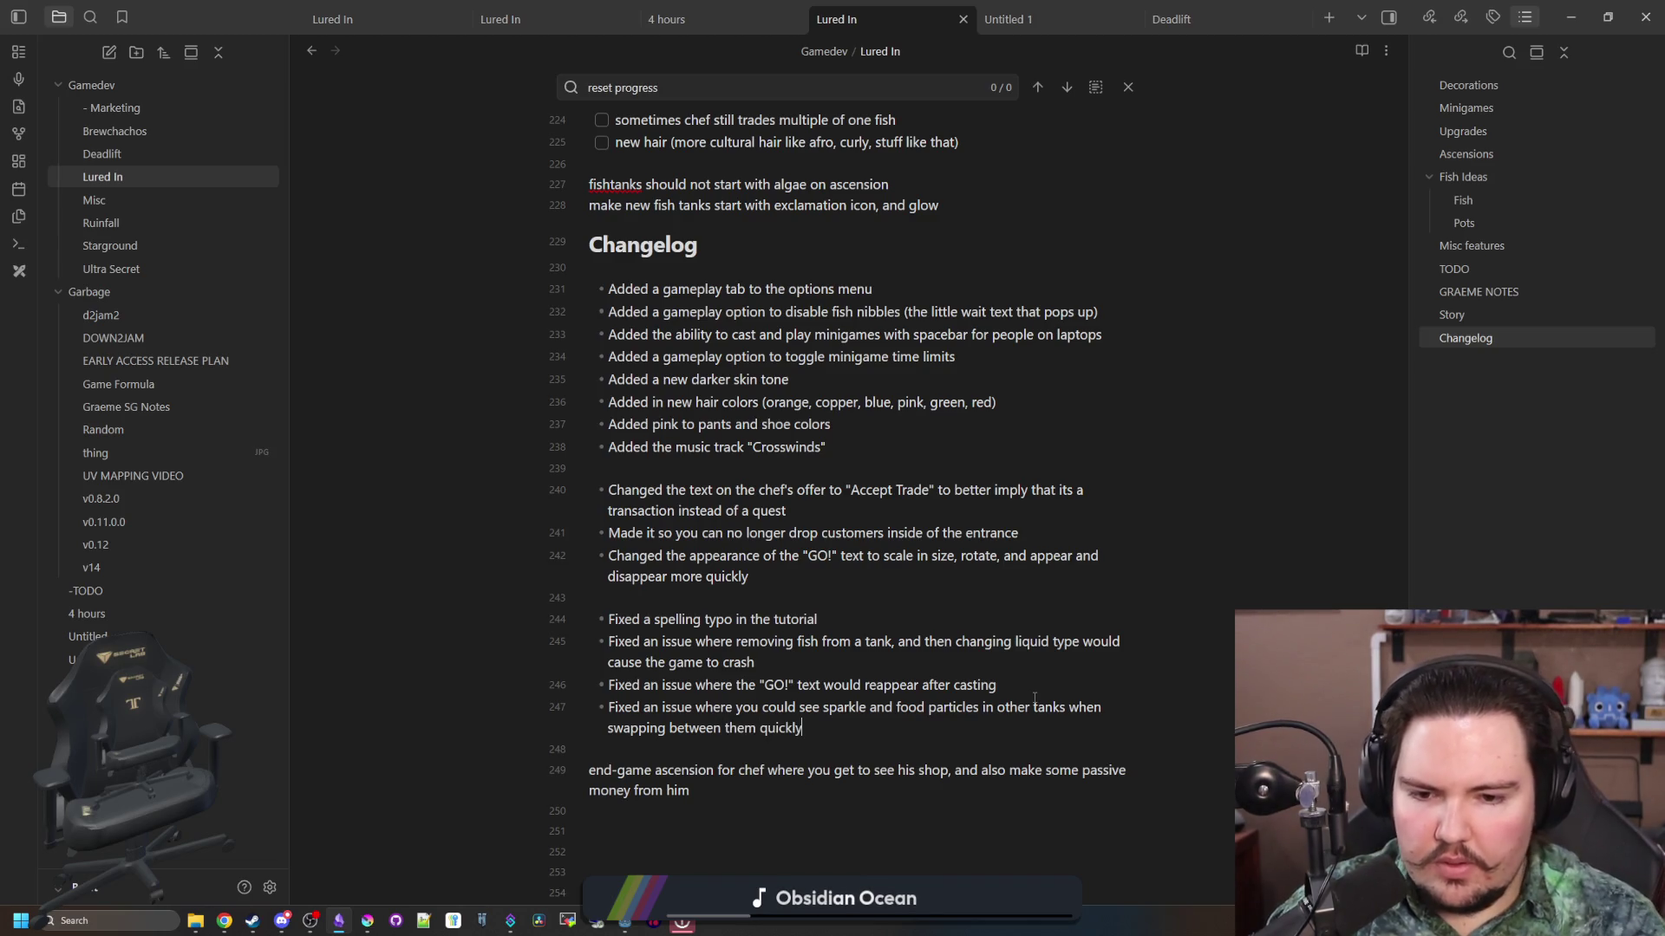
key(alt+Tab)
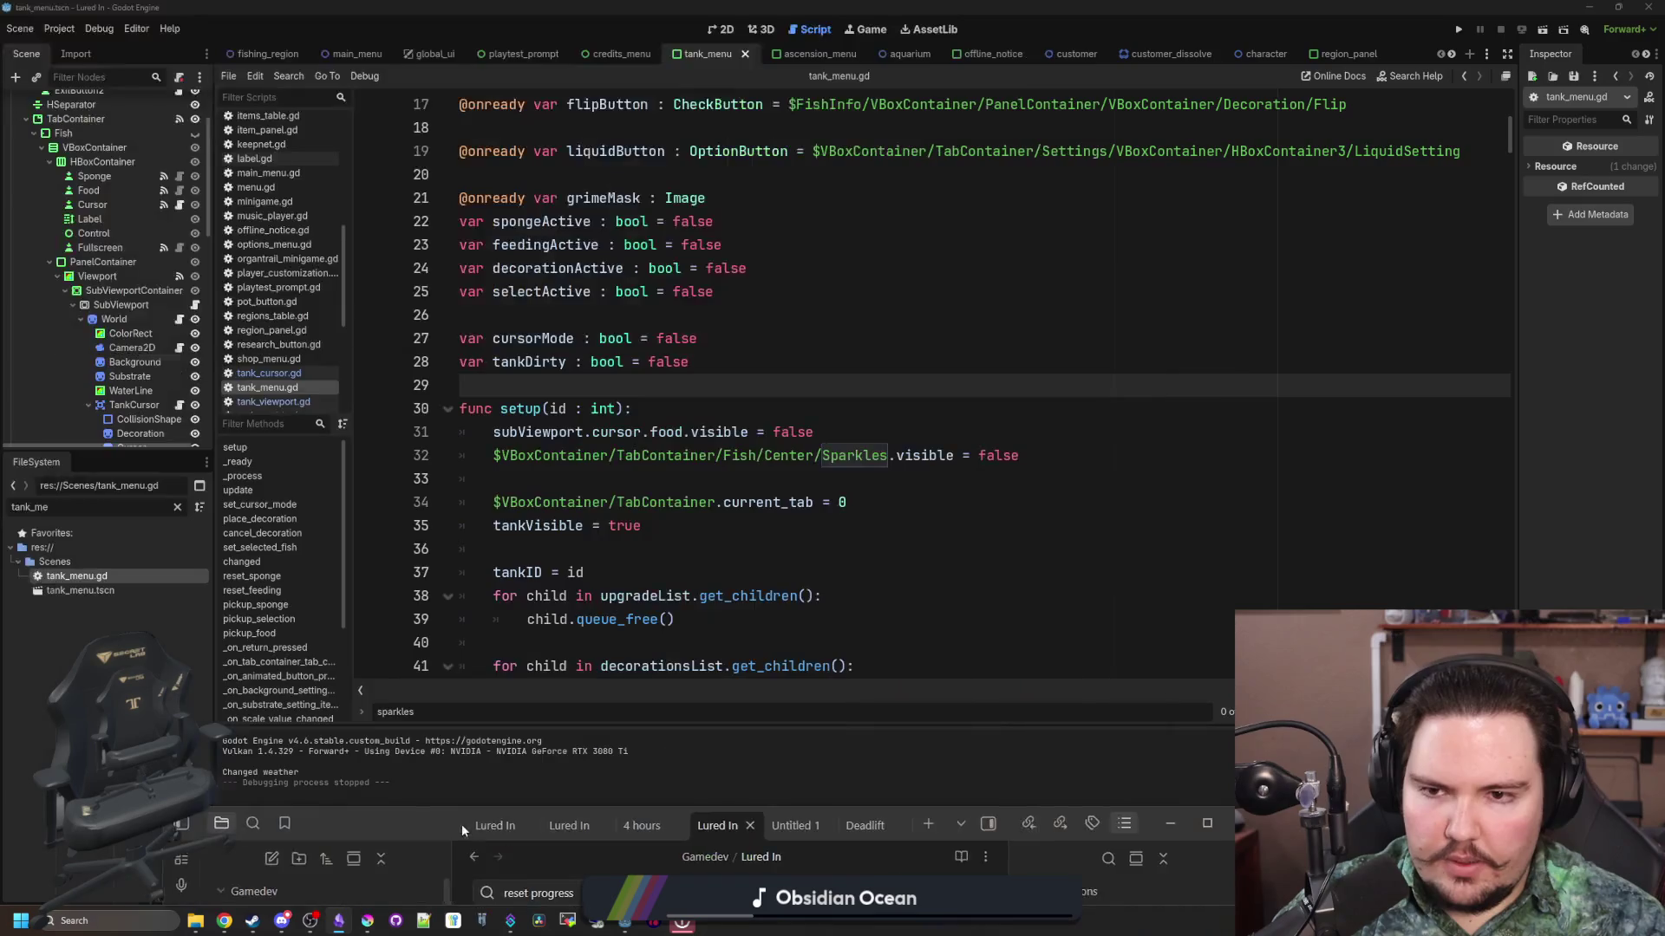
Step: Review the code around setup() in tank_menu.gd and save the tank menu changes
click(775, 409)
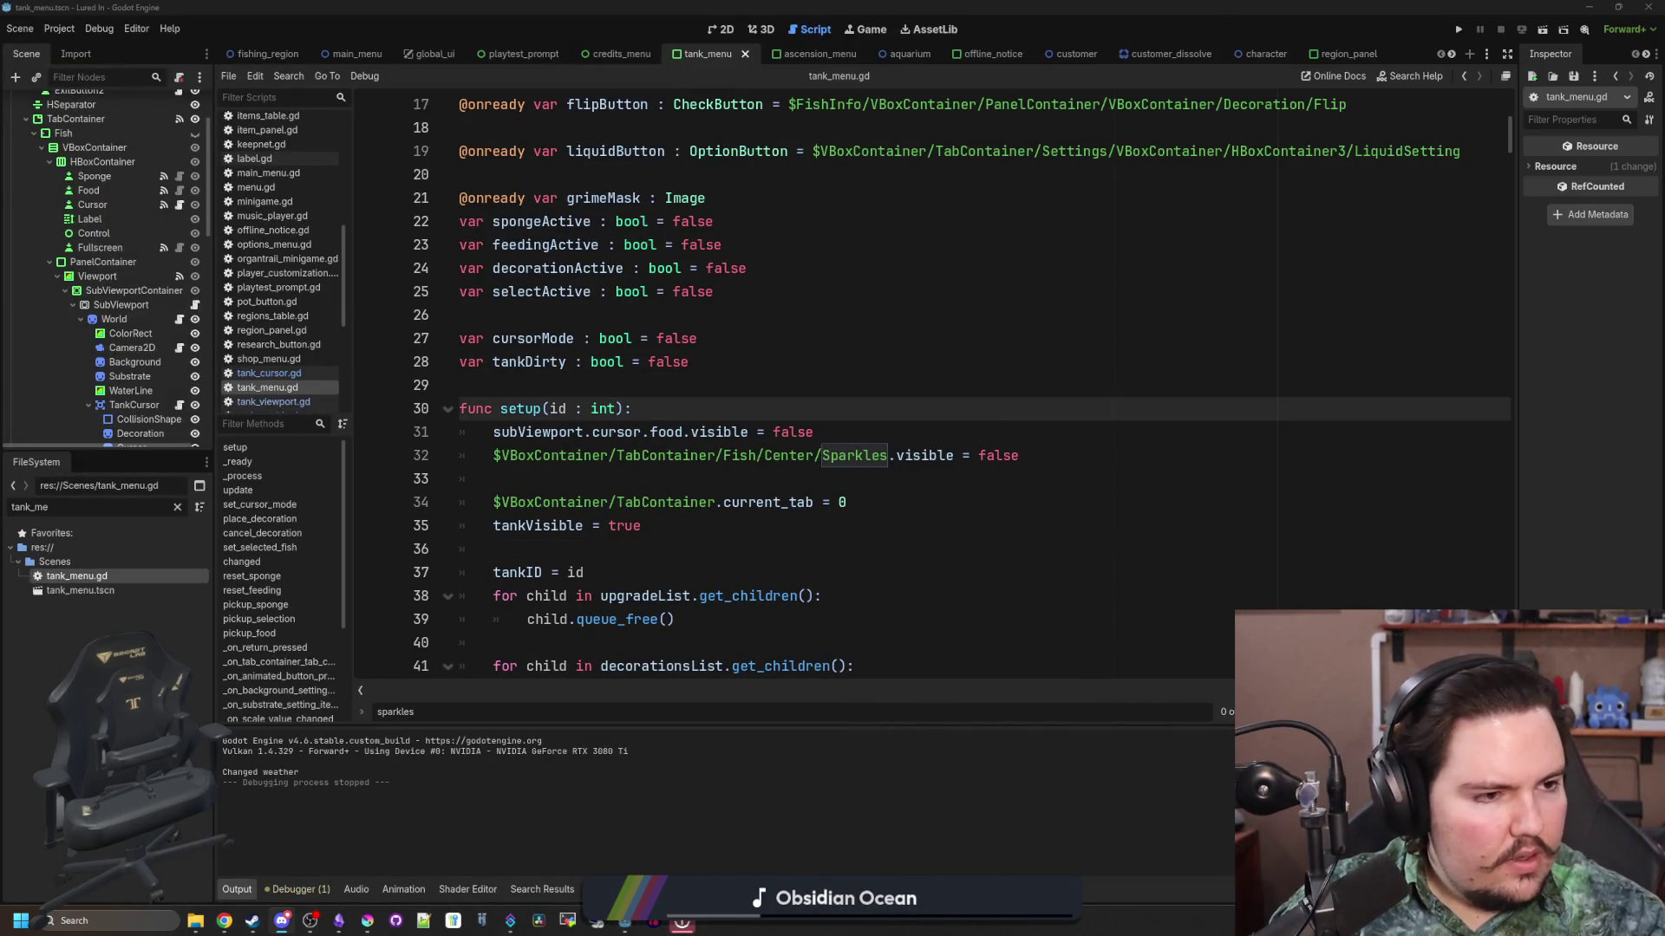
click(601, 518)
click(563, 455)
click(535, 483)
click(521, 408)
key(ctrl+s)
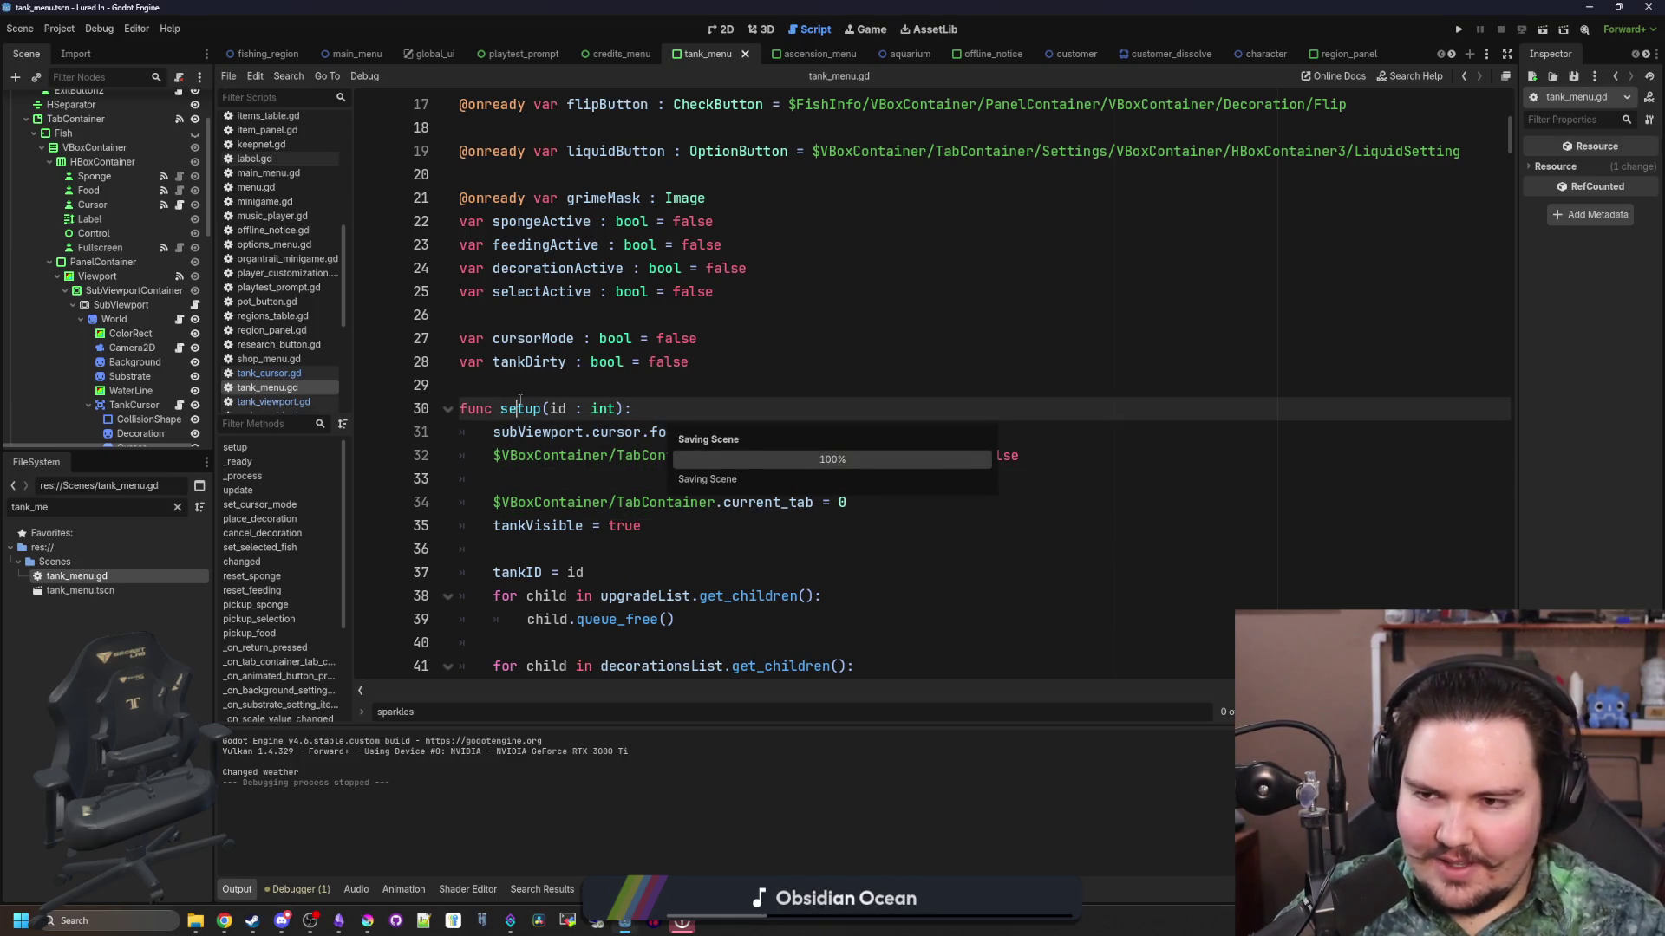
key(Up)
key(ctrl+s)
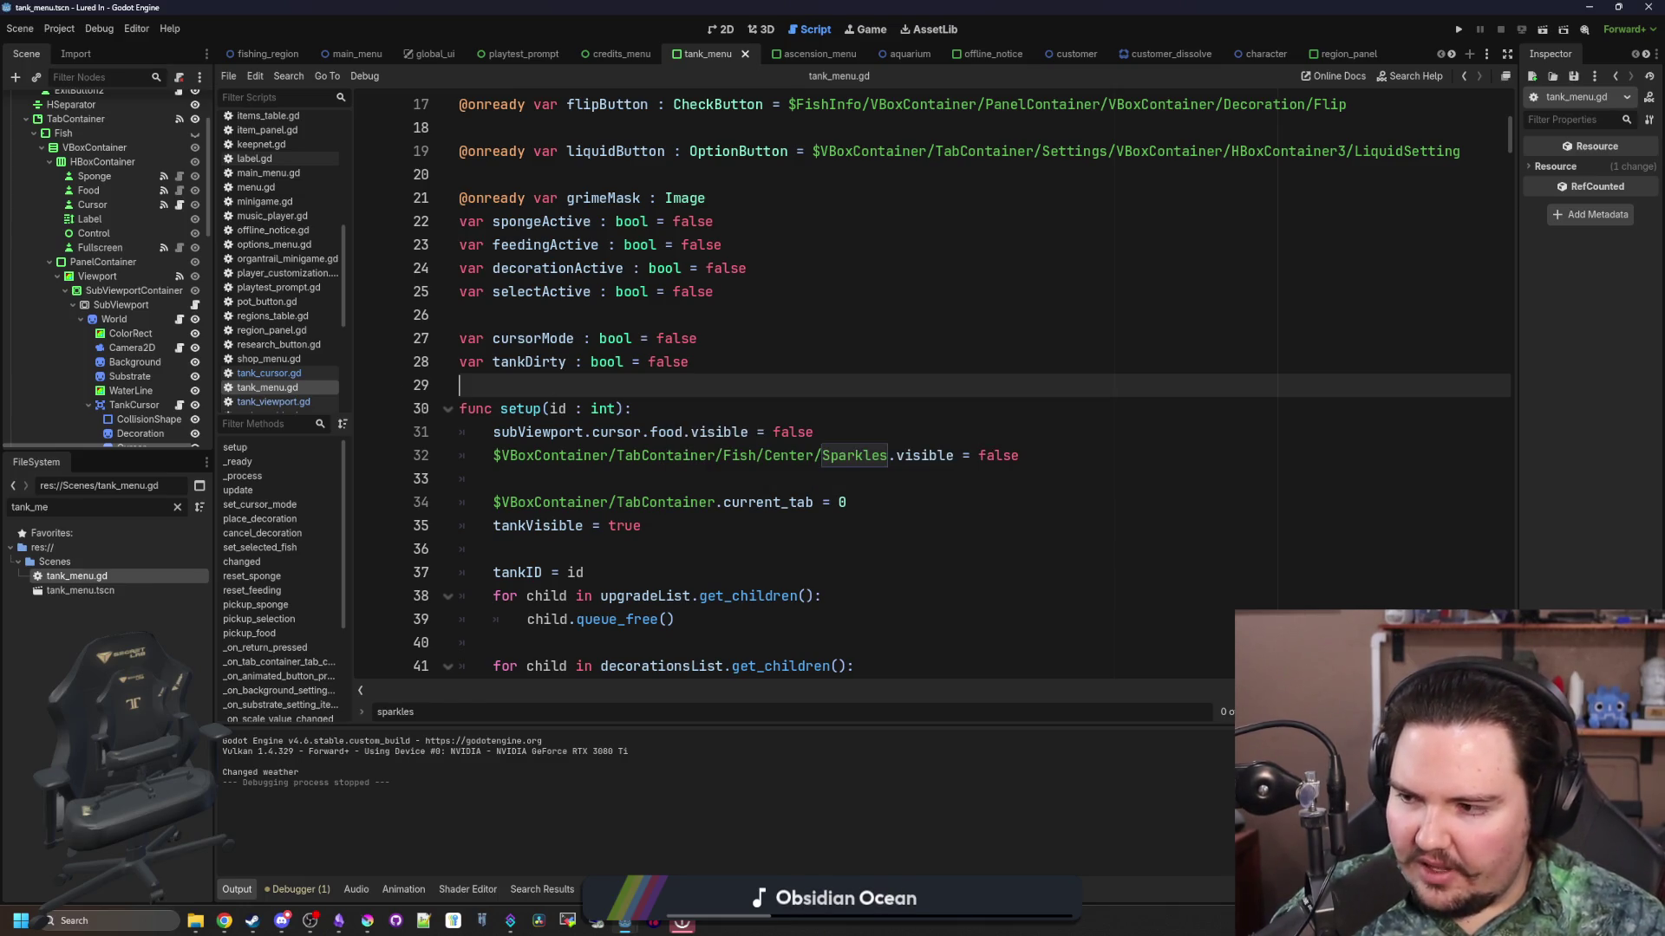
click(703, 385)
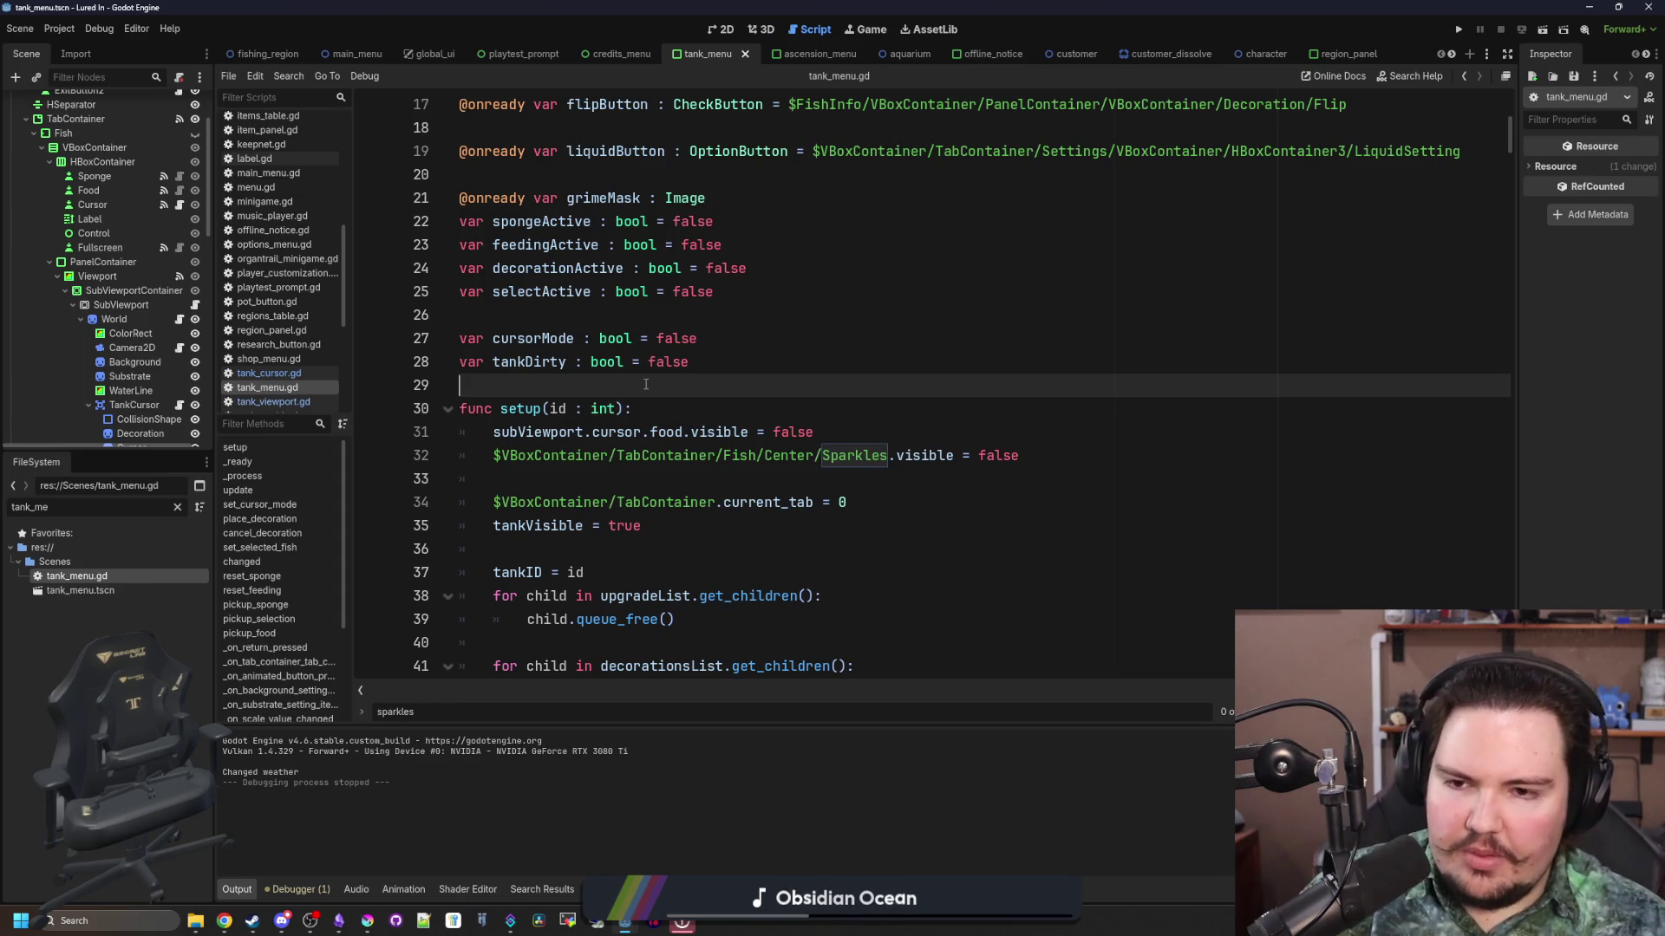
key(ctrl+s)
key(ctrl+s)
key(ctrl+s)
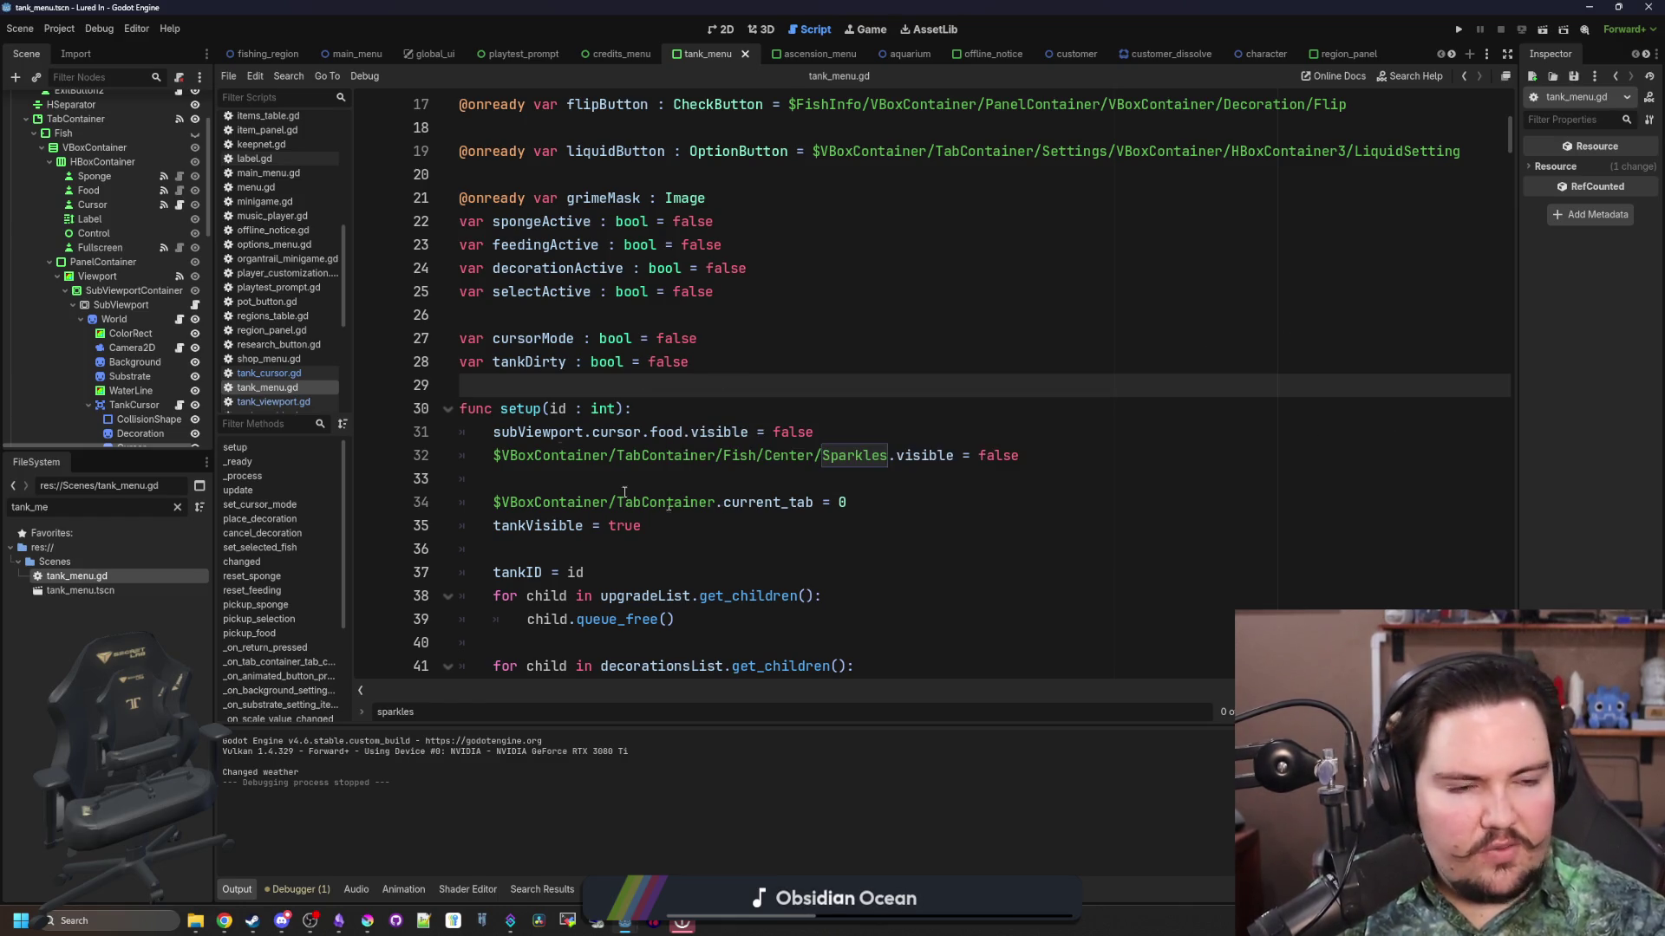
key(ctrl+s)
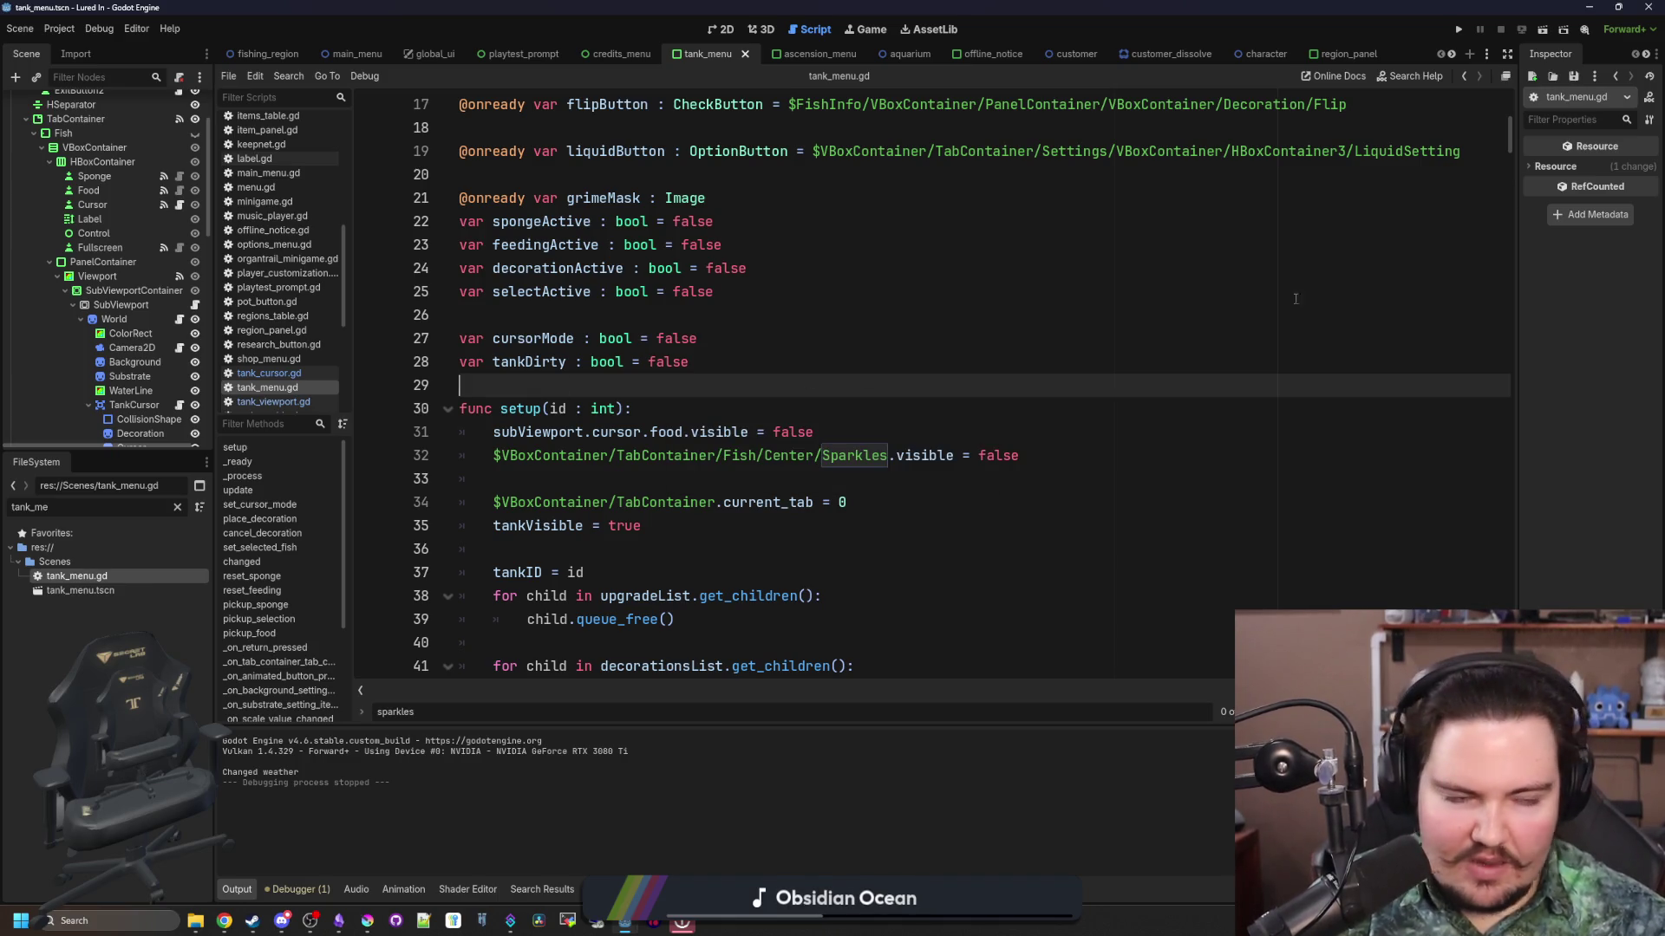
Step: View the Fish Tank scene in the 2D view, then switch to the Game workspace
click(282, 921)
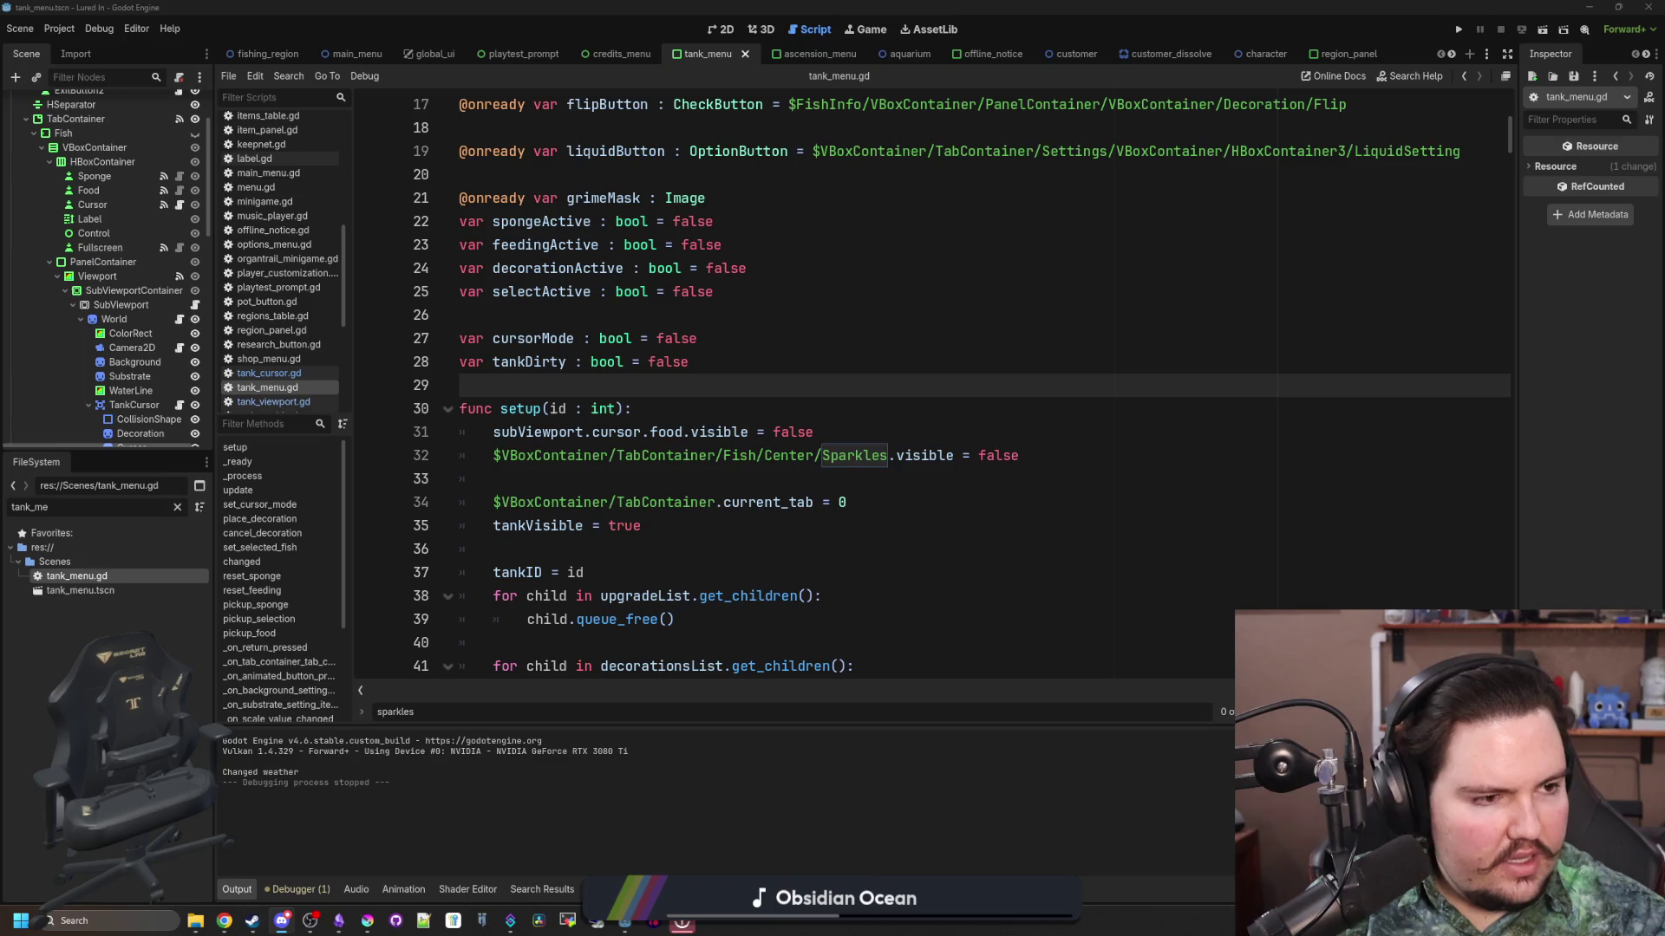
click(855, 484)
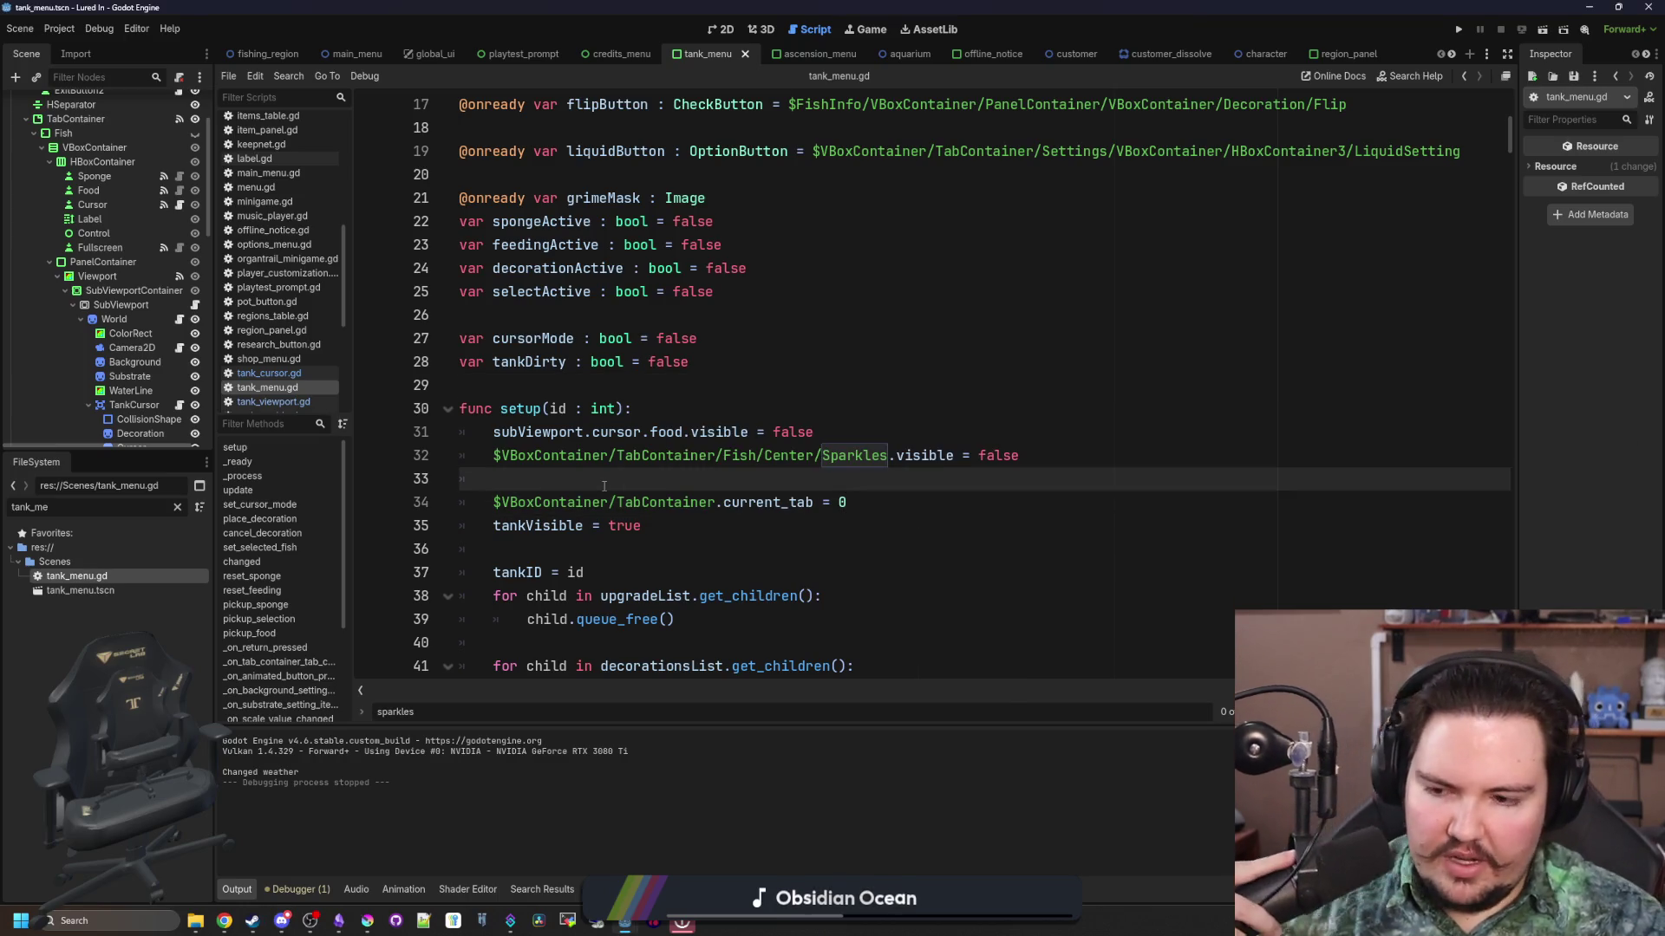
click(727, 29)
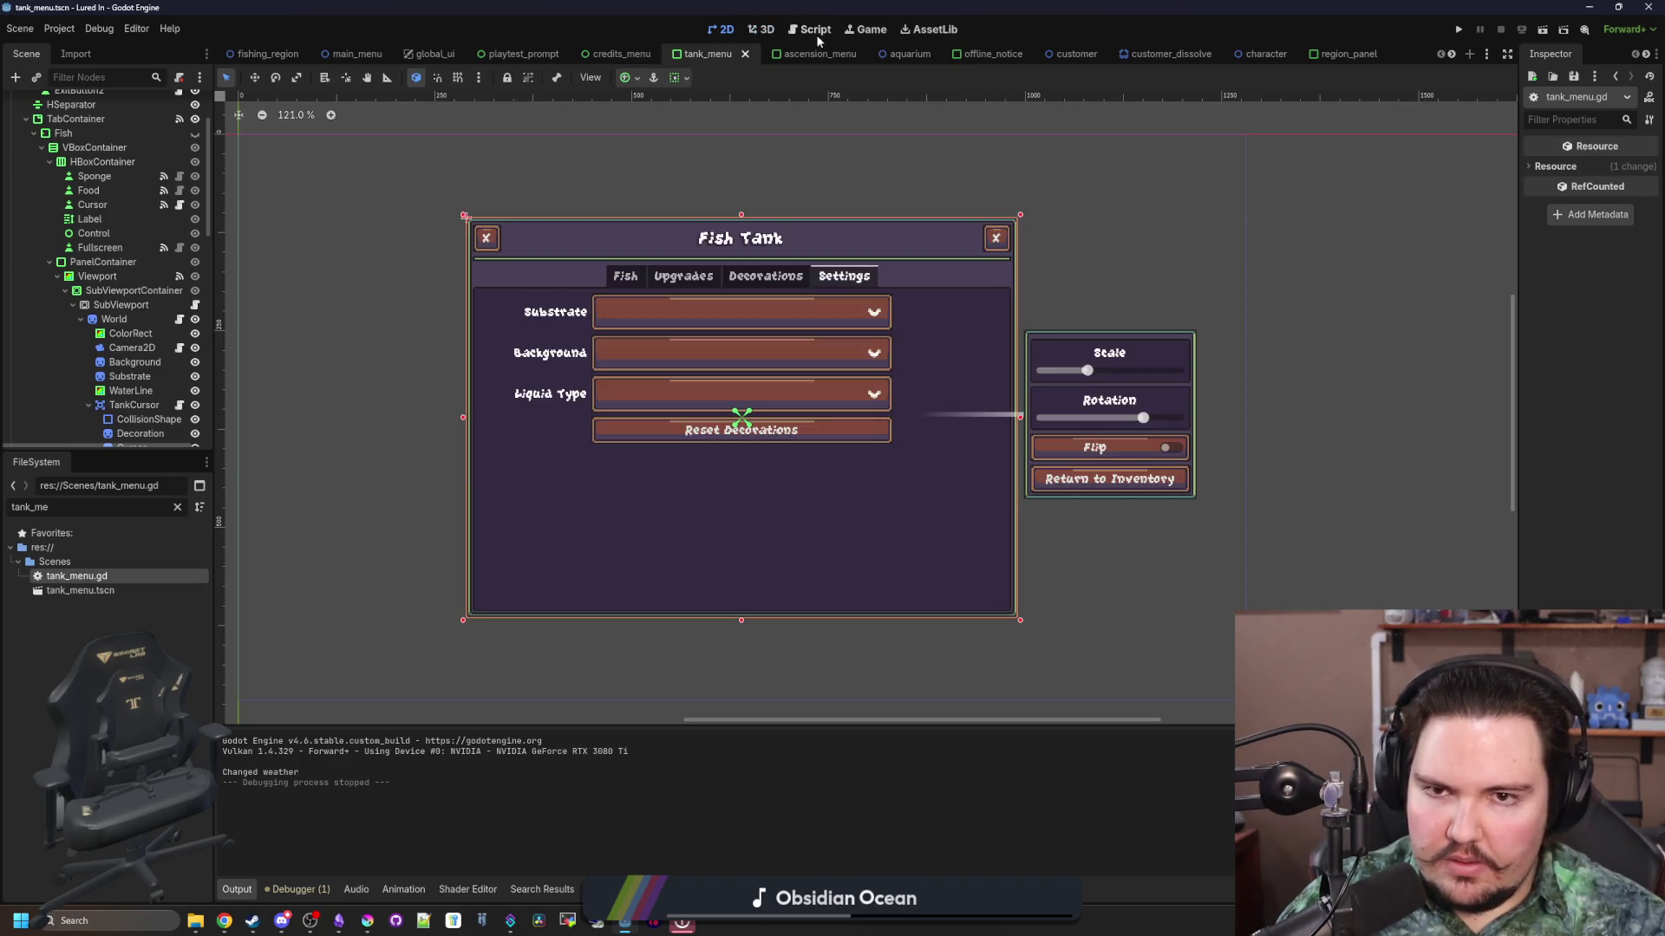
click(855, 31)
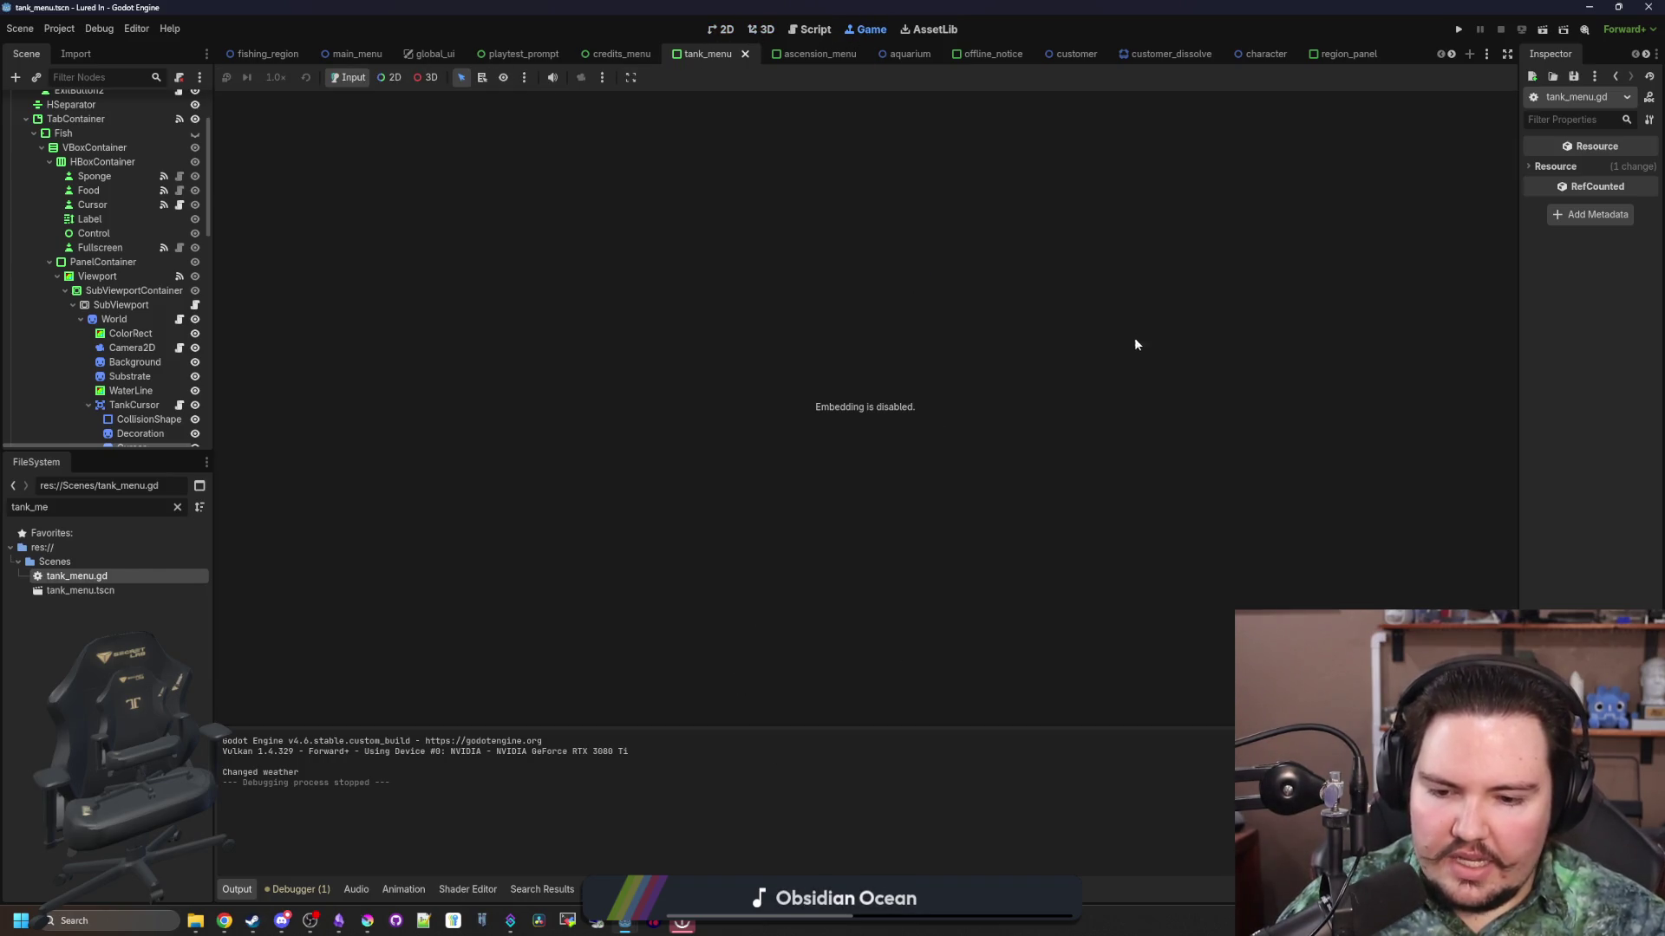
Step: Run the project, maximize the Lured In debug window, and close the Feedback and Welcome Back popups
click(1458, 28)
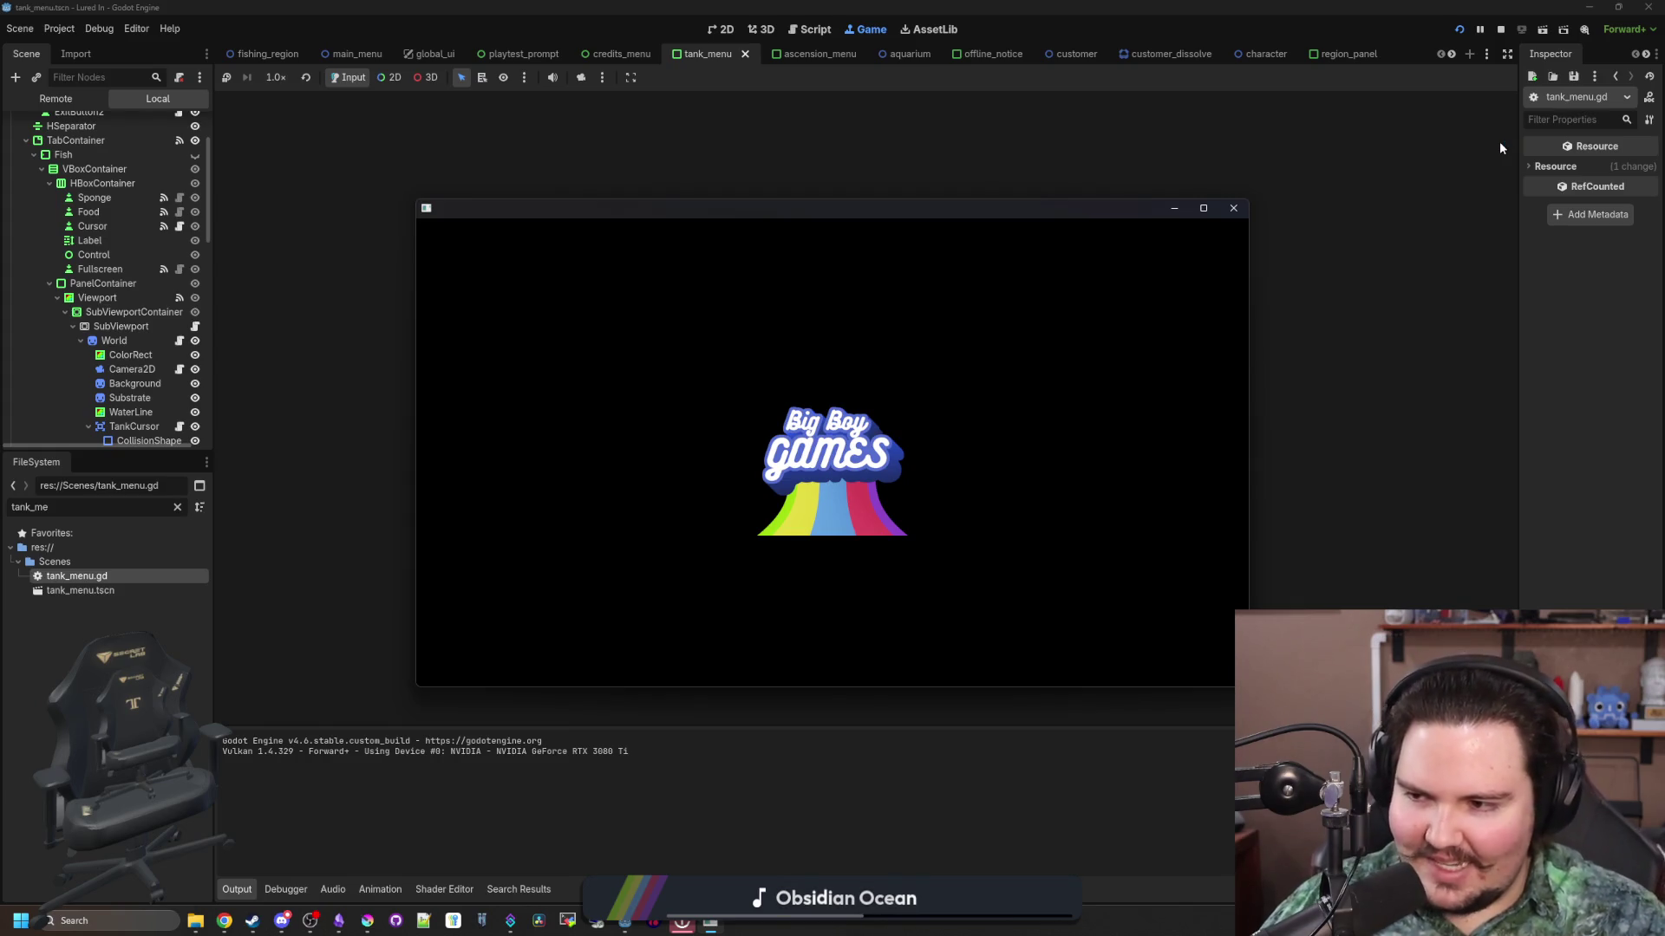
click(1203, 208)
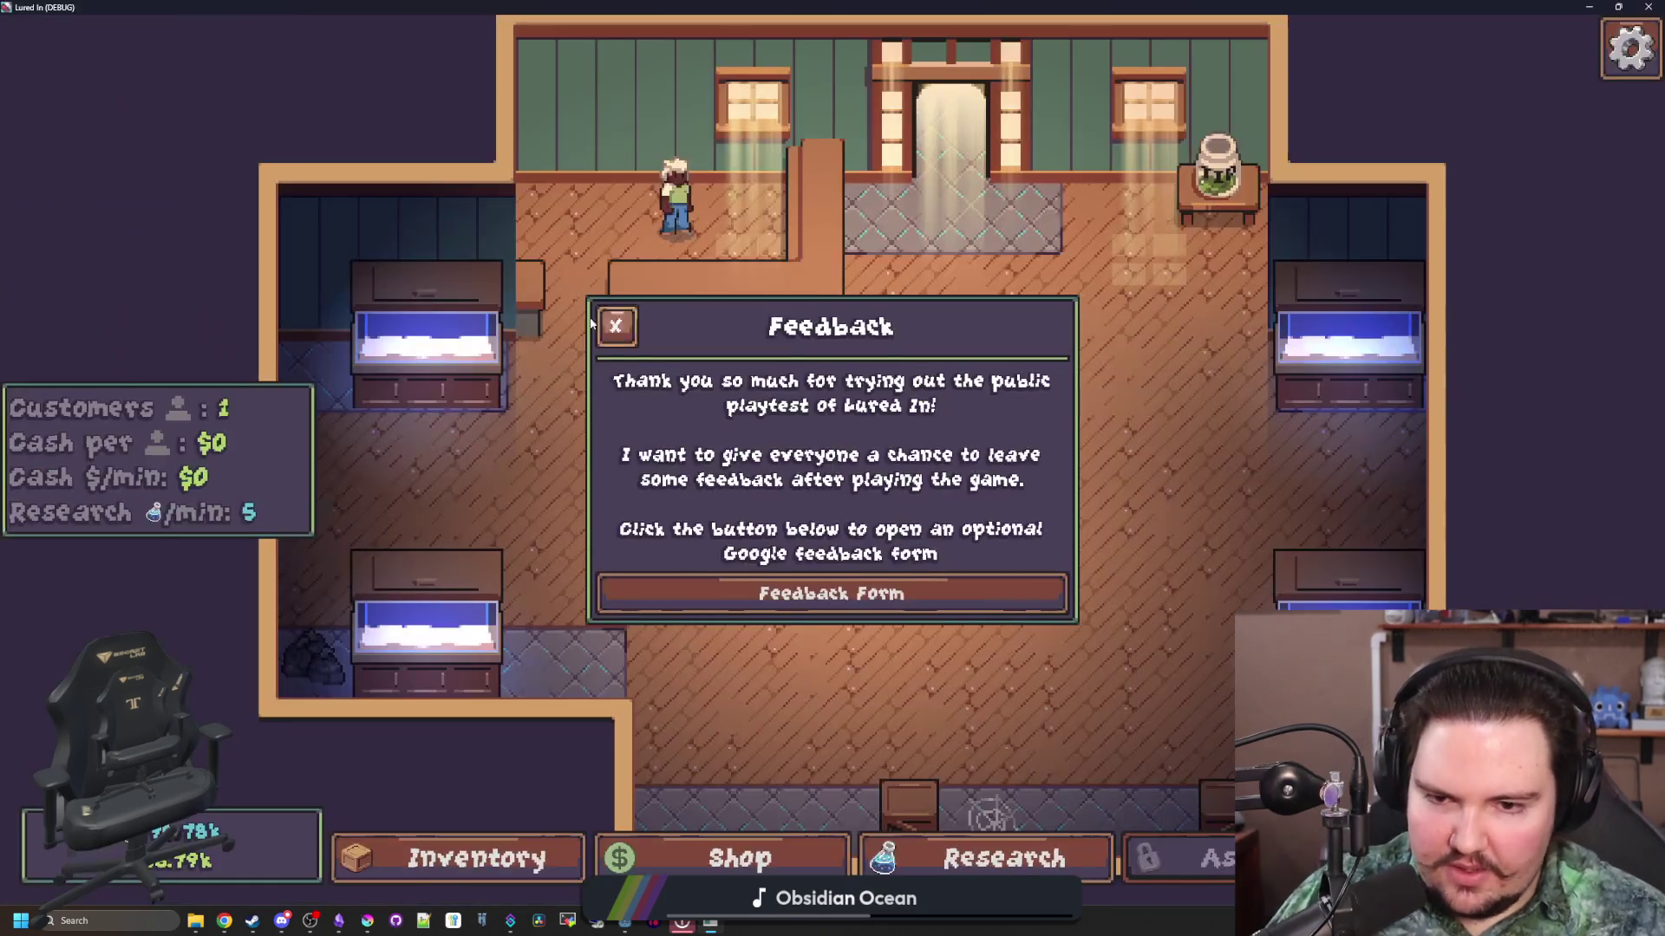
click(637, 326)
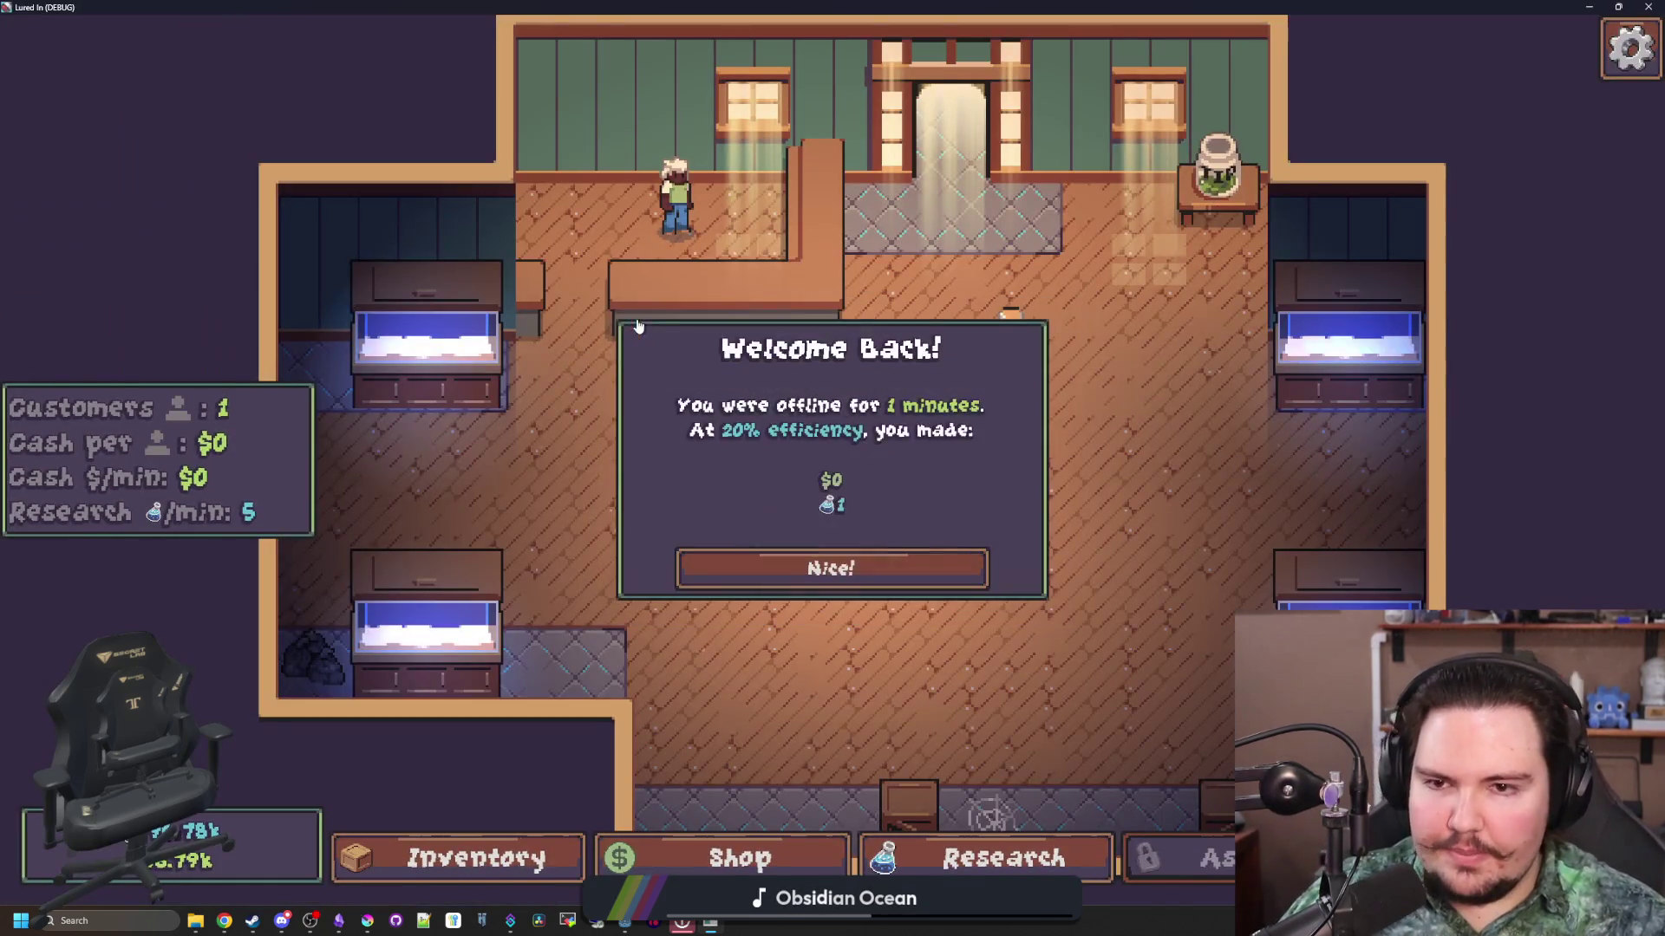
click(954, 573)
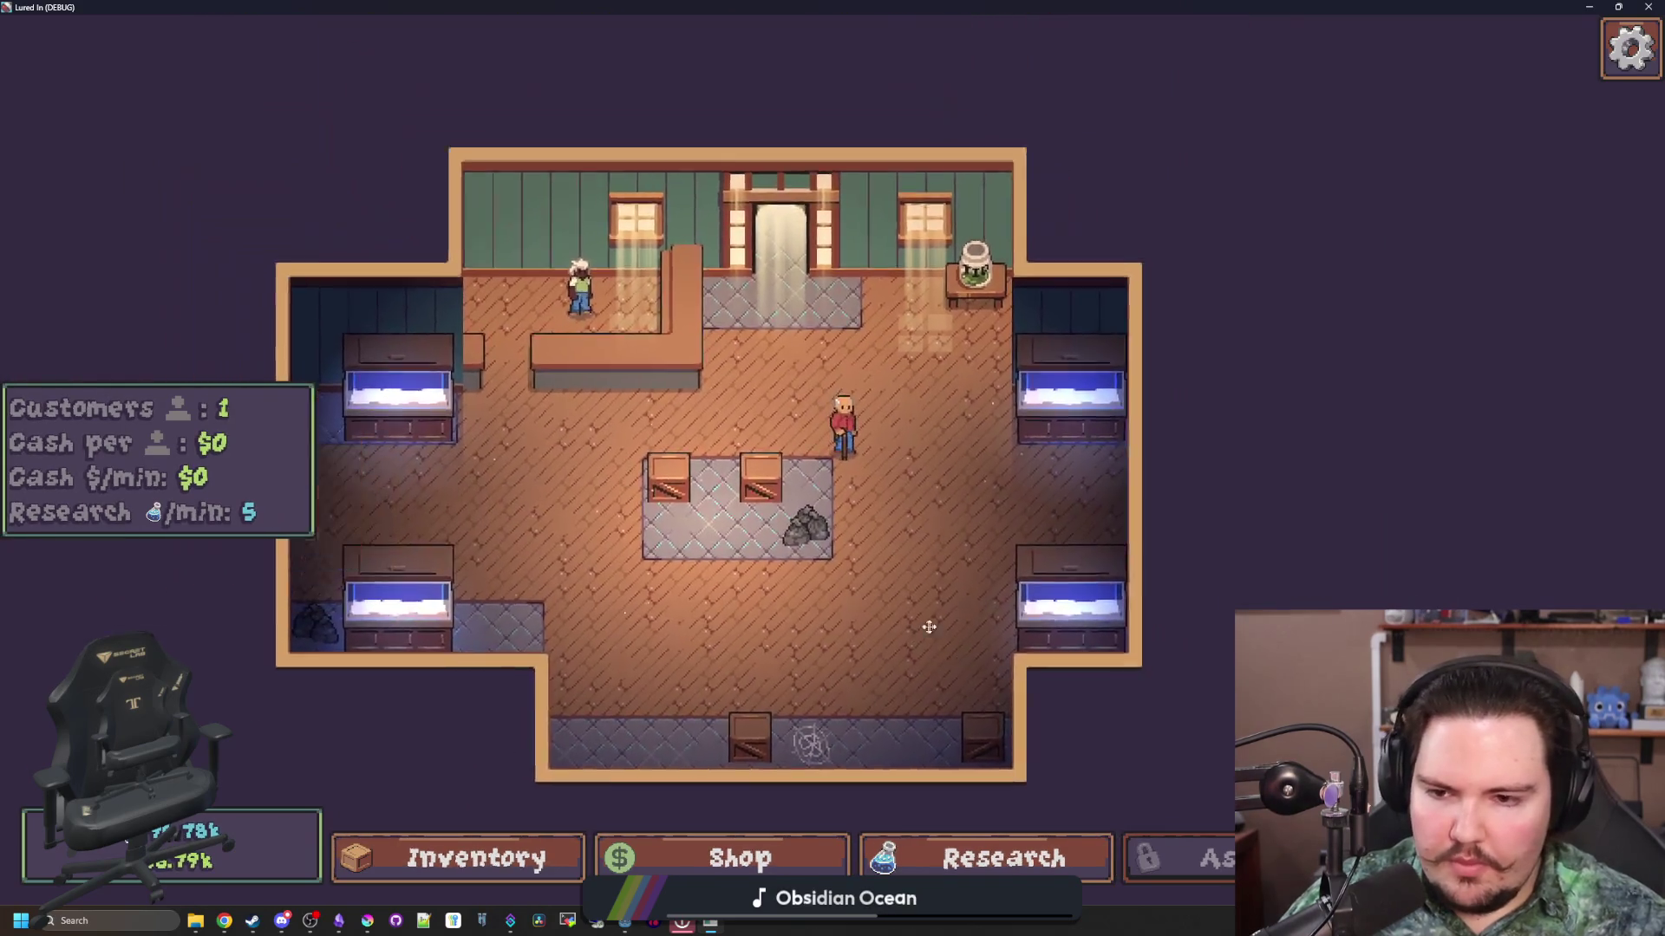
Step: Open the inventory with I, close it, pan the shop view, and open the Research tree
key(i)
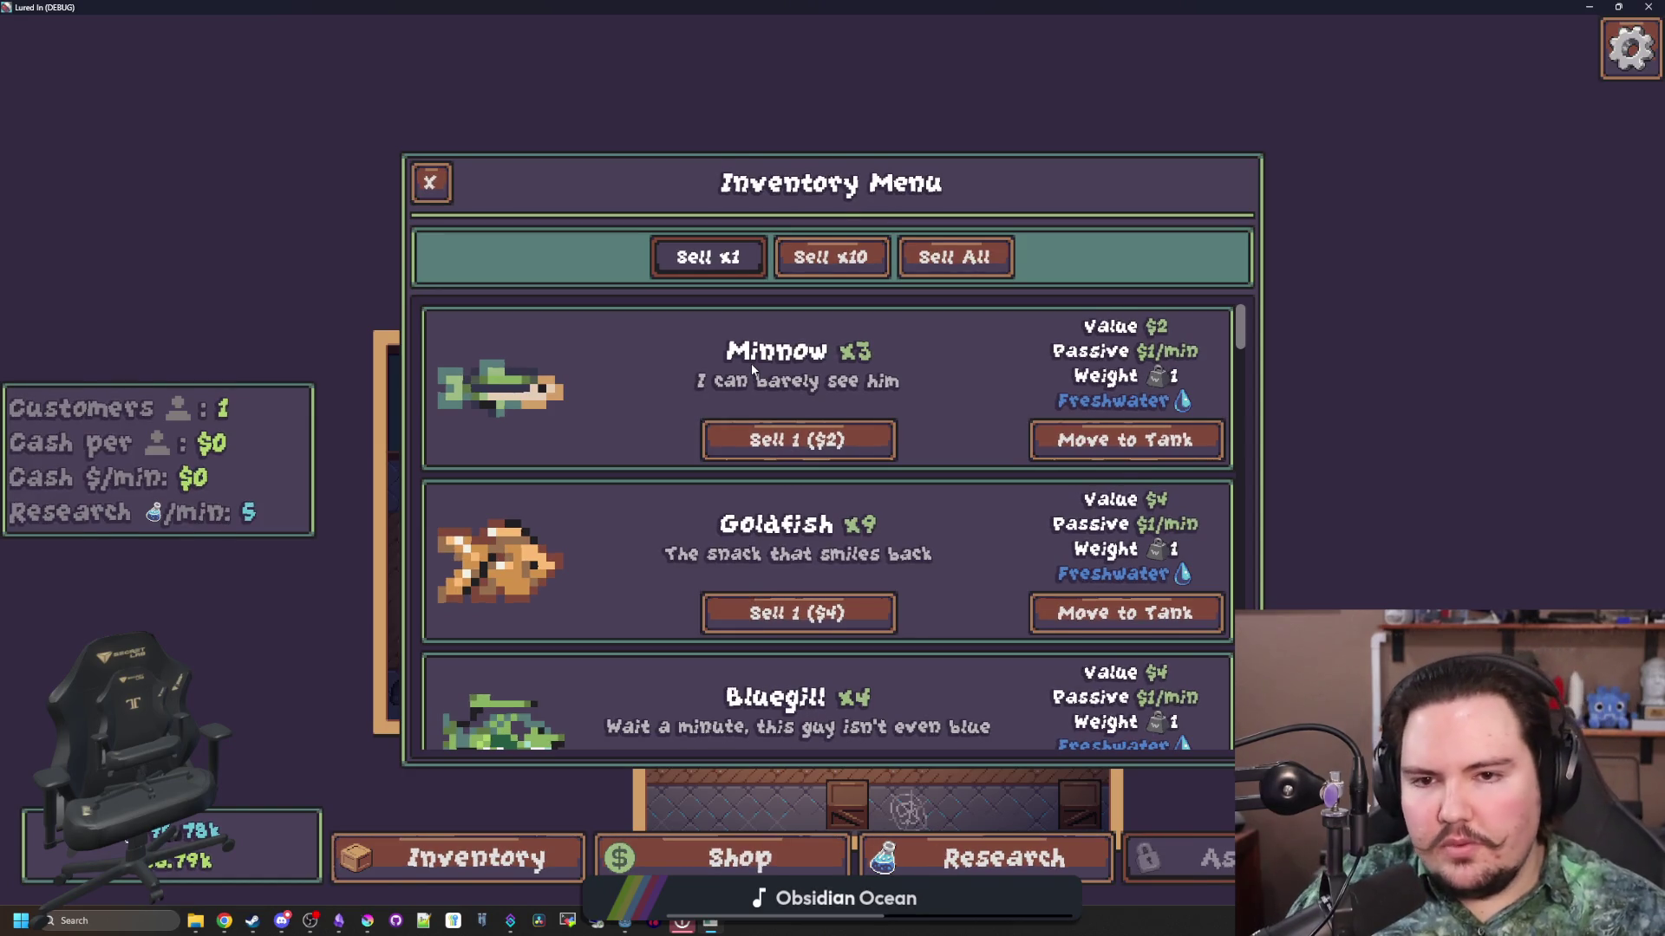
click(431, 180)
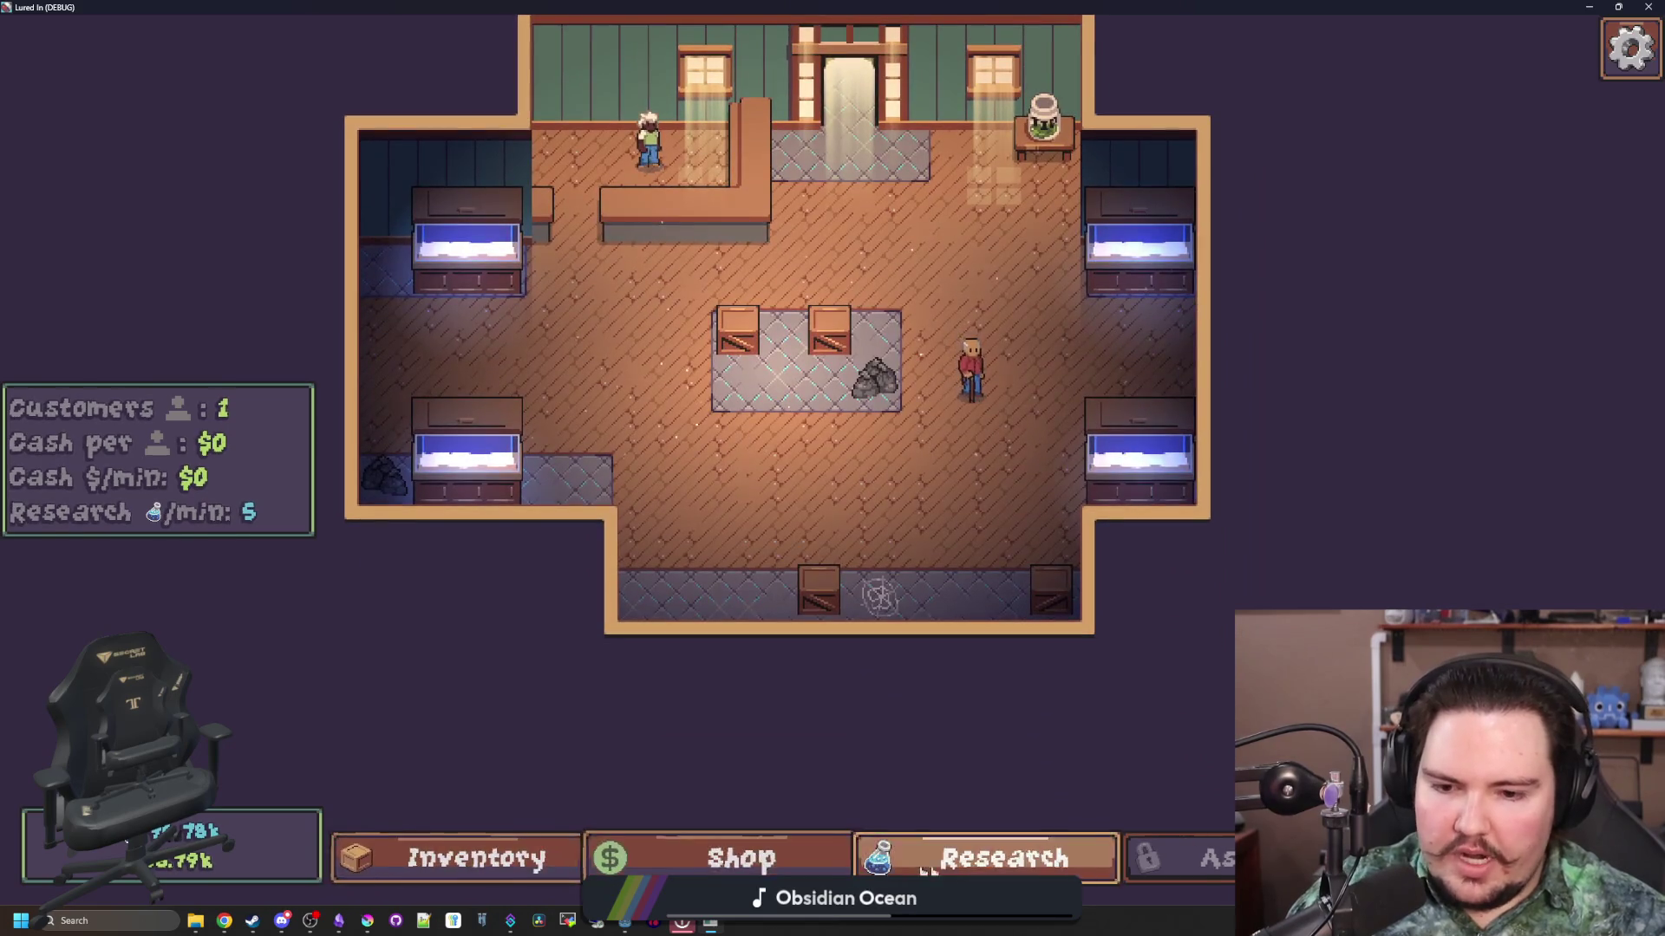
mouse_move(987, 708)
mouse_down()
mouse_move(944, 717)
mouse_move(940, 769)
mouse_up()
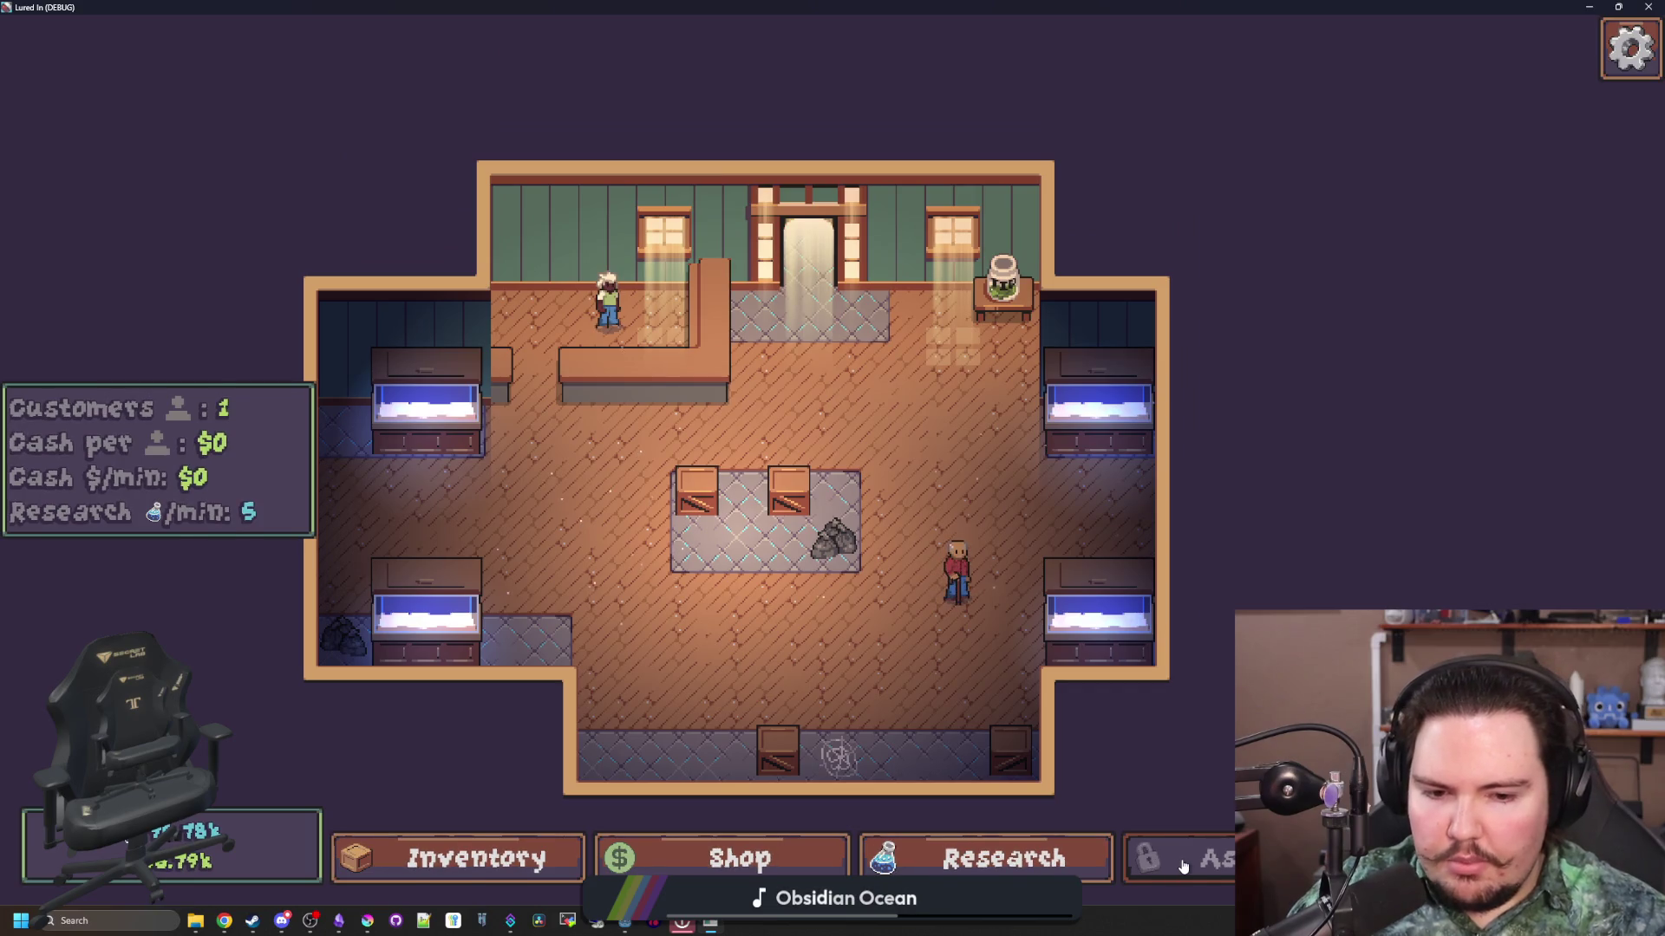
click(1084, 867)
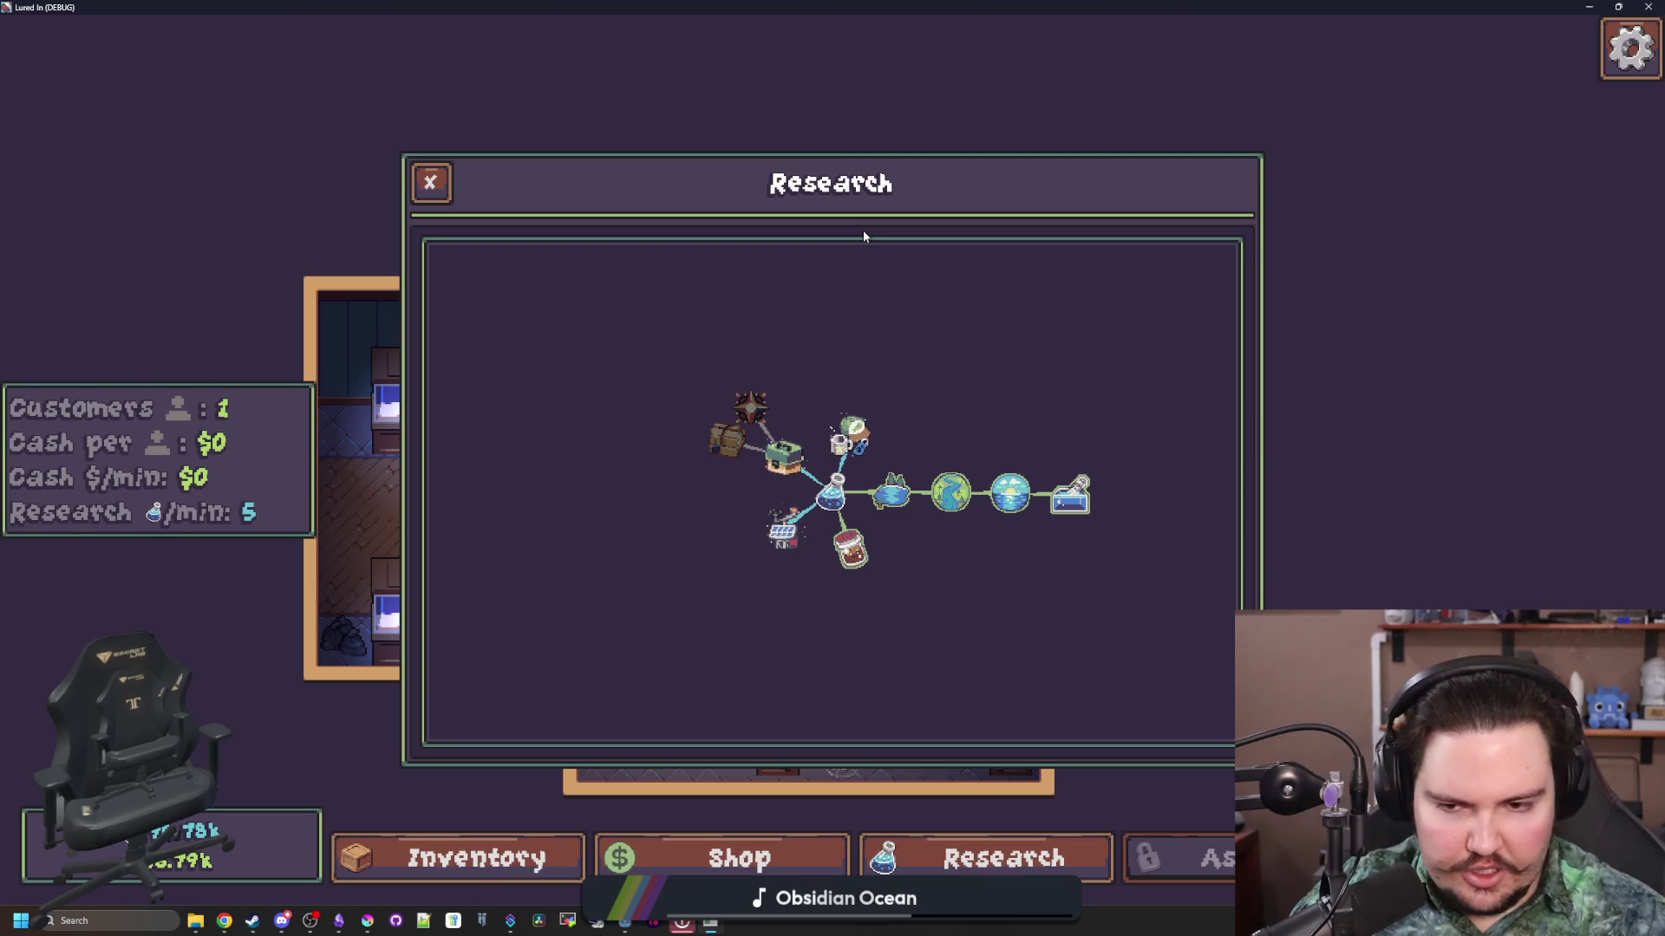
Step: Close the Research panel using its X button
click(434, 184)
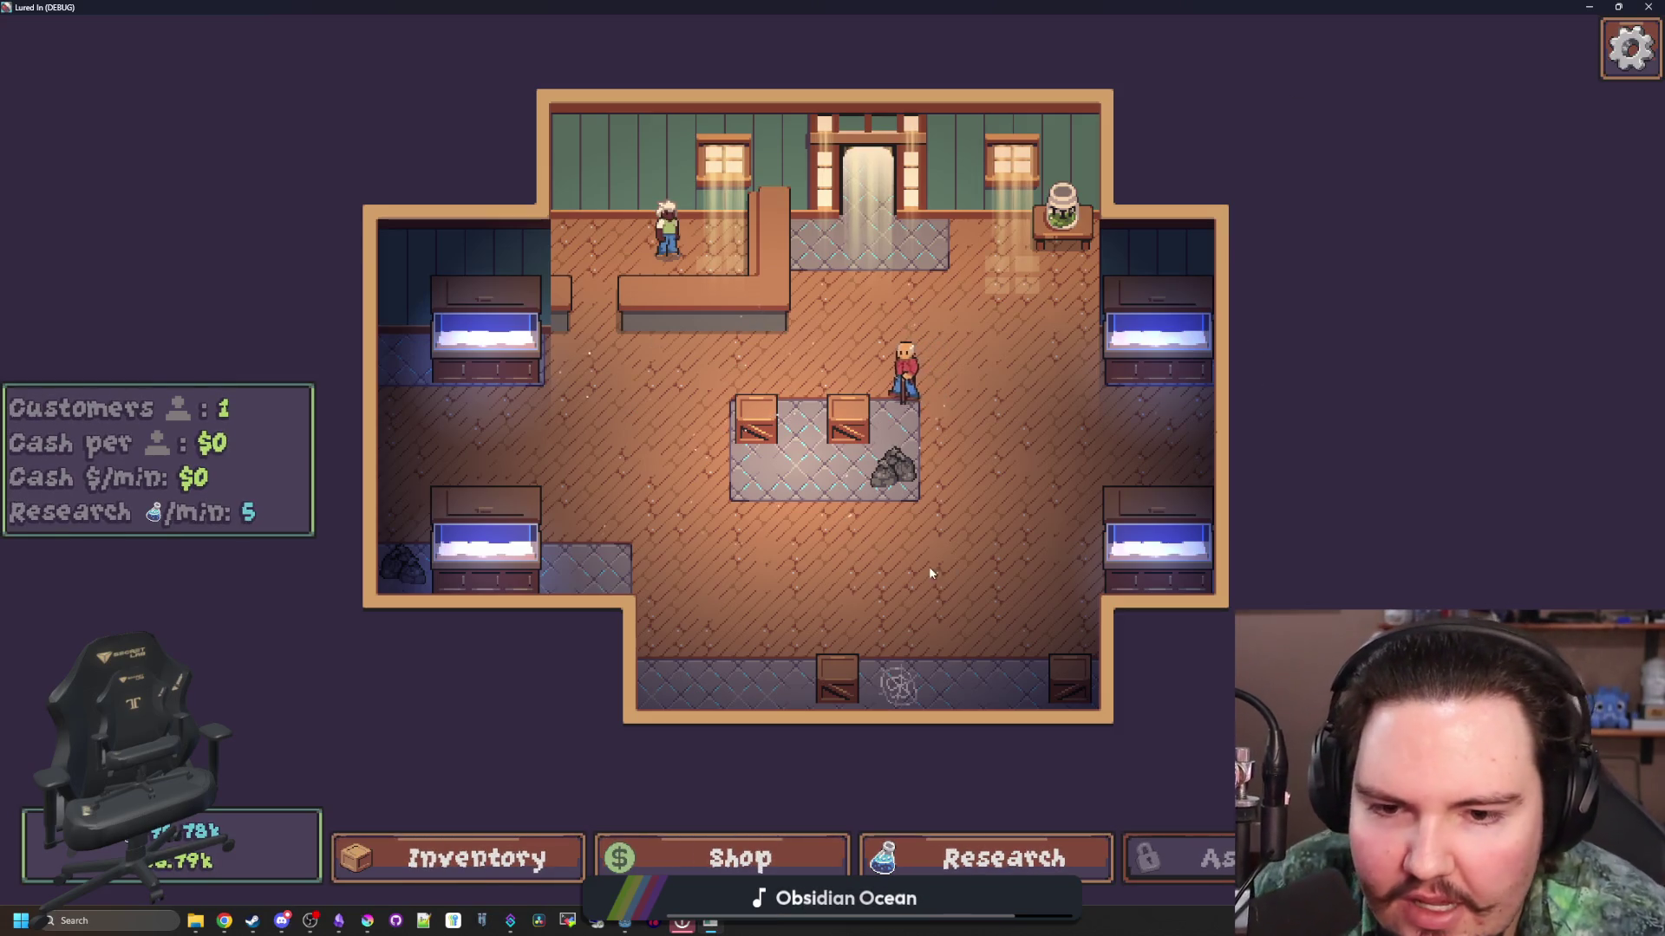
scroll(839, 564, up, 1)
scroll(840, 564, up, 1)
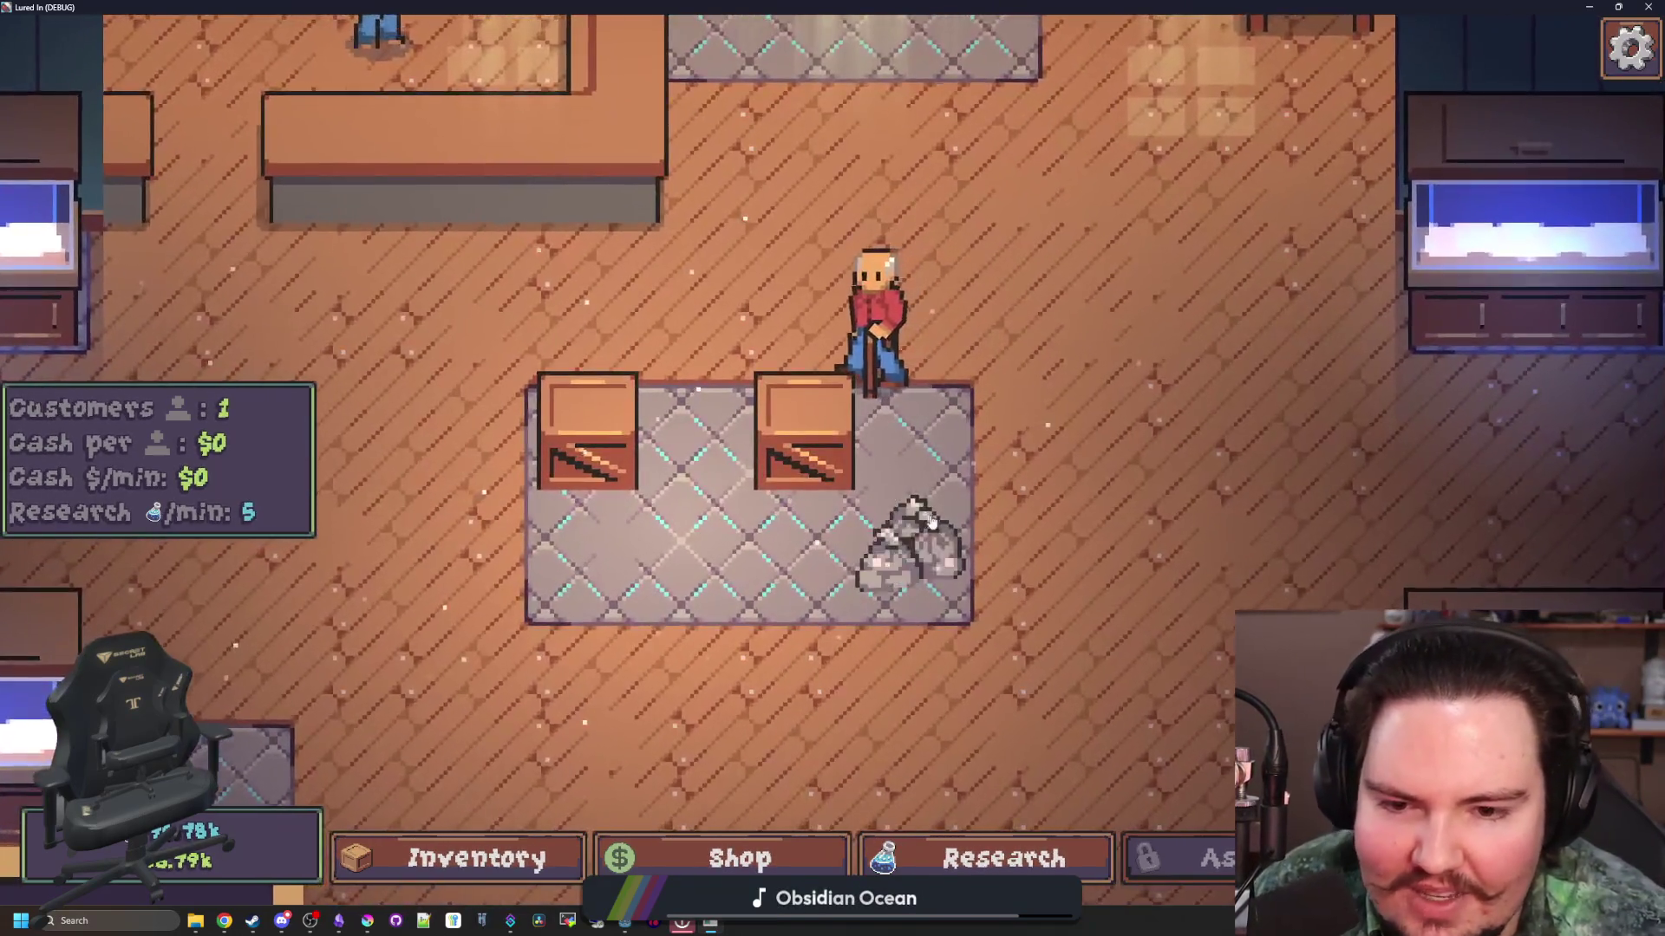
click(906, 542)
scroll(949, 454, down, 2)
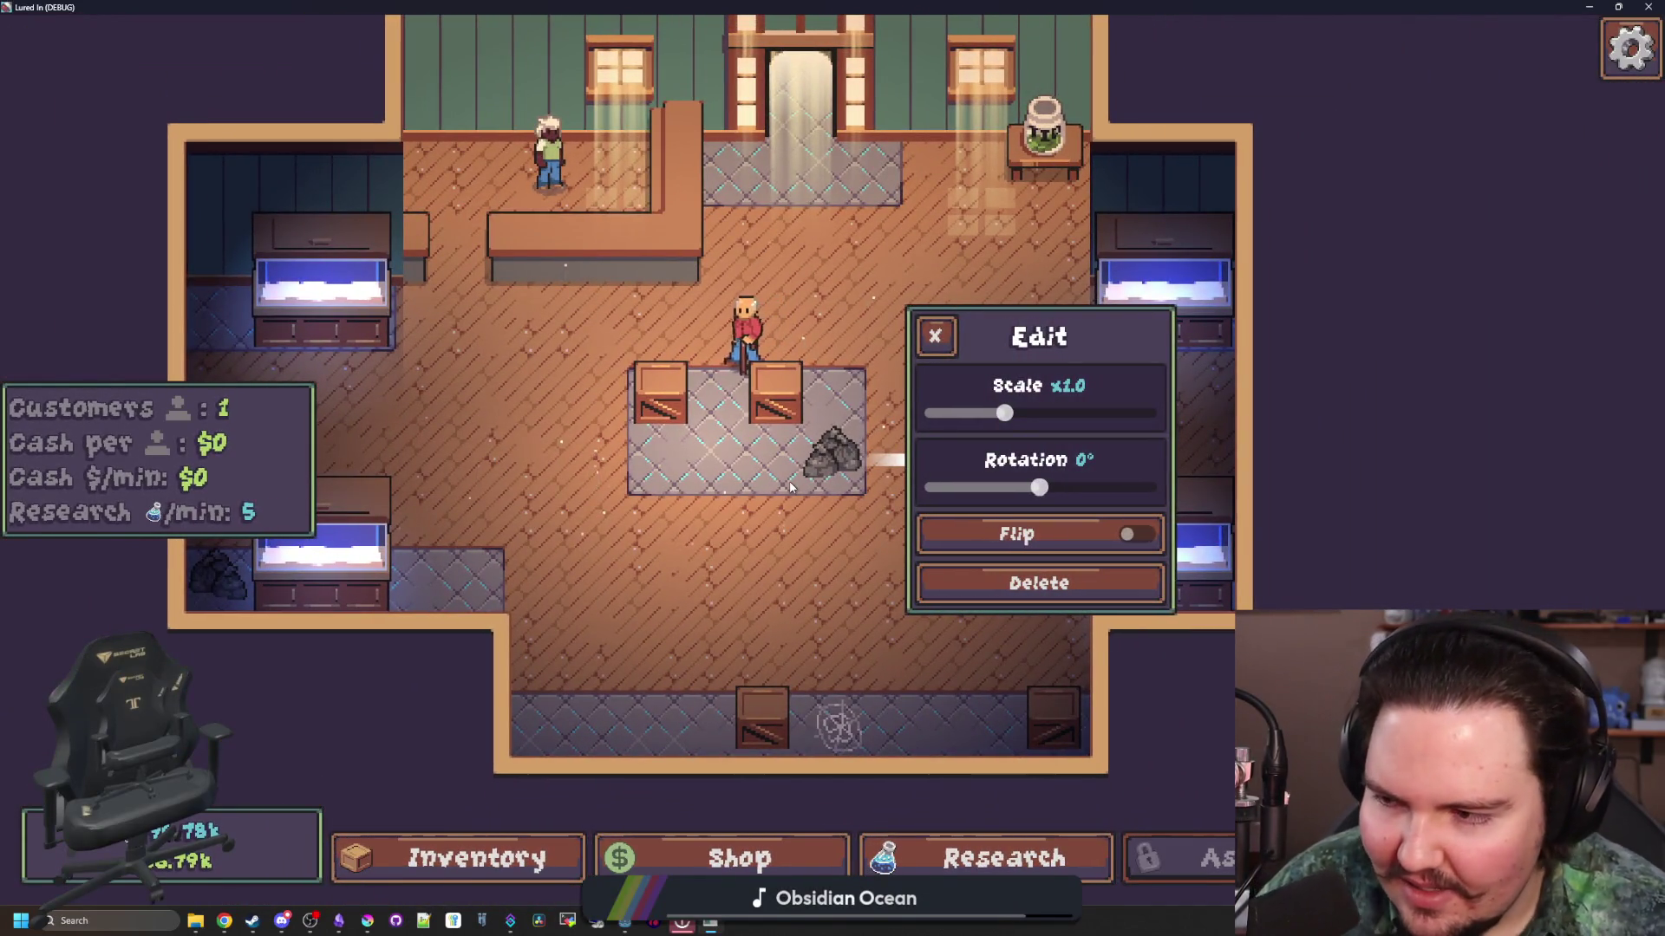
click(935, 334)
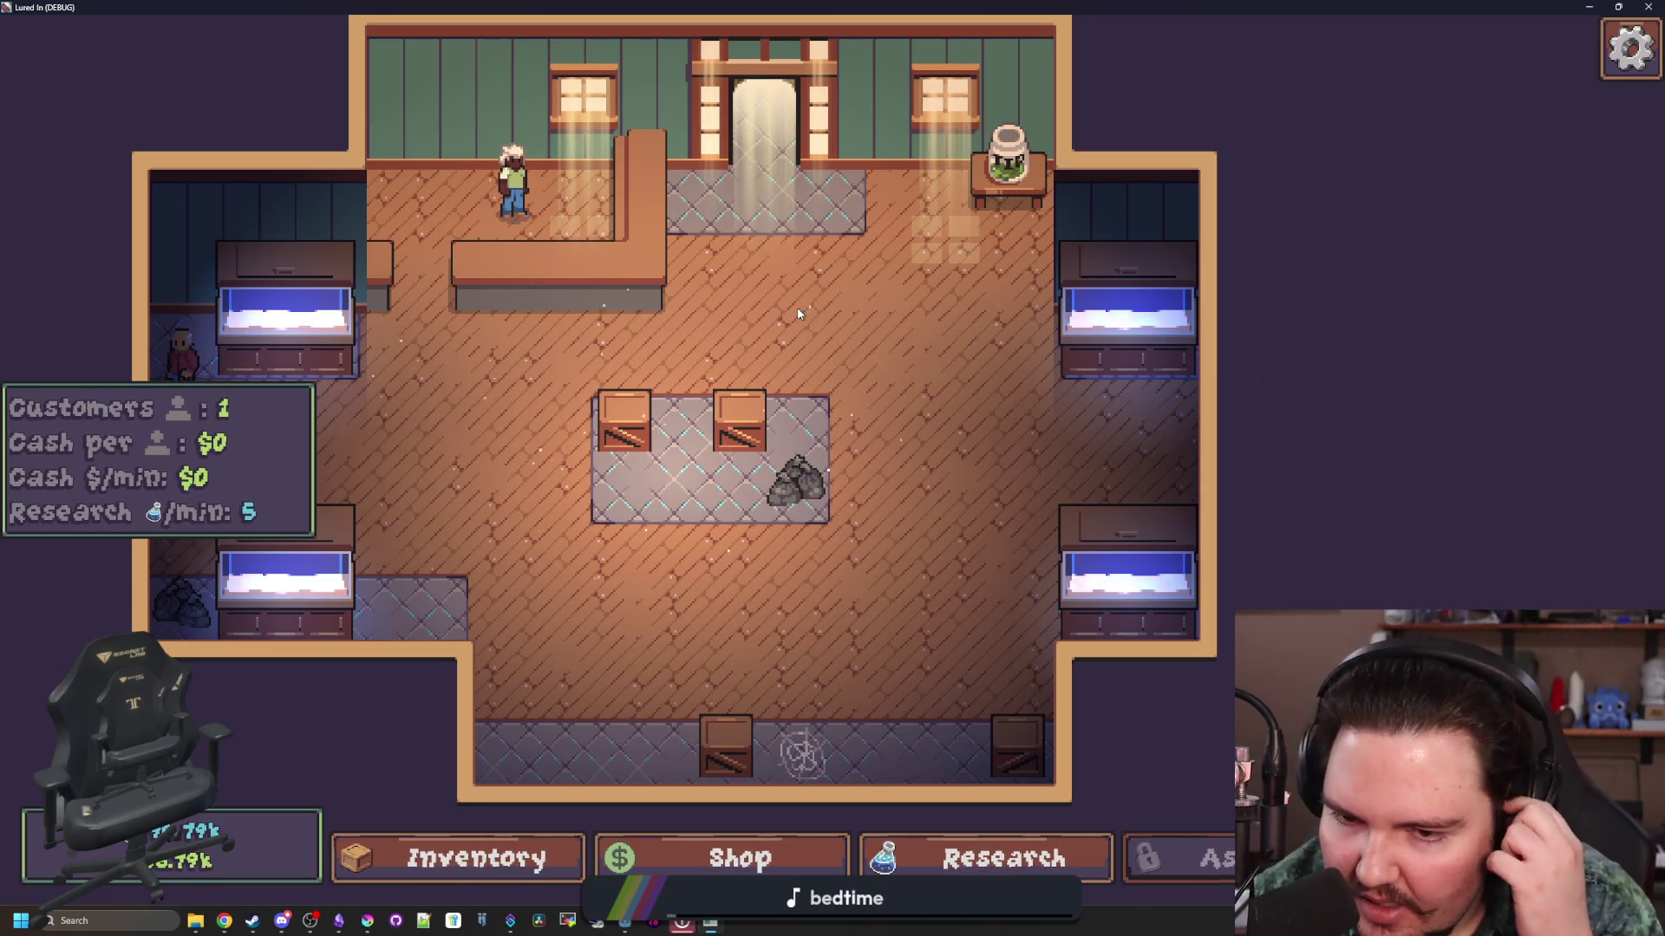
scroll(684, 318, up, 1)
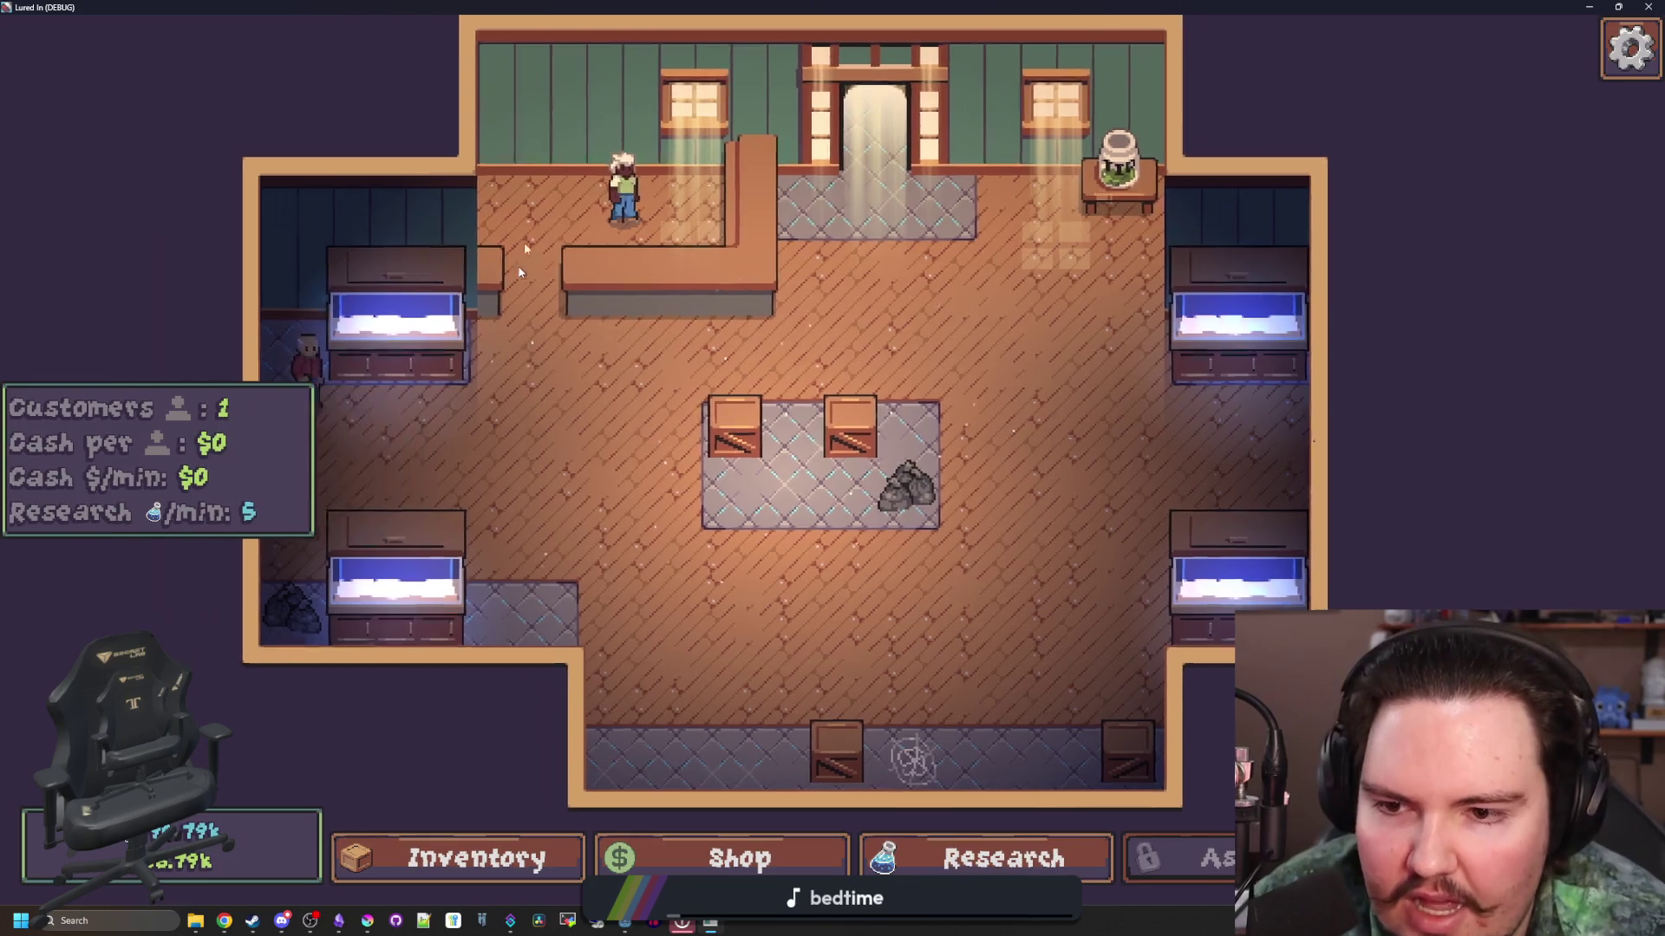
scroll(523, 241, down, 3)
scroll(945, 428, up, 2)
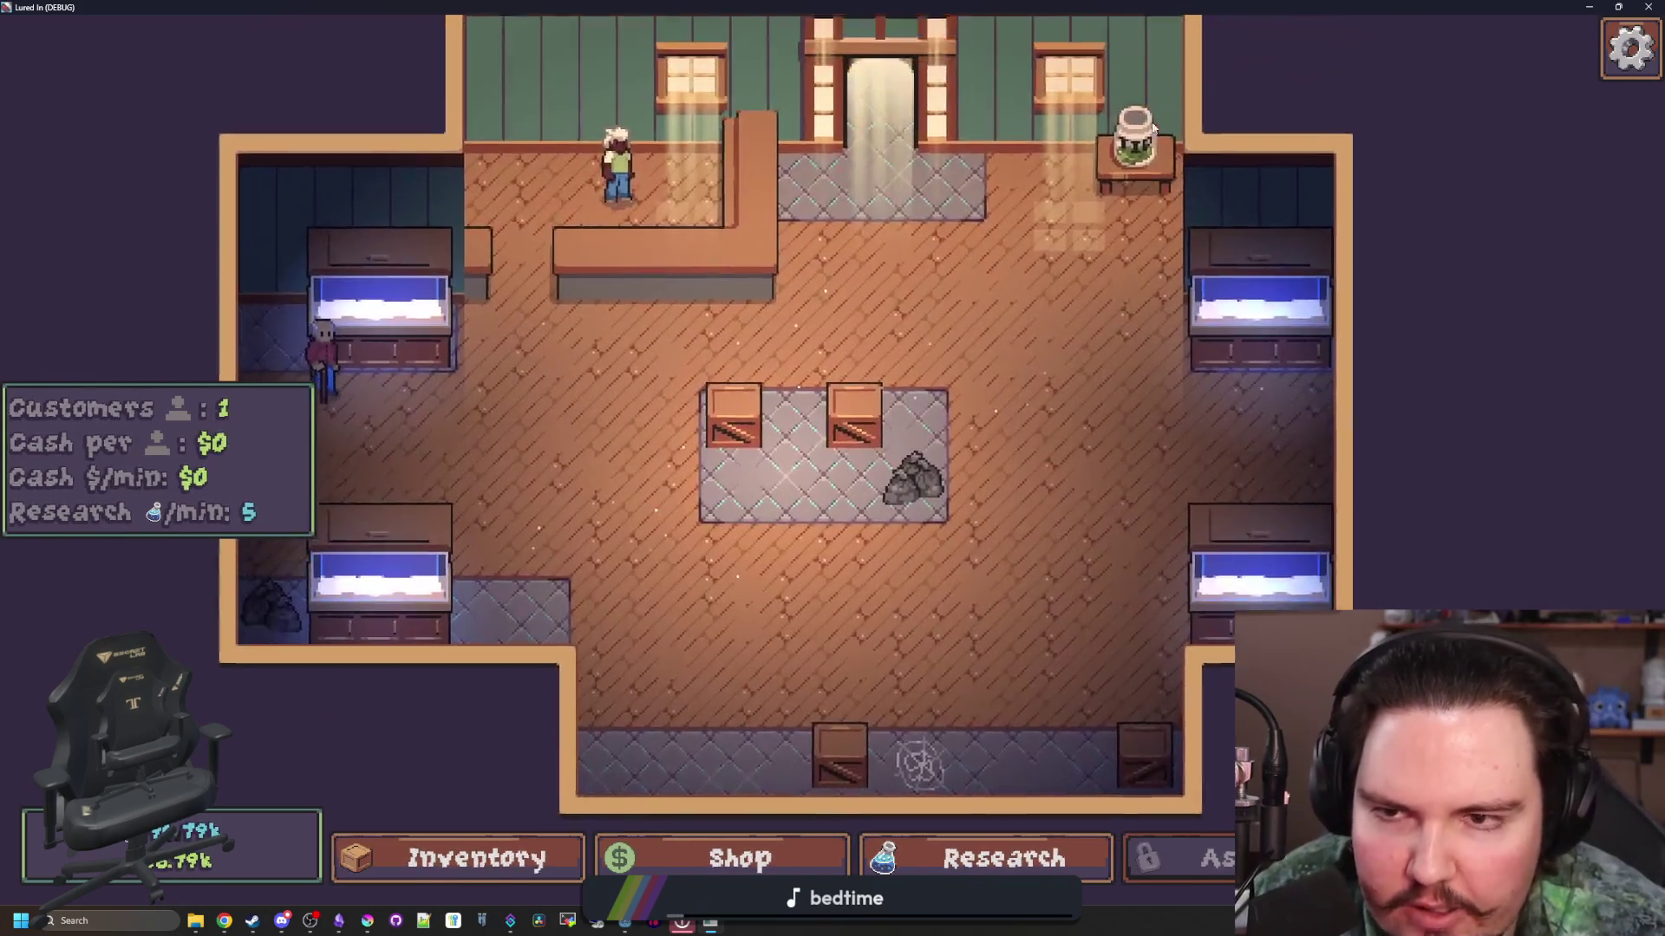
scroll(1024, 378, down, 2)
scroll(1024, 378, down, 1)
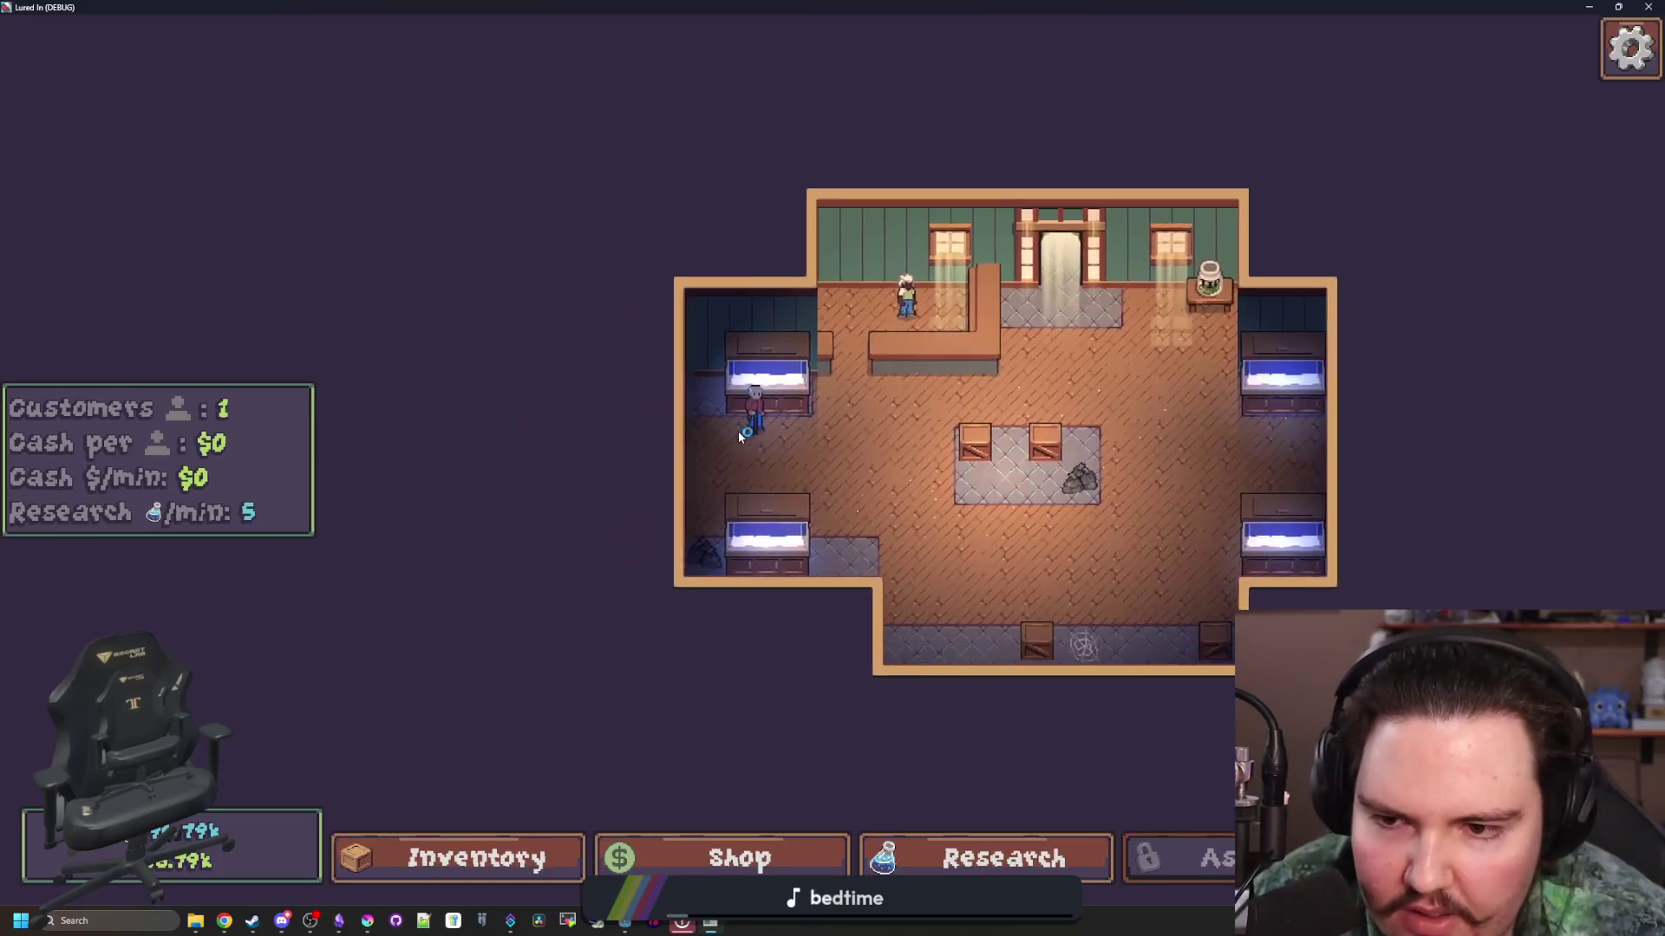
scroll(737, 430, up, 2)
mouse_move(772, 372)
mouse_down()
mouse_move(1283, 442)
mouse_move(1332, 520)
mouse_move(1057, 364)
mouse_move(993, 379)
mouse_move(1010, 369)
mouse_up()
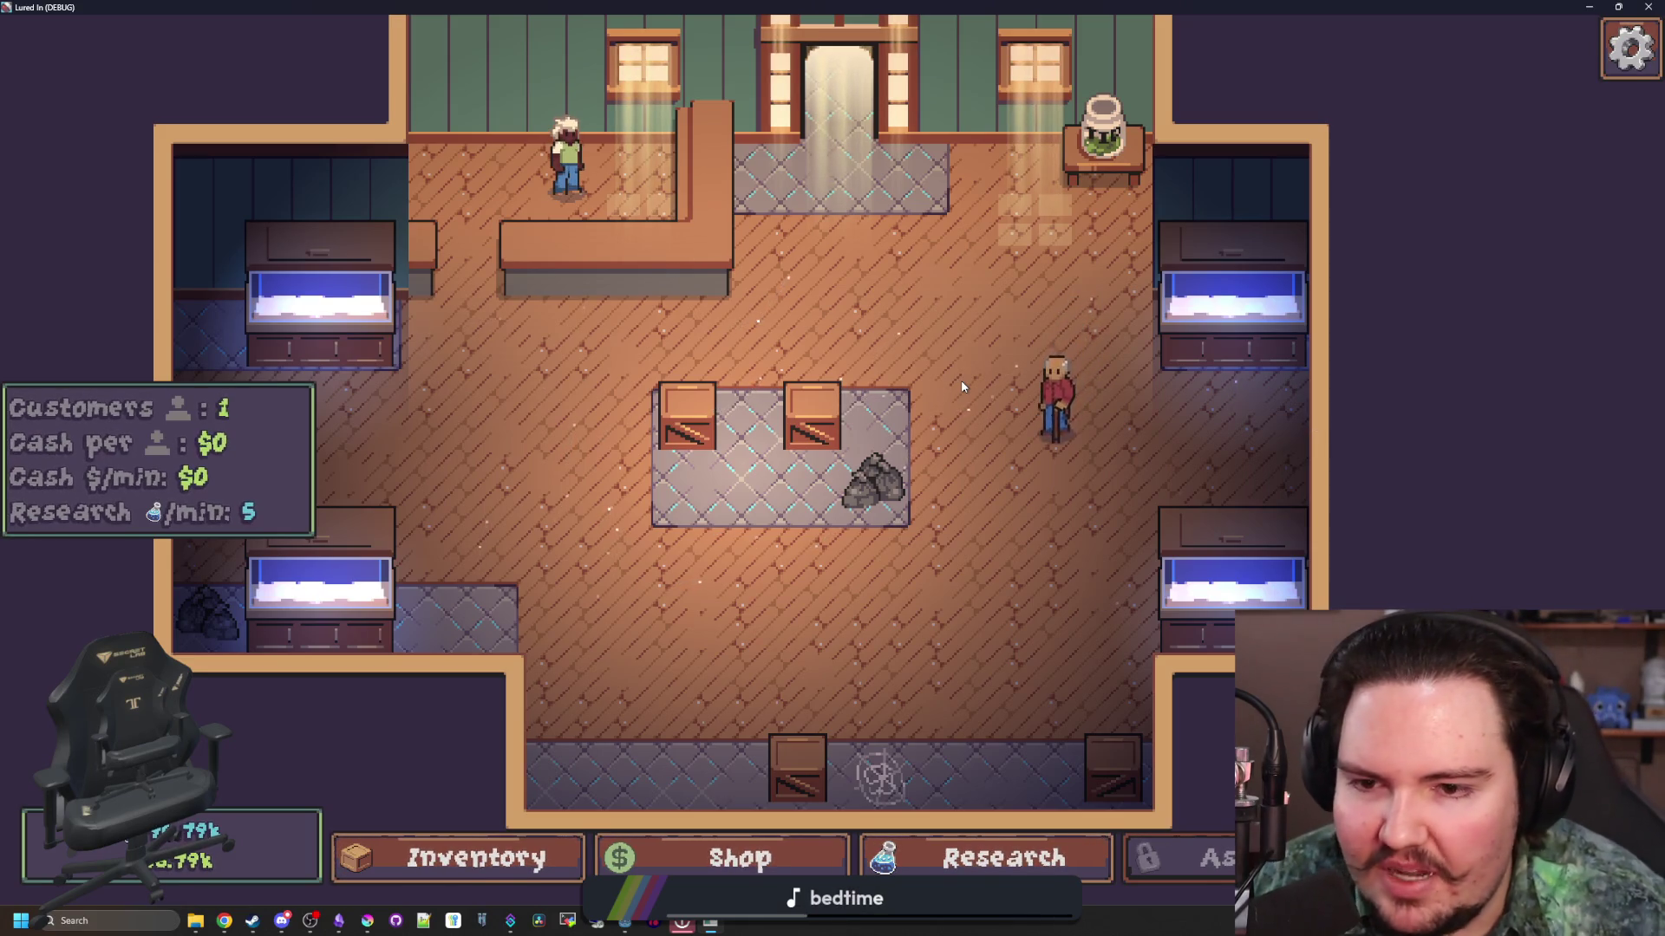
scroll(945, 356, up, 2)
scroll(841, 356, down, 3)
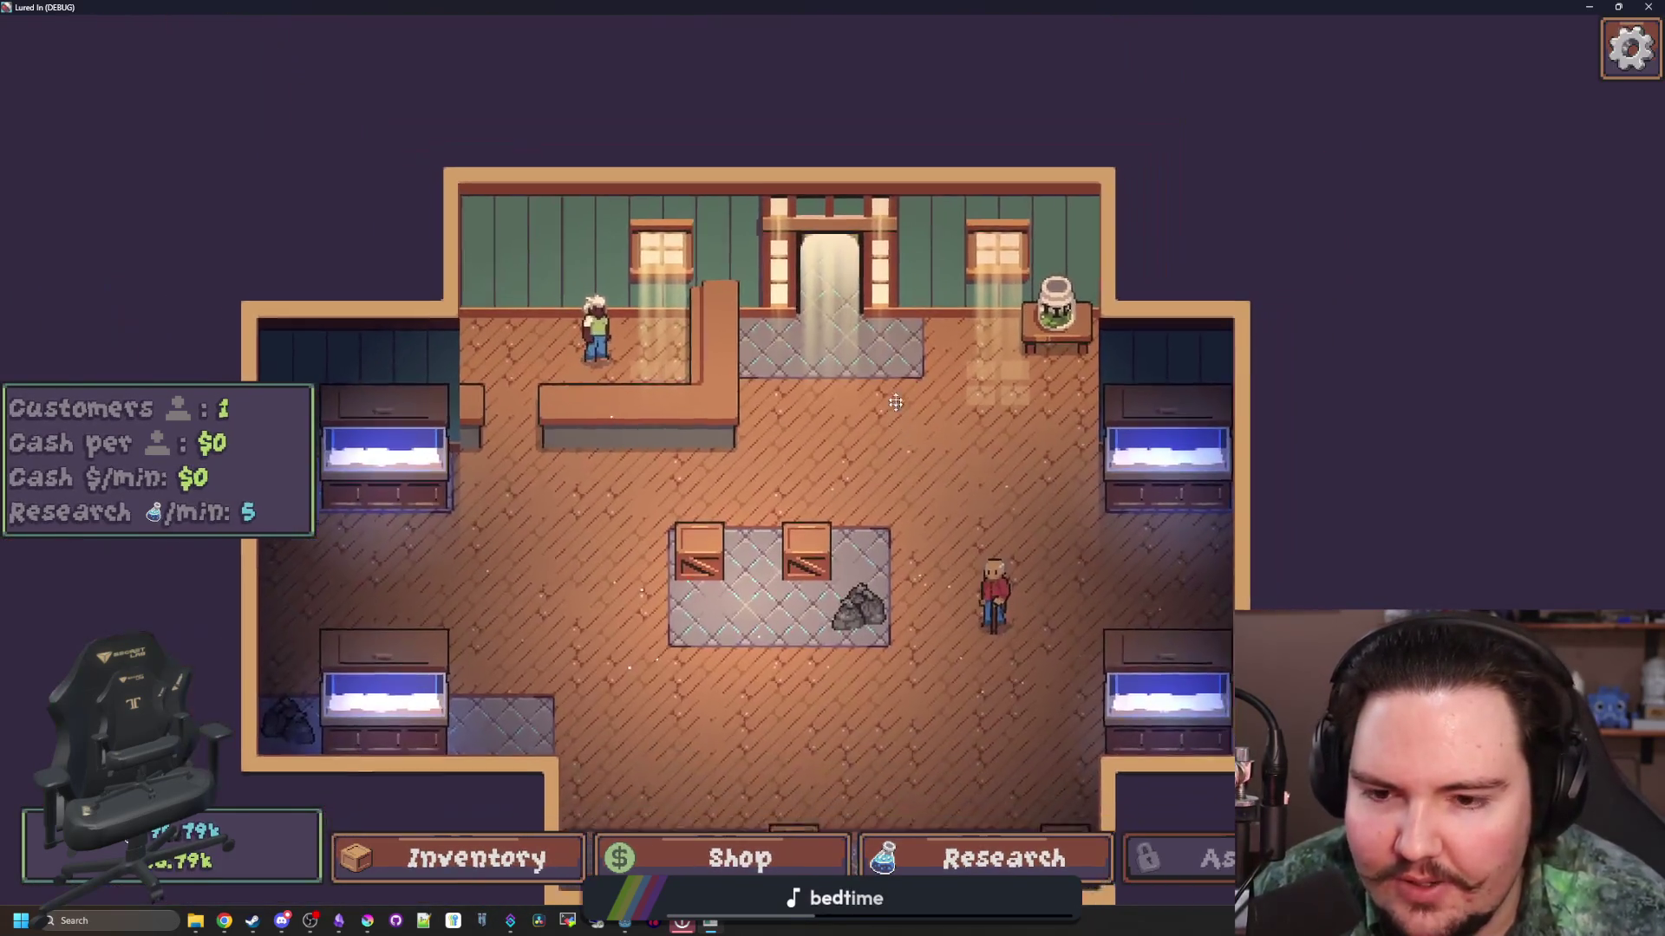
scroll(895, 403, up, 2)
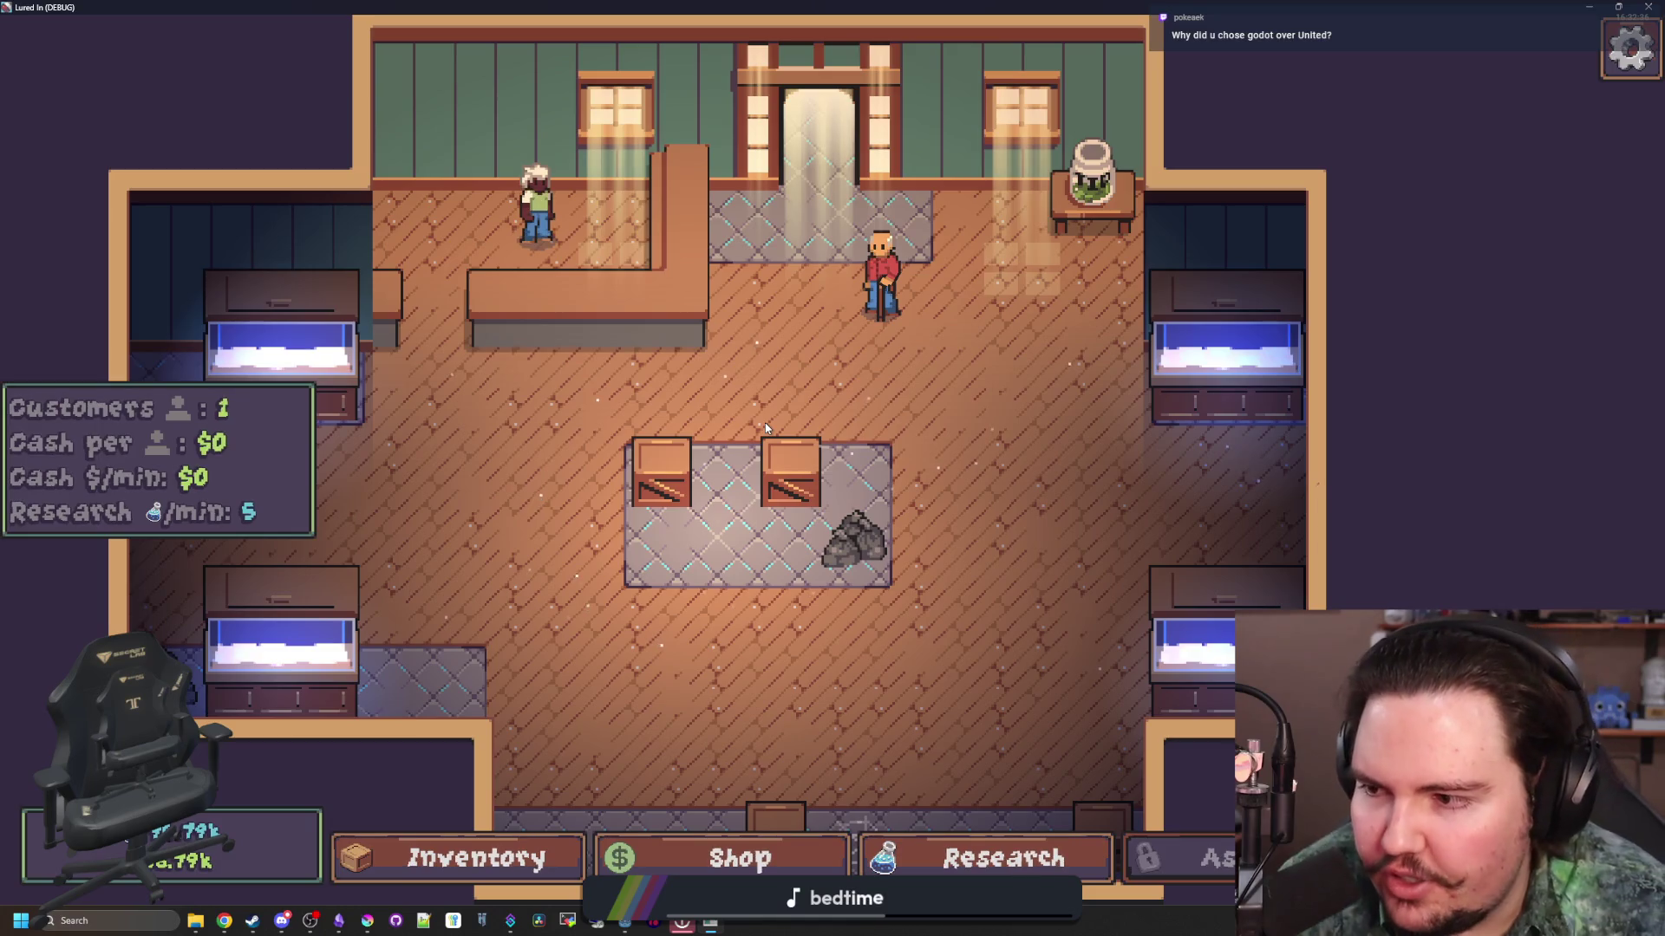
Step: Alt-Tab between the editor and the game, maximize the game window, then restore it smaller
key(alt+Tab)
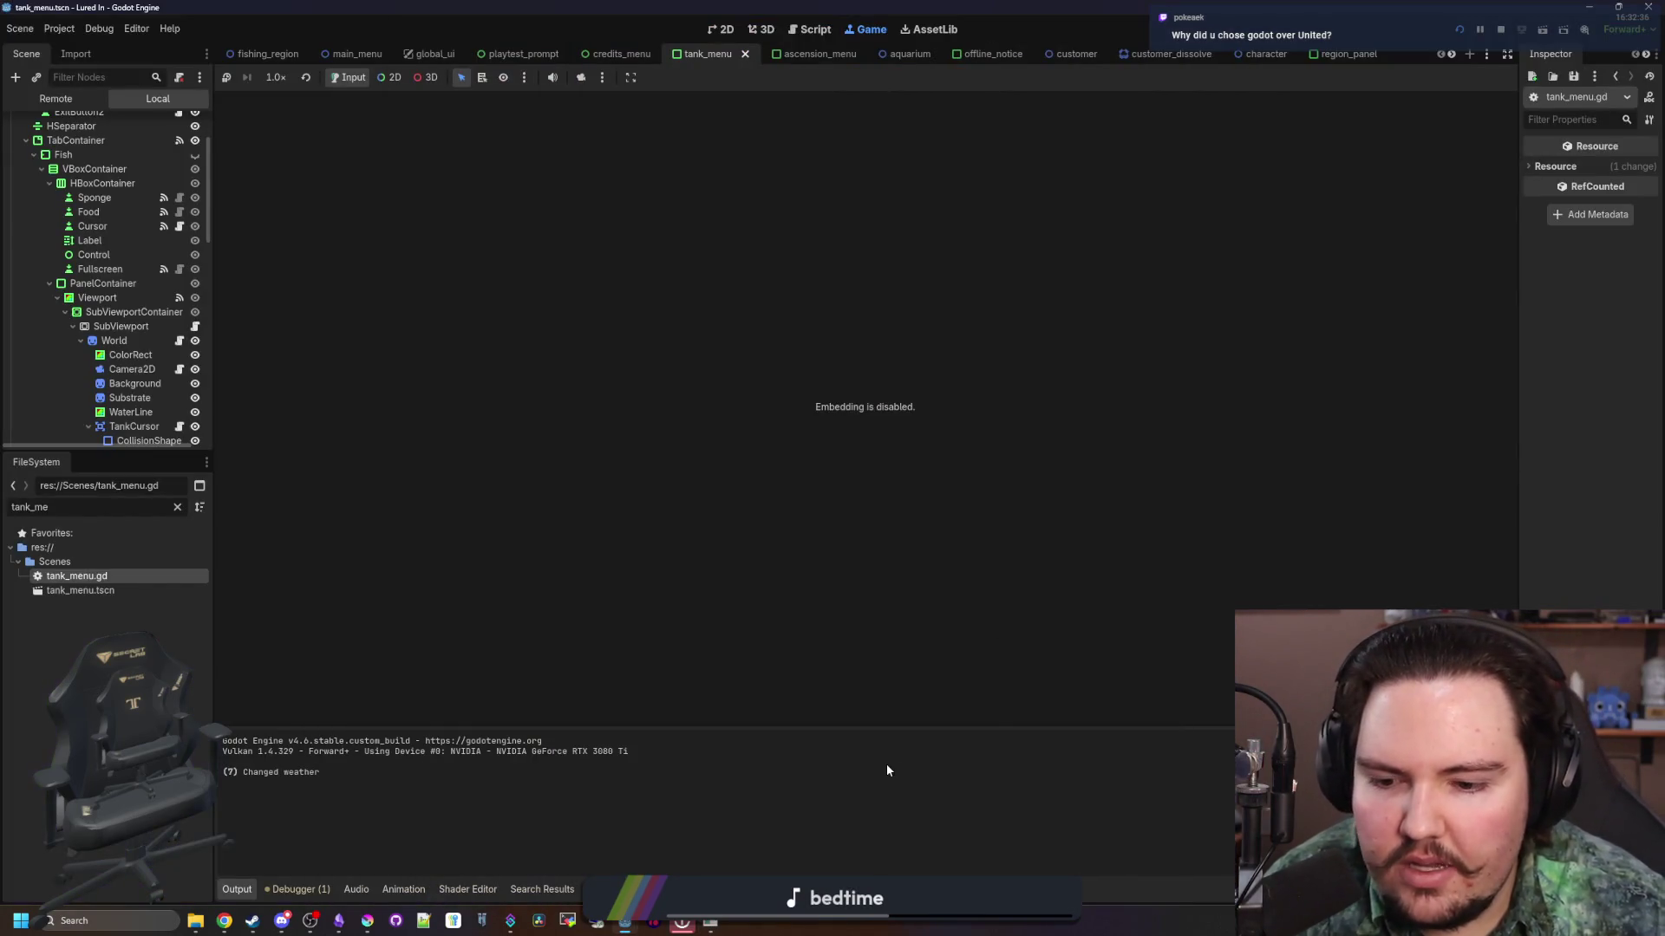
key(alt+Tab)
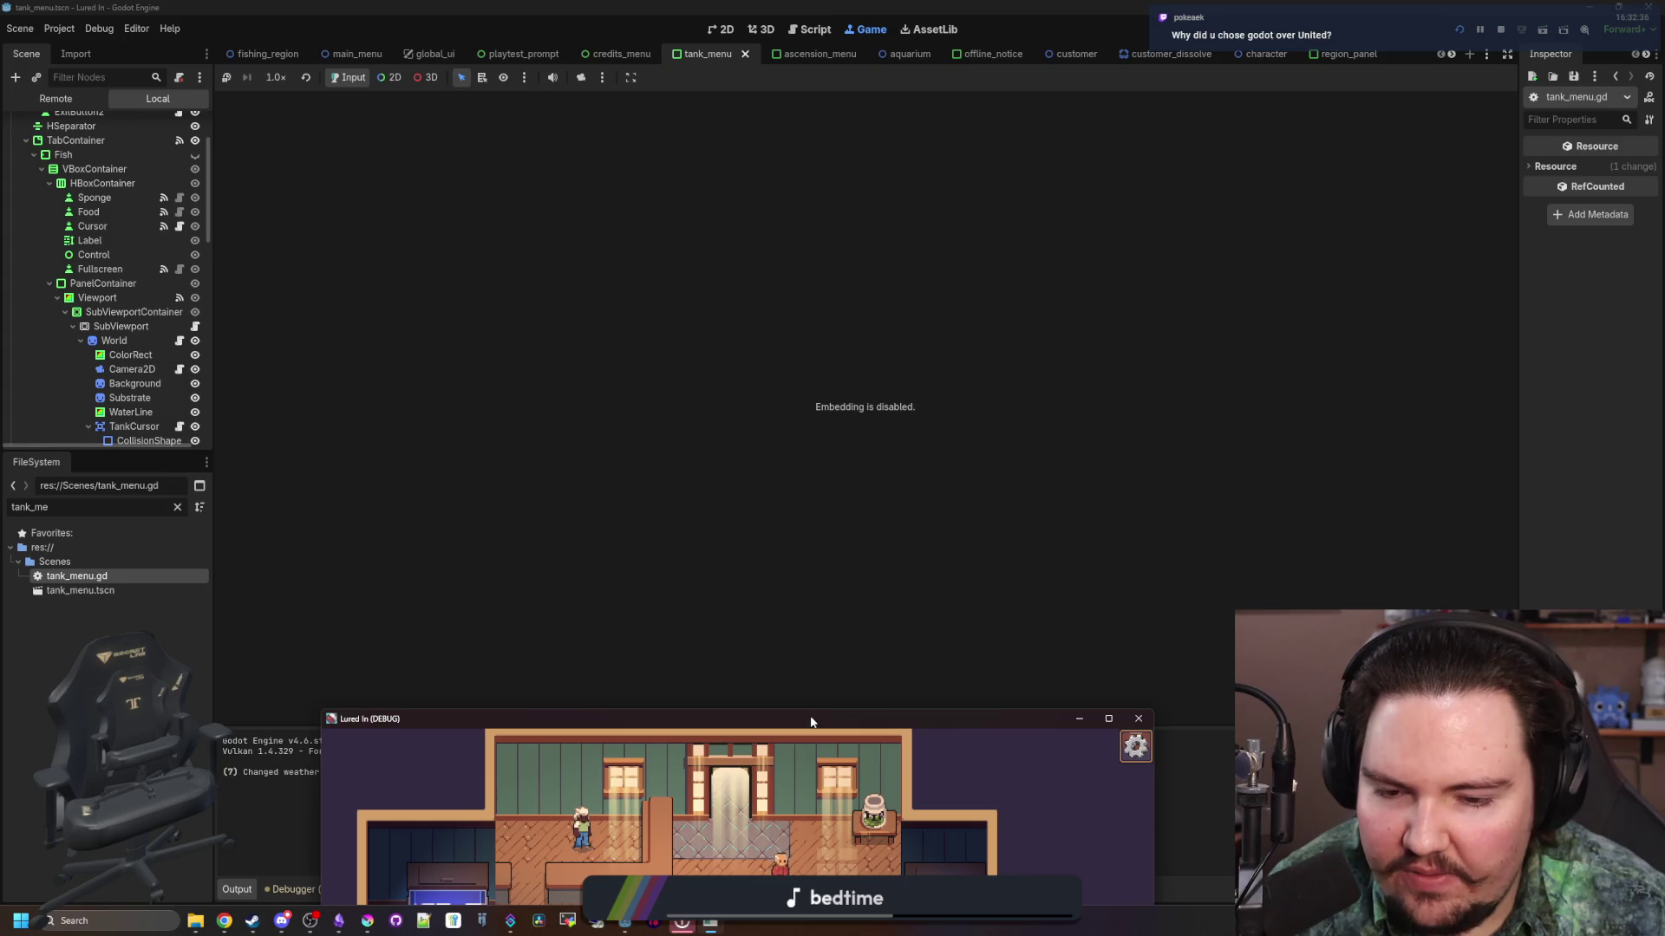
double_click(811, 722)
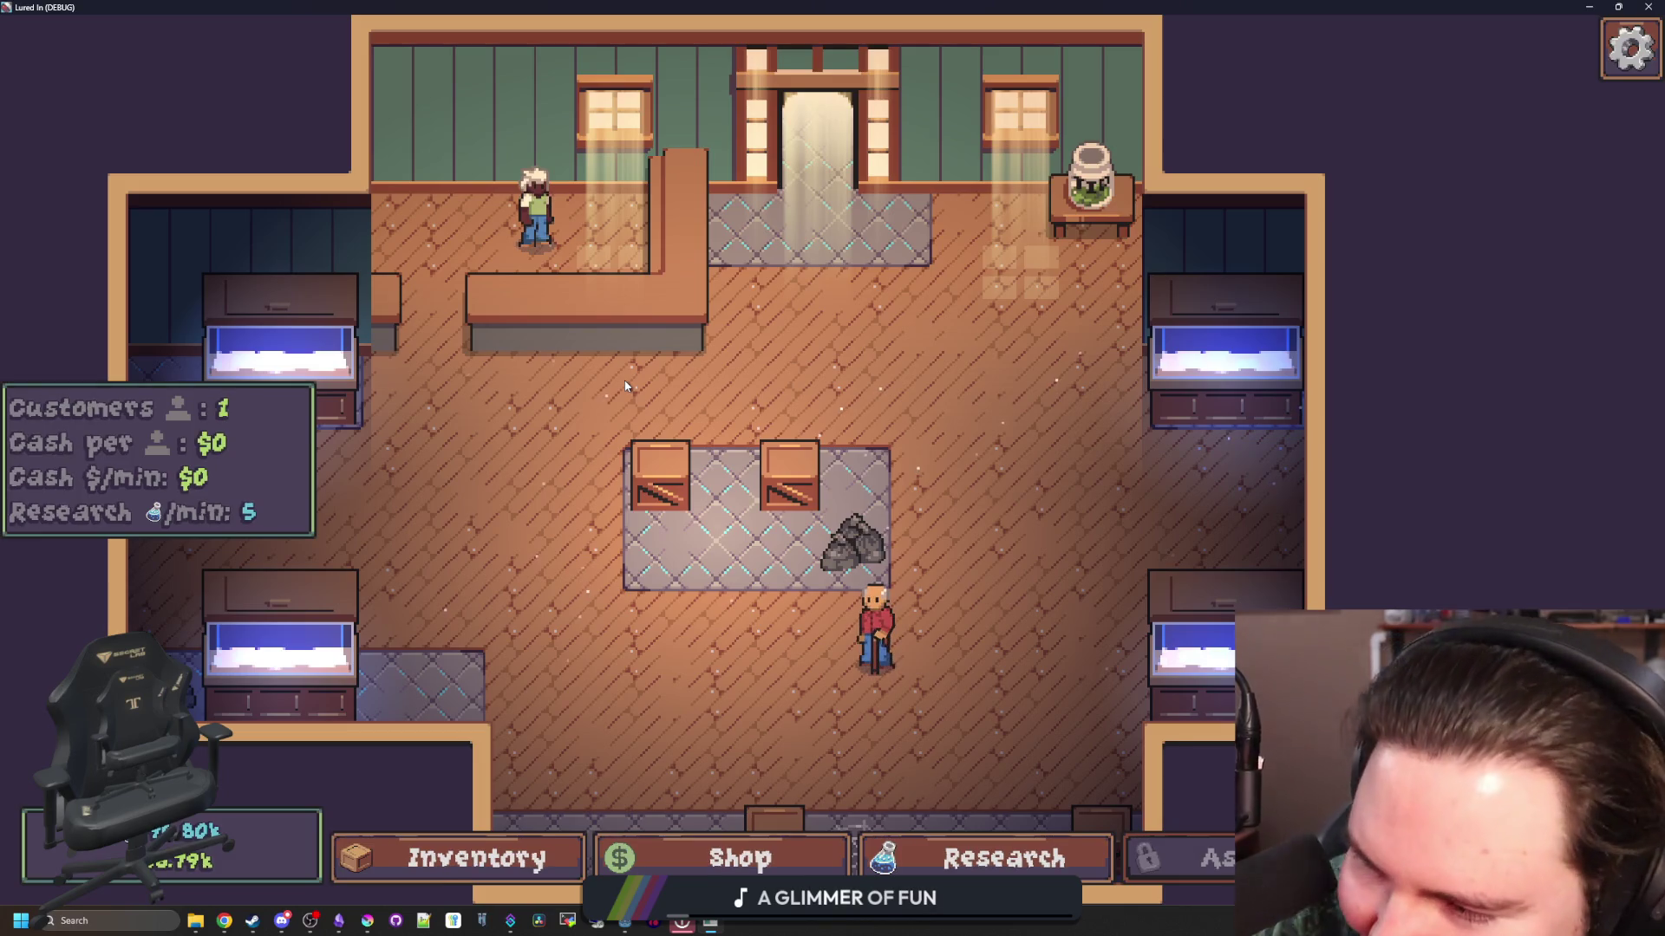
click(1618, 7)
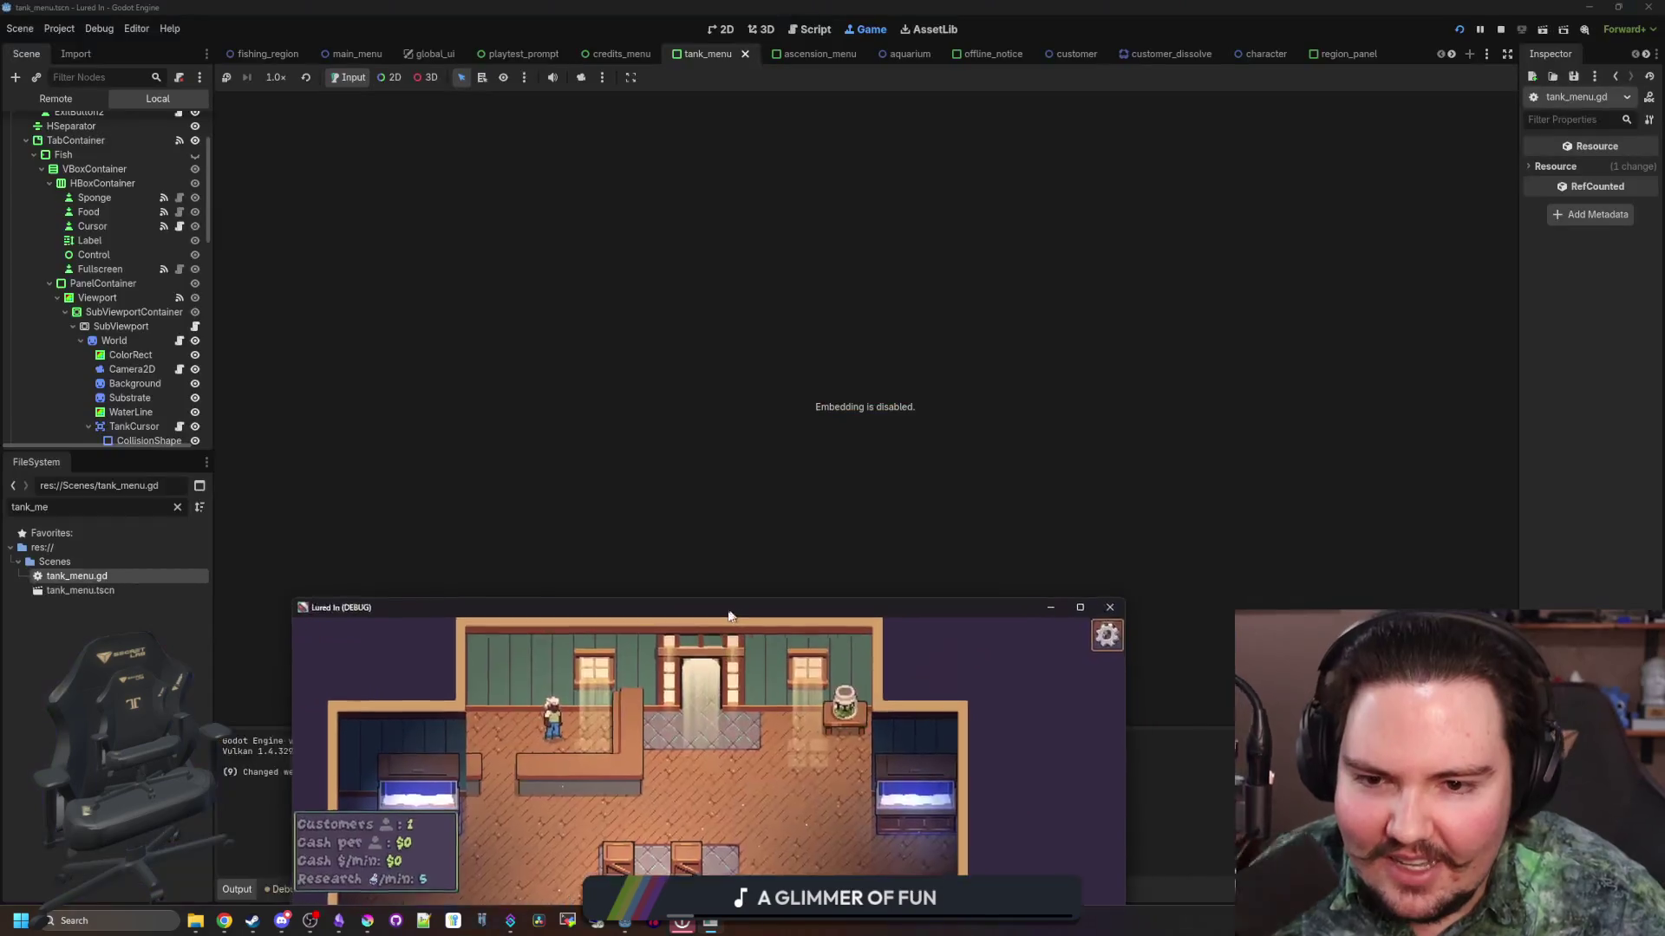
Step: Restart the Lured In game and dismiss the Feedback and Welcome Back popups
click(1500, 30)
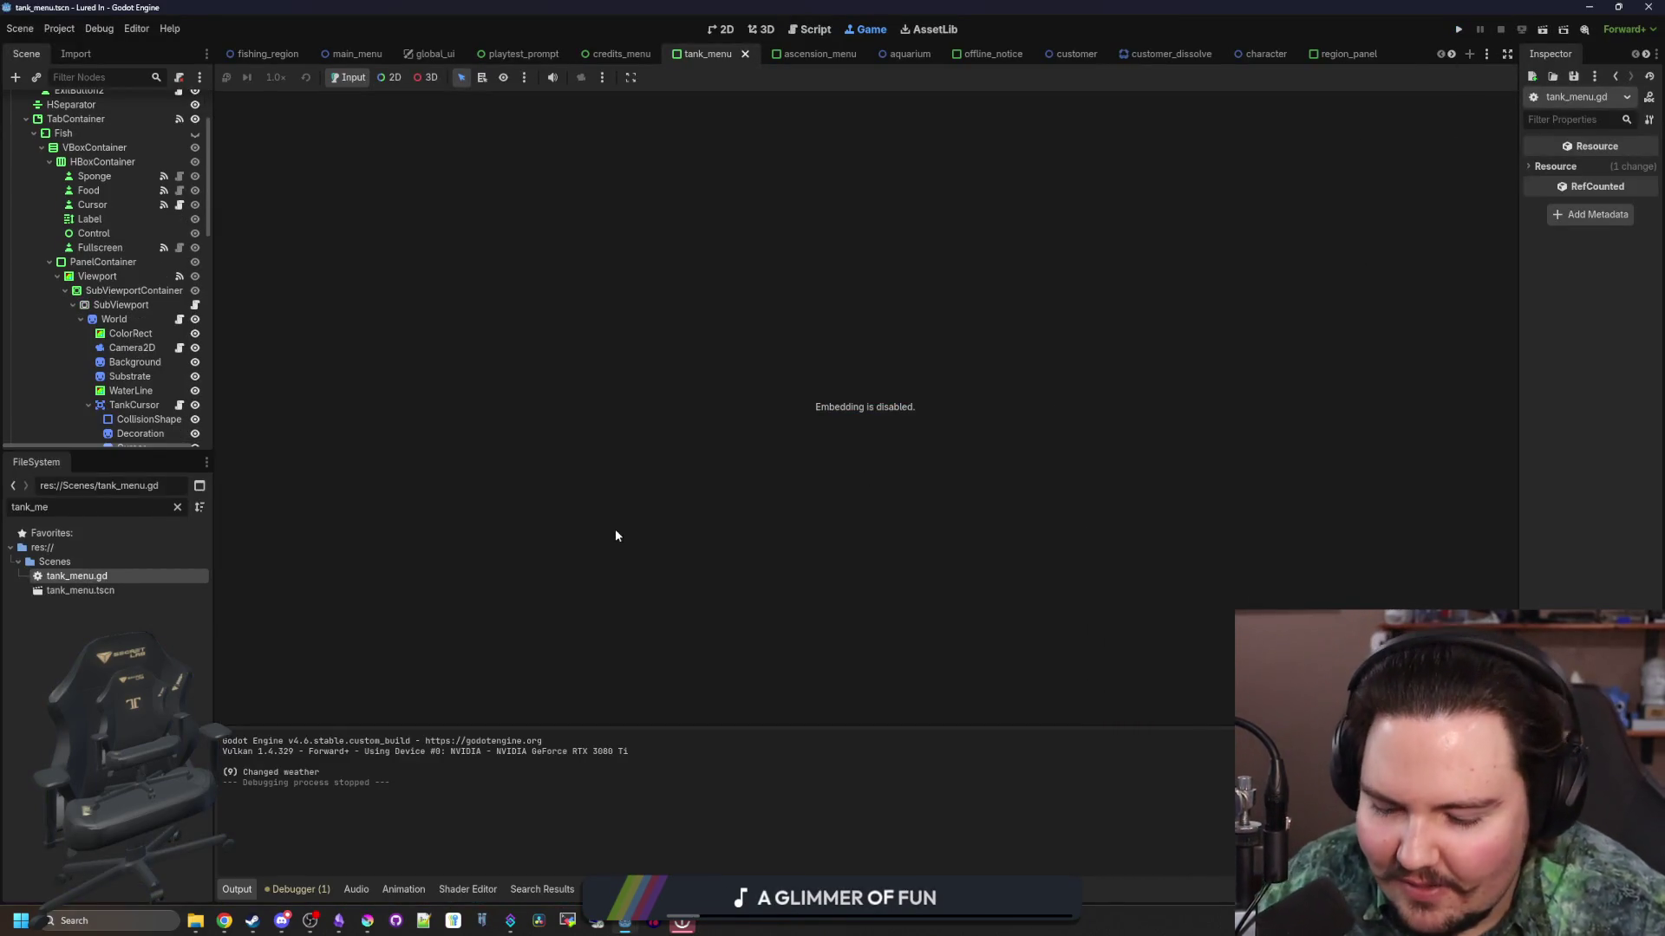
click(1460, 31)
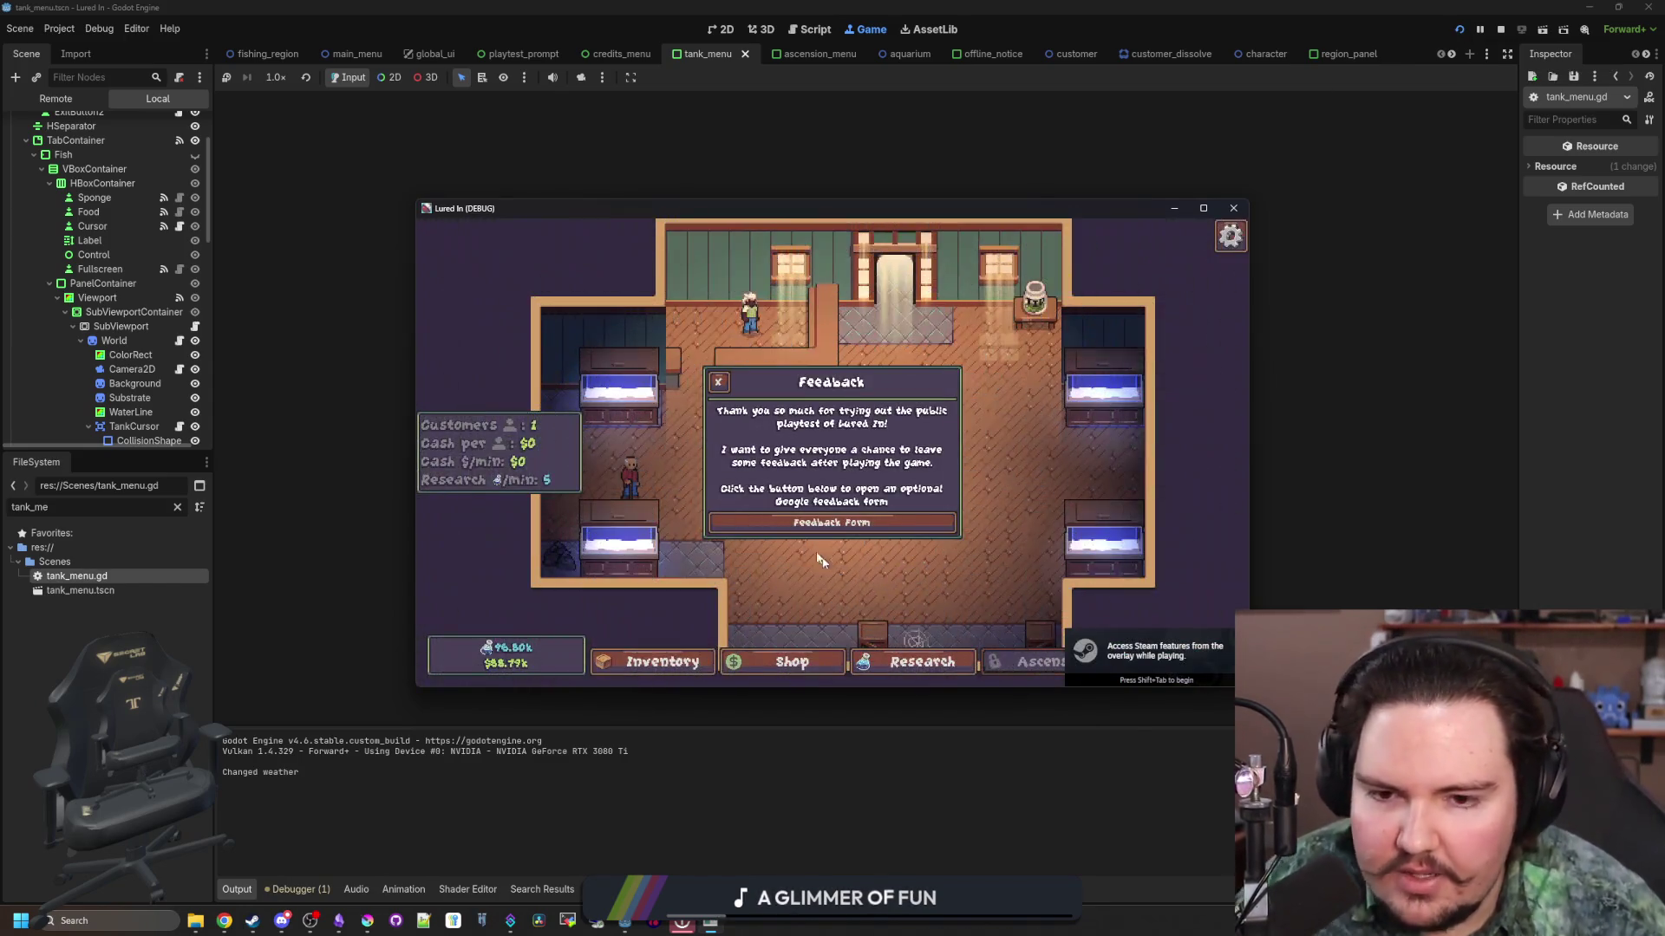
click(718, 388)
click(867, 510)
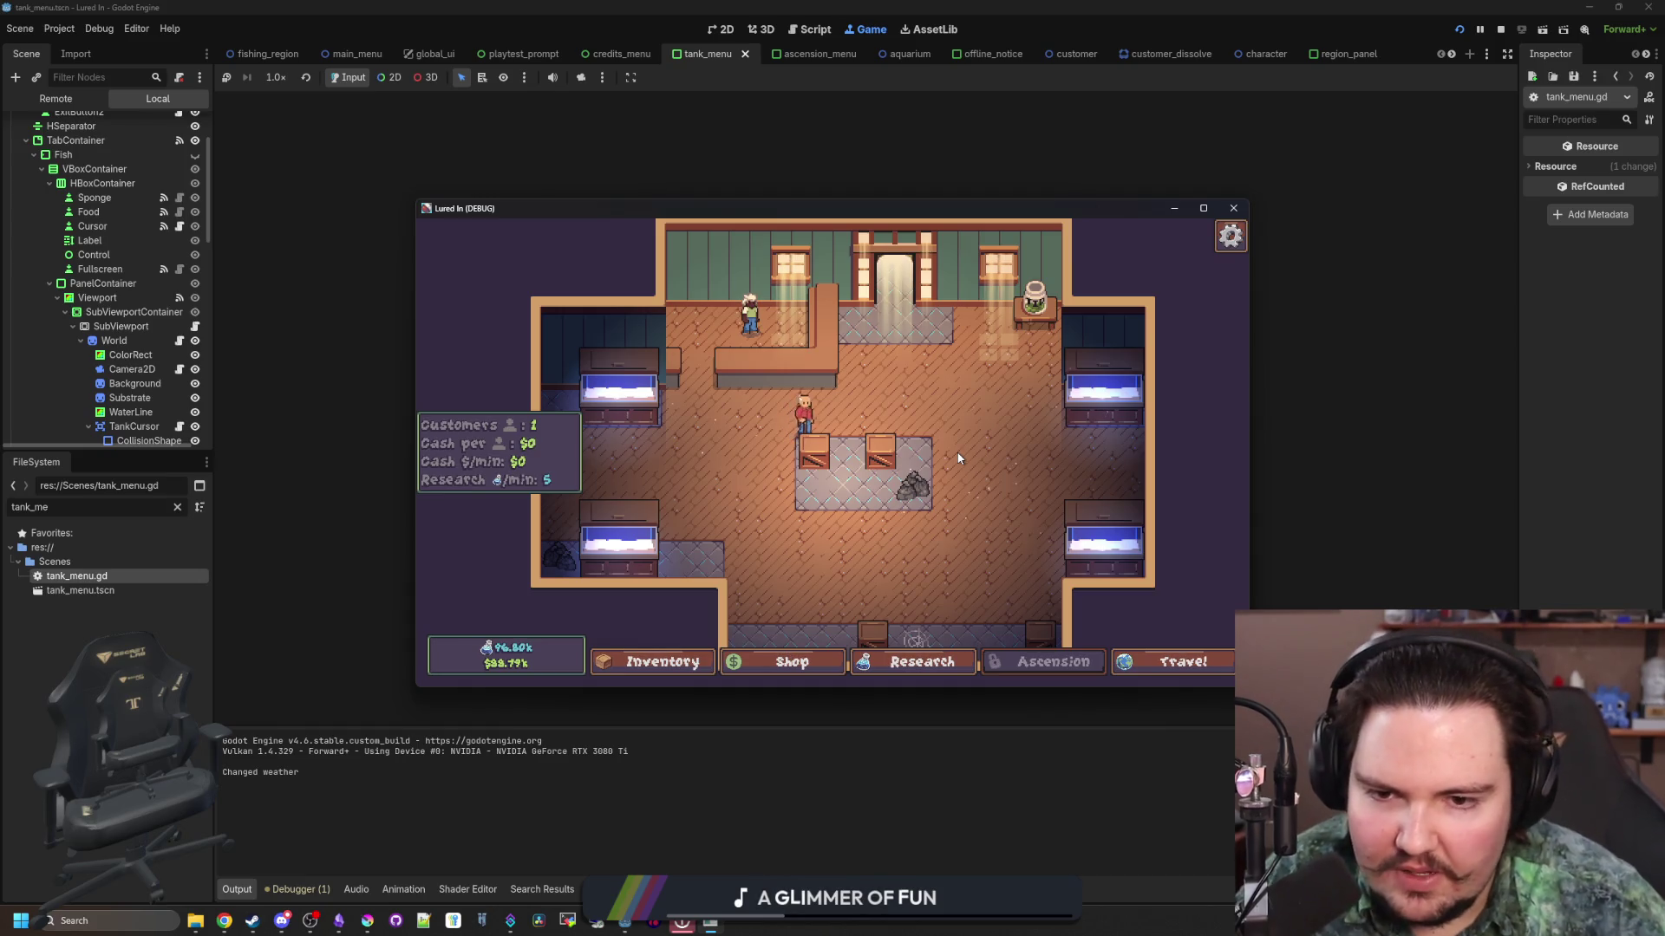
Step: Maximize the game window, playtest the aquarium, then close it to return to the editor
scroll(998, 481, up, 2)
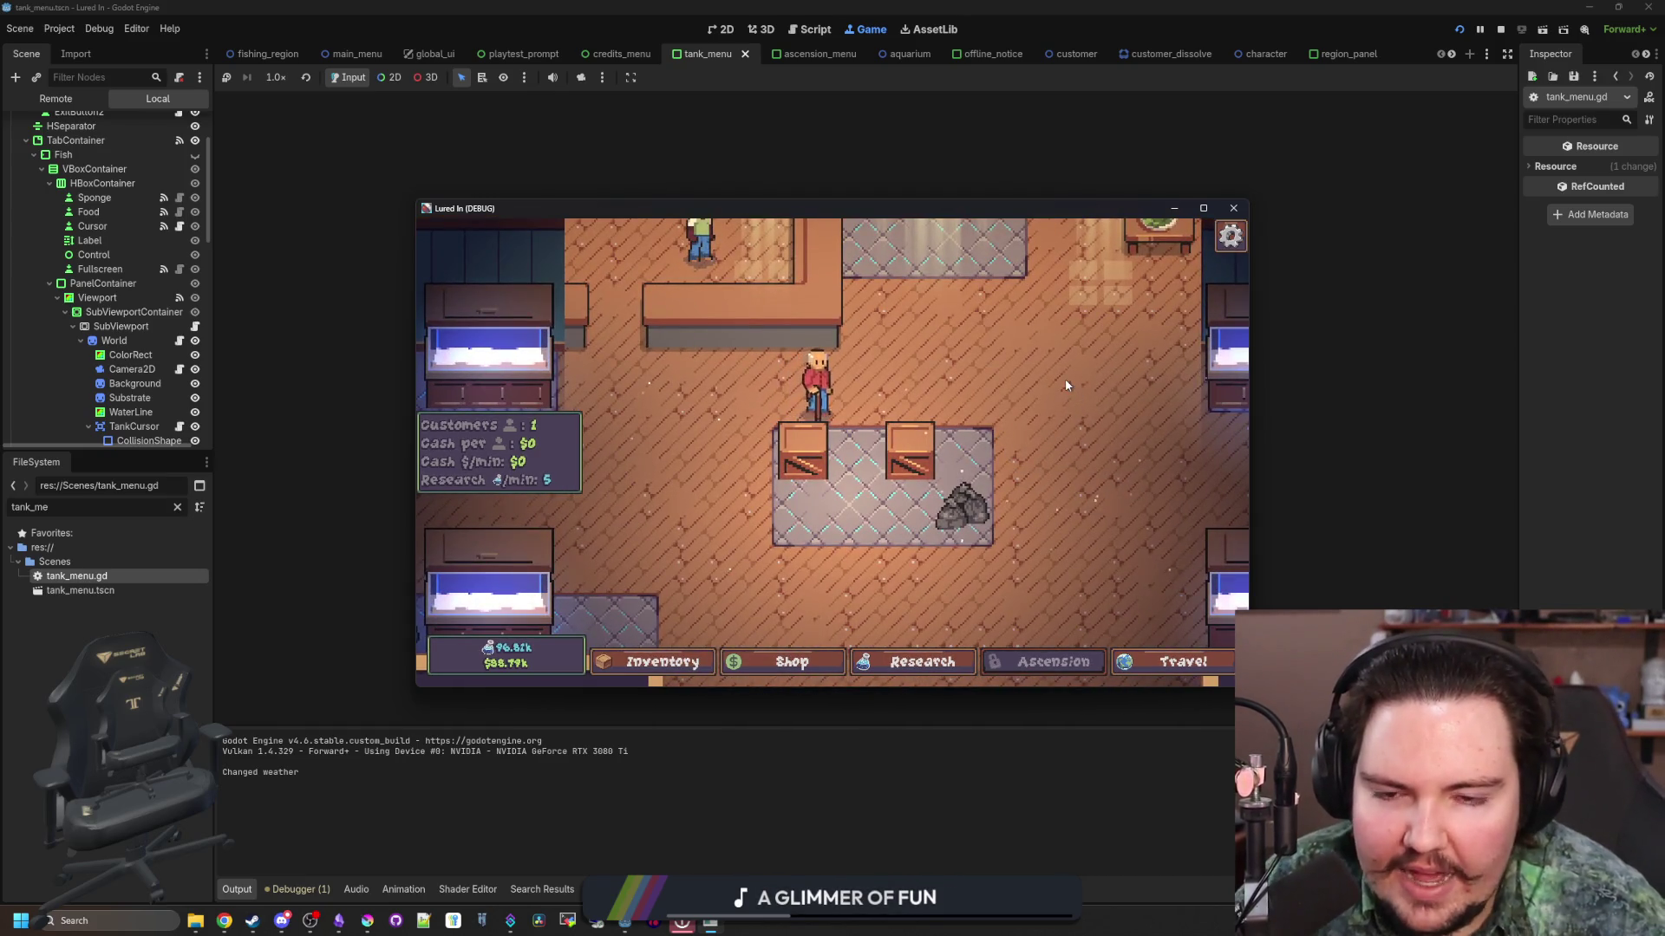
key(super+Up)
scroll(858, 635, down, 3)
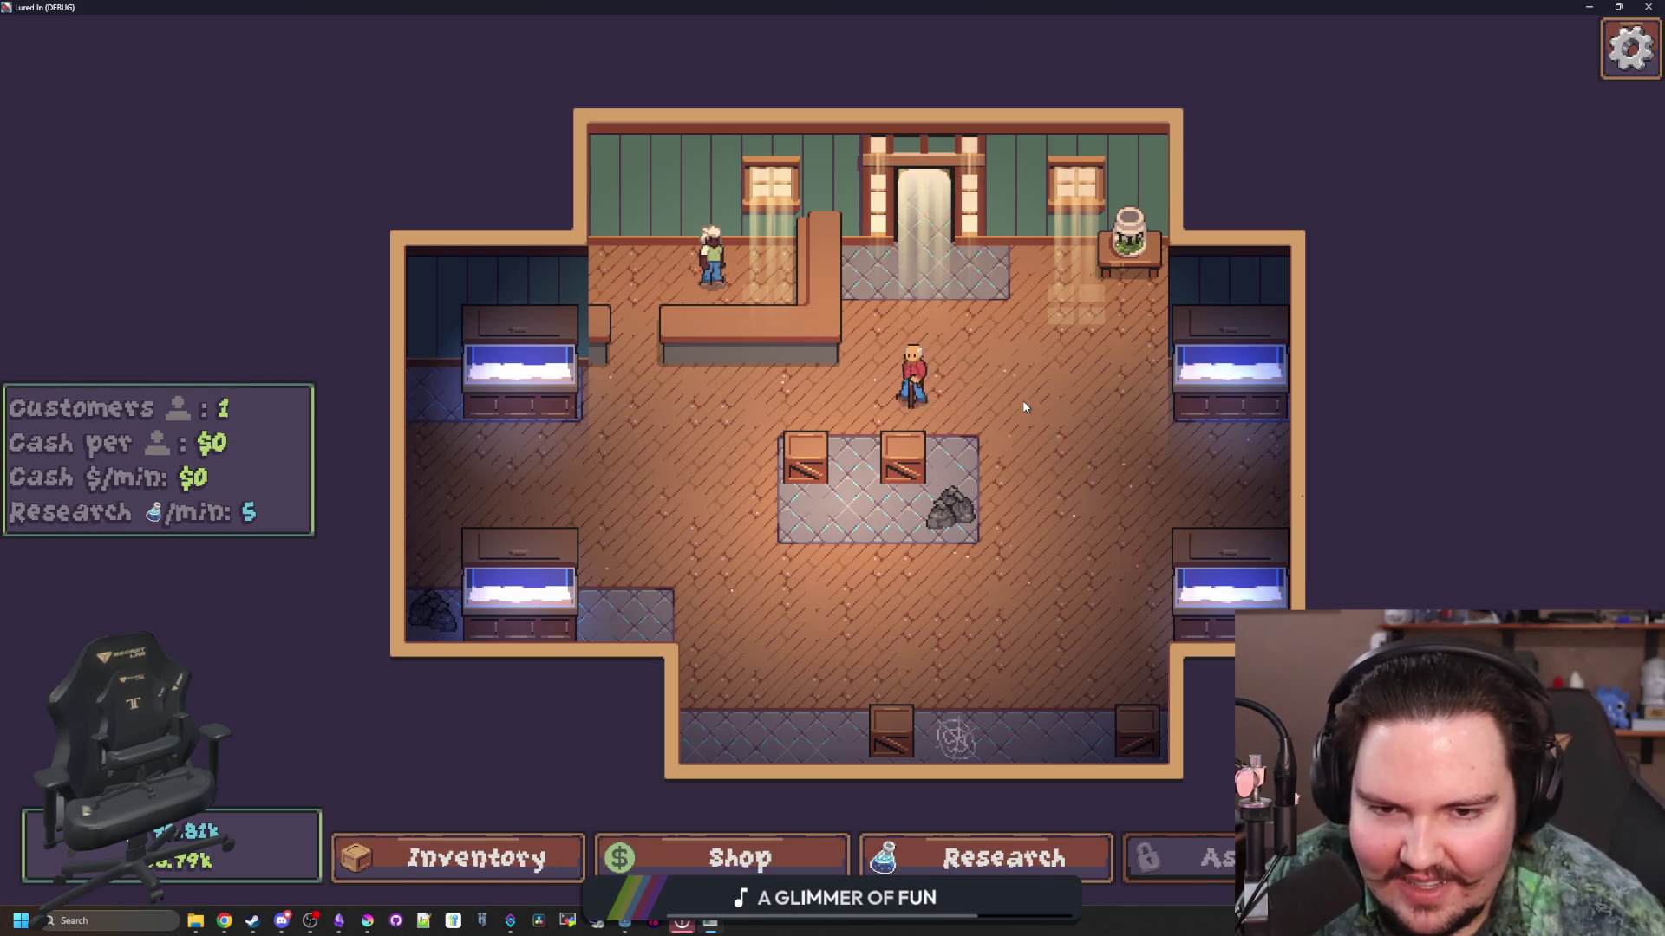
key(alt+F4)
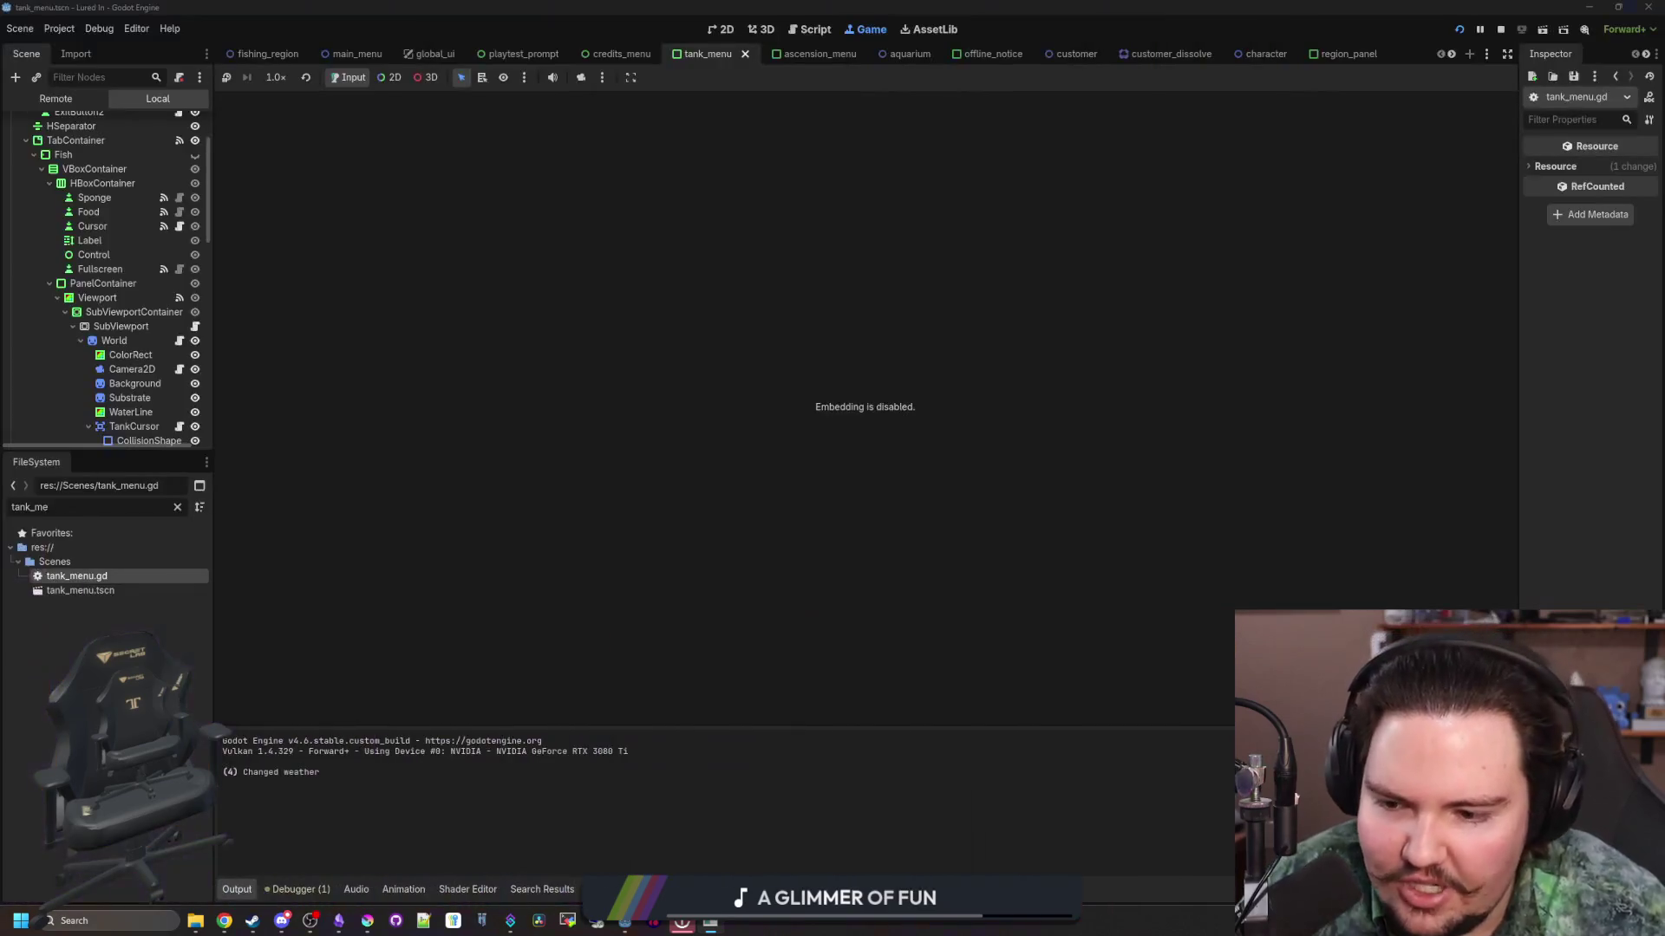
Step: Start a Profiler recording in the debugger and enlarge the profiler panel
click(304, 889)
click(443, 727)
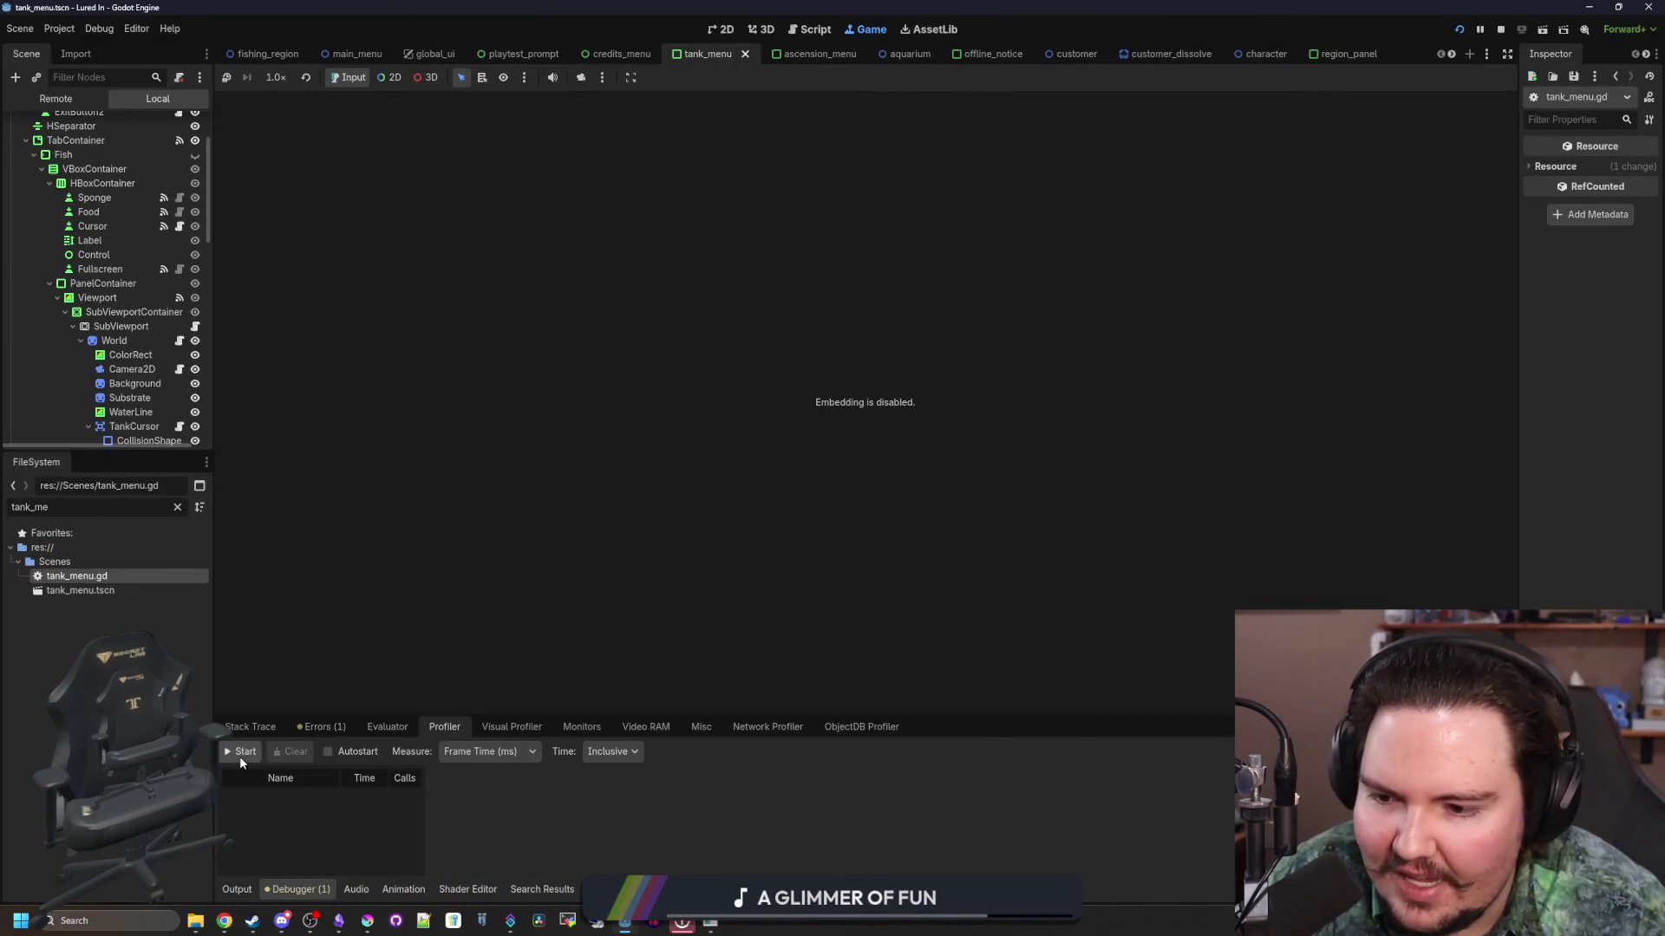
click(247, 753)
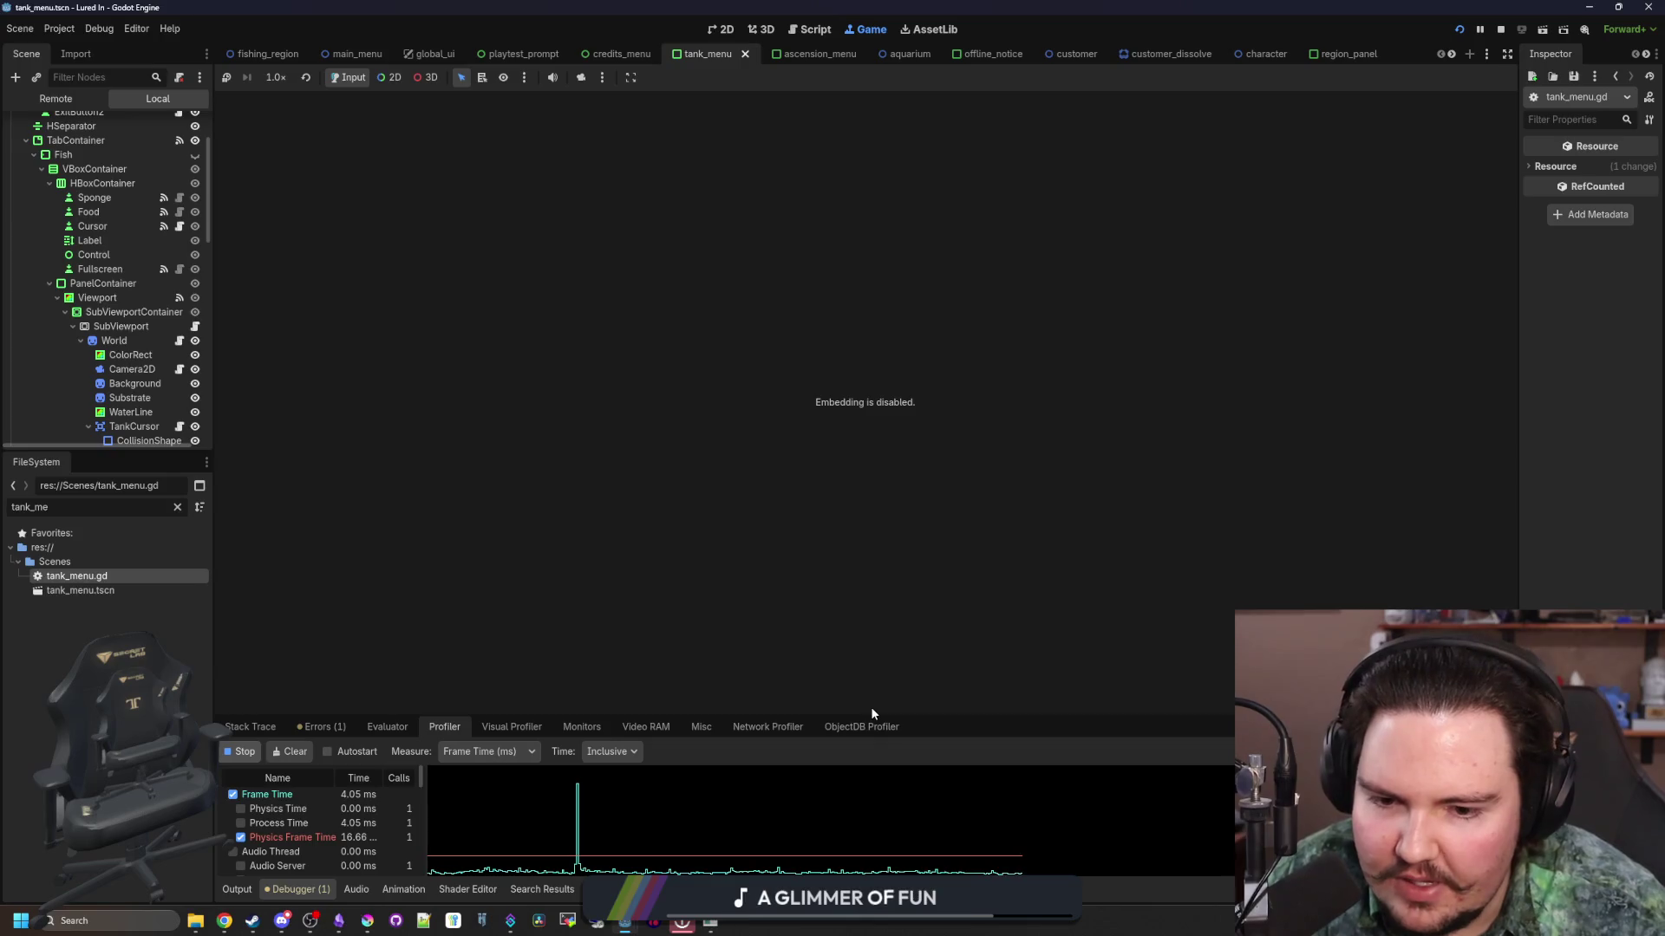
drag(864, 713, 857, 482)
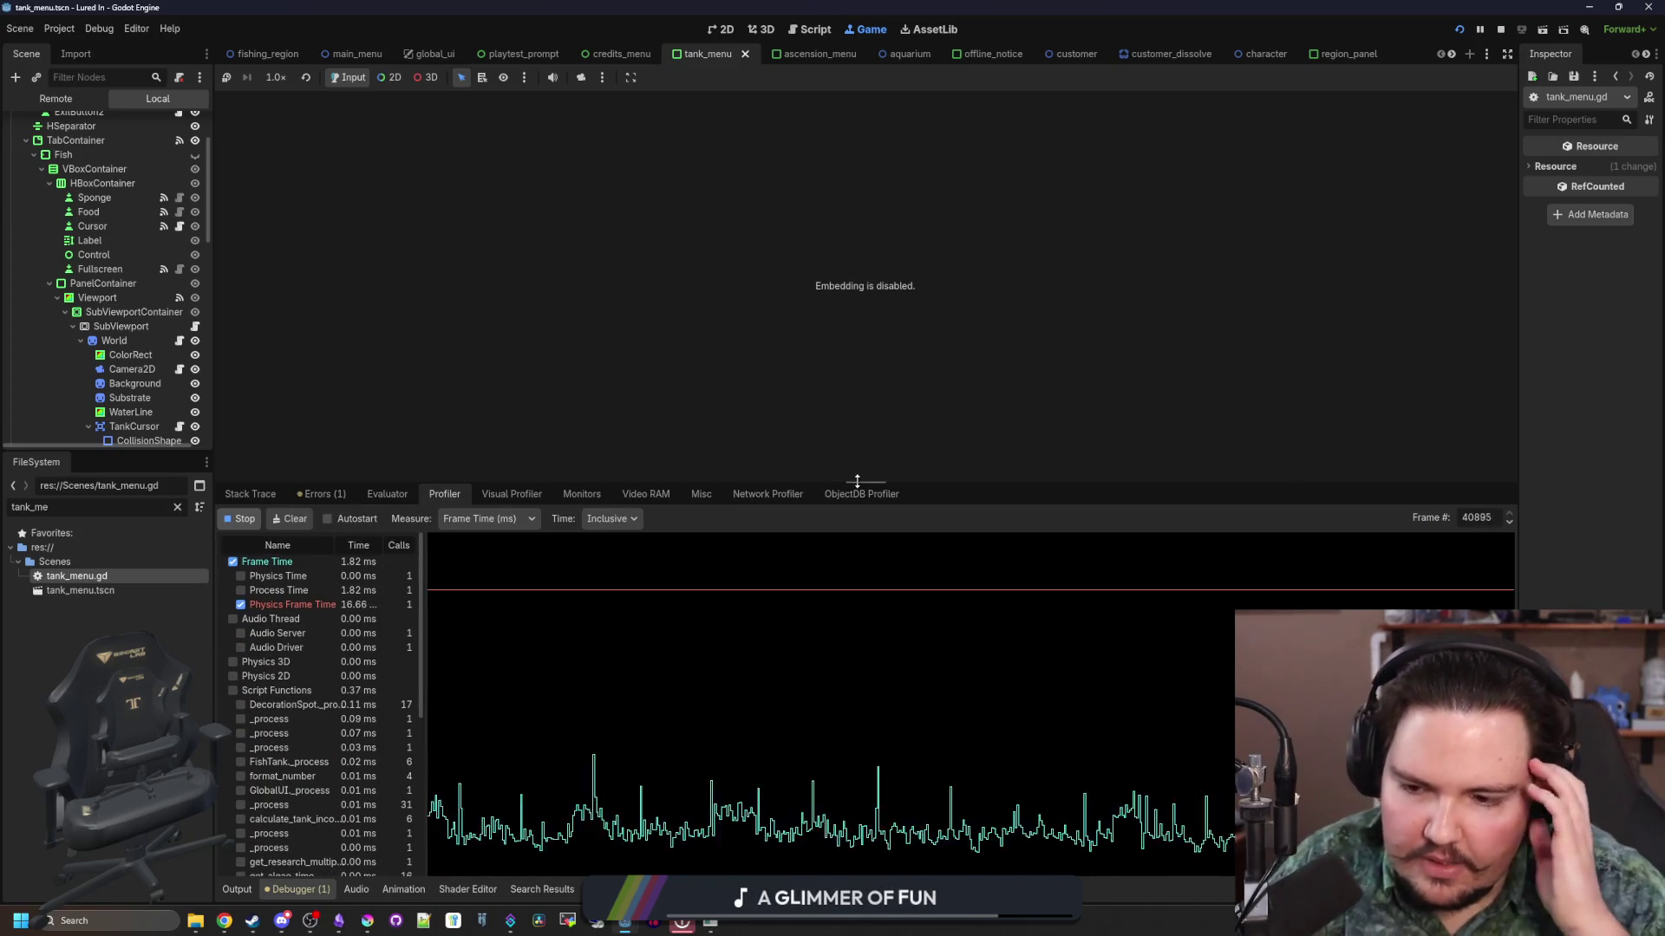
Step: Stop the profiler recording and inspect the timings of frame 42714
click(627, 577)
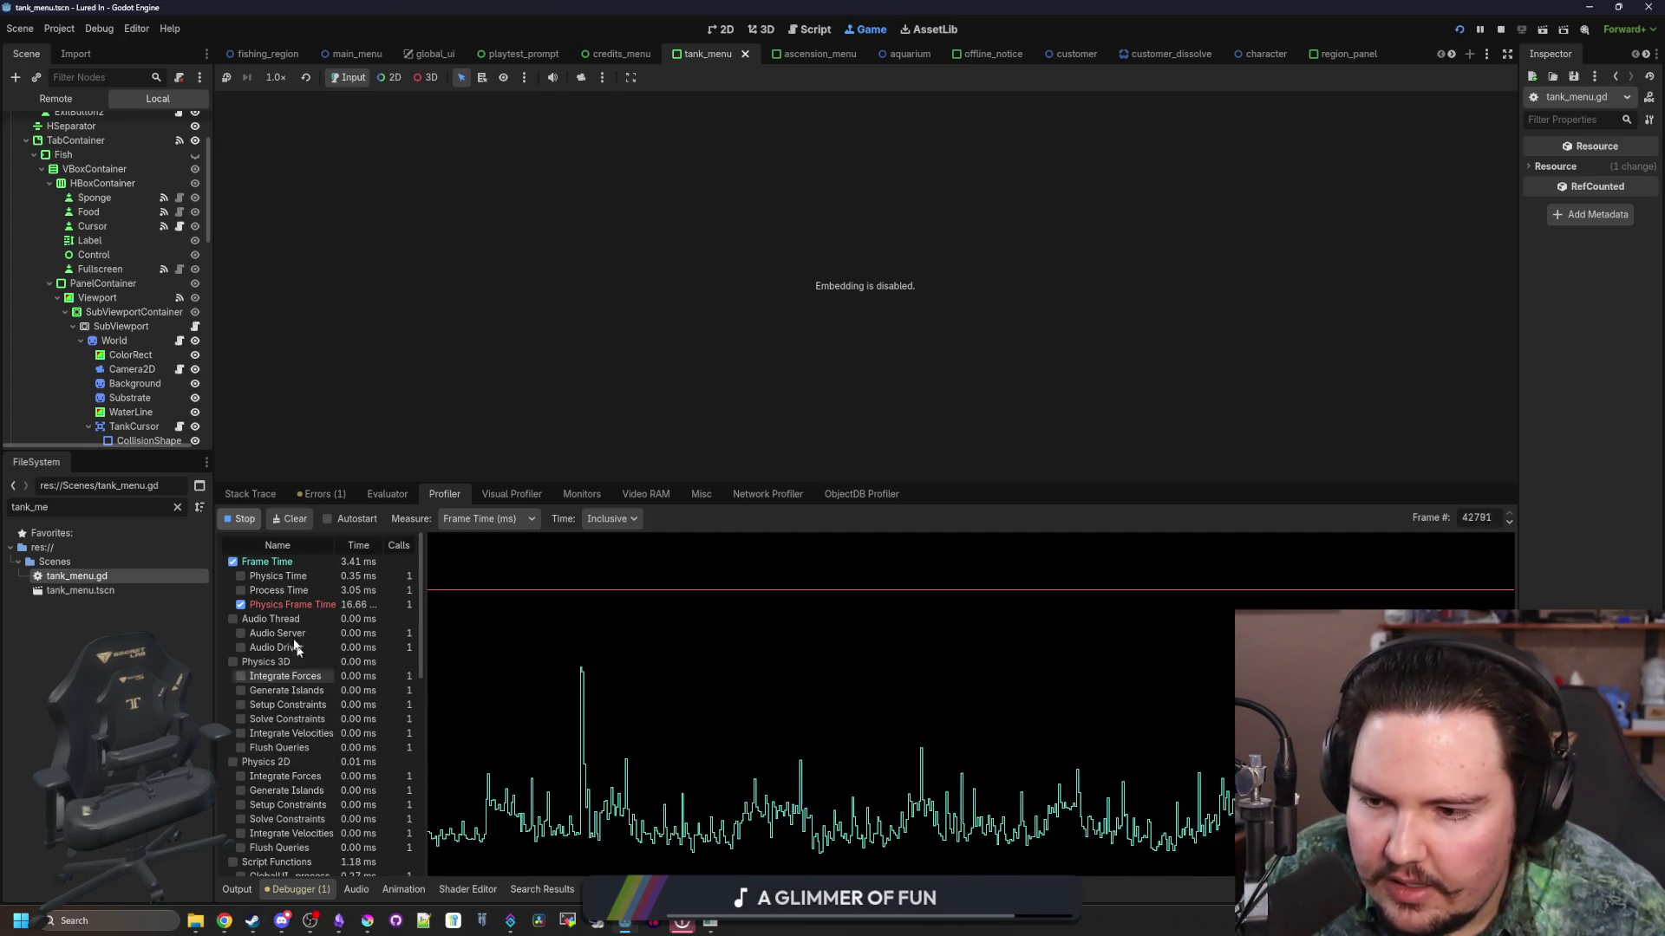
click(246, 519)
click(886, 698)
click(1011, 709)
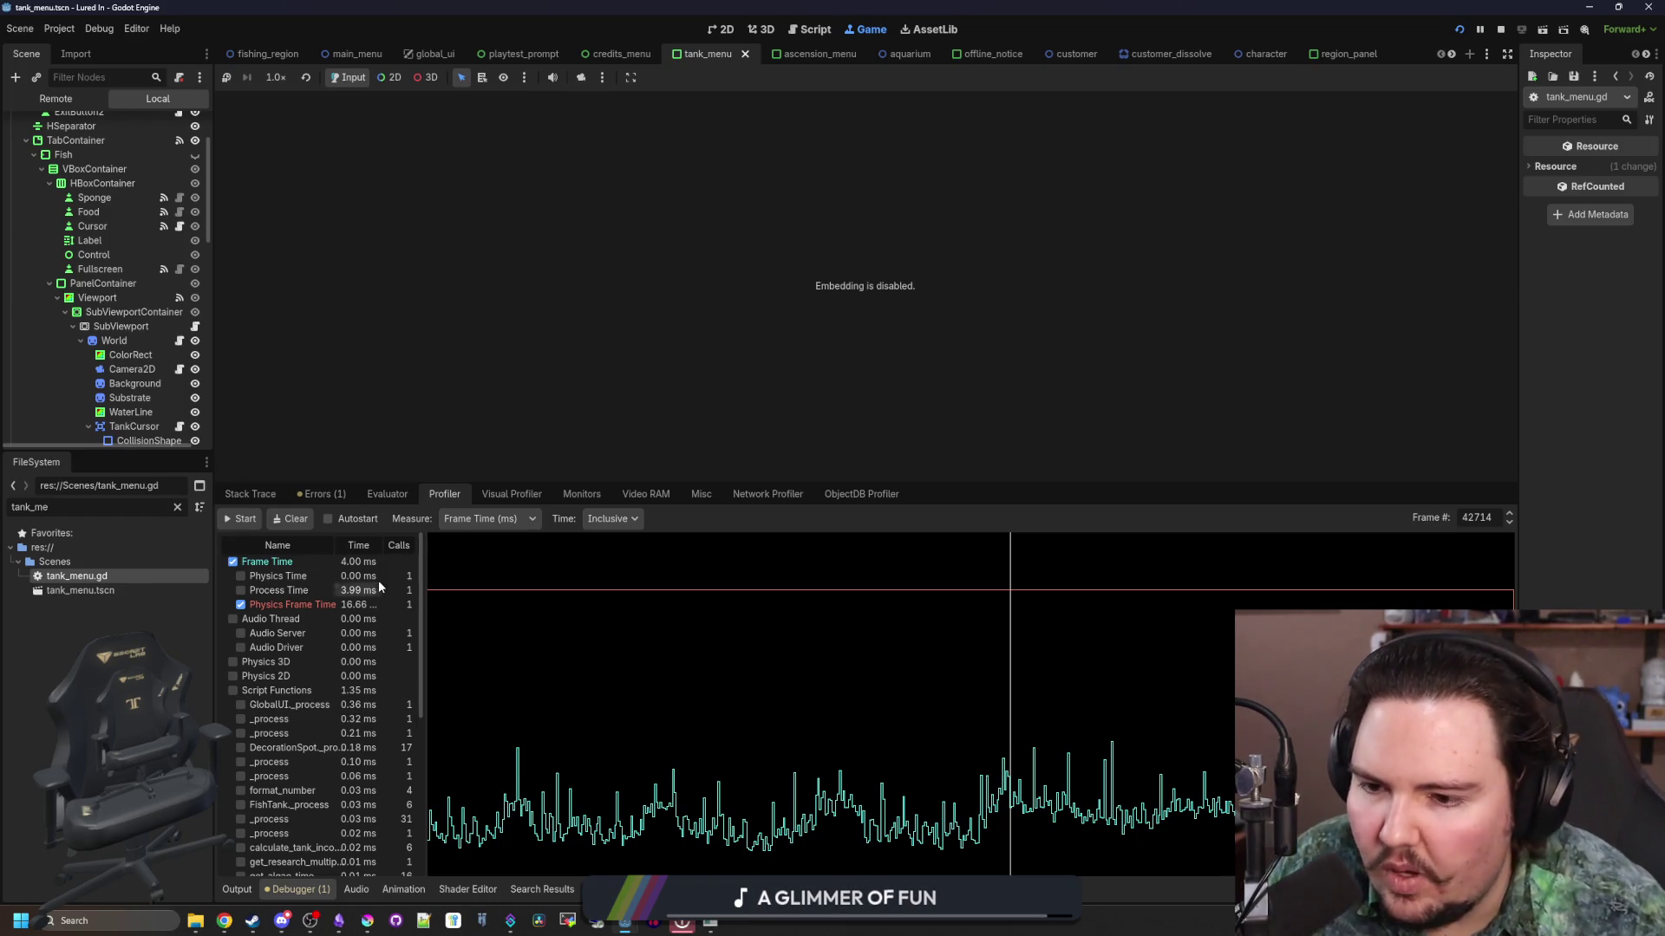
key(F5)
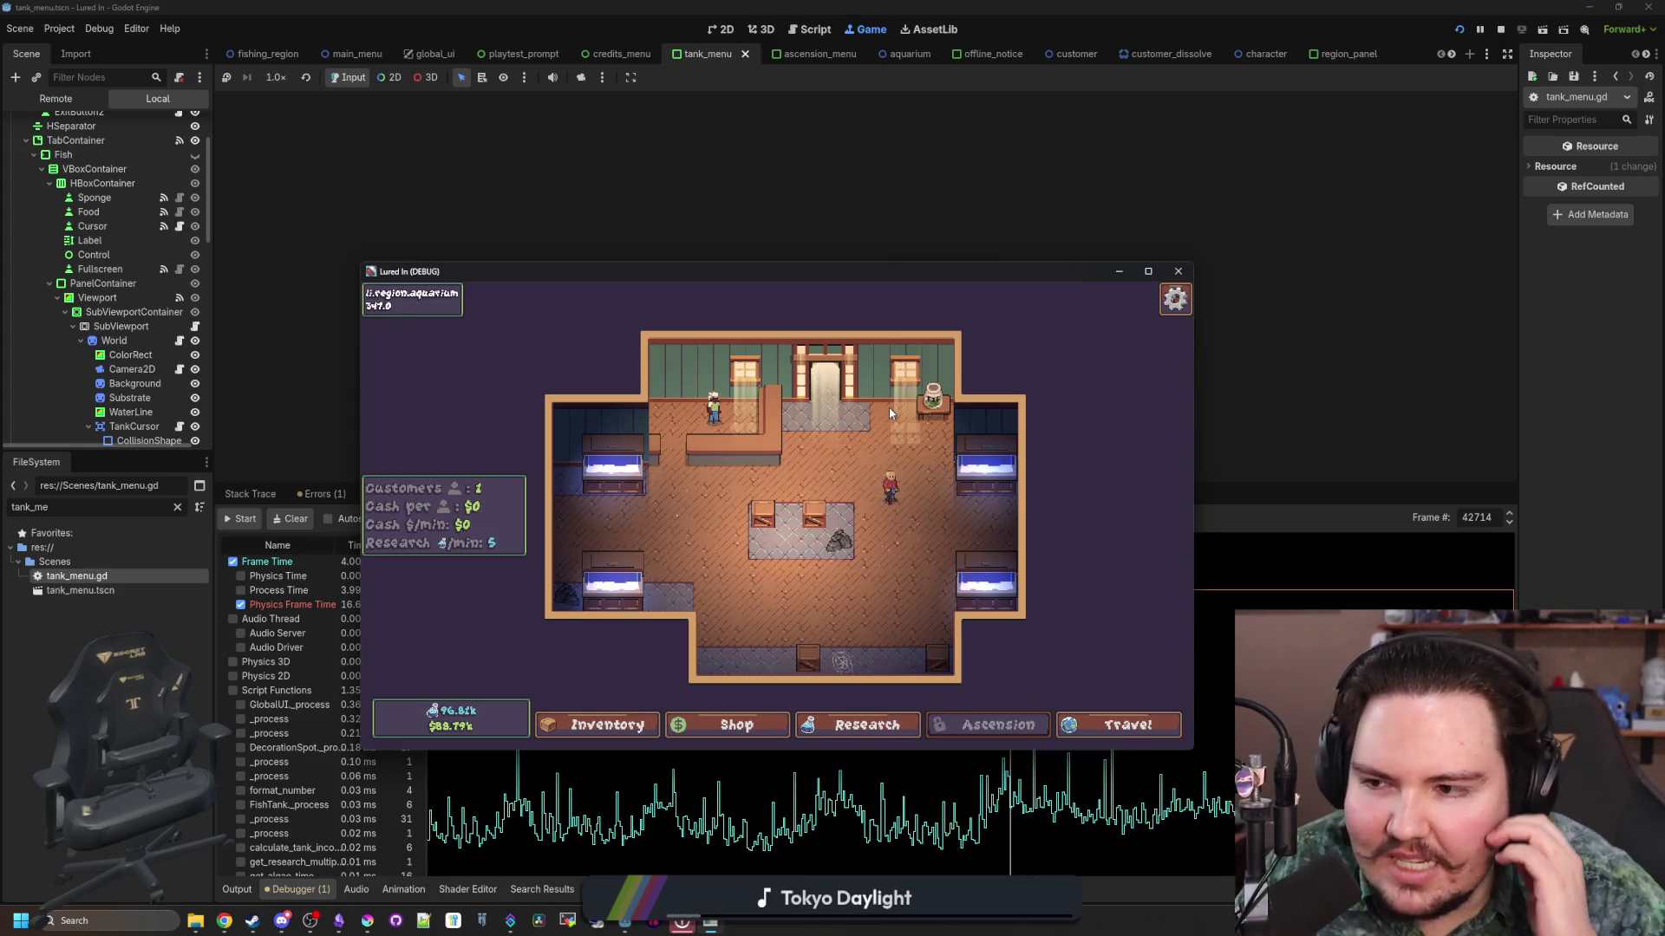
key(F8)
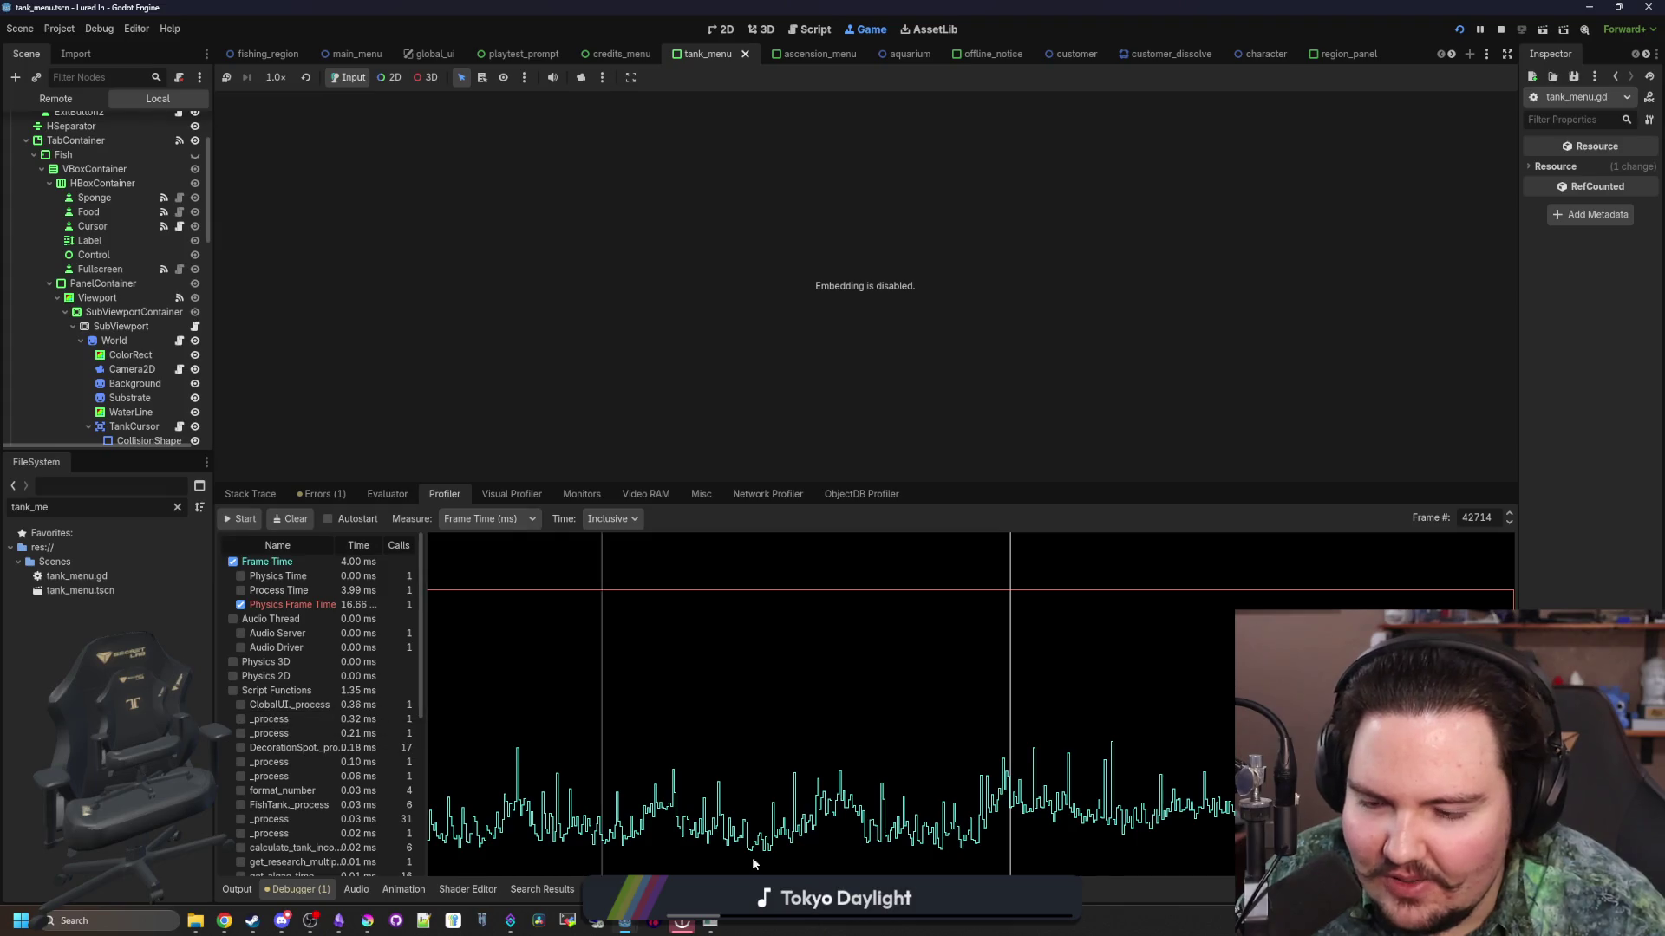
Step: In the maximized game, try the Shop and rock decoration panels, then dismiss the Offline Income and Fish Tank 1 dialogs
double_click(847, 274)
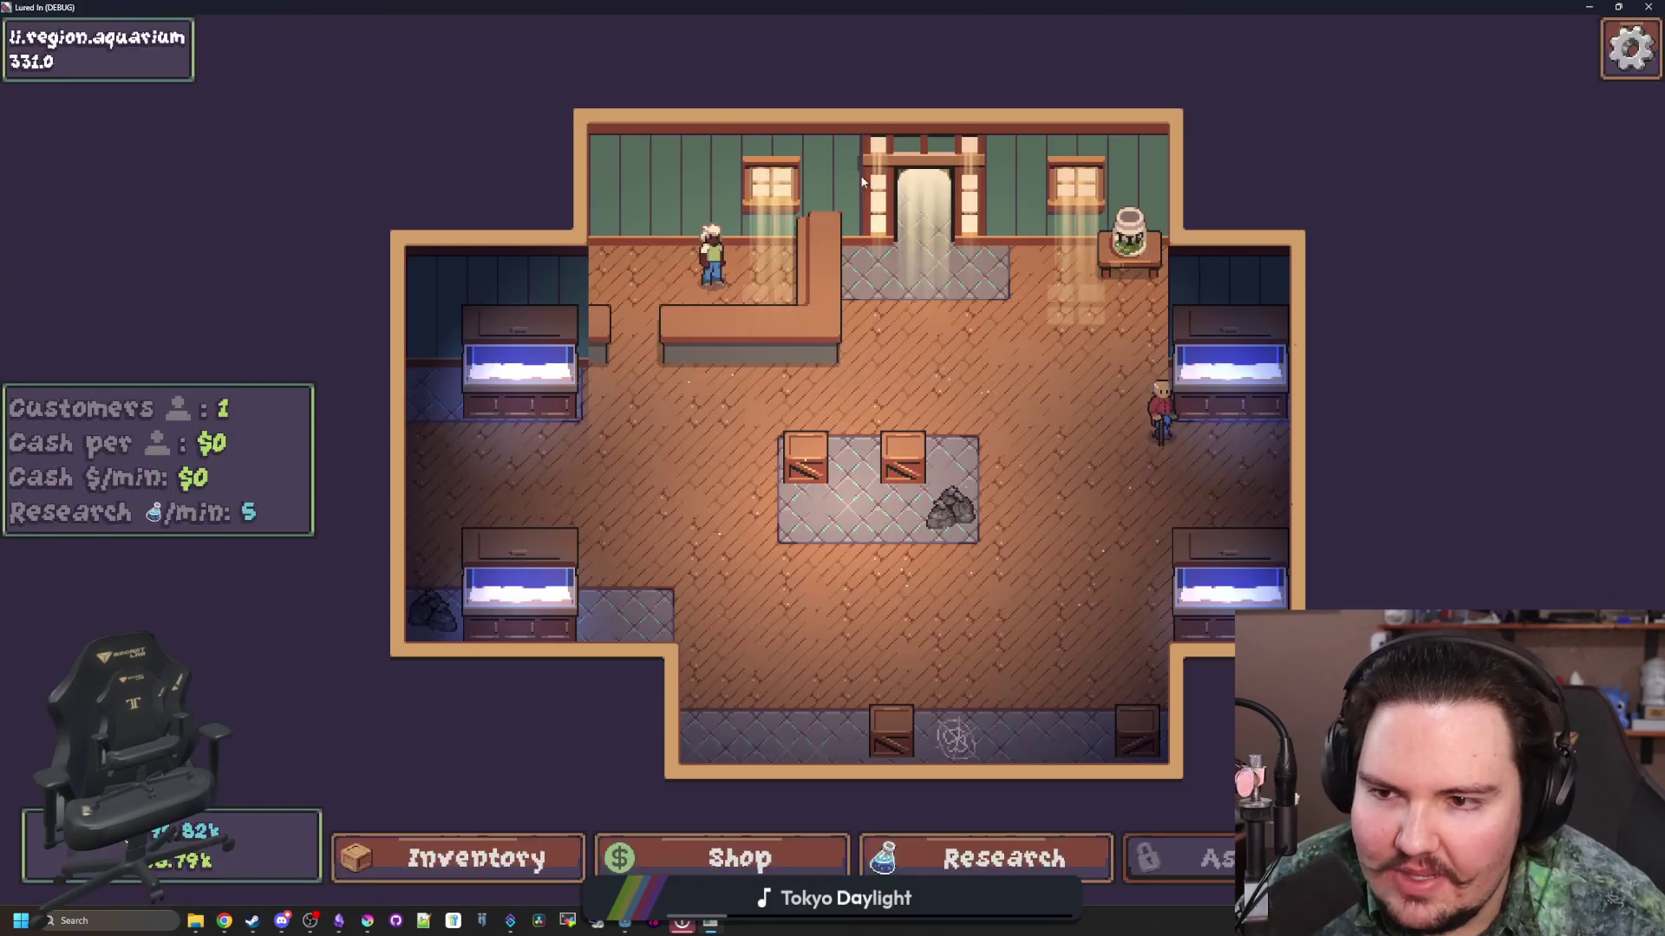
click(740, 858)
click(429, 184)
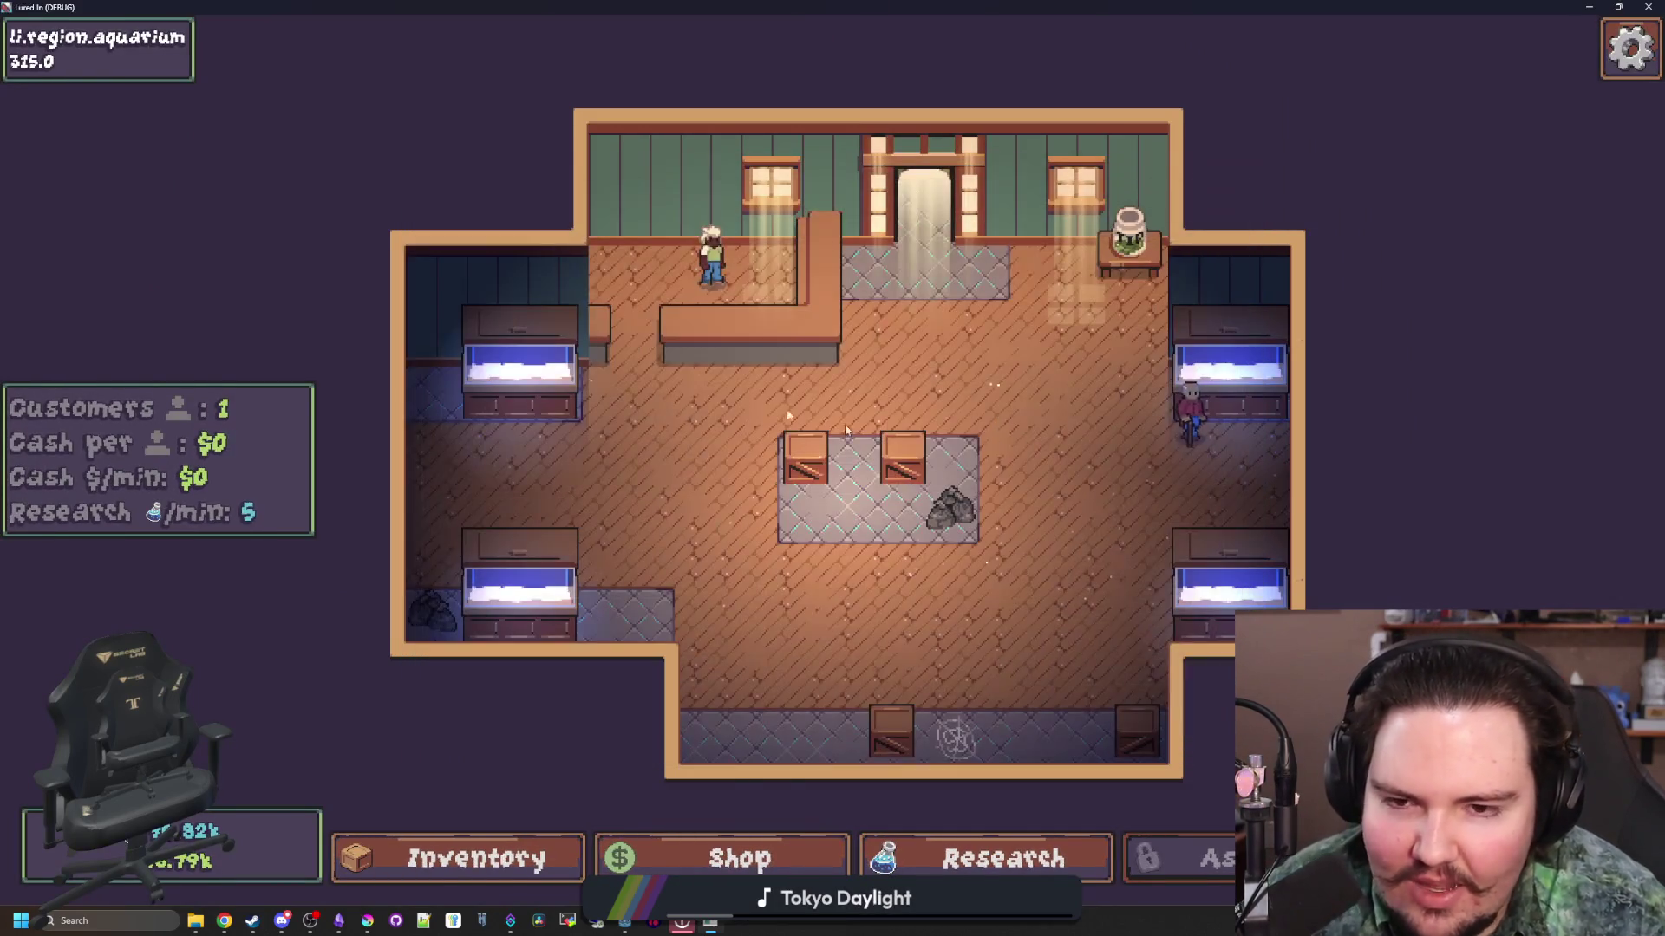
scroll(858, 422, down, 3)
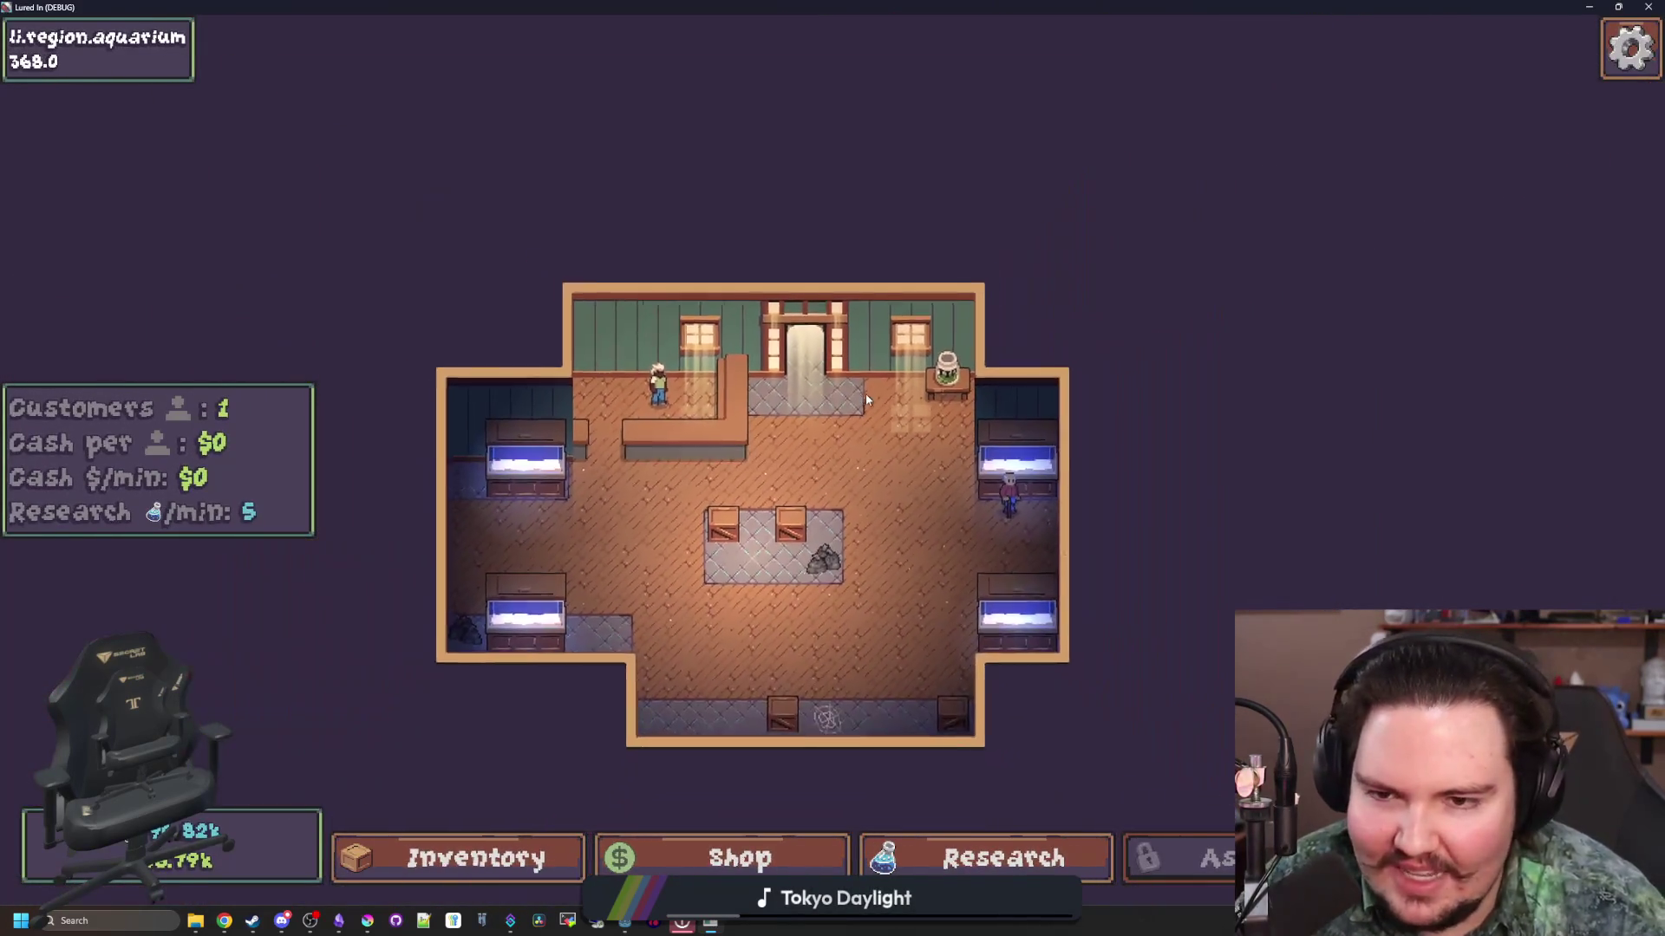
scroll(878, 541, up, 3)
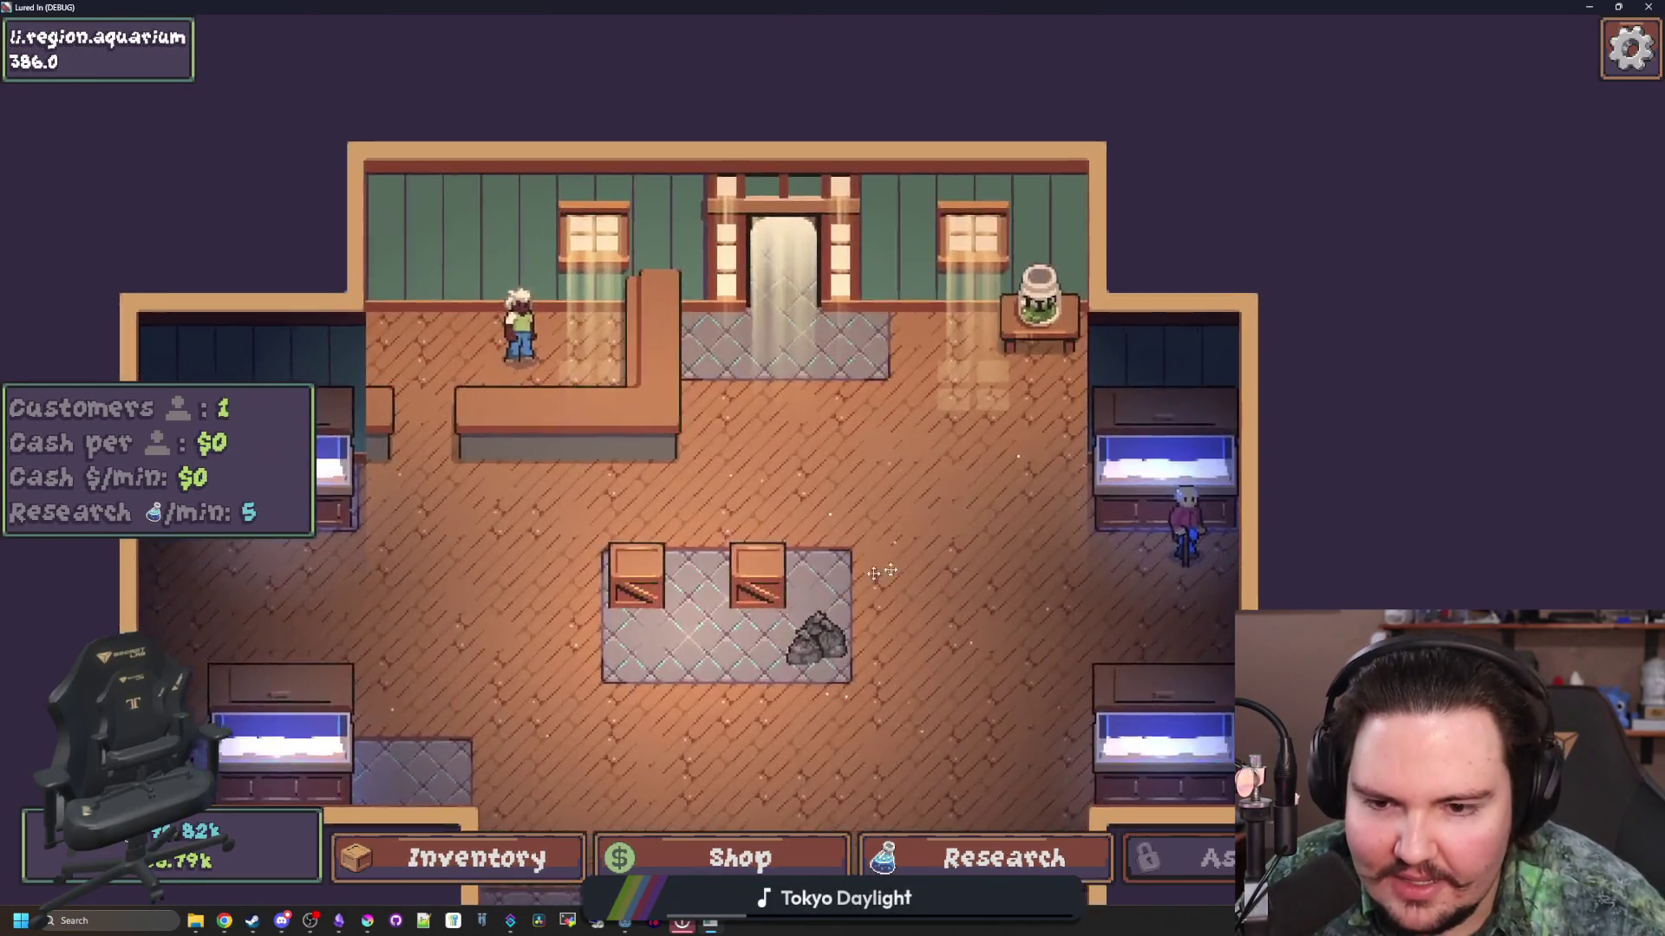
click(880, 521)
click(940, 335)
click(626, 358)
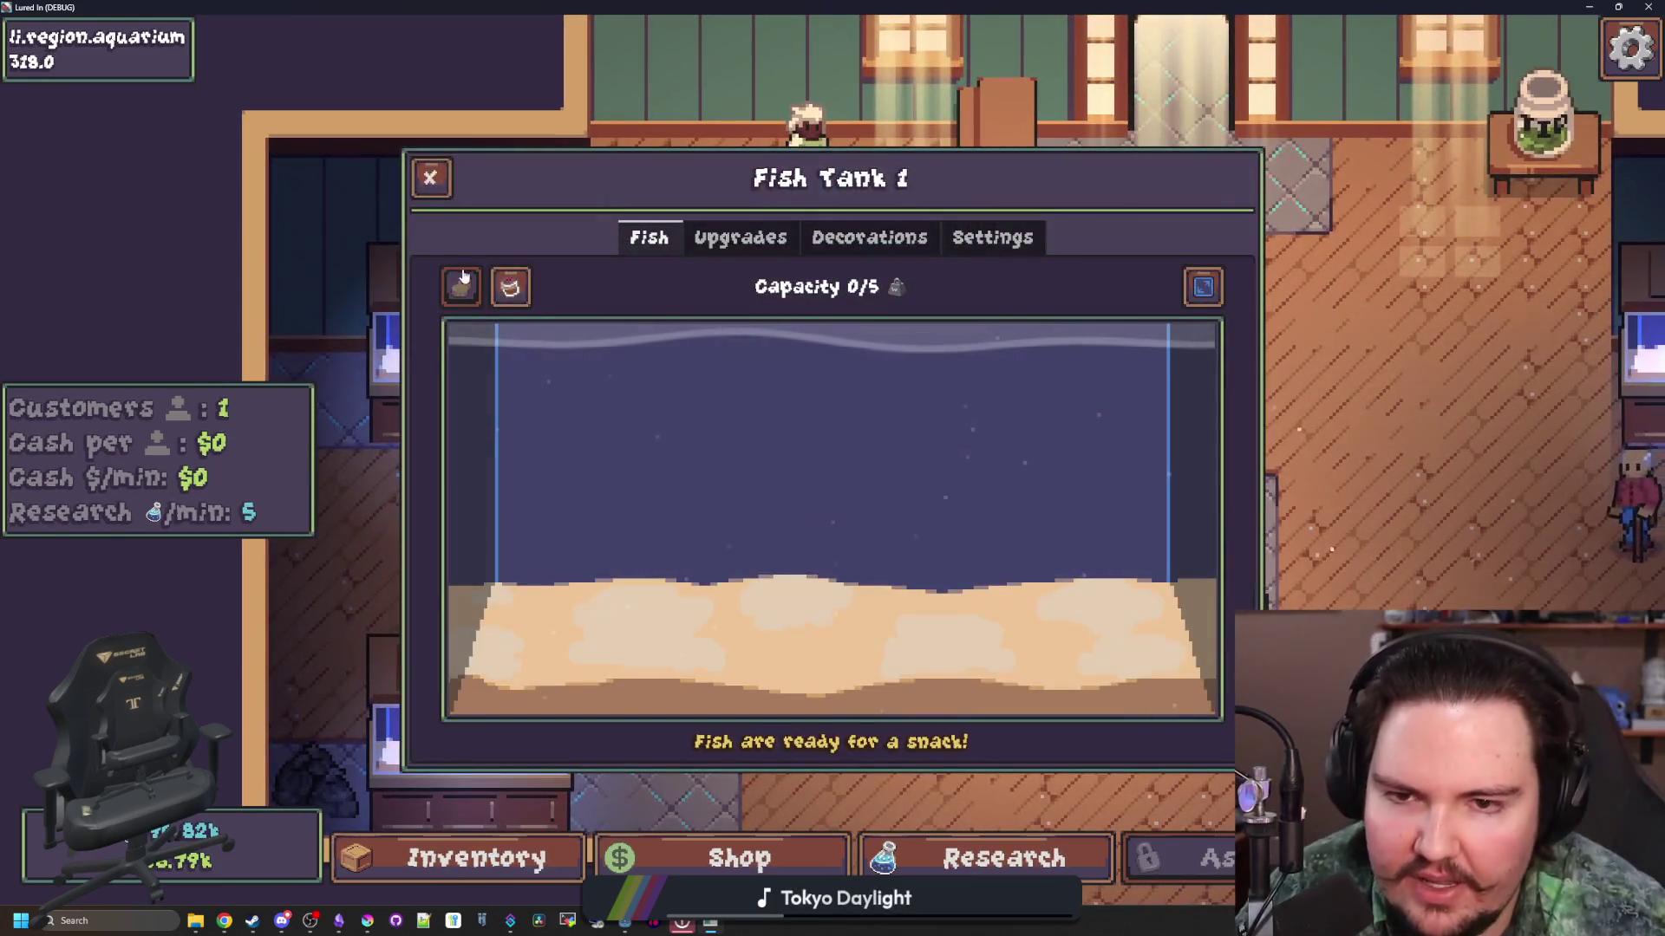
click(430, 177)
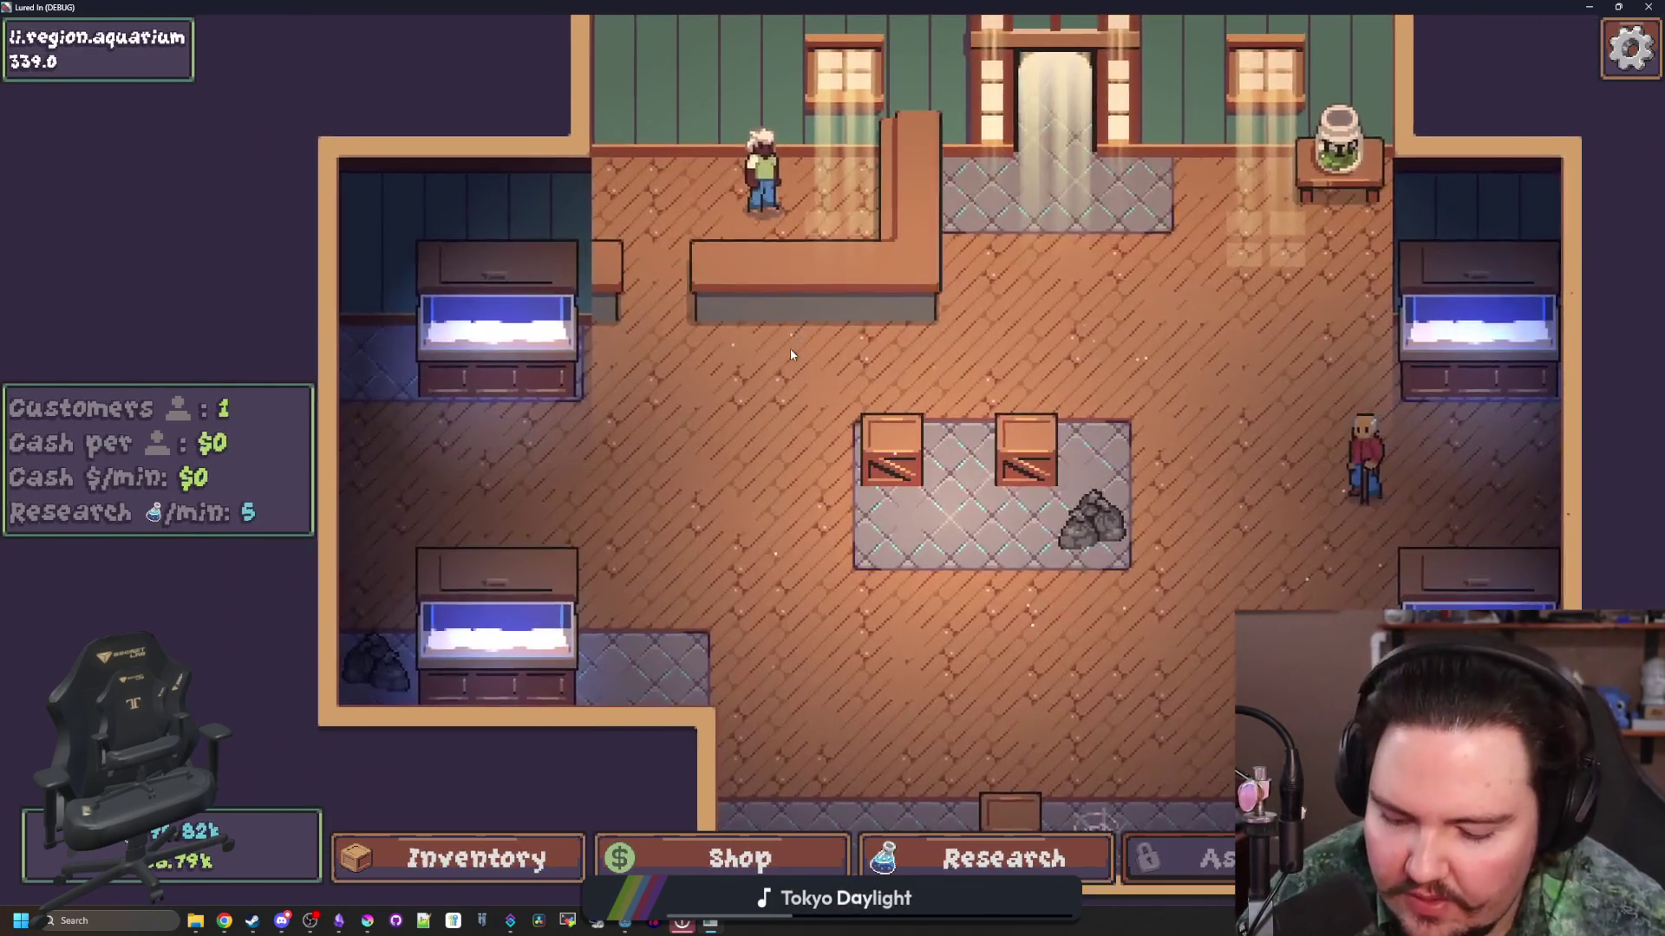
Step: Browse the Research tree, restore and hide the game window, and save the scene
scroll(777, 346, down, 2)
key(r)
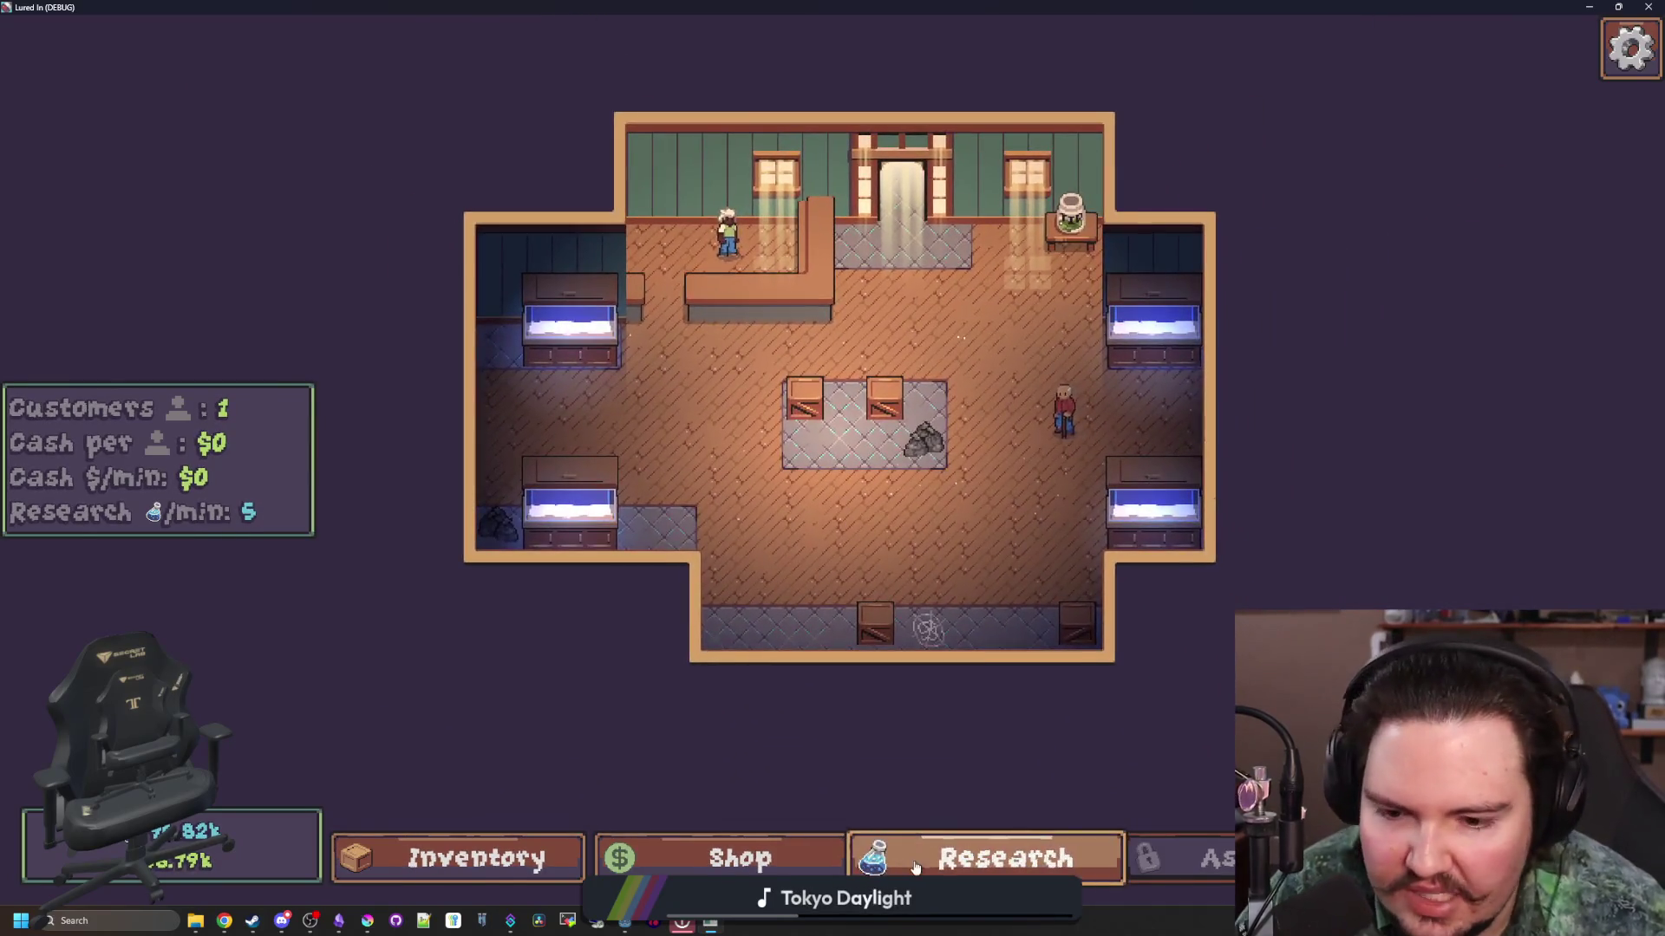
scroll(922, 550, down, 2)
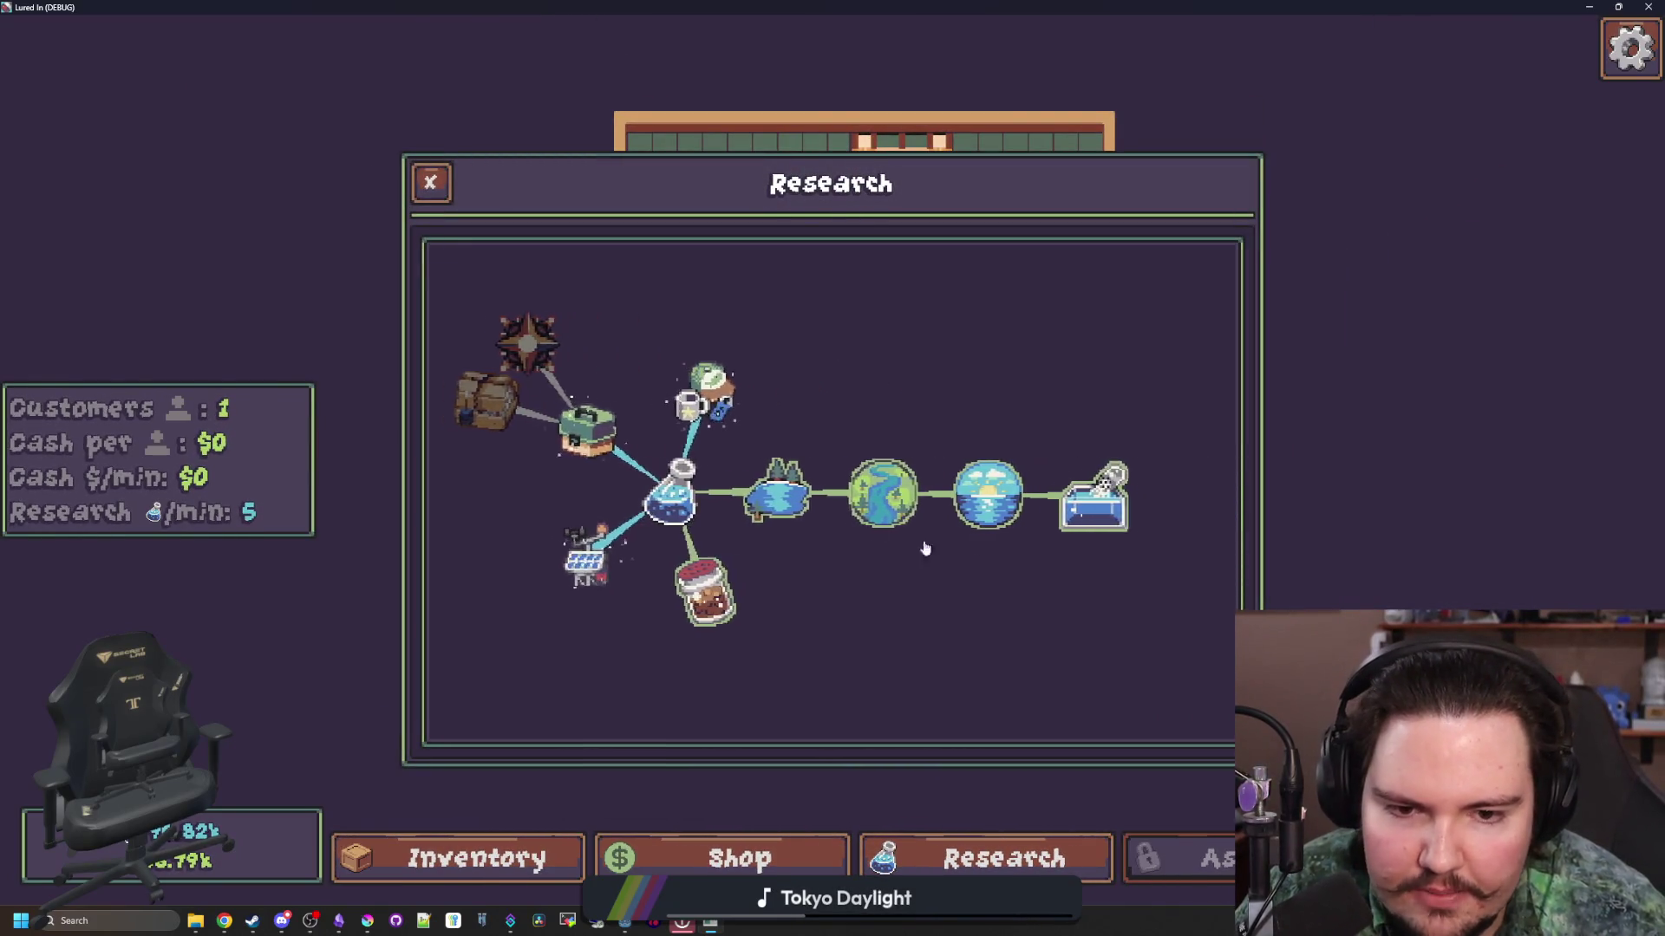
scroll(1059, 558, up, 3)
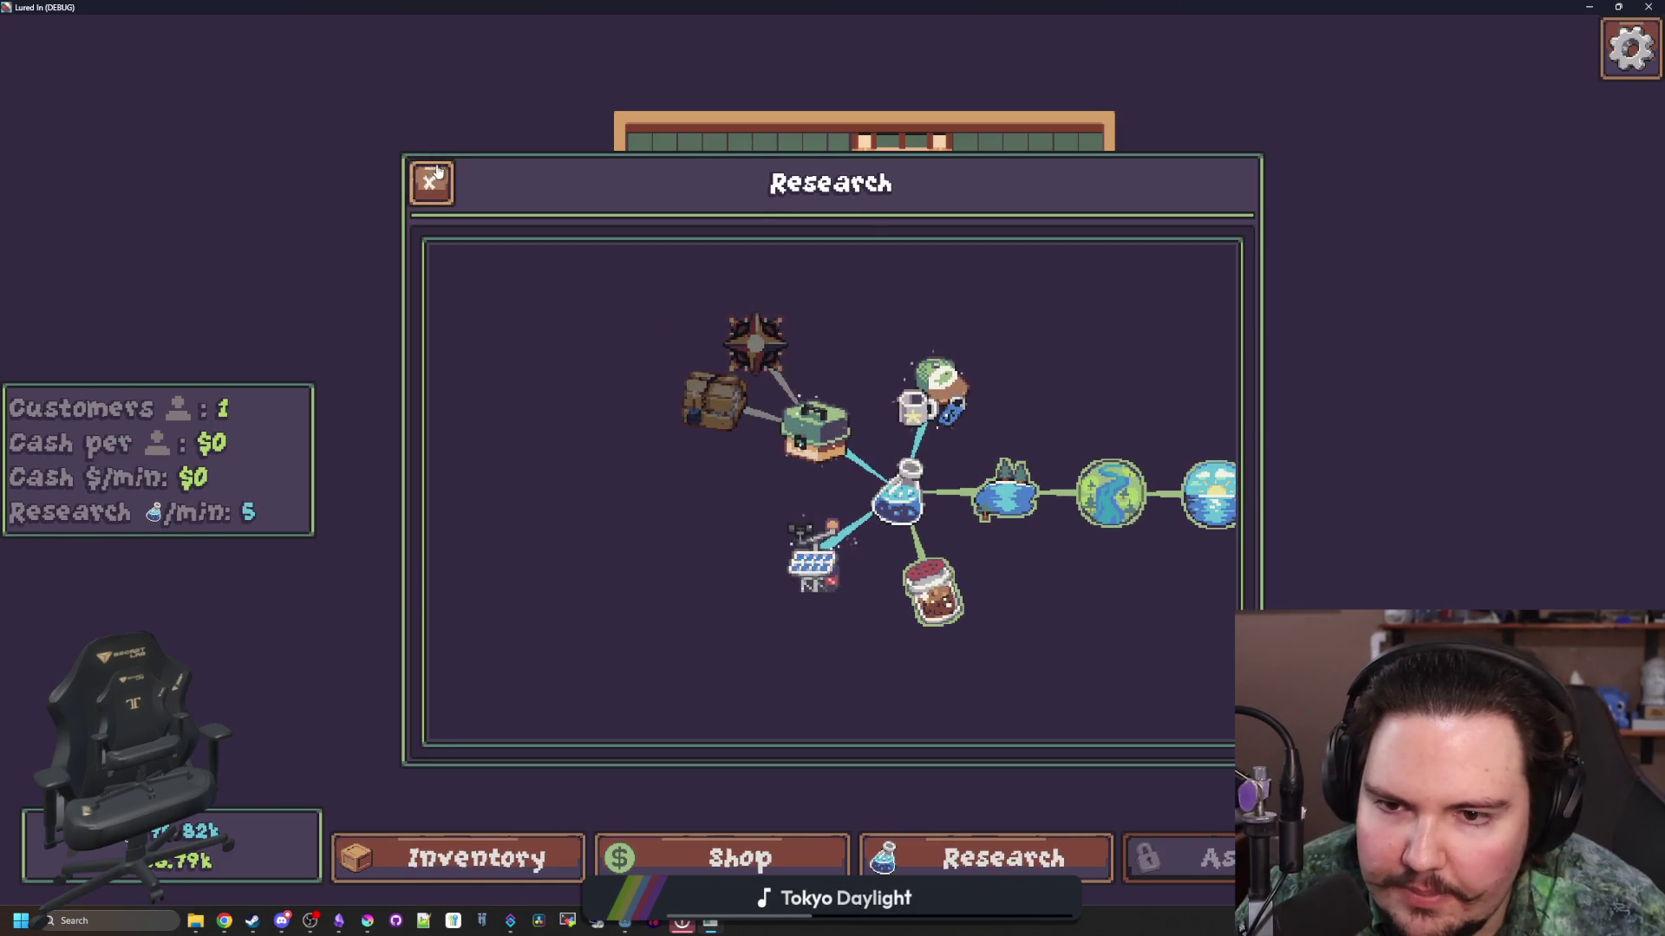
key(r)
key(super+Down)
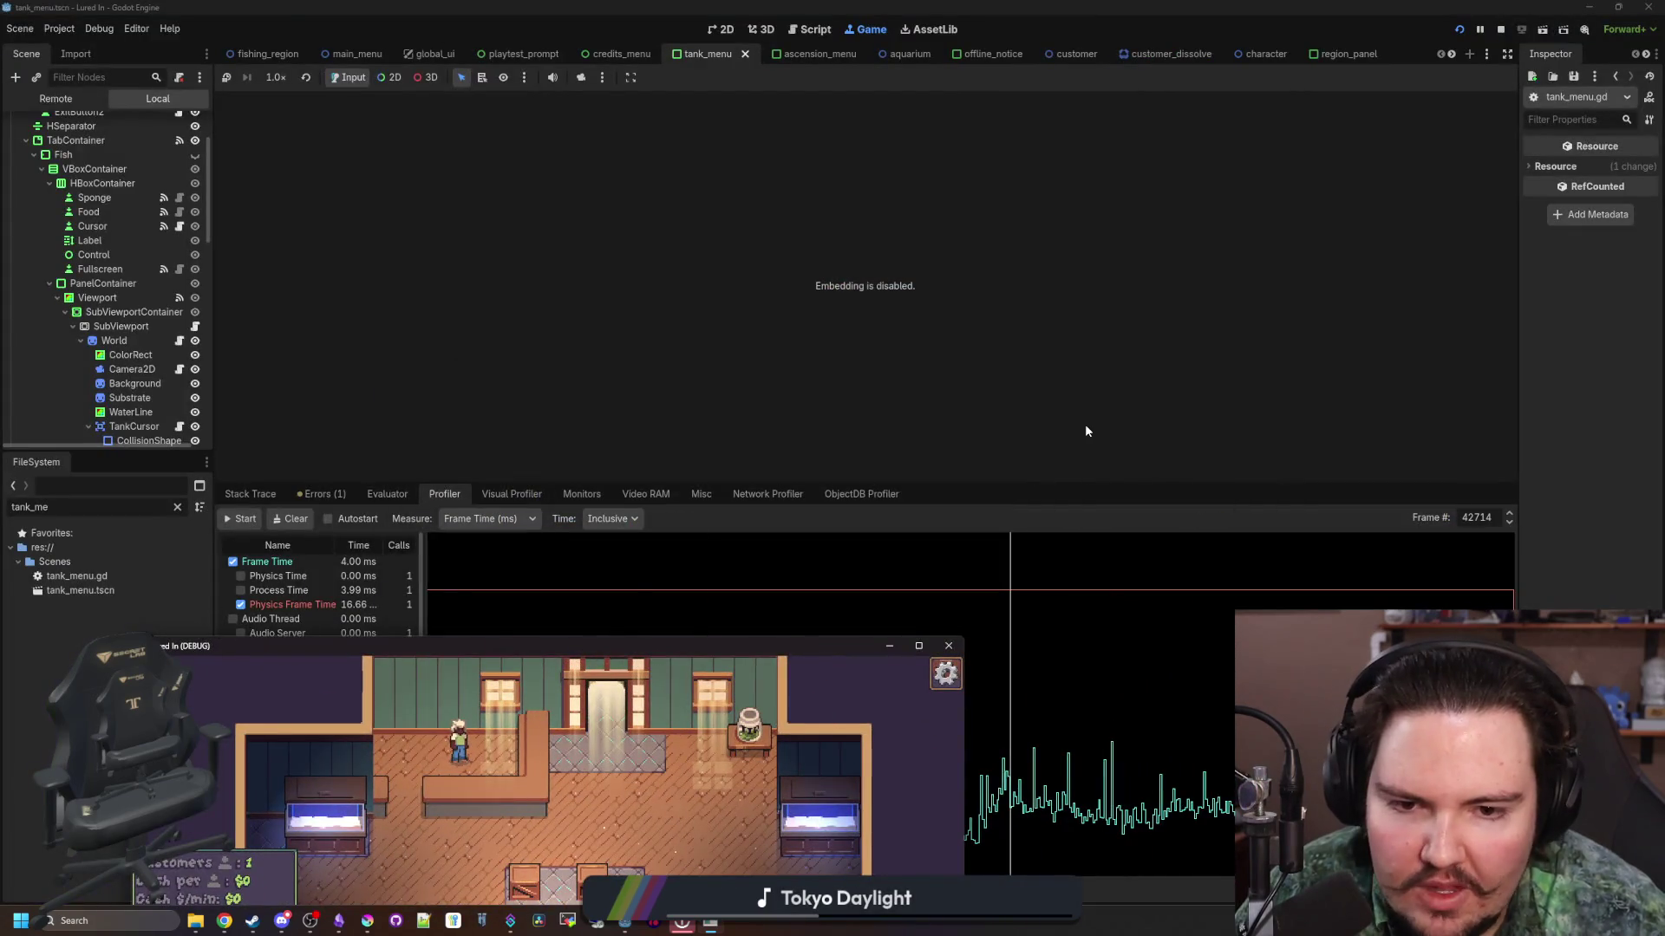
key(alt+F4)
key(ctrl+s)
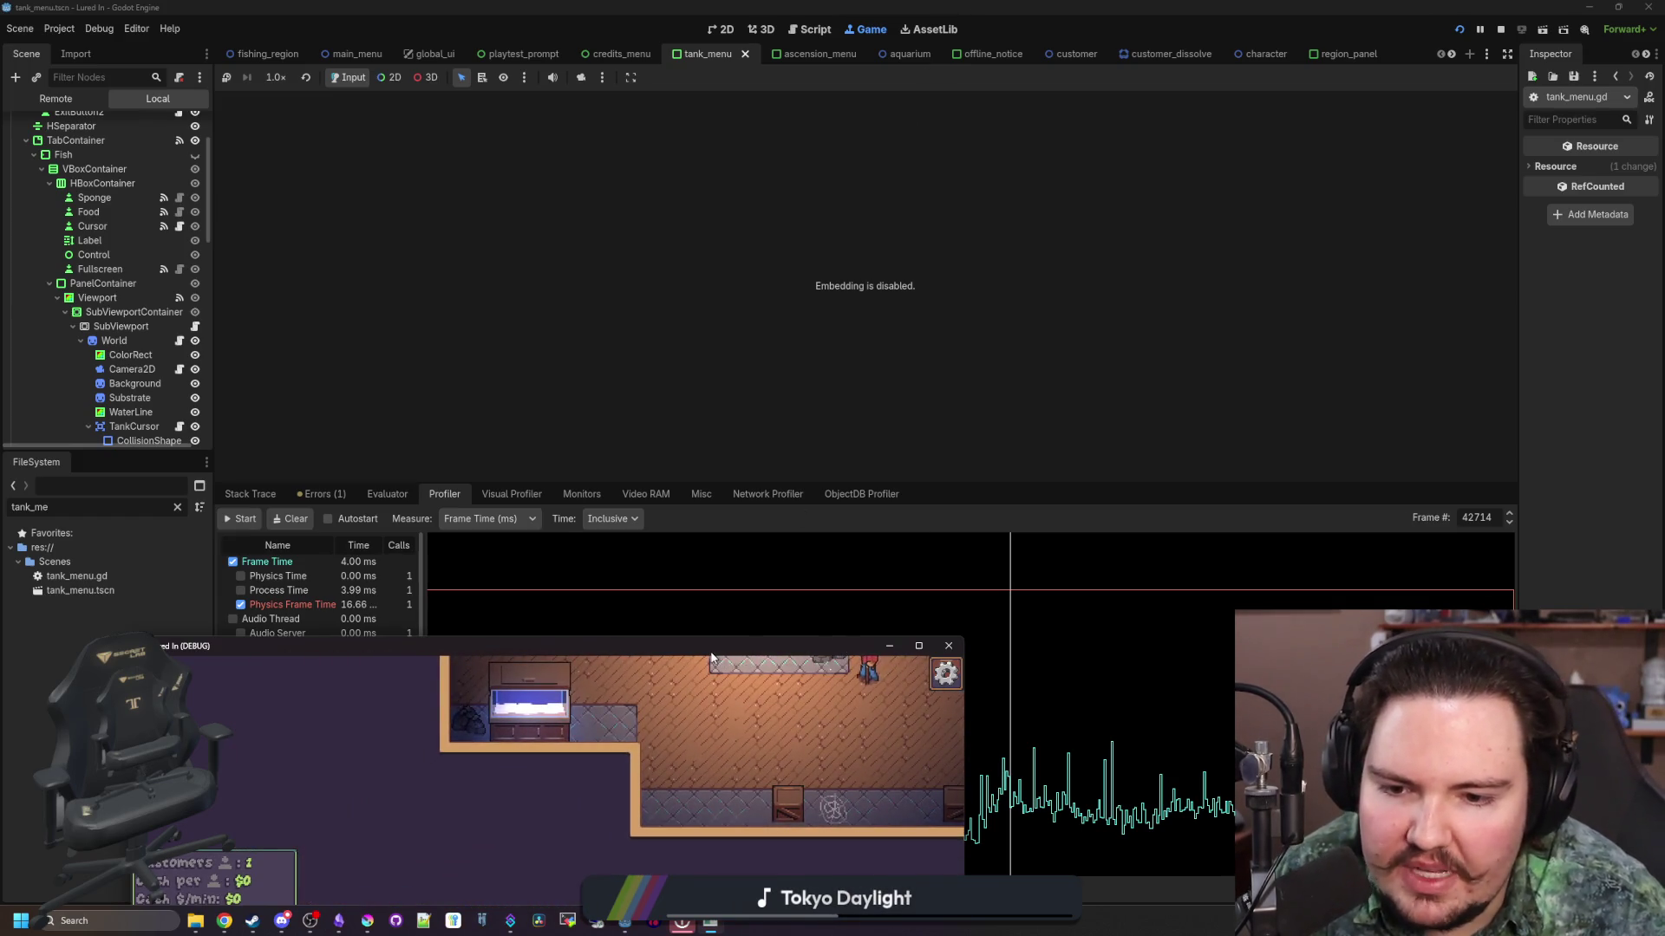
Step: Maximize the game again, switch through Shop and Research, and scroll the fish Inventory list
double_click(710, 652)
click(688, 841)
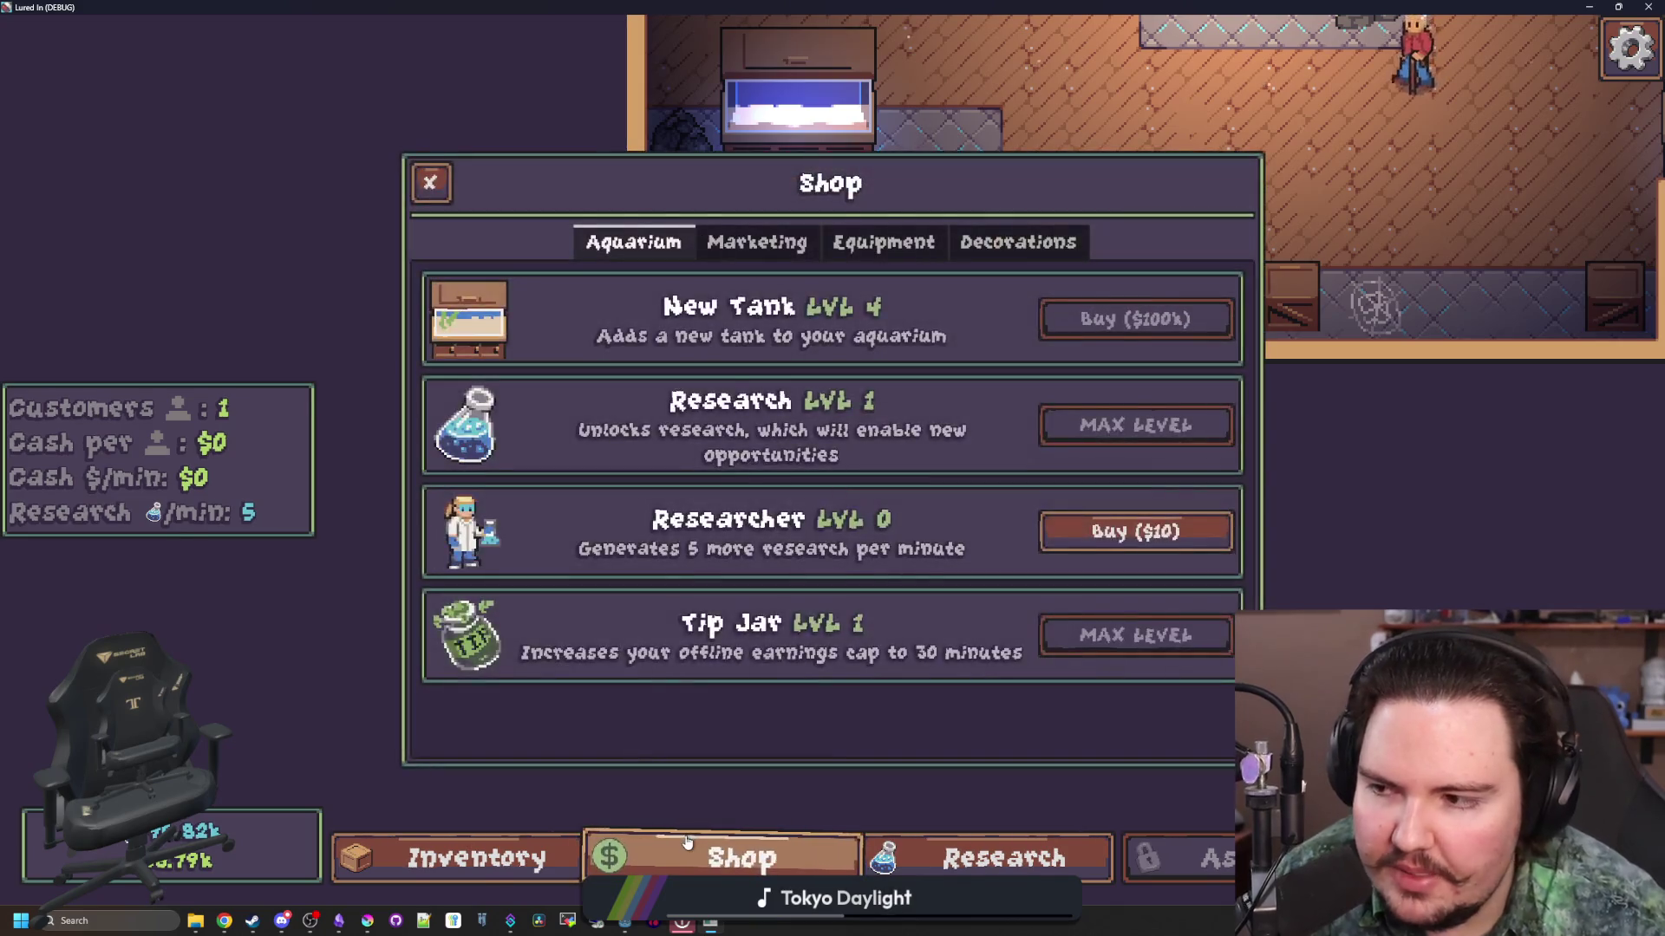
click(688, 841)
click(1004, 859)
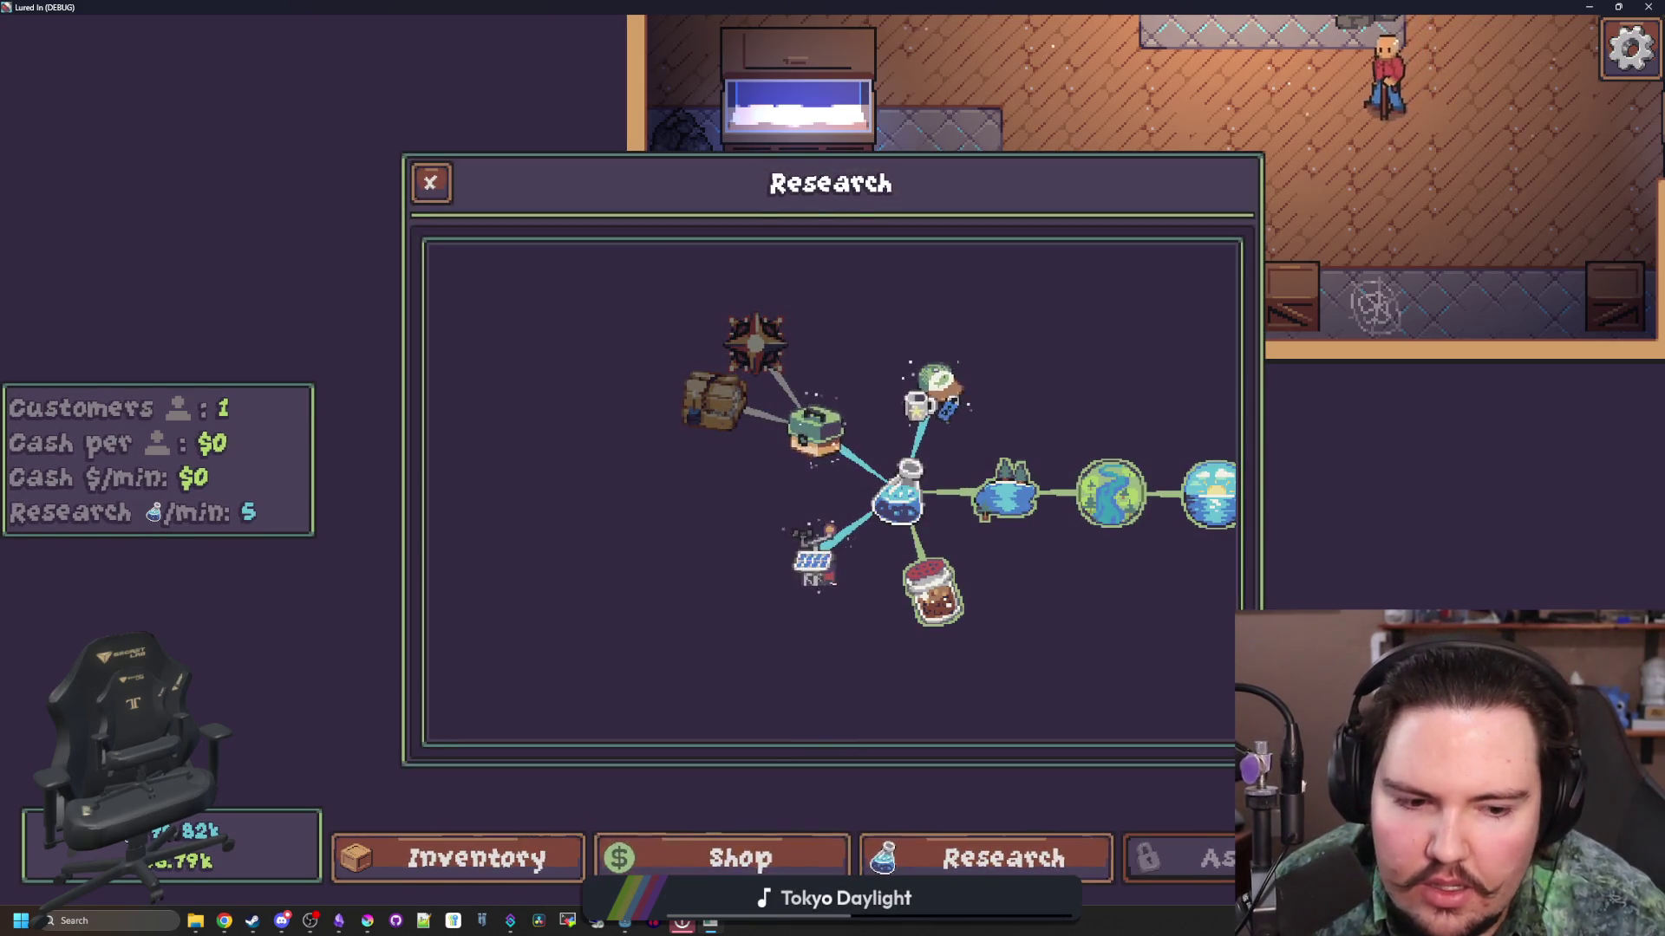
click(477, 859)
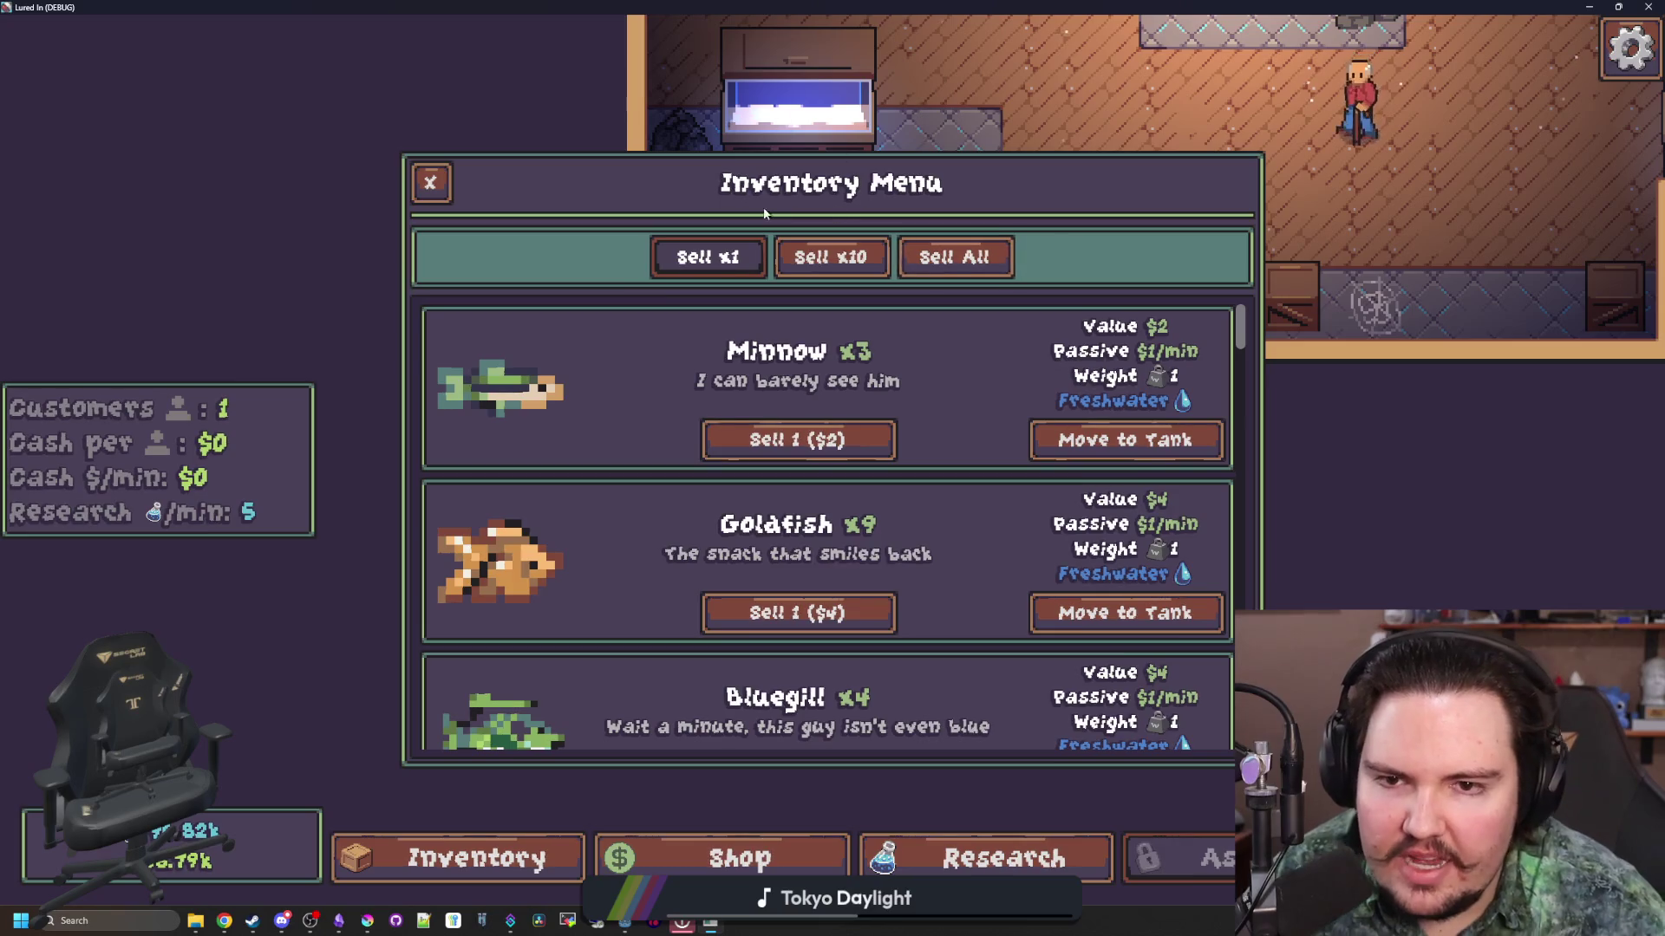
scroll(932, 565, down, 5)
scroll(932, 559, down, 3)
scroll(926, 544, up, 10)
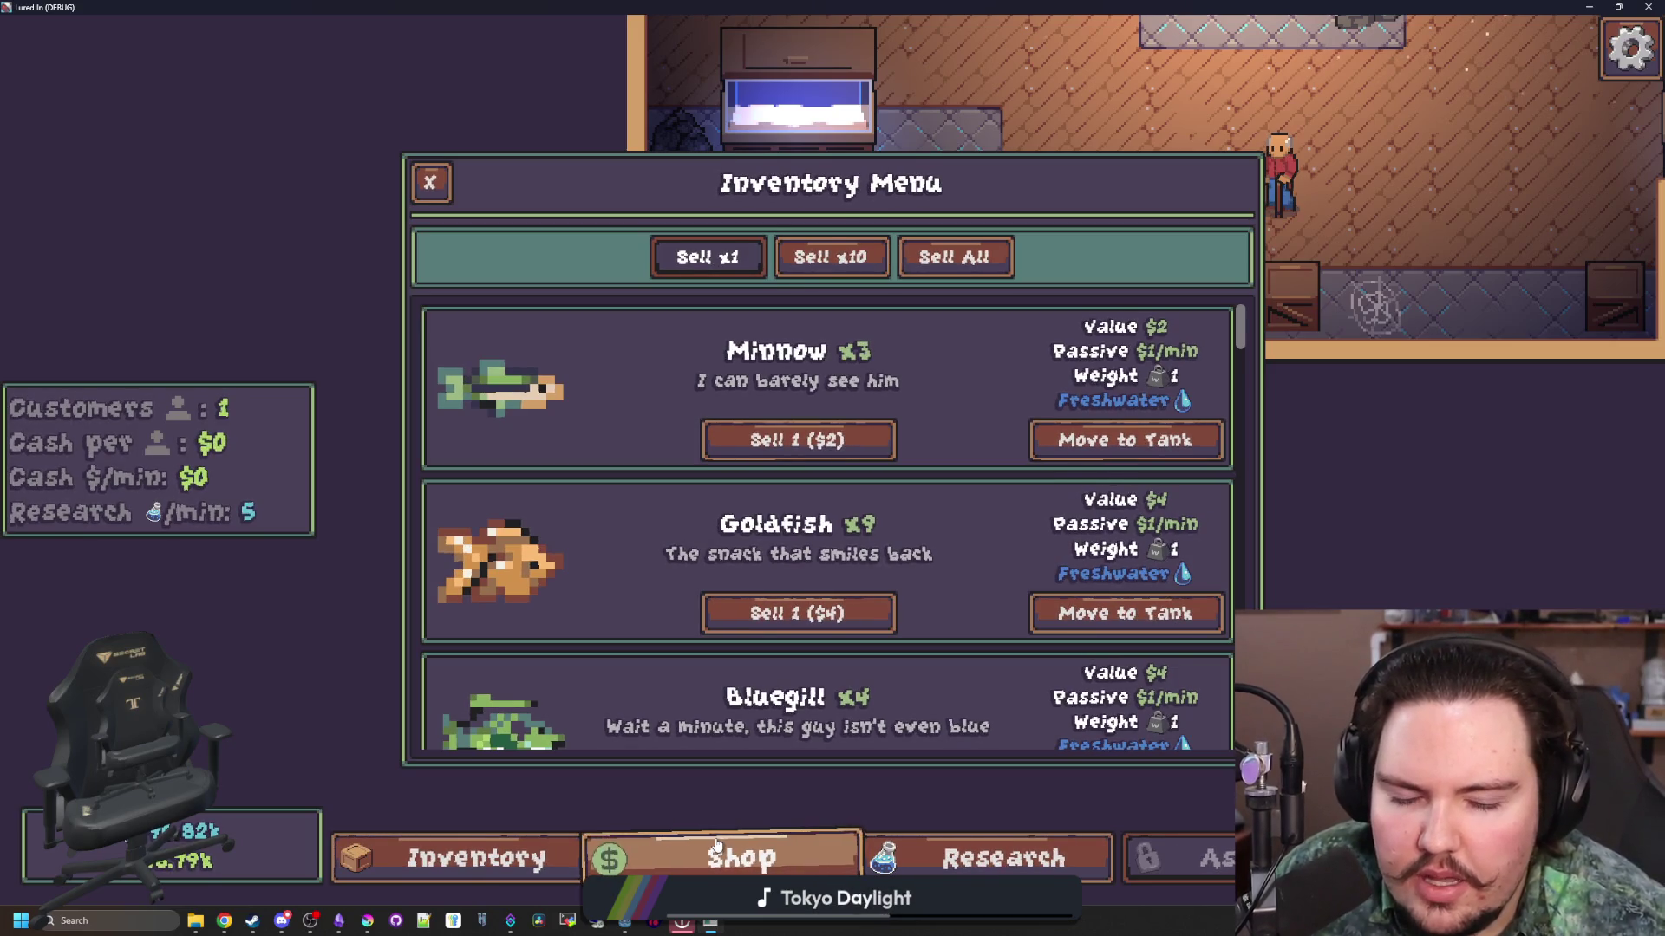
Step: Check the Travel destinations menu, return to the Inventory, then shrink the game window
click(1474, 858)
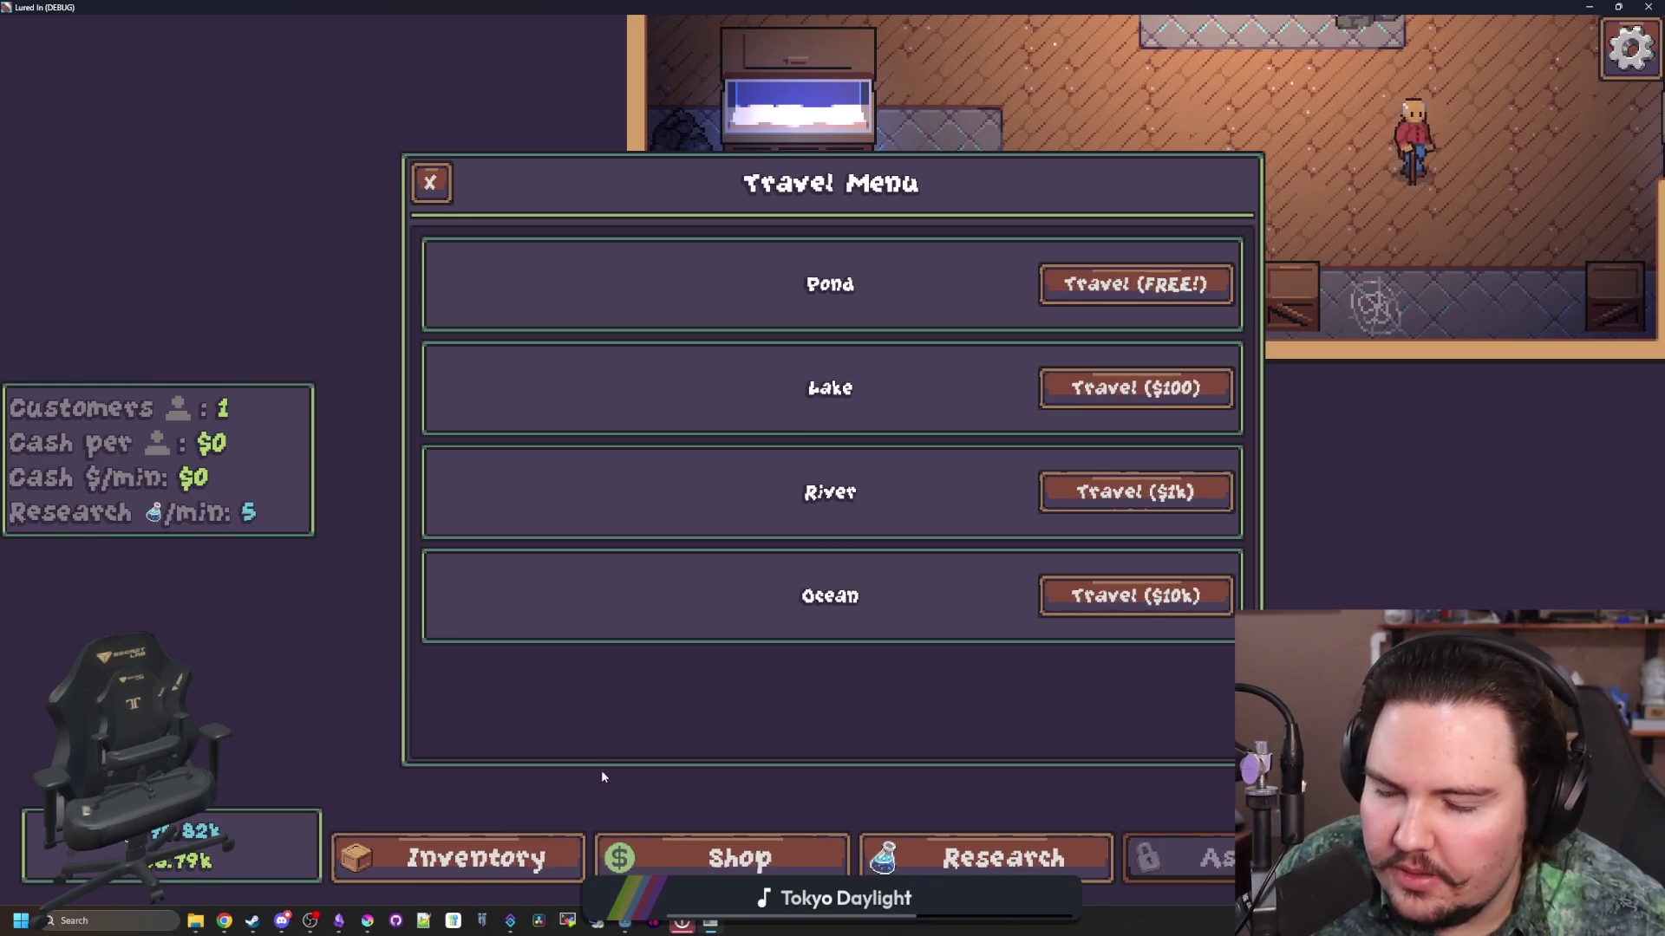
click(537, 858)
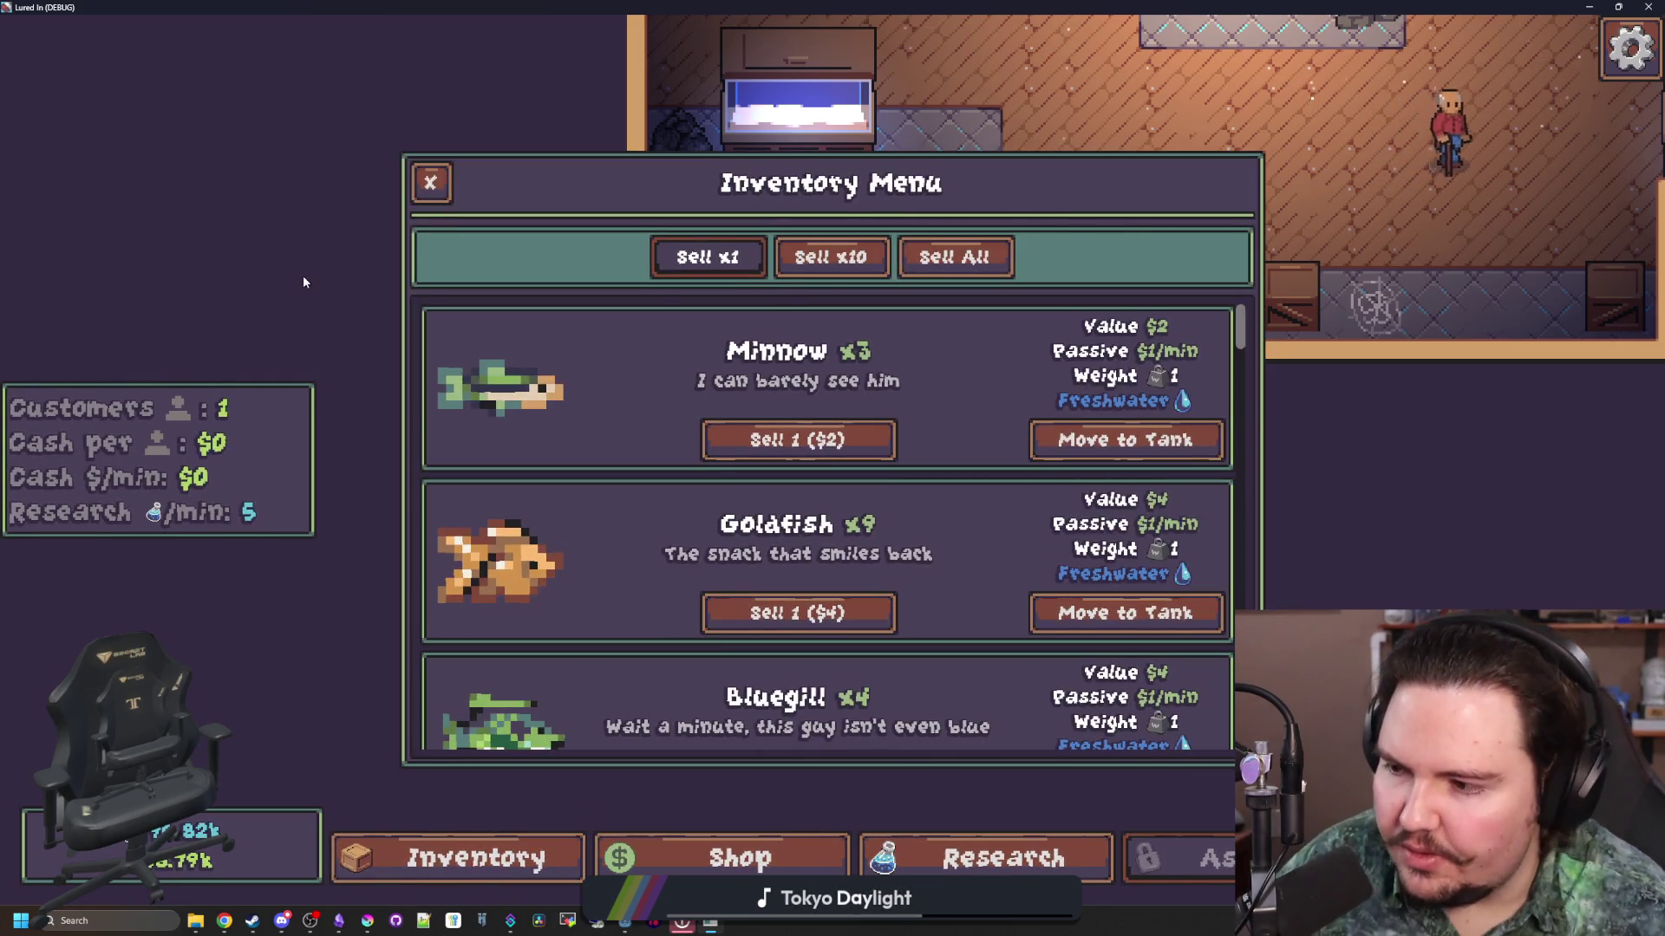
key(super+Down)
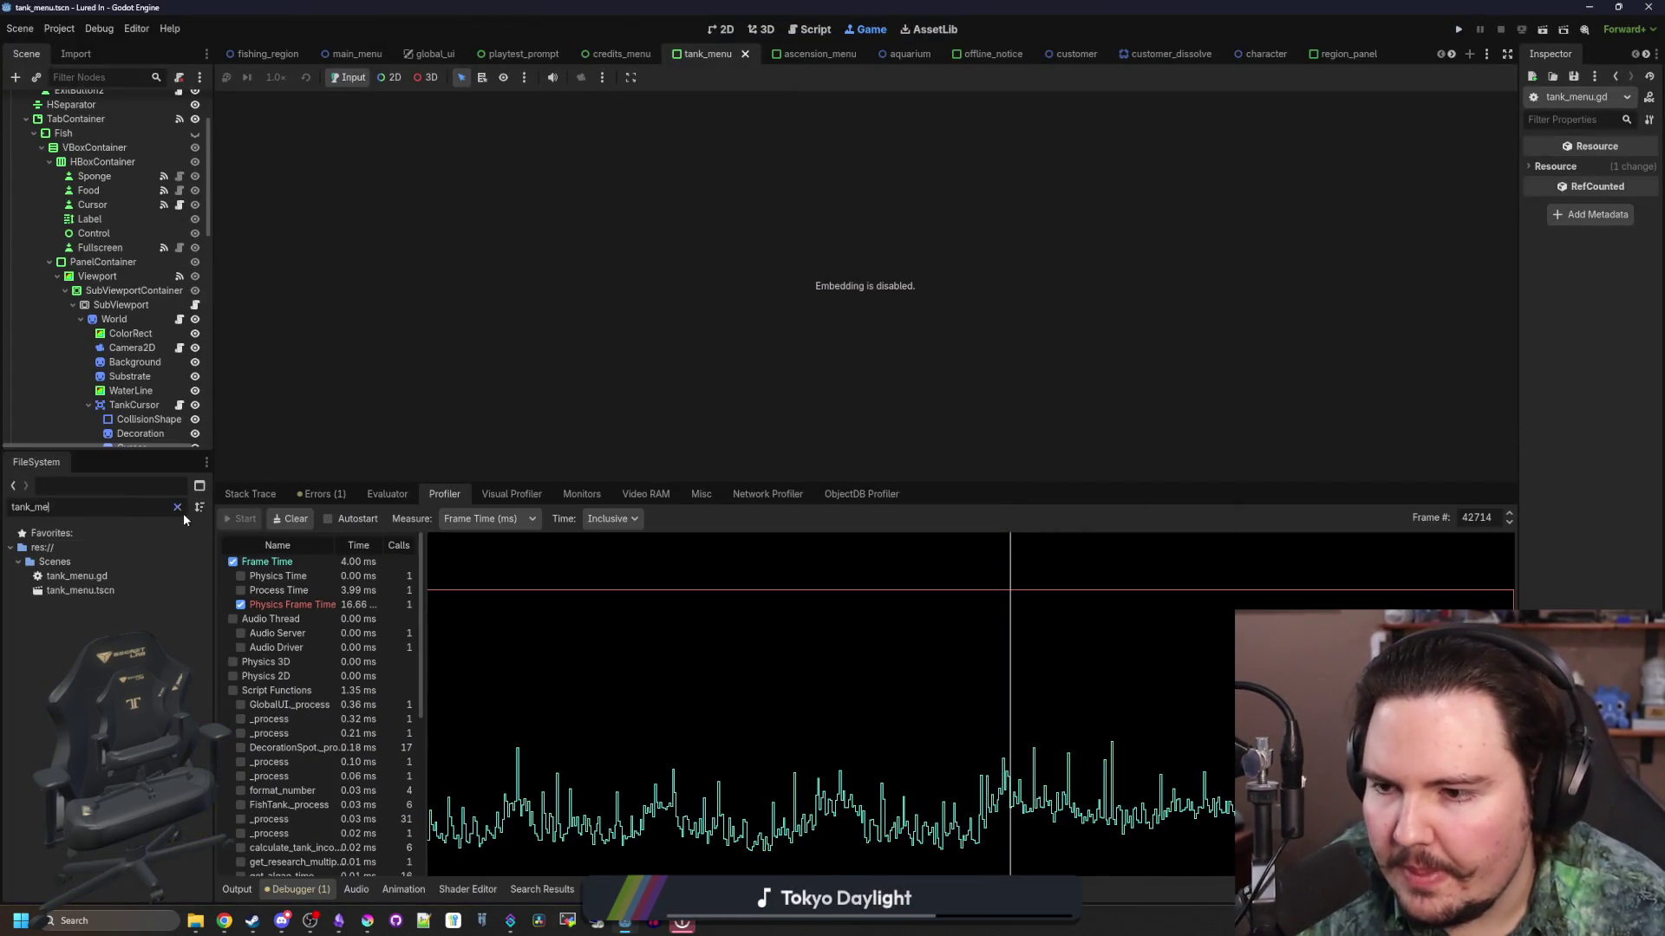
Step: Filter FileSystem for 'inventory', open inventory_menu.tscn in 2D, save it, and open inventory_menu.gd
click(178, 507)
text(inventory)
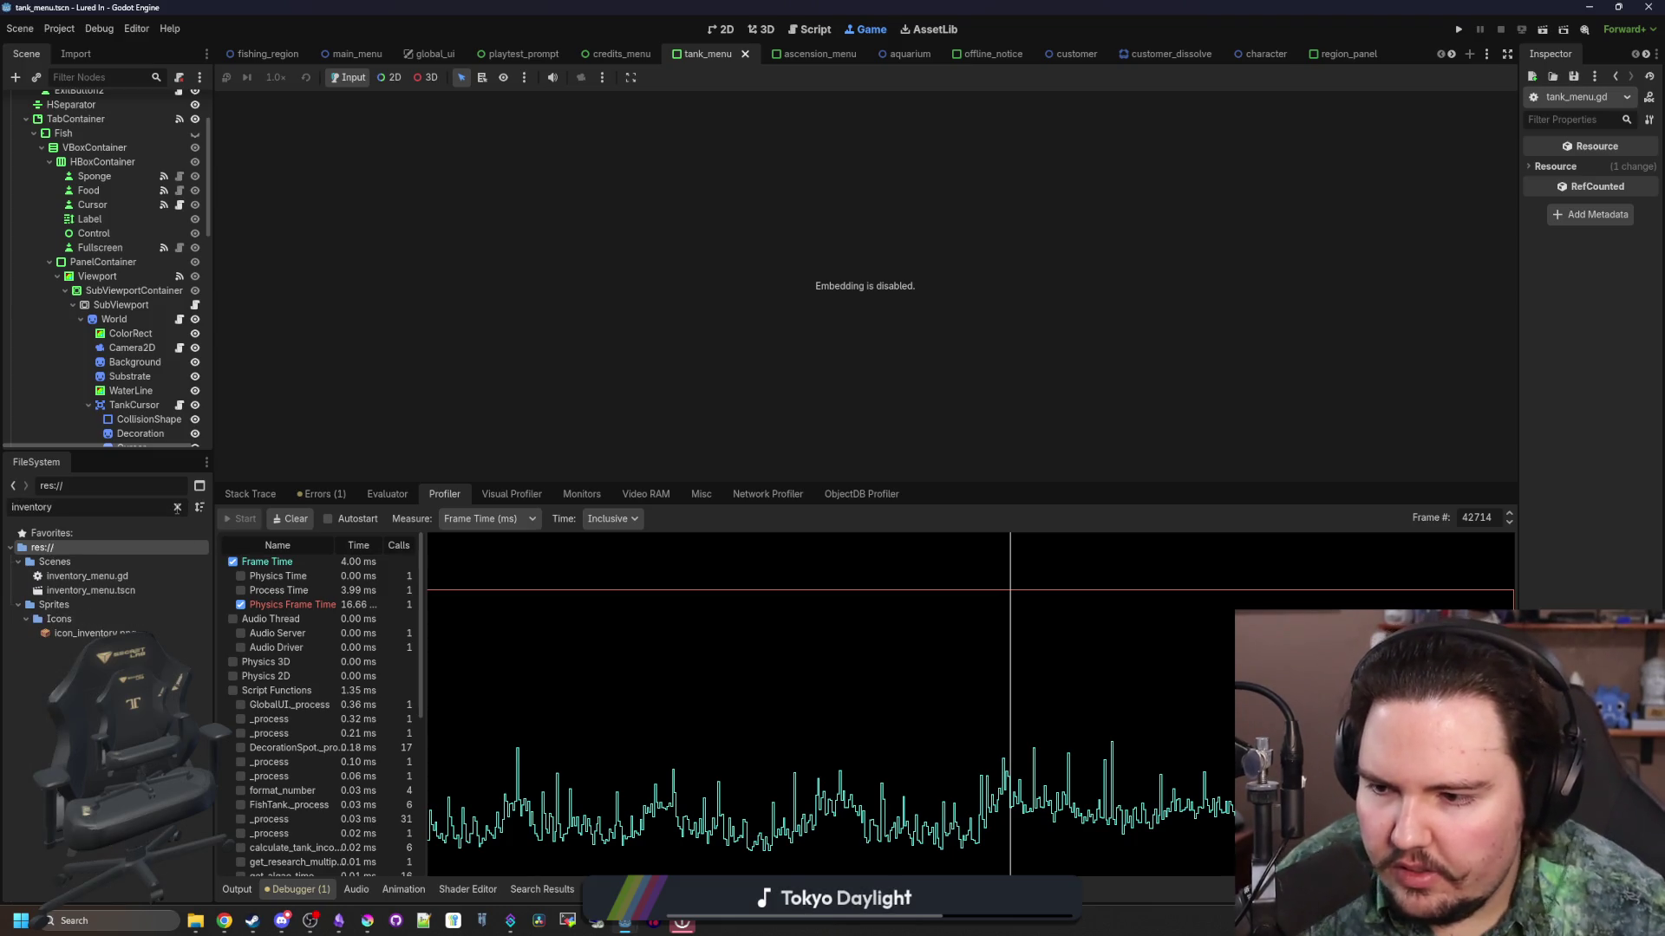
double_click(90, 590)
click(725, 26)
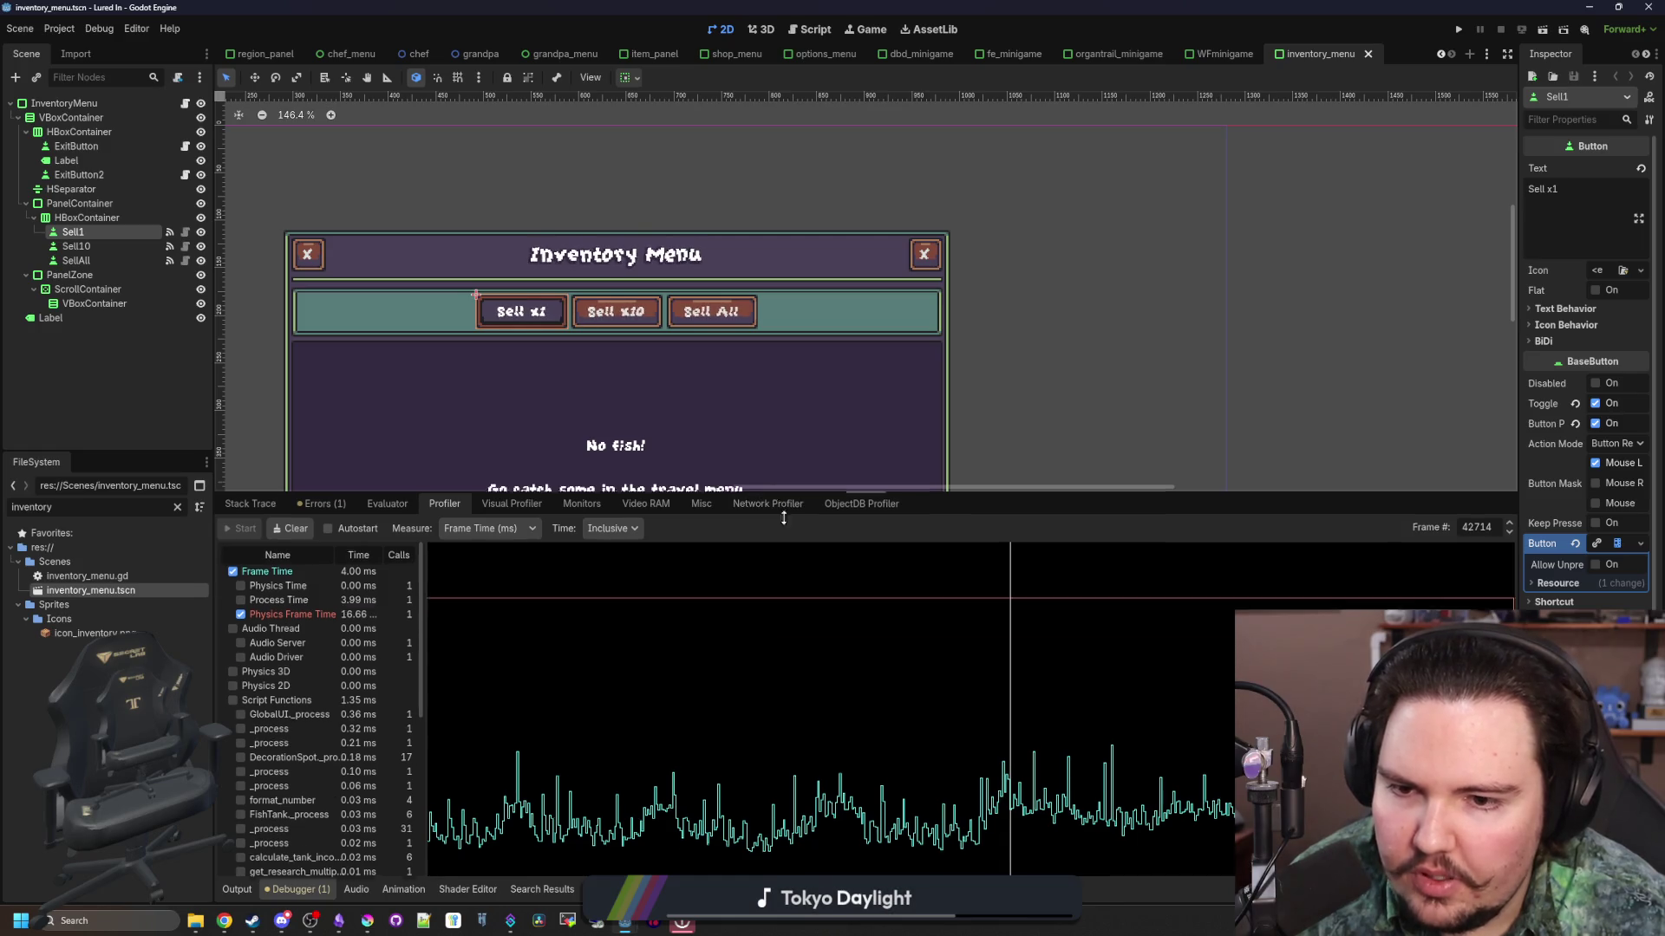
scroll(866, 468, down, 1)
scroll(673, 466, up, 2)
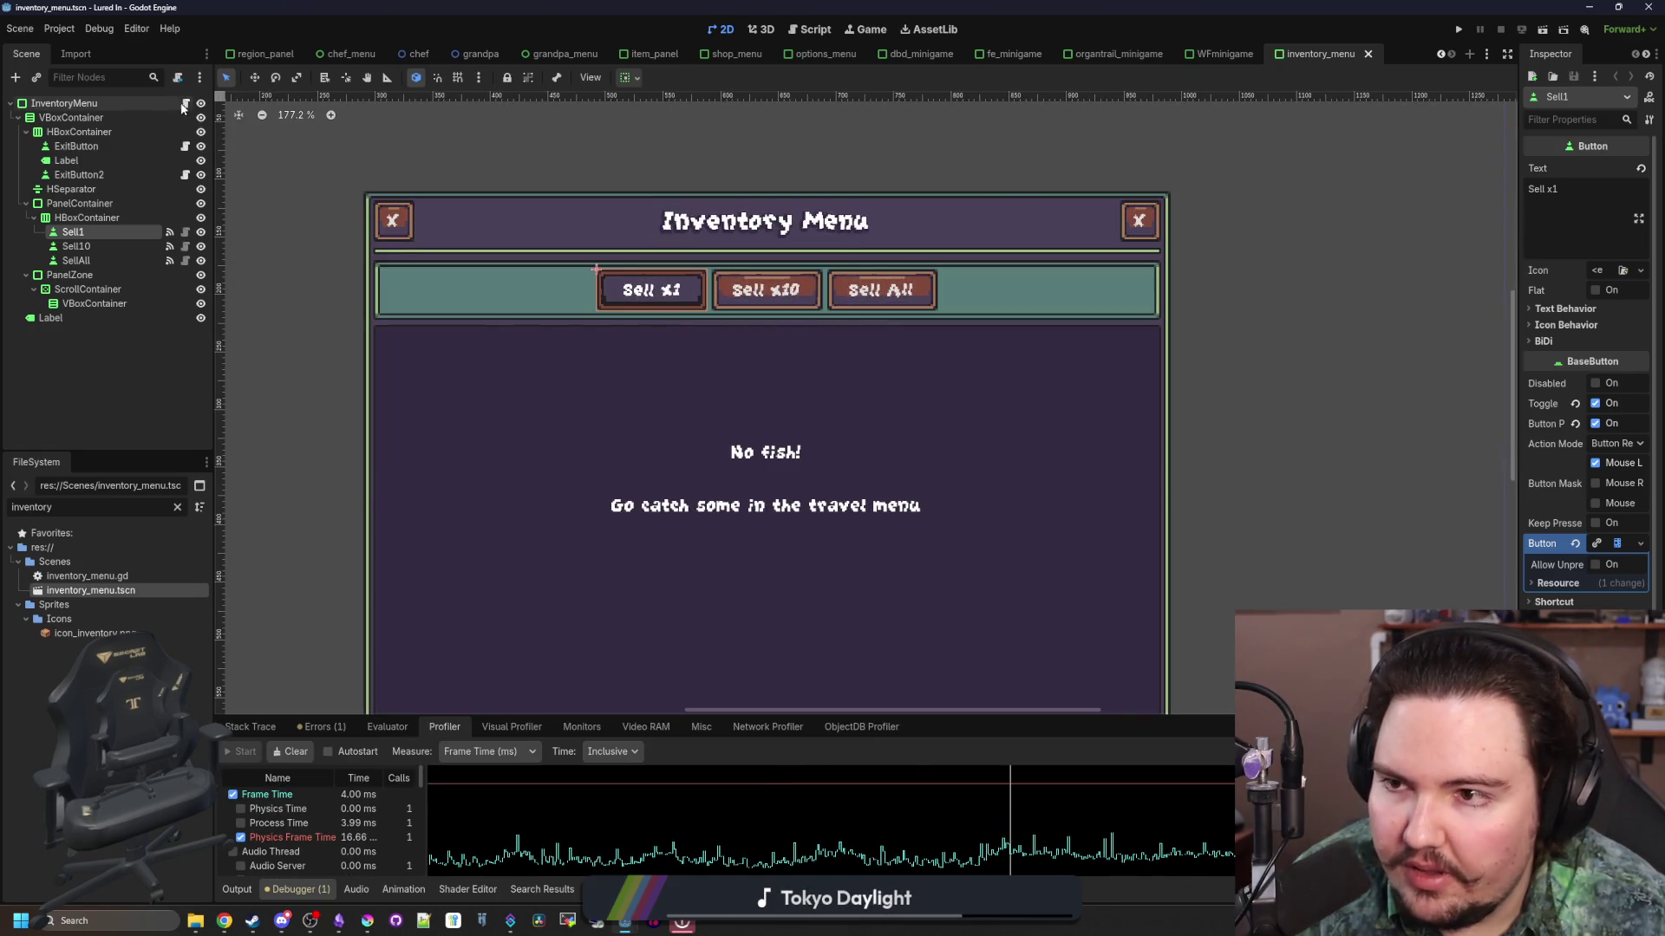
key(ctrl+F3)
click(718, 286)
key(ctrl+s)
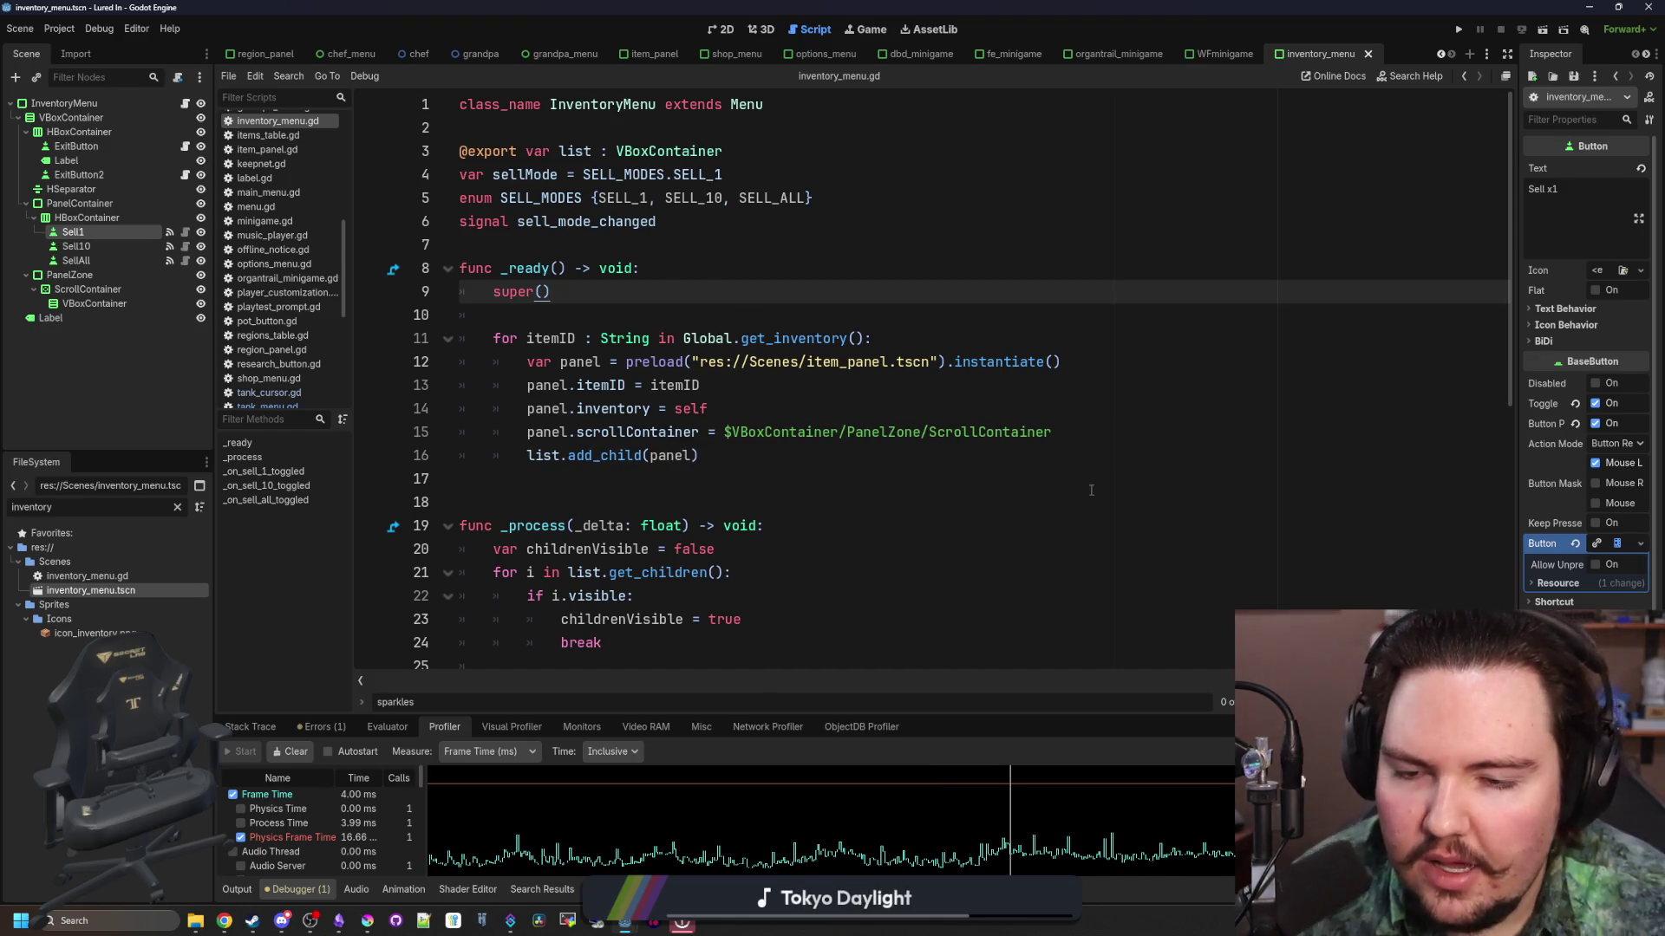
Step: Review the script's hardcoded ScrollContainer node path and inspect the ScrollContainer node
scroll(867, 485, down, 7)
scroll(542, 539, up, 7)
scroll(542, 539, down, 3)
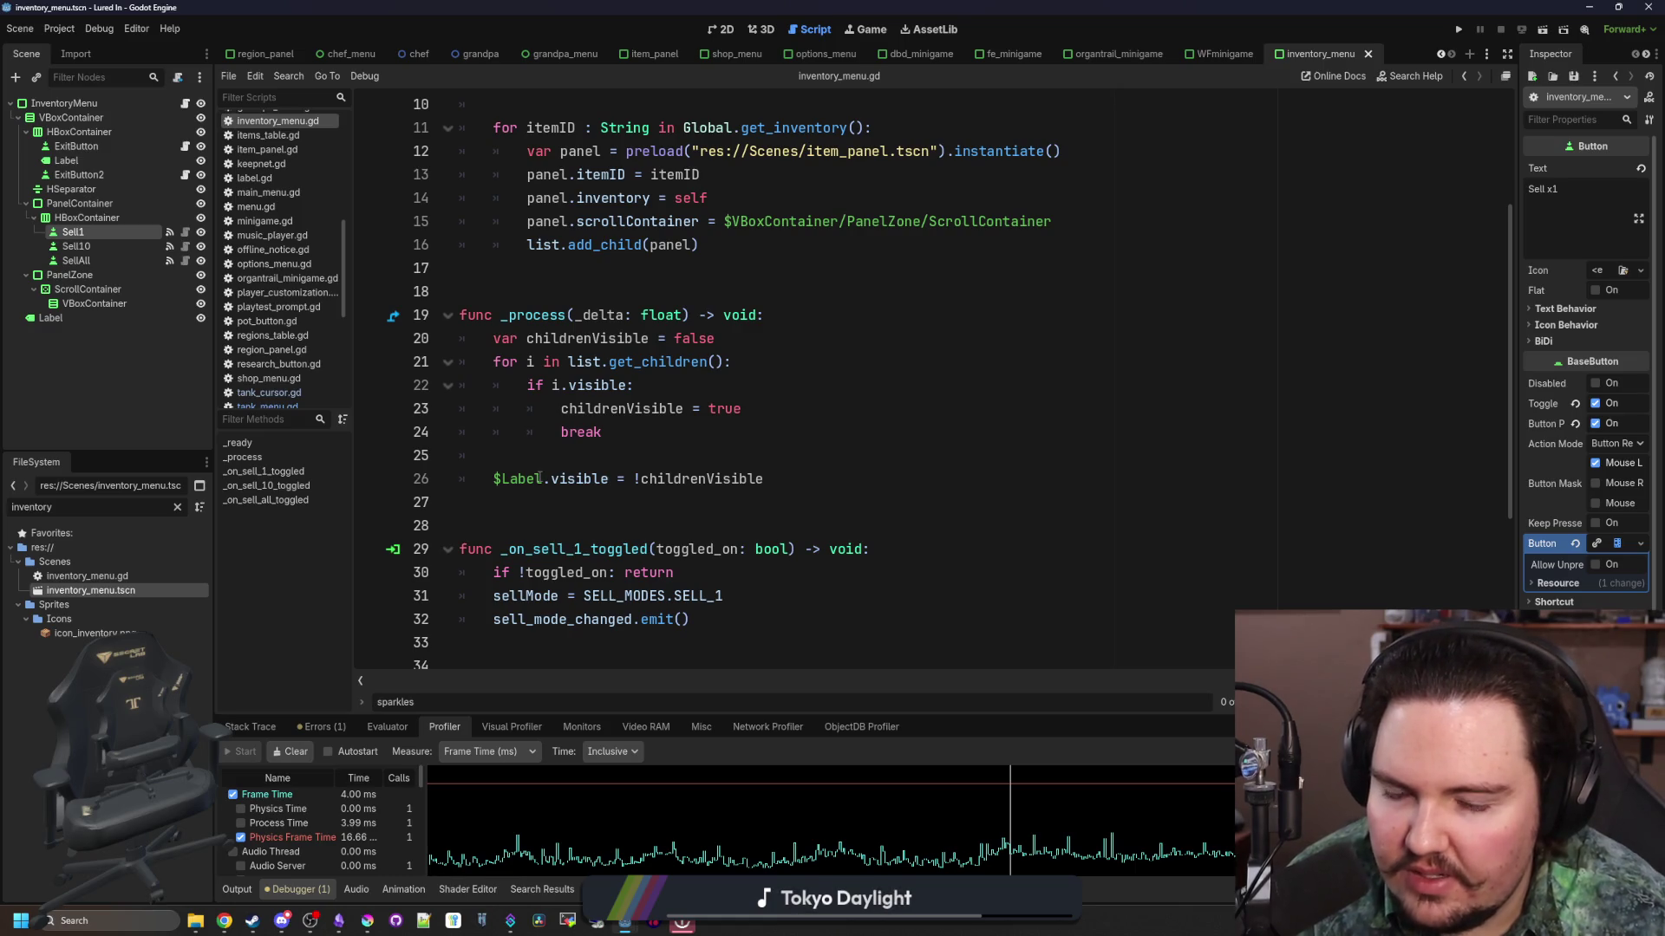
mouse_move(540, 479)
scroll(523, 479, up, 3)
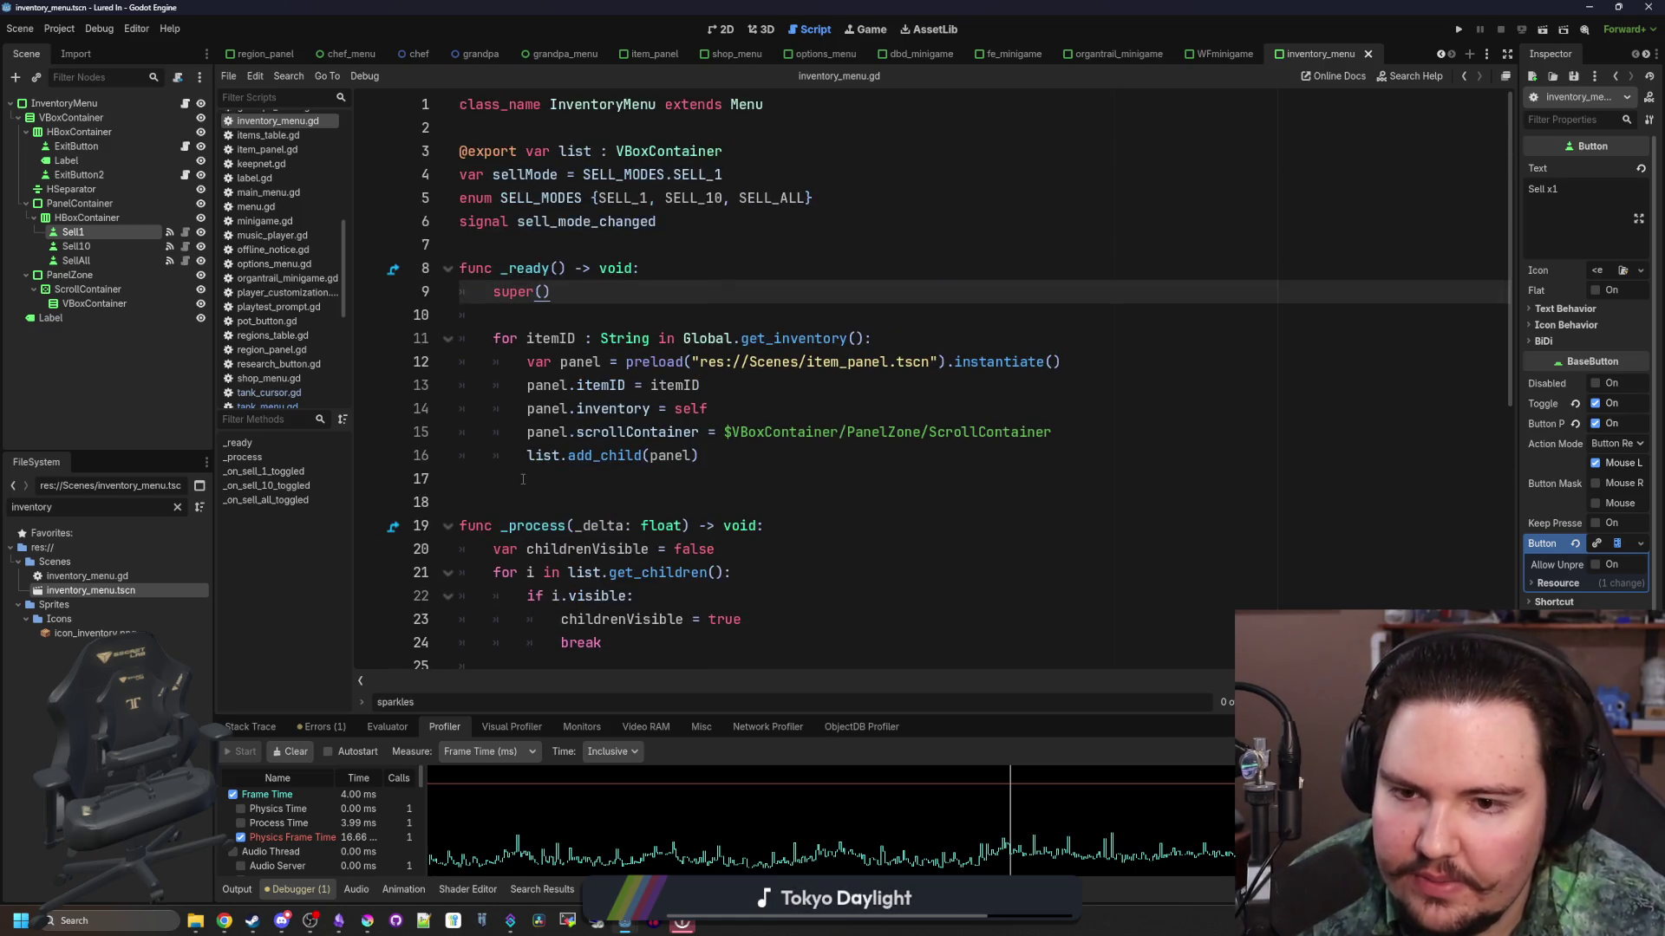
click(657, 311)
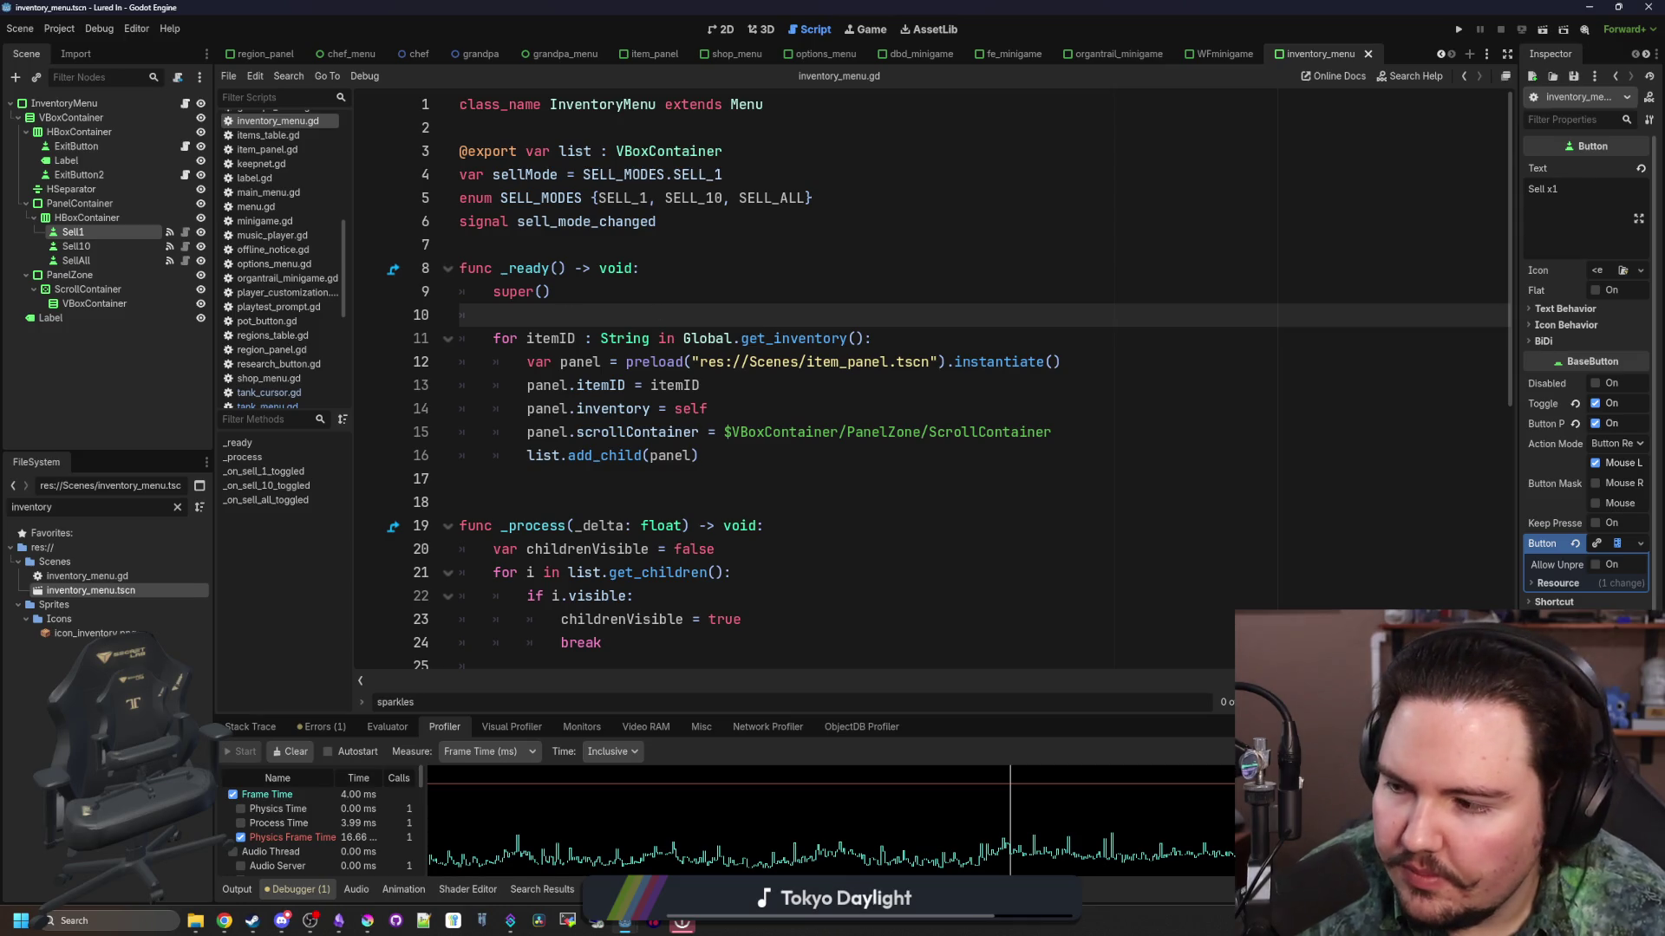
key(Down)
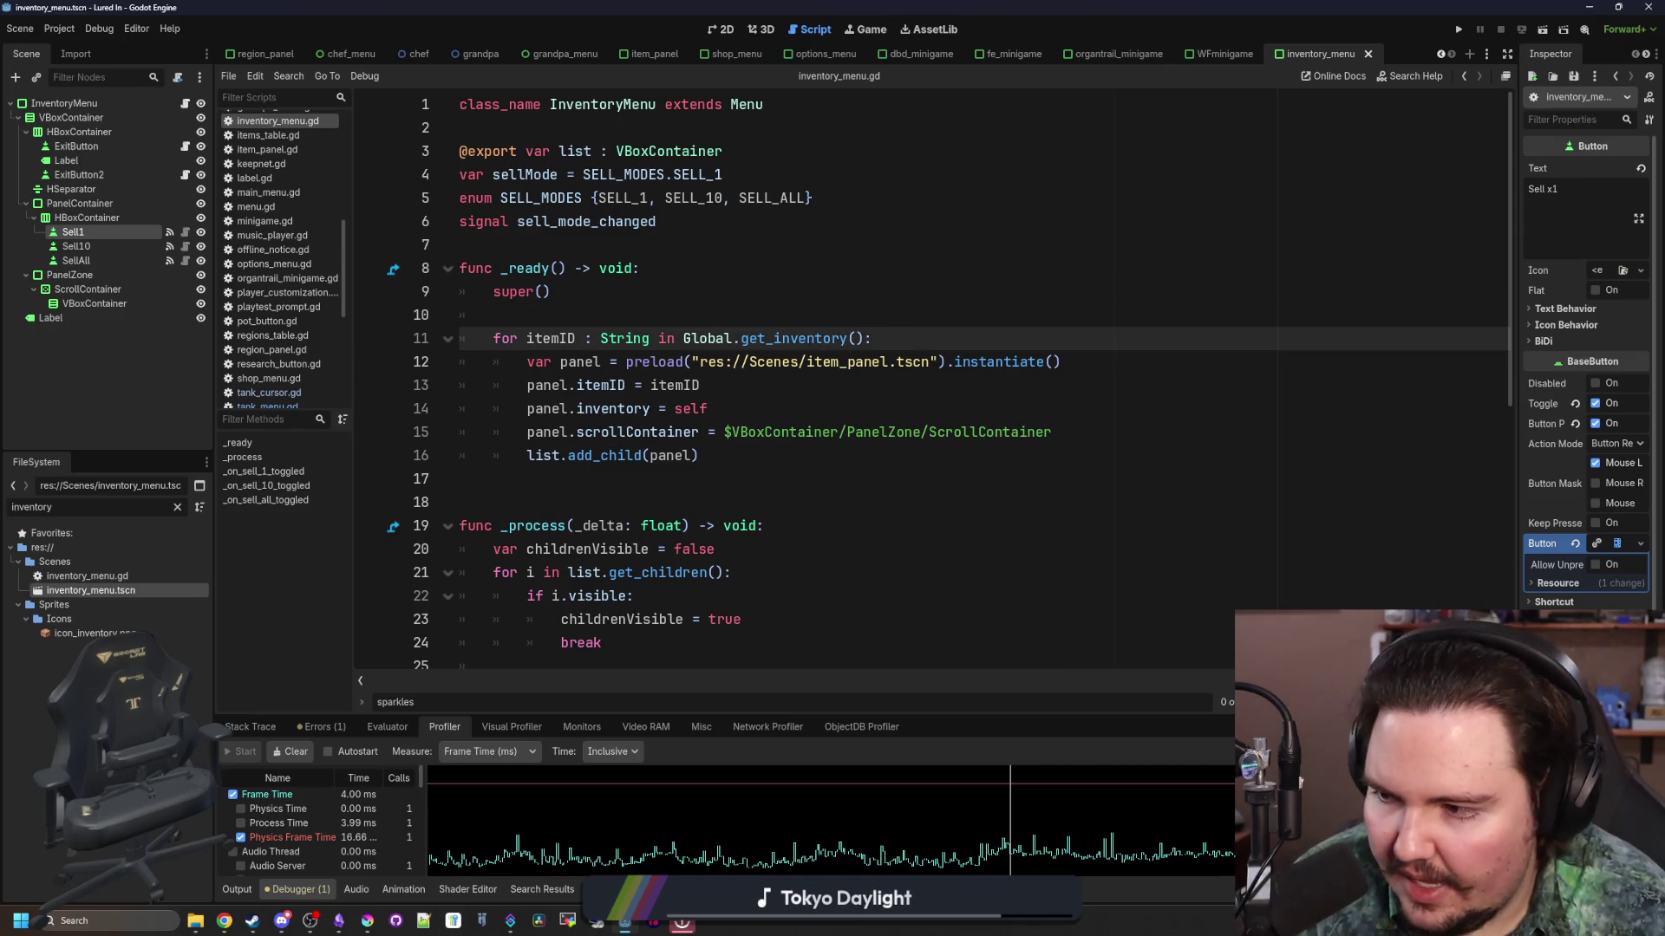
click(999, 469)
drag(1080, 425, 727, 432)
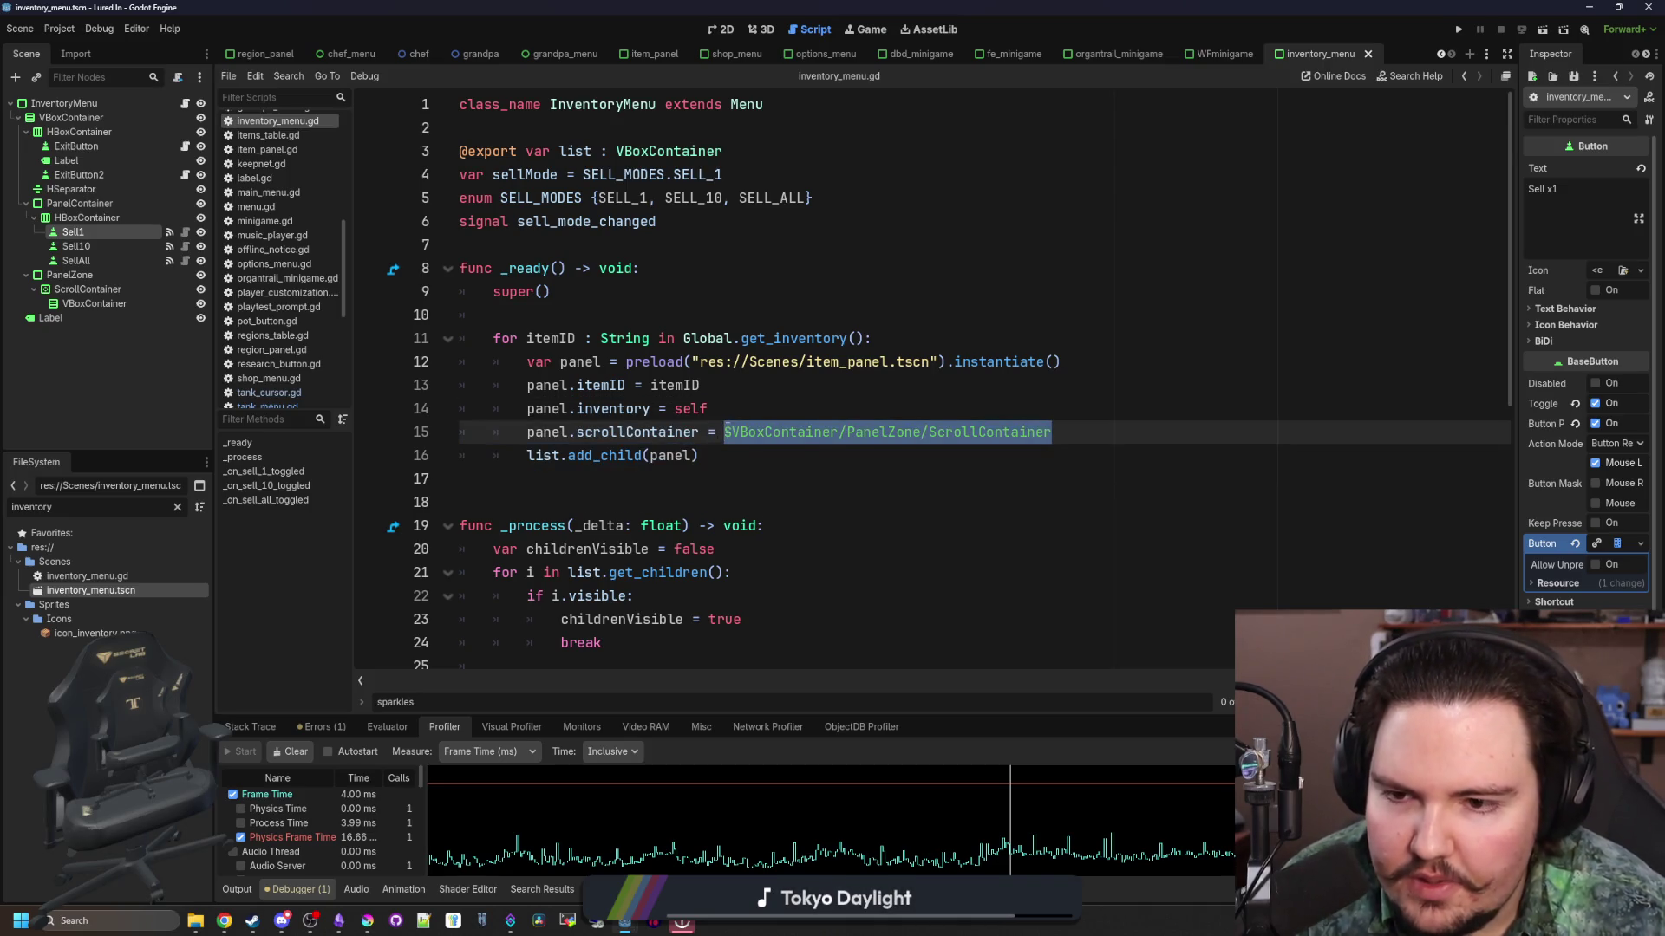
key(Up)
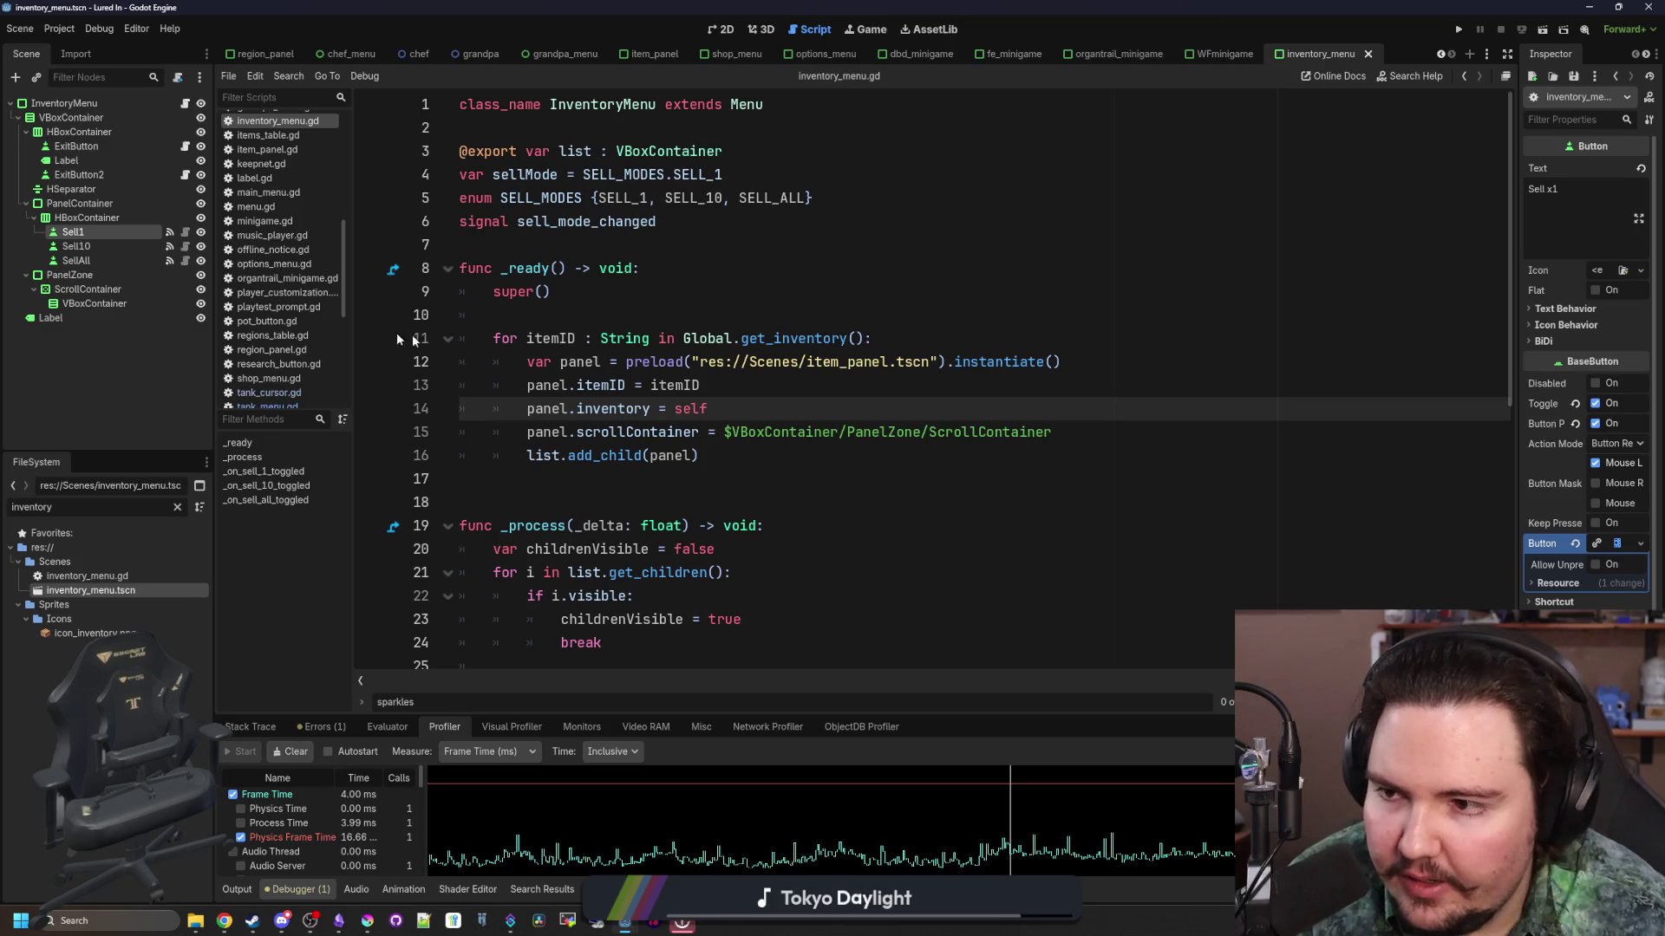
click(144, 287)
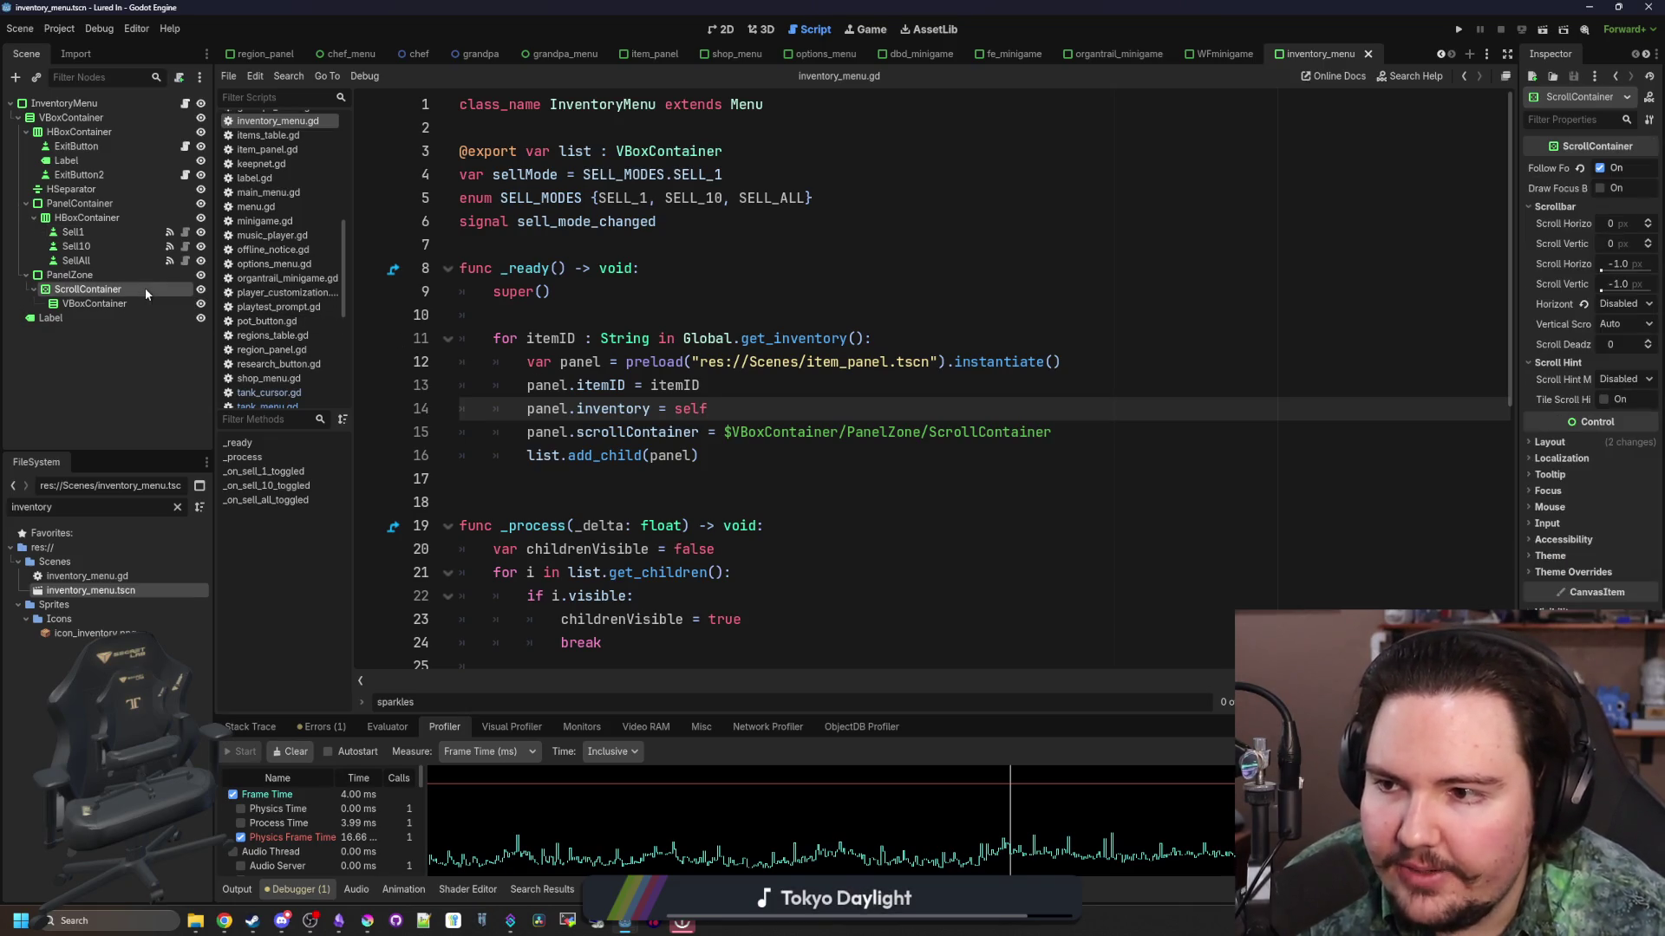
click(684, 226)
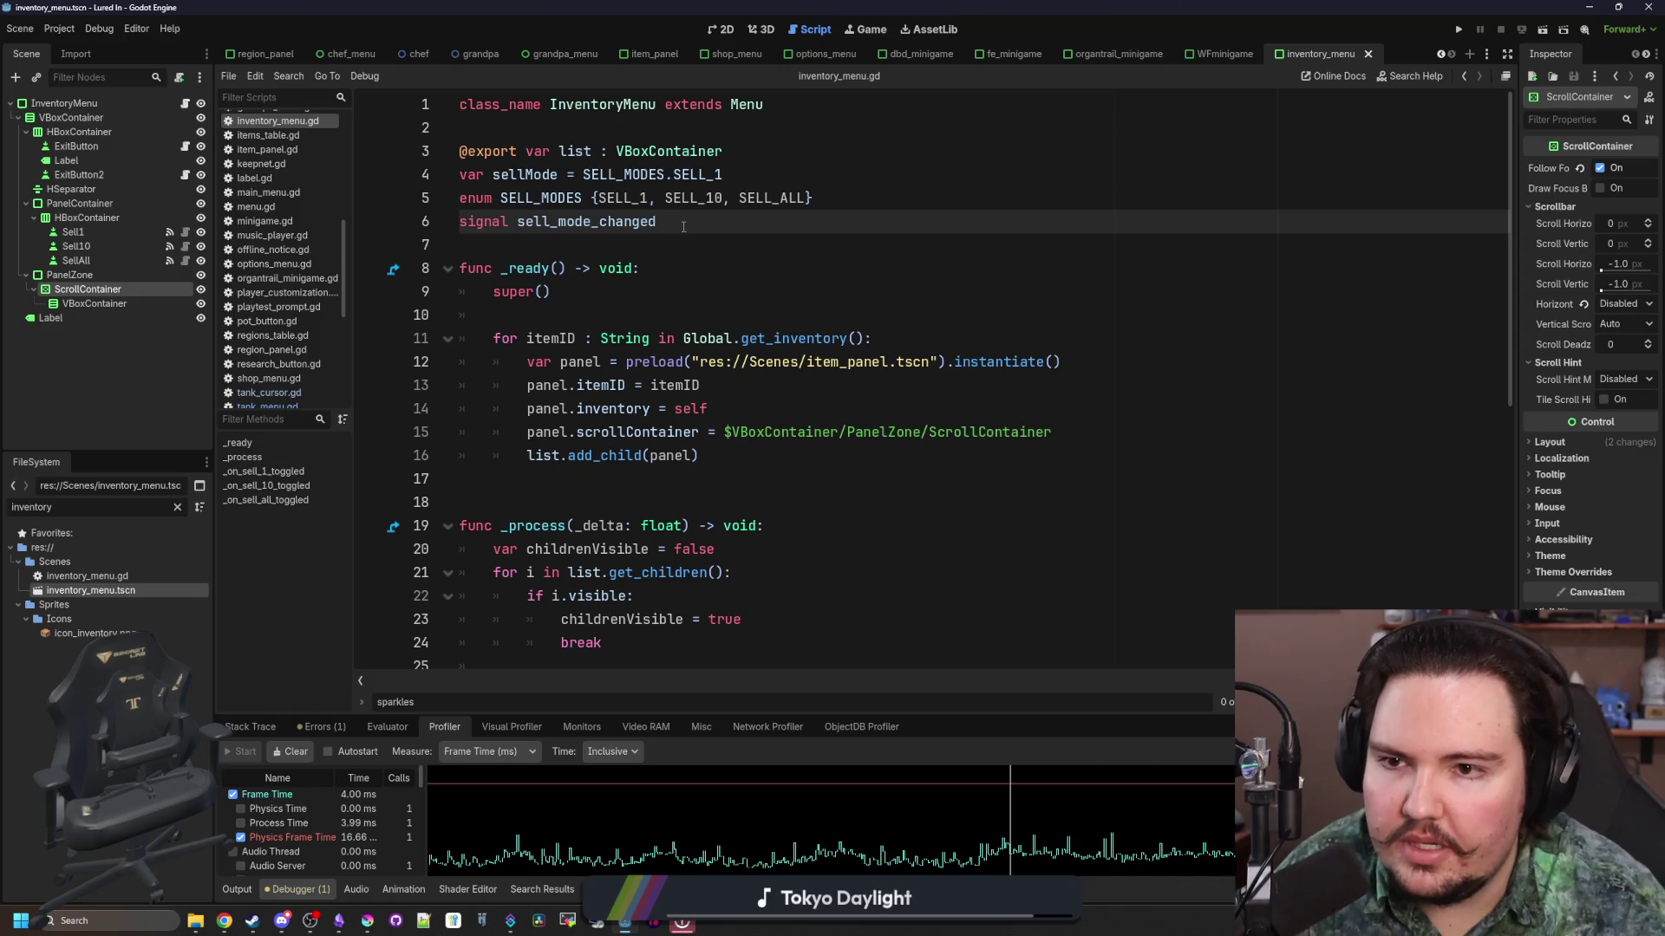
click(744, 160)
key(Return)
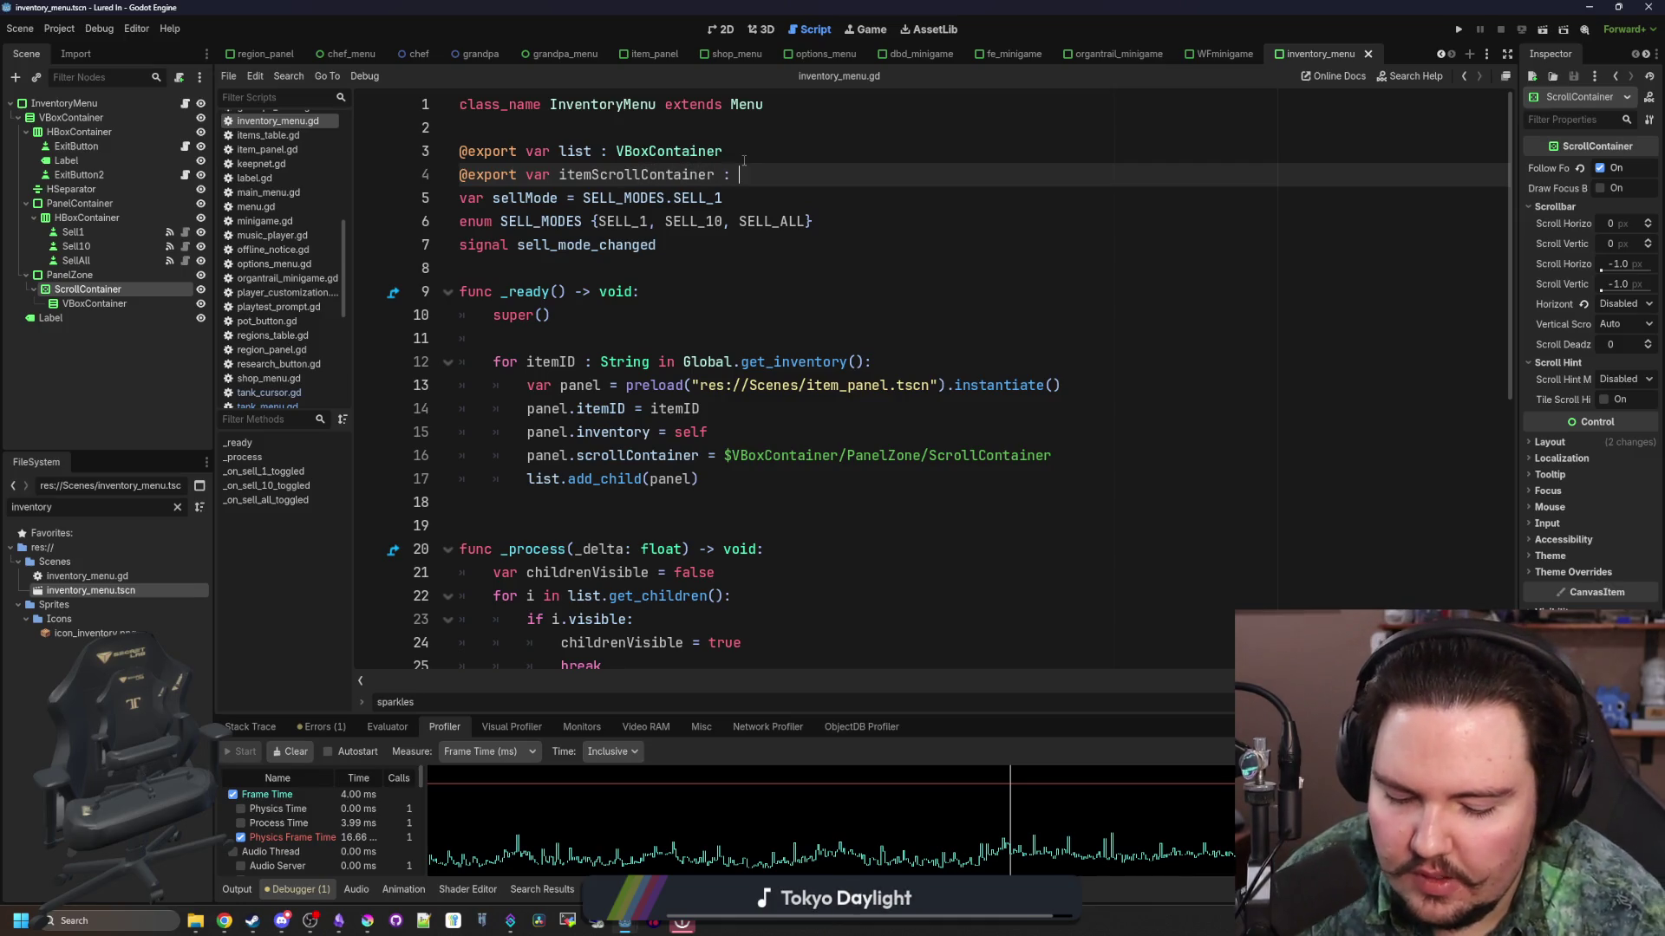
text(Scroll)
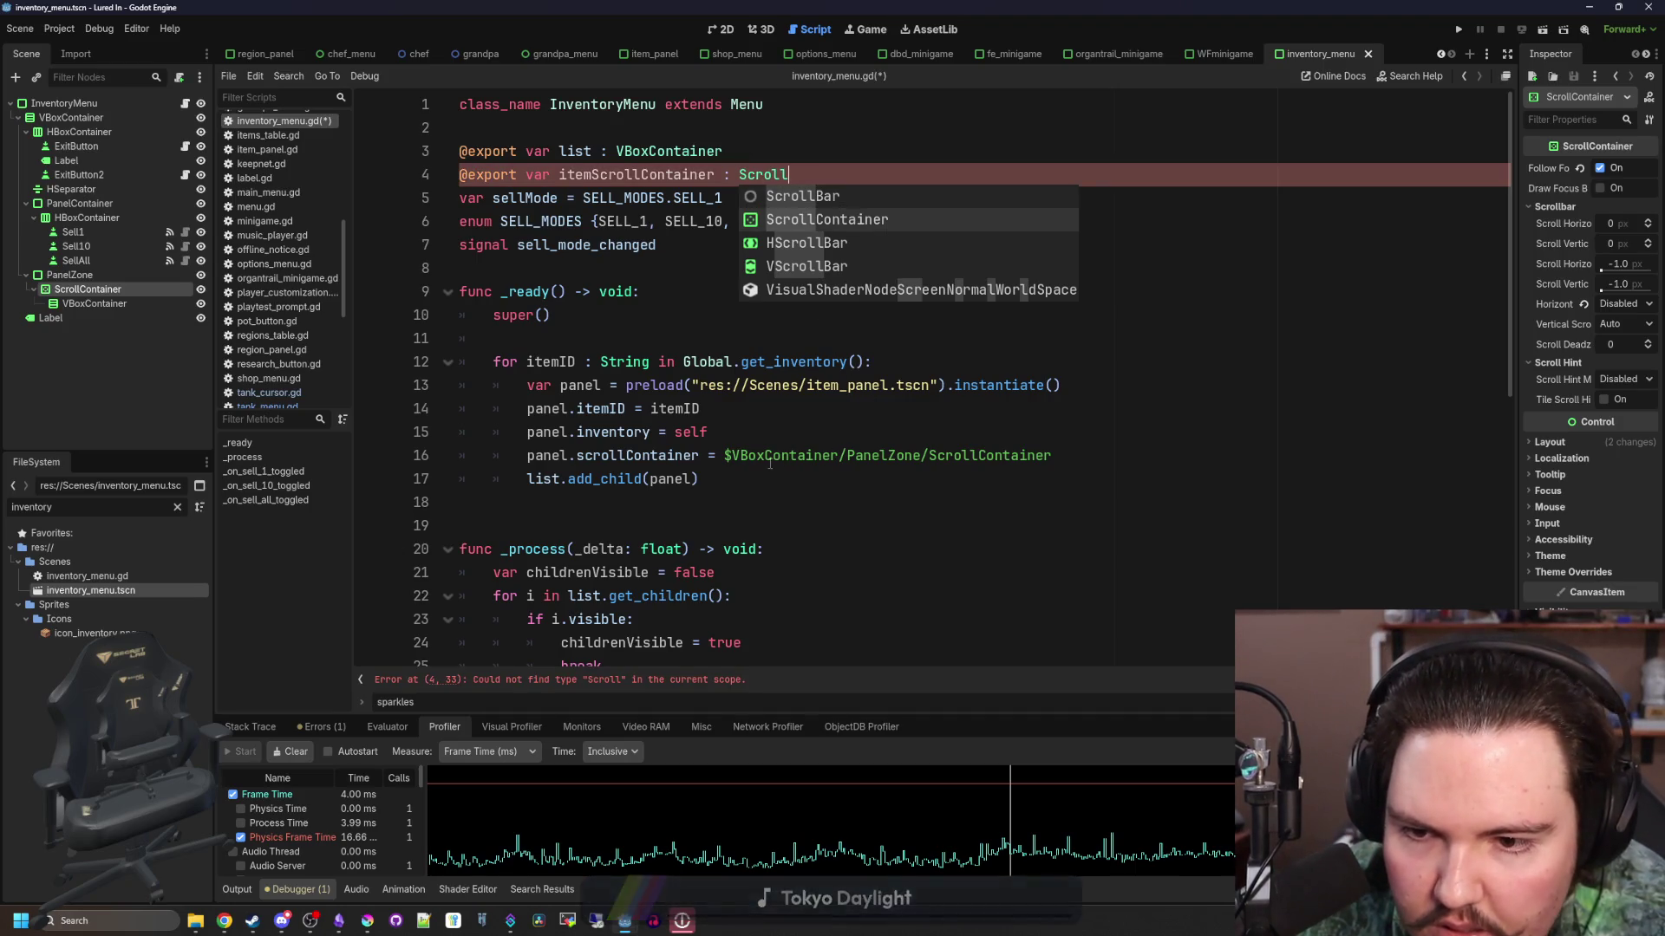
click(863, 220)
click(876, 209)
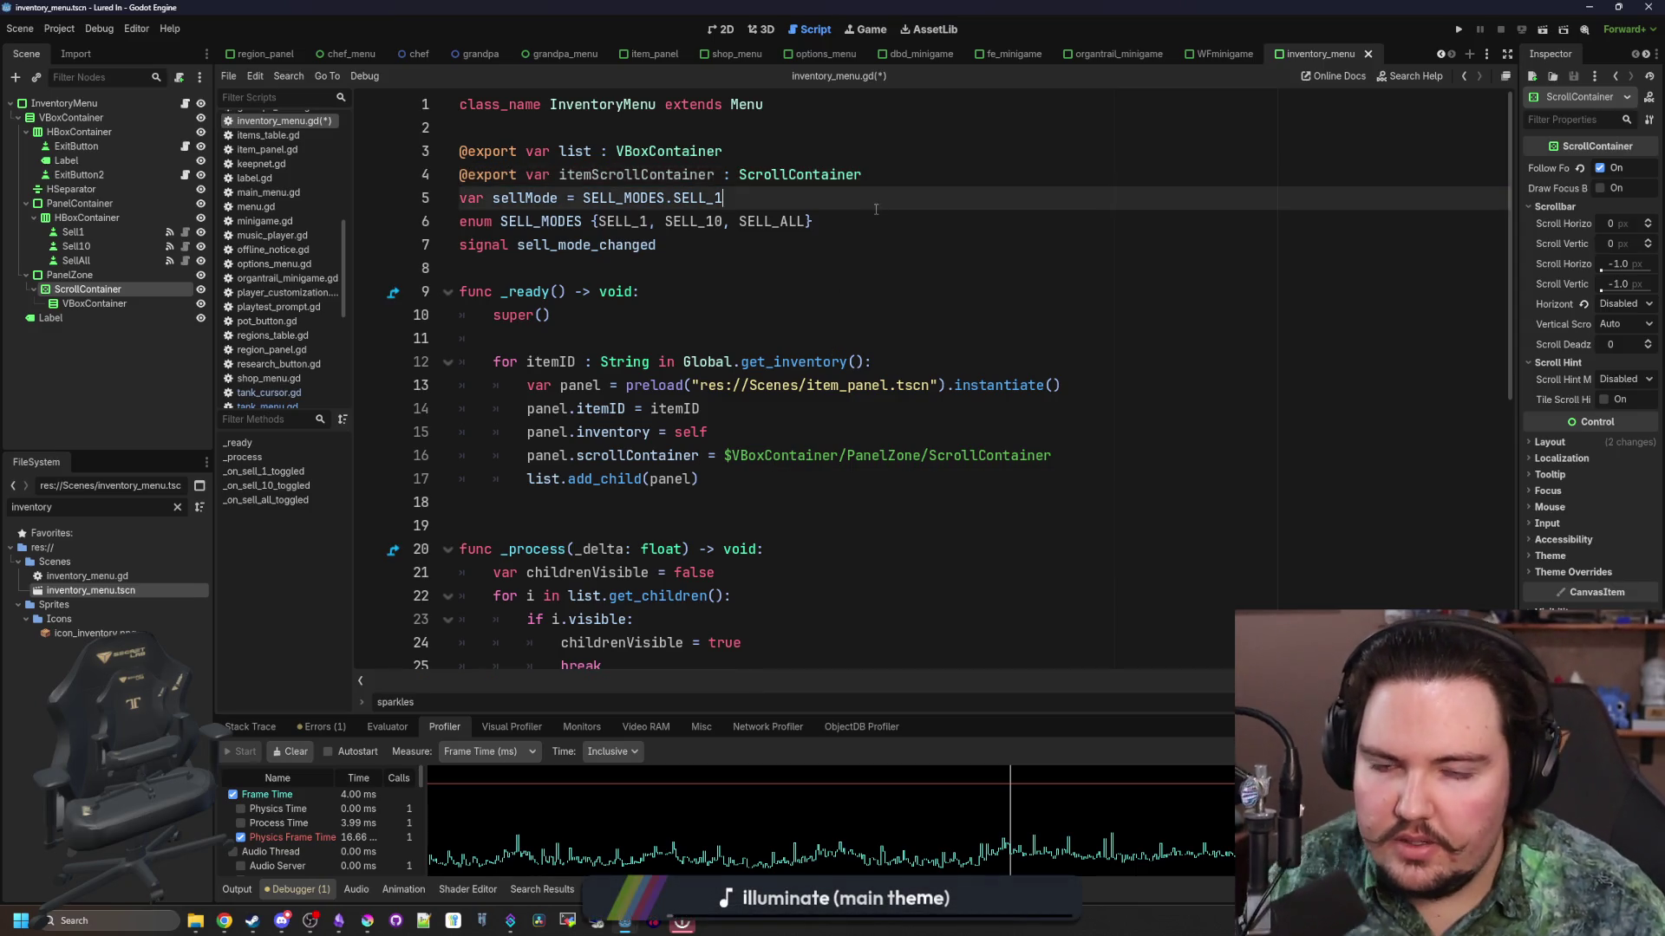
click(877, 177)
click(890, 187)
key(ctrl+s)
Step: Assign the ScrollContainer node to the InventoryMenu's itemScrollContainer field in the Inspector
click(63, 102)
mouse_move(87, 290)
mouse_down()
mouse_move(1594, 241)
mouse_move(1603, 200)
mouse_up()
click(1006, 292)
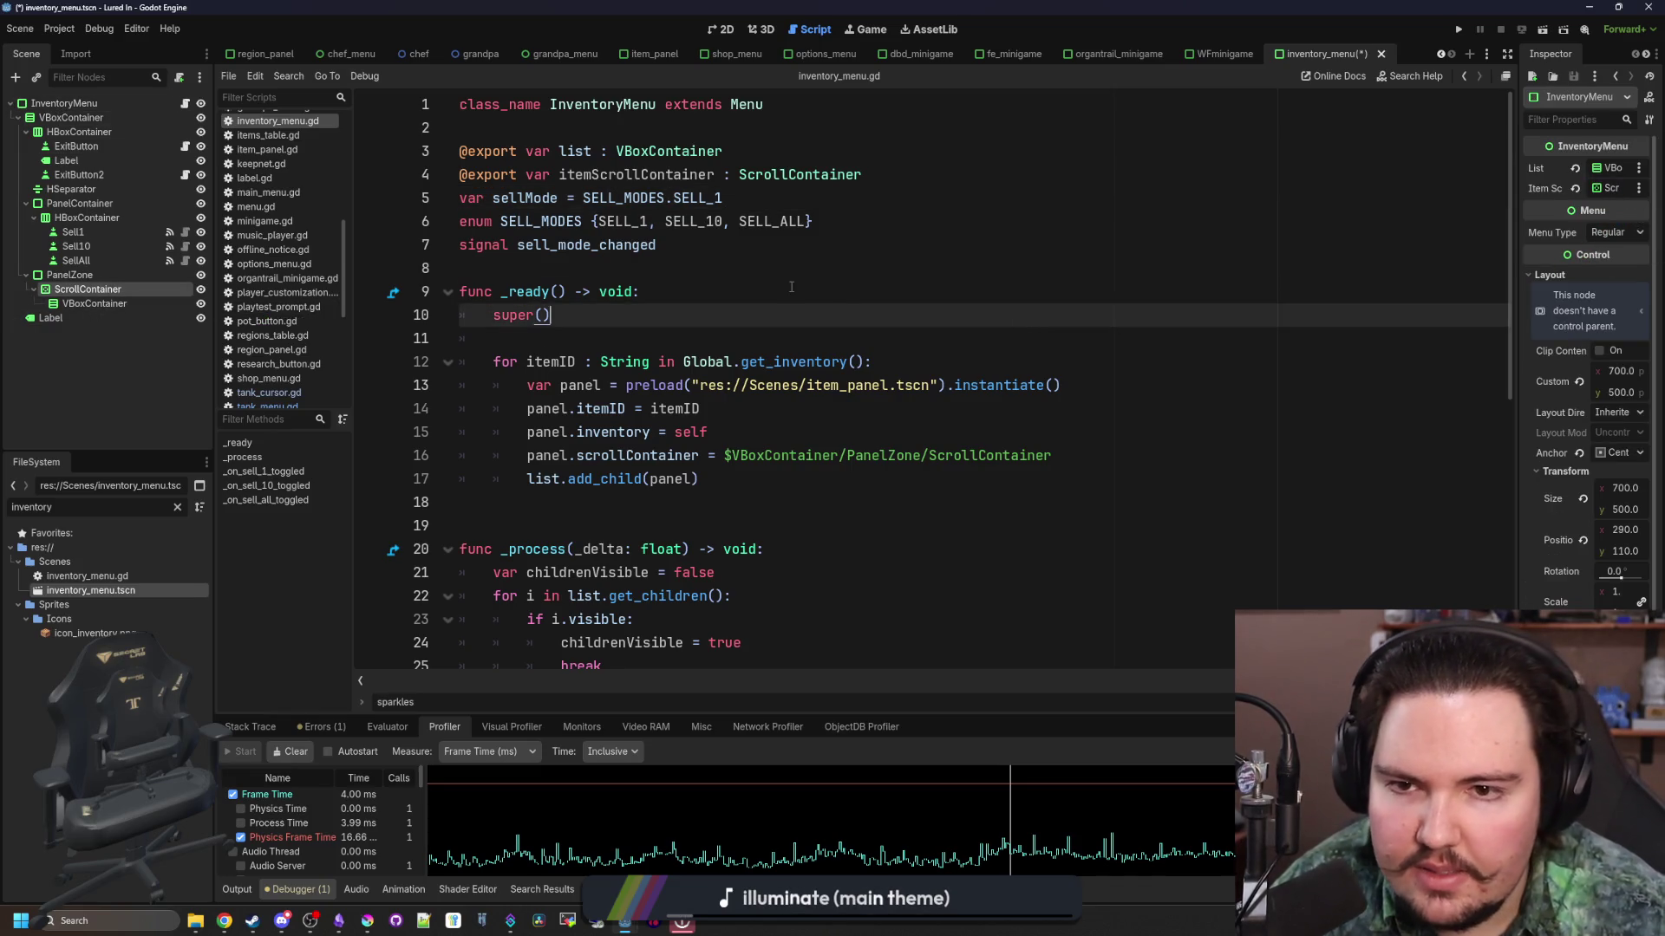
Step: Replace the hardcoded node path on line 16 with itemScrollContainer
scroll(1007, 423, down, 1)
drag(724, 385, 1052, 385)
key(BackSpace)
text(scrollContainer = scroll)
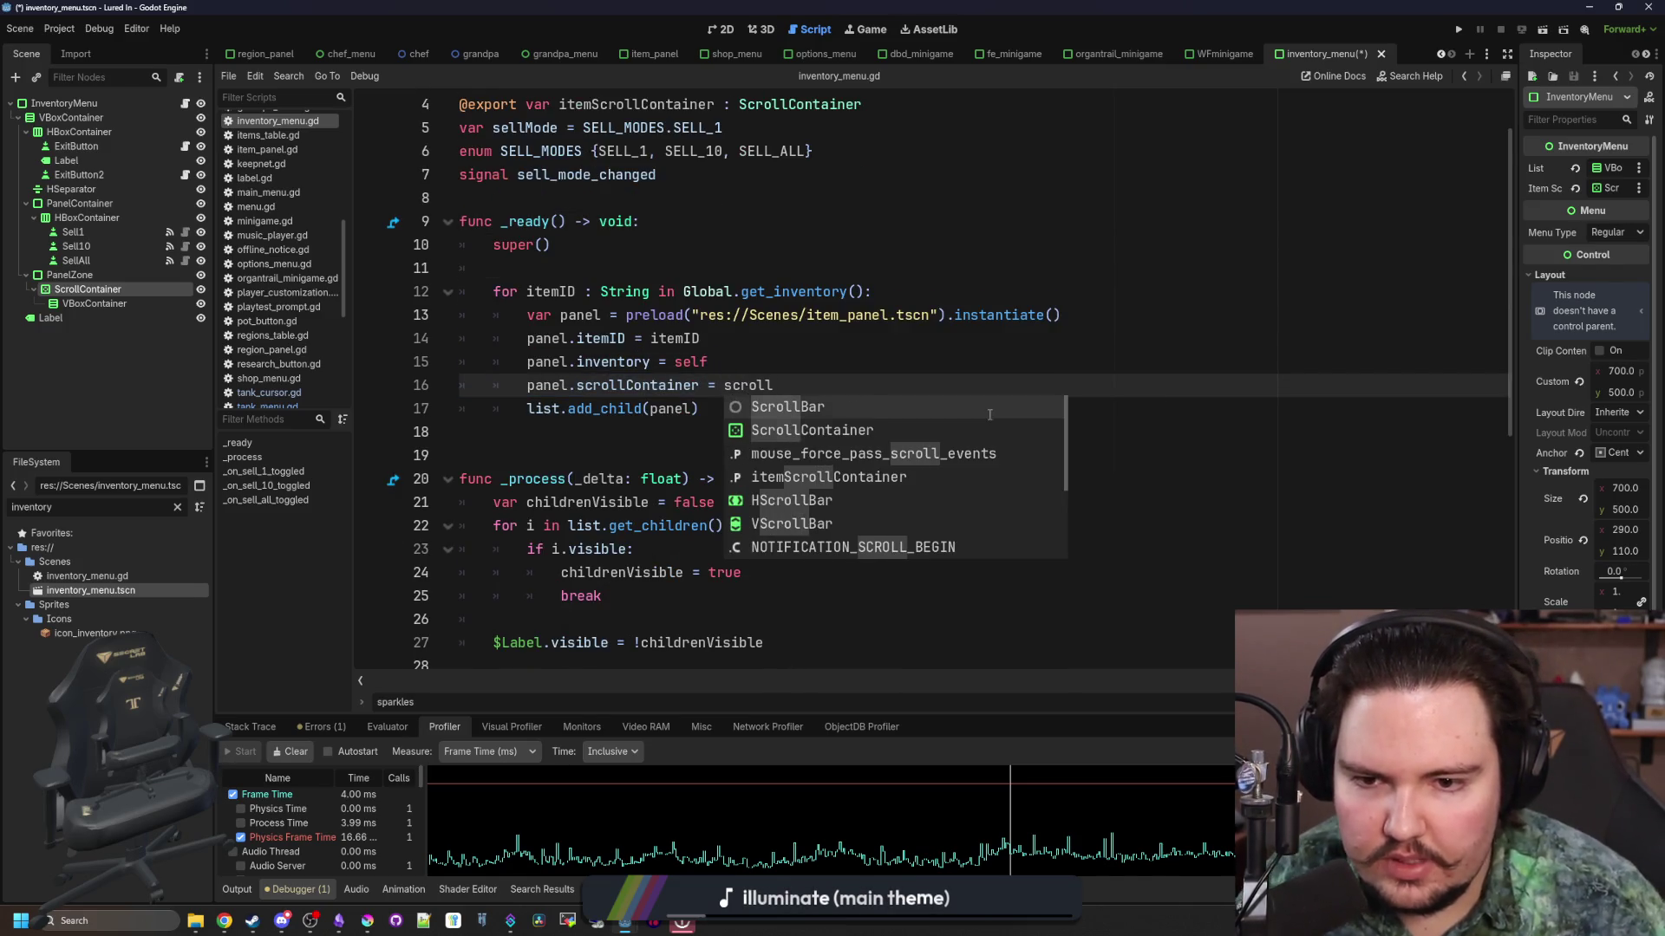
key(Down)
key(Return)
scroll(764, 405, up, 2)
double_click(666, 178)
key(ctrl+c)
double_click(785, 456)
key(ctrl+v)
Step: Save the scene and script, then return to the 2D Inventory Menu and select the Label node
scroll(818, 497, down, 7)
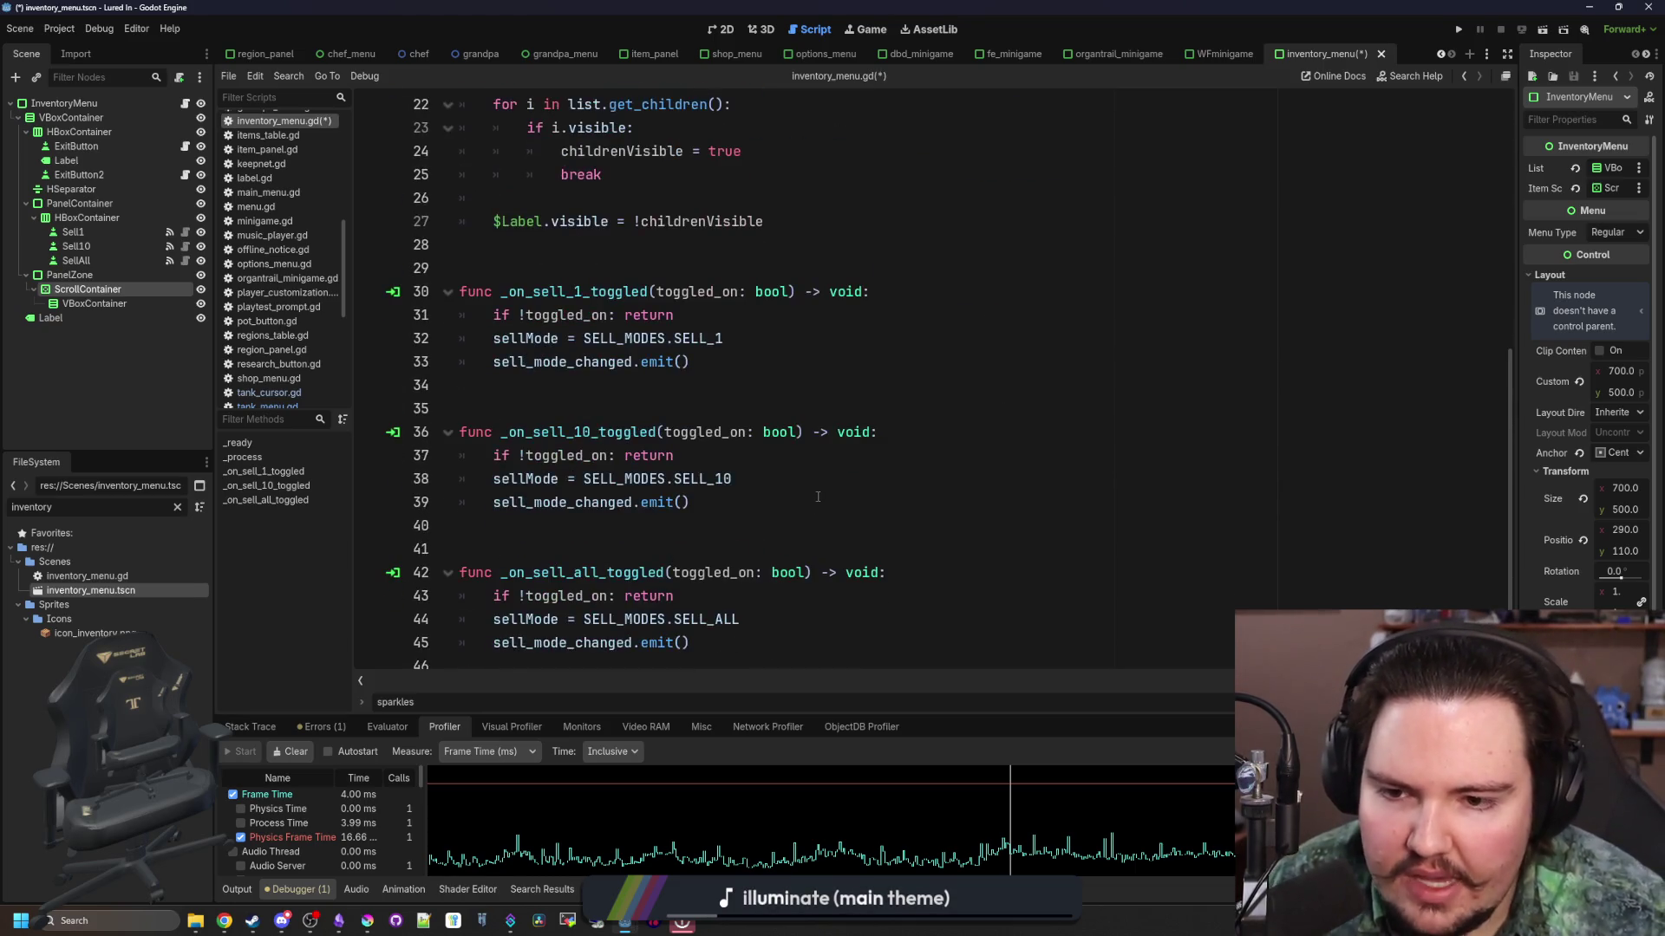
scroll(812, 498, up, 7)
key(ctrl+s)
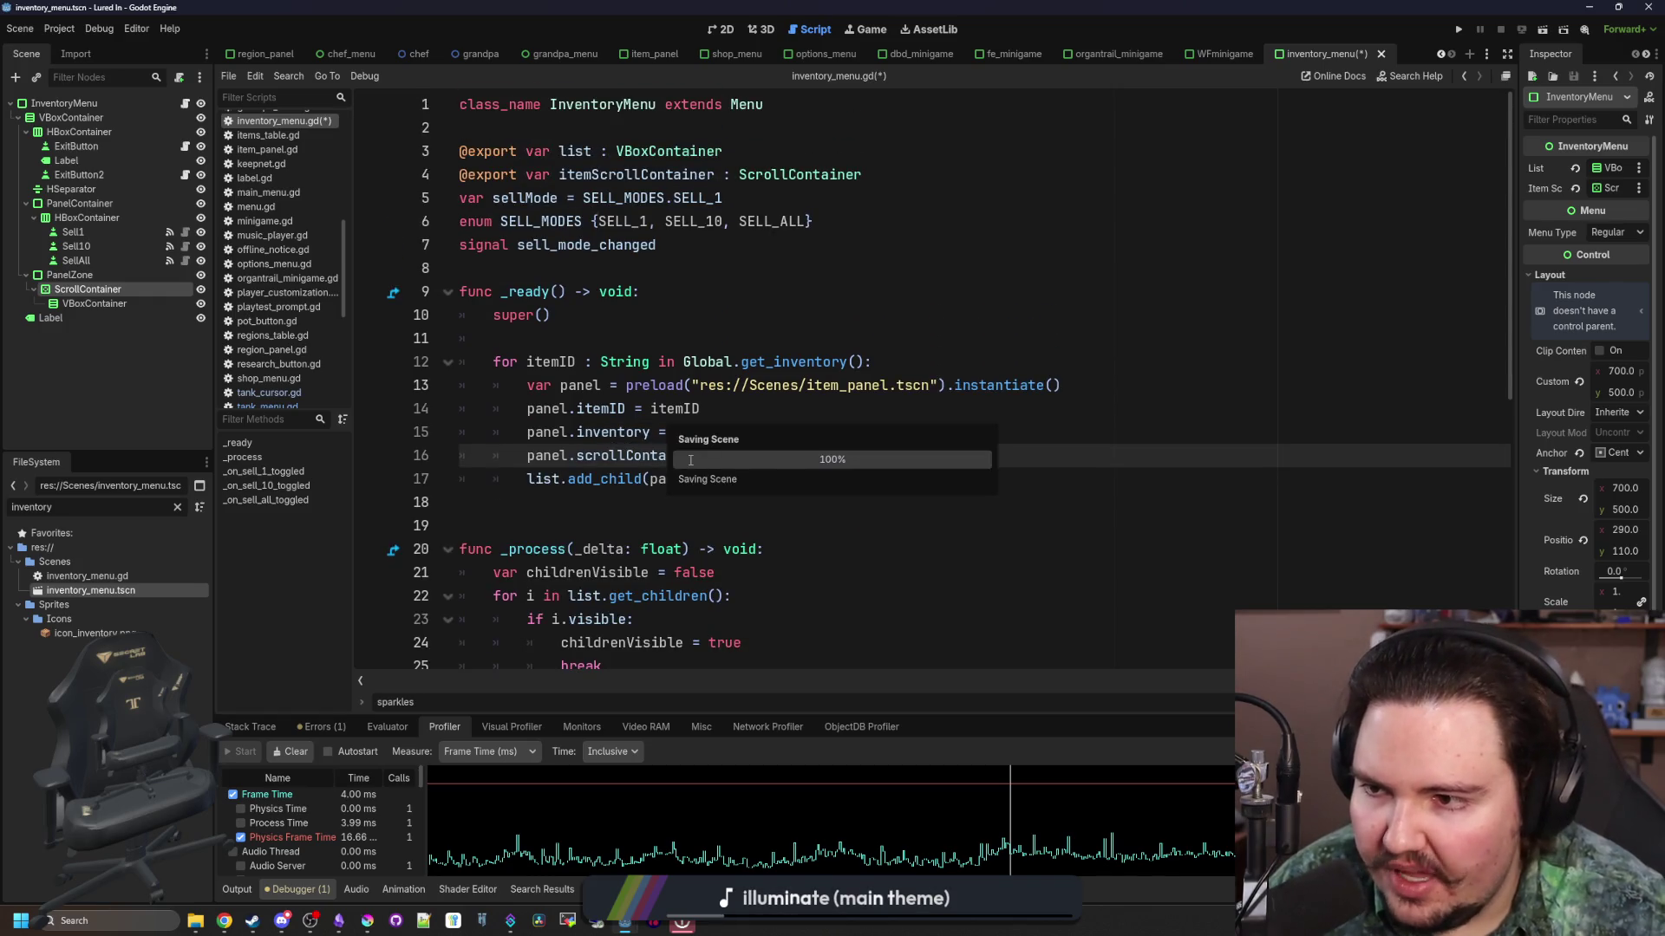
click(720, 29)
click(65, 160)
scroll(561, 309, down, 3)
scroll(720, 368, up, 2)
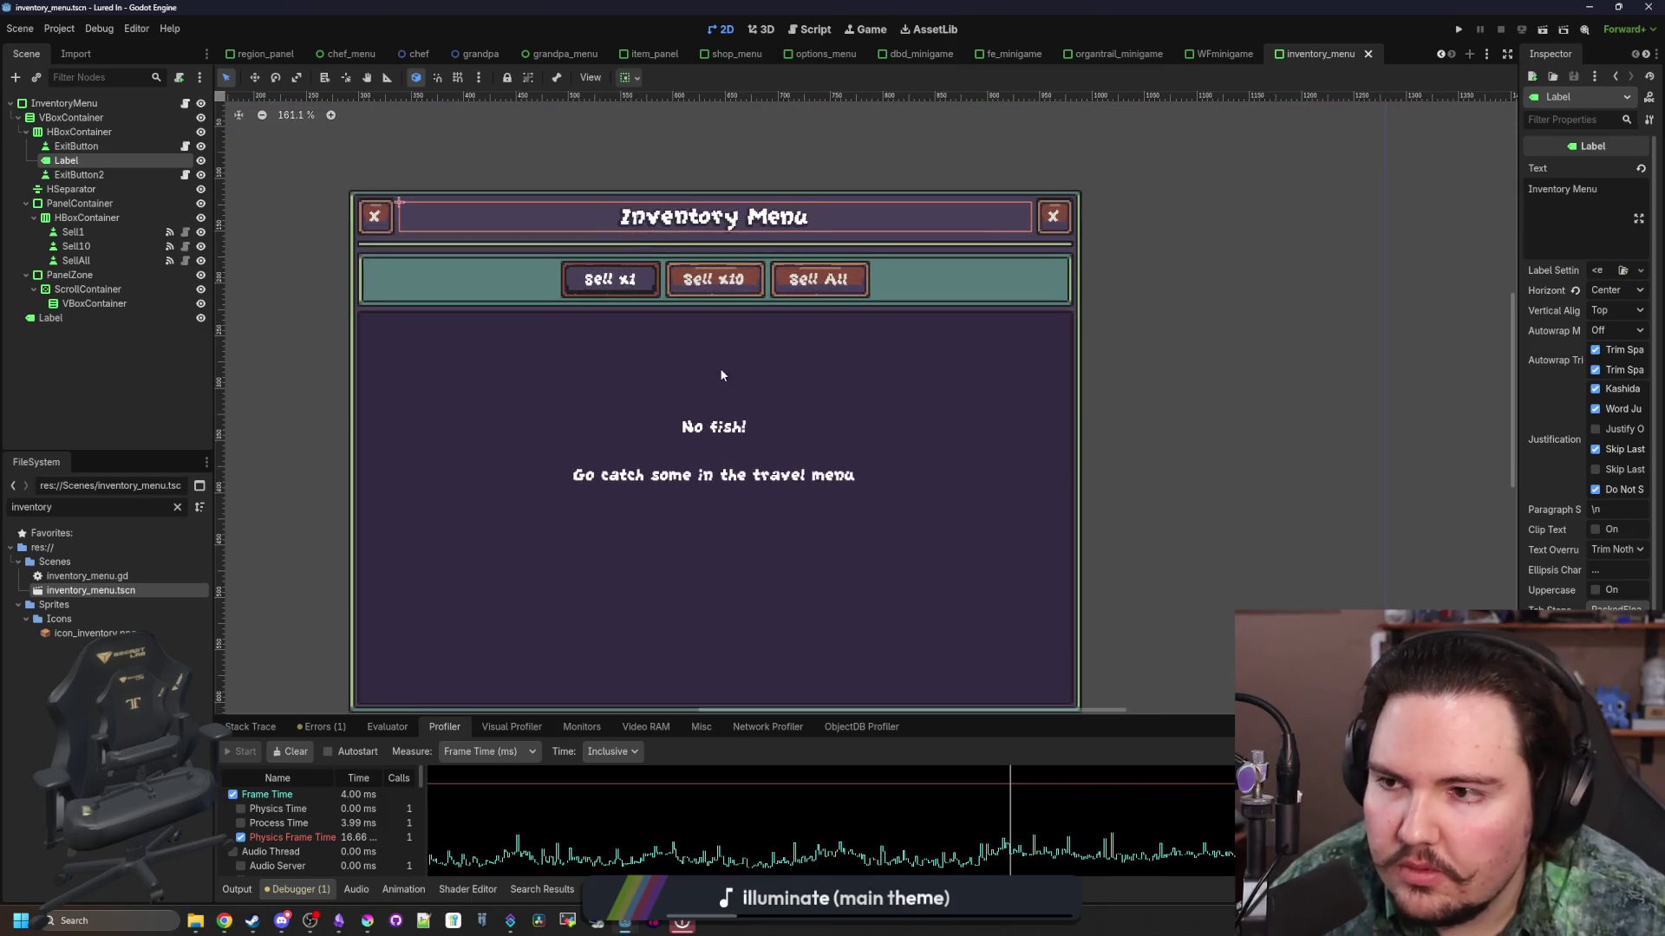